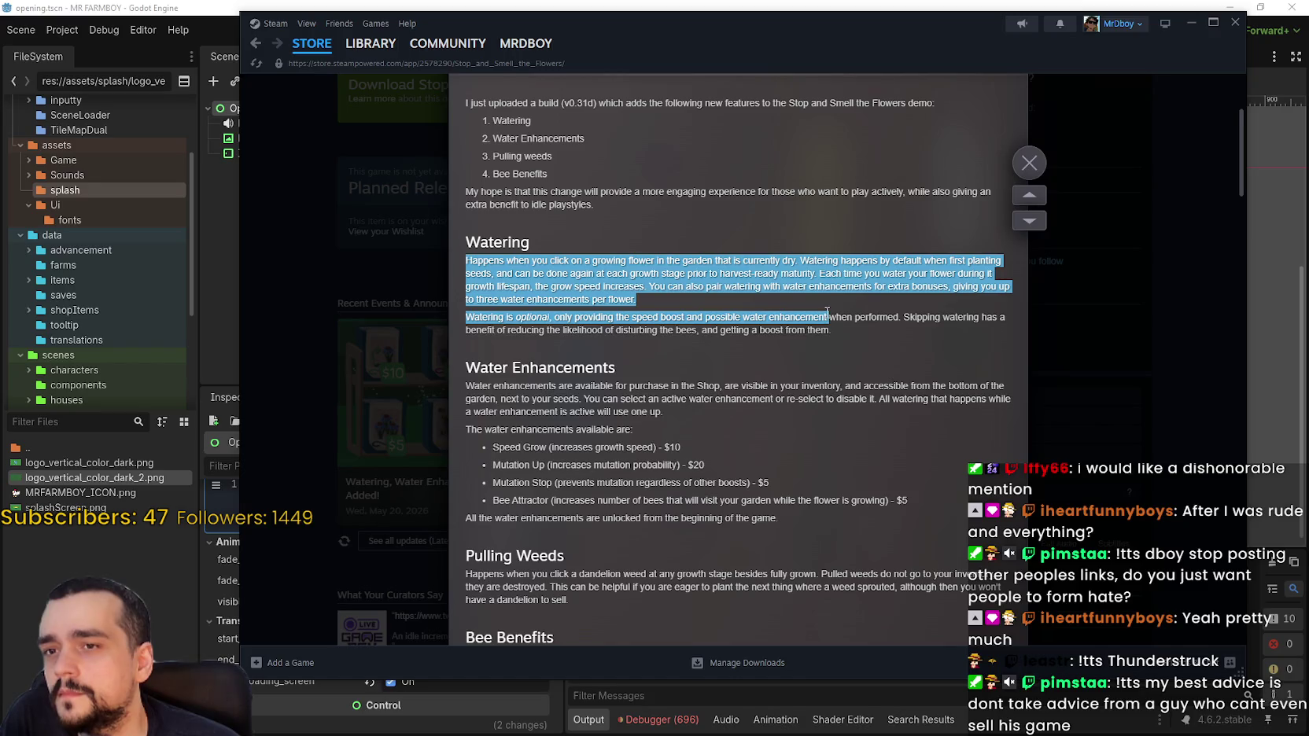
Read through the Watering announcement, then close its overlay.
{"action": "scroll", "coordinate": [650, 351], "scroll_direction": "down", "scroll_amount": 1}
{"action": "left_click", "coordinate": [524, 384]}
{"action": "mouse_move", "coordinate": [524, 384]}
{"action": "left_mouse_down"}
{"action": "mouse_move", "coordinate": [706, 398]}
{"action": "mouse_move", "coordinate": [800, 465]}
{"action": "left_mouse_up"}
{"action": "scroll", "coordinate": [800, 465], "scroll_direction": "down", "scroll_amount": 3}
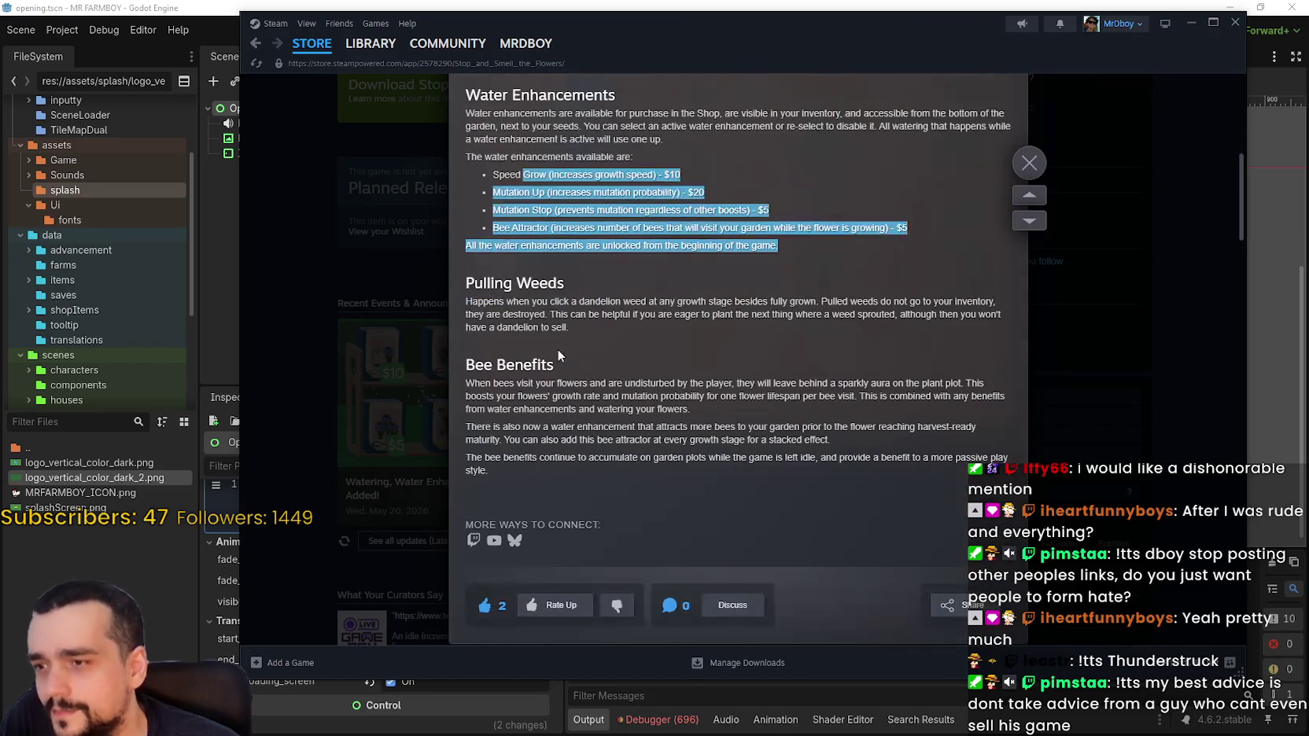
{"action": "left_click_drag", "start_coordinate": [480, 293], "coordinate": [612, 344]}
{"action": "scroll", "coordinate": [614, 346], "scroll_direction": "down", "scroll_amount": 4}
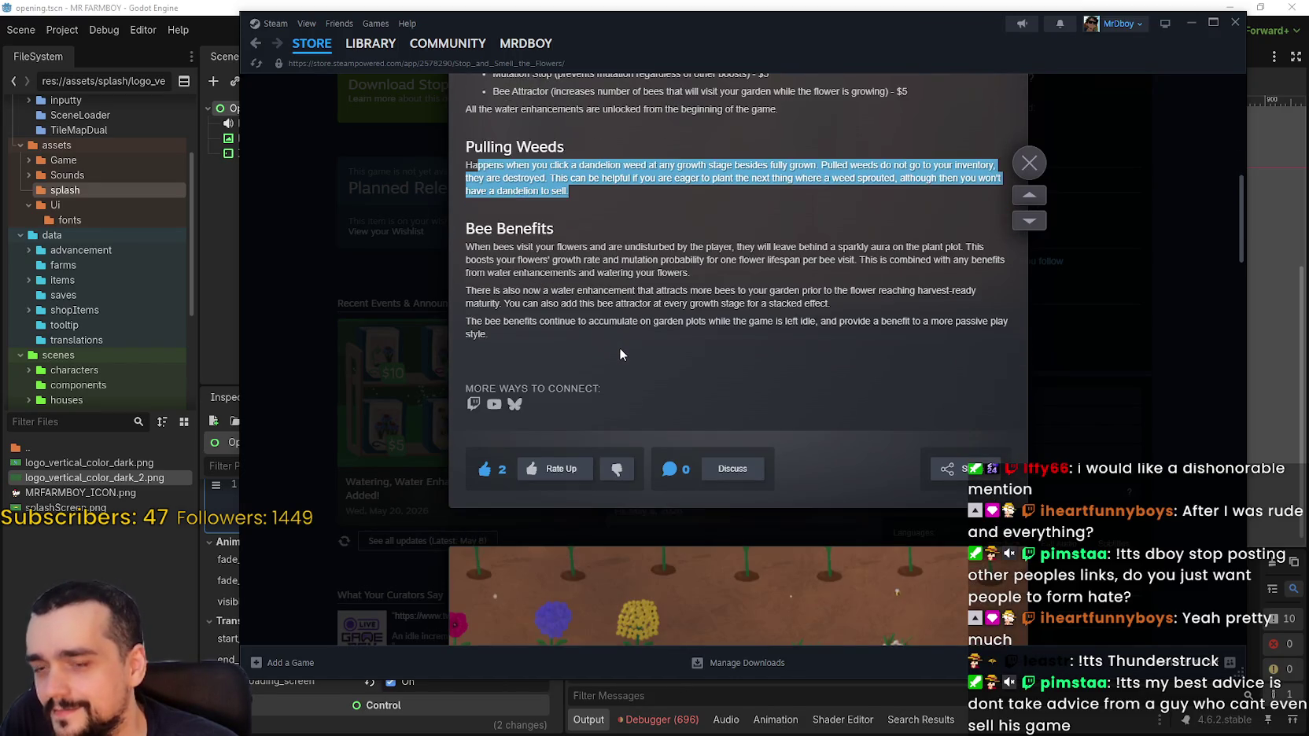
{"action": "scroll", "coordinate": [622, 348], "scroll_direction": "down", "scroll_amount": 2}
{"action": "left_click", "coordinate": [1030, 163]}
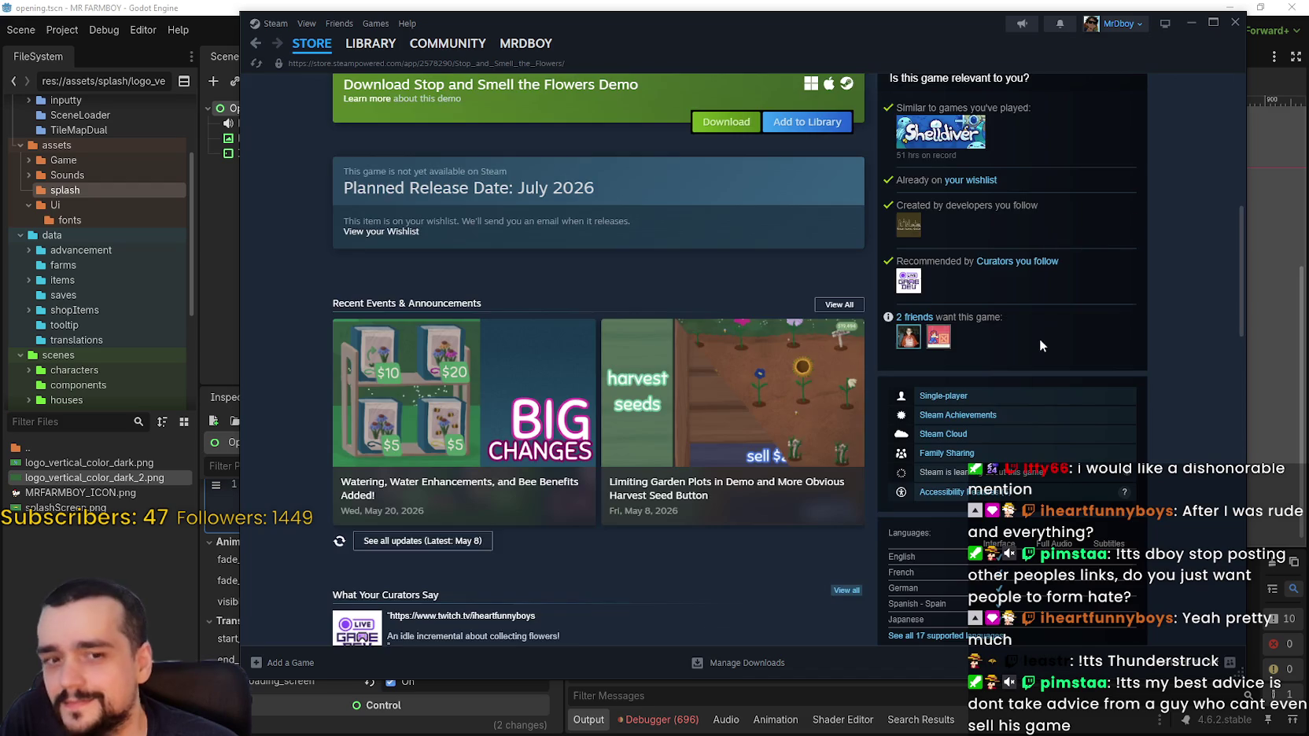
Scroll the store page back to the top, nudge the Steam window, and minimize Steam.
{"action": "scroll", "coordinate": [1045, 340], "scroll_direction": "up", "scroll_amount": 3}
{"action": "left_click_drag", "start_coordinate": [682, 43], "coordinate": [740, 62]}
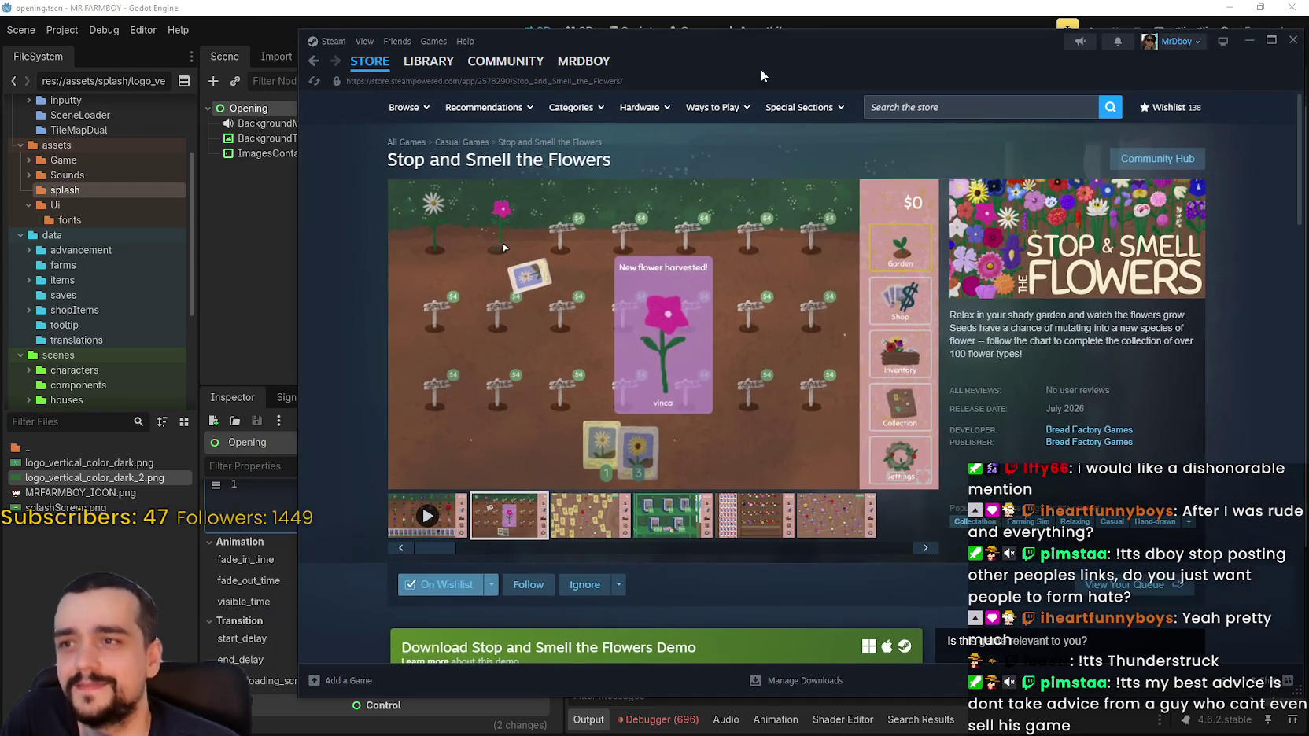
{"action": "left_click", "coordinate": [1249, 41]}
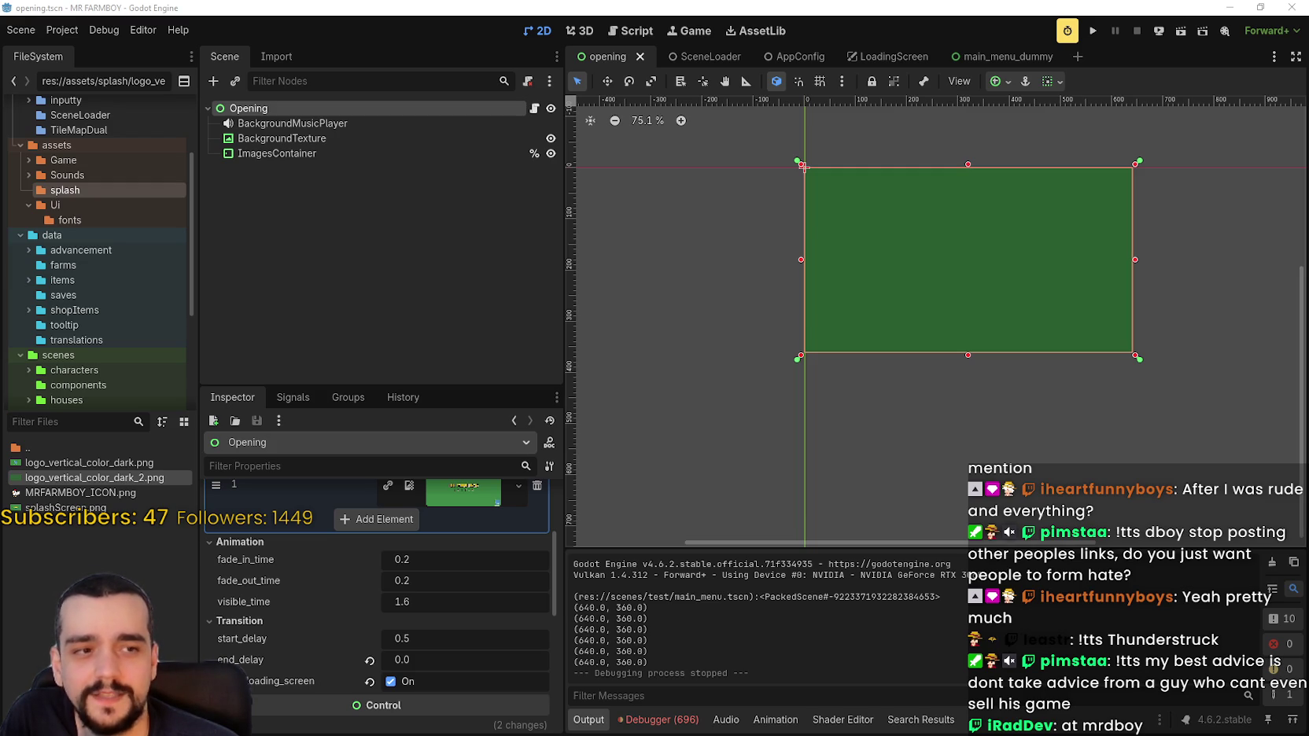
Run the project to the MR FARMBOY main menu, stop it, and switch to the SceneLoader scene.
{"action": "left_click_drag", "start_coordinate": [996, 252], "coordinate": [935, 261]}
{"action": "scroll", "coordinate": [1100, 265], "scroll_direction": "up", "scroll_amount": 1}
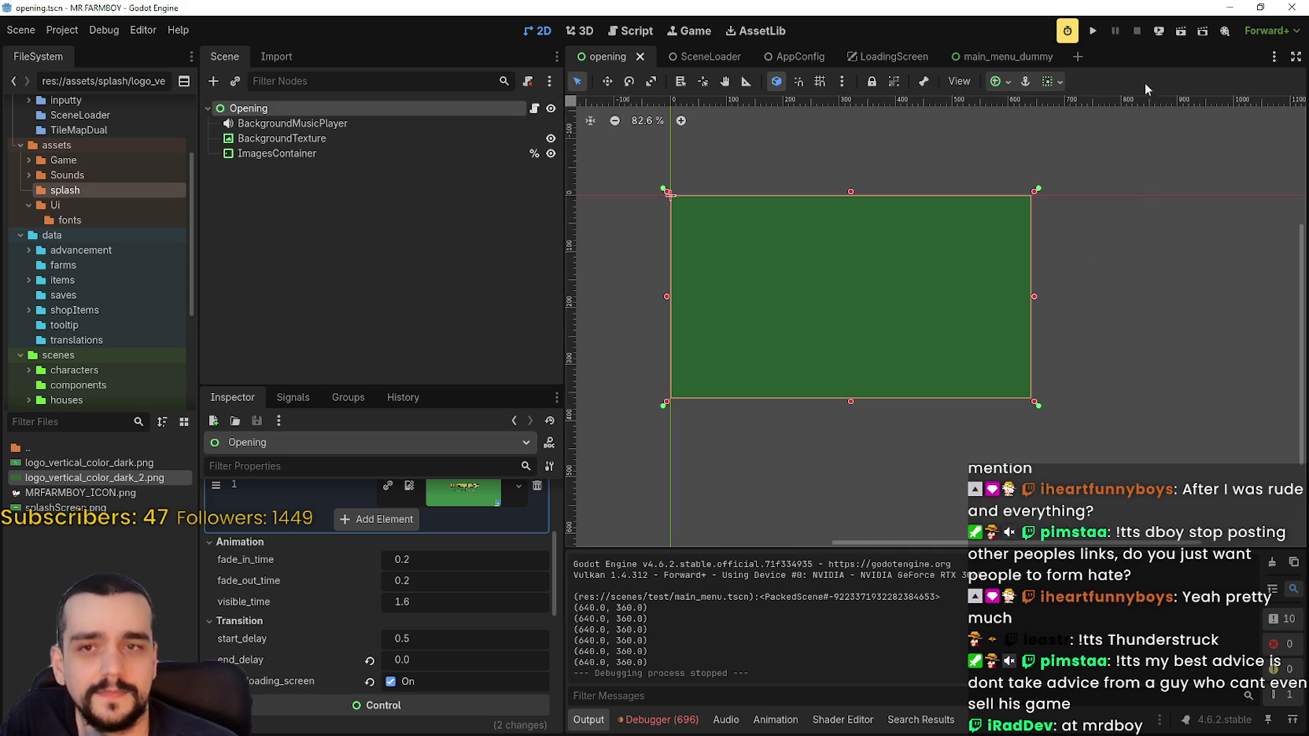
{"action": "left_click", "coordinate": [1093, 30]}
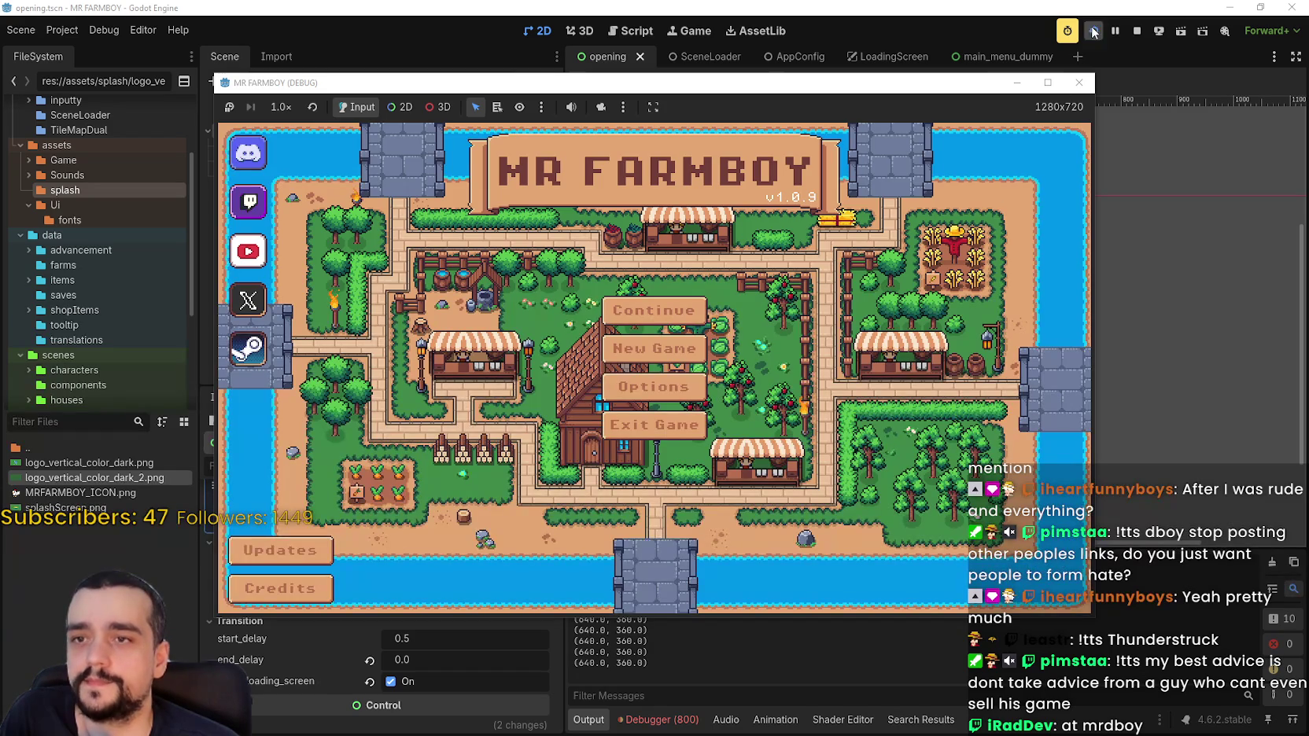
{"action": "left_click", "coordinate": [1137, 31]}
{"action": "scroll", "coordinate": [354, 551], "scroll_direction": "up", "scroll_amount": 3}
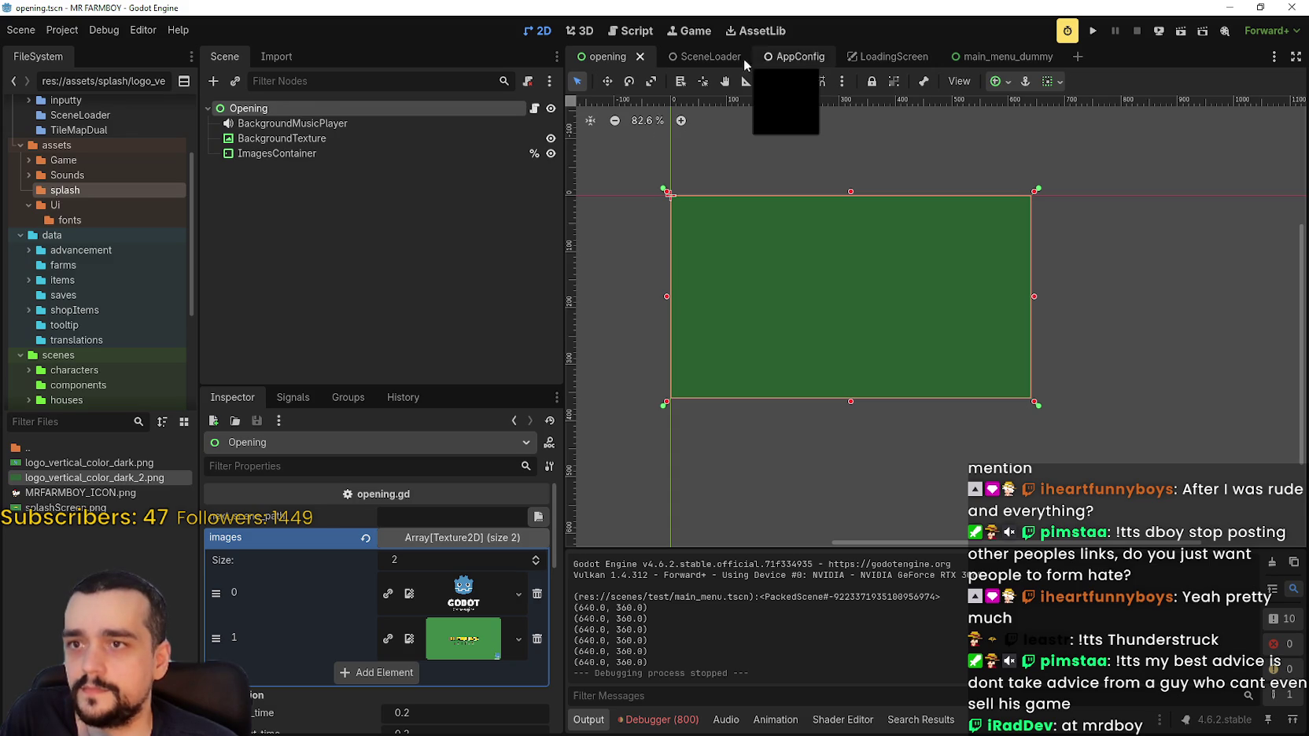
{"action": "left_click", "coordinate": [702, 59]}
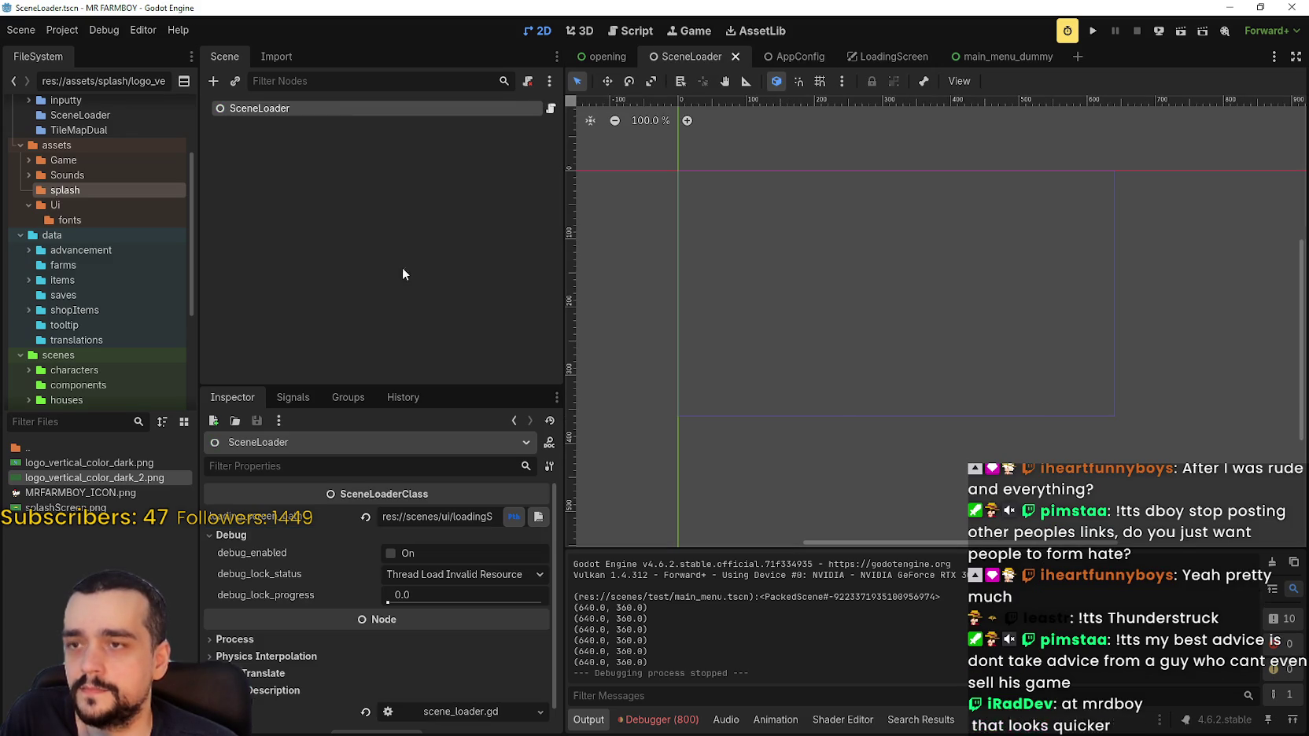
Set AppConfig's main_menu_scene_path to main_menu_dummy.tscn, then test-run and stop the game.
{"action": "left_click", "coordinate": [781, 57]}
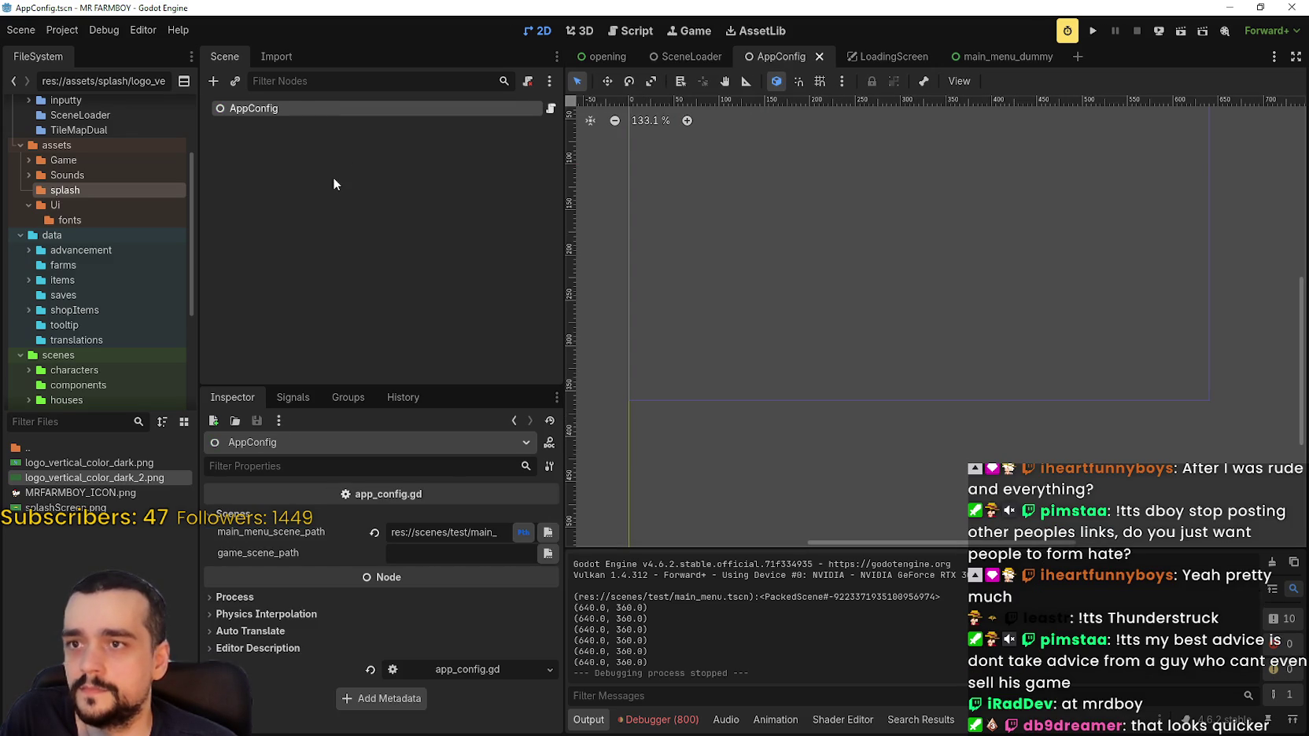
{"action": "left_click", "coordinate": [529, 533]}
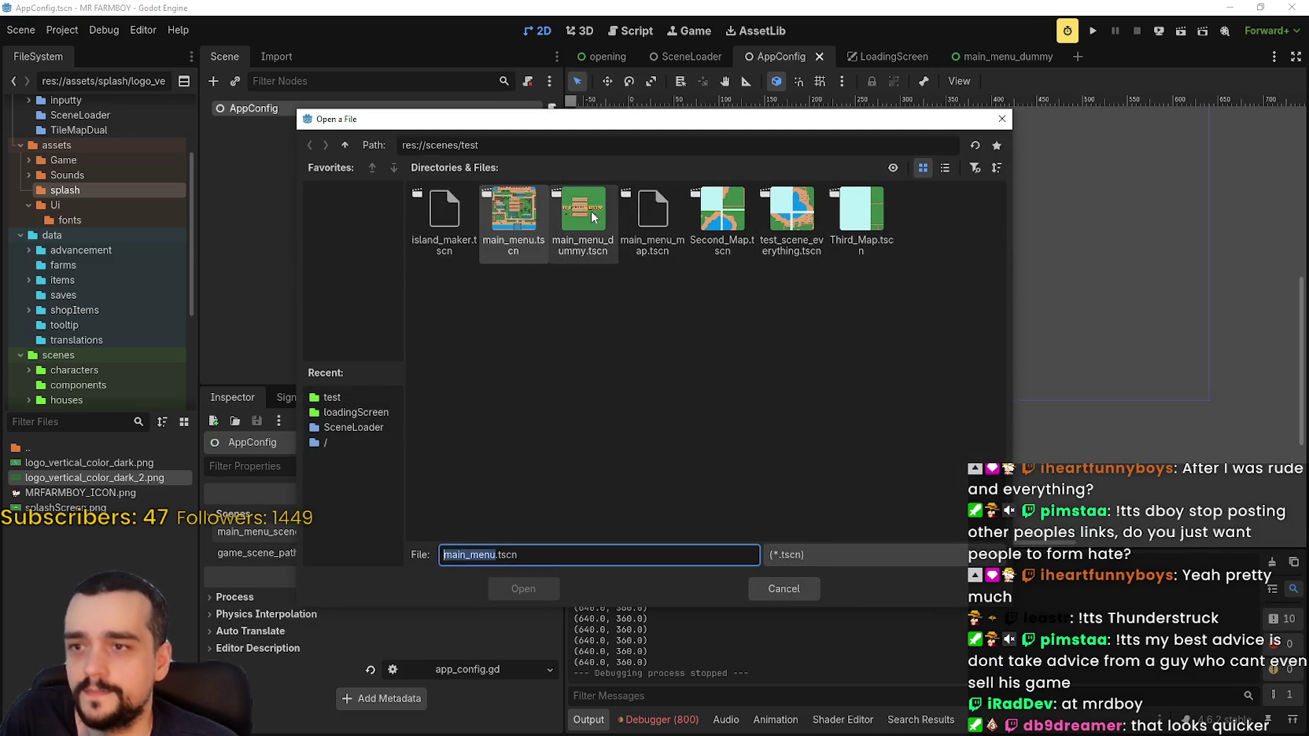
{"action": "double_click", "coordinate": [583, 208]}
{"action": "left_click", "coordinate": [1098, 31]}
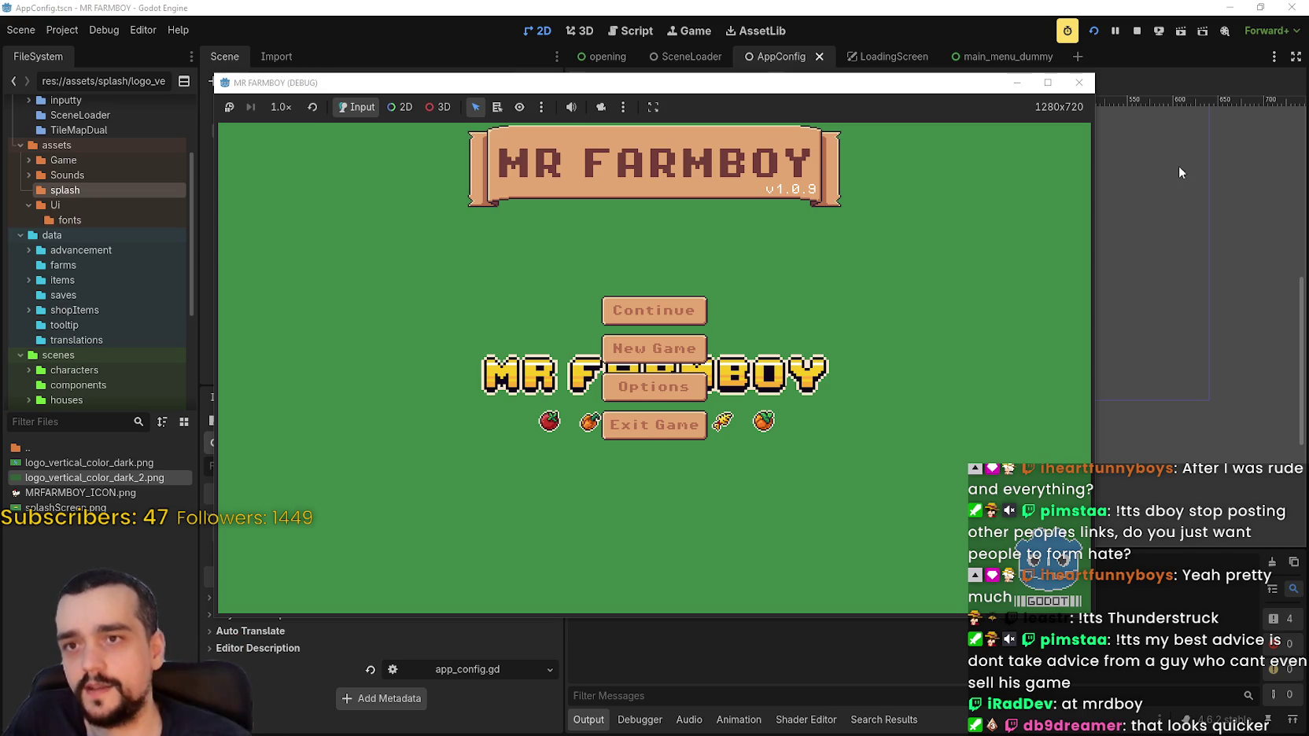
{"action": "left_click", "coordinate": [1137, 30]}
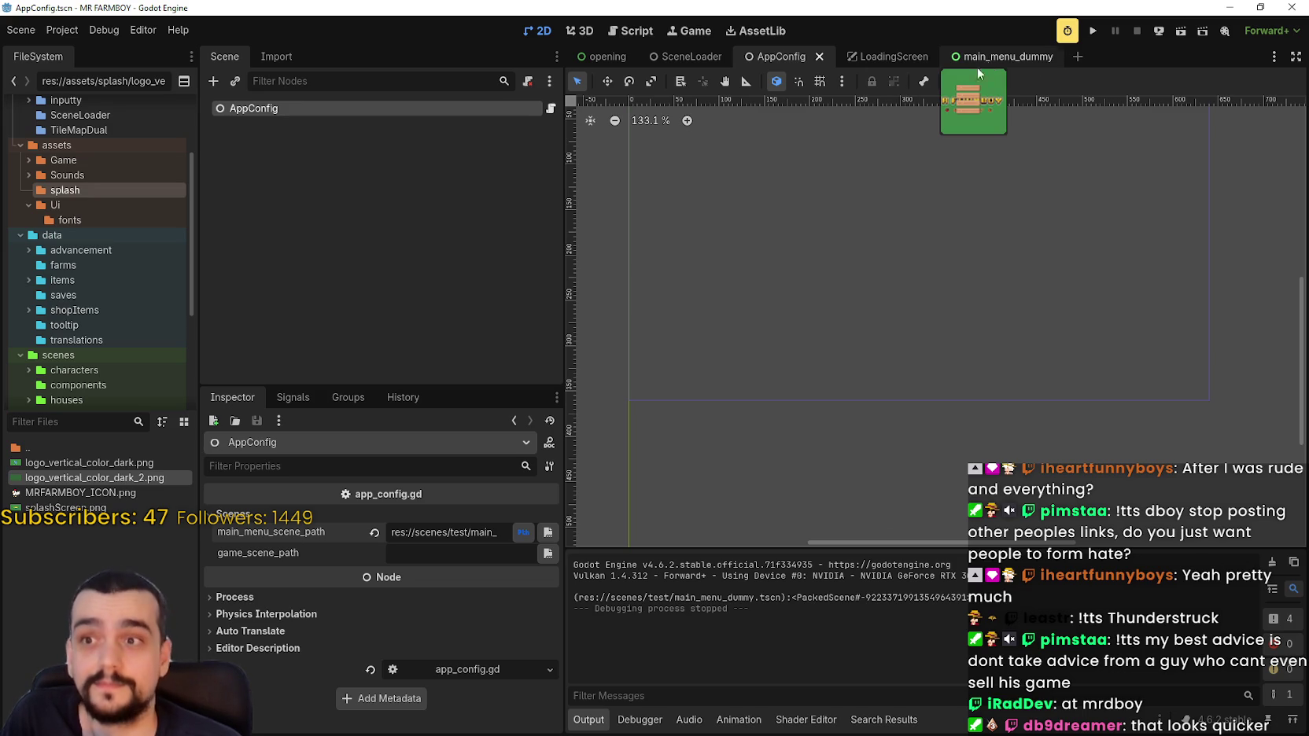
Set the opening scene's visible_time to 2.0.
{"action": "left_click", "coordinate": [606, 58]}
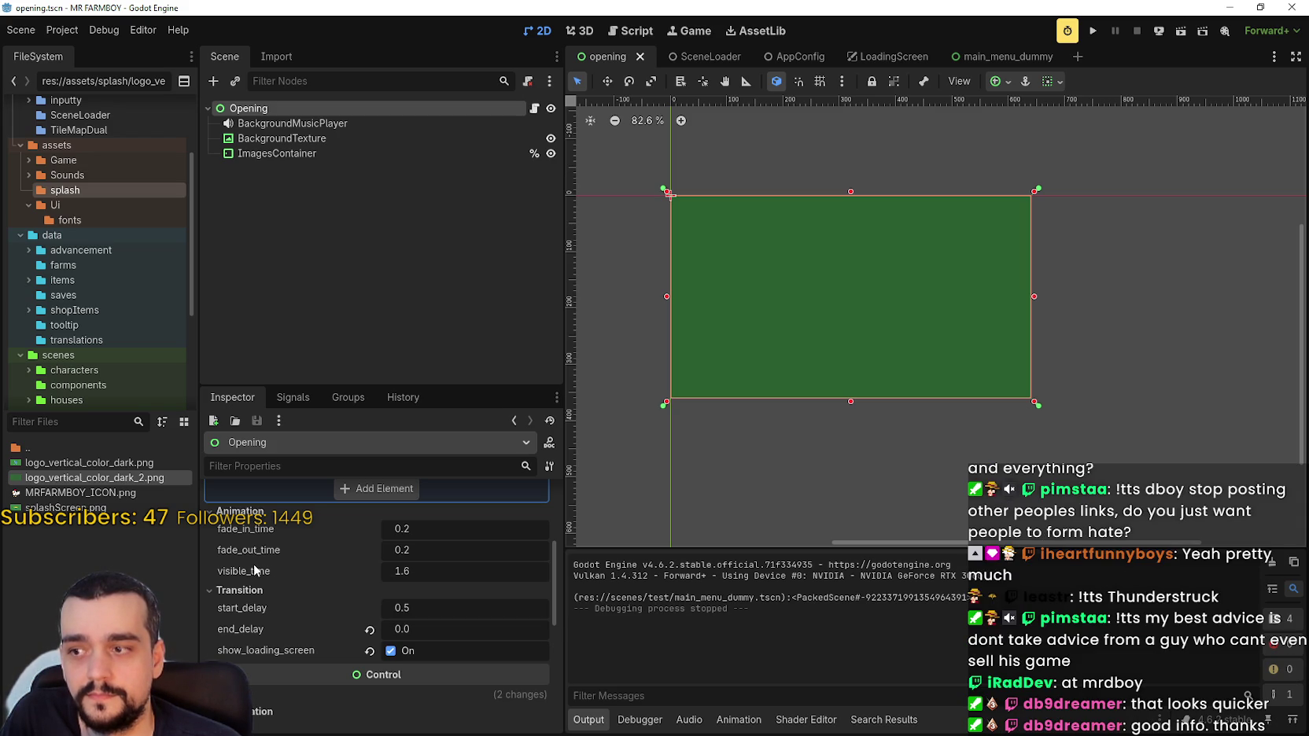
{"action": "left_click", "coordinate": [418, 571]}
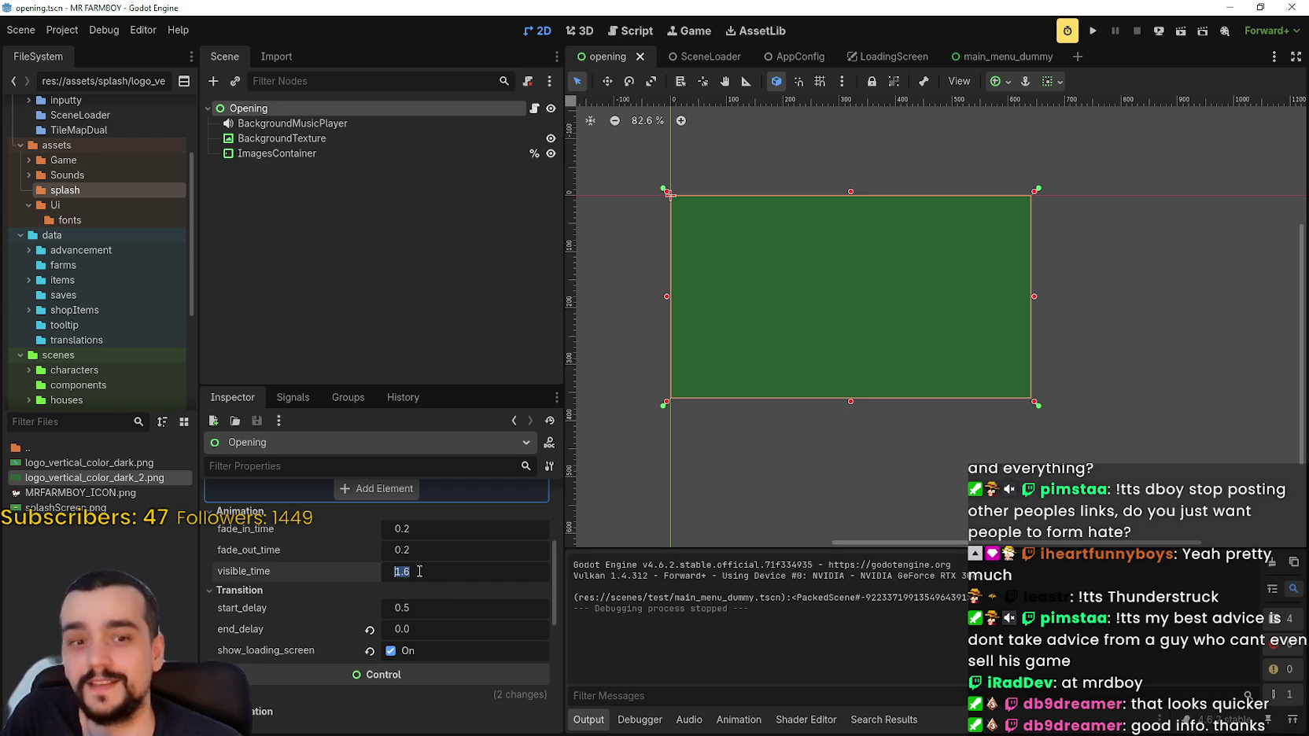
{"action": "type", "text": "2"}
{"action": "key", "text": "Return"}
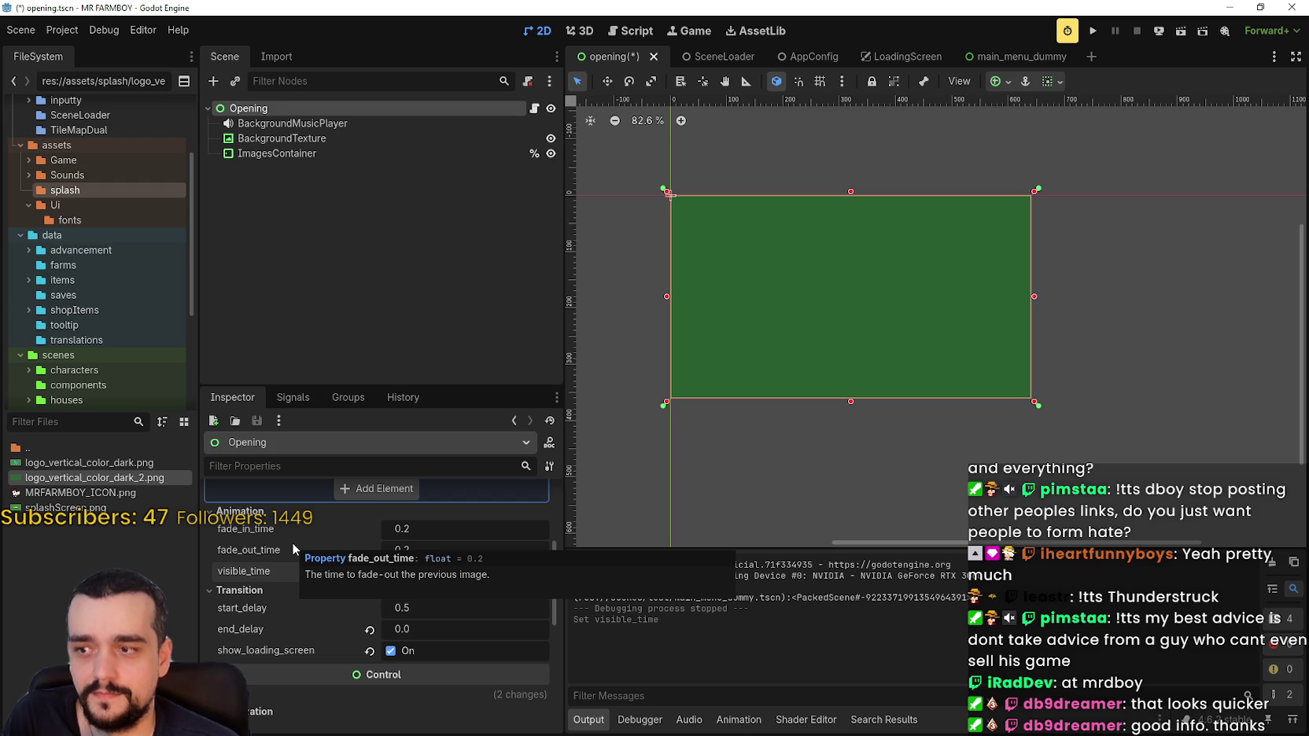
Set both fade_in_time and fade_out_time to 0.4.
{"action": "left_click", "coordinate": [459, 529]}
{"action": "left_click", "coordinate": [444, 530]}
{"action": "key", "text": "BackSpace"}
{"action": "type", "text": "3"}
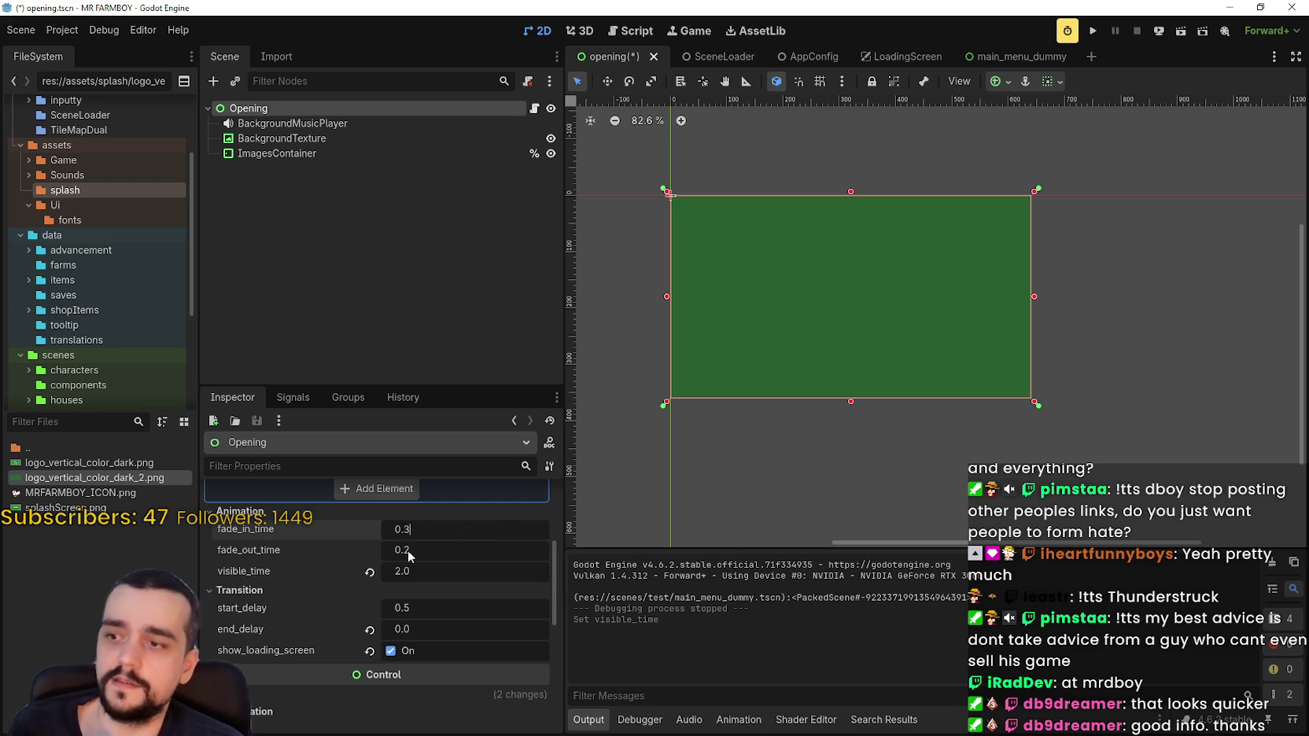
{"action": "key", "text": "BackSpace"}
{"action": "type", "text": "4"}
{"action": "key", "text": "Return"}
{"action": "left_click", "coordinate": [405, 551]}
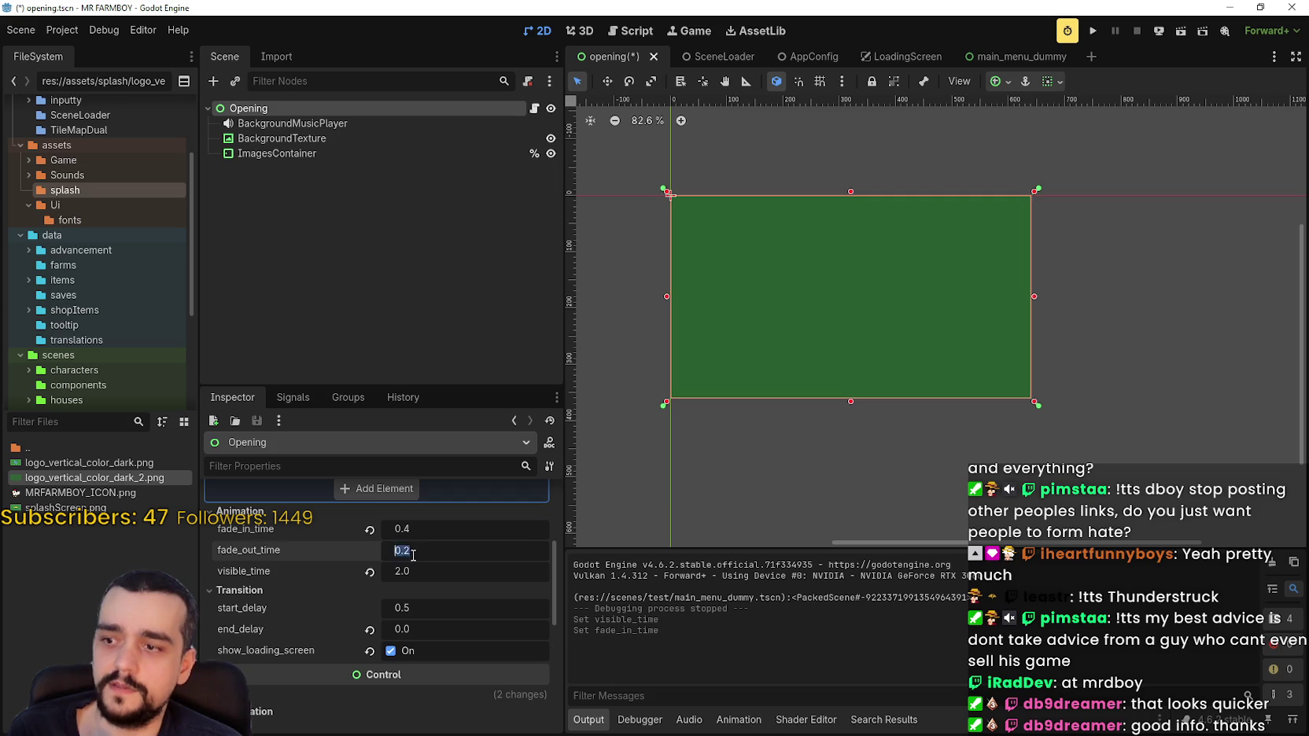
{"action": "key", "text": "BackSpace"}
{"action": "type", "text": "4"}
{"action": "key", "text": "Return"}
Set end_delay to 0.1, disable show_loading_screen, and save the opening scene.
{"action": "type", "text": "0.1"}
{"action": "key", "text": "Return"}
{"action": "left_click", "coordinate": [406, 652]}
{"action": "key", "text": "ctrl+s"}
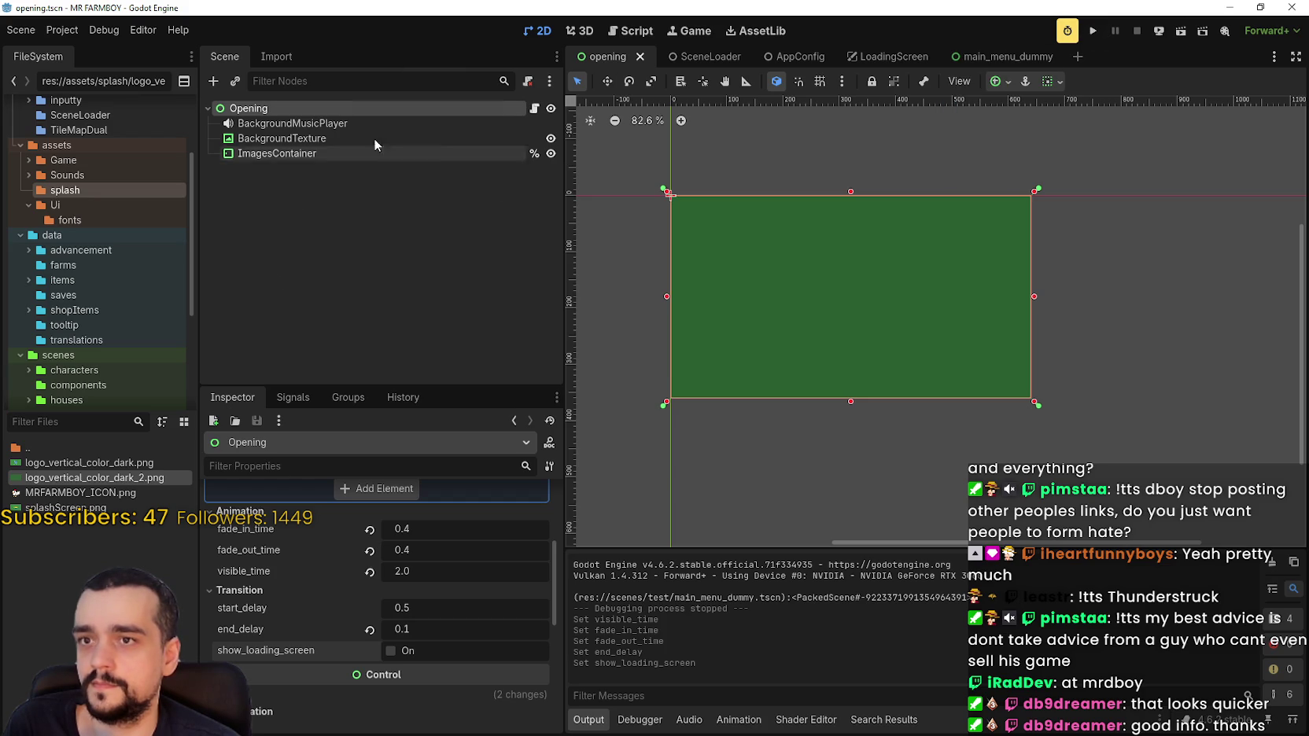
{"action": "left_click", "coordinate": [692, 56]}
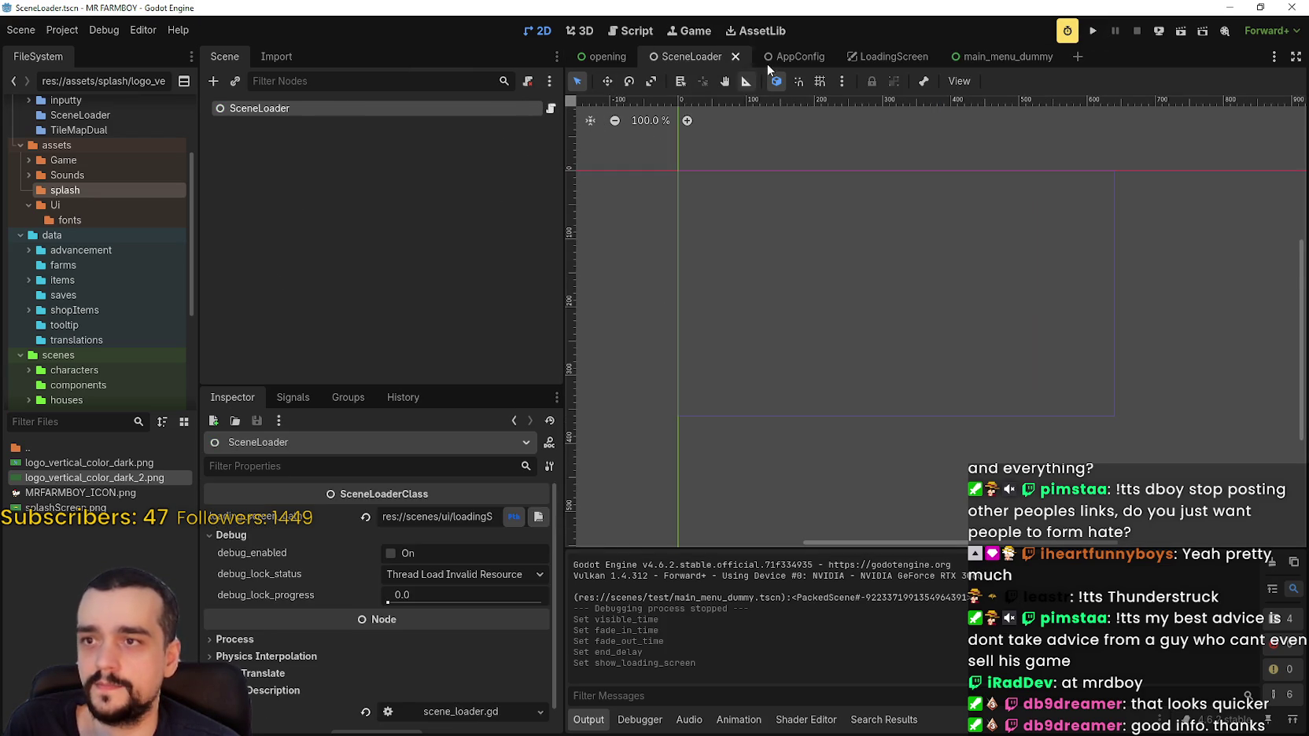
Point AppConfig's main_menu_scene_path back to main_menu.tscn.
{"action": "left_click", "coordinate": [769, 59]}
{"action": "left_click", "coordinate": [539, 532]}
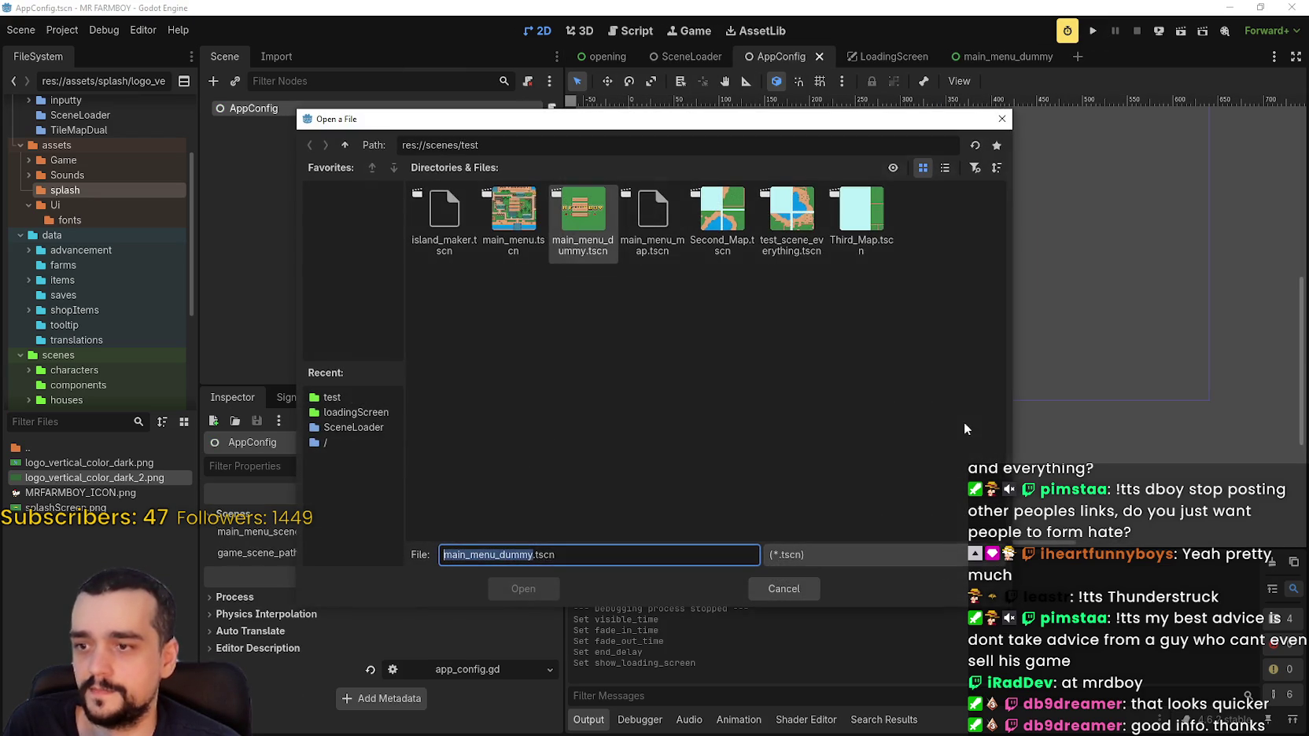
{"action": "double_click", "coordinate": [513, 211]}
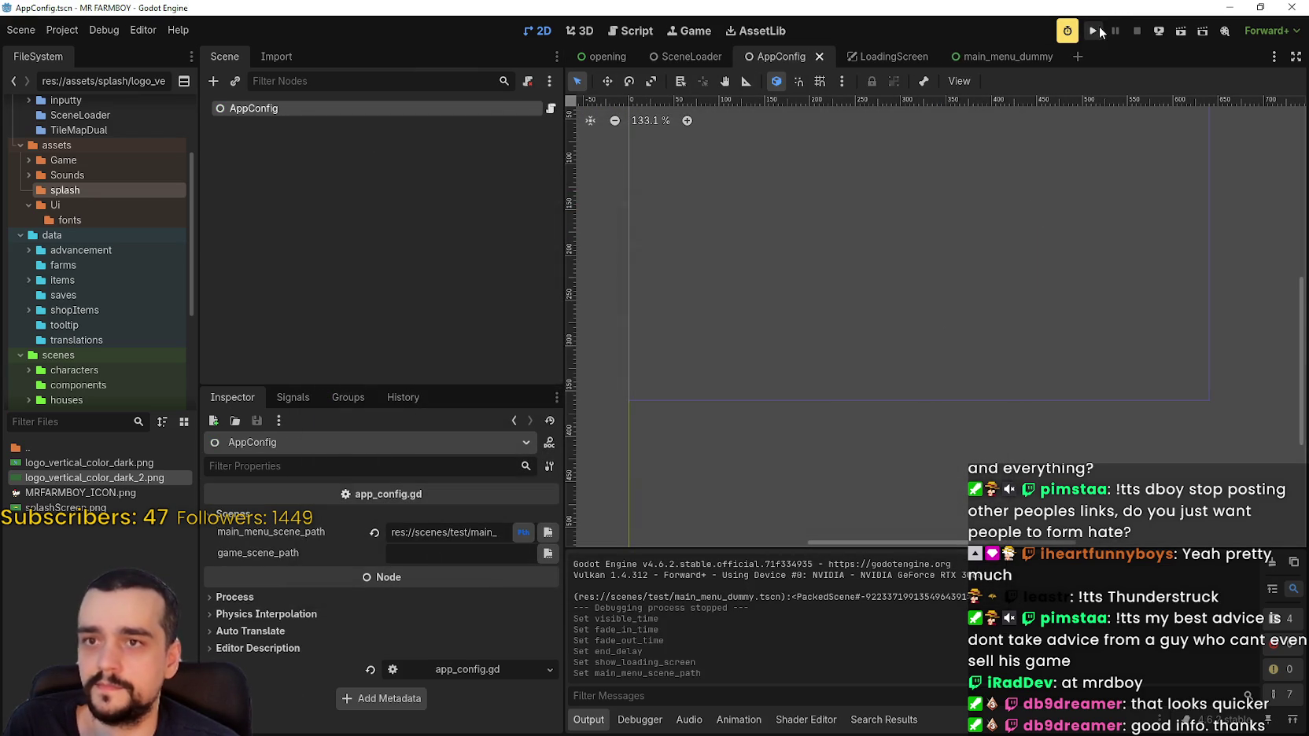
Run and restart the game to check the main menu, stop it, and return to the opening scene.
{"action": "left_click", "coordinate": [1099, 30]}
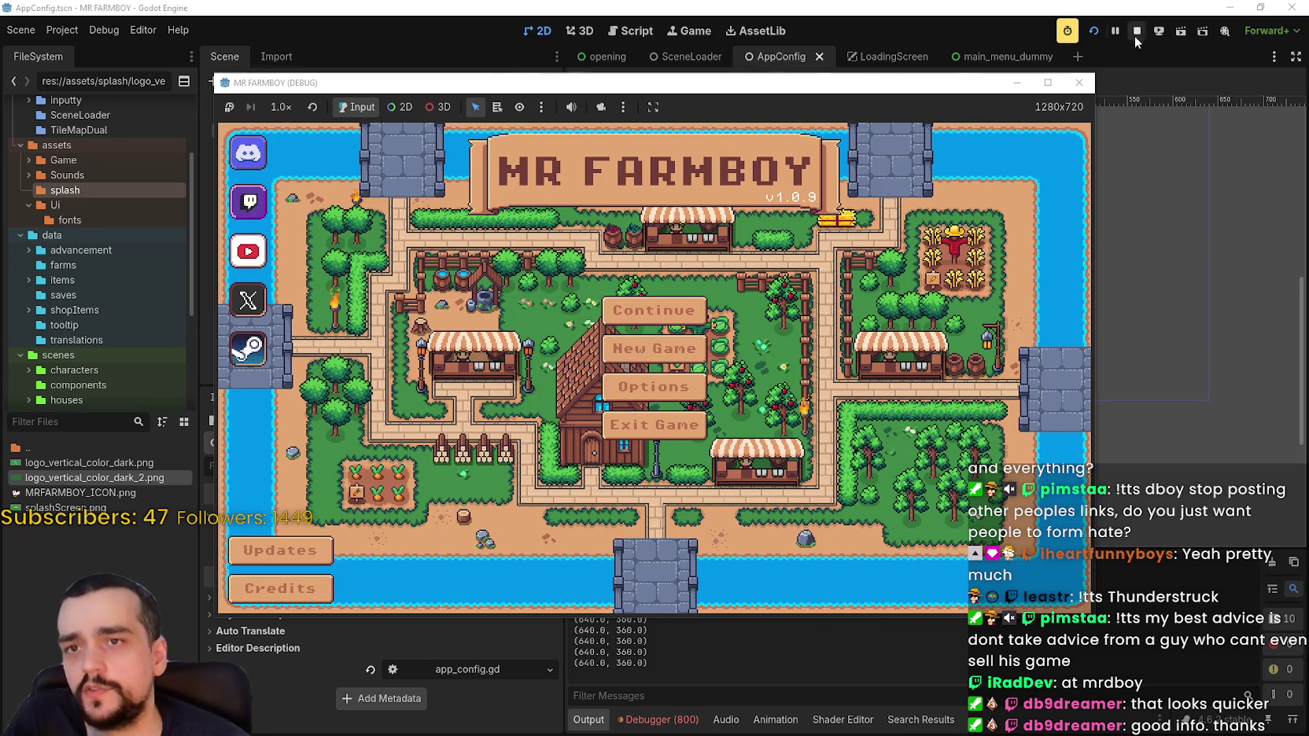
{"action": "left_click", "coordinate": [1095, 30]}
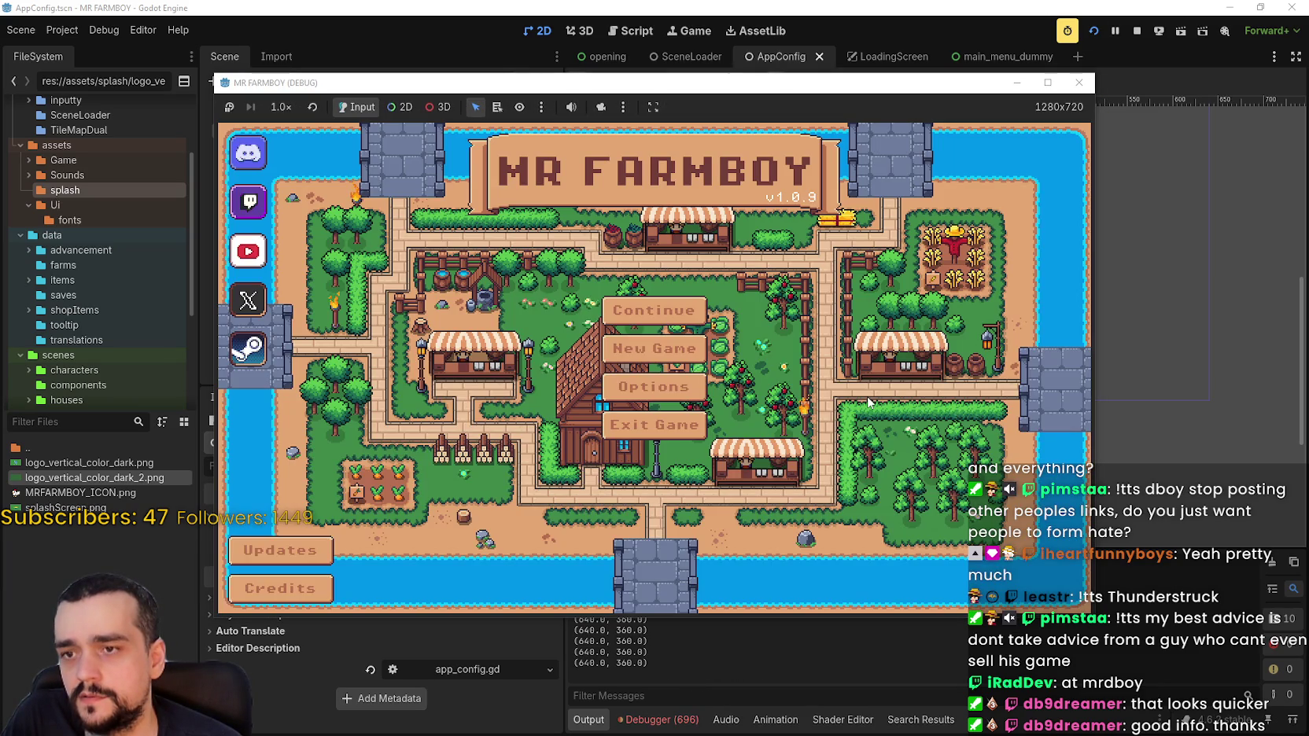
{"action": "left_click", "coordinate": [1138, 31]}
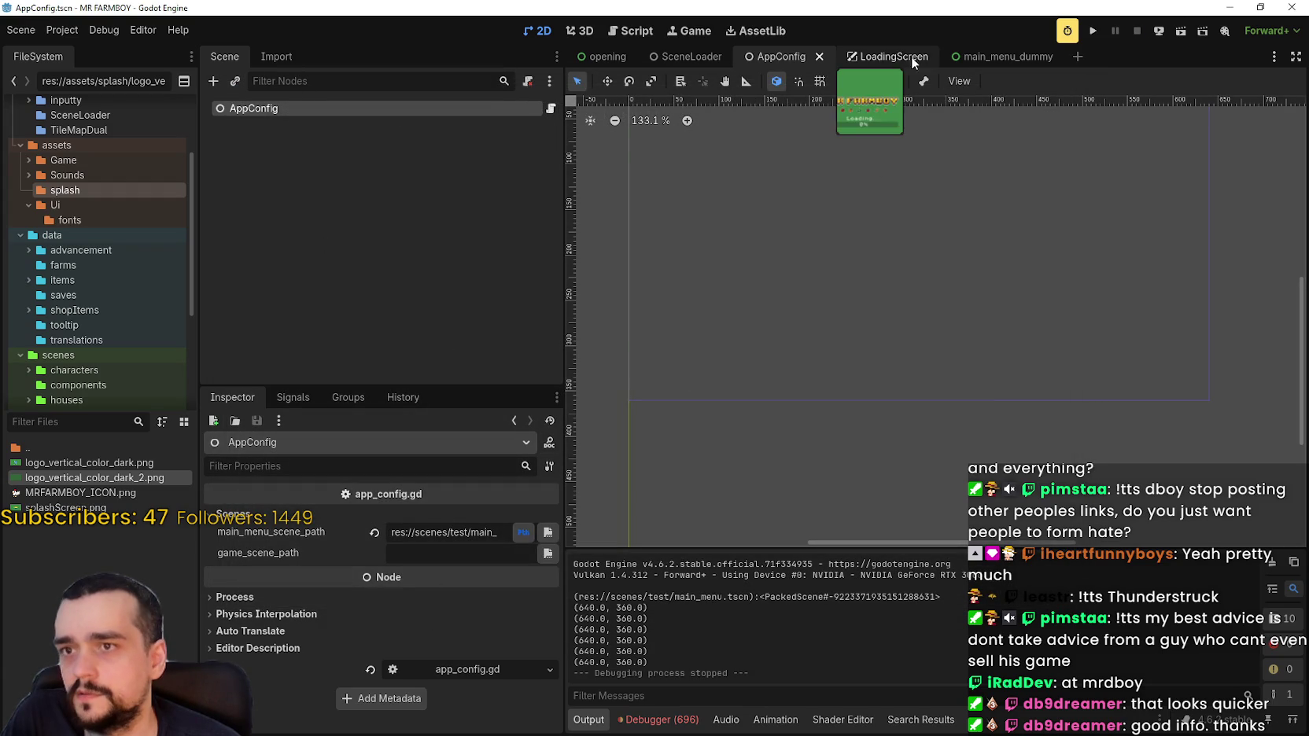
{"action": "left_click", "coordinate": [678, 57]}
{"action": "left_click", "coordinate": [606, 57]}
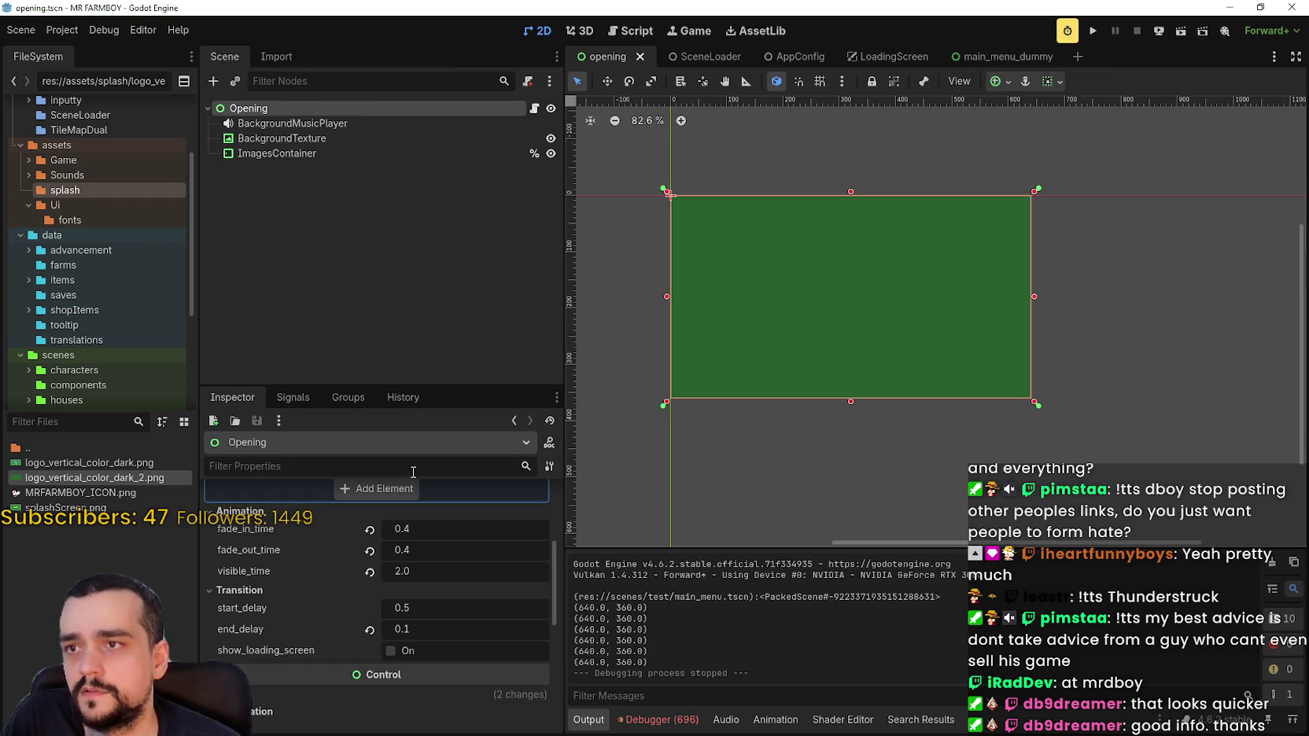
Re-enable show_loading_screen, test-run the game, then revert fade_in_time and fade_out_time to 0.2.
{"action": "left_click", "coordinate": [402, 653]}
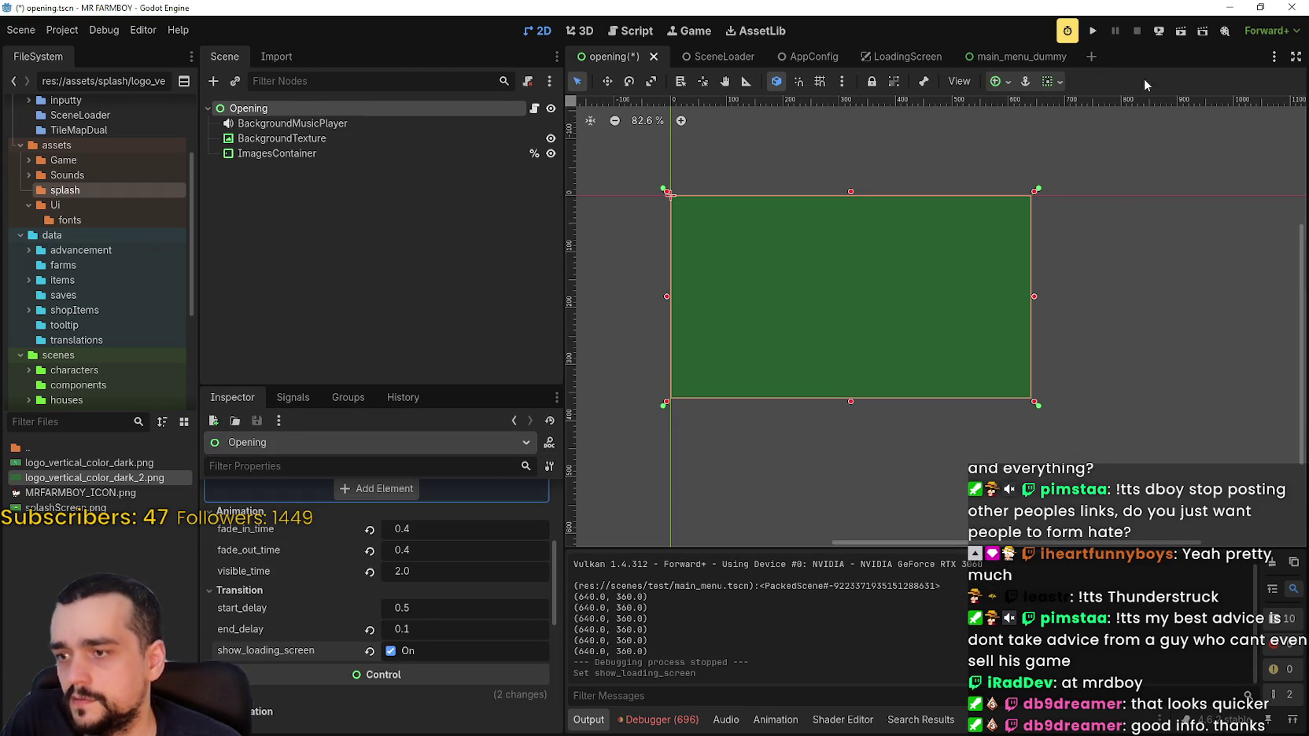
{"action": "left_click", "coordinate": [1093, 31]}
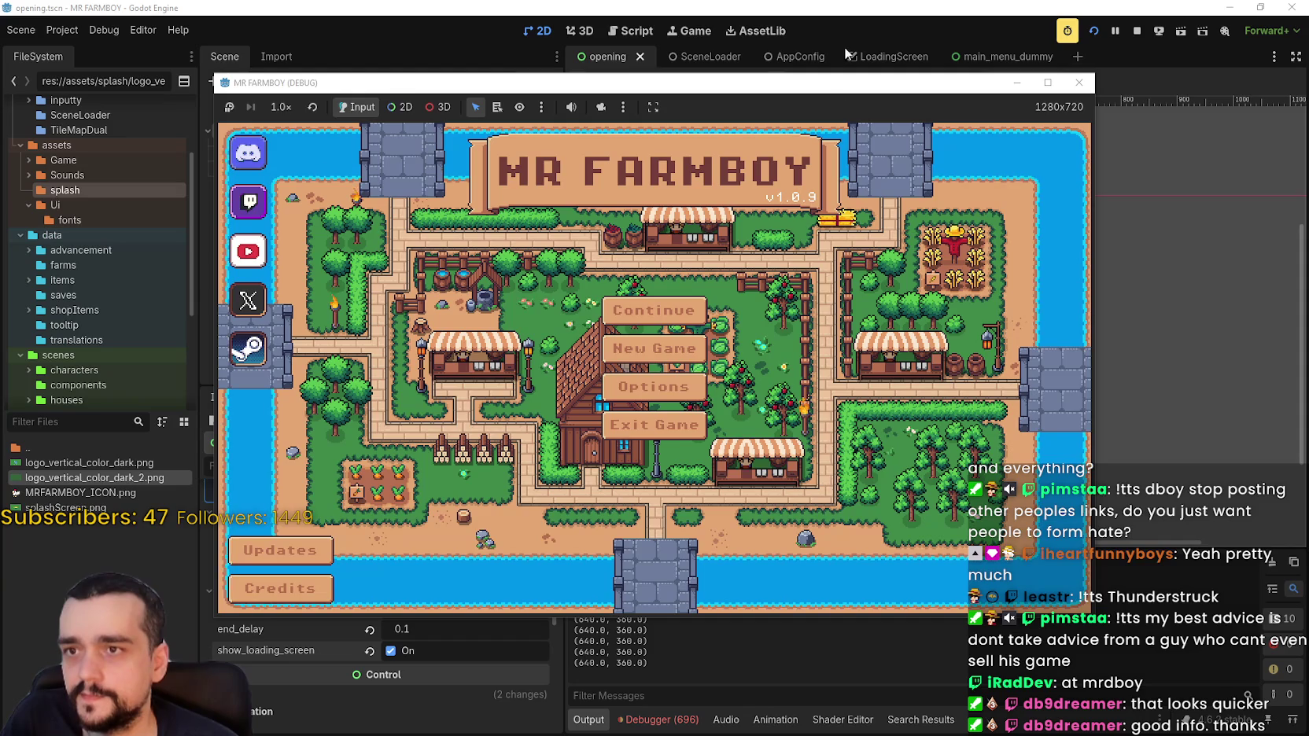
{"action": "mouse_move", "coordinate": [597, 88]}
{"action": "left_mouse_down"}
{"action": "mouse_move", "coordinate": [743, 40]}
{"action": "mouse_move", "coordinate": [762, 96]}
{"action": "left_mouse_up"}
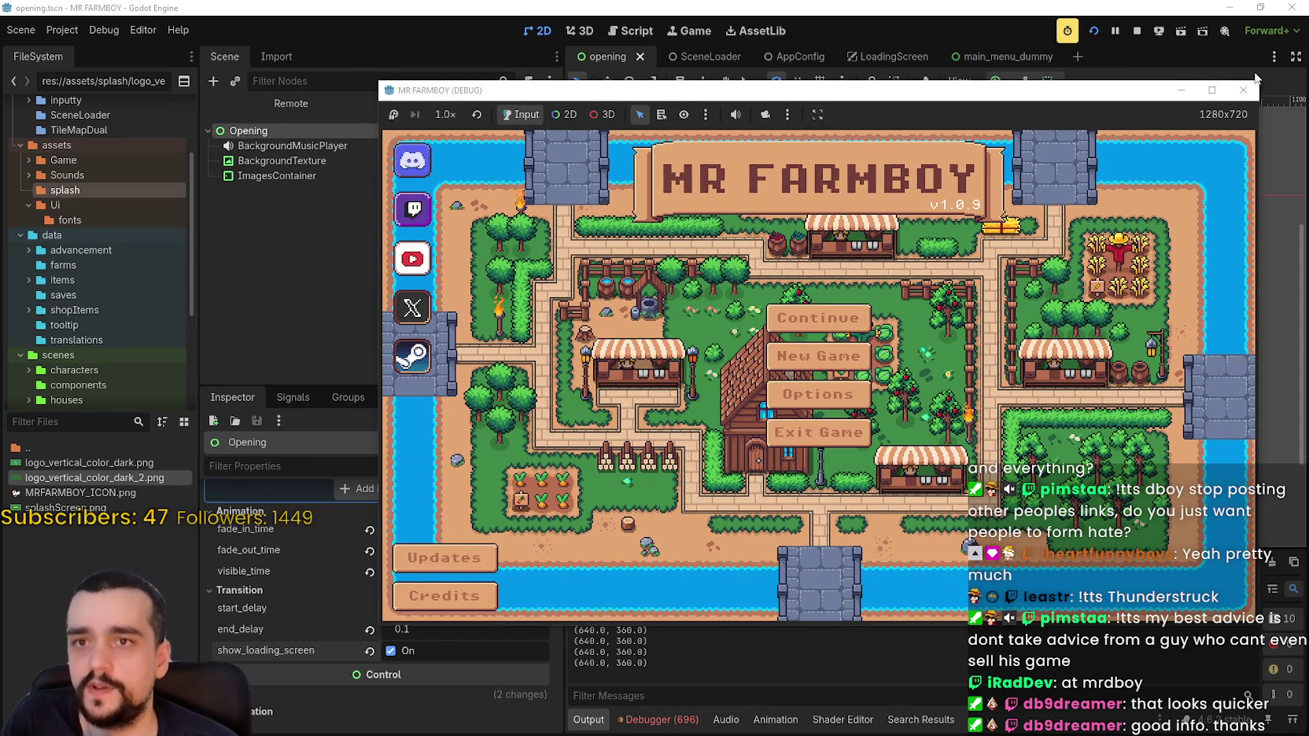
{"action": "left_click", "coordinate": [1137, 31]}
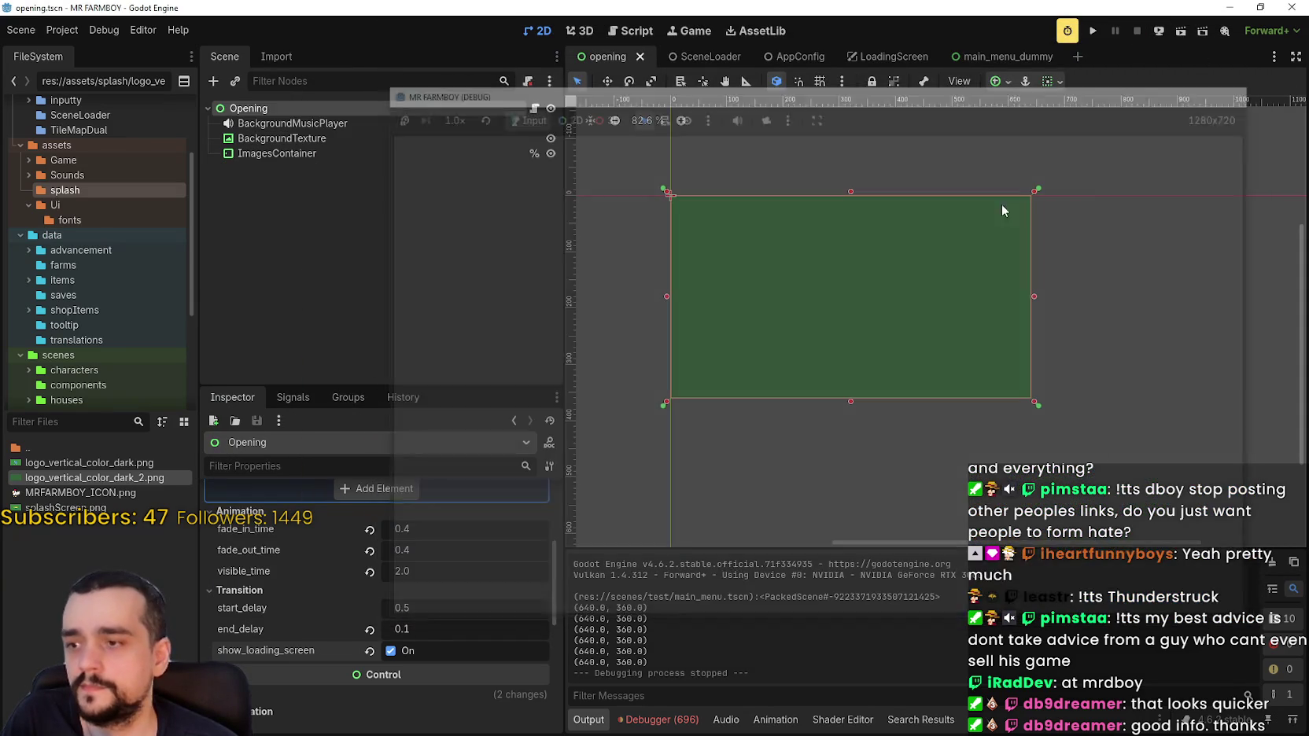
{"action": "left_click", "coordinate": [1094, 31]}
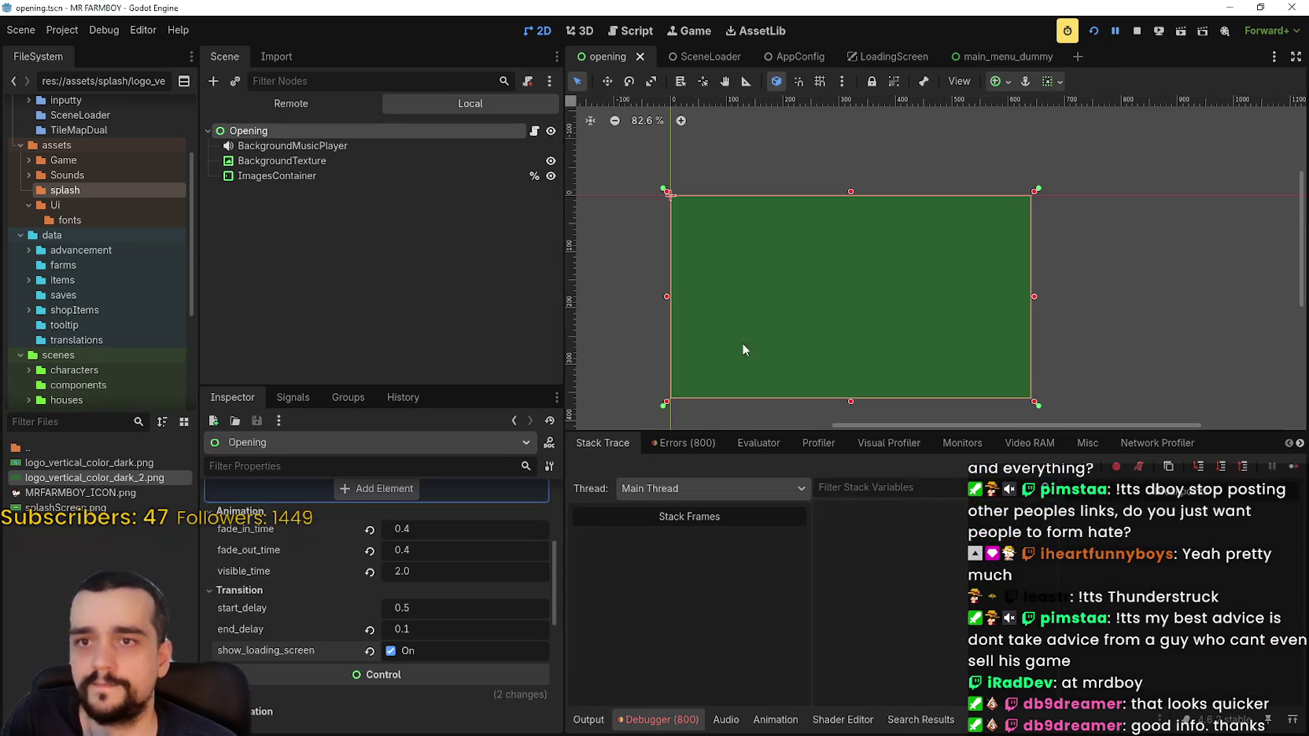
{"action": "left_click", "coordinate": [369, 551]}
{"action": "left_click", "coordinate": [369, 530]}
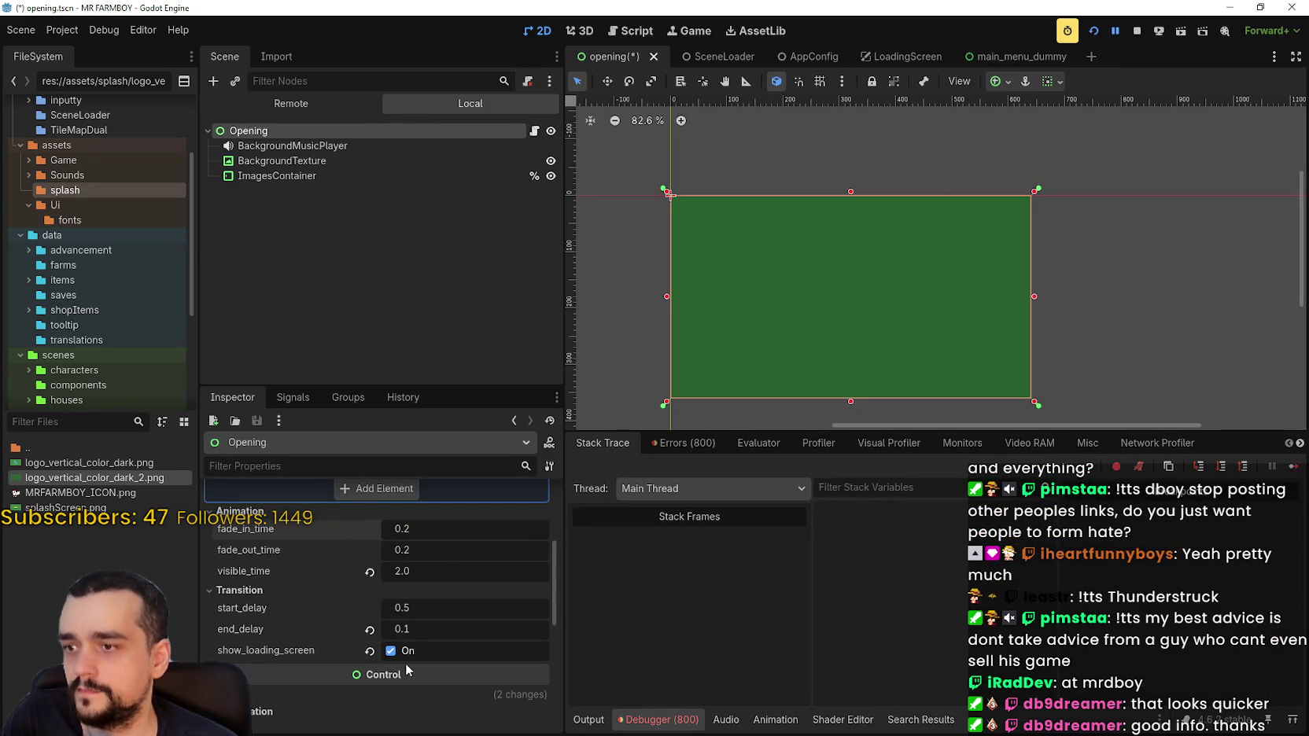
Revert visible_time to 1.6 and set start_delay to 0.2.
{"action": "left_click", "coordinate": [368, 572]}
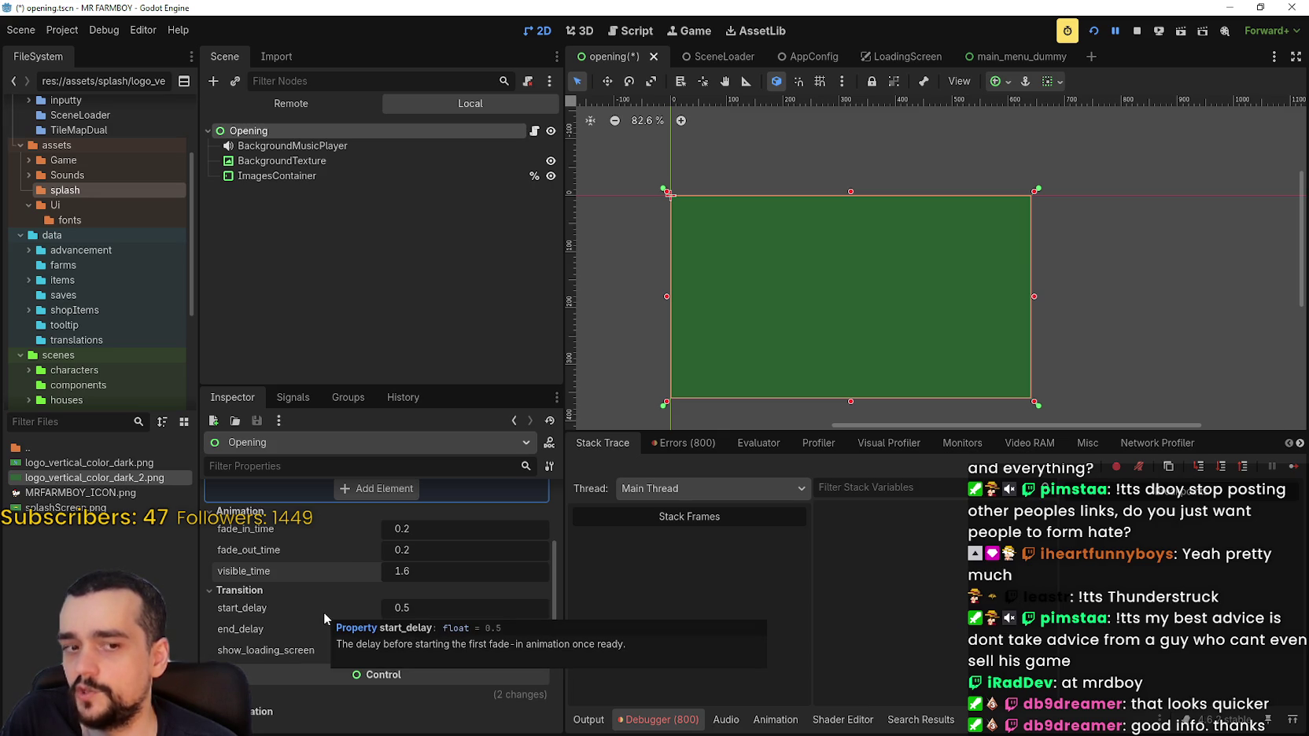
{"action": "scroll", "coordinate": [354, 590], "scroll_direction": "down", "scroll_amount": 2}
{"action": "left_click", "coordinate": [418, 548]}
{"action": "key", "text": "BackSpace"}
{"action": "type", "text": "5"}
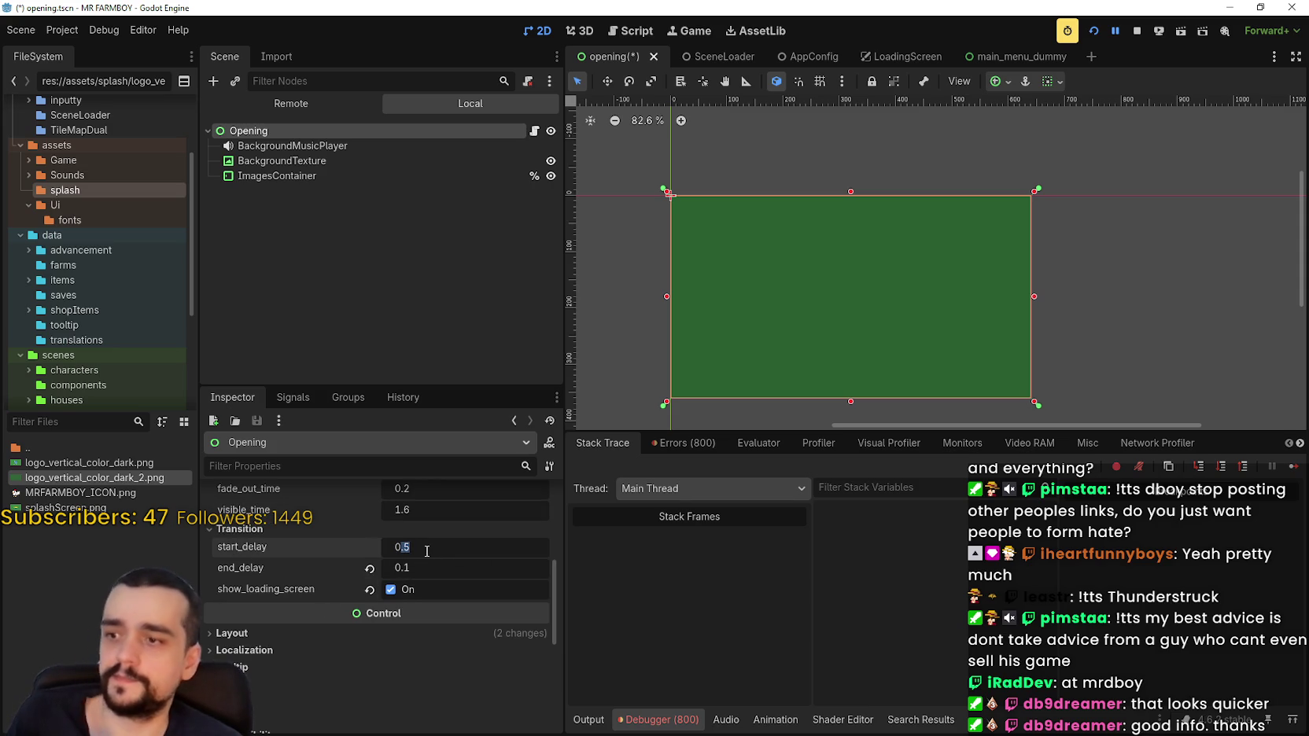
{"action": "key", "text": "BackSpace"}
{"action": "type", "text": "2"}
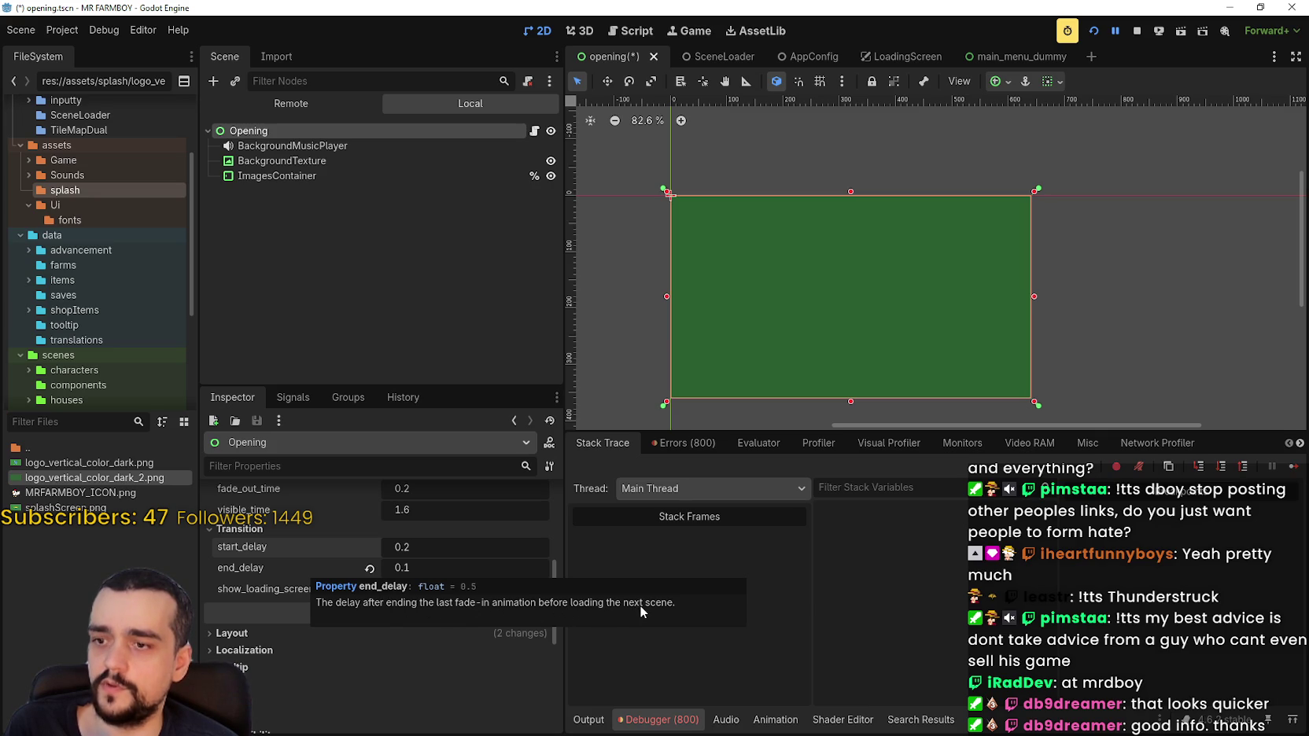
Set end_delay to 0.0, save the opening scene, and run the game.
{"action": "left_click", "coordinate": [446, 567]}
{"action": "type", "text": "0"}
{"action": "key", "text": "Return"}
{"action": "key", "text": "ctrl+s"}
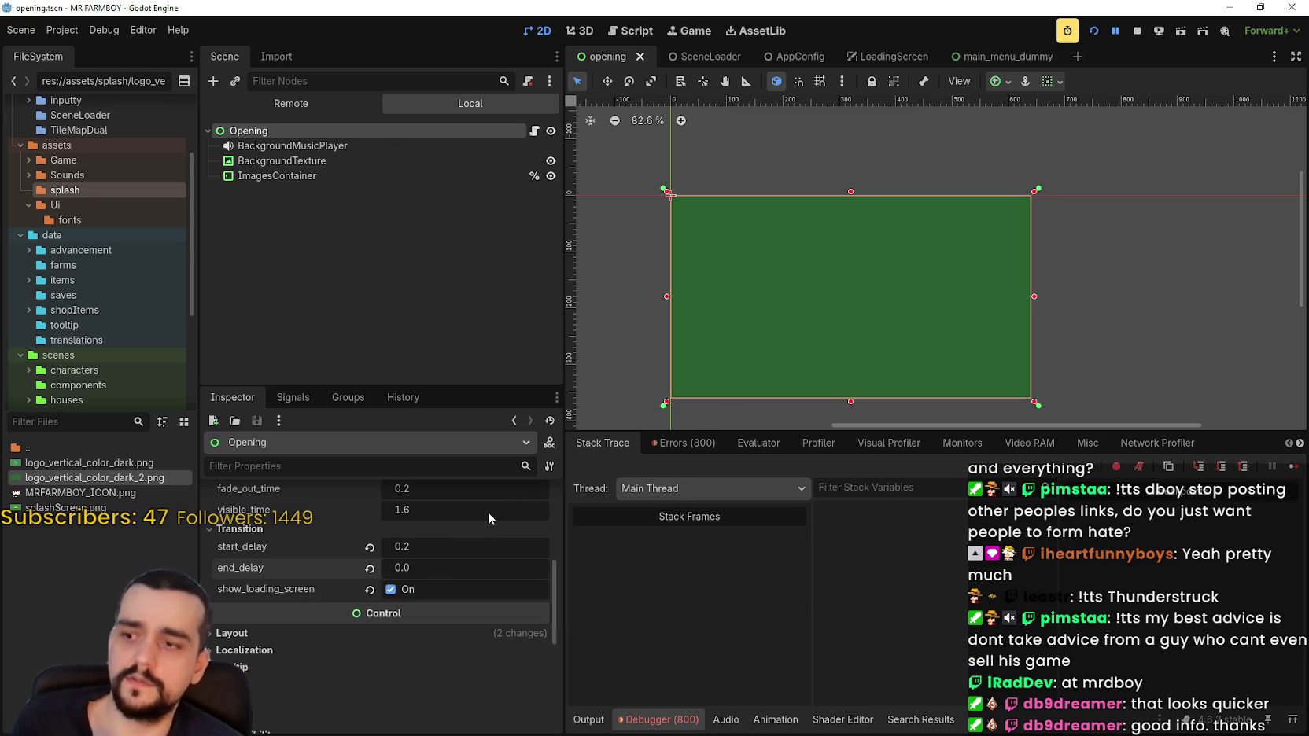
{"action": "left_click", "coordinate": [1094, 29]}
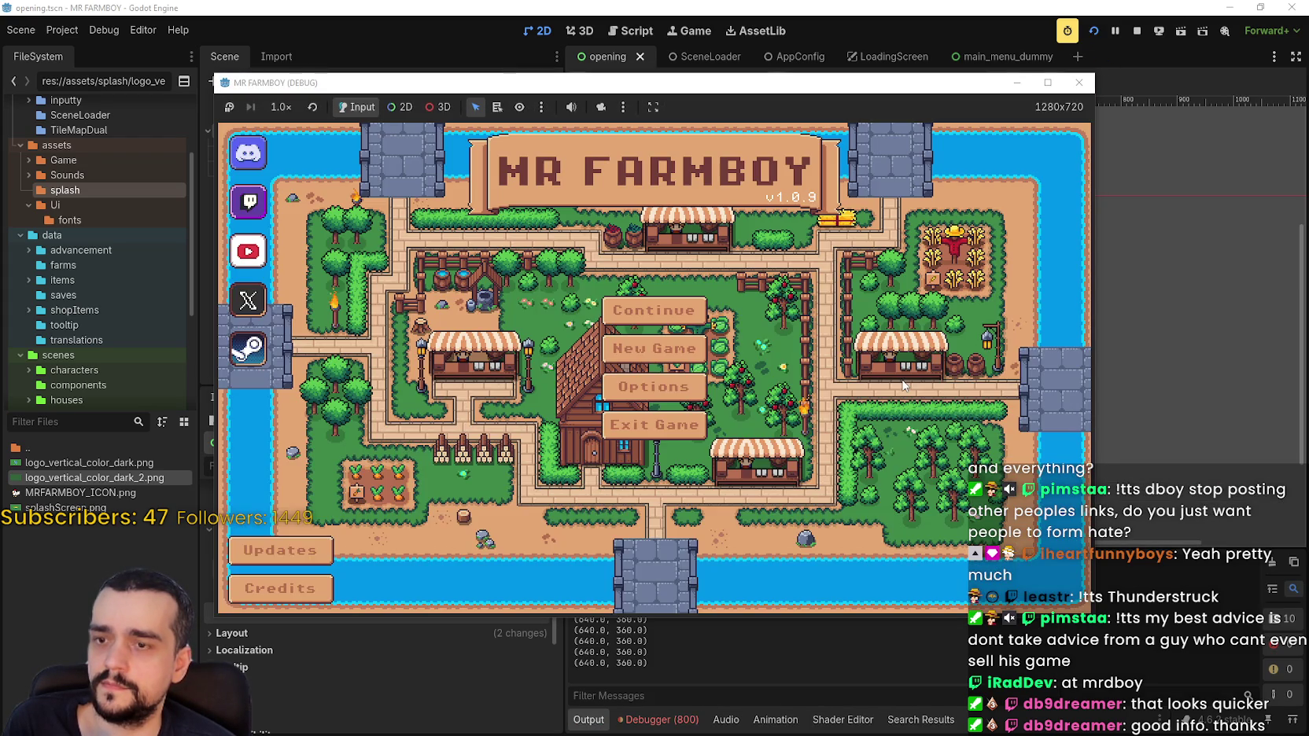
Rerun the game to confirm the quick main menu, then stop it and open opening.gd.
{"action": "left_click", "coordinate": [1136, 31]}
{"action": "key", "text": "F5"}
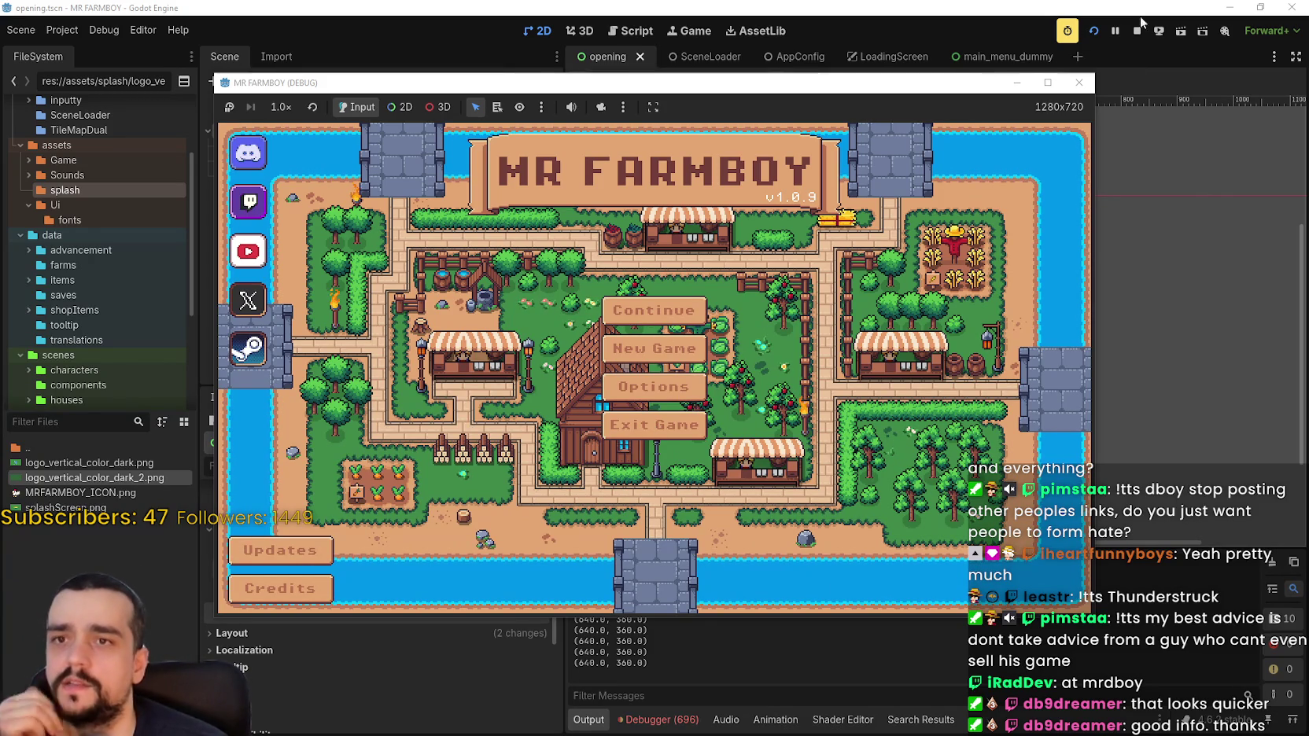
{"action": "left_click", "coordinate": [1138, 32]}
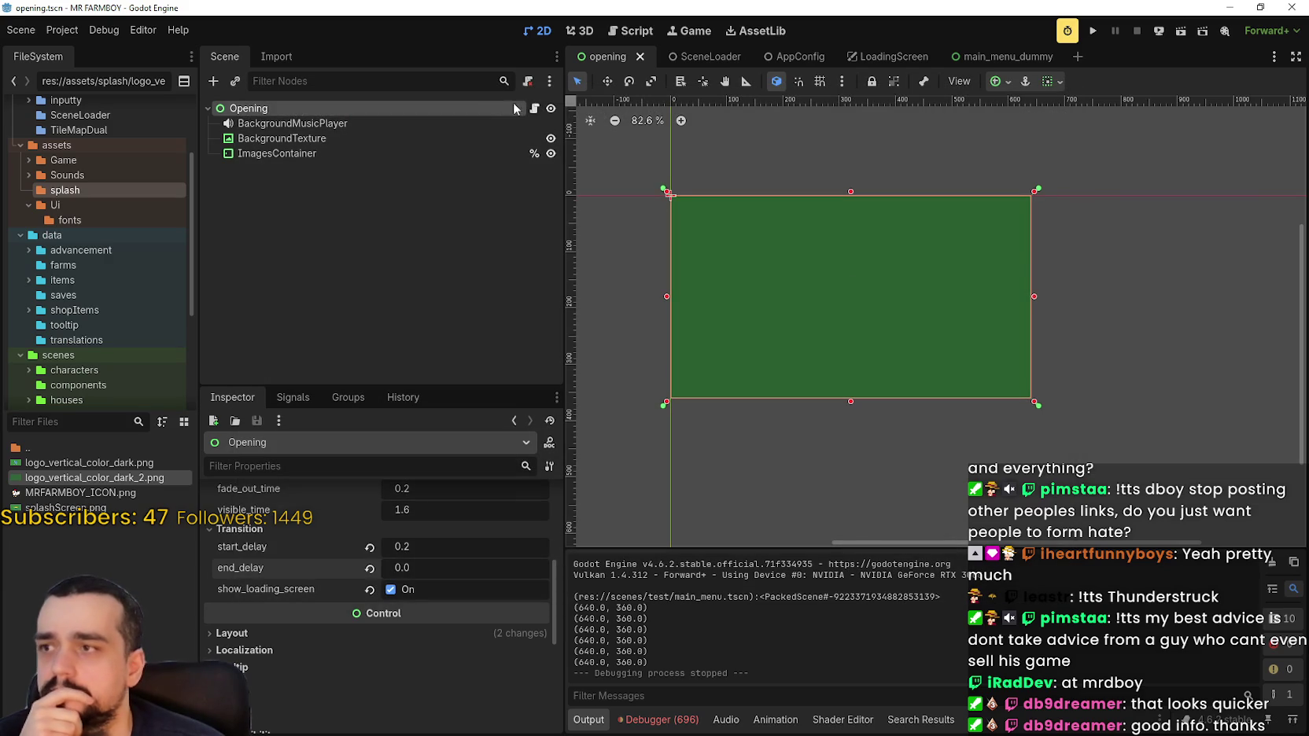
{"action": "left_click", "coordinate": [535, 108]}
{"action": "scroll", "coordinate": [978, 342], "scroll_direction": "down", "scroll_amount": 5}
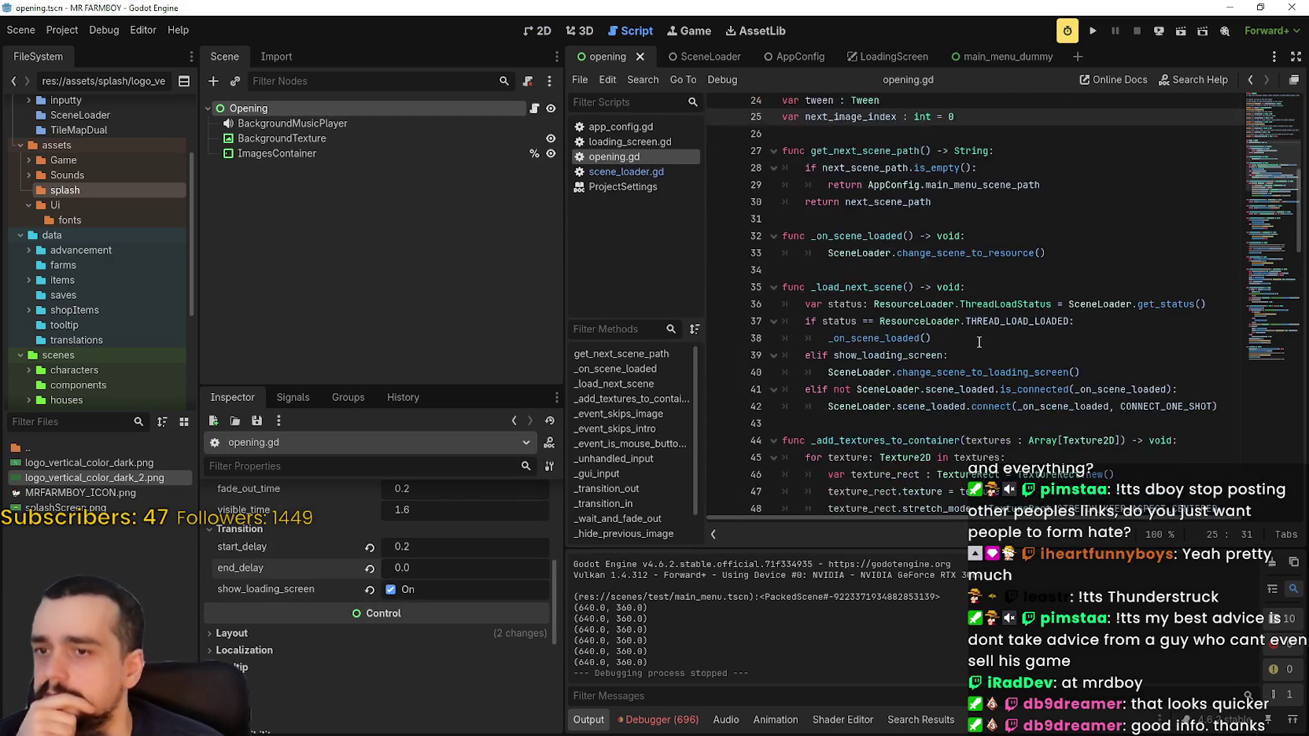
{"action": "scroll", "coordinate": [979, 342], "scroll_direction": "down", "scroll_amount": 4}
{"action": "double_click", "coordinate": [901, 133]}
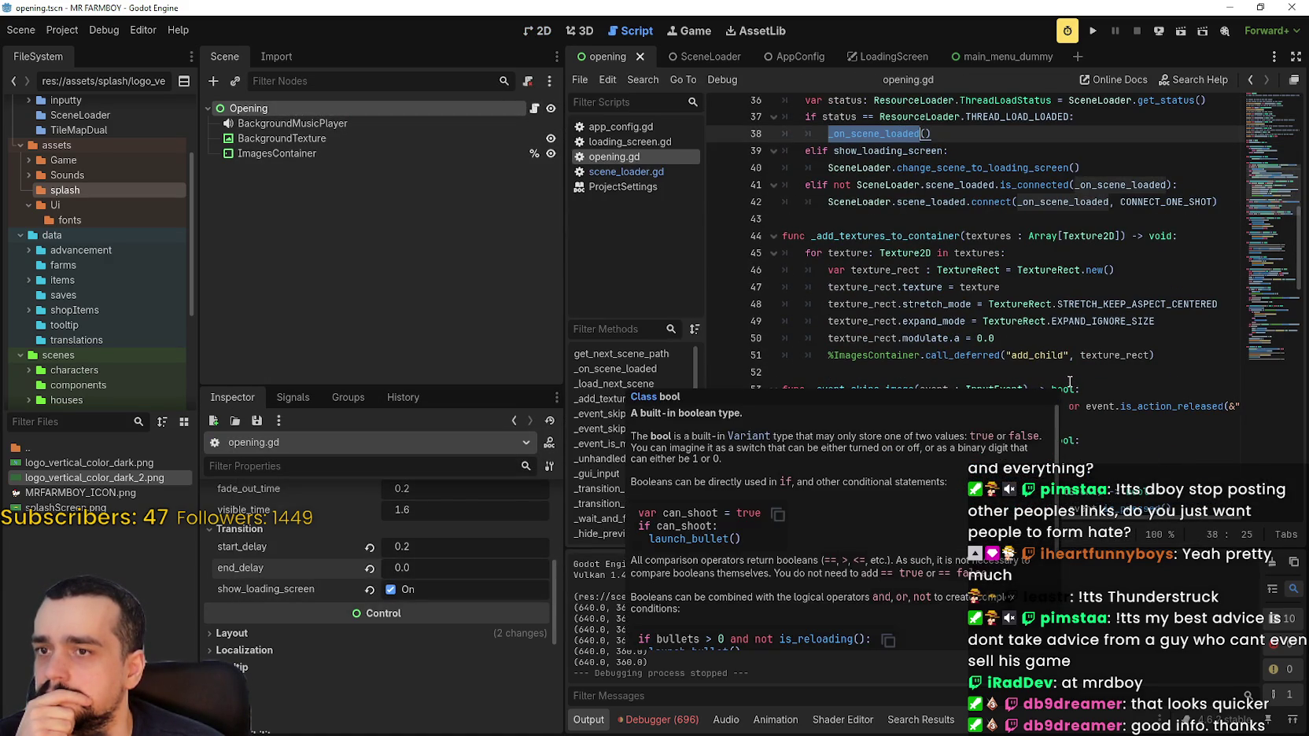
{"action": "scroll", "coordinate": [1054, 350], "scroll_direction": "down", "scroll_amount": 1}
{"action": "scroll", "coordinate": [1051, 345], "scroll_direction": "down", "scroll_amount": 11}
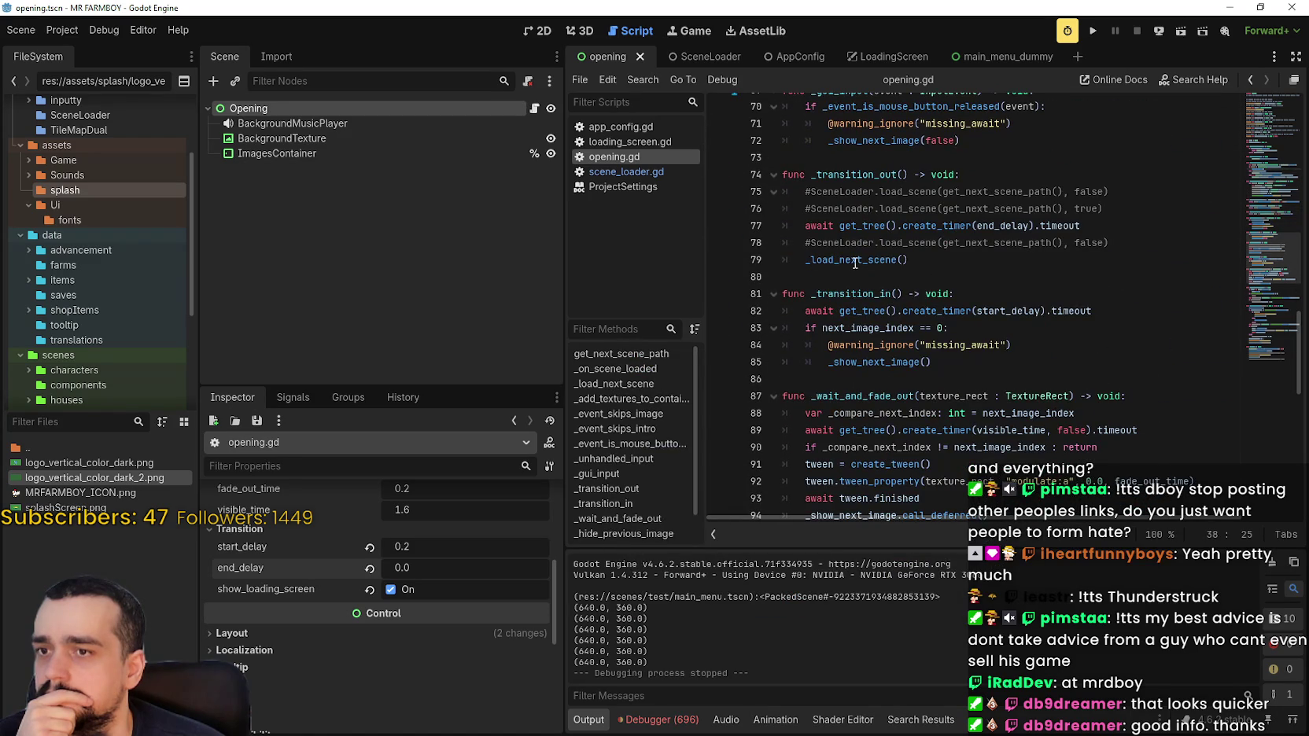
{"action": "mouse_move", "coordinate": [856, 262]}
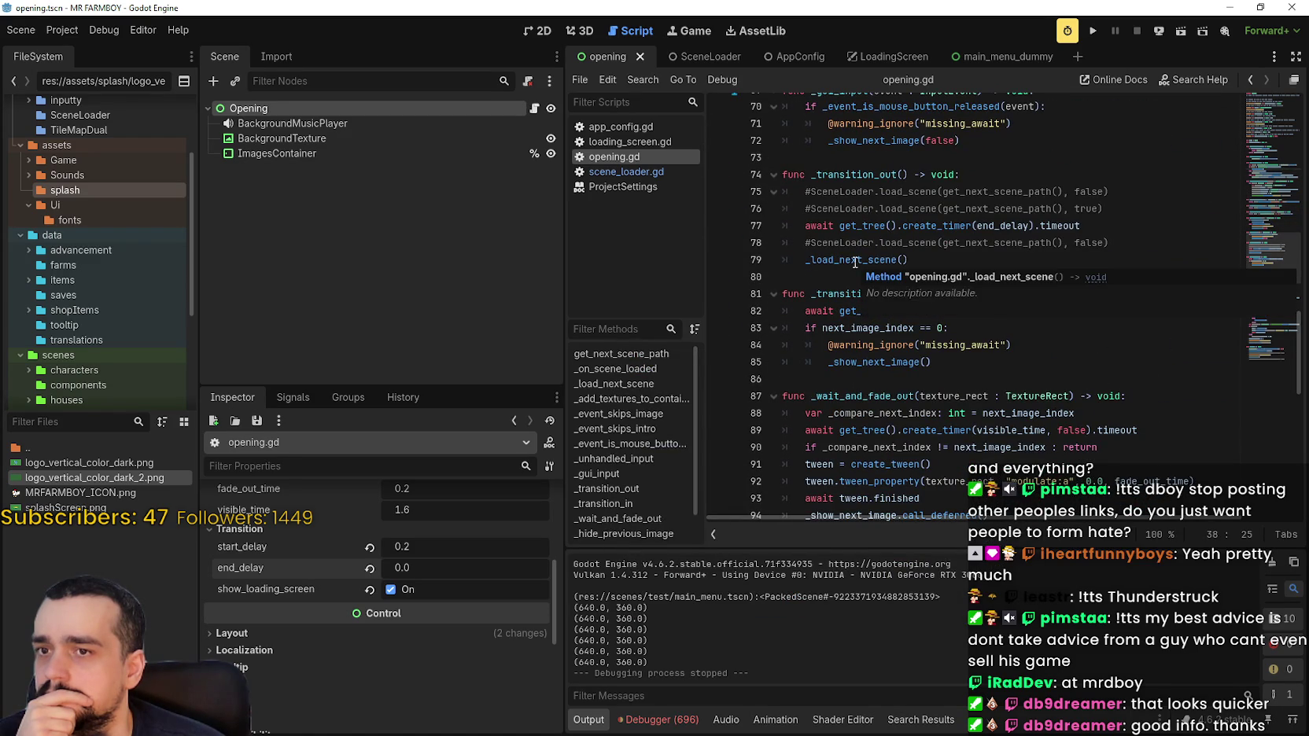
{"action": "double_click", "coordinate": [1003, 226]}
{"action": "double_click", "coordinate": [866, 260]}
{"action": "scroll", "coordinate": [921, 311], "scroll_direction": "up", "scroll_amount": 4}
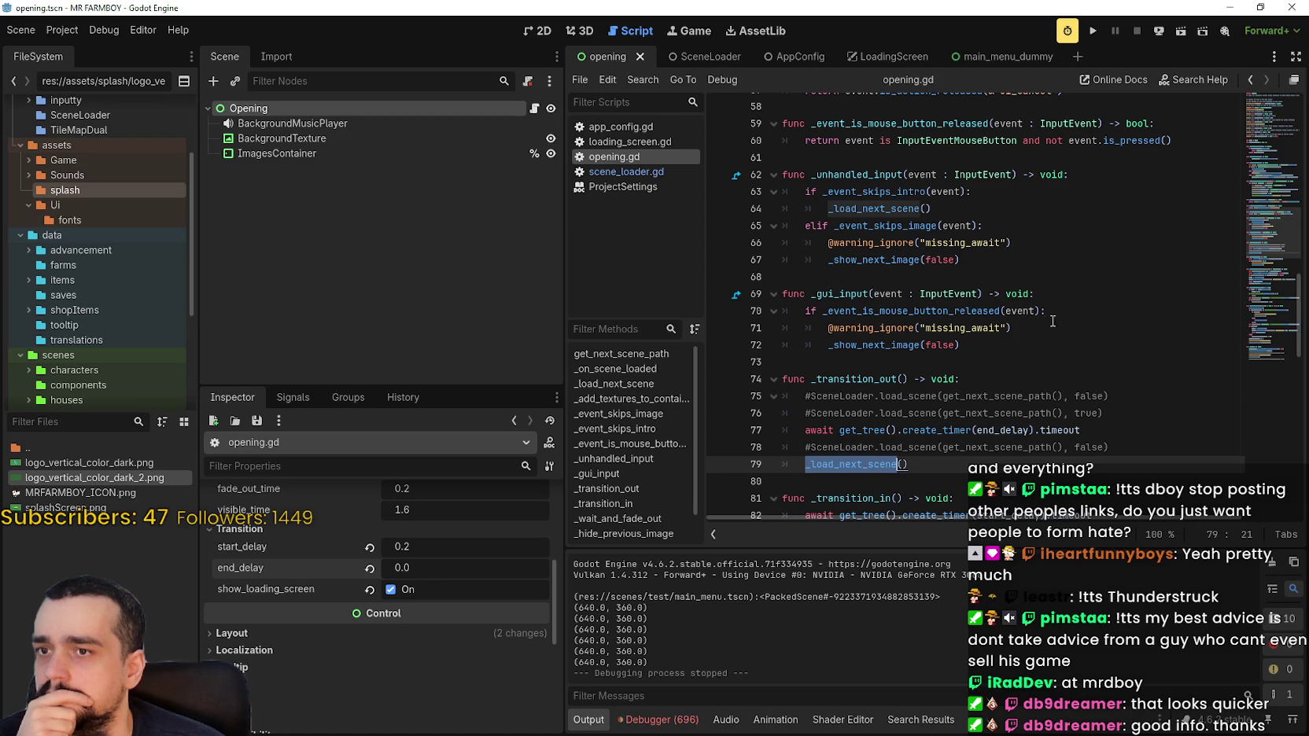
{"action": "double_click", "coordinate": [880, 210]}
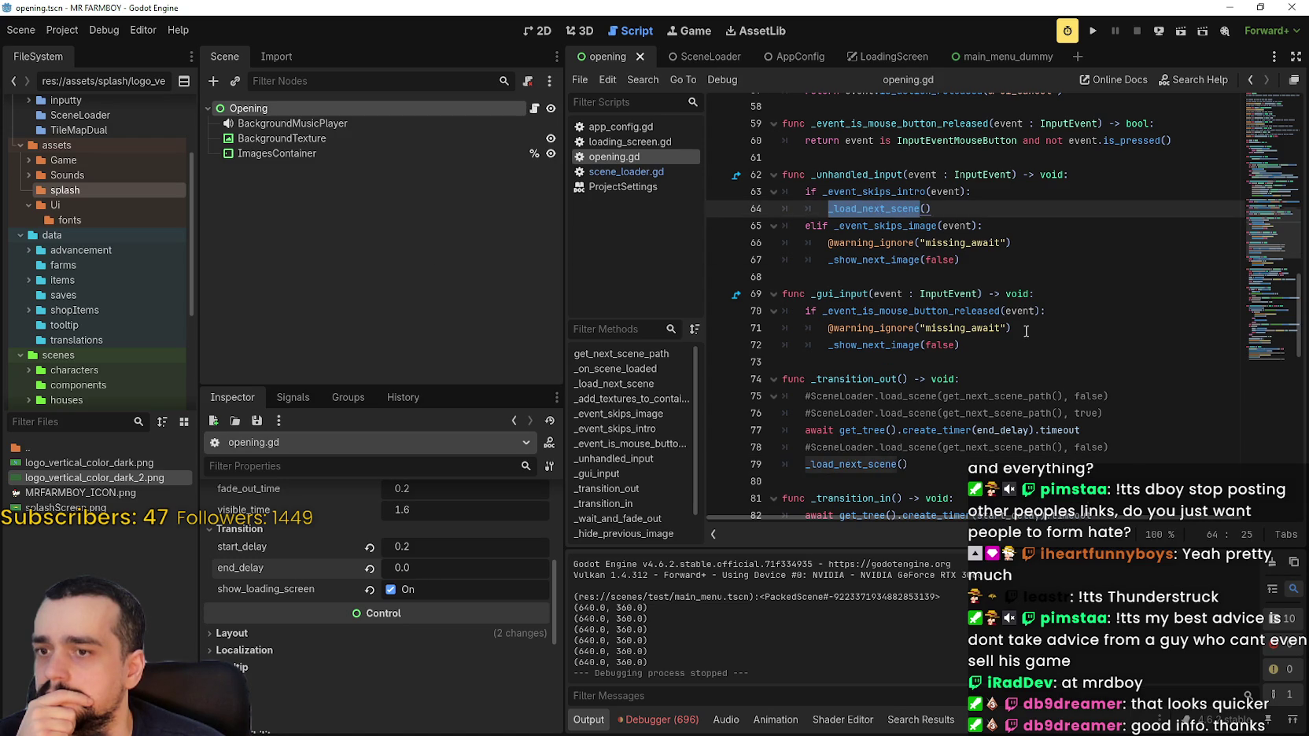
{"action": "scroll", "coordinate": [1026, 331], "scroll_direction": "down", "scroll_amount": 8}
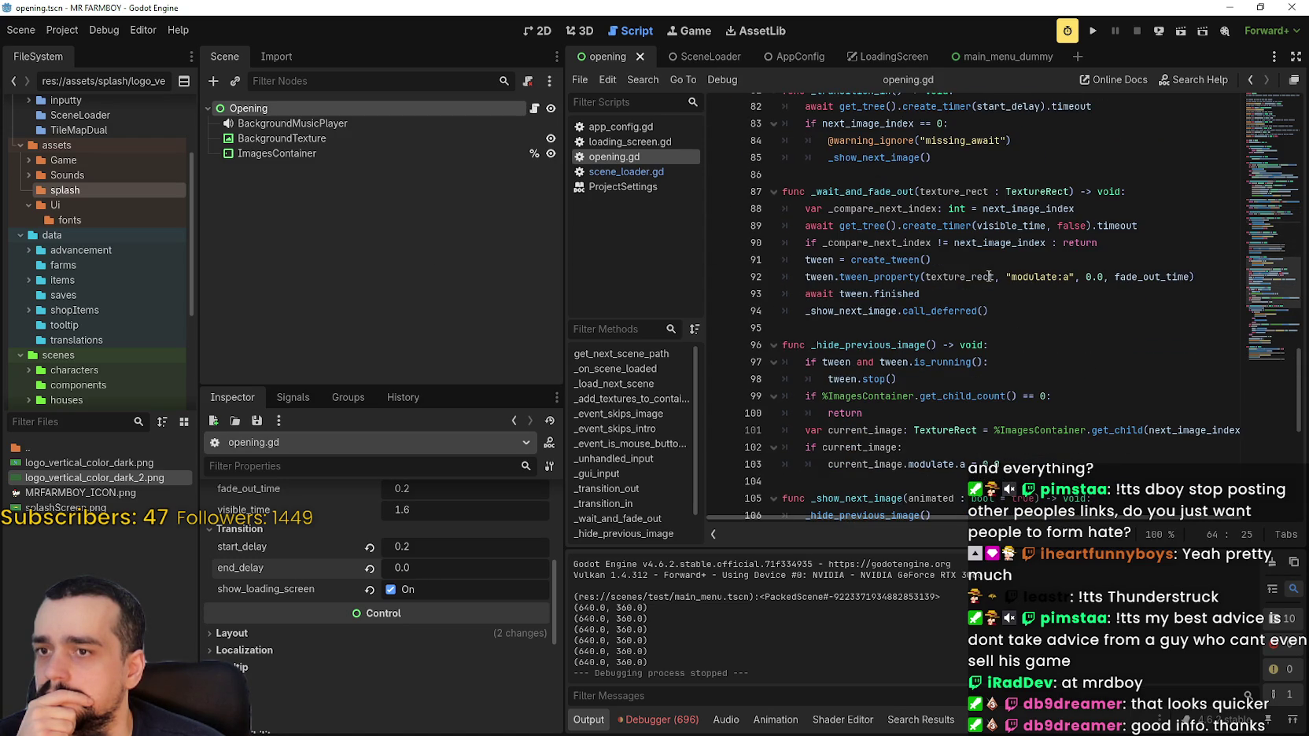
{"action": "scroll", "coordinate": [989, 276], "scroll_direction": "up", "scroll_amount": 4}
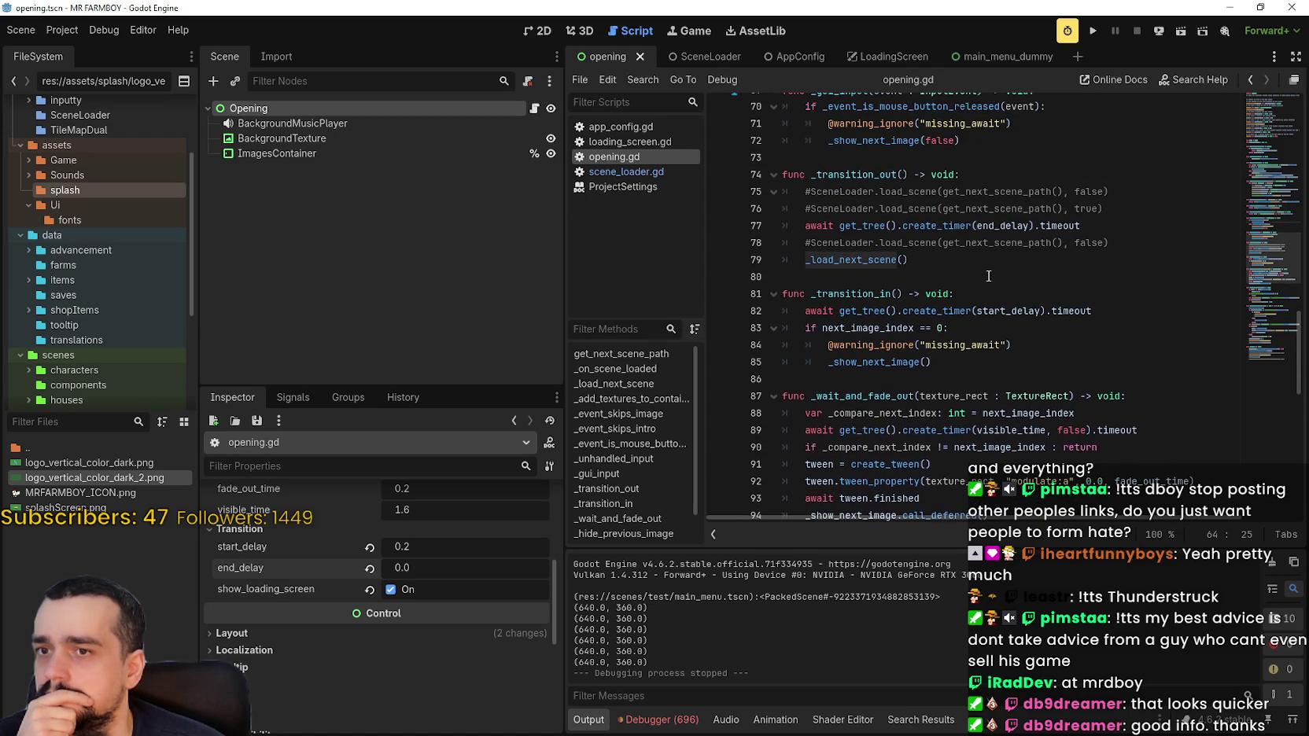
{"action": "scroll", "coordinate": [989, 276], "scroll_direction": "down", "scroll_amount": 1}
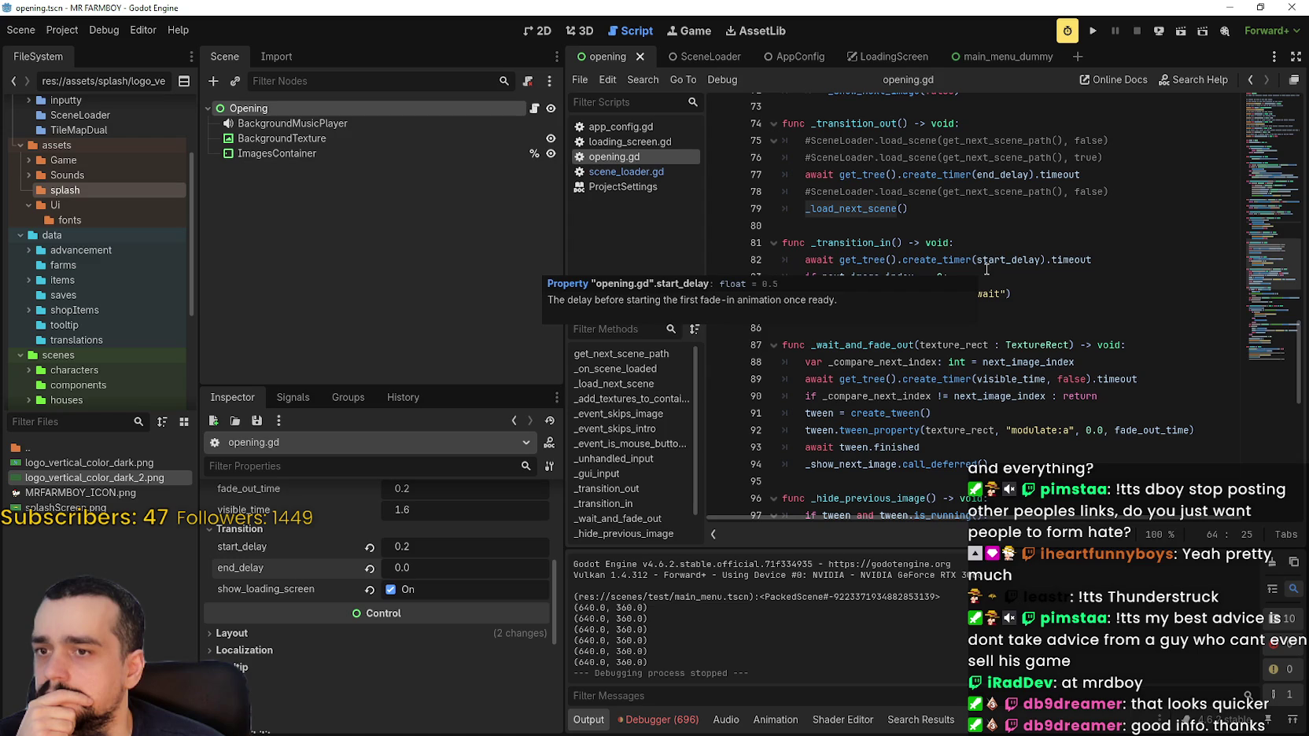
{"action": "scroll", "coordinate": [967, 197], "scroll_direction": "down", "scroll_amount": 3}
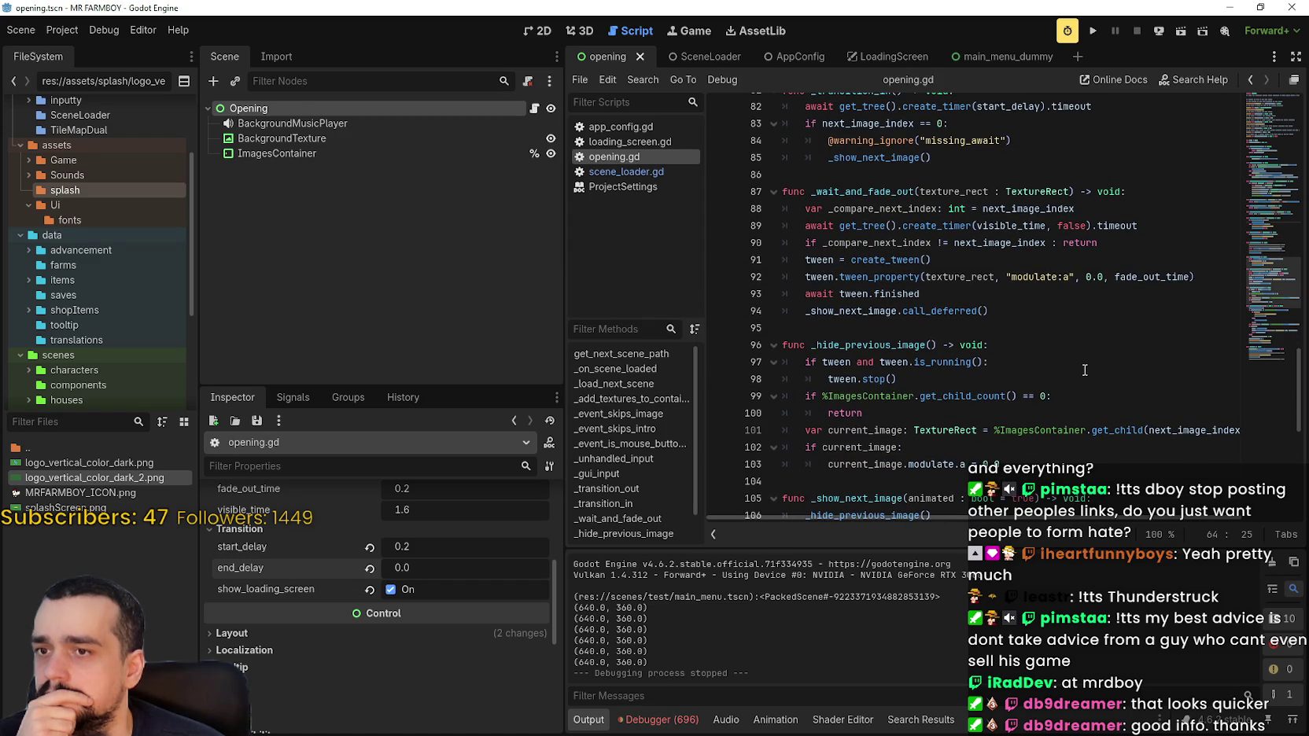
{"action": "scroll", "coordinate": [1082, 362], "scroll_direction": "down", "scroll_amount": 3}
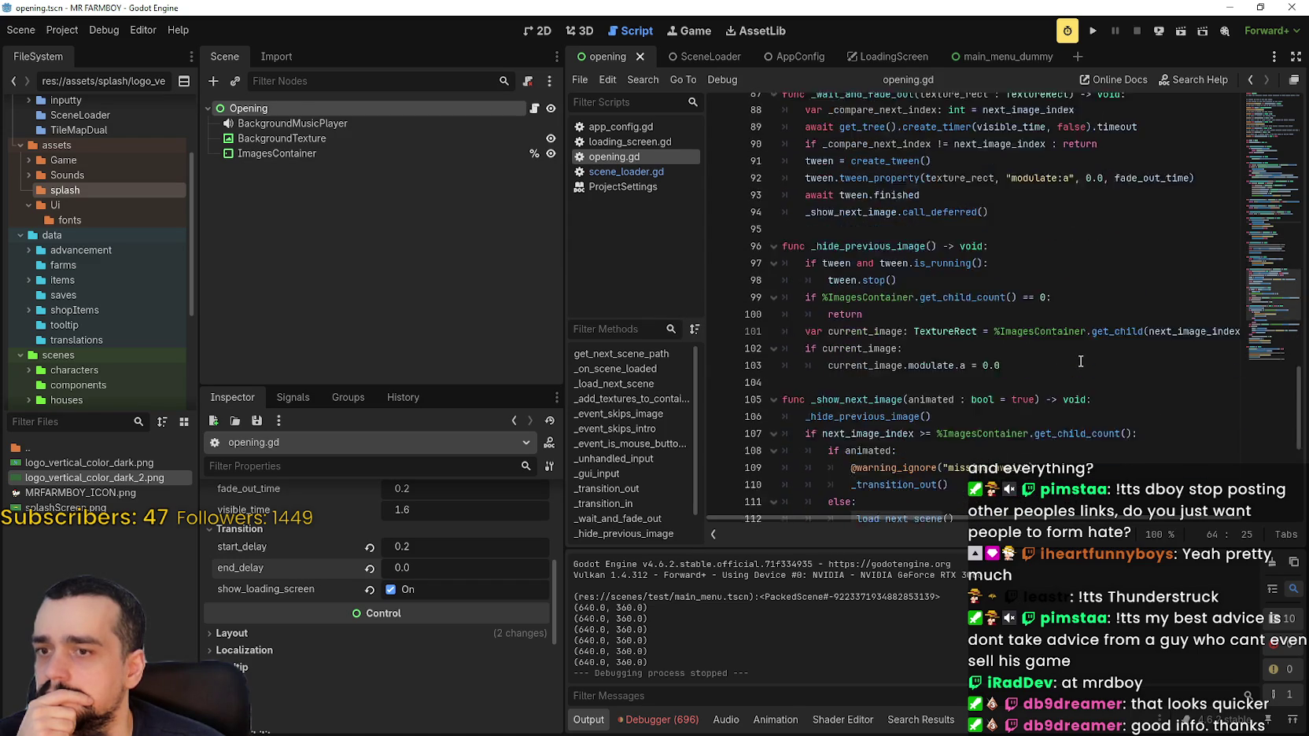
{"action": "scroll", "coordinate": [1080, 358], "scroll_direction": "down", "scroll_amount": 1}
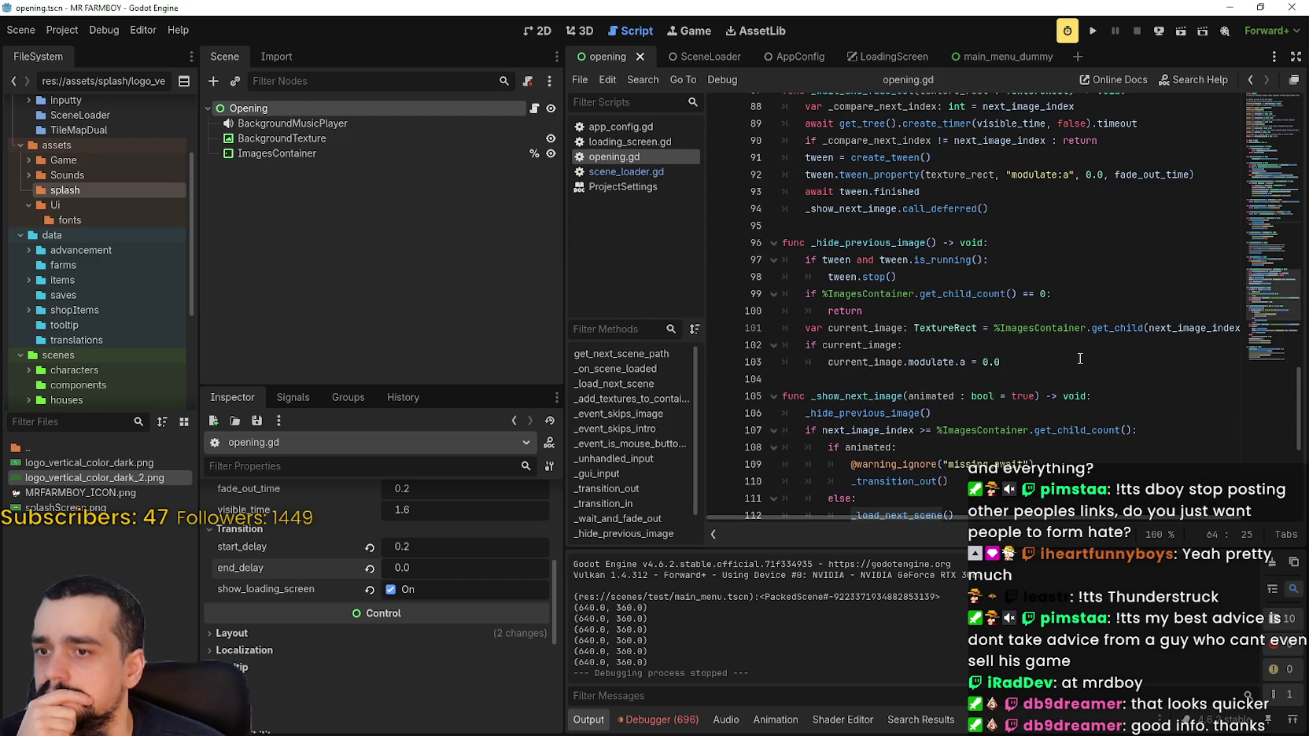
{"action": "scroll", "coordinate": [1080, 356], "scroll_direction": "down", "scroll_amount": 1}
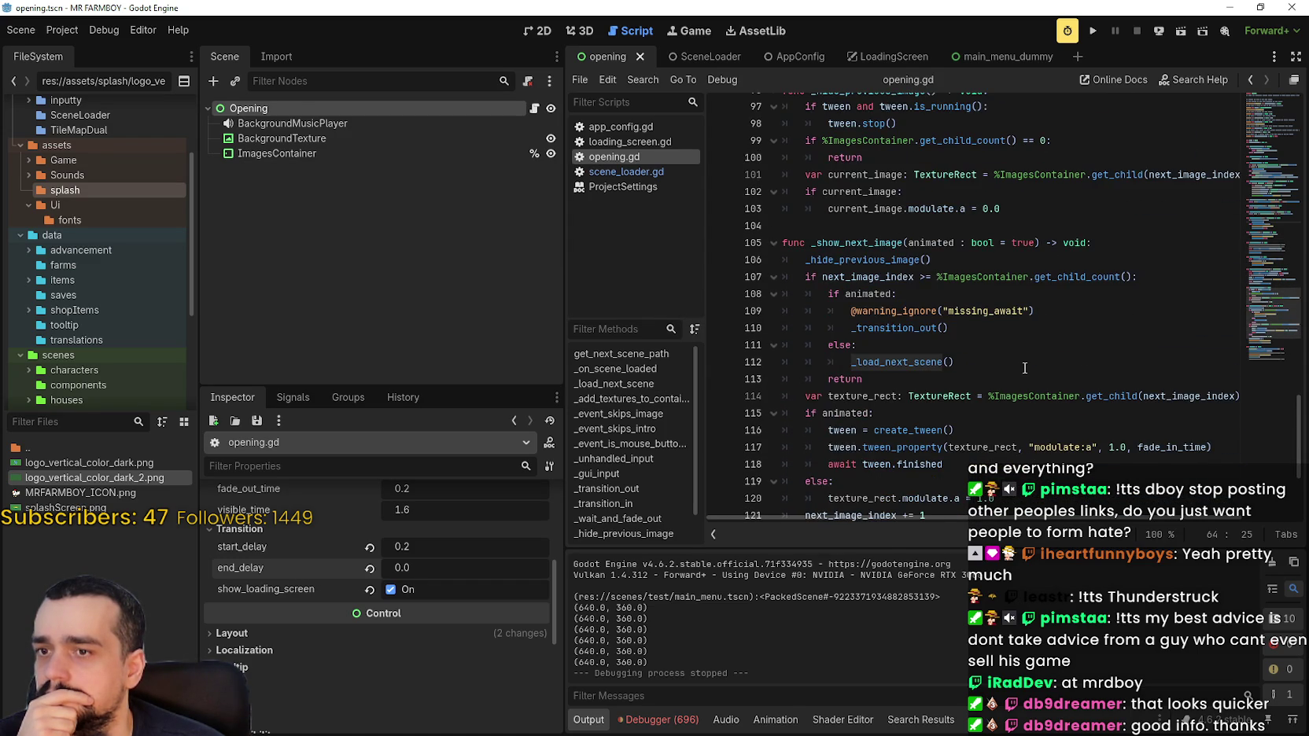
{"action": "double_click", "coordinate": [930, 365]}
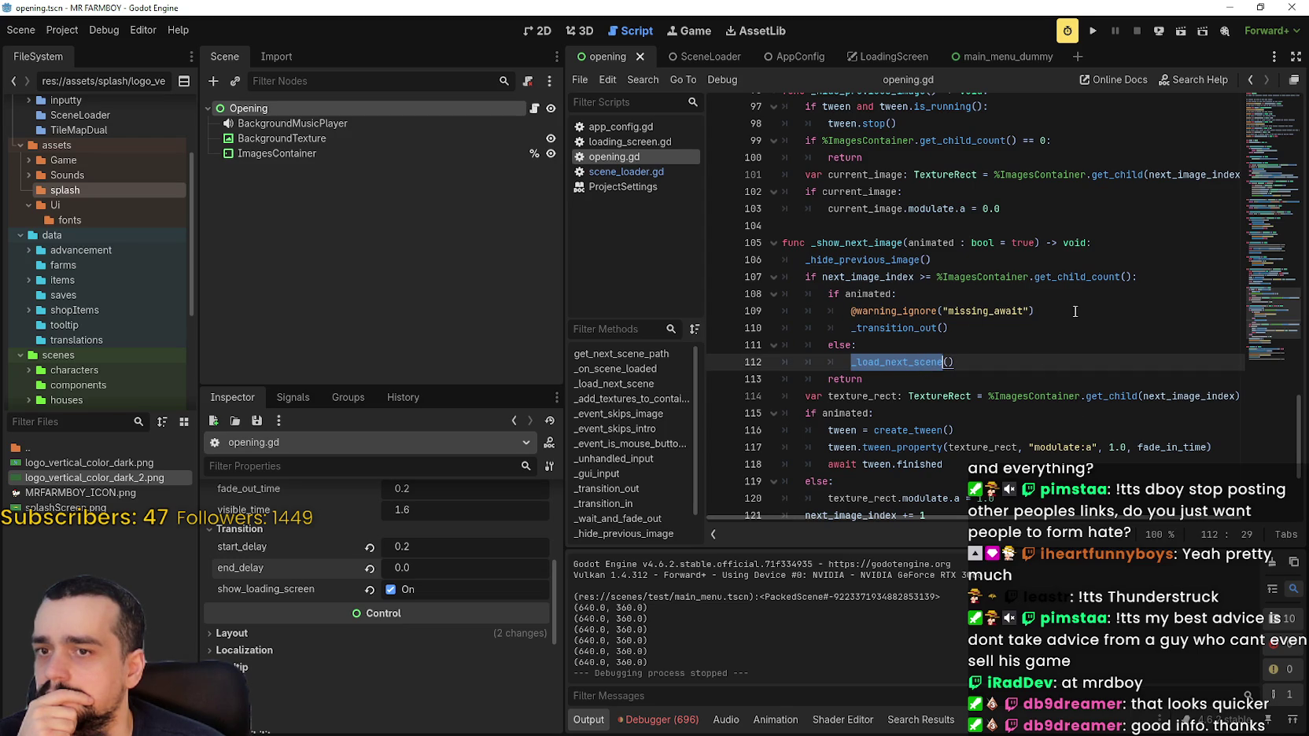
{"action": "scroll", "coordinate": [963, 367], "scroll_direction": "down", "scroll_amount": 2}
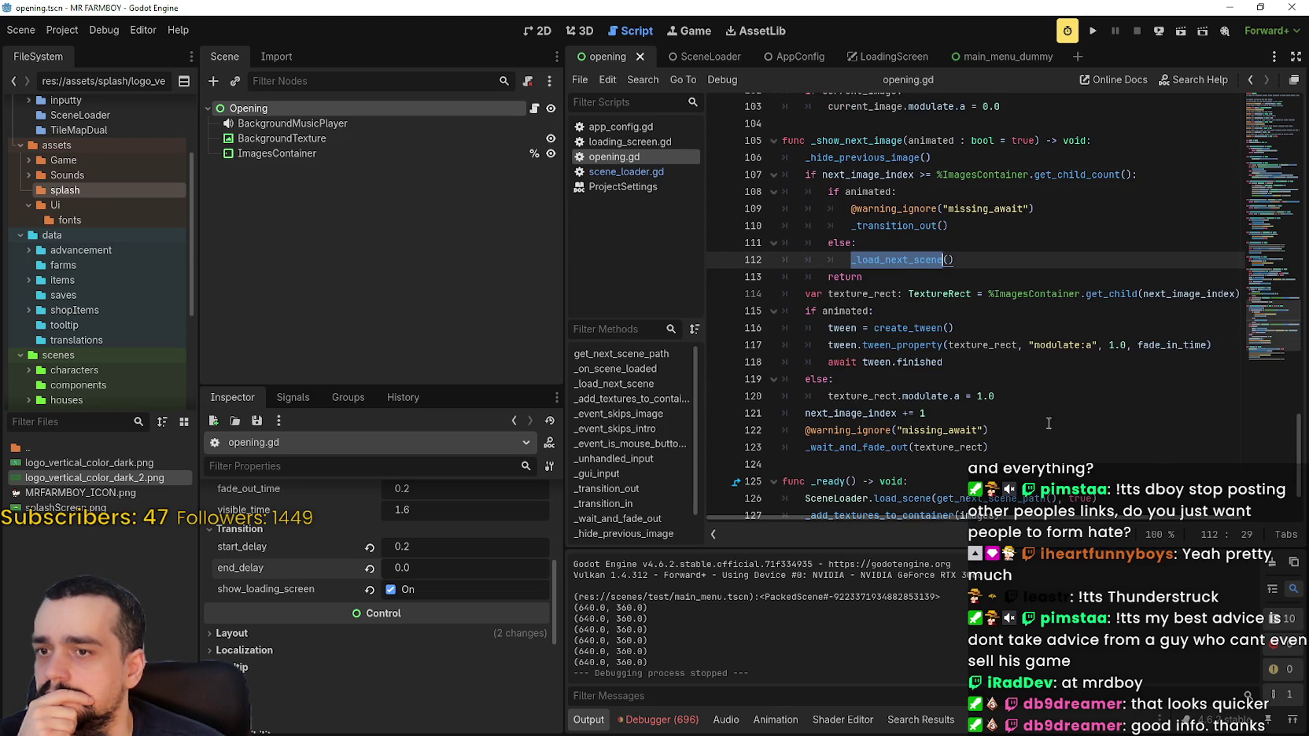
{"action": "scroll", "coordinate": [1055, 428], "scroll_direction": "down", "scroll_amount": 2}
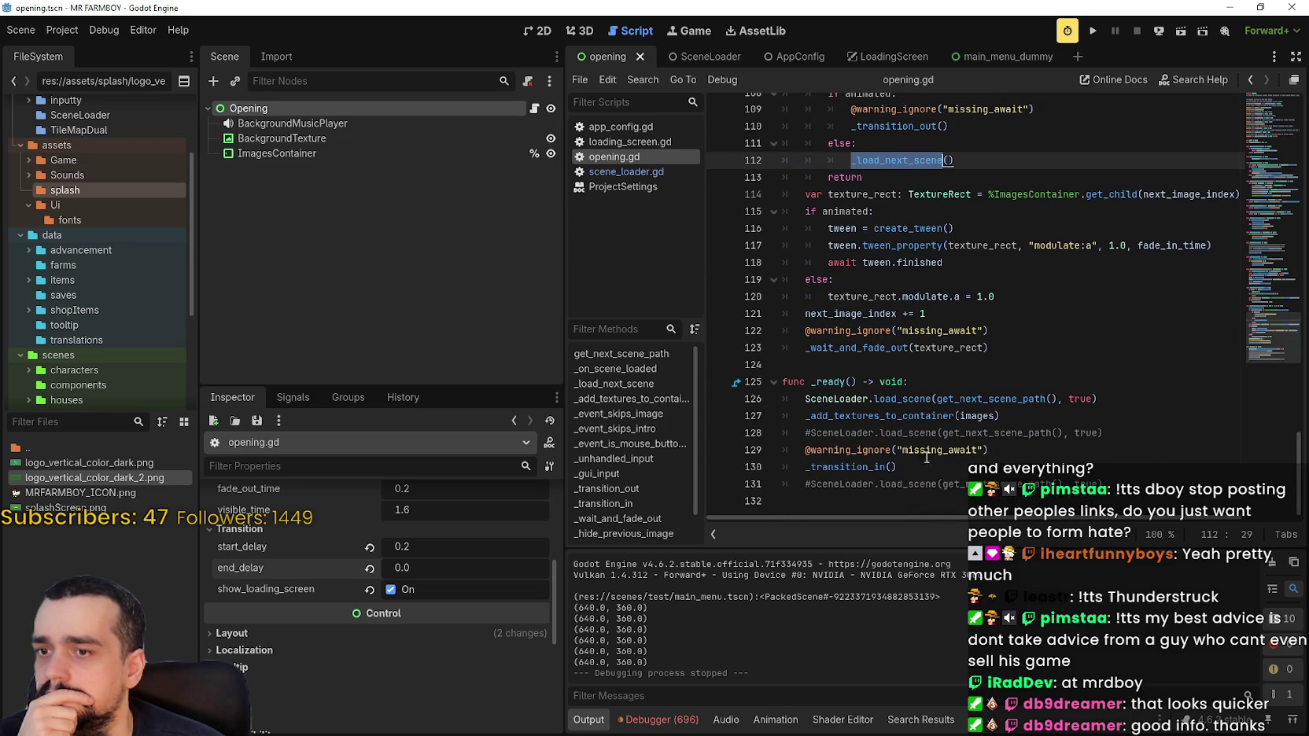
{"action": "double_click", "coordinate": [866, 467]}
{"action": "scroll", "coordinate": [422, 577], "scroll_direction": "up", "scroll_amount": 3}
Set fade_in_time and fade_out_time to 1.0, then run and stop the game to preview the fades.
{"action": "left_click", "coordinate": [453, 591]}
{"action": "type", "text": "1"}
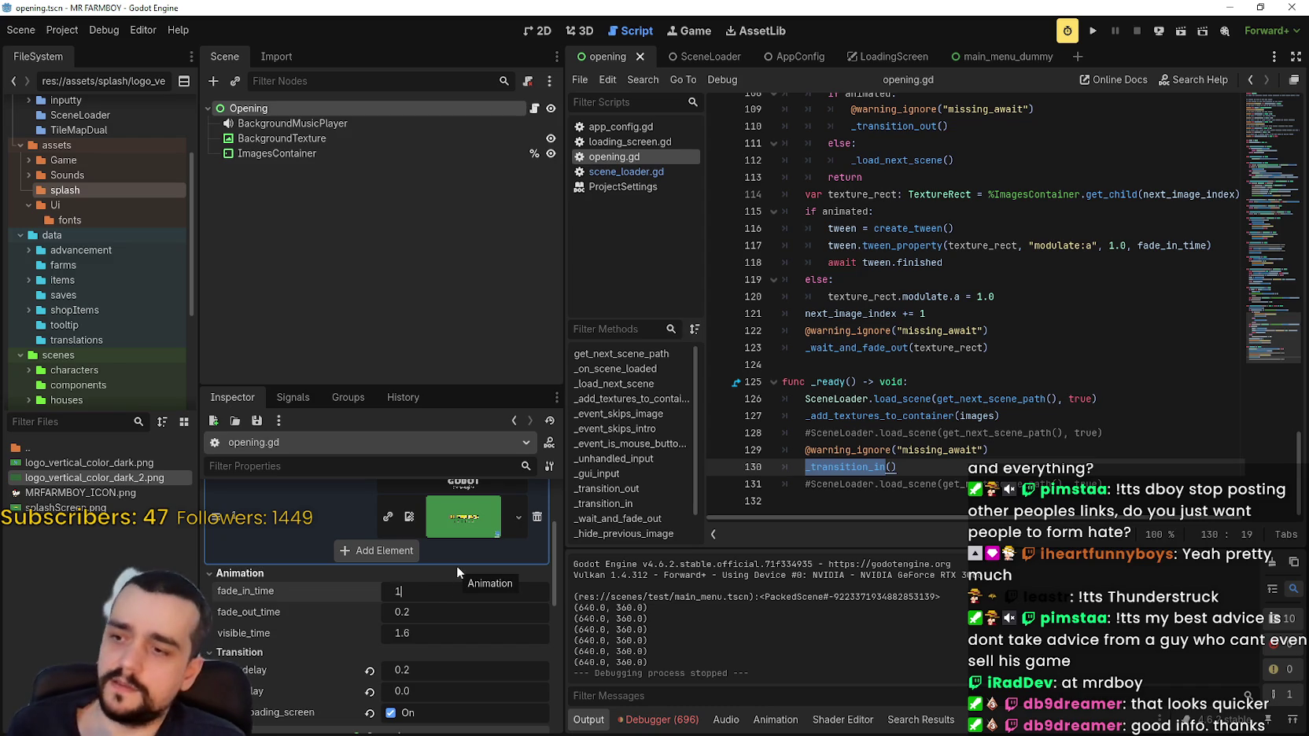
{"action": "key", "text": "Return"}
{"action": "left_click", "coordinate": [433, 612]}
{"action": "type", "text": "1"}
{"action": "key", "text": "Return"}
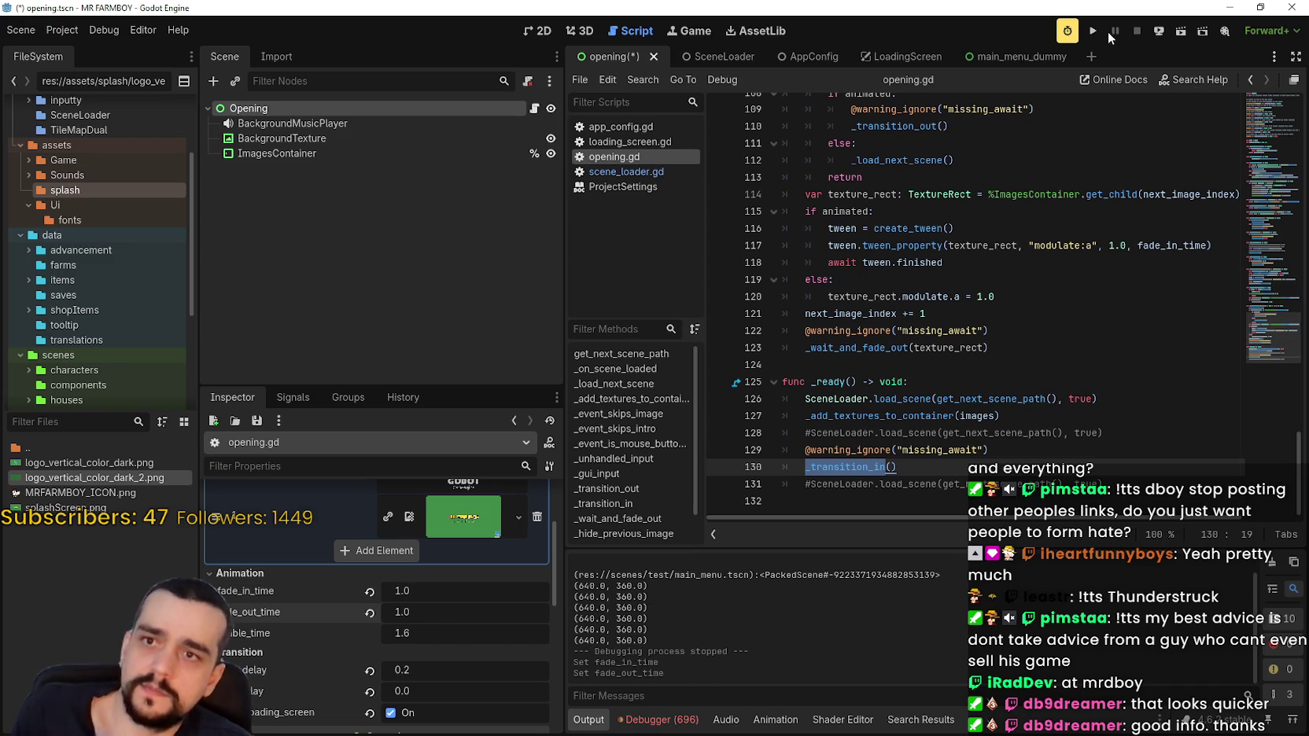
{"action": "left_click", "coordinate": [1104, 35]}
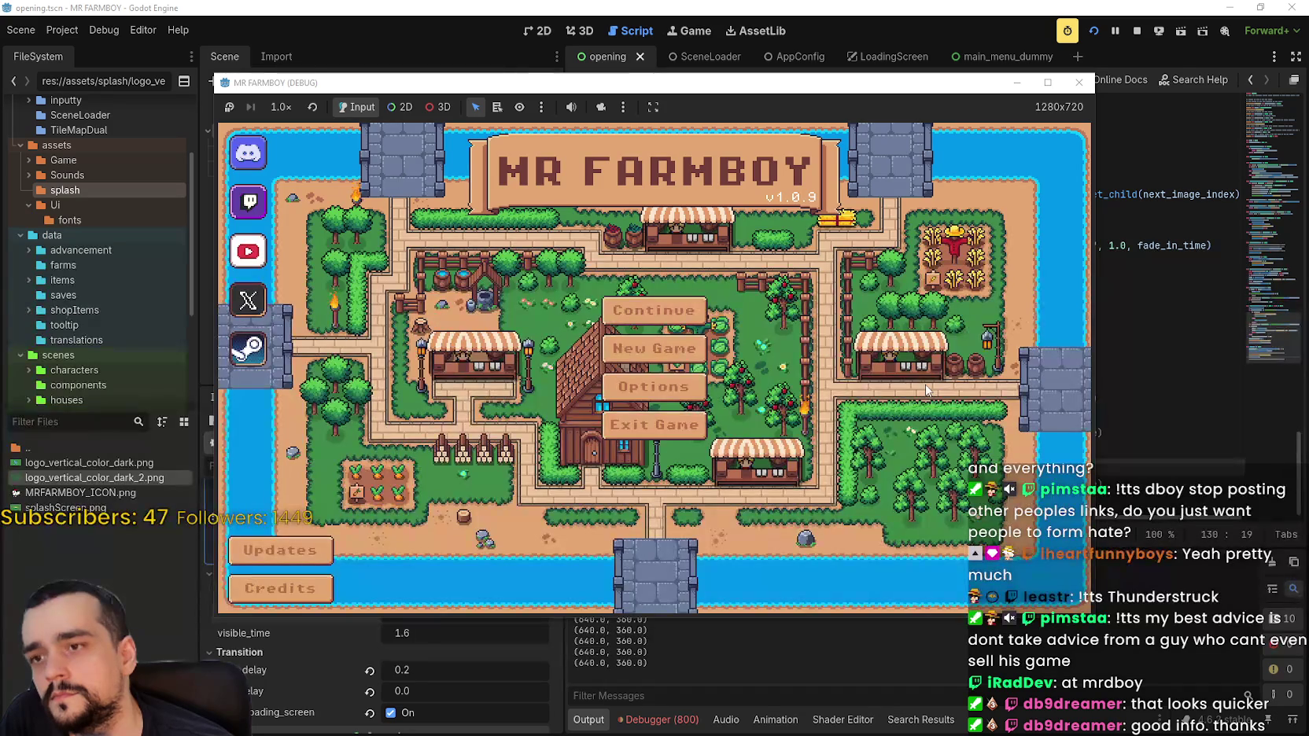
{"action": "left_click", "coordinate": [1137, 31]}
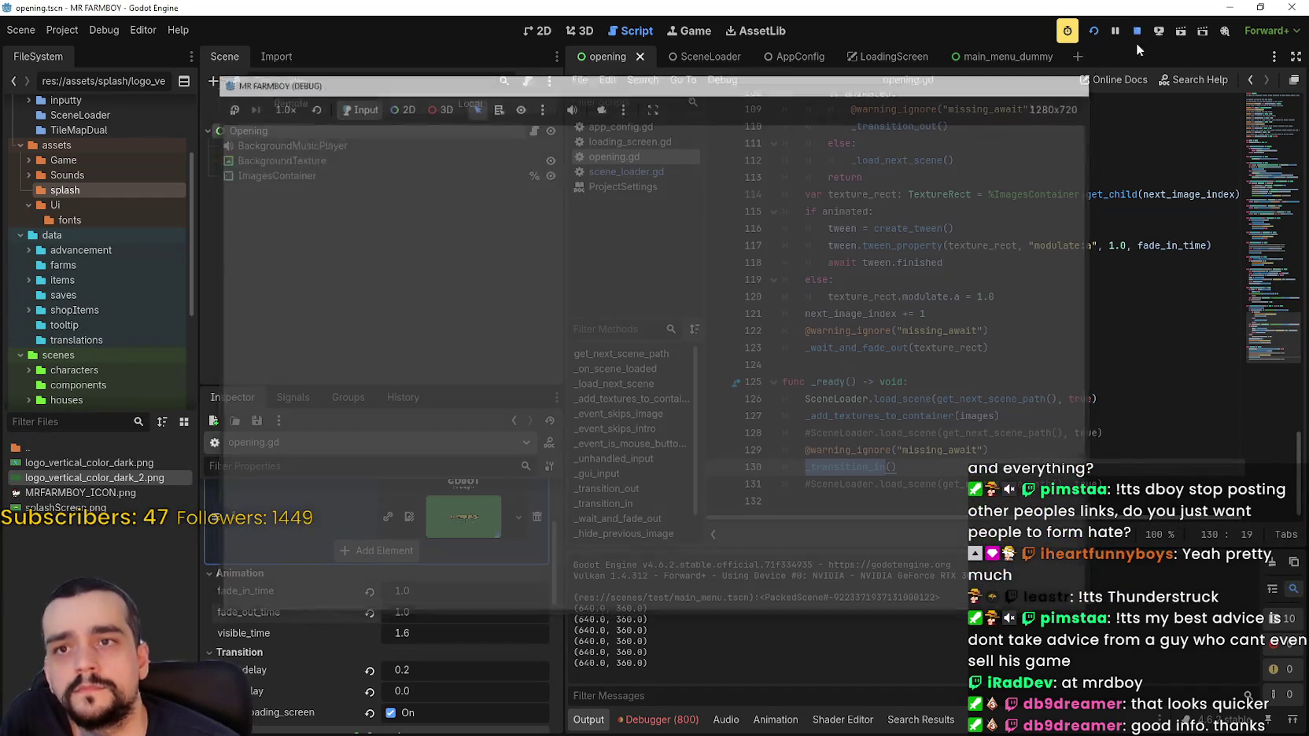
Set fade_in_time, fade_out_time and visible_time to 2.0, then run the game with F5 and stop it.
{"action": "left_click", "coordinate": [420, 594]}
{"action": "type", "text": "2"}
{"action": "key", "text": "Return"}
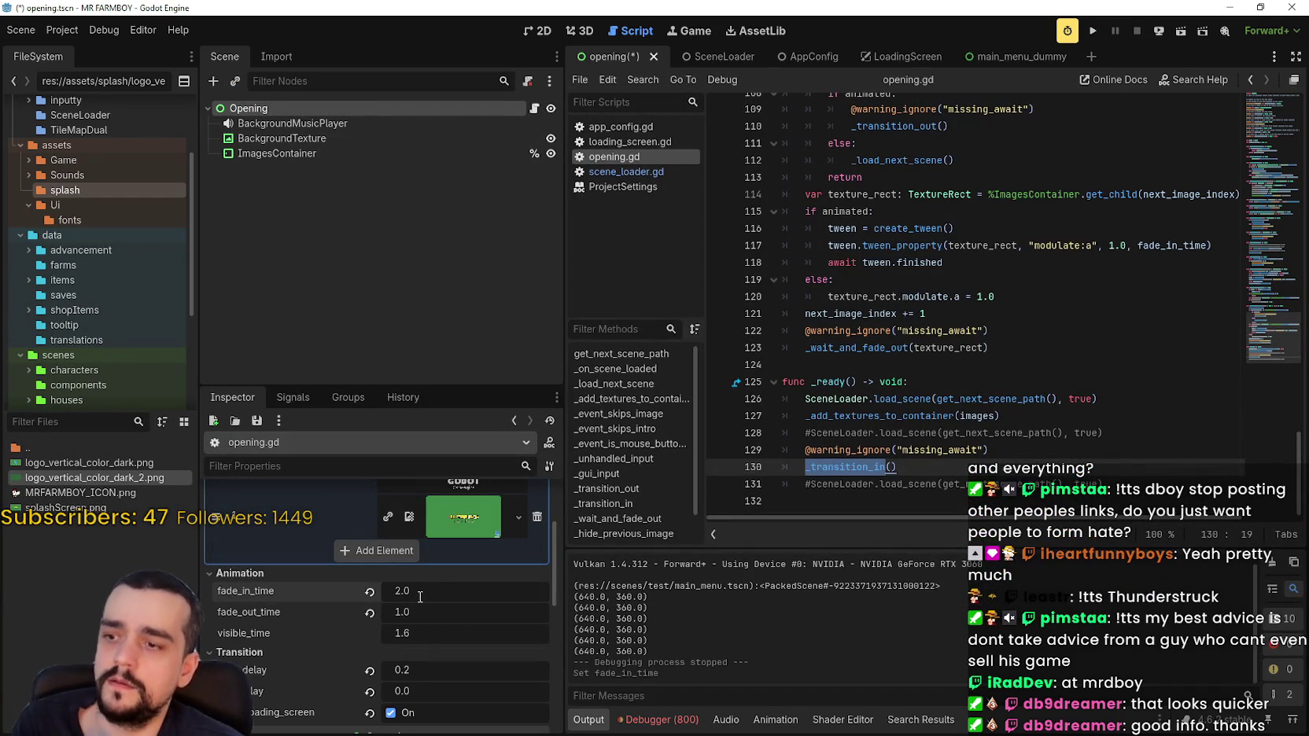
{"action": "type", "text": "2"}
{"action": "key", "text": "Return"}
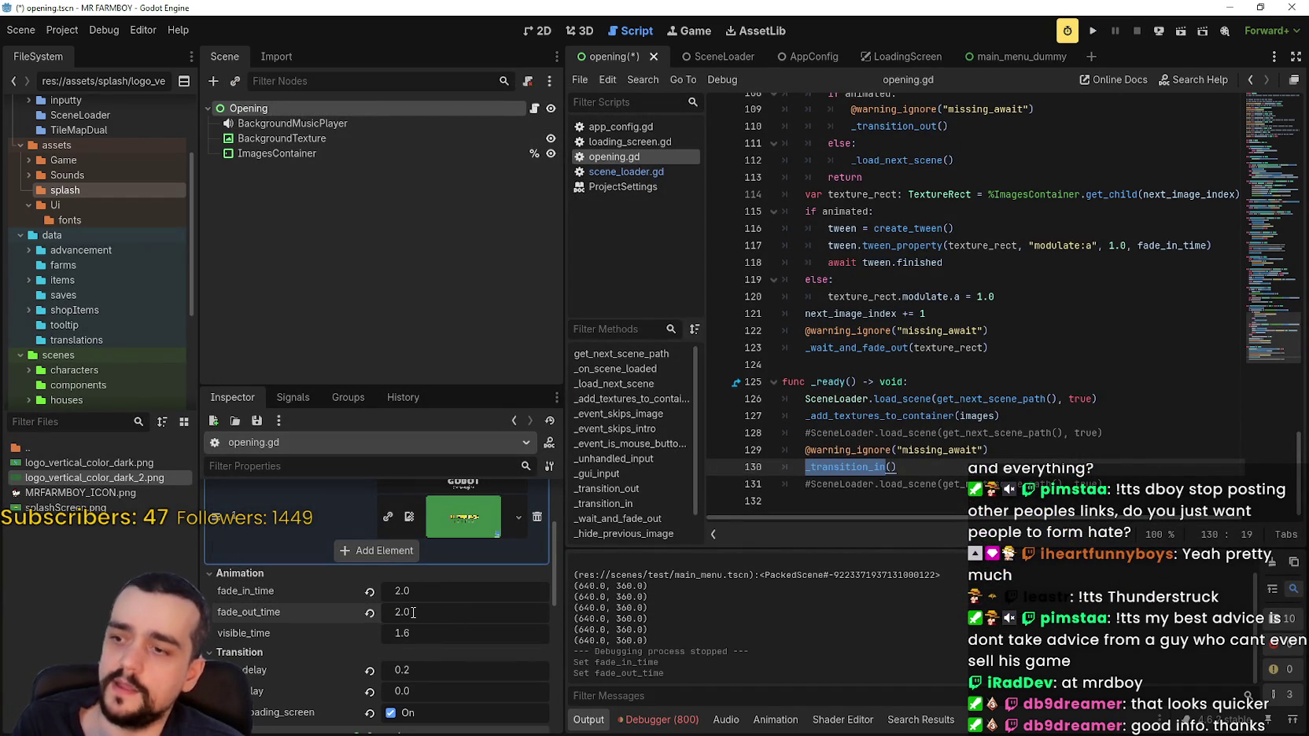
{"action": "left_click", "coordinate": [425, 630]}
{"action": "type", "text": "2"}
{"action": "key", "text": "Return"}
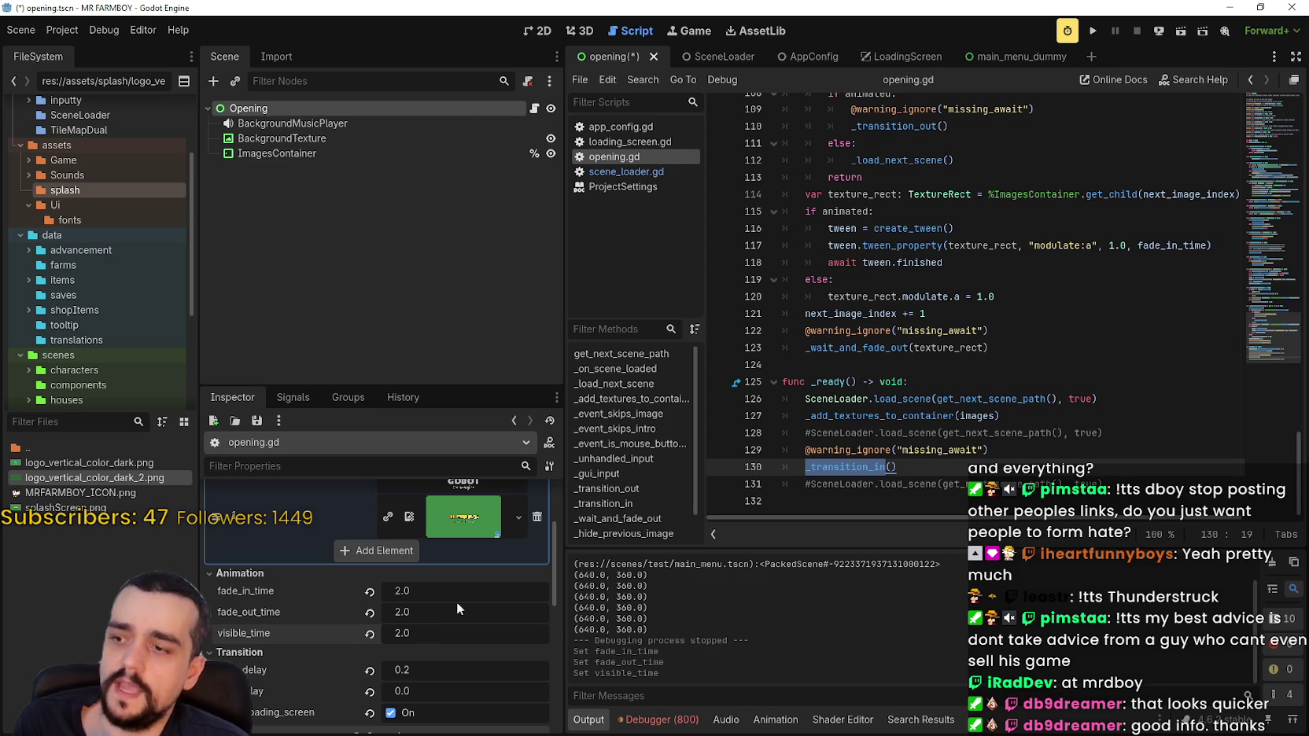
{"action": "key", "text": "F5"}
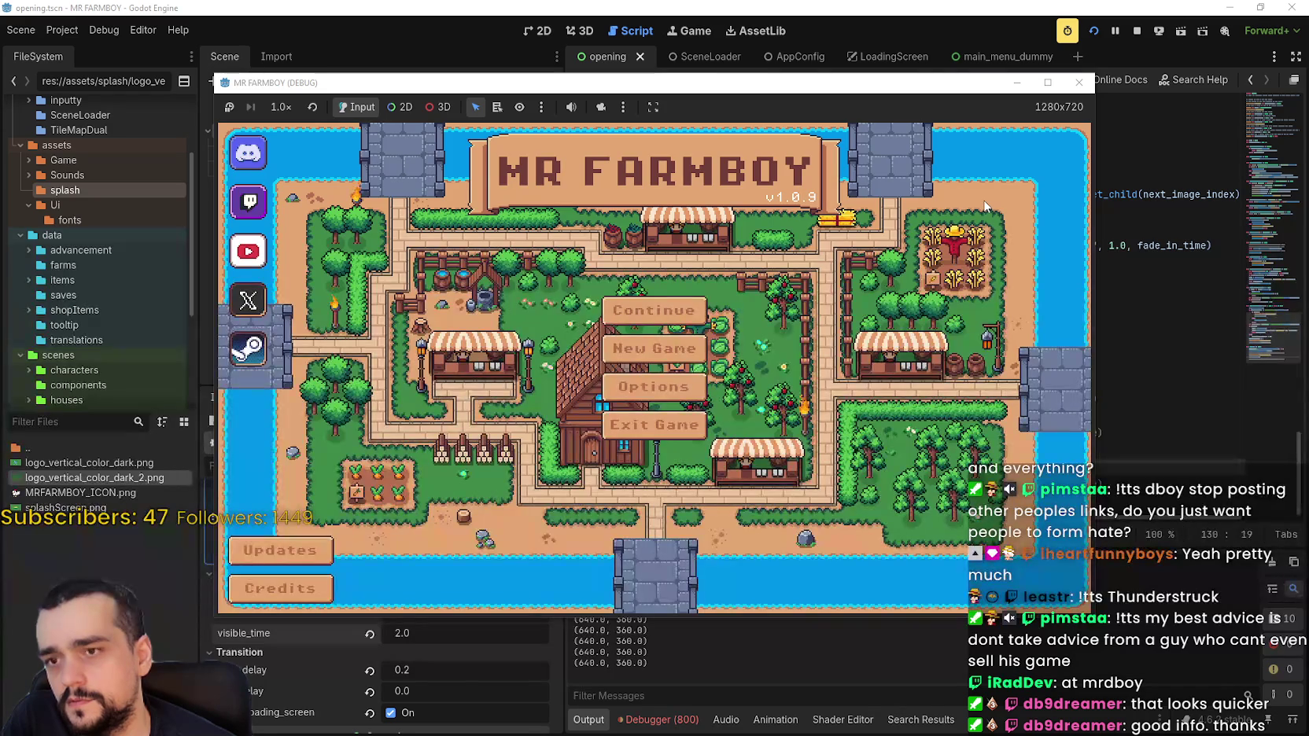
{"action": "left_click", "coordinate": [1137, 30]}
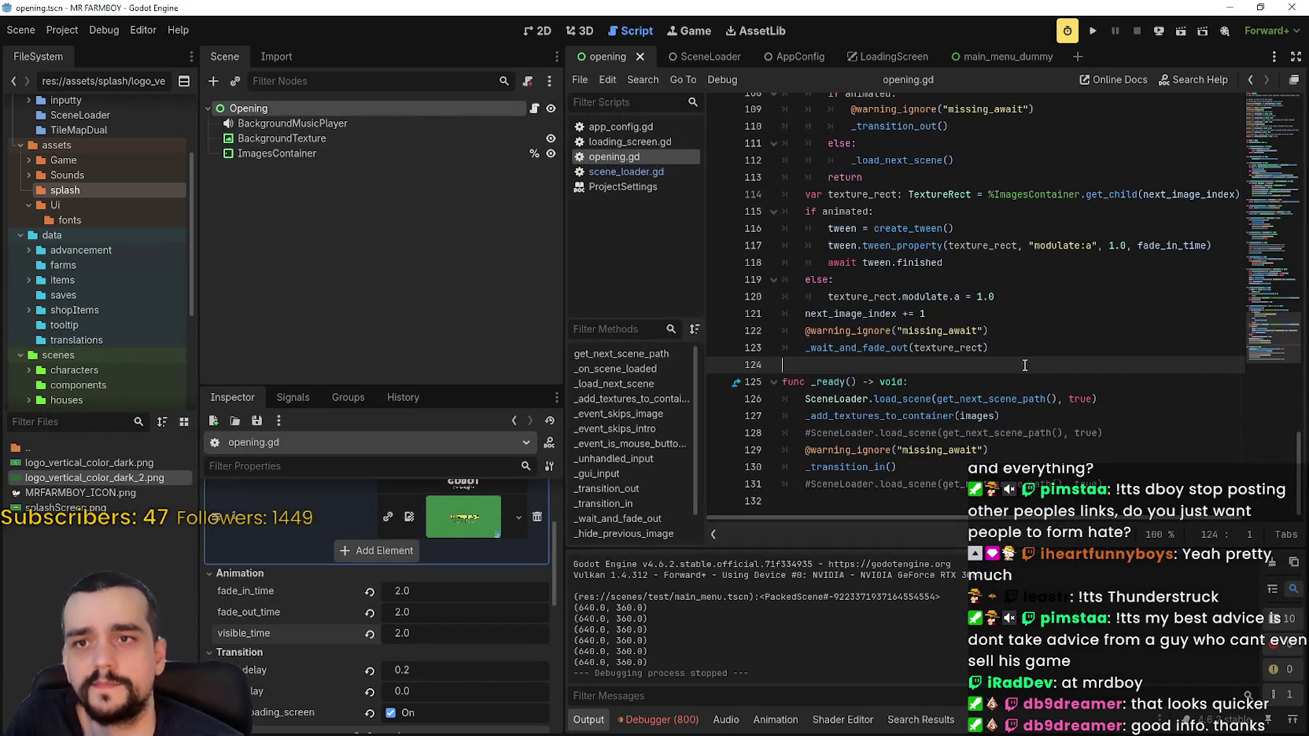
Revert the opening's fade-in, fade-out and visible times to 0.2, 0.2 and 1.6, and save.
{"action": "left_click", "coordinate": [369, 591]}
{"action": "left_click", "coordinate": [369, 612]}
{"action": "left_click", "coordinate": [369, 633]}
{"action": "key", "text": "ctrl+s"}
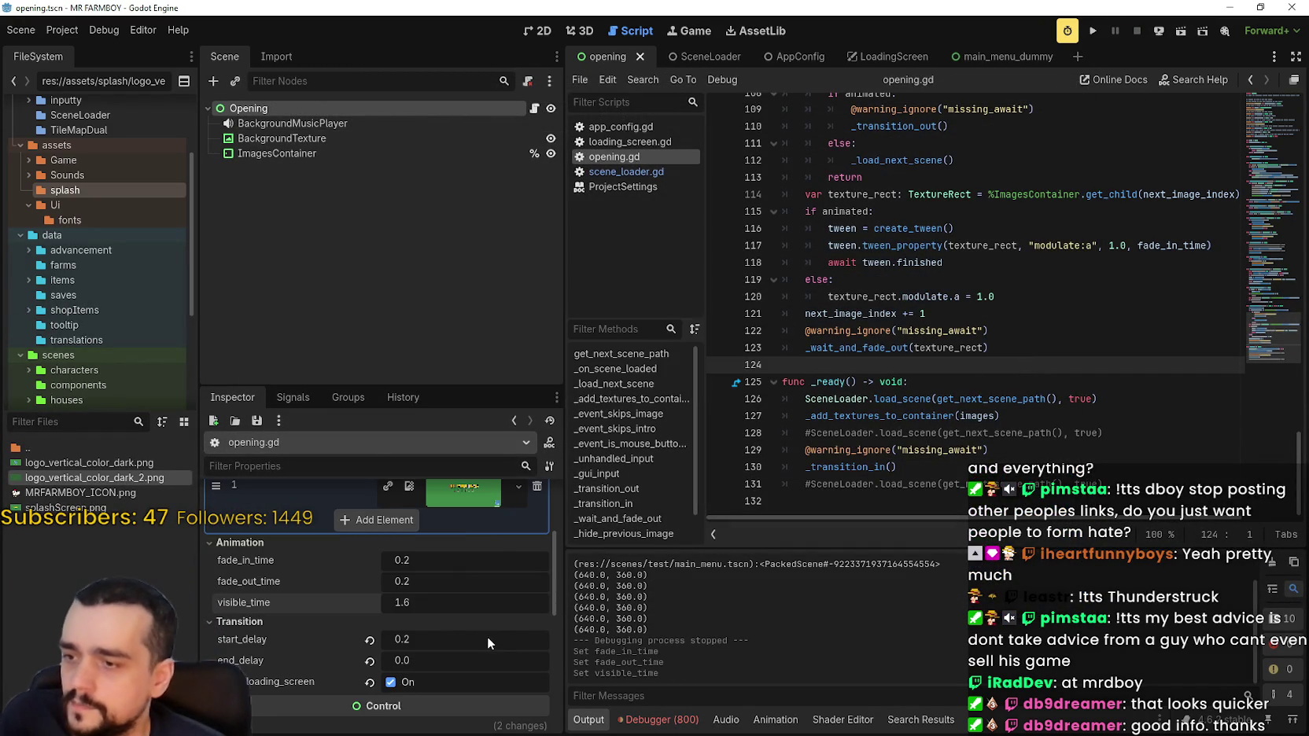
Review the fade-out and _transition_in code in opening.gd, then switch to main_menu_dummy.
{"action": "scroll", "coordinate": [487, 636], "scroll_direction": "down", "scroll_amount": 4}
{"action": "left_click", "coordinate": [1040, 280]}
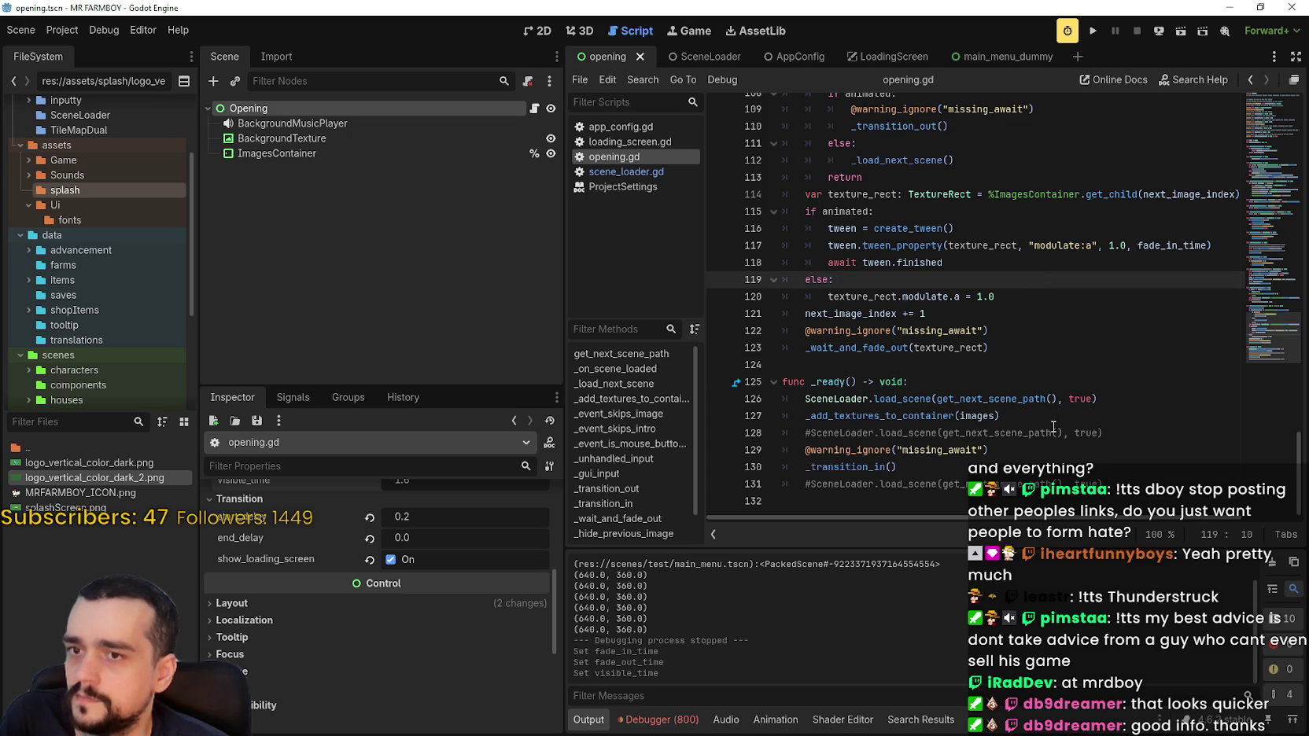
{"action": "left_click", "coordinate": [1063, 501]}
{"action": "scroll", "coordinate": [1074, 468], "scroll_direction": "up", "scroll_amount": 6}
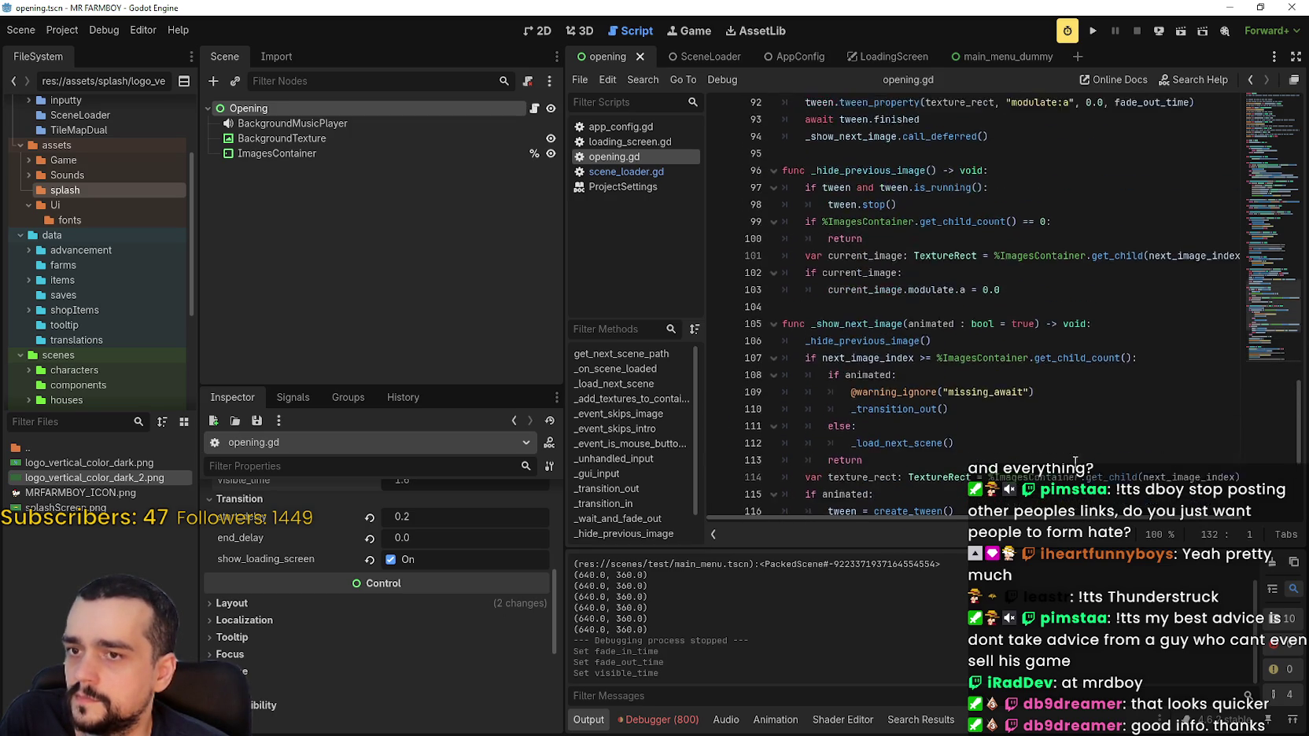
{"action": "scroll", "coordinate": [997, 340], "scroll_direction": "up", "scroll_amount": 2}
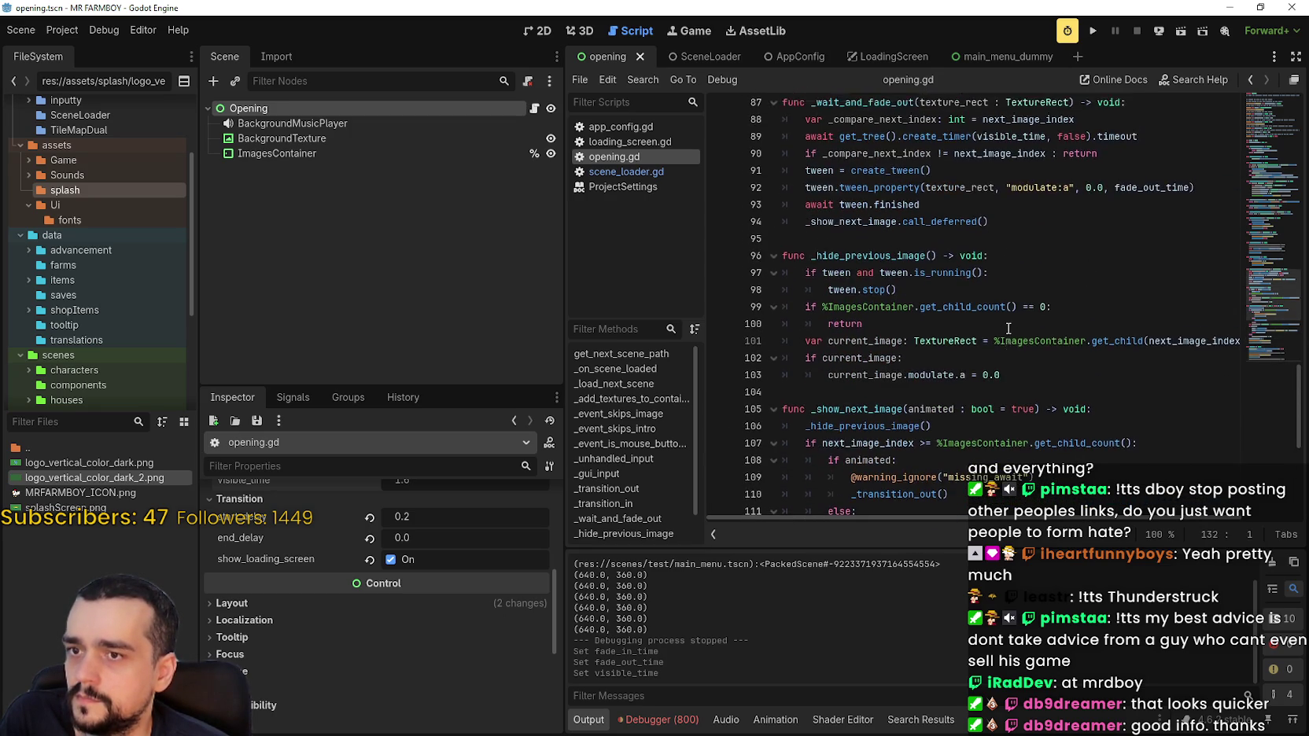
{"action": "left_click", "coordinate": [988, 209]}
{"action": "scroll", "coordinate": [1027, 329], "scroll_direction": "up", "scroll_amount": 3}
{"action": "left_click", "coordinate": [999, 261]}
{"action": "scroll", "coordinate": [1079, 418], "scroll_direction": "up", "scroll_amount": 2}
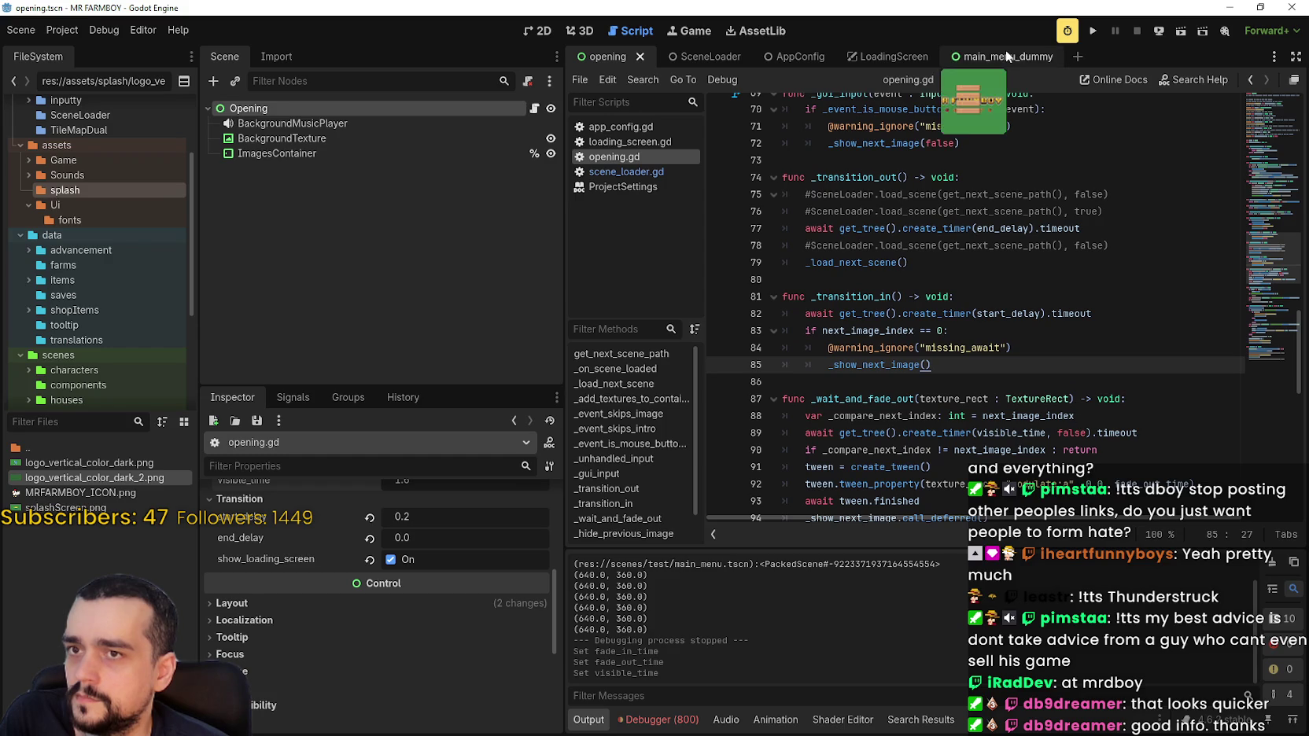
{"action": "left_click", "coordinate": [985, 58]}
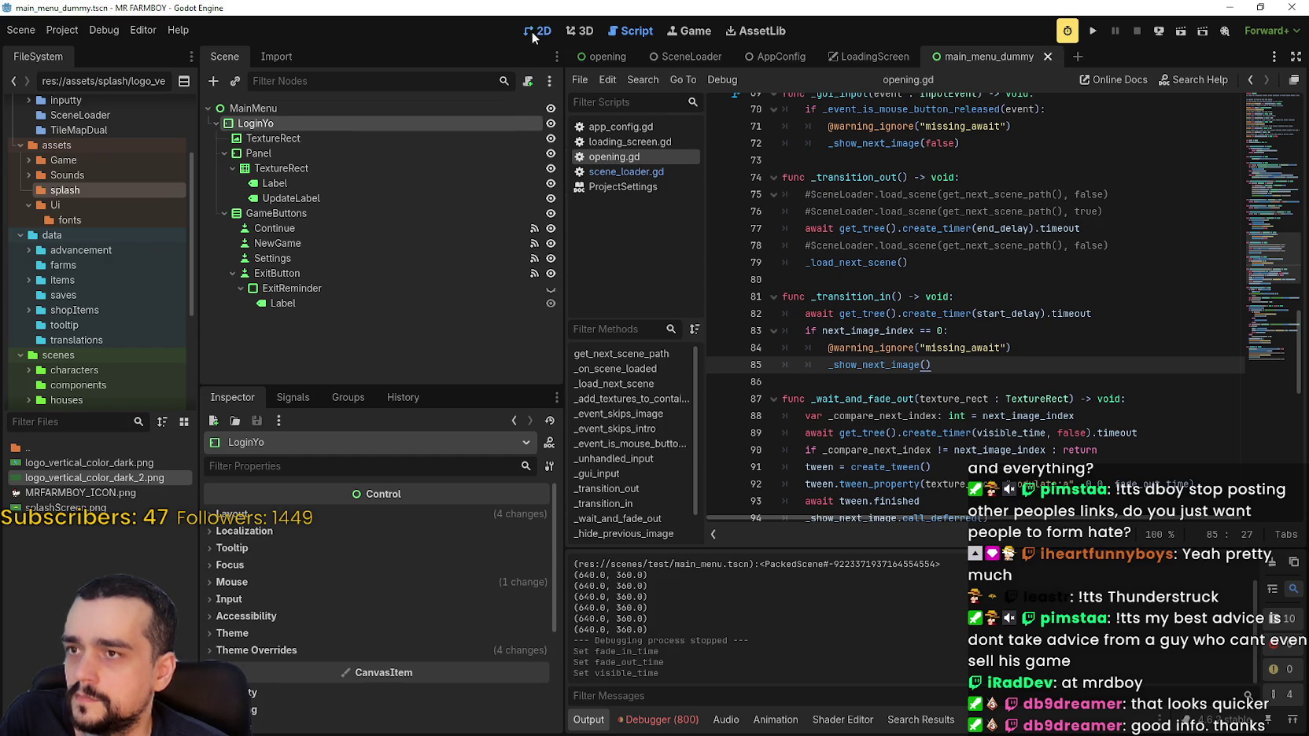
Show main_menu_dummy in 2D, filter FileSystem for 'main', and open main_menu.tscn.
{"action": "left_click", "coordinate": [535, 33]}
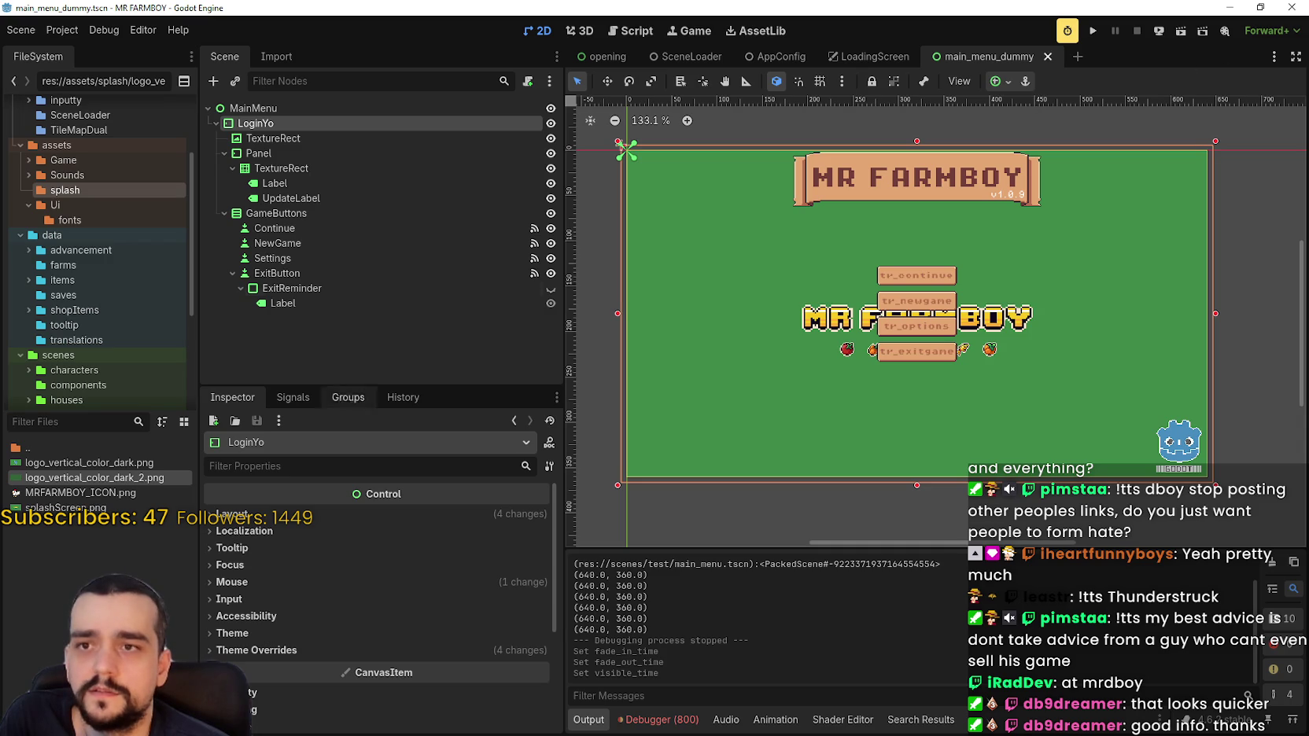
{"action": "type", "text": "main"}
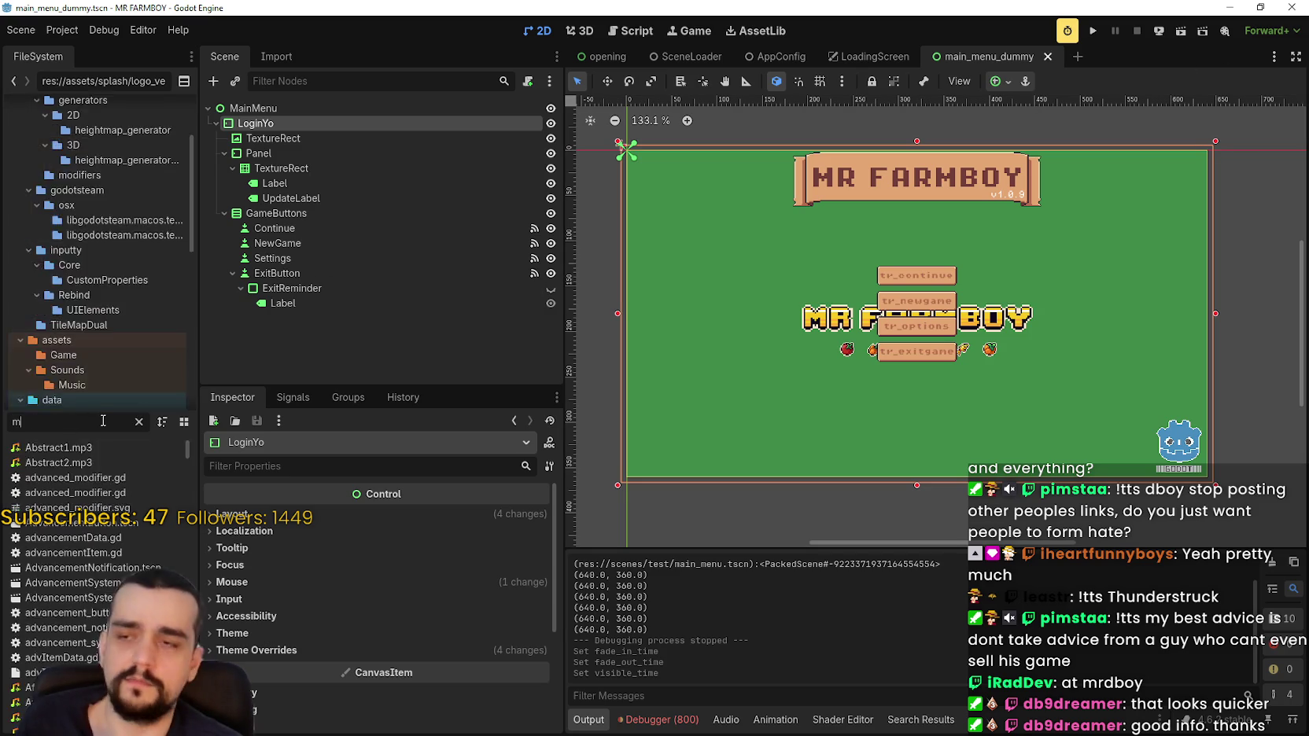
{"action": "double_click", "coordinate": [59, 522]}
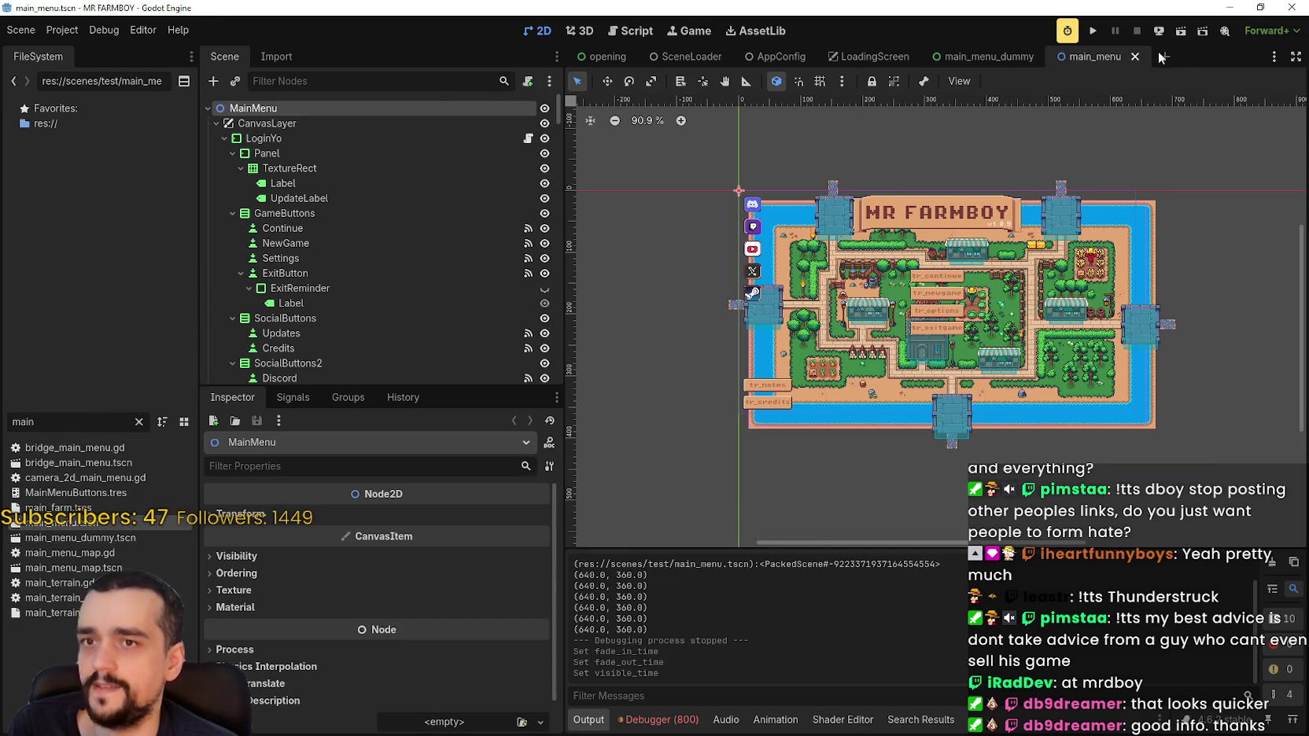
Find MainMenuMap in main_menu's Scene tree and copy the node.
{"action": "scroll", "coordinate": [425, 303], "scroll_direction": "down", "scroll_amount": 10}
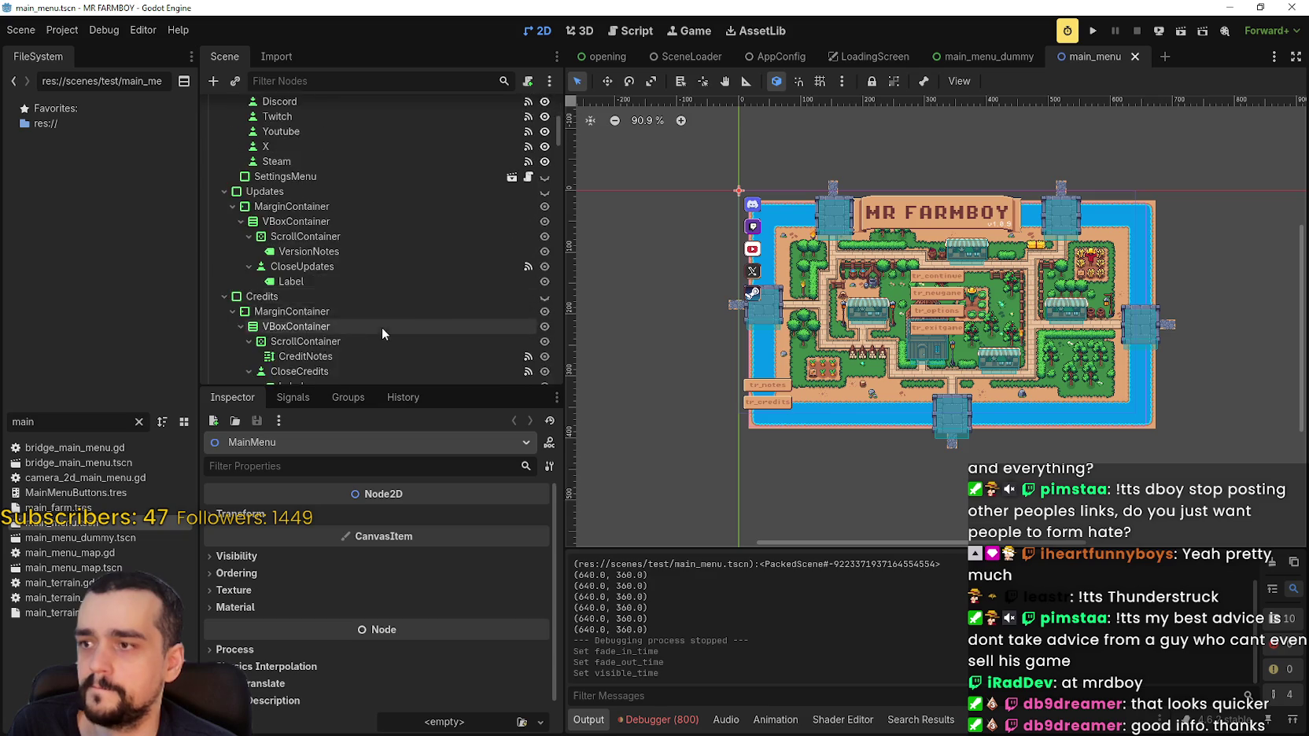
{"action": "left_click_drag", "start_coordinate": [556, 154], "coordinate": [557, 368]}
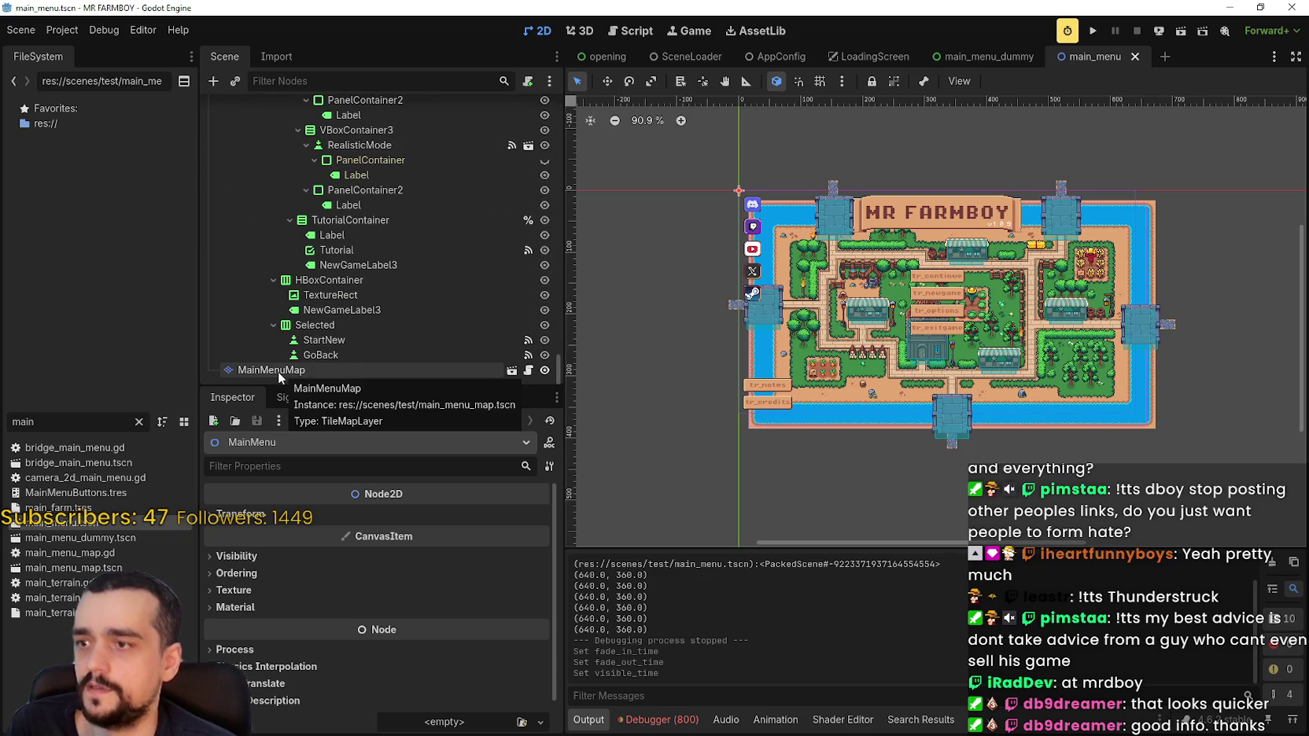
{"action": "right_click", "coordinate": [279, 376]}
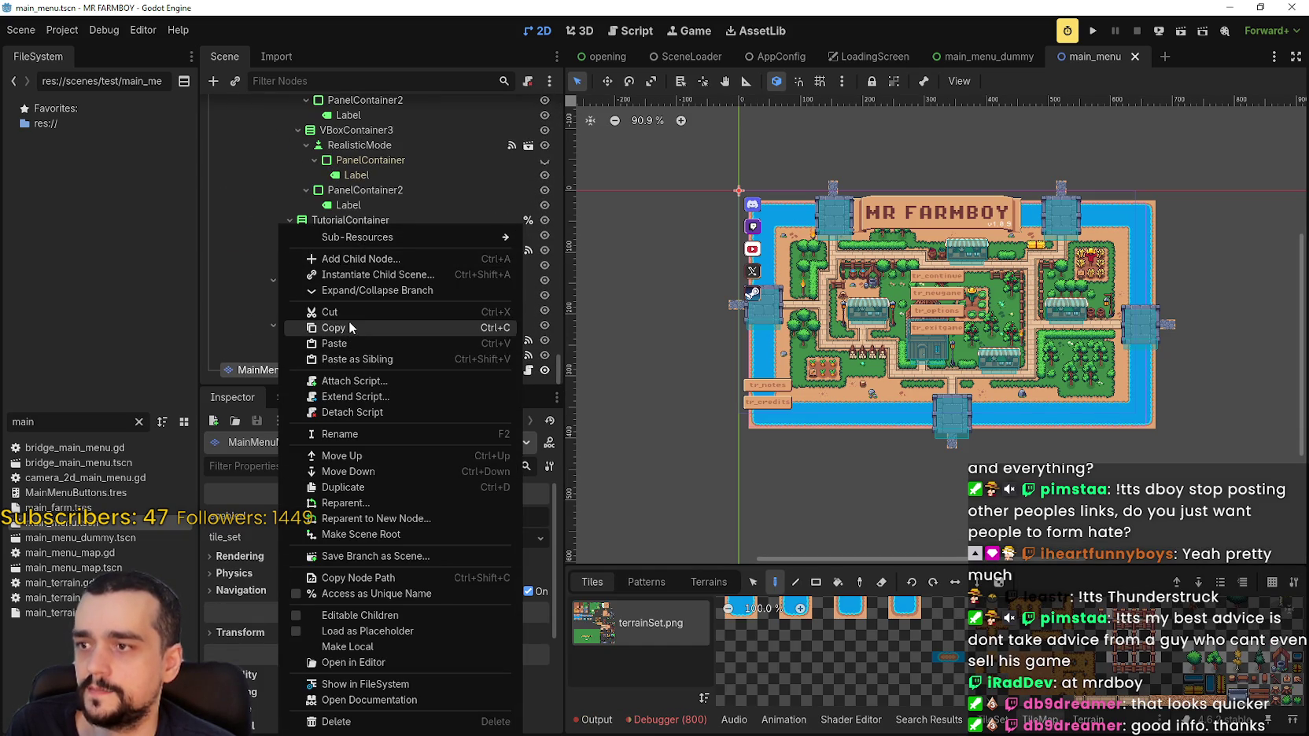
{"action": "left_click", "coordinate": [351, 328]}
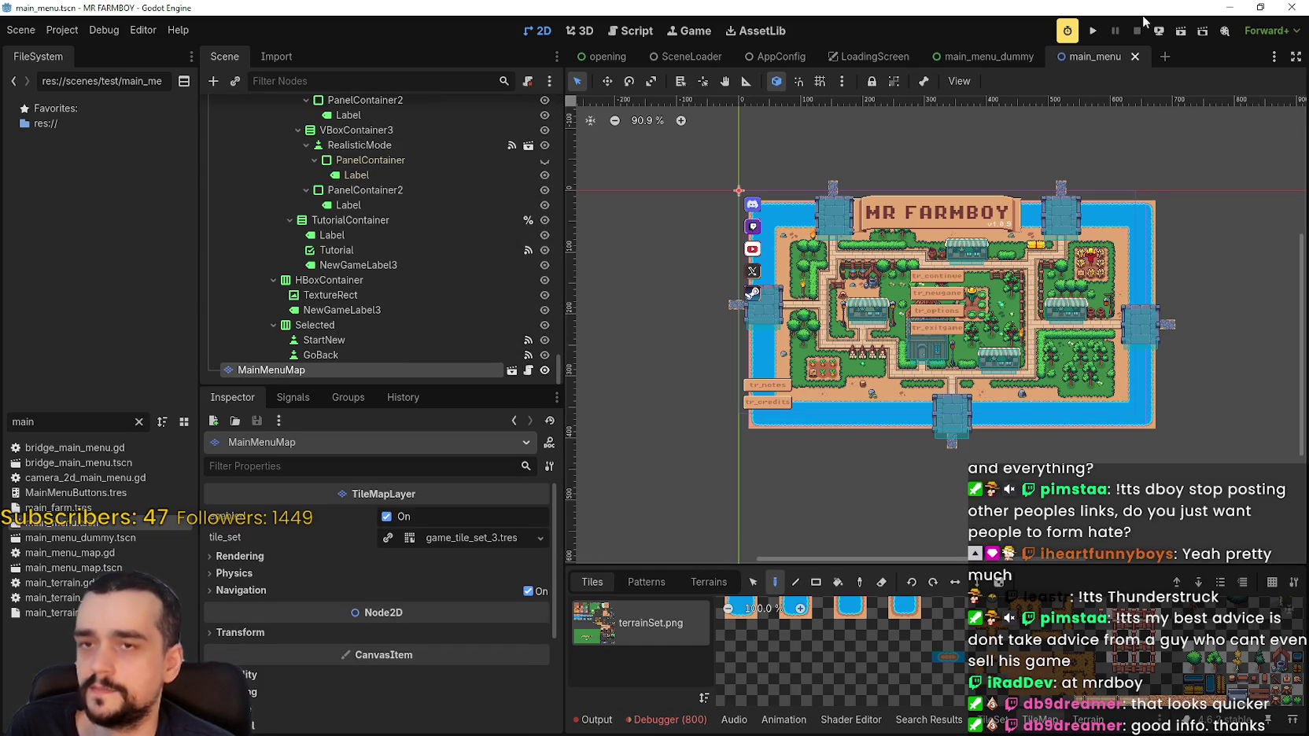
Paste MainMenuMap under main_menu_dummy's MainMenu root and hide the green TextureRect background.
{"action": "left_click", "coordinate": [973, 62]}
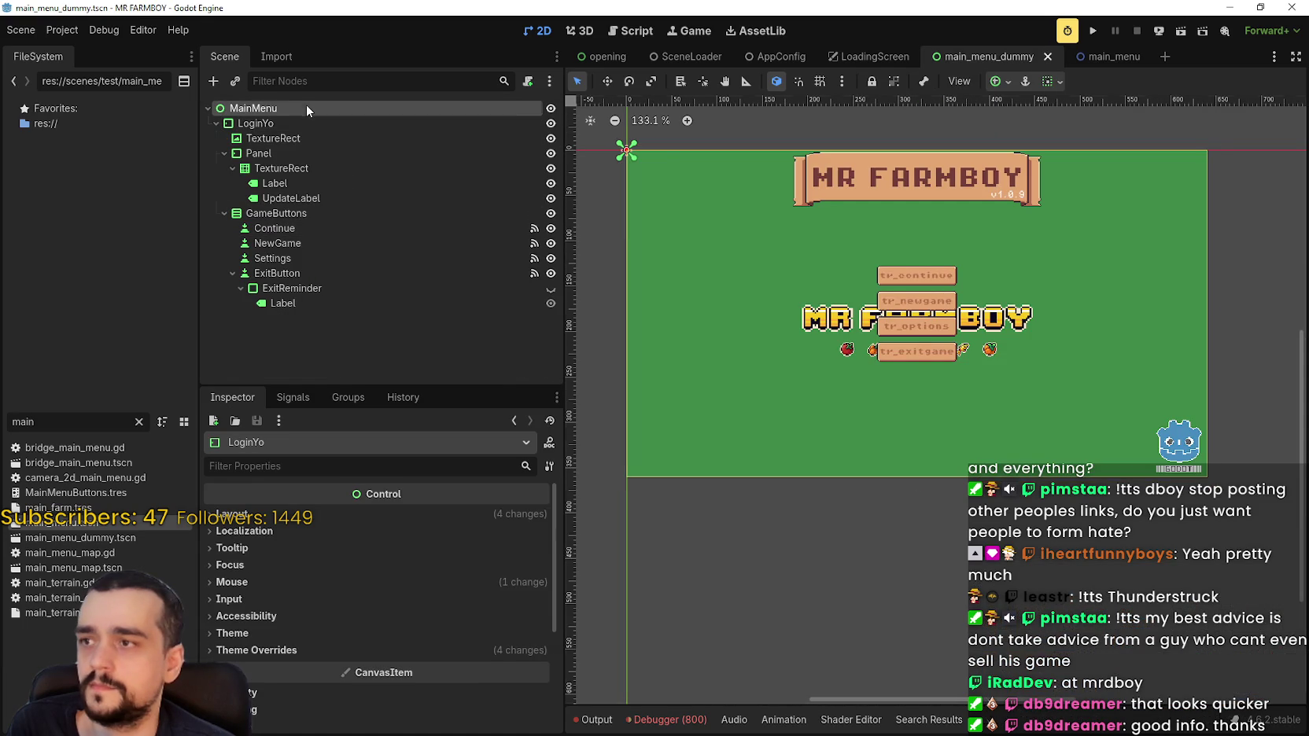
{"action": "right_click", "coordinate": [282, 109]}
{"action": "left_click", "coordinate": [359, 205]}
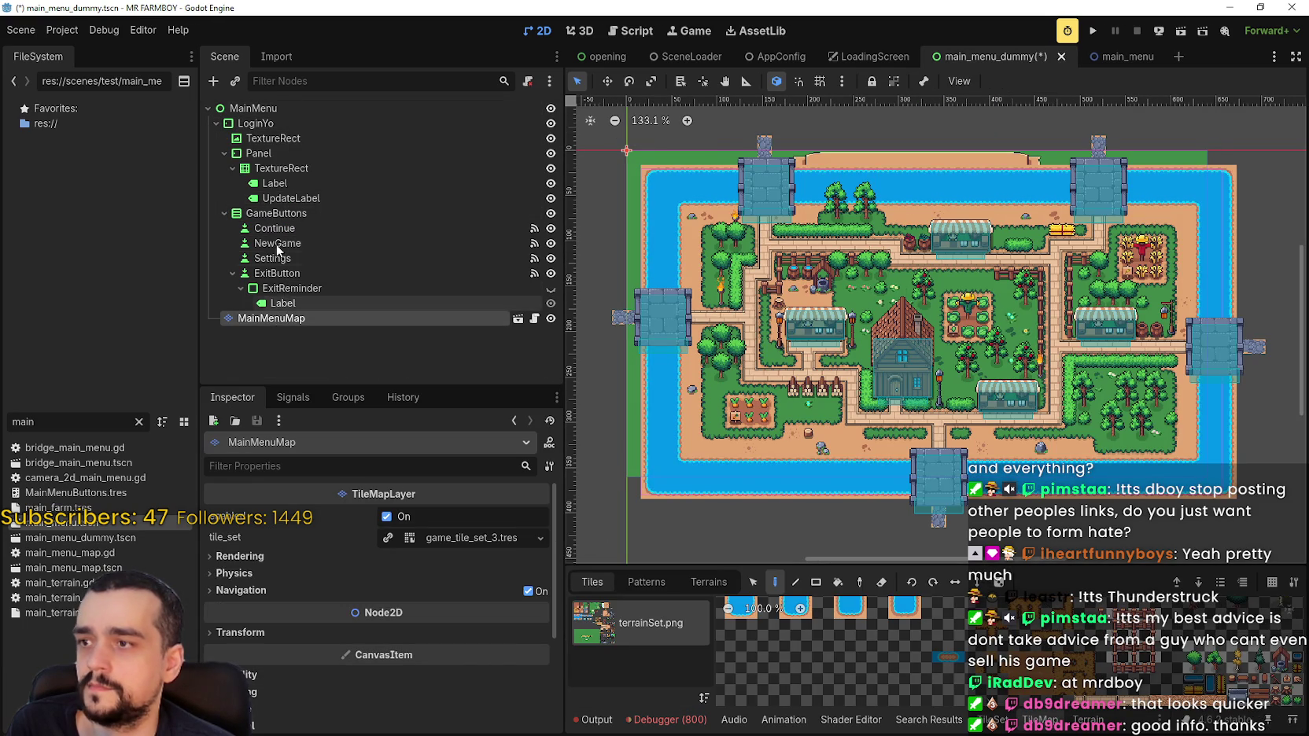
{"action": "left_click", "coordinate": [279, 138]}
{"action": "left_click", "coordinate": [550, 139]}
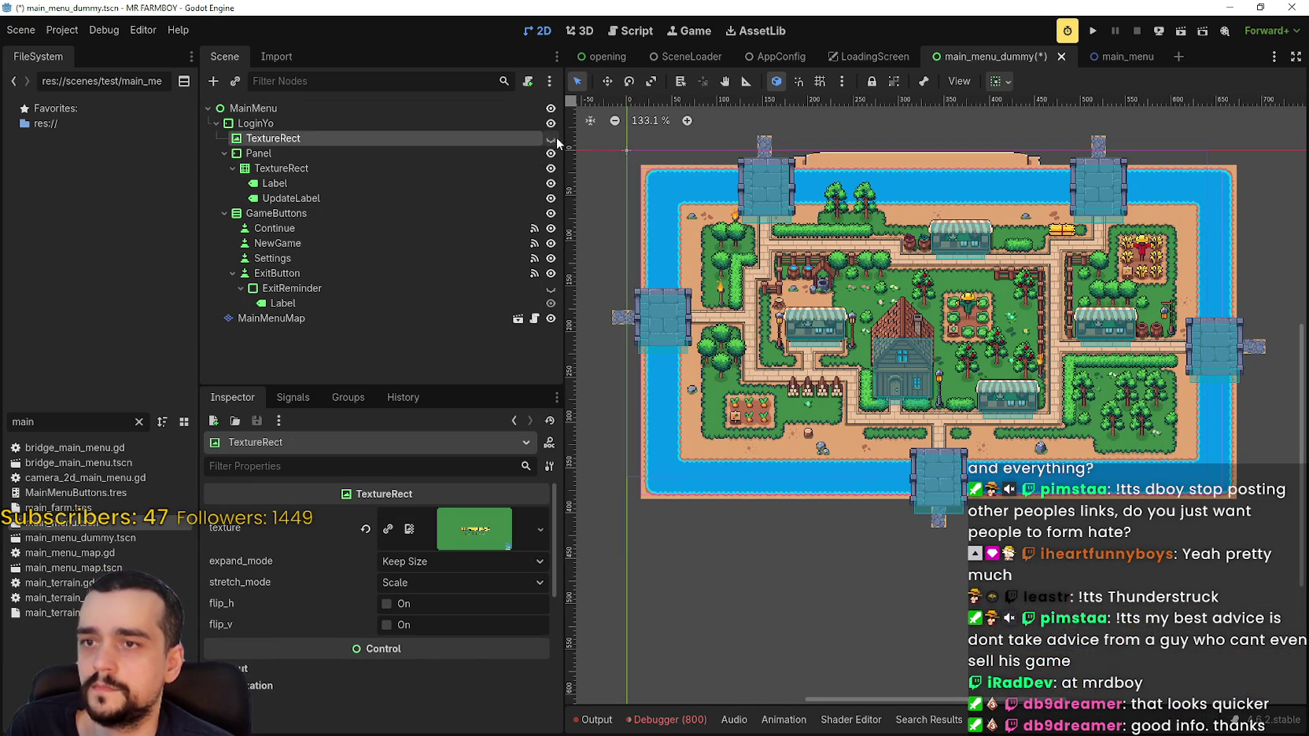
Move MainMenuMap above LoginYo, save main_menu_dummy, and run the game.
{"action": "left_click", "coordinate": [251, 323]}
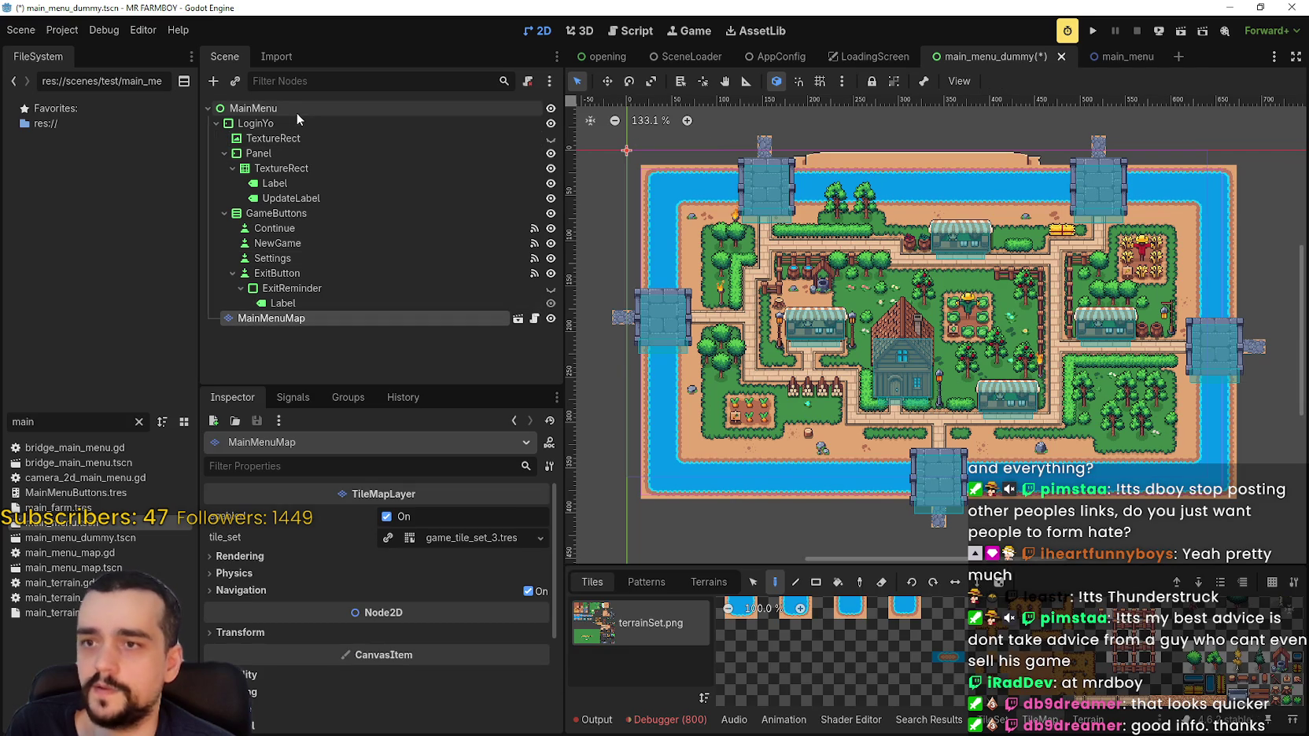
{"action": "left_click", "coordinate": [297, 110]}
{"action": "left_click", "coordinate": [246, 317]}
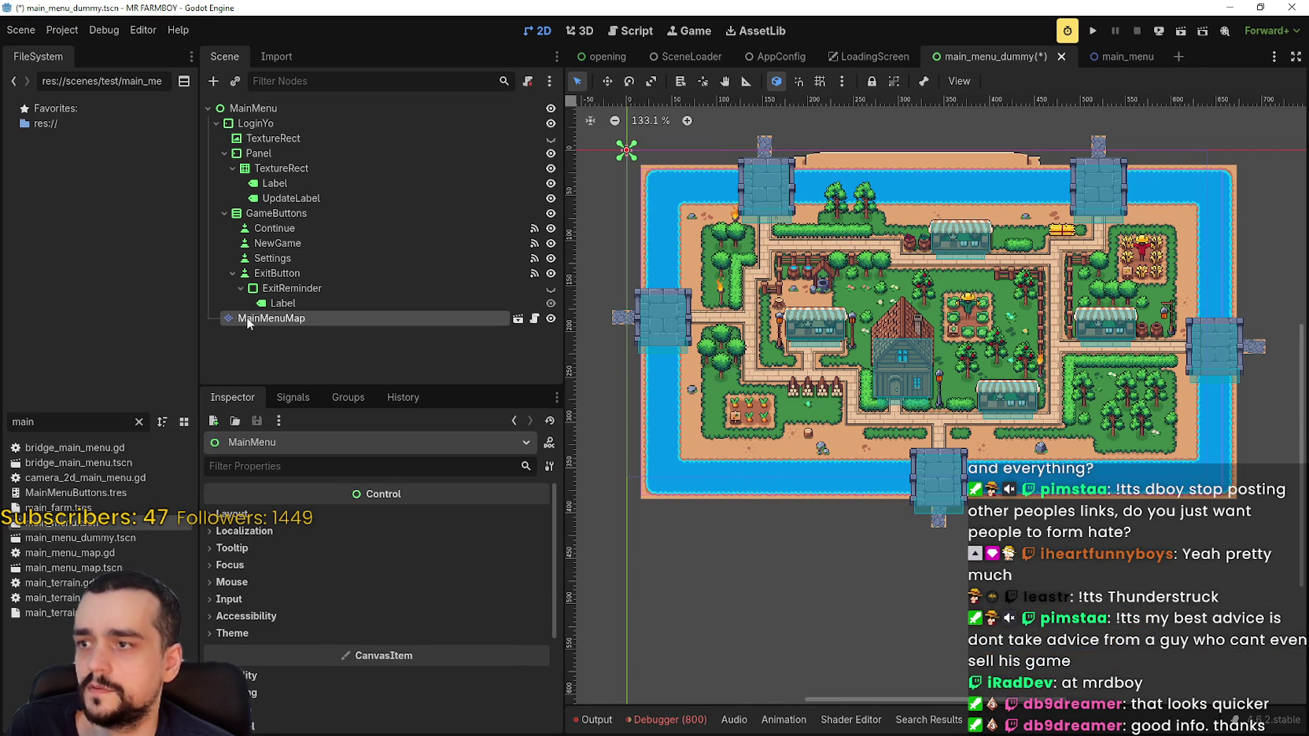
{"action": "left_click_drag", "start_coordinate": [247, 317], "coordinate": [254, 117]}
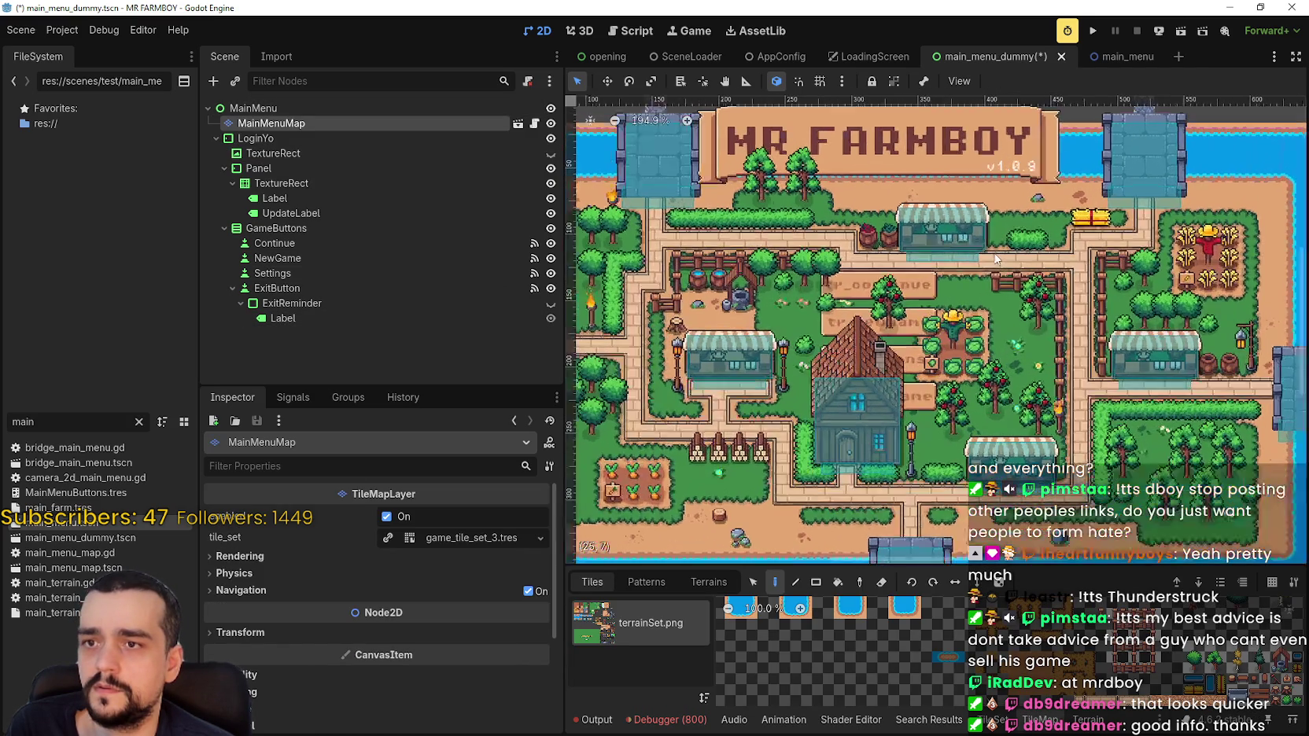
{"action": "key", "text": "ctrl+s"}
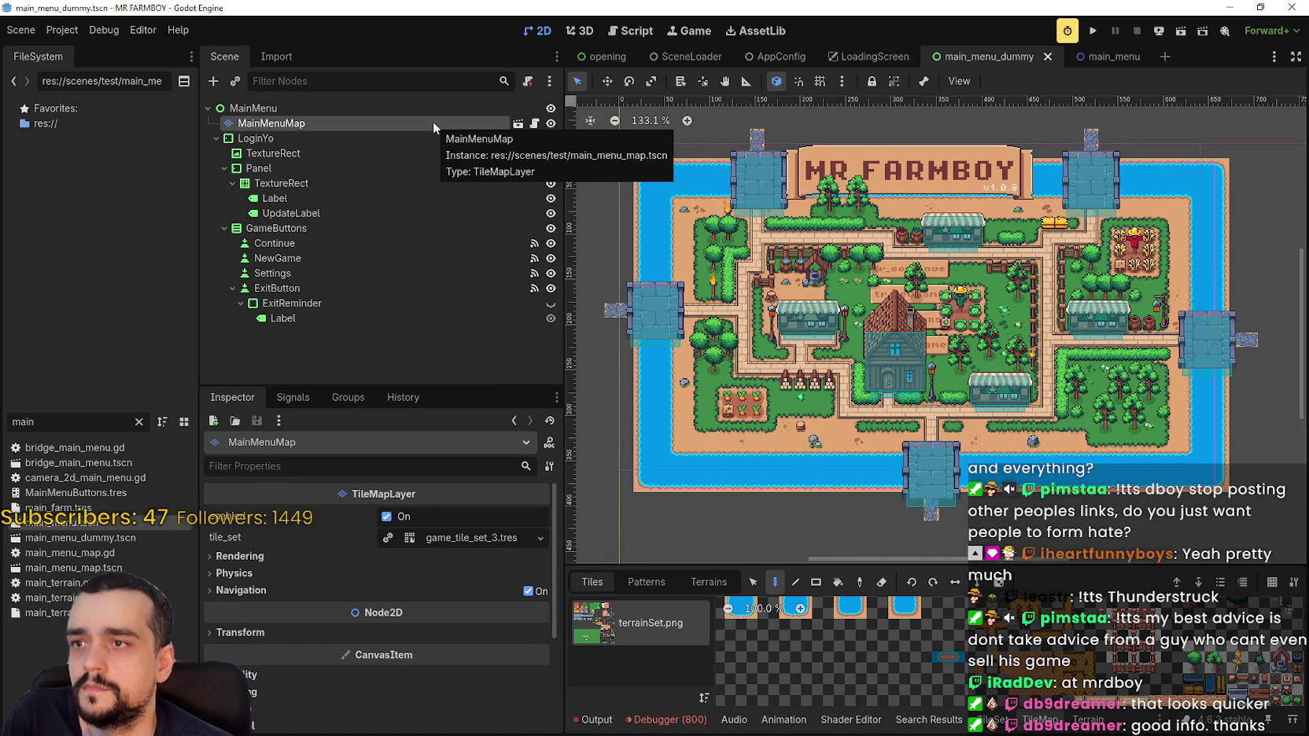
{"action": "left_click", "coordinate": [1093, 31]}
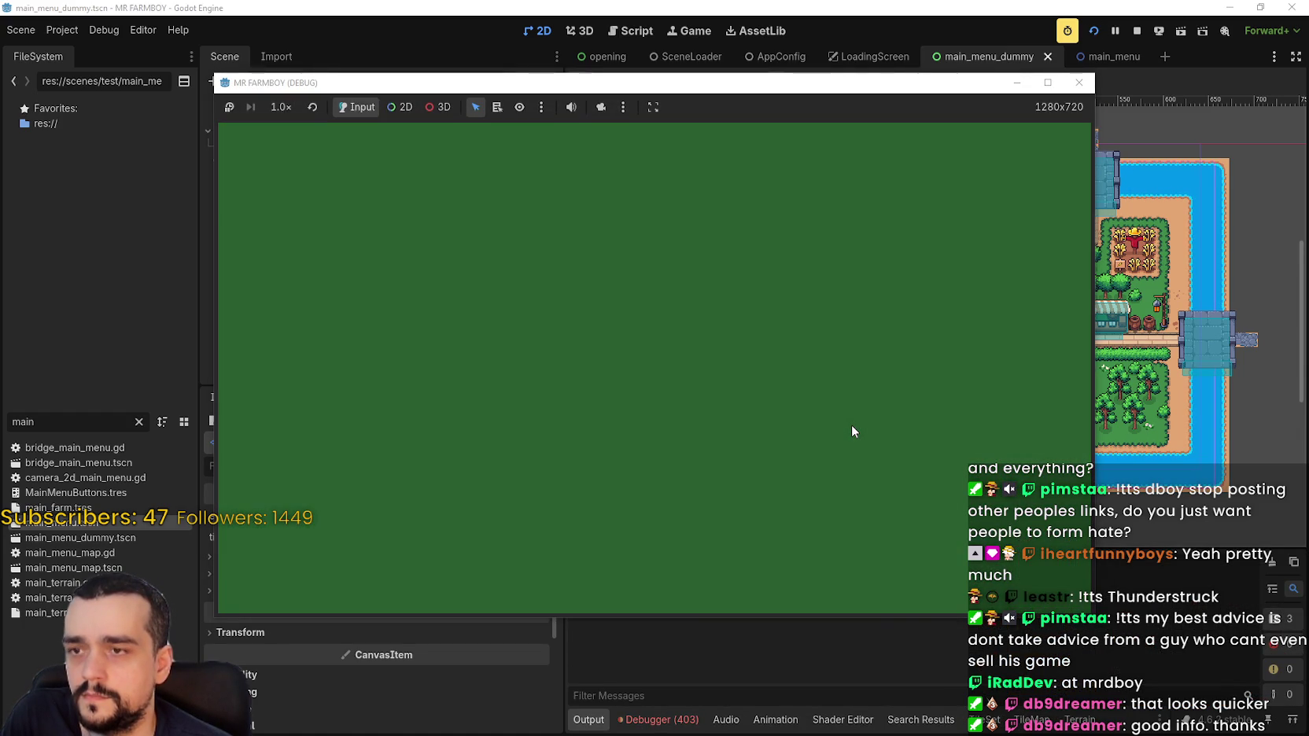
Stop the game and set AppConfig's main_menu_scene_path to main_menu_dummy.tscn.
{"action": "left_click", "coordinate": [1138, 30]}
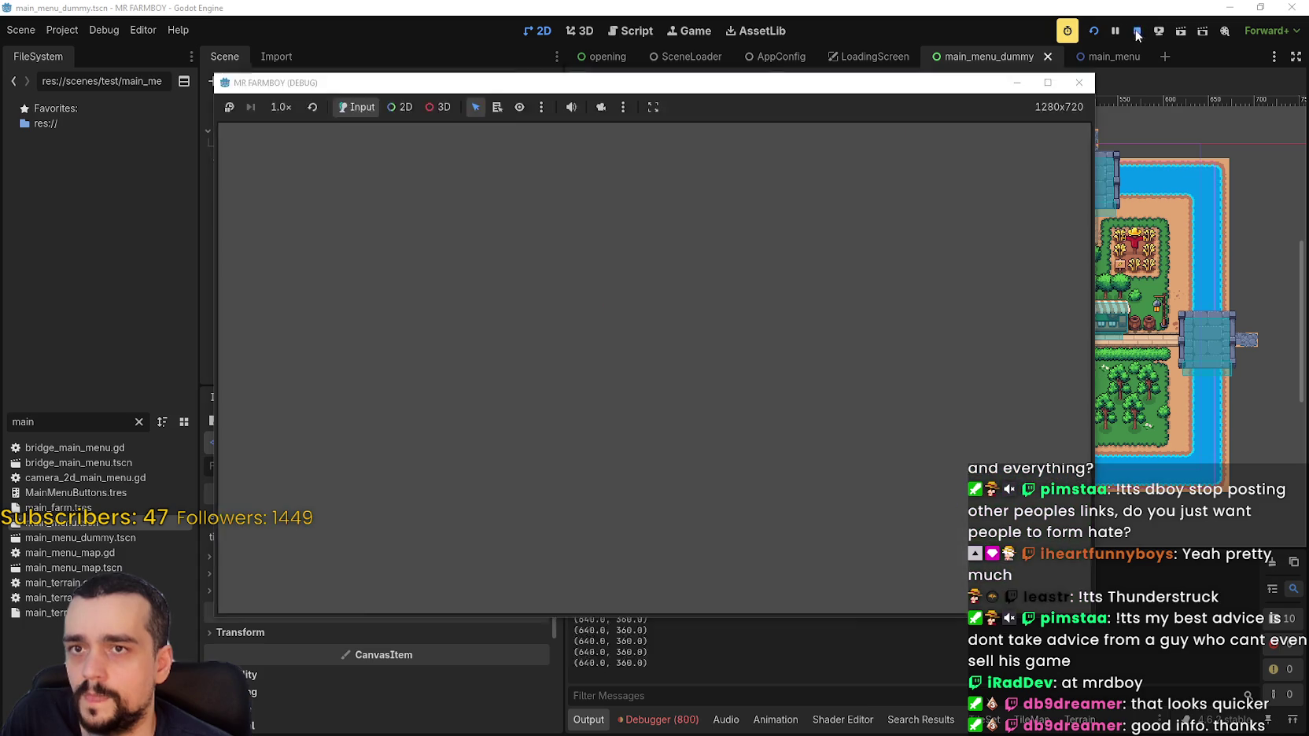
{"action": "left_click", "coordinate": [773, 57]}
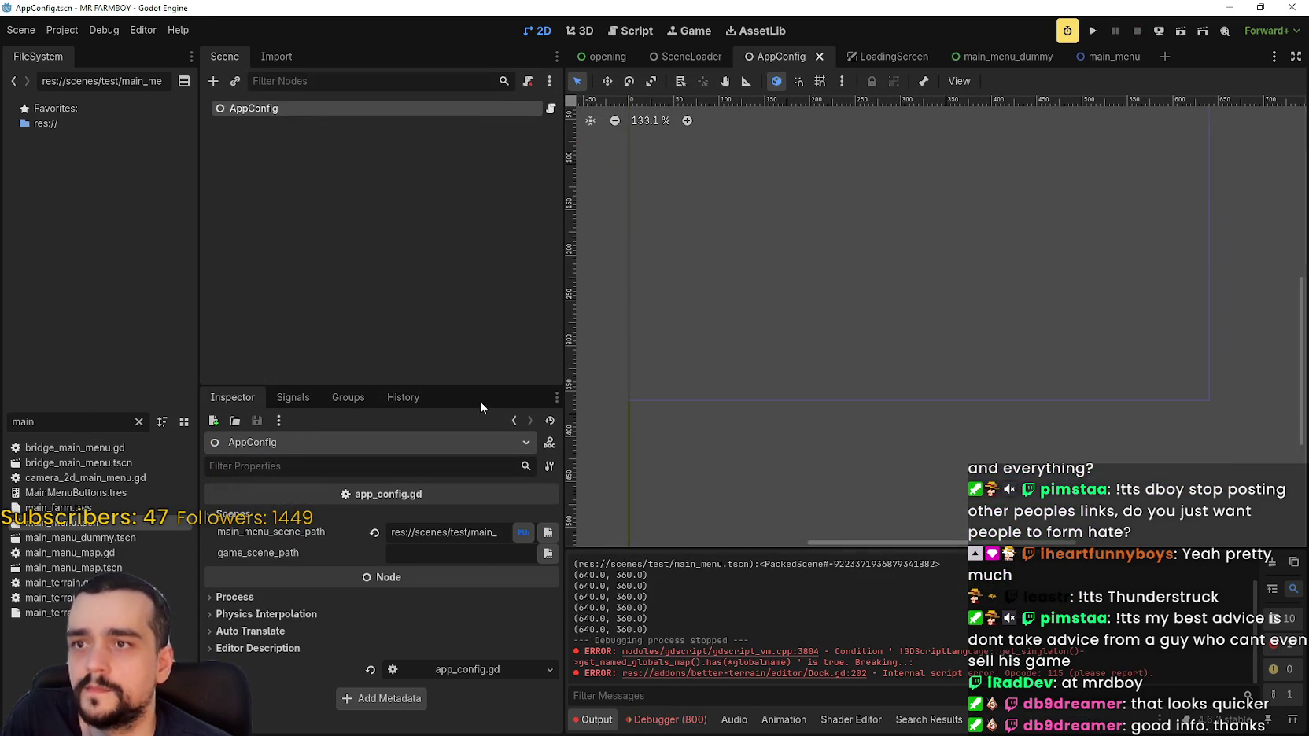
{"action": "left_click", "coordinate": [530, 533]}
{"action": "left_click", "coordinate": [542, 532]}
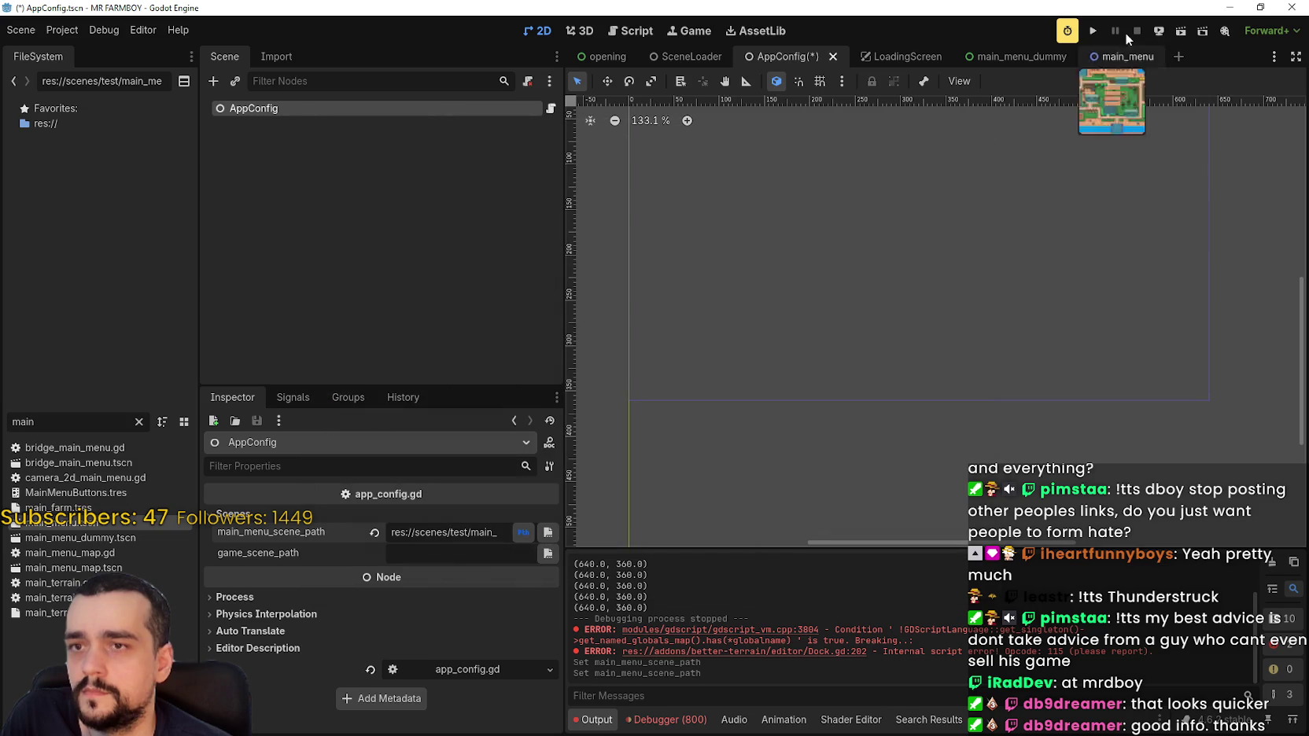
Test-run the game with the new menu path, stop it, and return to main_menu_dummy.
{"action": "left_click", "coordinate": [1093, 30]}
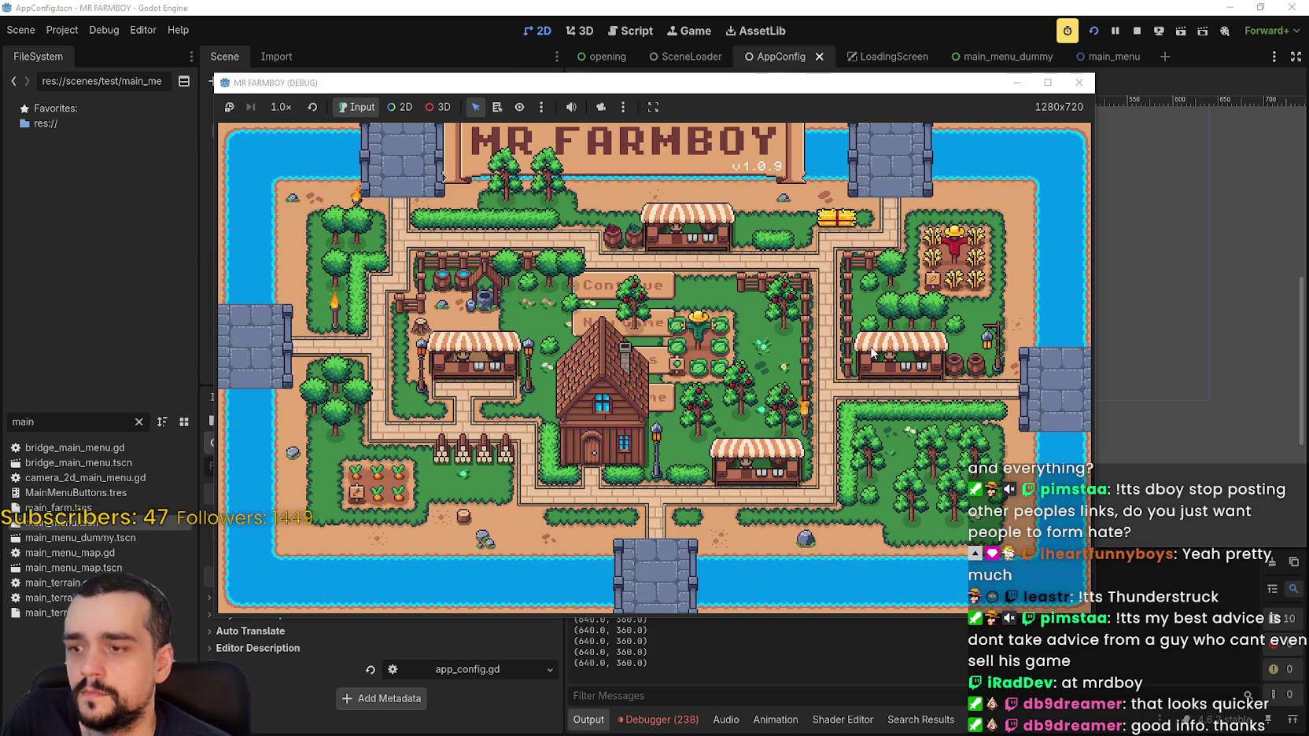
{"action": "left_click", "coordinate": [1137, 33]}
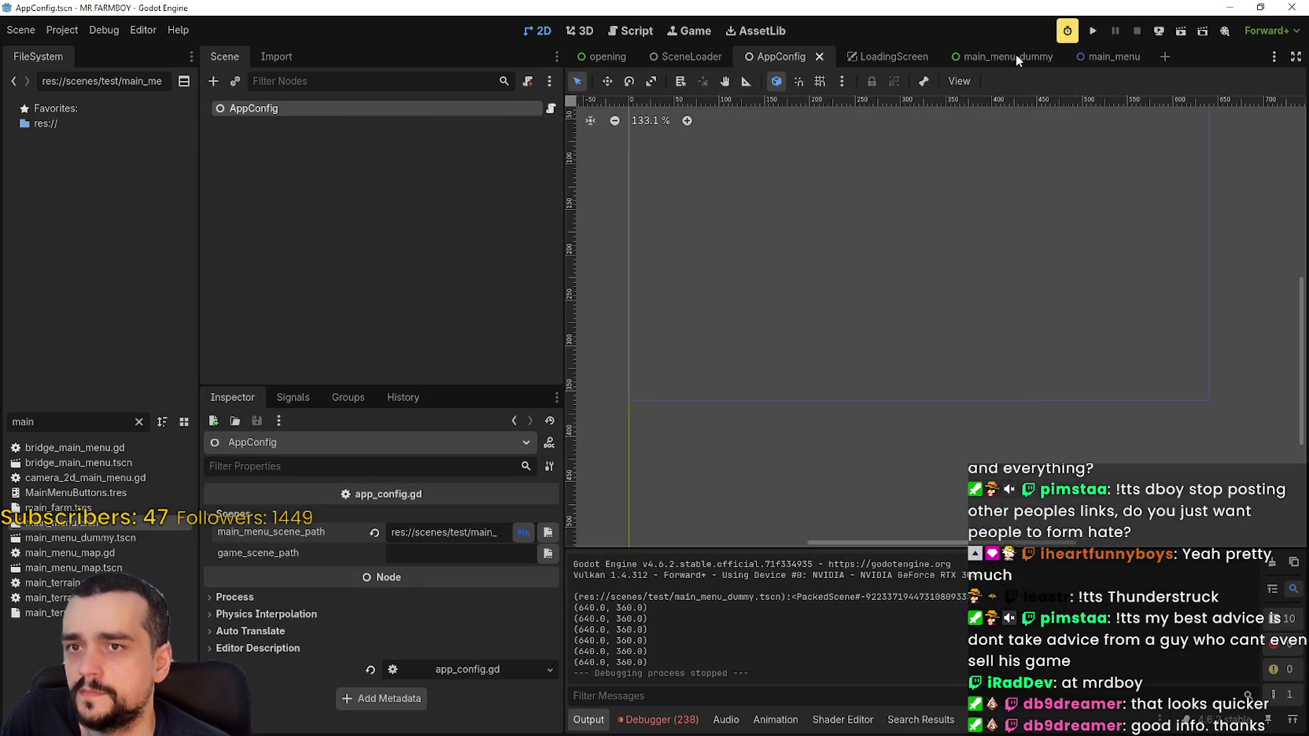
{"action": "left_click", "coordinate": [998, 58]}
{"action": "scroll", "coordinate": [1086, 356], "scroll_direction": "up", "scroll_amount": 1}
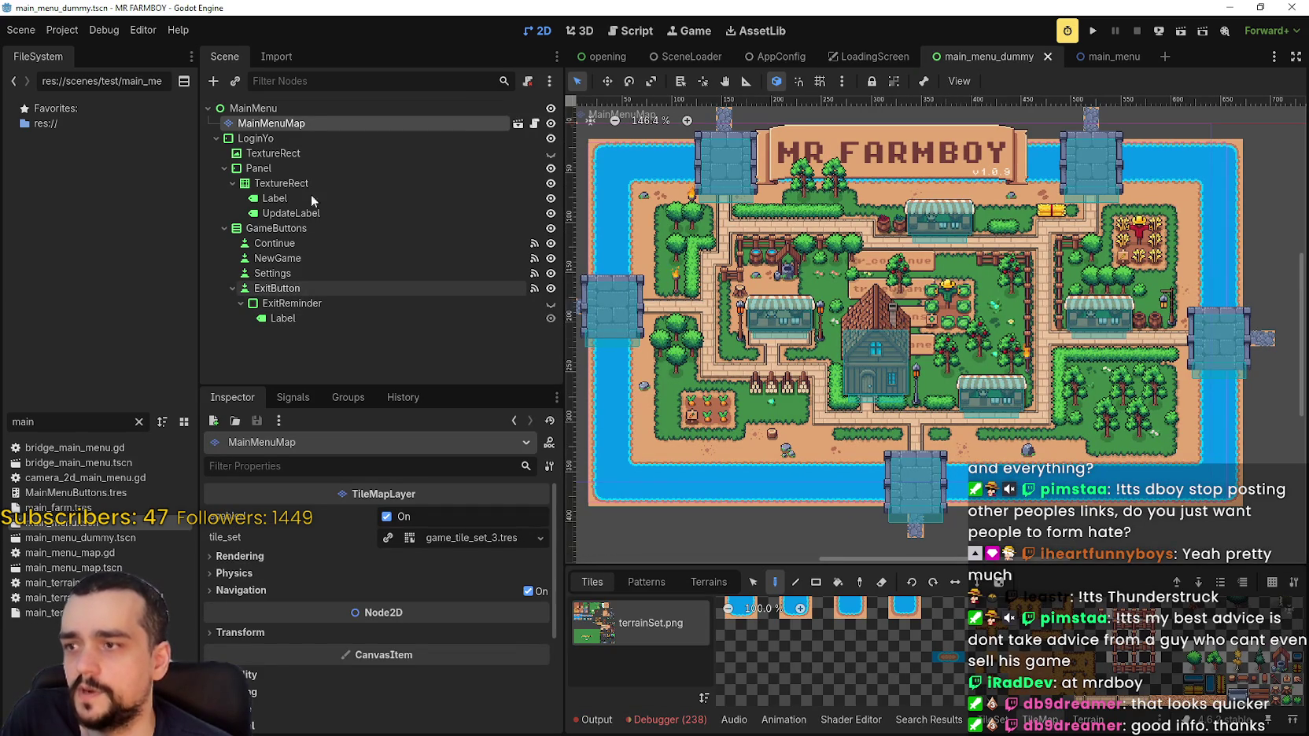
{"action": "right_click", "coordinate": [284, 122]}
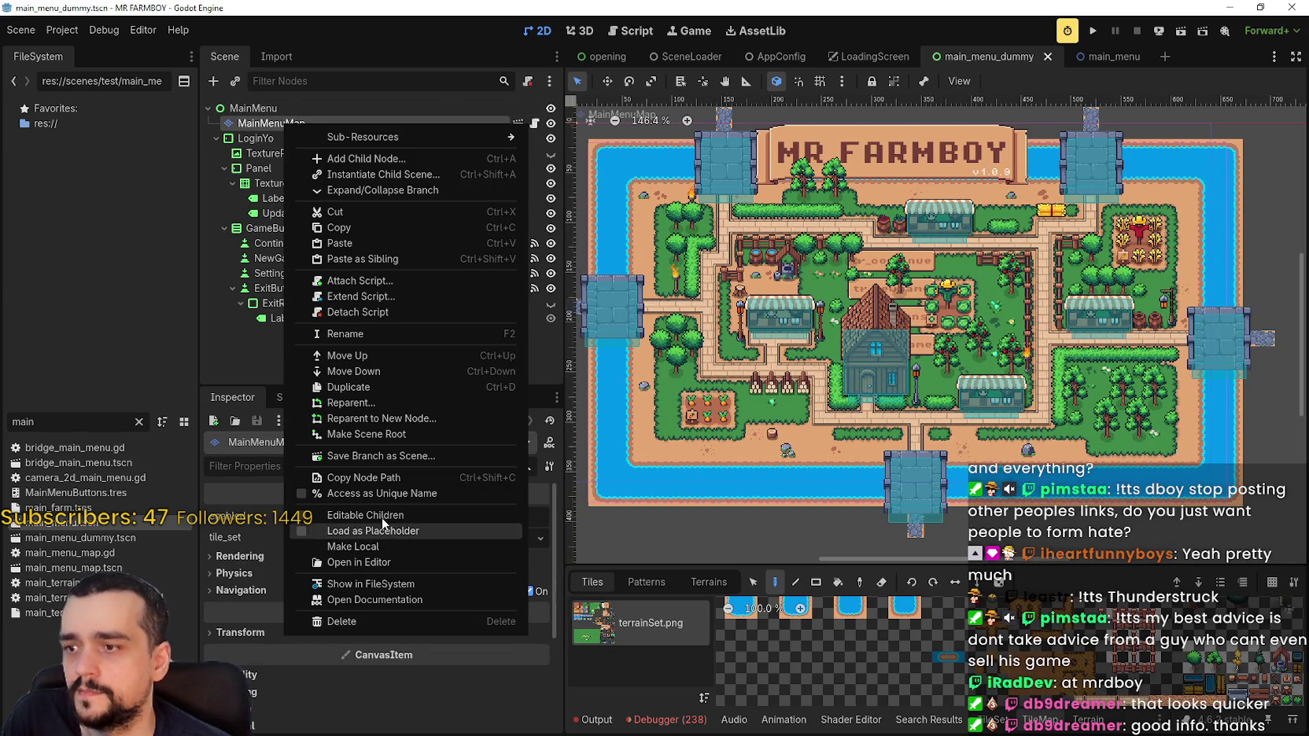
{"action": "left_click", "coordinate": [384, 548]}
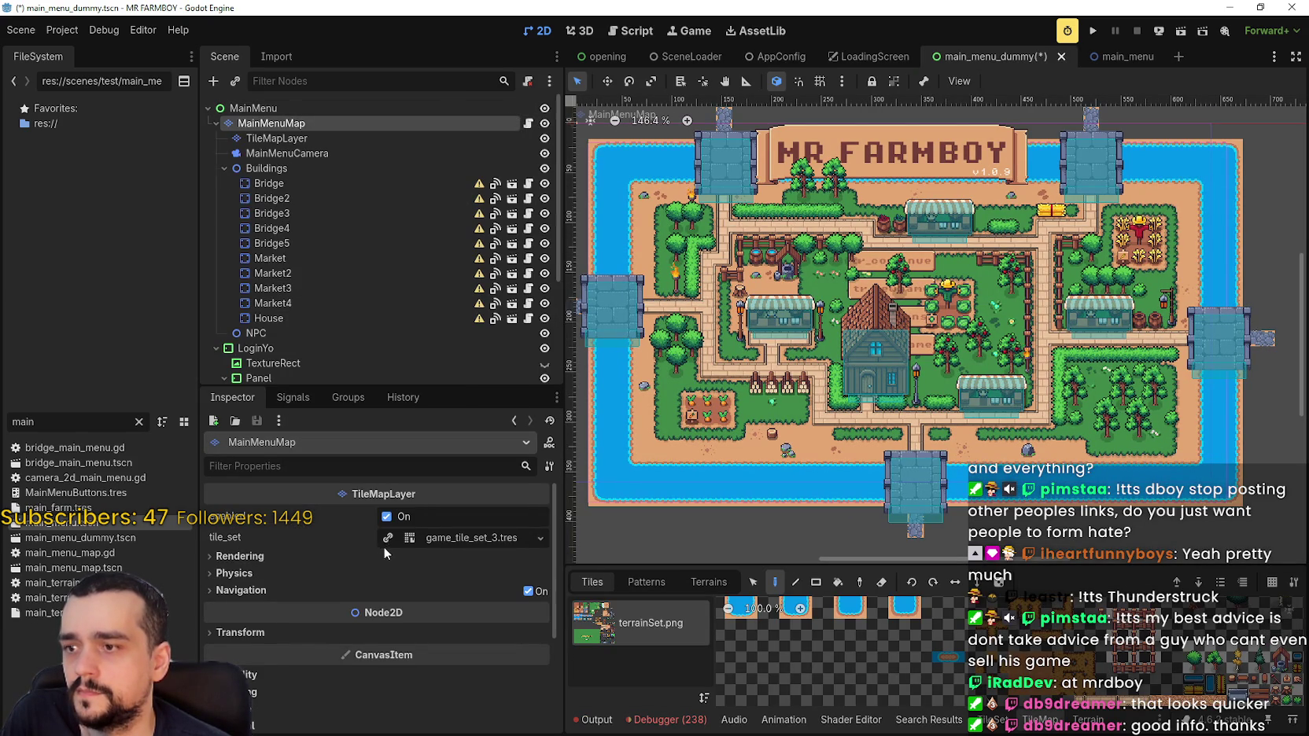
{"action": "right_click", "coordinate": [374, 123]}
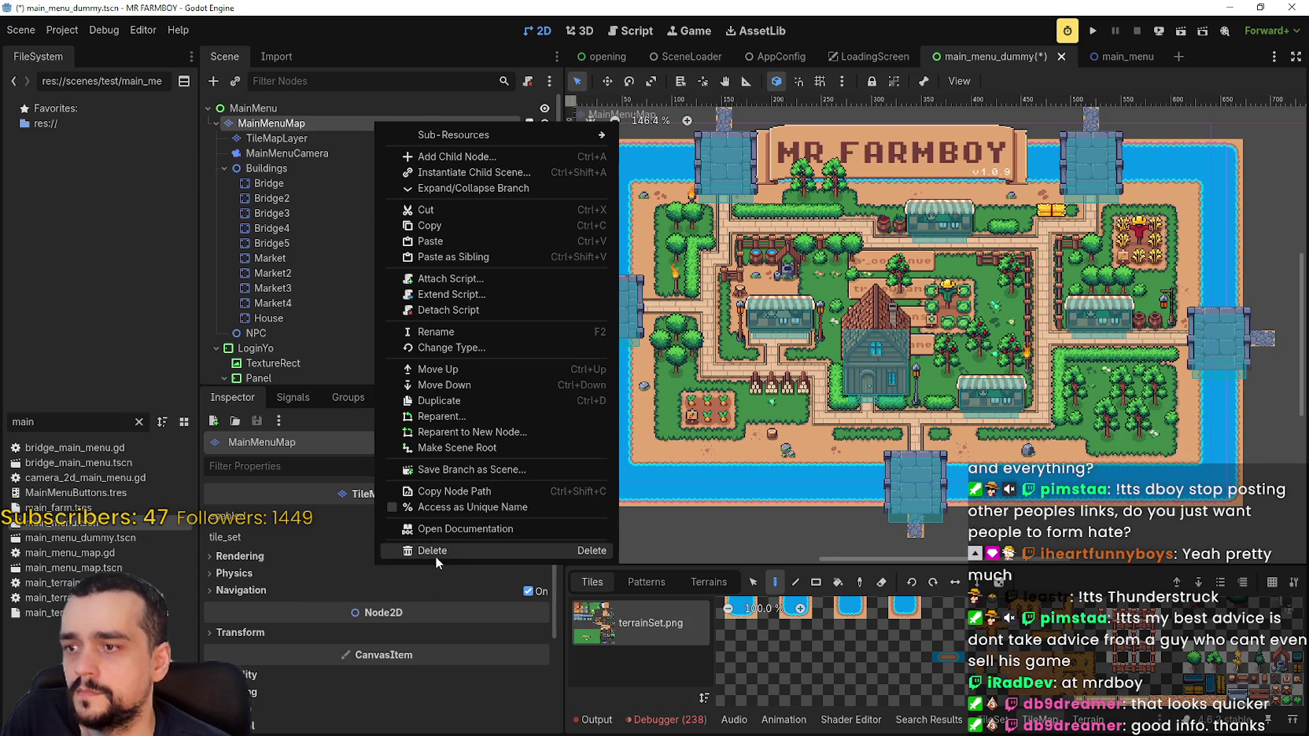
{"action": "left_click", "coordinate": [331, 120]}
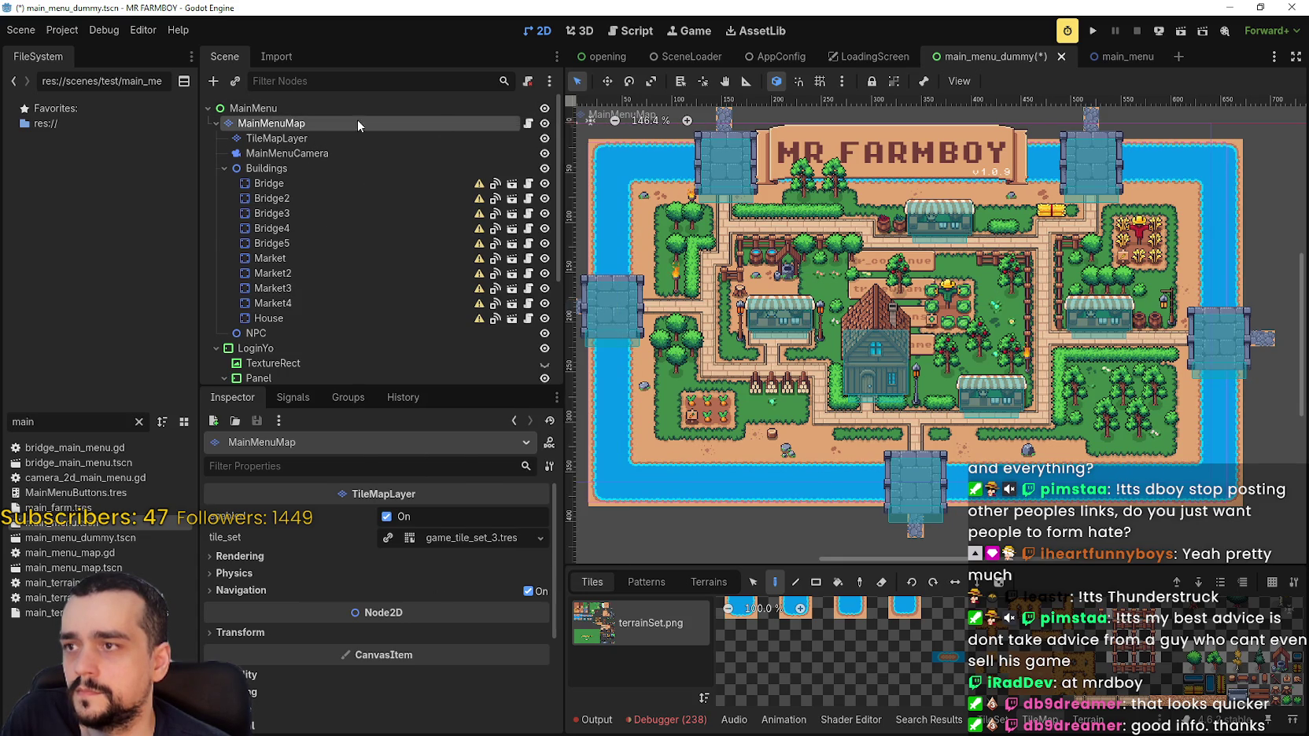
{"action": "left_click", "coordinate": [528, 124]}
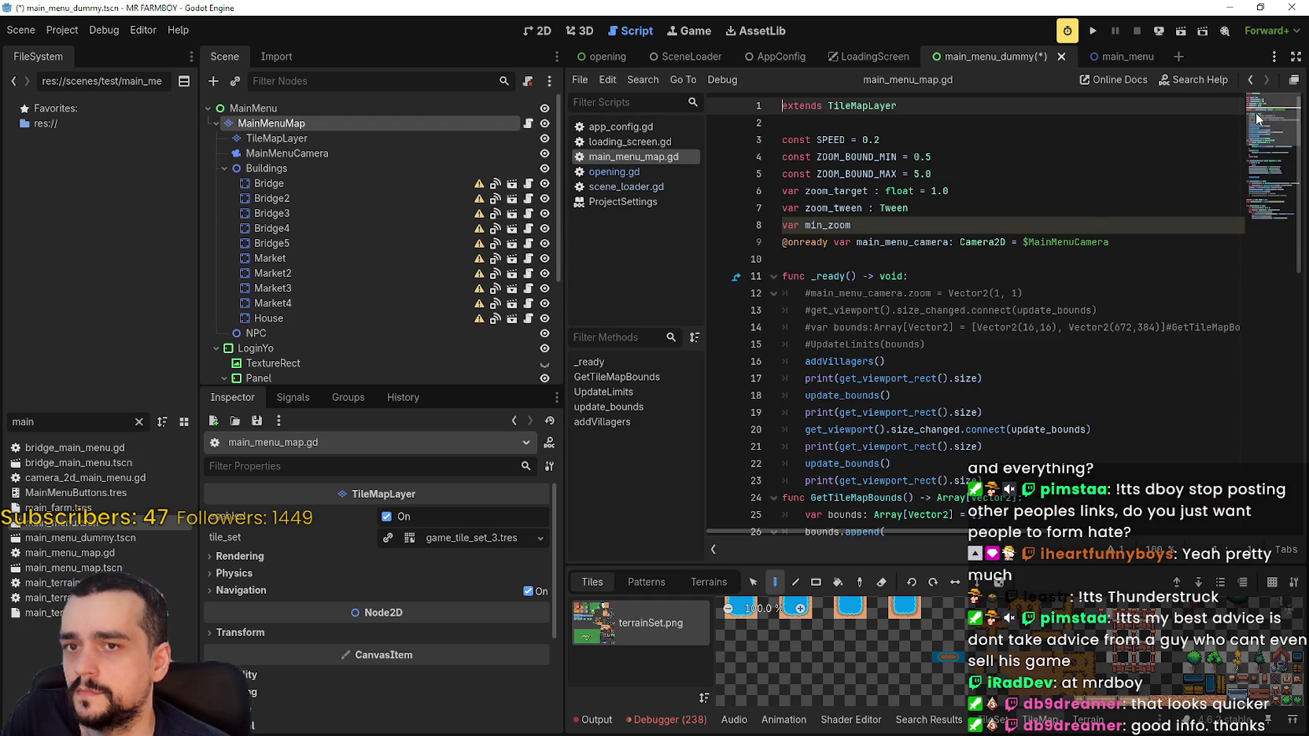
{"action": "scroll", "coordinate": [1251, 137], "scroll_direction": "down", "scroll_amount": 9}
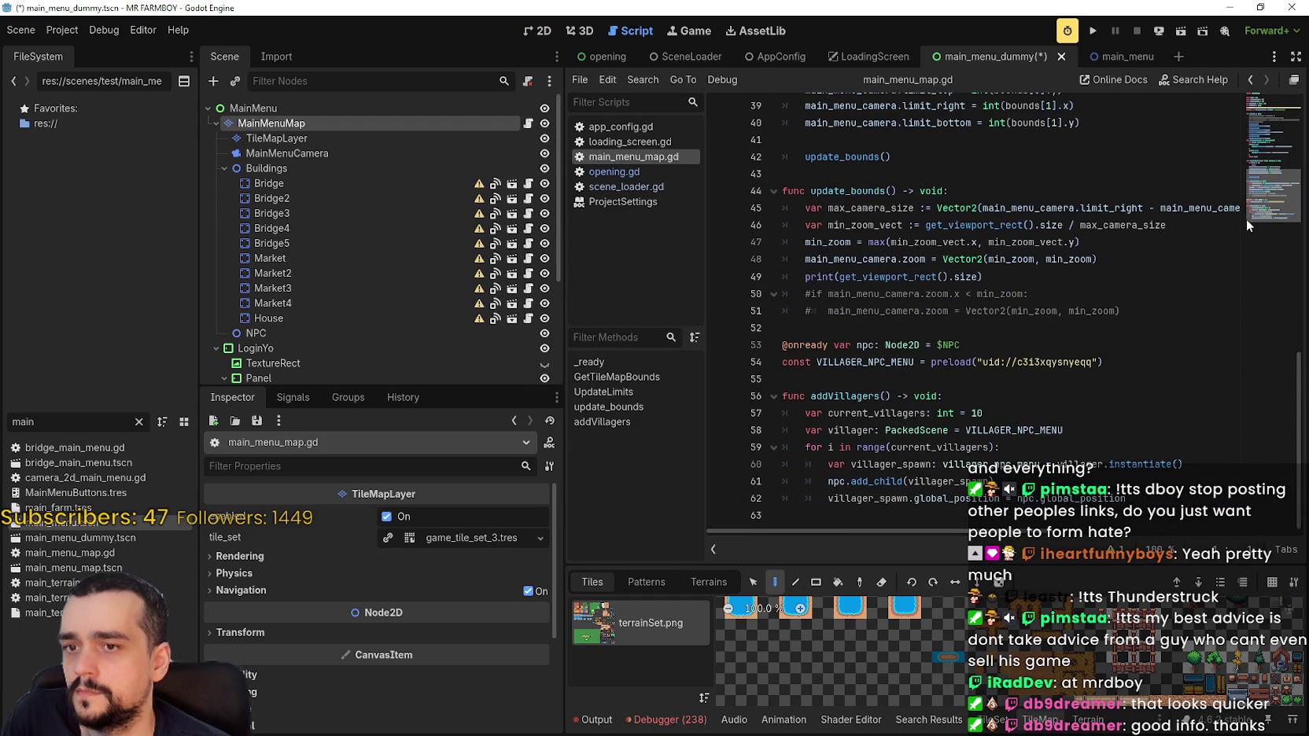
{"action": "left_click_drag", "start_coordinate": [1246, 219], "coordinate": [1237, 98]}
{"action": "left_click", "coordinate": [547, 33]}
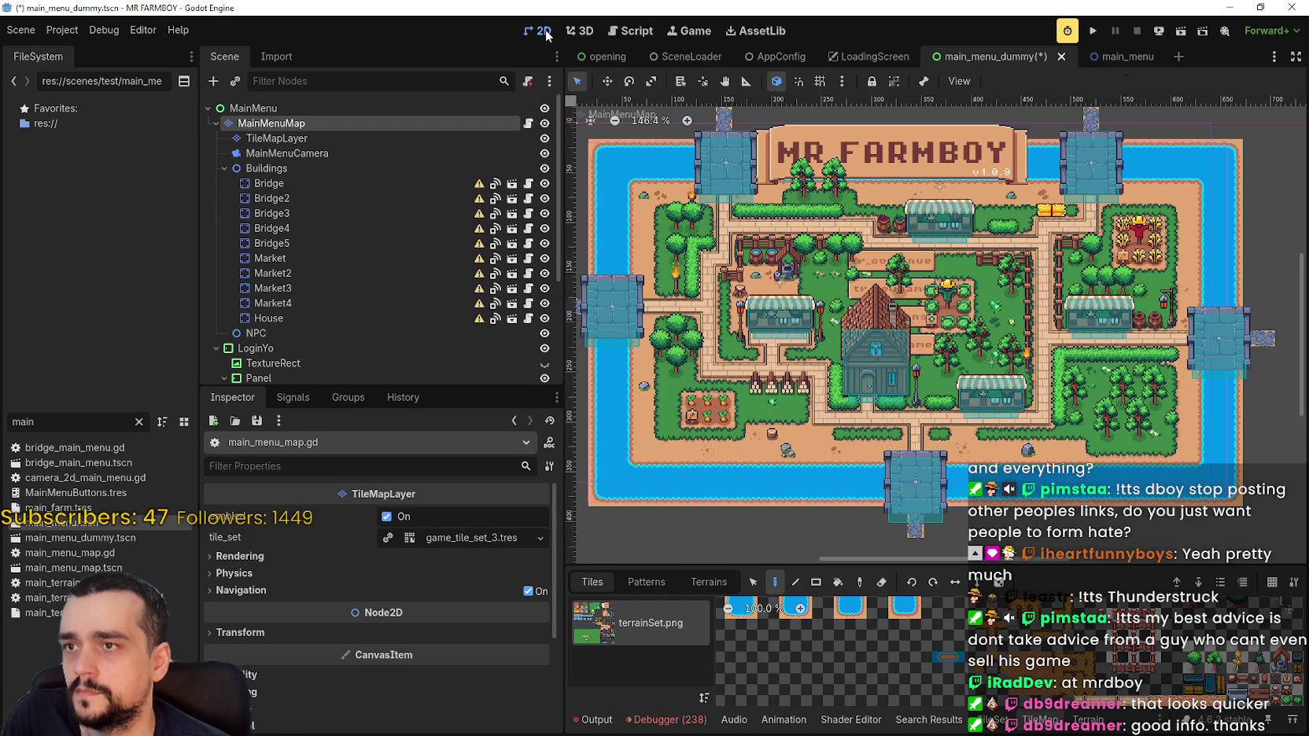
{"action": "right_click", "coordinate": [486, 117]}
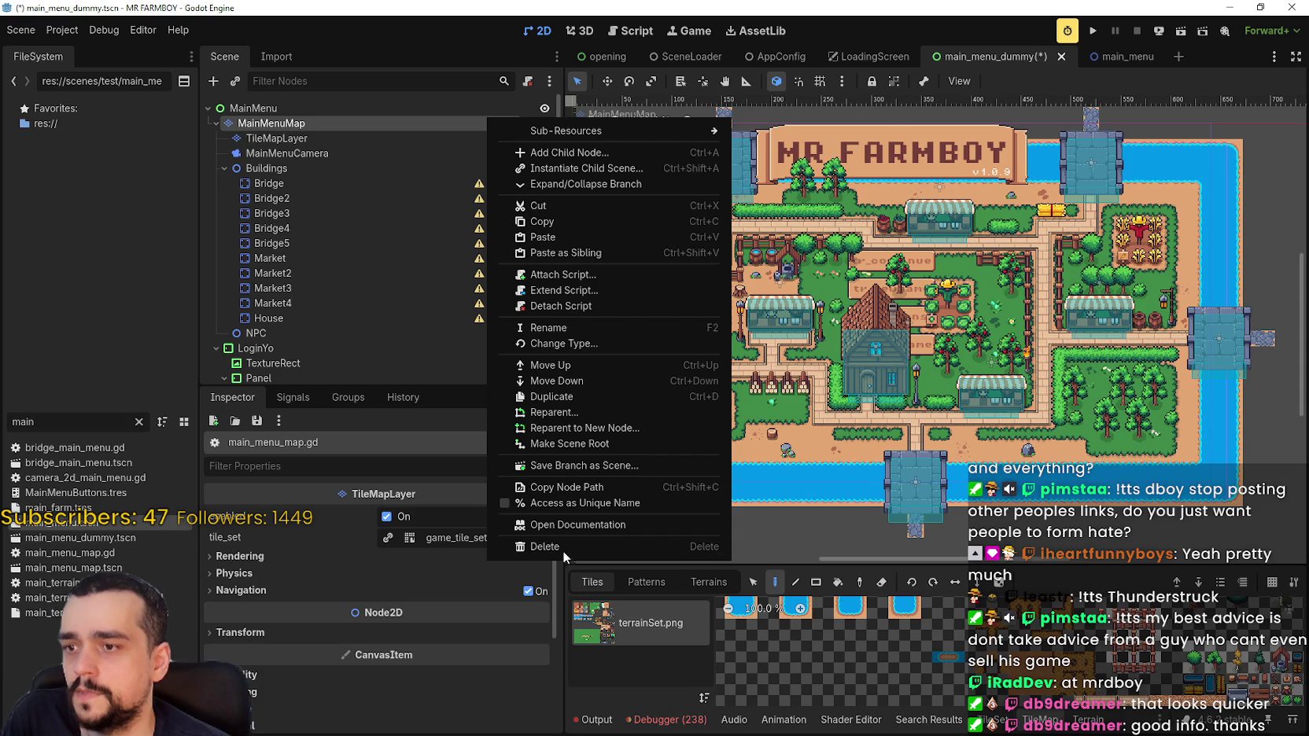
Detach MainMenuMap's script and check the MainMenuCamera, Bridge and LoginYo nodes.
{"action": "left_click", "coordinate": [564, 307]}
{"action": "left_click", "coordinate": [364, 154]}
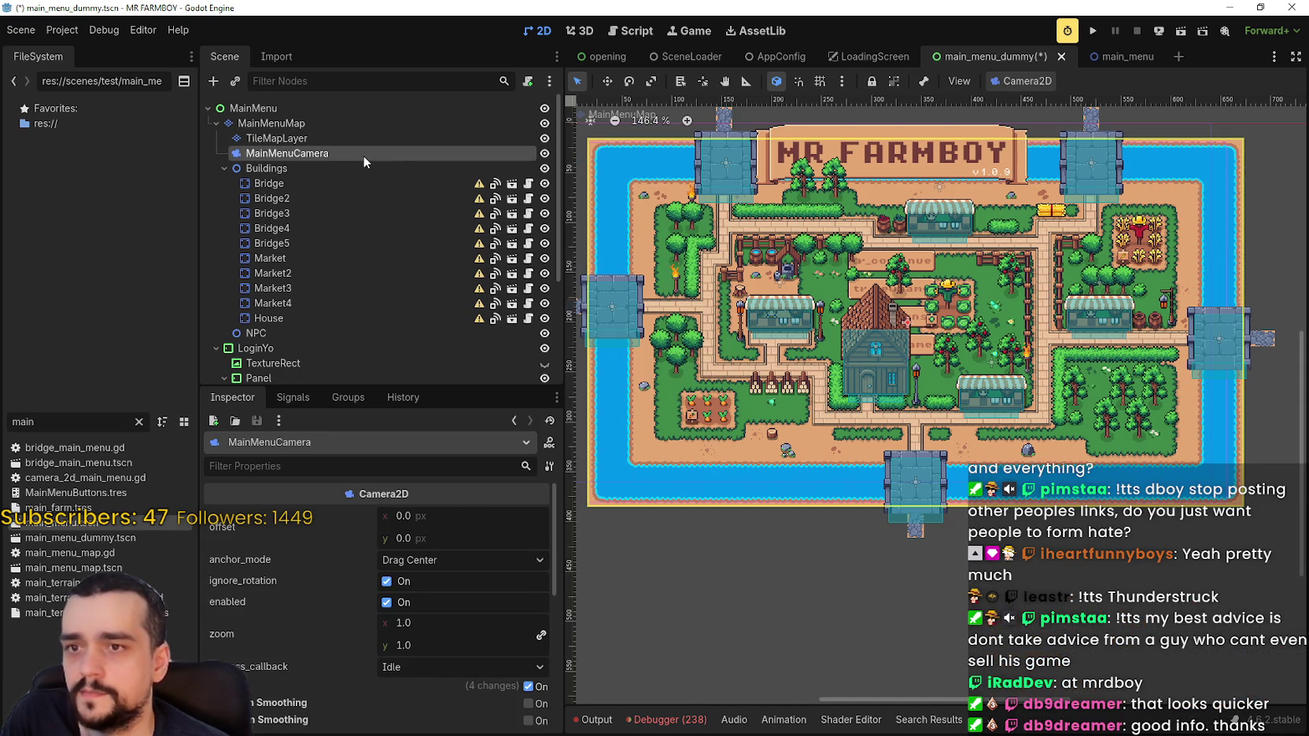
{"action": "scroll", "coordinate": [1054, 292], "scroll_direction": "down", "scroll_amount": 3}
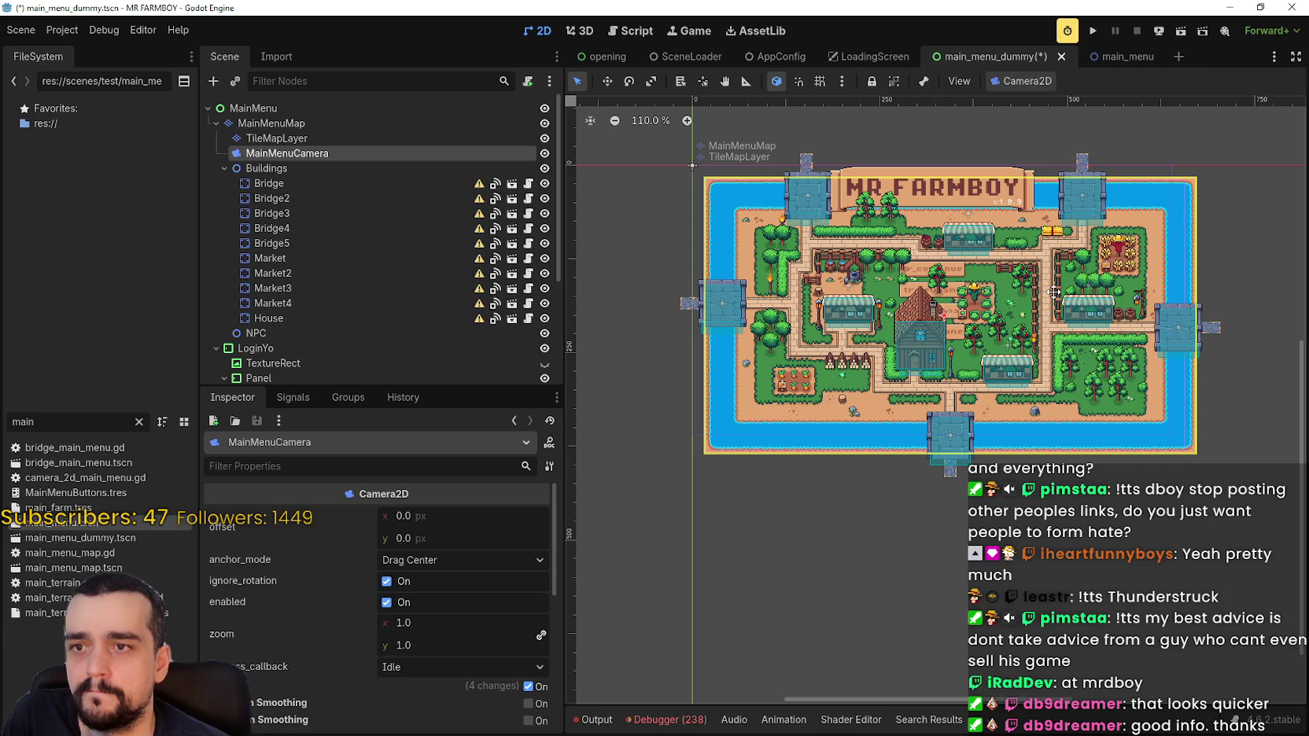
{"action": "left_click", "coordinate": [300, 182]}
{"action": "scroll", "coordinate": [350, 338], "scroll_direction": "down", "scroll_amount": 2}
{"action": "left_click", "coordinate": [322, 277]}
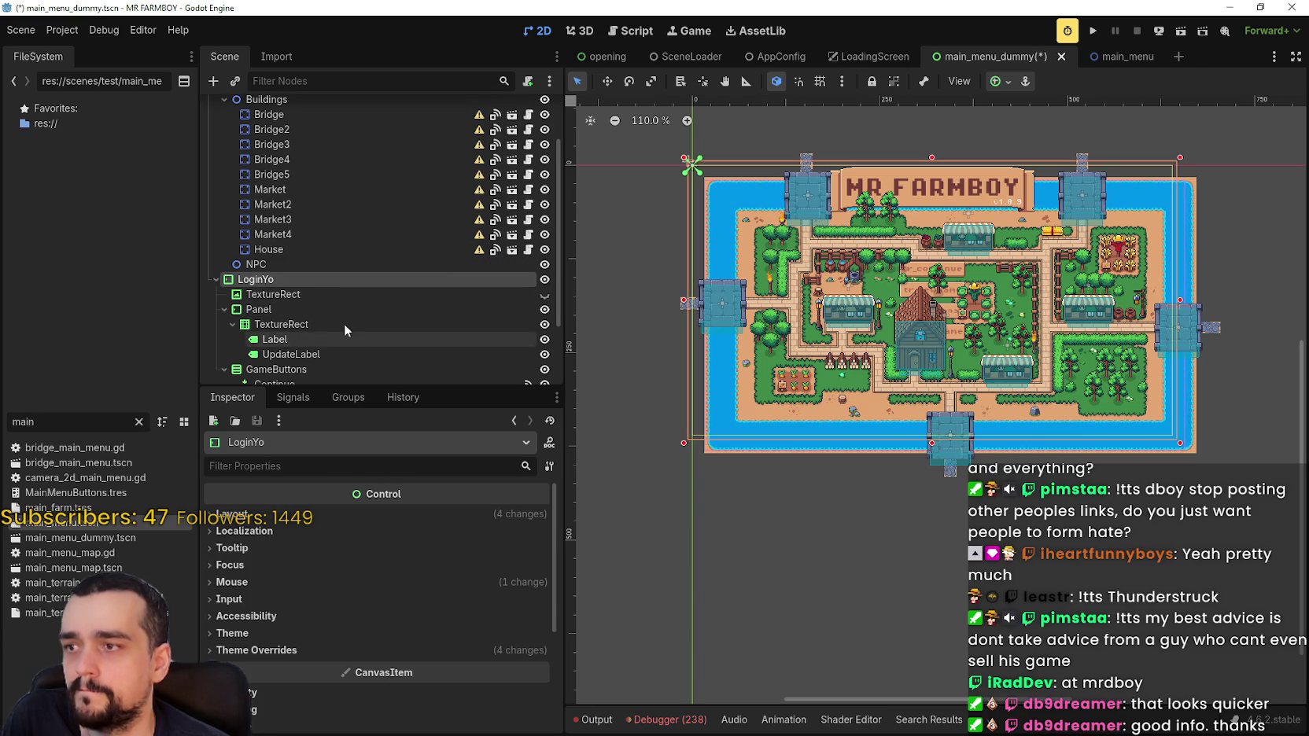
{"action": "scroll", "coordinate": [340, 330], "scroll_direction": "down", "scroll_amount": 3}
Save and run the game to preview the farm-map menu, then stop it.
{"action": "left_click", "coordinate": [1093, 31]}
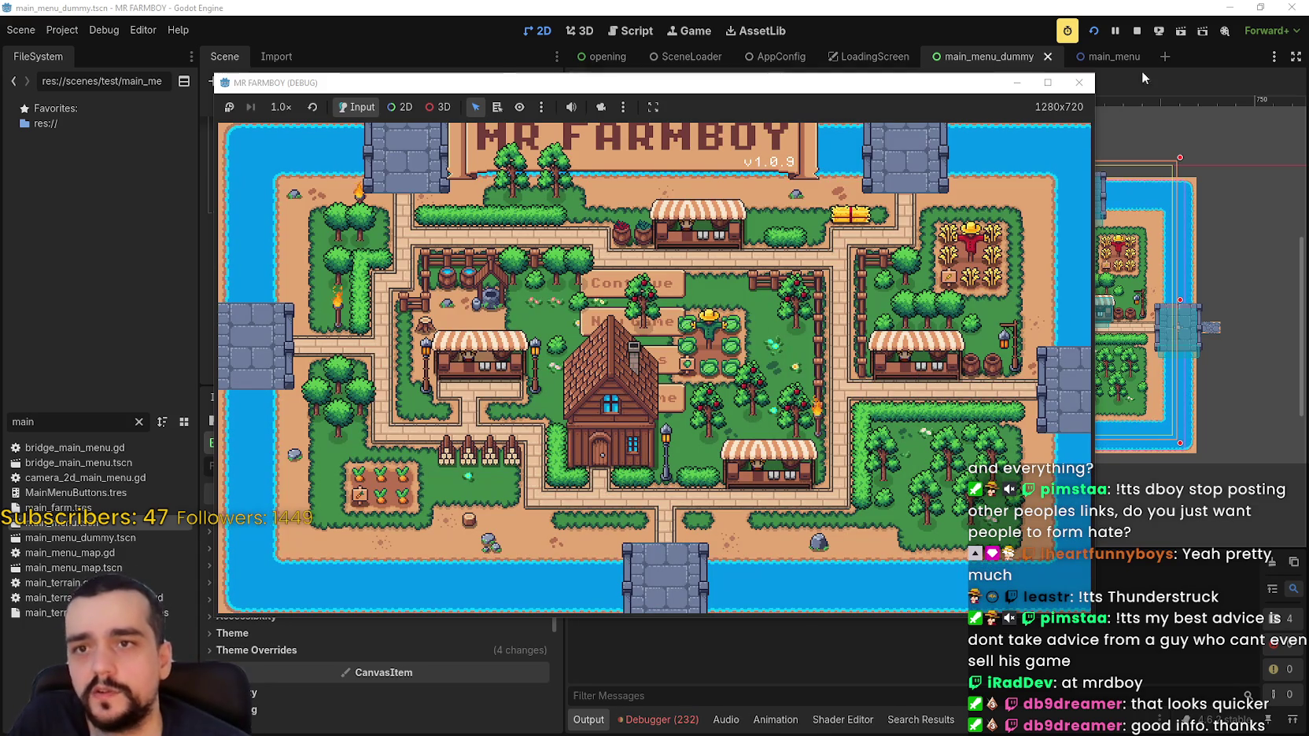
{"action": "left_click", "coordinate": [1137, 31]}
{"action": "scroll", "coordinate": [400, 331], "scroll_direction": "up", "scroll_amount": 3}
Delete the NPC node and the Buildings node with all its children.
{"action": "left_click", "coordinate": [240, 280]}
{"action": "right_click", "coordinate": [250, 281]}
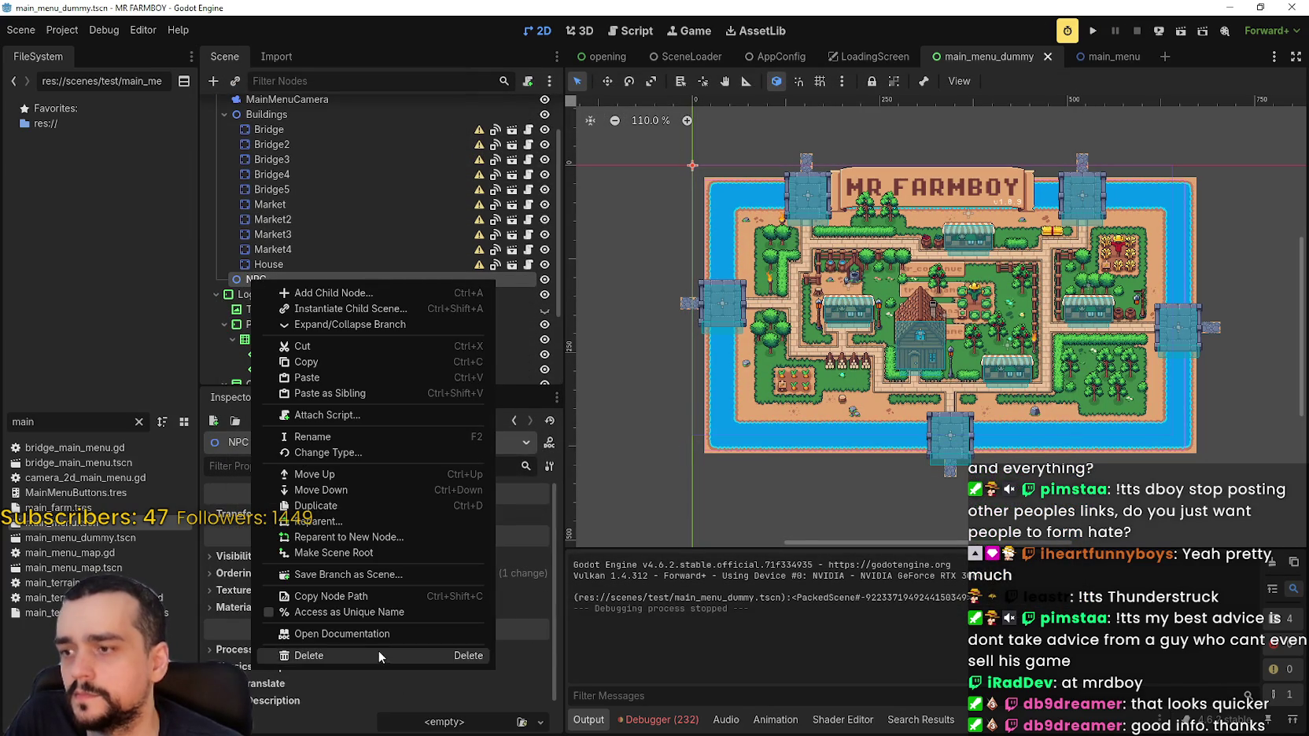
{"action": "left_click", "coordinate": [378, 650]}
{"action": "left_click", "coordinate": [600, 376]}
{"action": "scroll", "coordinate": [323, 328], "scroll_direction": "up", "scroll_amount": 2}
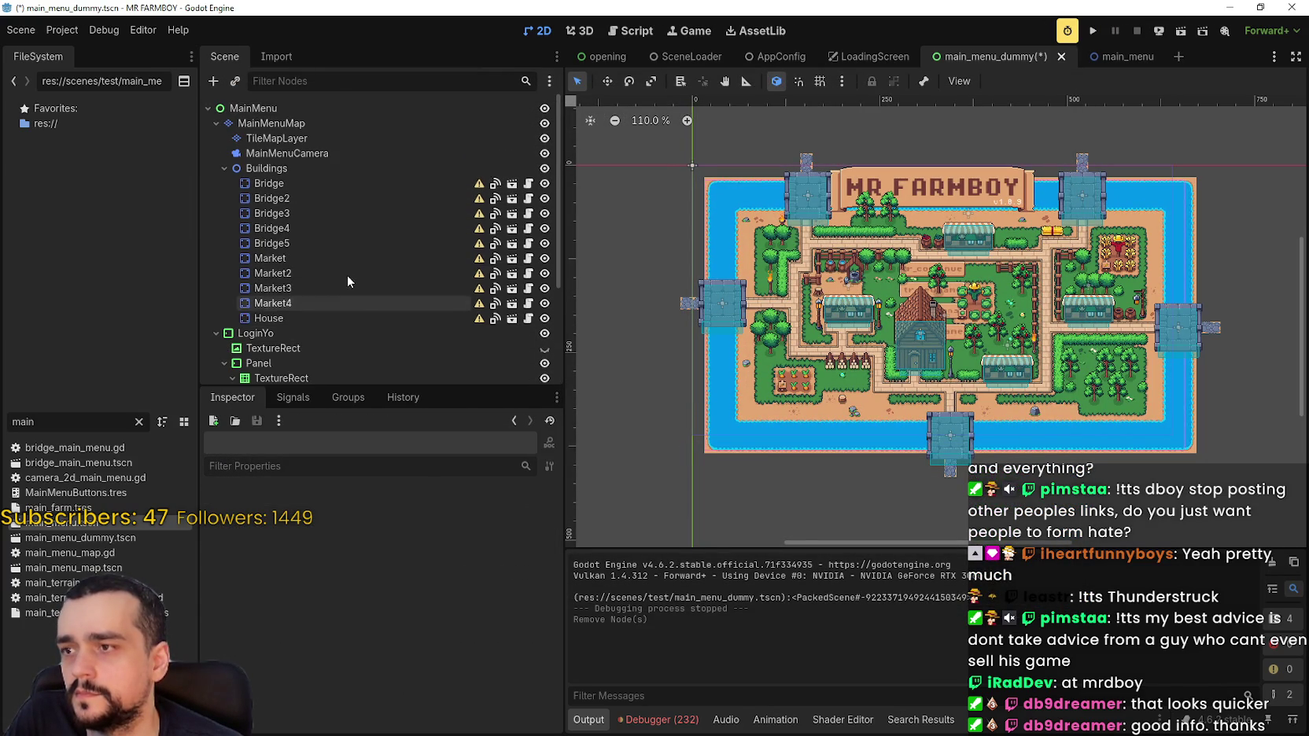
{"action": "left_click", "coordinate": [257, 170]}
{"action": "right_click", "coordinate": [257, 169]}
{"action": "left_click", "coordinate": [347, 542]}
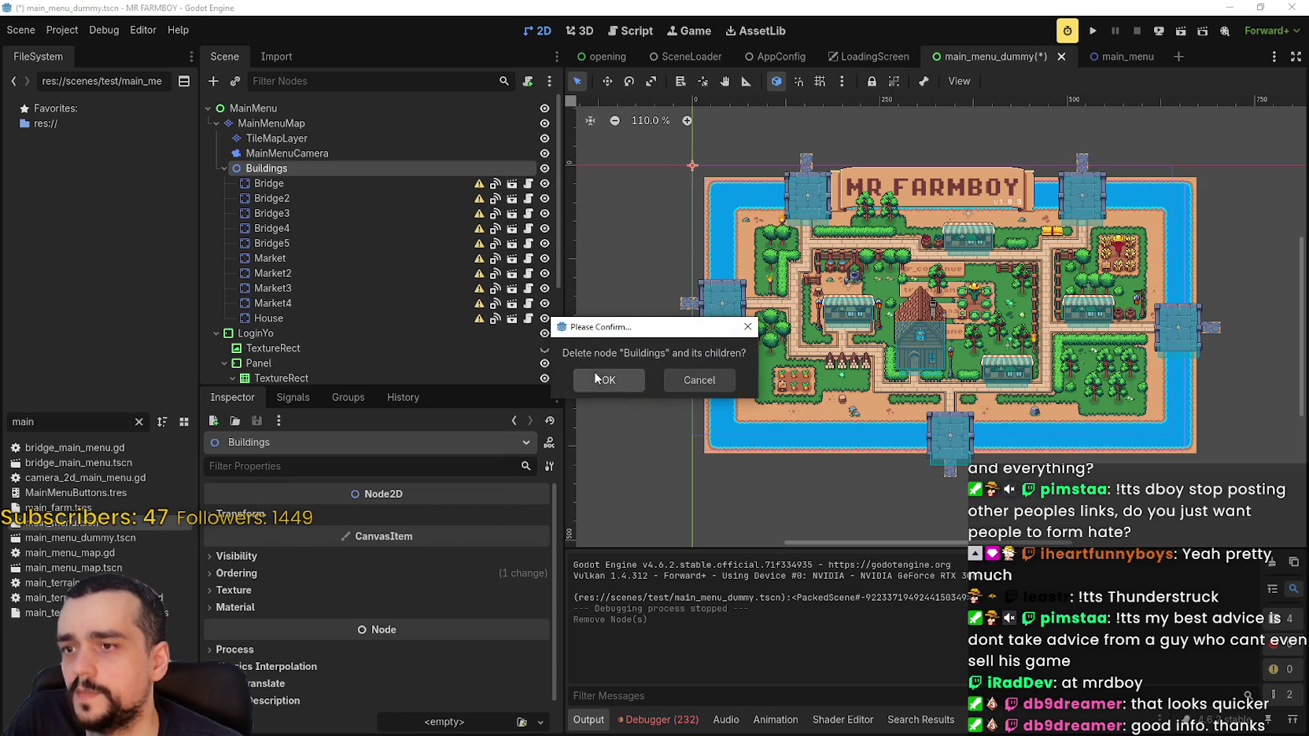
{"action": "left_click", "coordinate": [594, 373]}
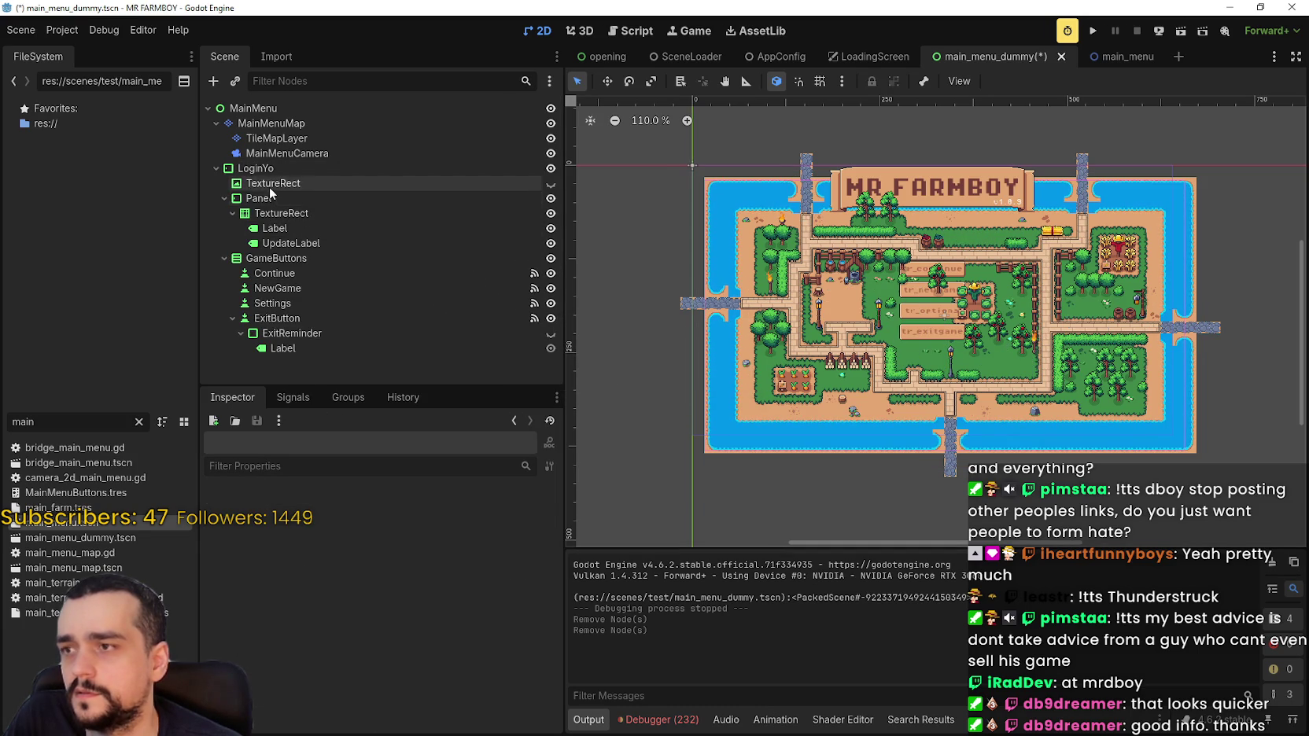
Delete MainMenuCamera, then test-run the trimmed scene and stop it.
{"action": "left_click", "coordinate": [256, 155]}
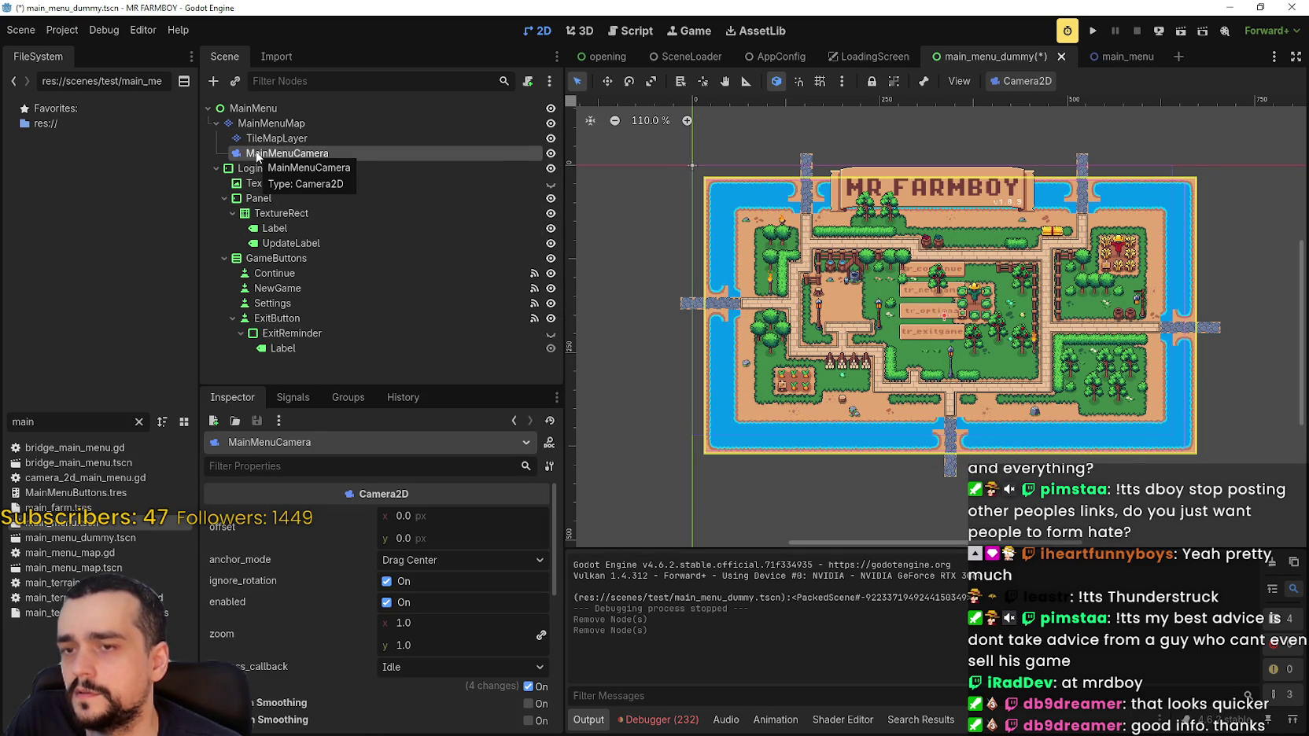
{"action": "right_click", "coordinate": [257, 156]}
{"action": "left_click", "coordinate": [346, 524]}
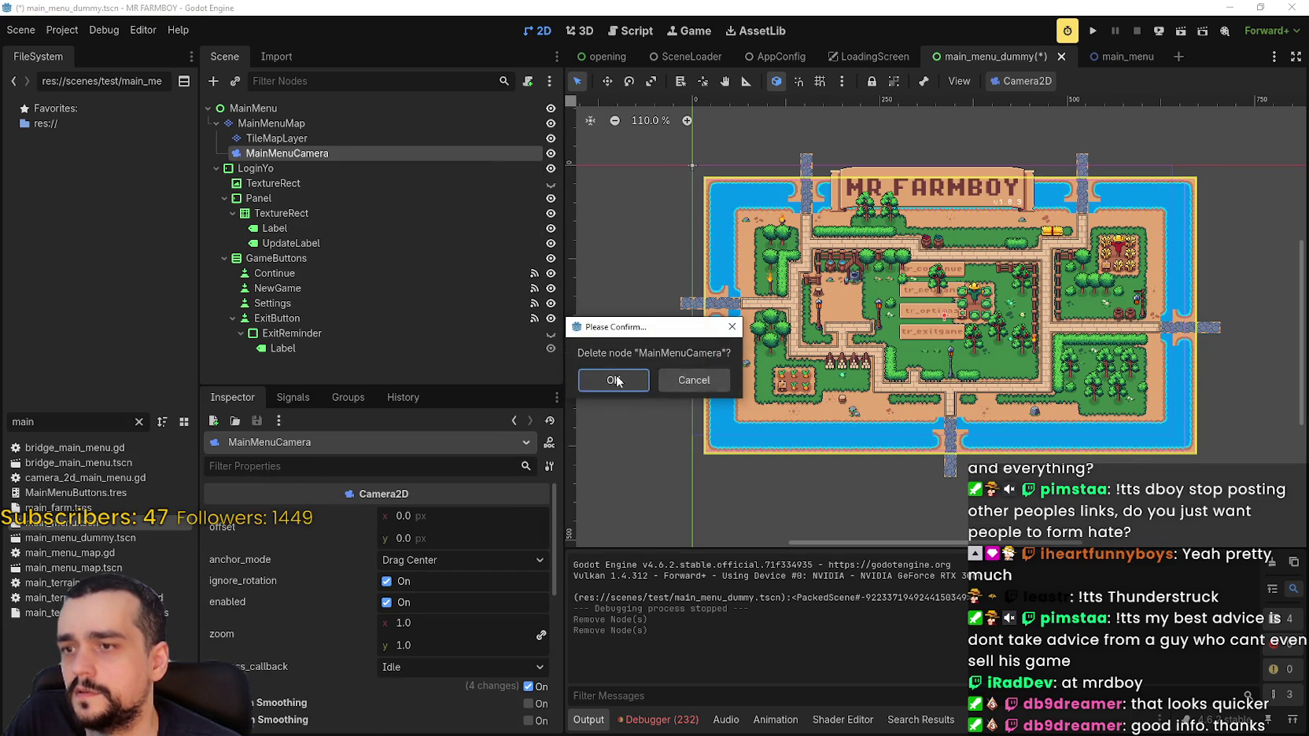
{"action": "left_click", "coordinate": [612, 380]}
{"action": "left_click", "coordinate": [1093, 32]}
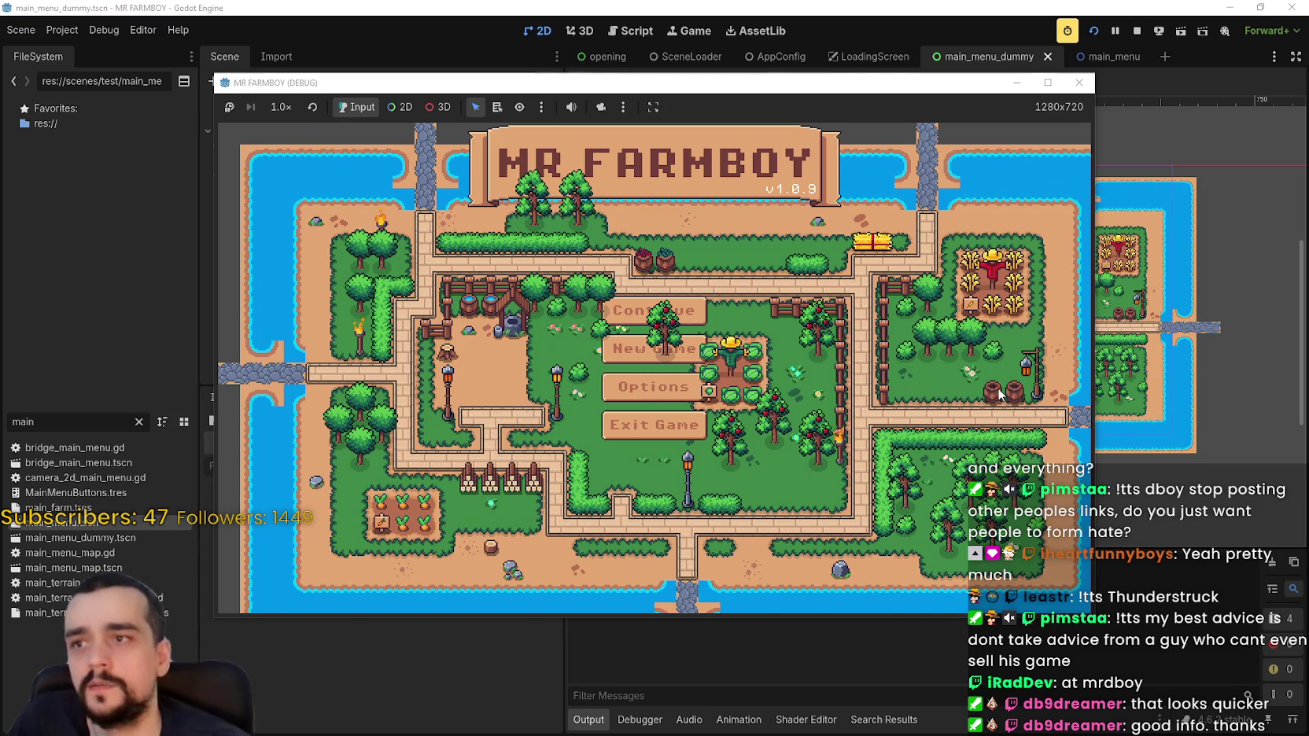
{"action": "left_click", "coordinate": [1137, 32]}
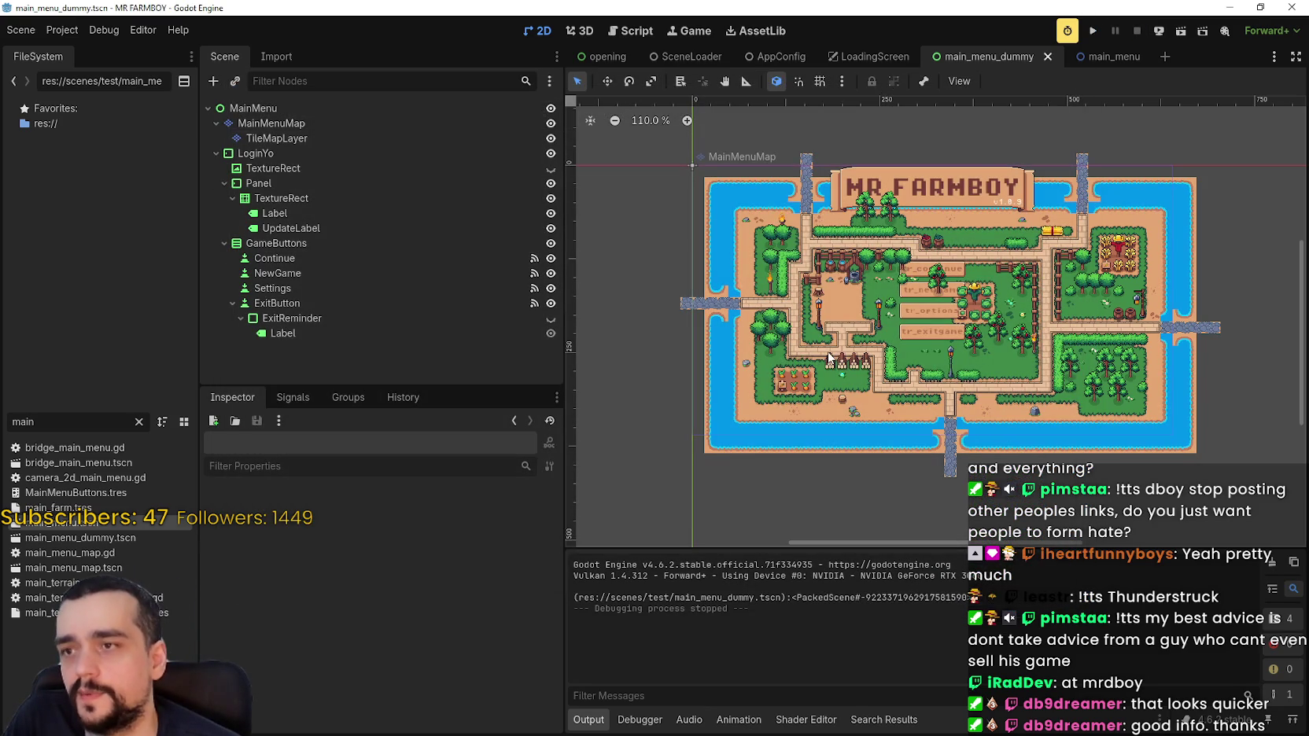
Toggle TileMapLayer's visibility off and back on, then collapse MainMenuMap in the tree.
{"action": "left_click", "coordinate": [310, 137]}
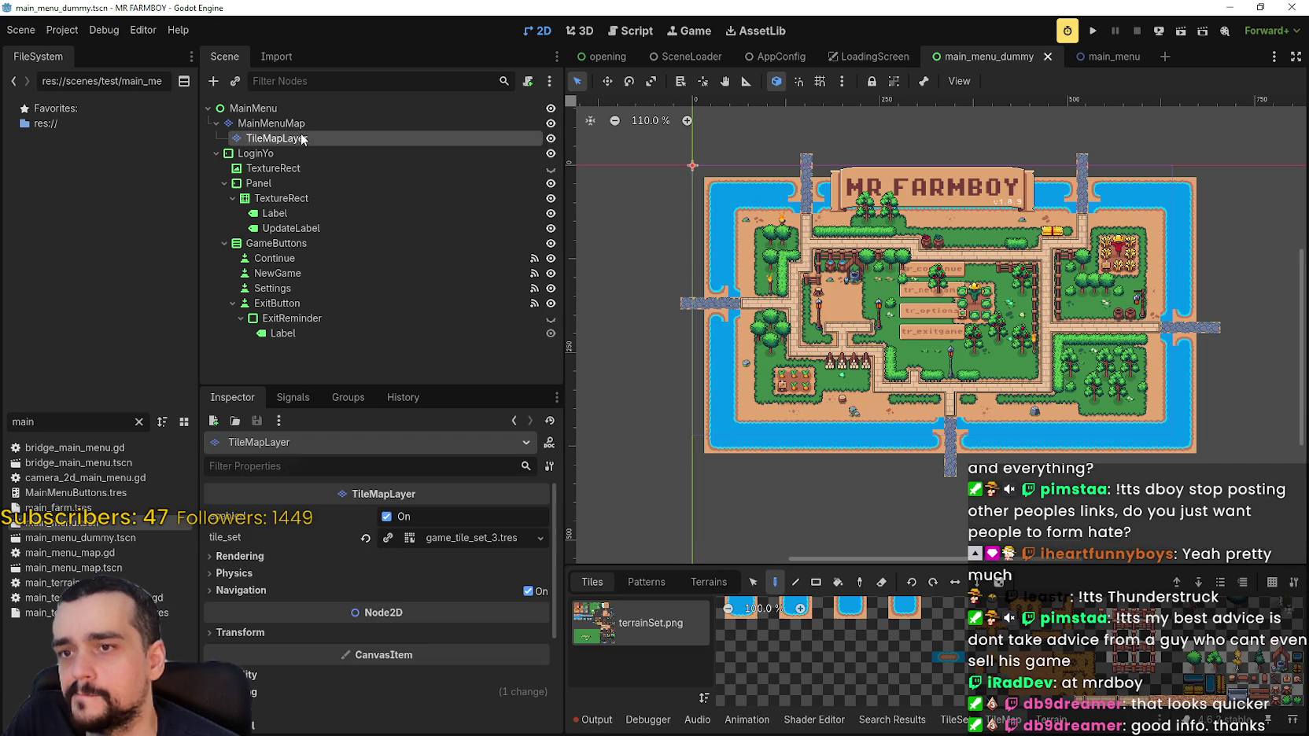
{"action": "left_click", "coordinate": [299, 123]}
{"action": "left_click", "coordinate": [551, 138]}
{"action": "left_click", "coordinate": [551, 139]}
{"action": "left_click", "coordinate": [318, 139]}
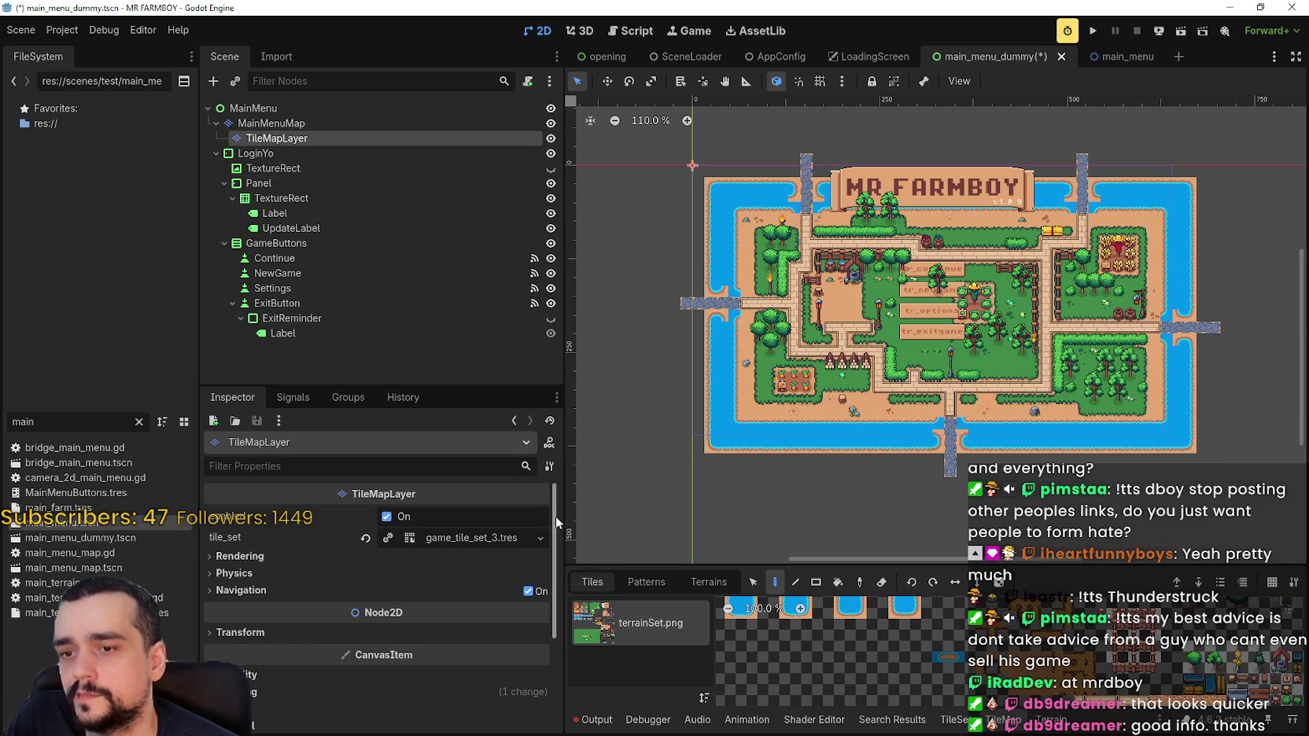
{"action": "left_click", "coordinate": [268, 124]}
{"action": "left_click", "coordinate": [216, 124]}
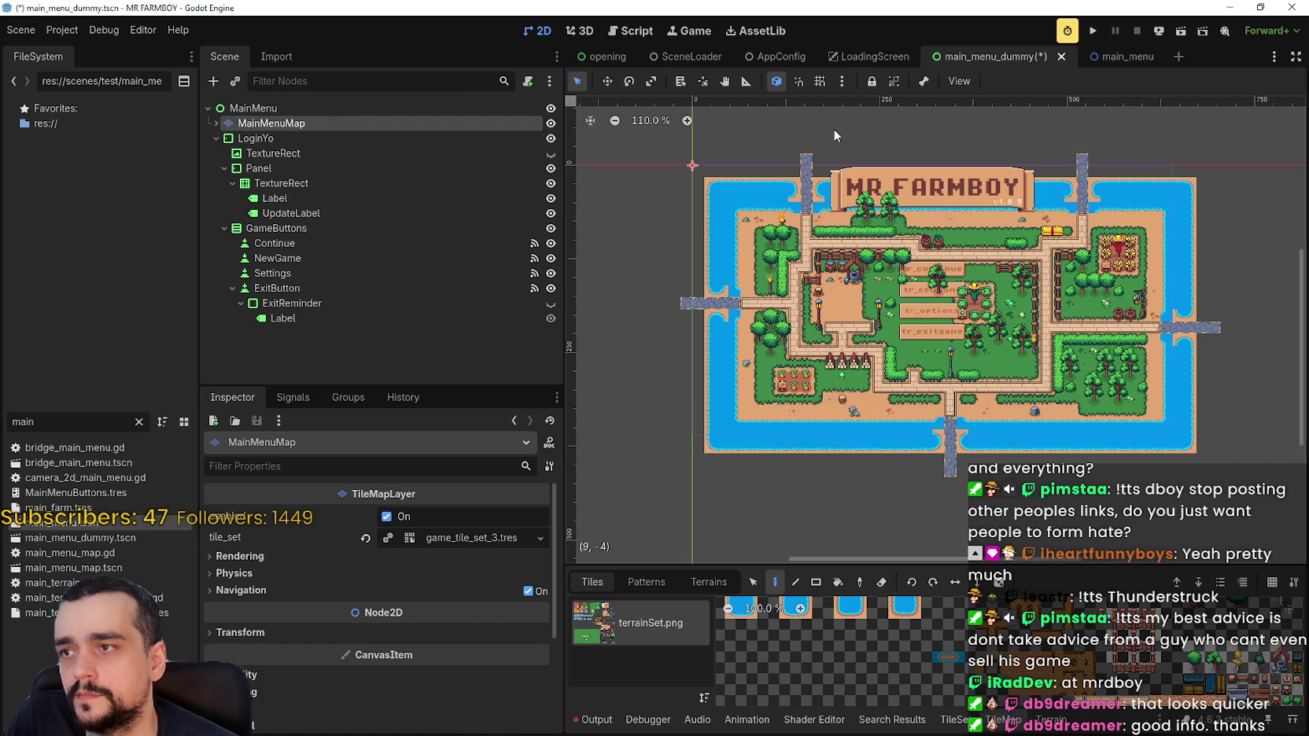
Save and relaunch the game several times through the splash screens, then stop it.
{"action": "left_click", "coordinate": [1094, 30]}
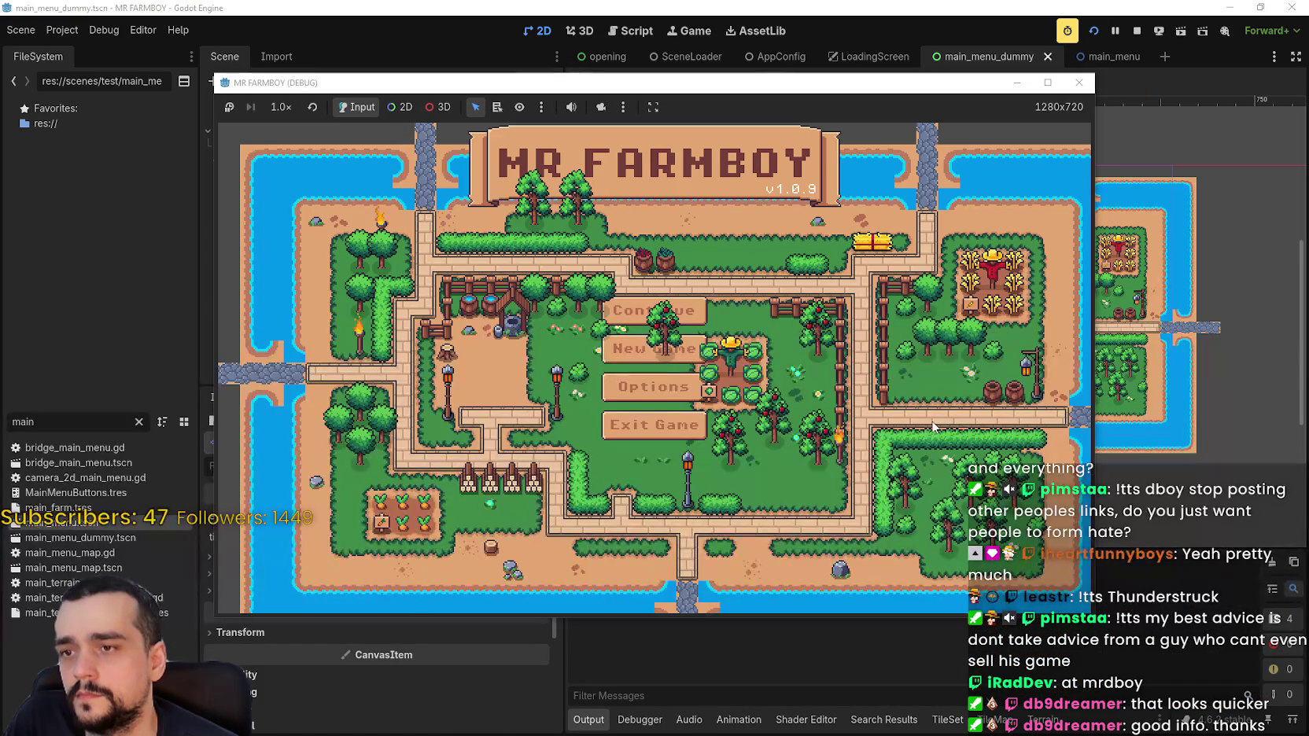
{"action": "left_click", "coordinate": [1100, 28]}
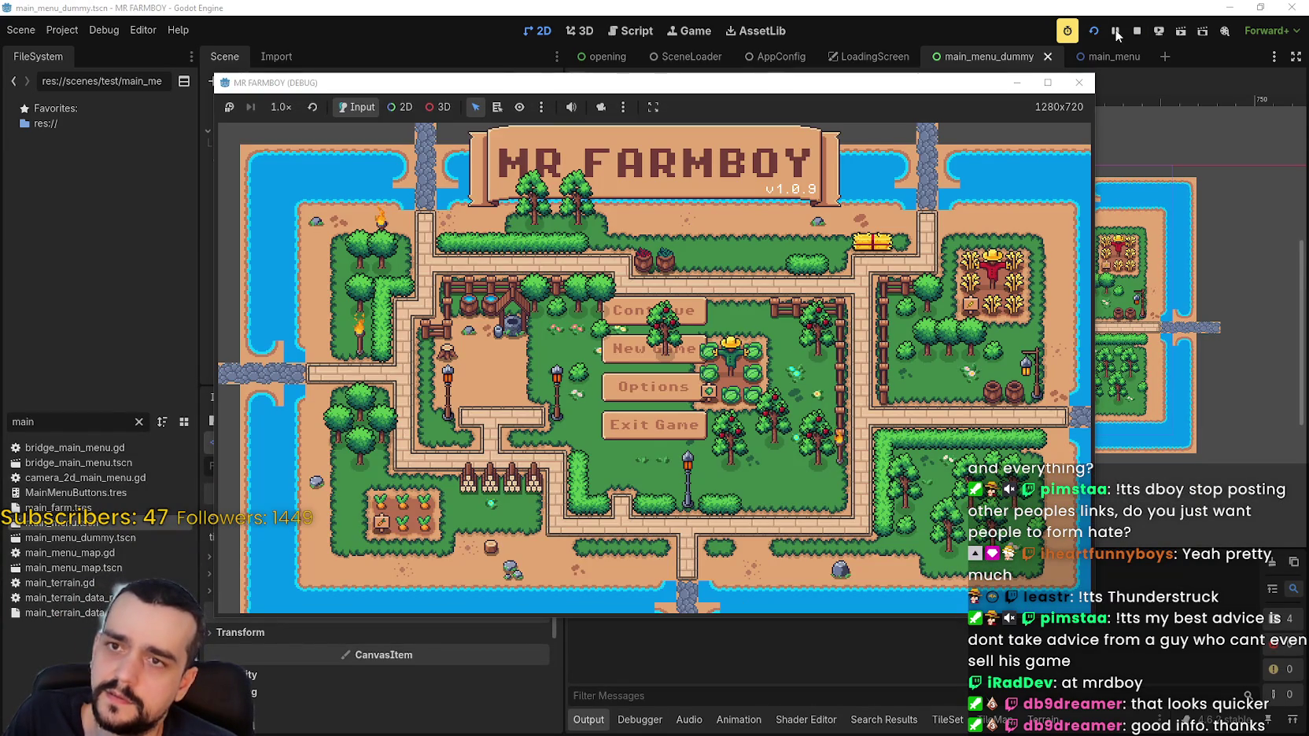
{"action": "left_click", "coordinate": [1136, 32]}
{"action": "left_click", "coordinate": [1094, 31]}
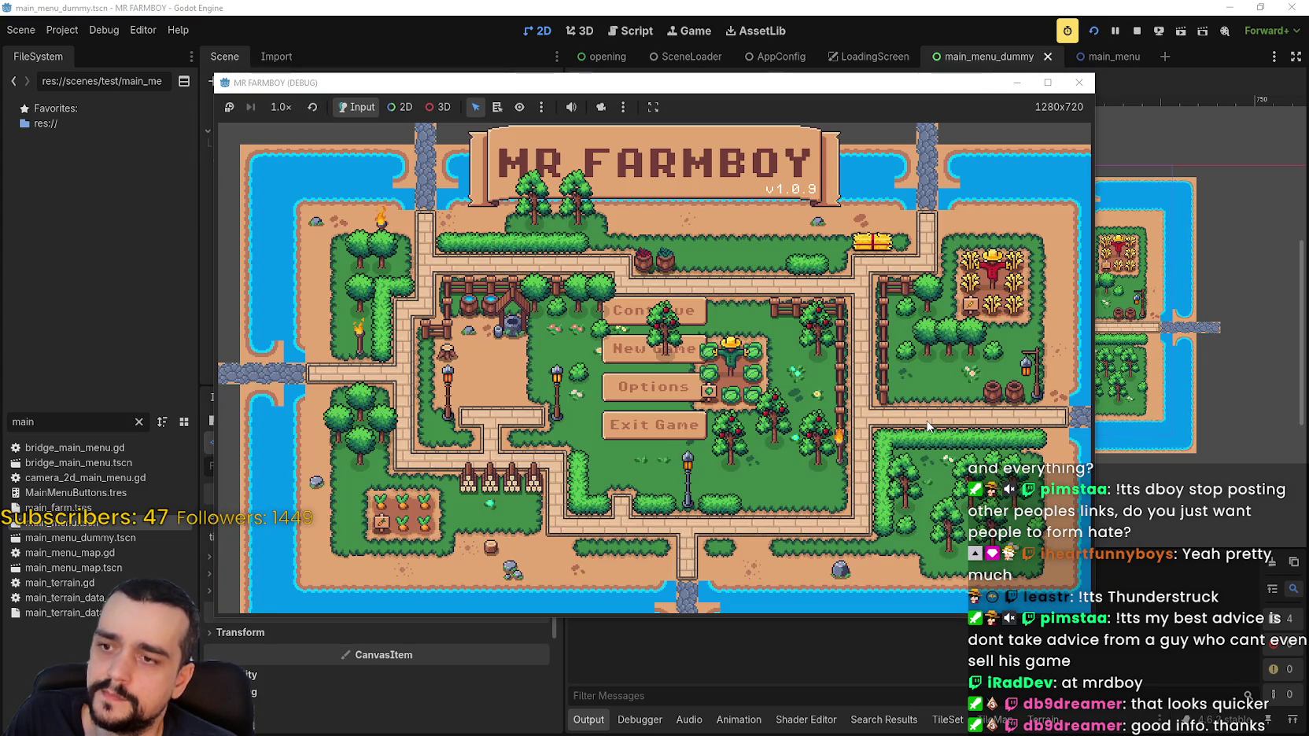
{"action": "left_click", "coordinate": [1125, 32]}
{"action": "left_click", "coordinate": [1094, 33]}
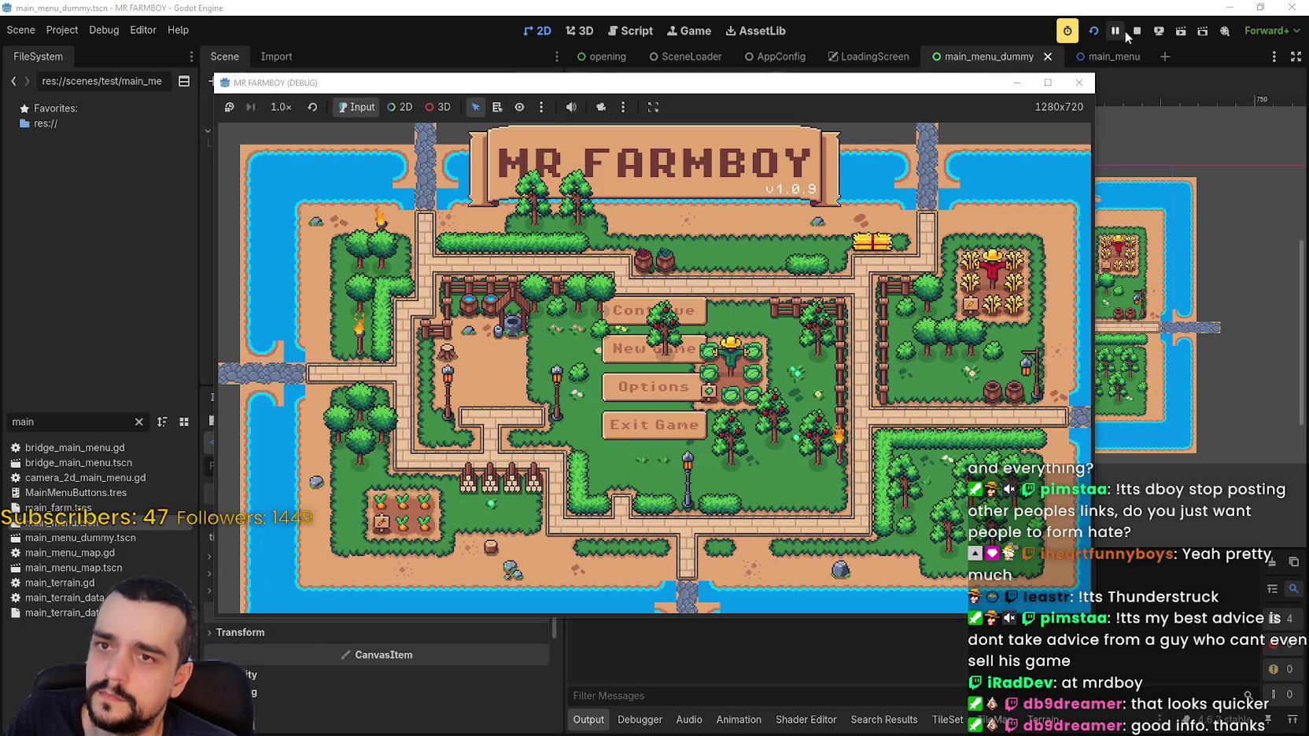
{"action": "left_click", "coordinate": [1125, 31]}
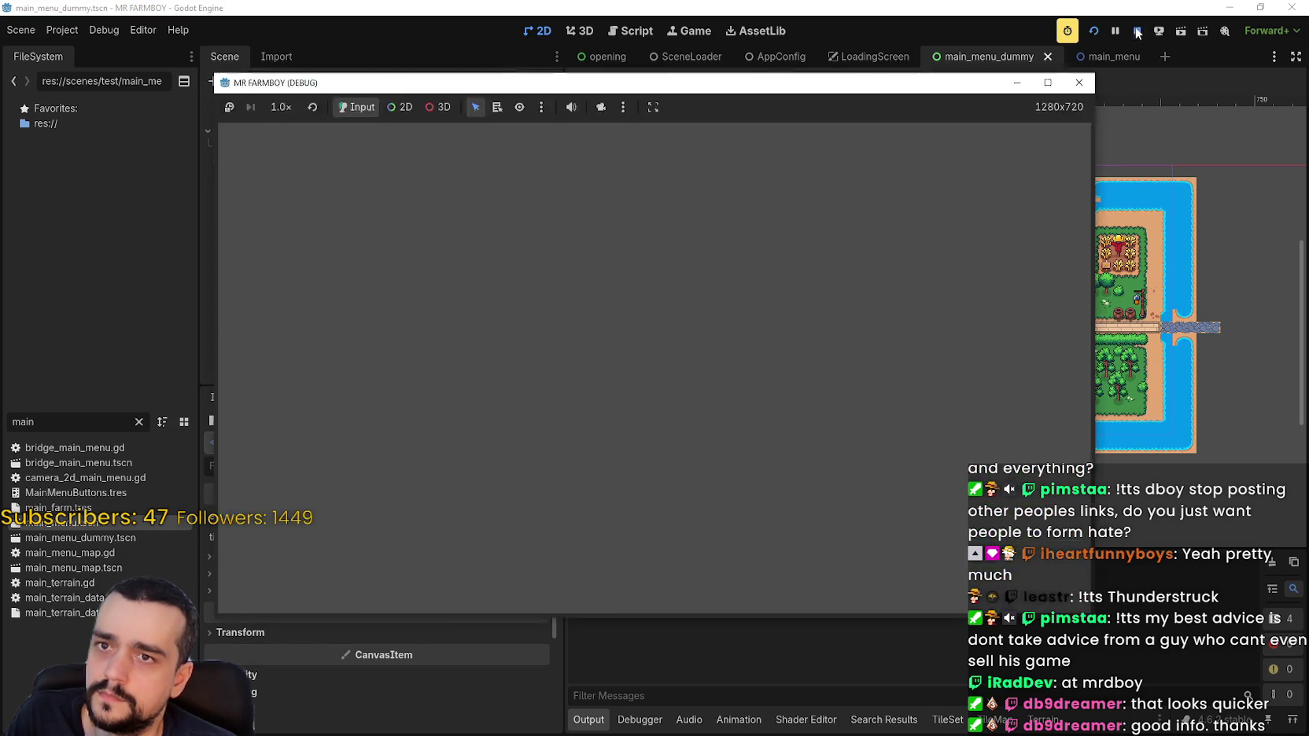
{"action": "key", "text": "F5"}
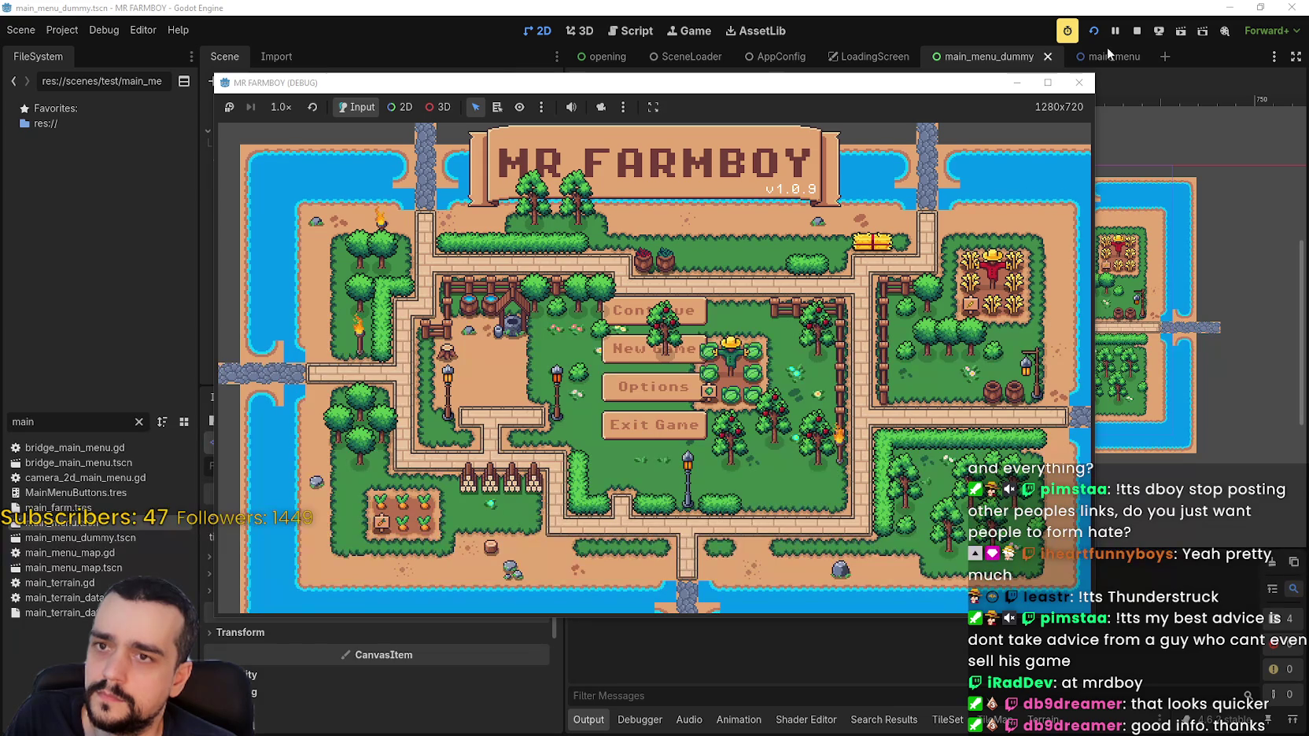
{"action": "left_click", "coordinate": [1134, 32]}
{"action": "left_click", "coordinate": [1098, 31]}
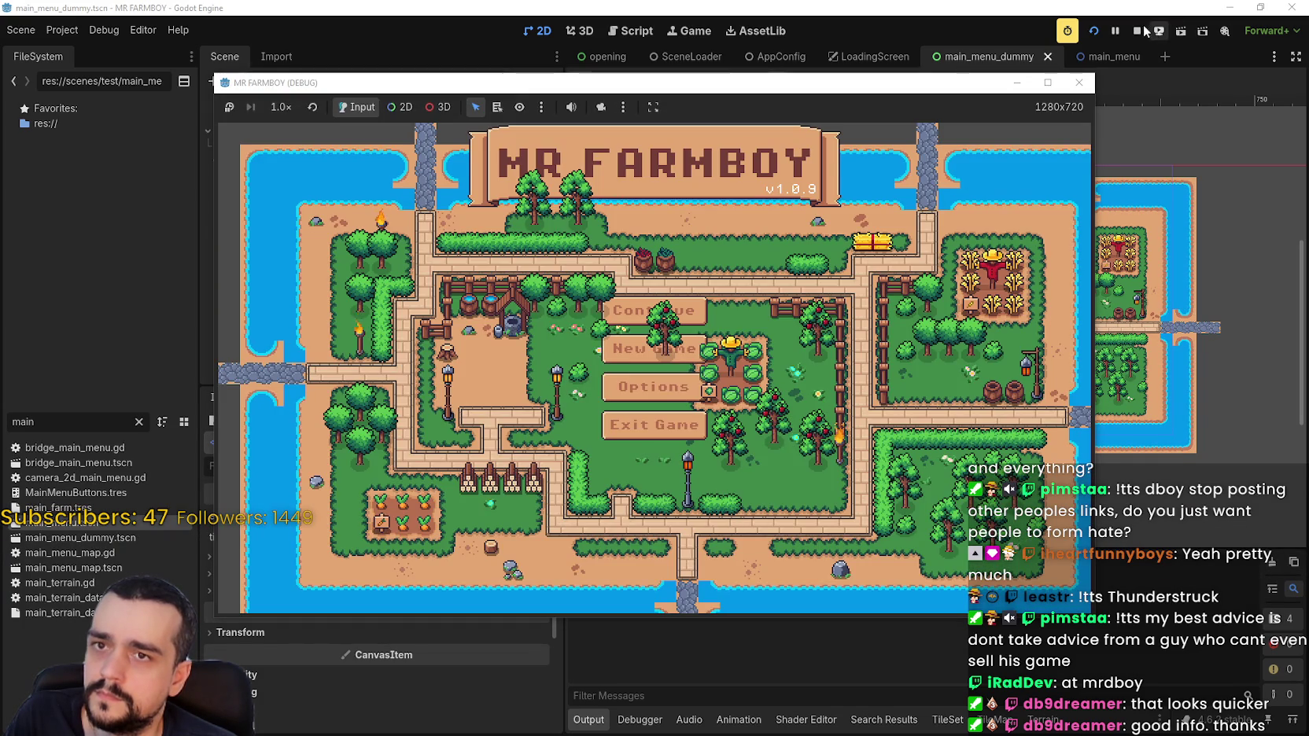
{"action": "left_click", "coordinate": [1137, 31]}
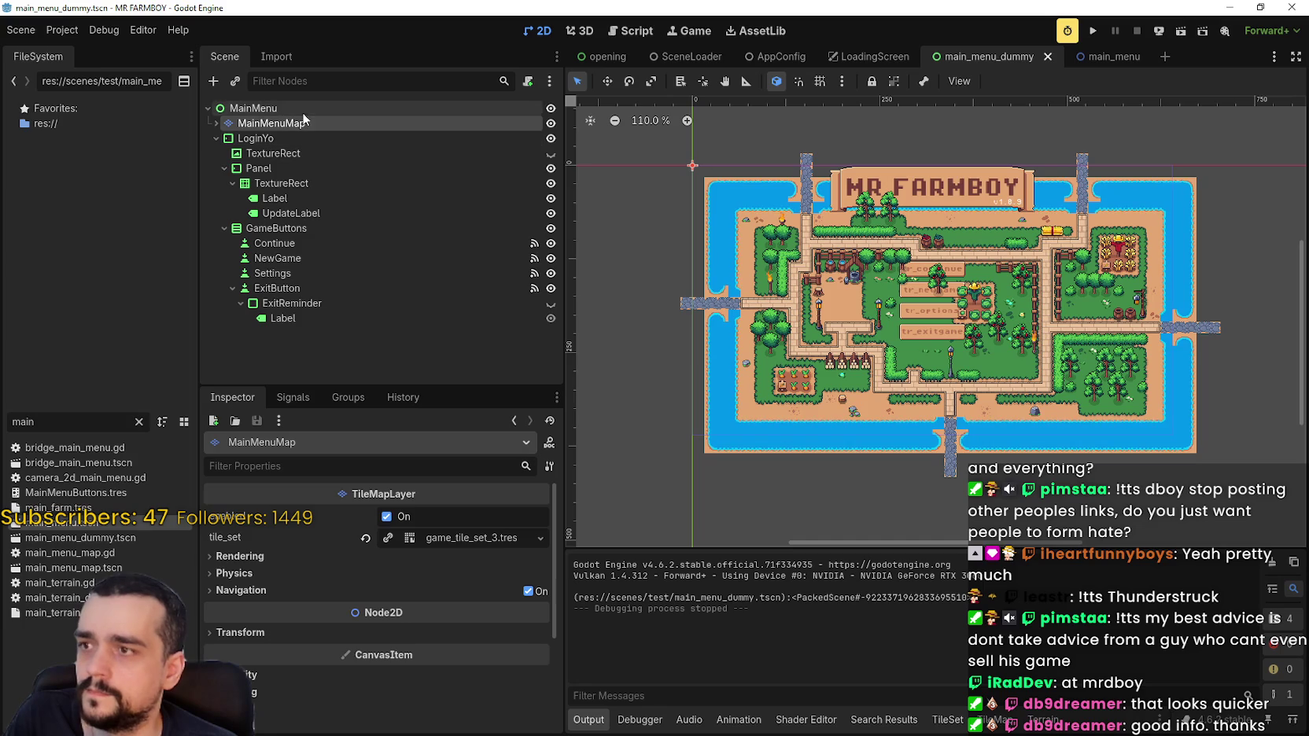
Turn off occlusion on MainMenuMap's child TileMapLayer.
{"action": "left_click", "coordinate": [216, 123]}
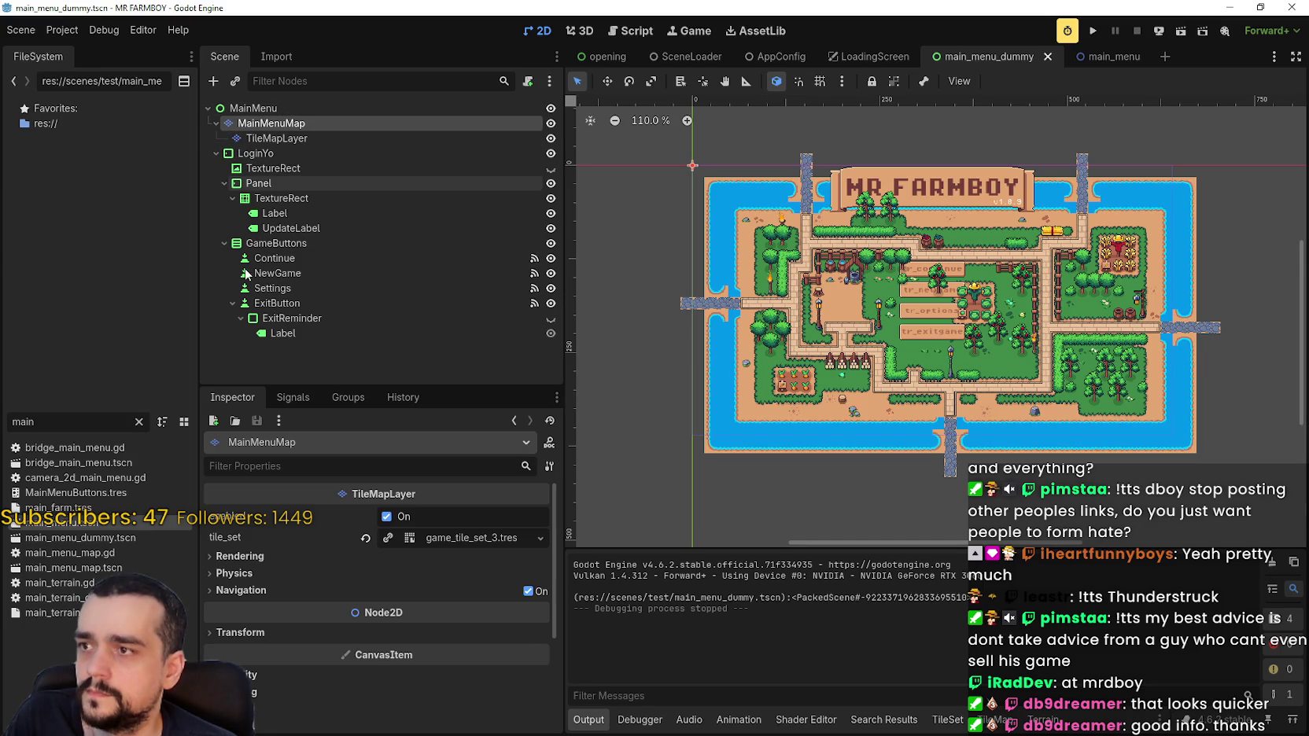
{"action": "left_click", "coordinate": [249, 140]}
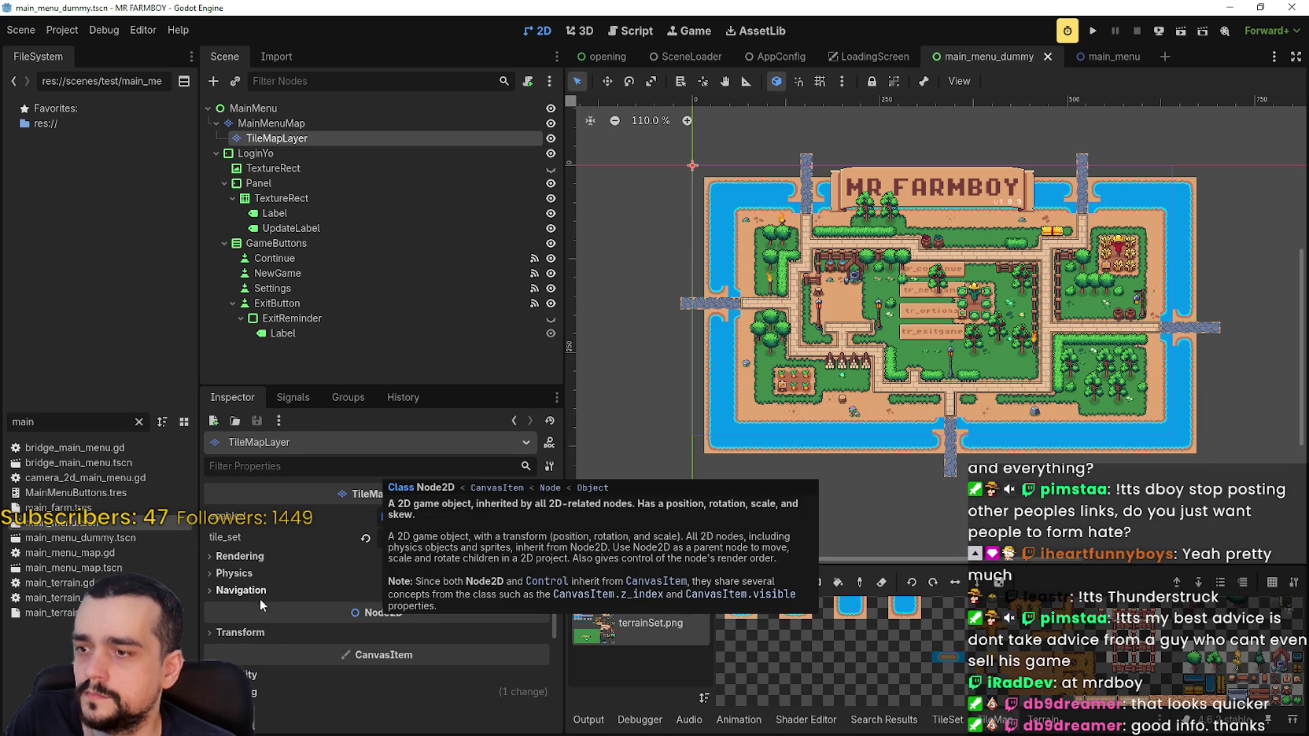
{"action": "scroll", "coordinate": [443, 657], "scroll_direction": "down", "scroll_amount": 3}
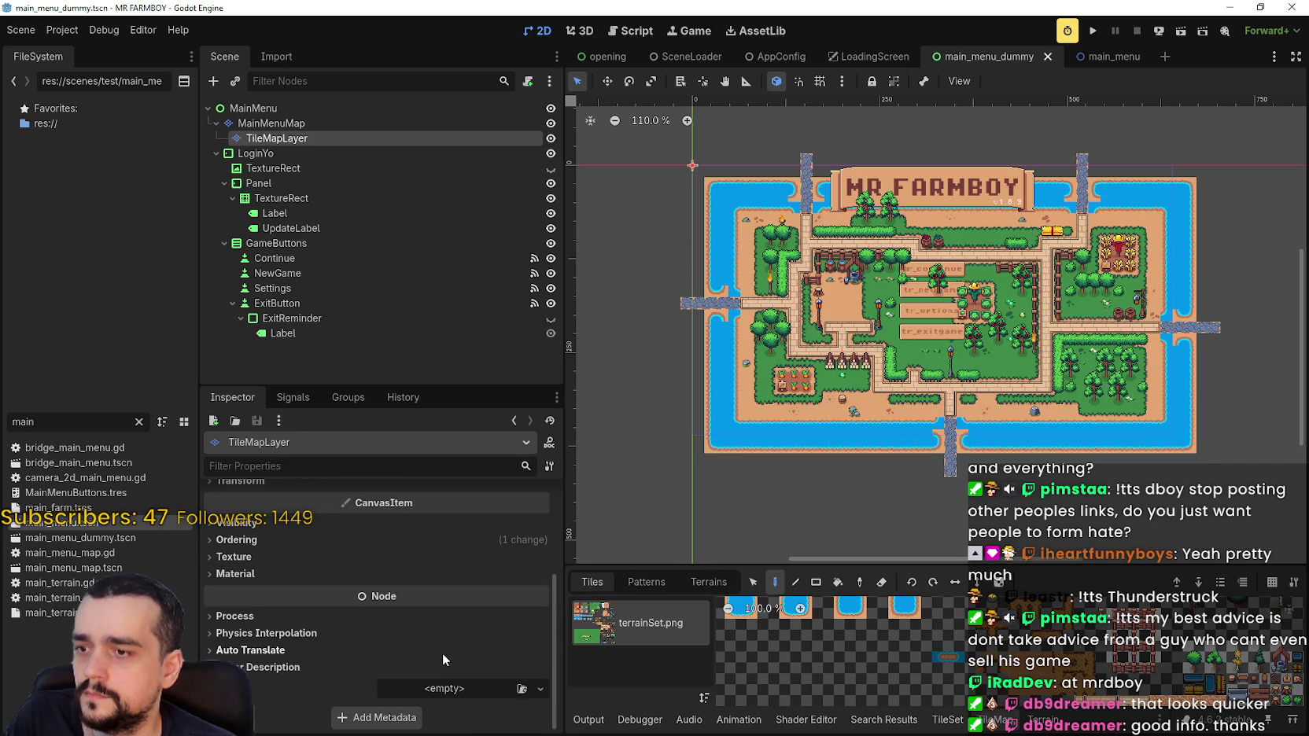
{"action": "left_click", "coordinate": [376, 540]}
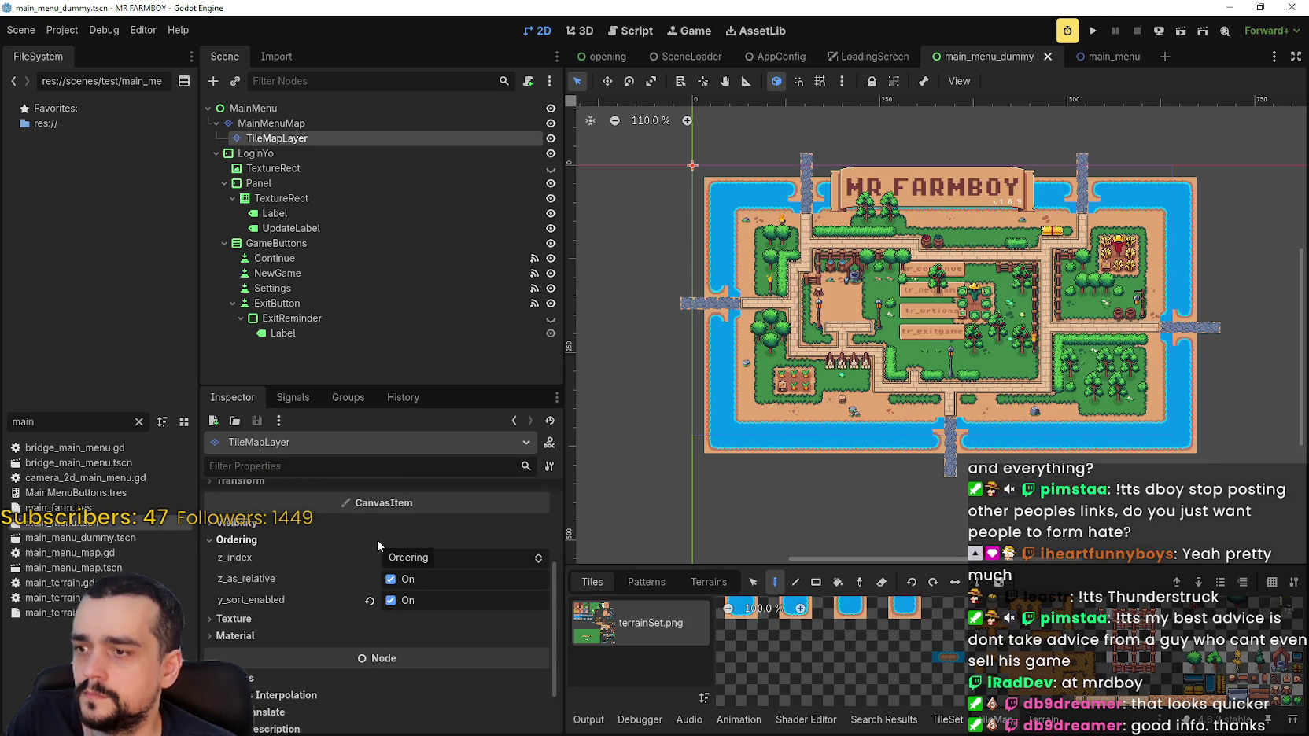
{"action": "scroll", "coordinate": [441, 622], "scroll_direction": "up", "scroll_amount": 3}
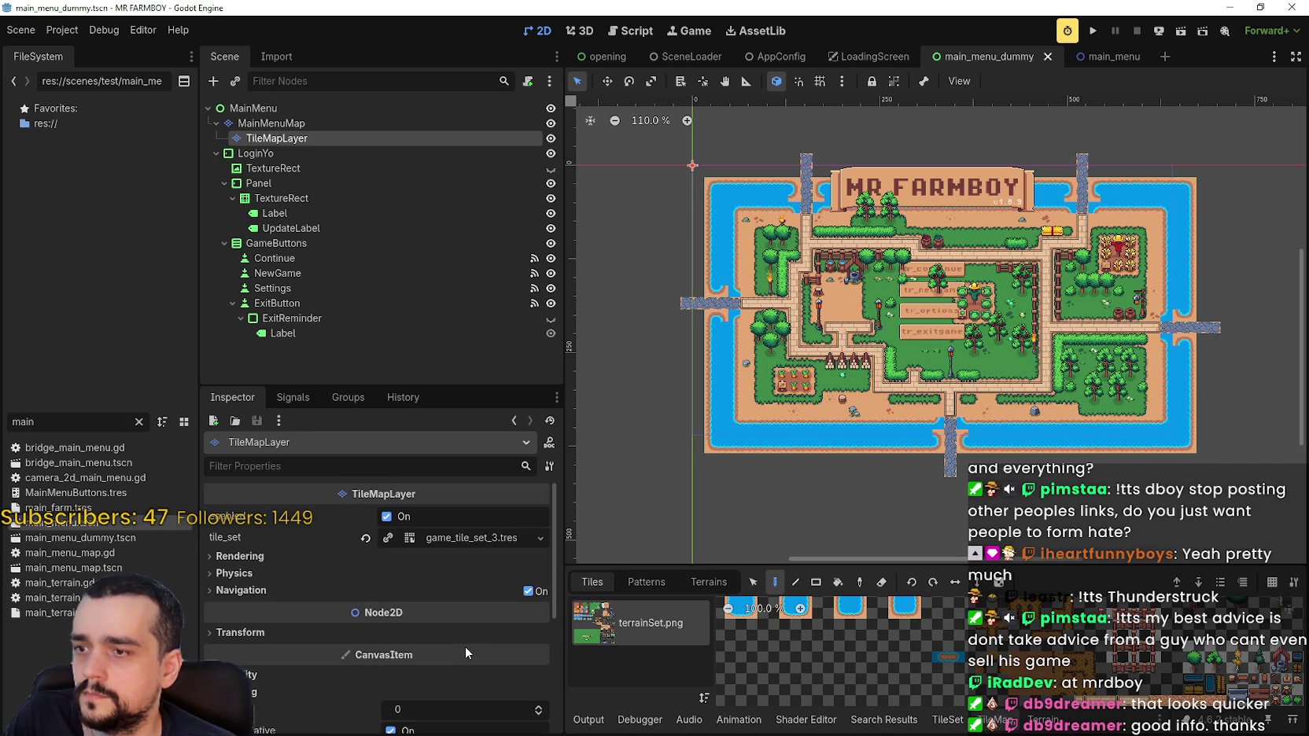
{"action": "left_click", "coordinate": [422, 538]}
{"action": "left_click", "coordinate": [419, 540]}
{"action": "left_click", "coordinate": [271, 567]}
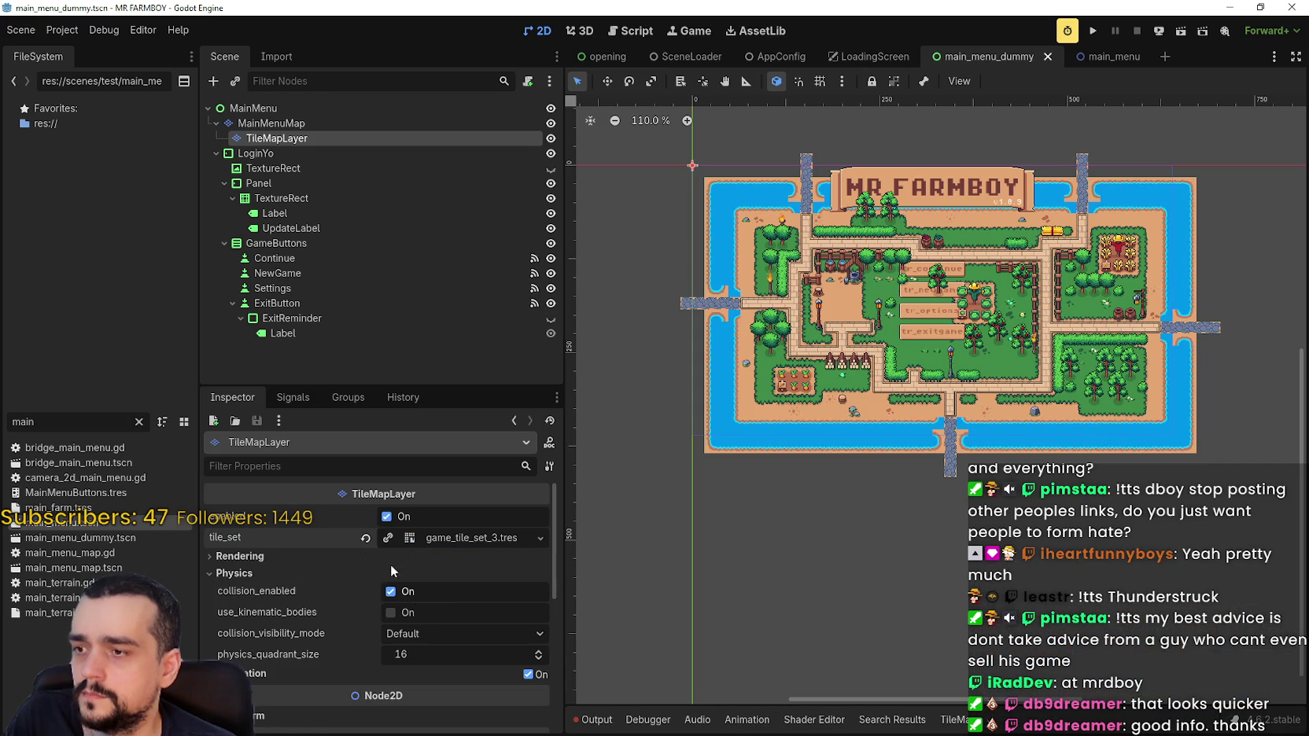
{"action": "left_click", "coordinate": [363, 553]}
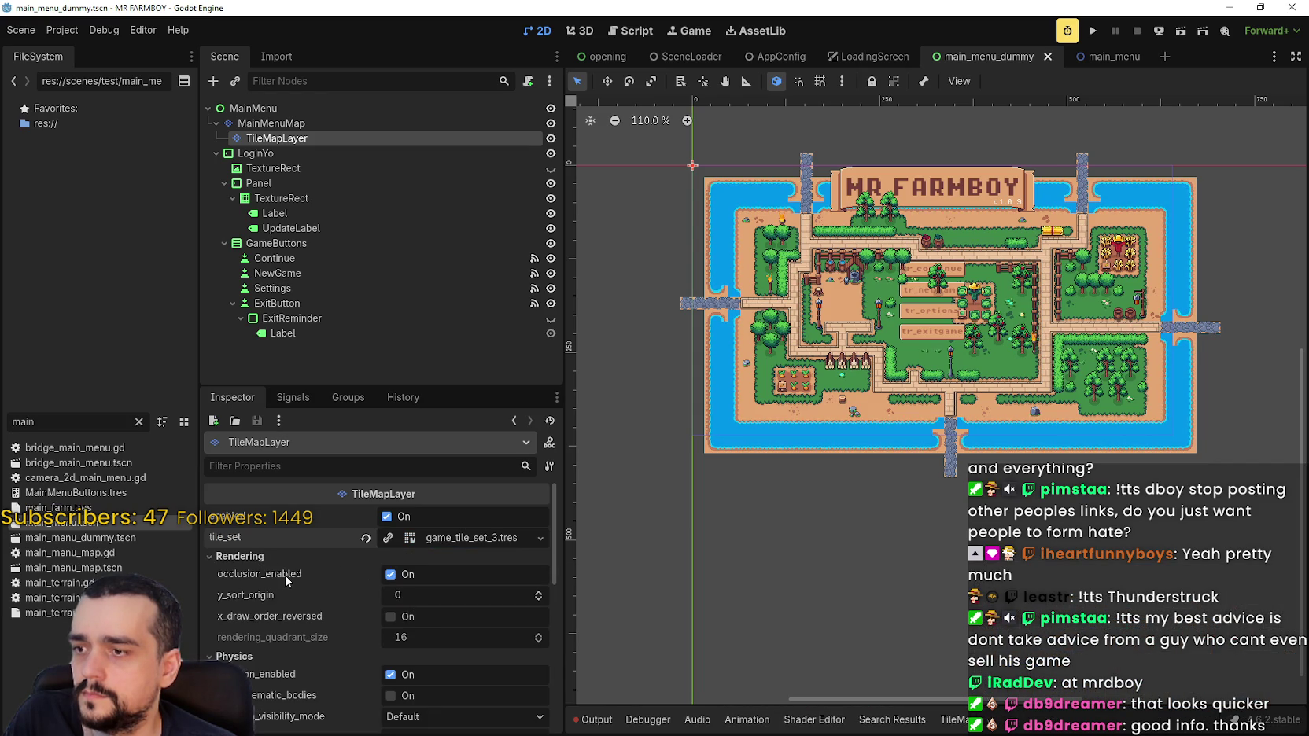
{"action": "left_click", "coordinate": [391, 574]}
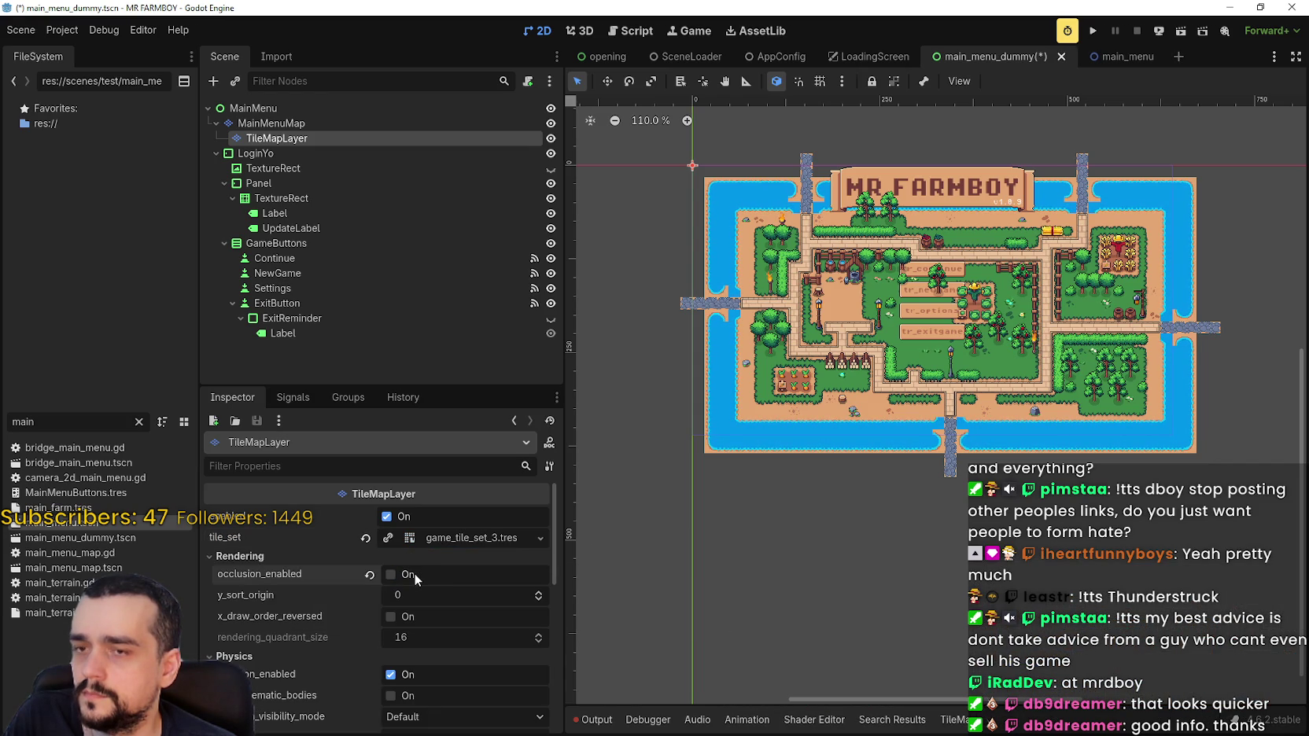
{"action": "scroll", "coordinate": [436, 623], "scroll_direction": "down", "scroll_amount": 2}
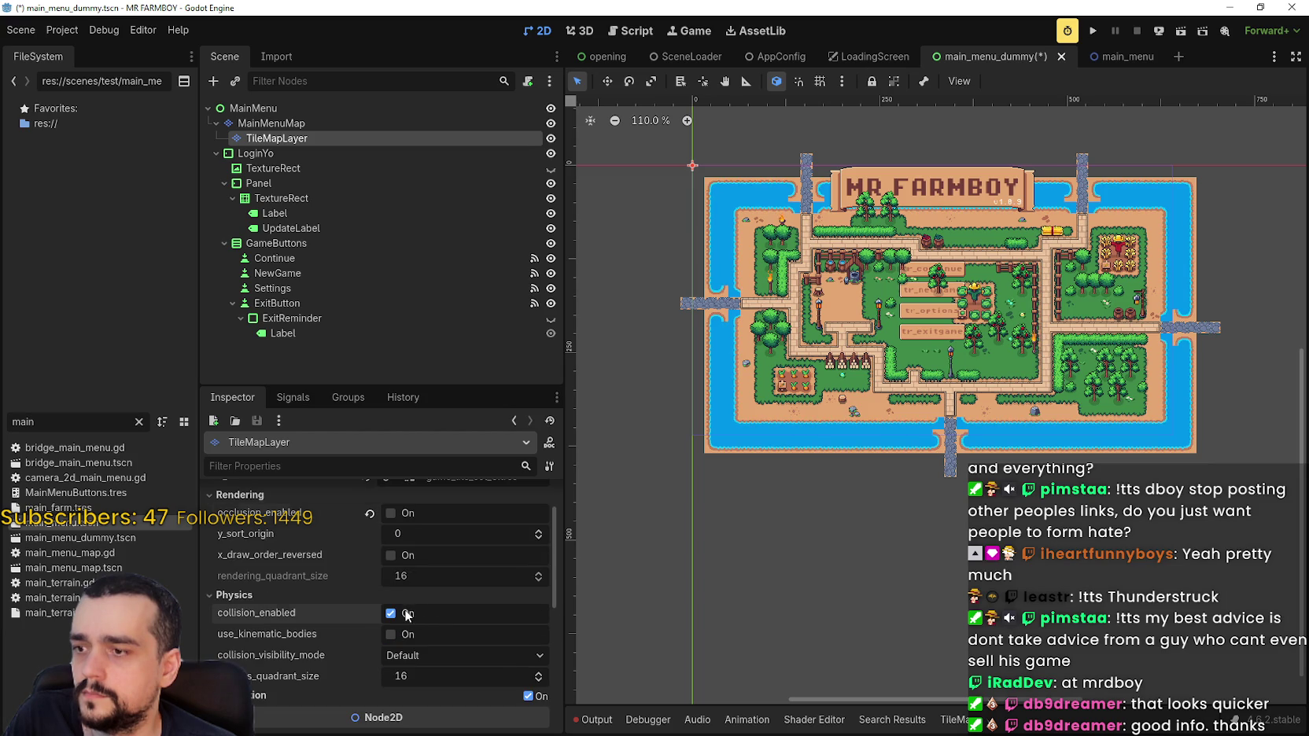
Turn off occlusion and collision on MainMenuMap, then run the game.
{"action": "left_click", "coordinate": [282, 123]}
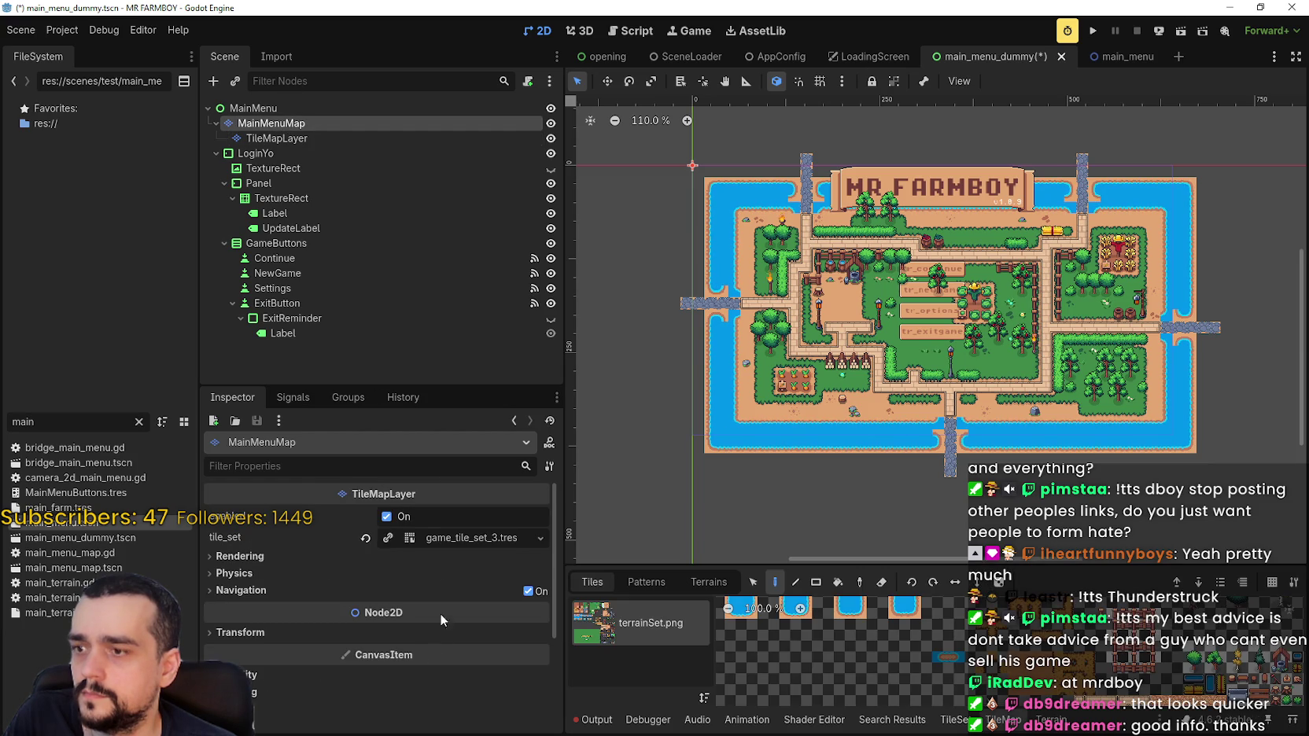
{"action": "left_click", "coordinate": [283, 557]}
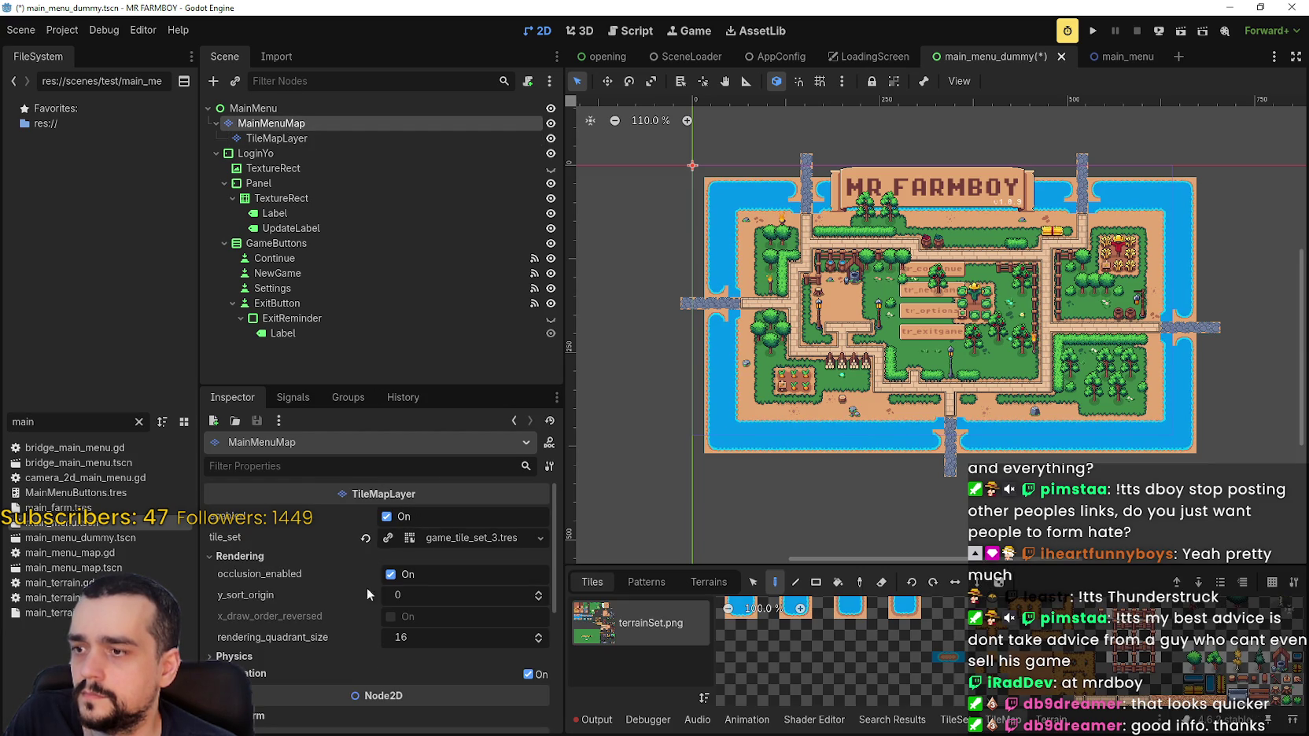
{"action": "left_click", "coordinate": [234, 656]}
{"action": "left_click", "coordinate": [391, 575]}
{"action": "left_click", "coordinate": [416, 673]}
{"action": "left_click", "coordinate": [1093, 30]}
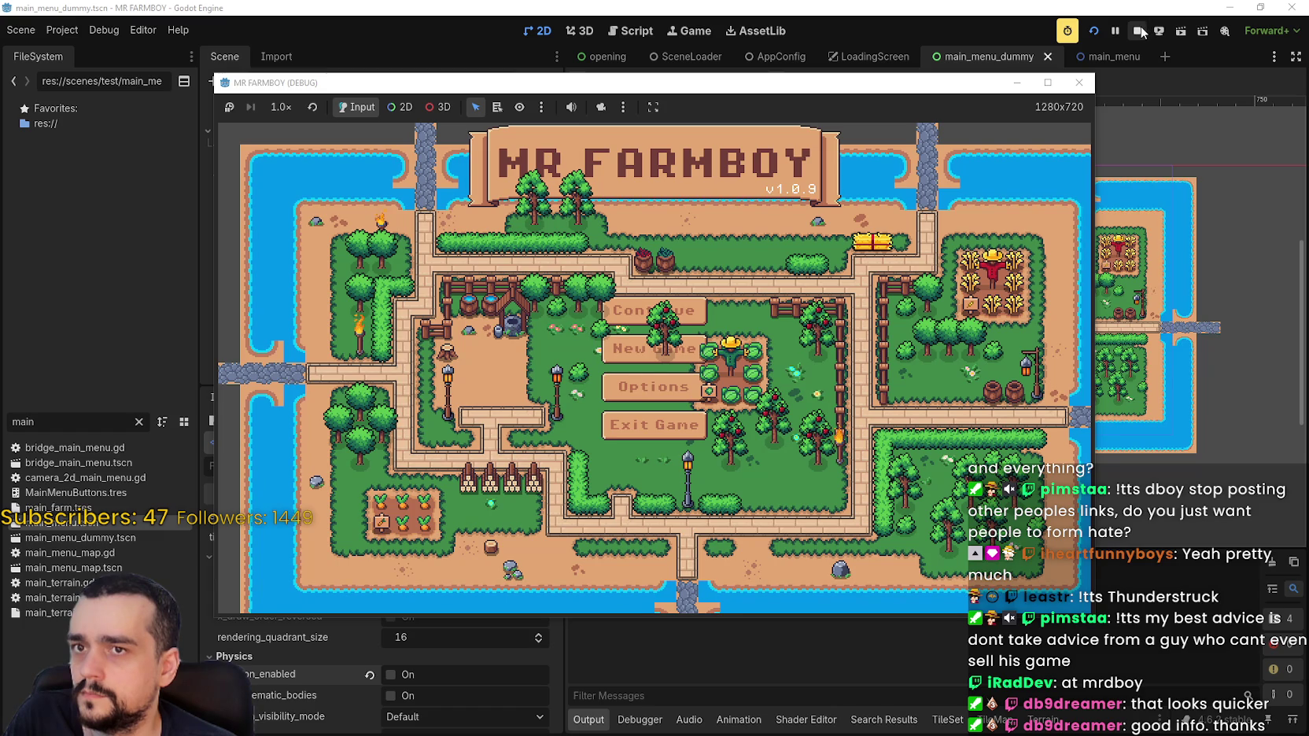
Stop the game and re-enable collision and occlusion on MainMenuMap and collision on TileMapLayer.
{"action": "left_click", "coordinate": [1138, 30]}
{"action": "left_click", "coordinate": [378, 676]}
{"action": "left_click", "coordinate": [378, 575]}
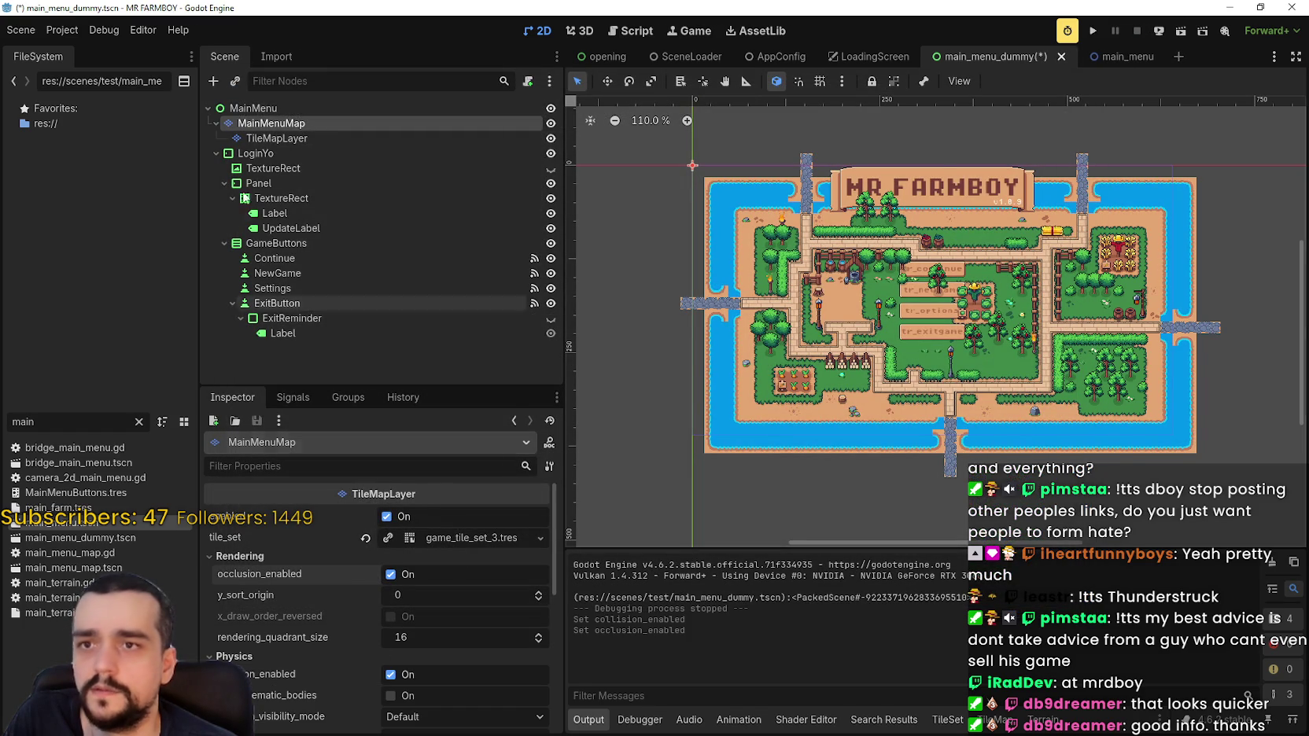
{"action": "left_click", "coordinate": [276, 137]}
{"action": "left_click", "coordinate": [369, 615]}
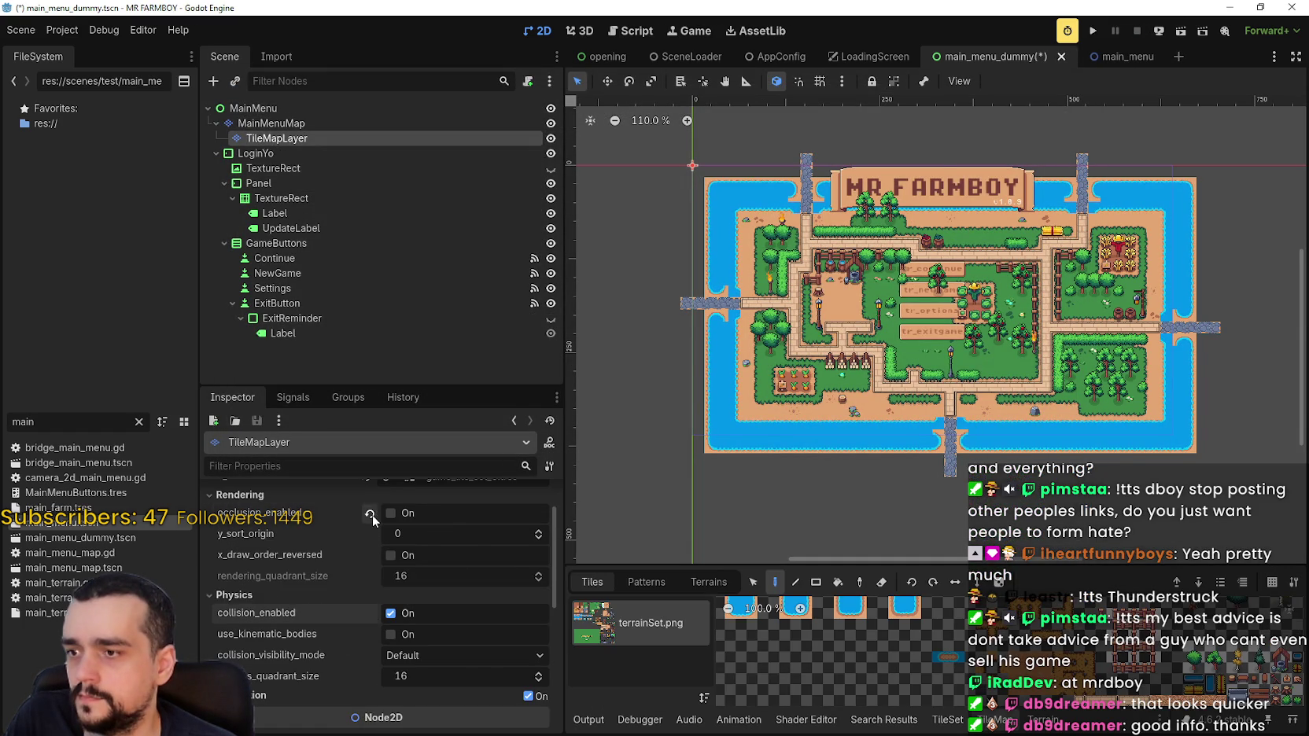
Look over TileMapLayer's texture and material settings, then open Project Settings.
{"action": "scroll", "coordinate": [478, 639], "scroll_direction": "down", "scroll_amount": 2}
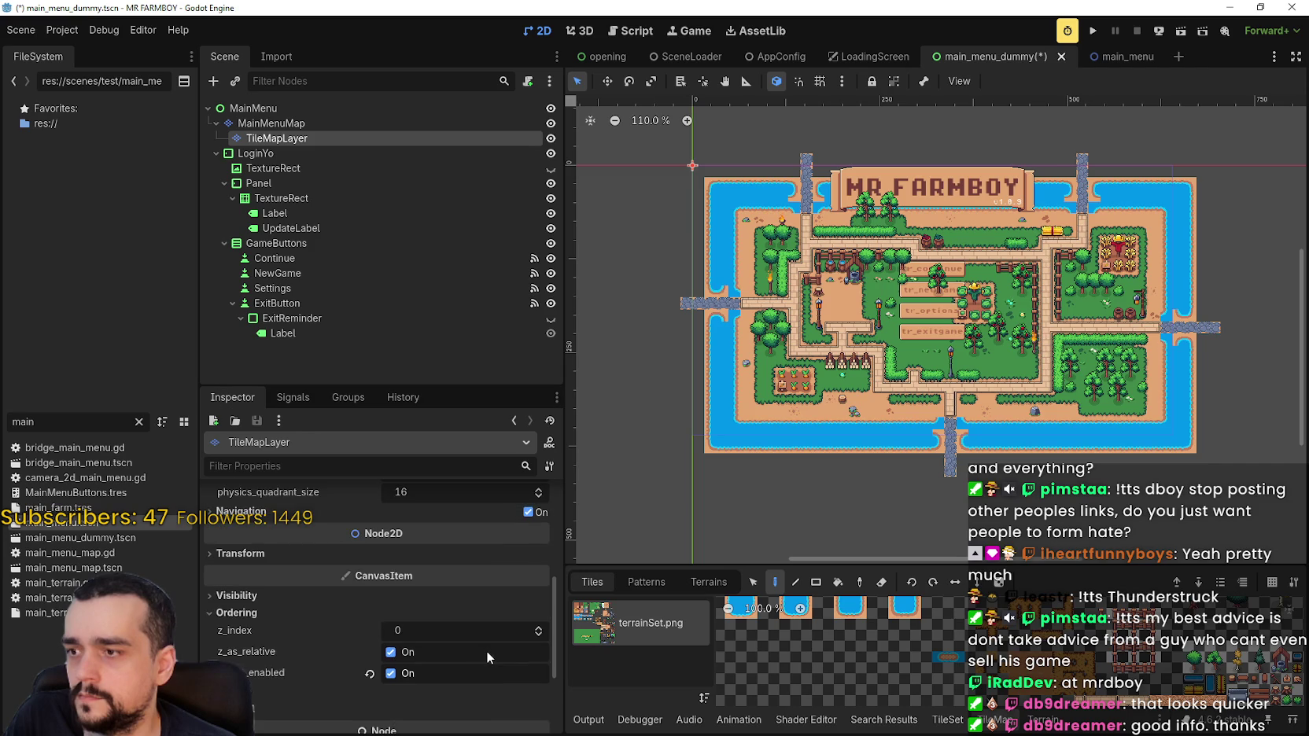
{"action": "scroll", "coordinate": [271, 626], "scroll_direction": "down", "scroll_amount": 3}
{"action": "left_click", "coordinate": [254, 568]}
{"action": "left_click", "coordinate": [253, 568]}
{"action": "left_click", "coordinate": [252, 586]}
{"action": "left_click", "coordinate": [250, 584]}
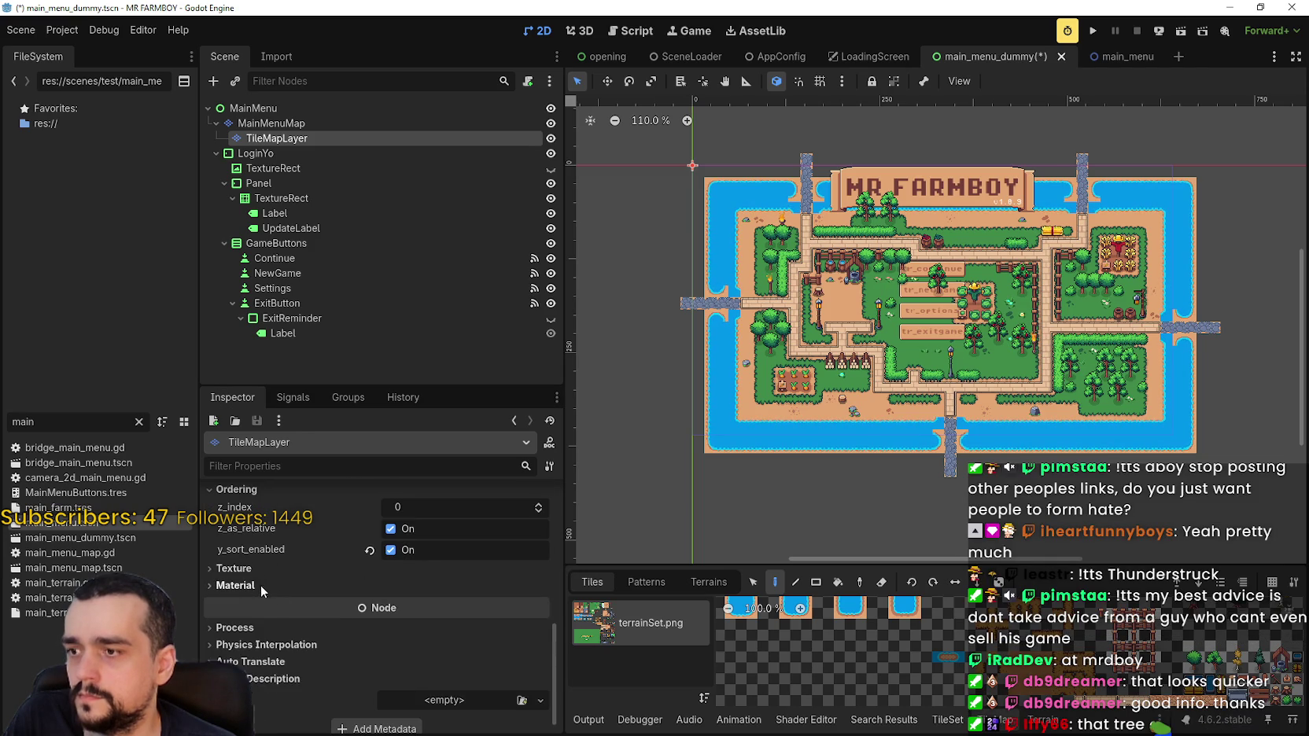
{"action": "scroll", "coordinate": [345, 628], "scroll_direction": "down", "scroll_amount": 1}
{"action": "left_click", "coordinate": [62, 30]}
{"action": "left_click", "coordinate": [103, 50]}
Scroll Project Settings to the Physics section and view the Common physics settings.
{"action": "scroll", "coordinate": [369, 378], "scroll_direction": "down", "scroll_amount": 10}
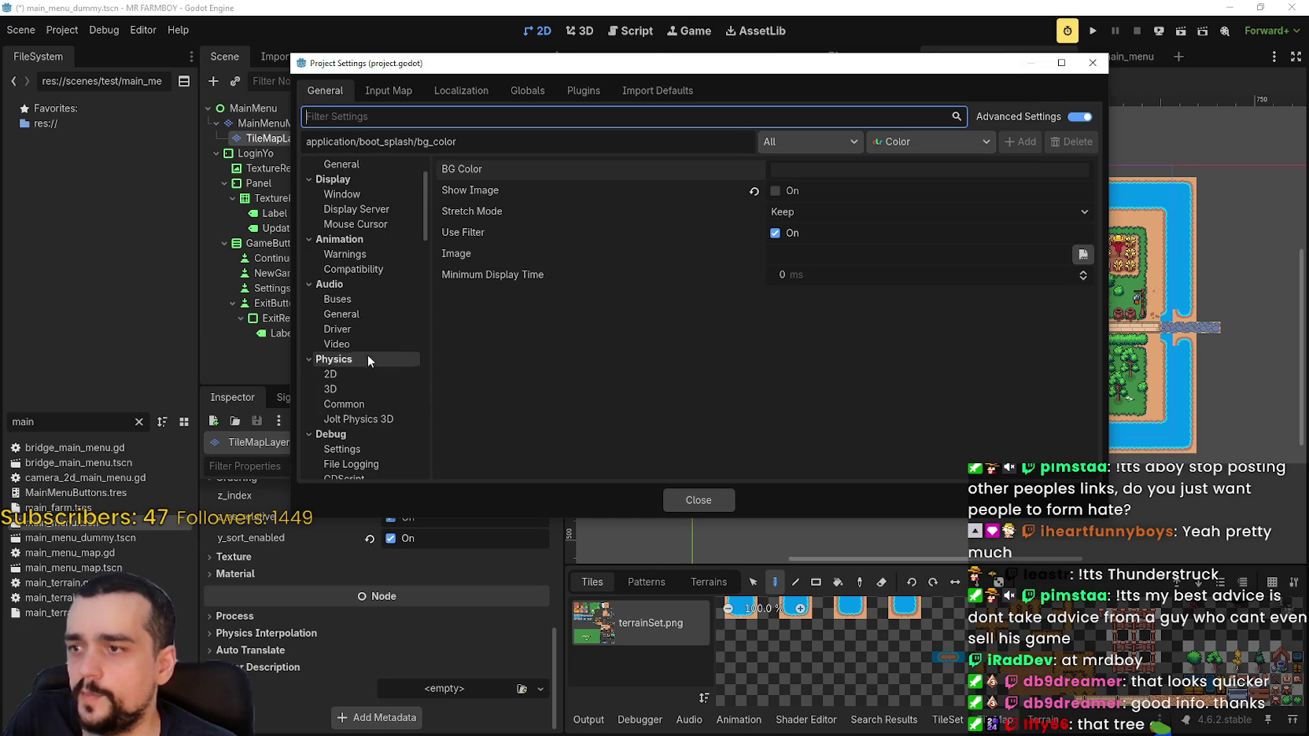
{"action": "scroll", "coordinate": [366, 321], "scroll_direction": "down", "scroll_amount": 10}
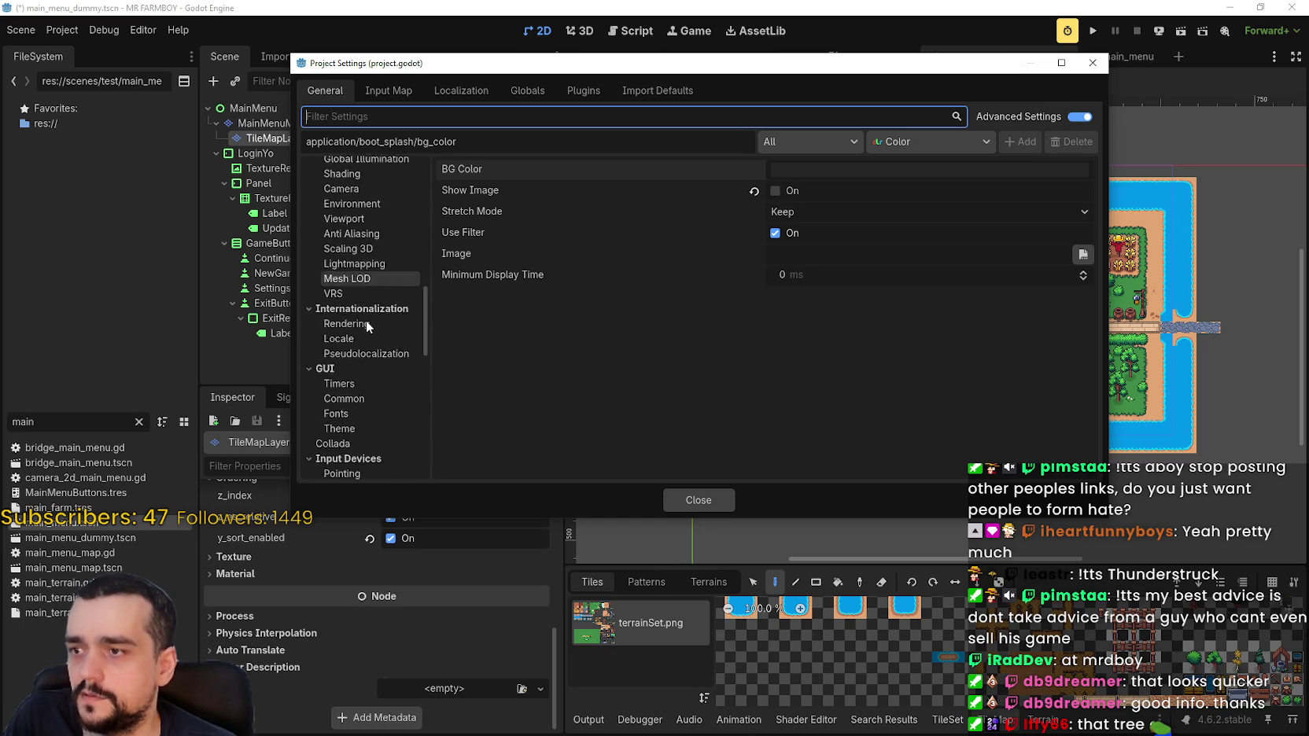
{"action": "scroll", "coordinate": [368, 367], "scroll_direction": "down", "scroll_amount": 5}
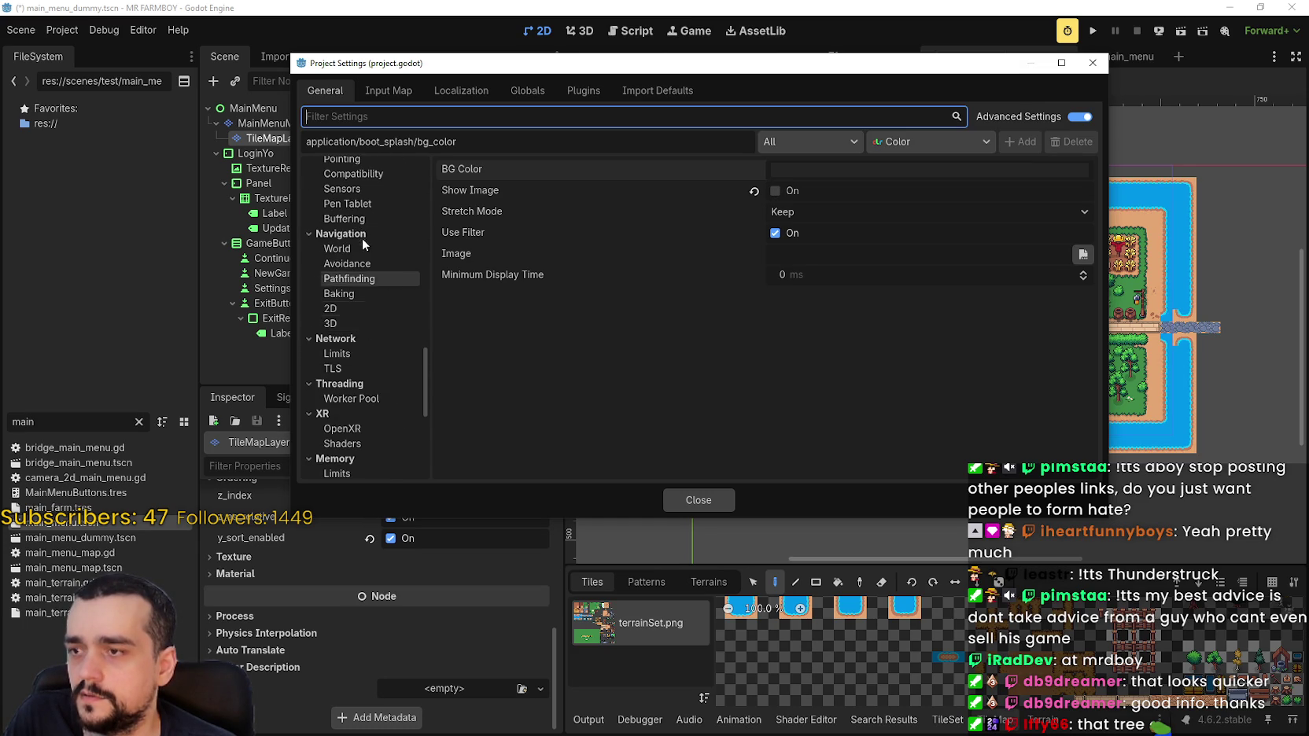
{"action": "scroll", "coordinate": [371, 362], "scroll_direction": "down", "scroll_amount": 3}
{"action": "scroll", "coordinate": [368, 425], "scroll_direction": "up", "scroll_amount": 10}
{"action": "scroll", "coordinate": [363, 423], "scroll_direction": "up", "scroll_amount": 10}
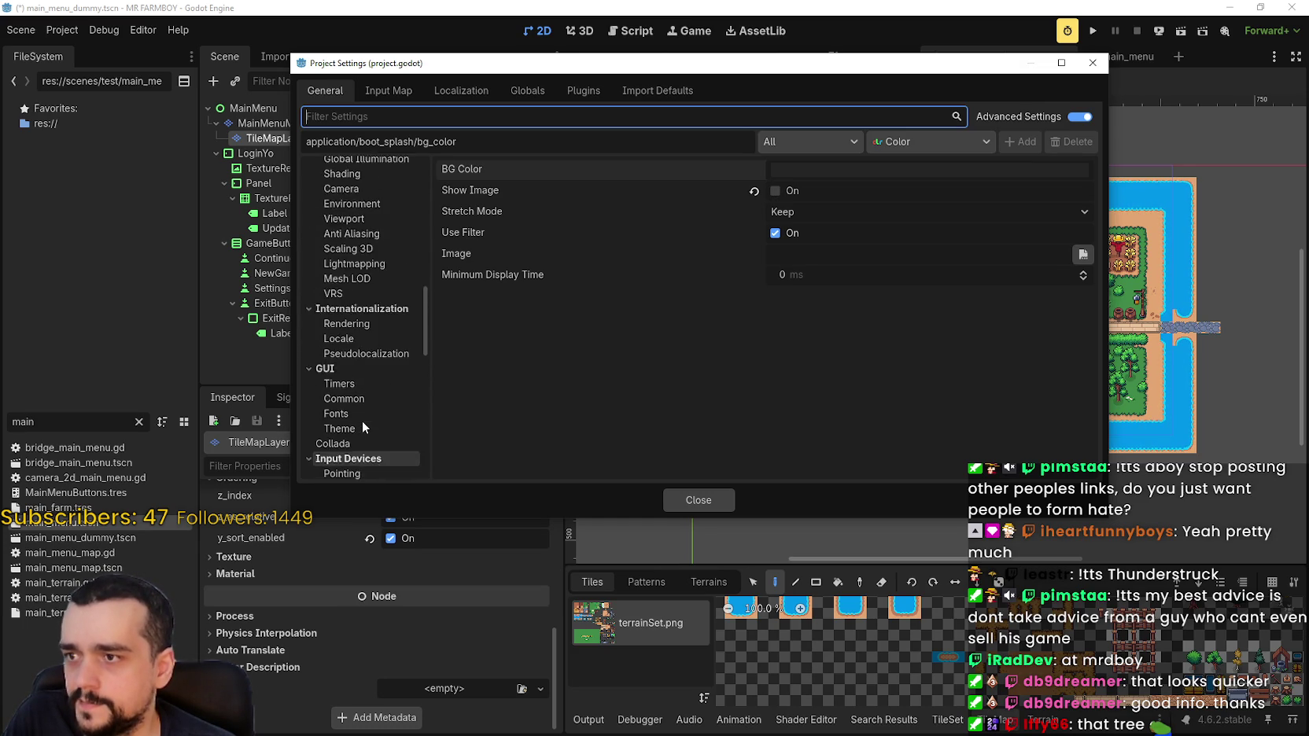
{"action": "scroll", "coordinate": [366, 401], "scroll_direction": "up", "scroll_amount": 4}
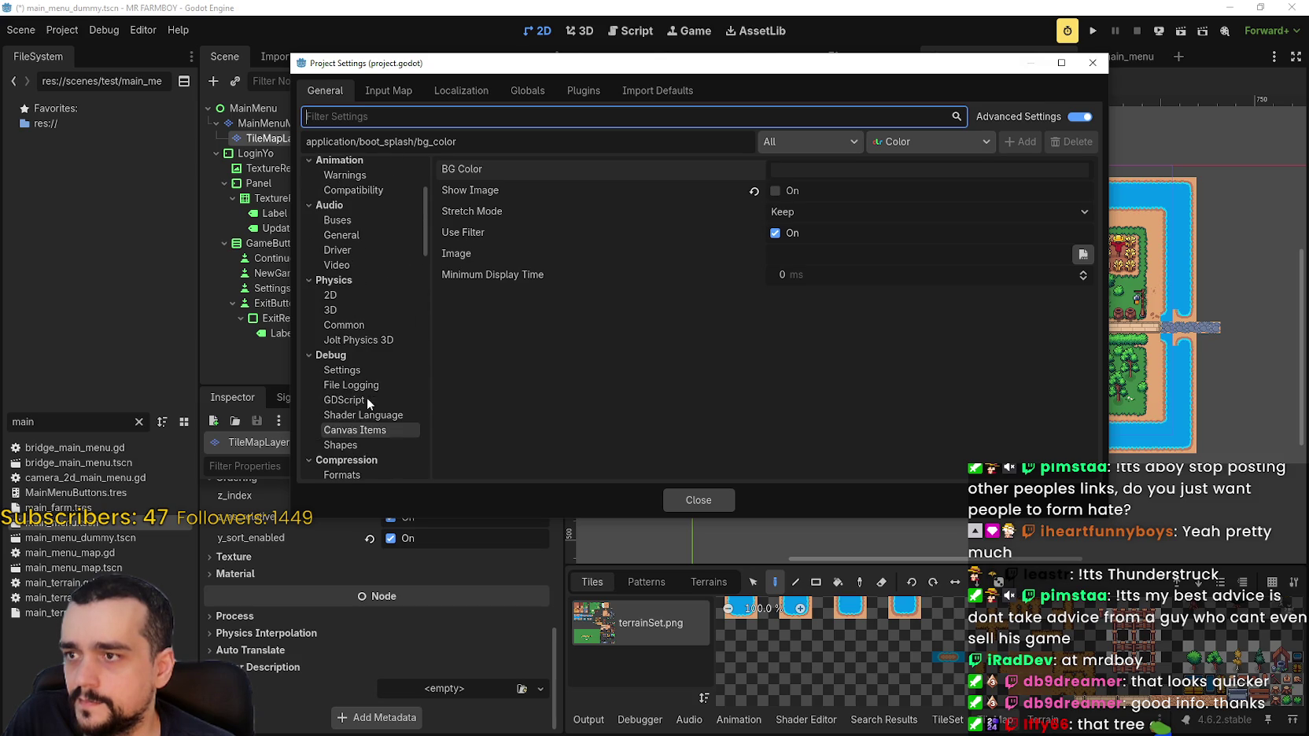
{"action": "left_click", "coordinate": [354, 324]}
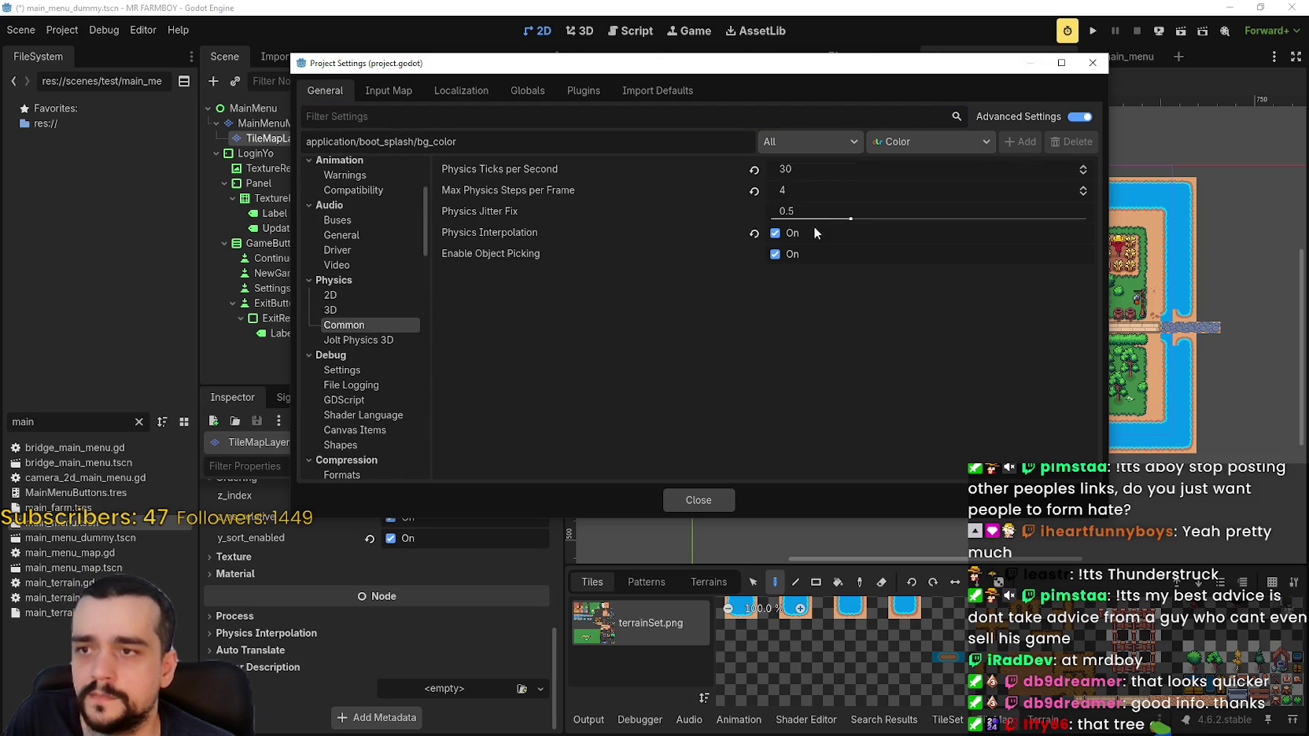
Check the Physics > 2D settings, then close Project Settings and run the game.
{"action": "left_click", "coordinate": [351, 295]}
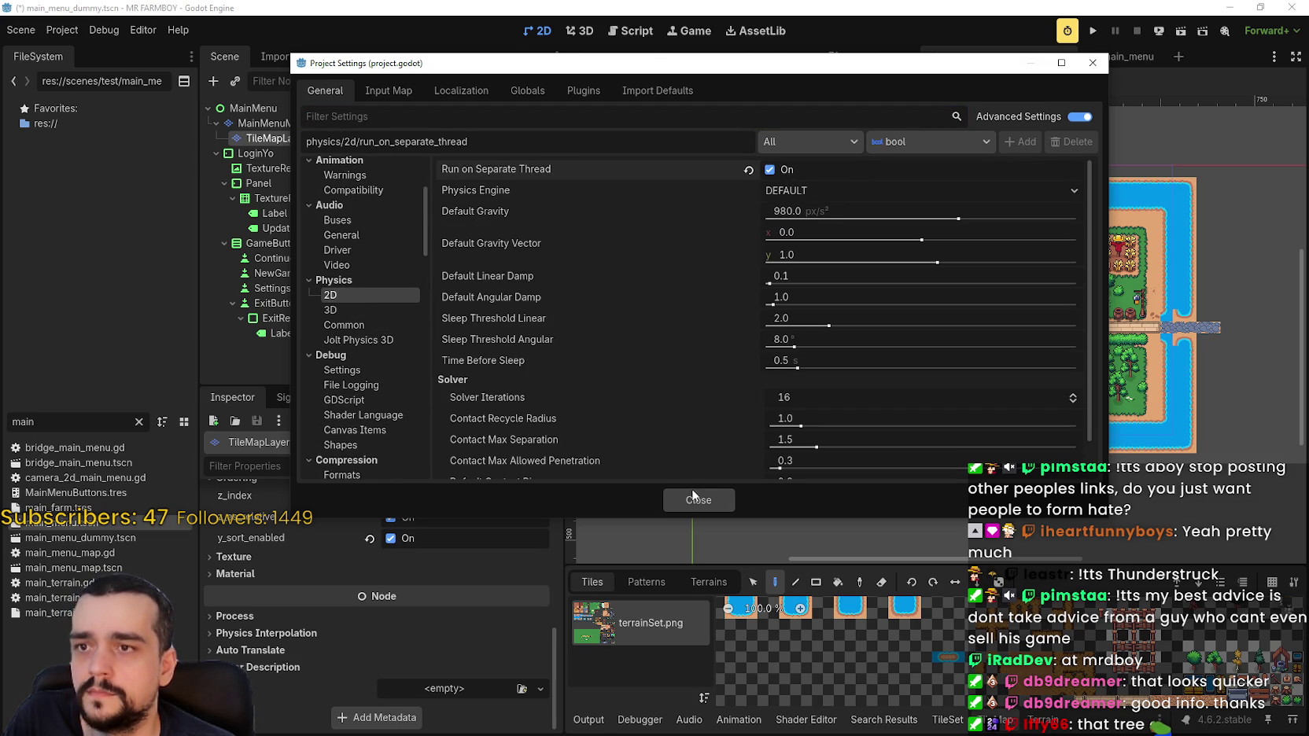
{"action": "left_click", "coordinate": [1093, 63]}
{"action": "left_click", "coordinate": [1093, 35]}
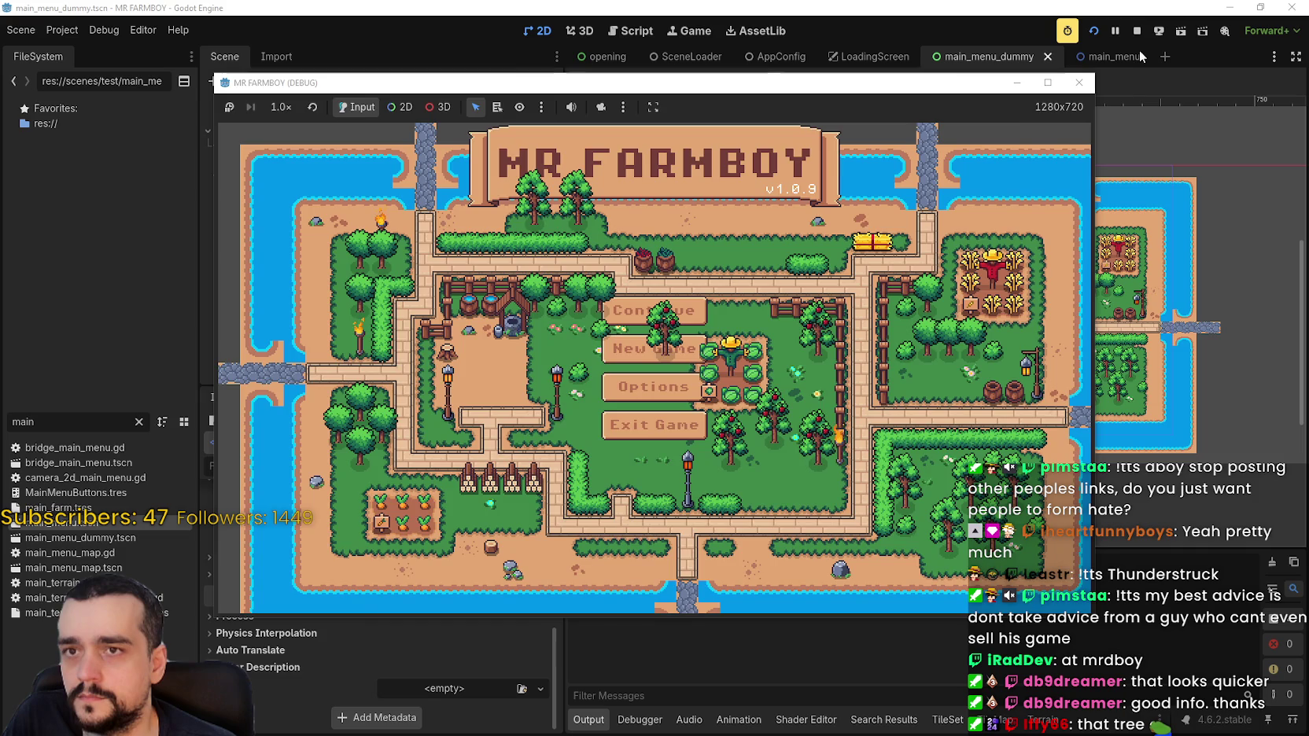
Stop the game, uncheck Physics > 2D Run on Separate Thread, and relaunch the project.
{"action": "left_click", "coordinate": [1136, 38]}
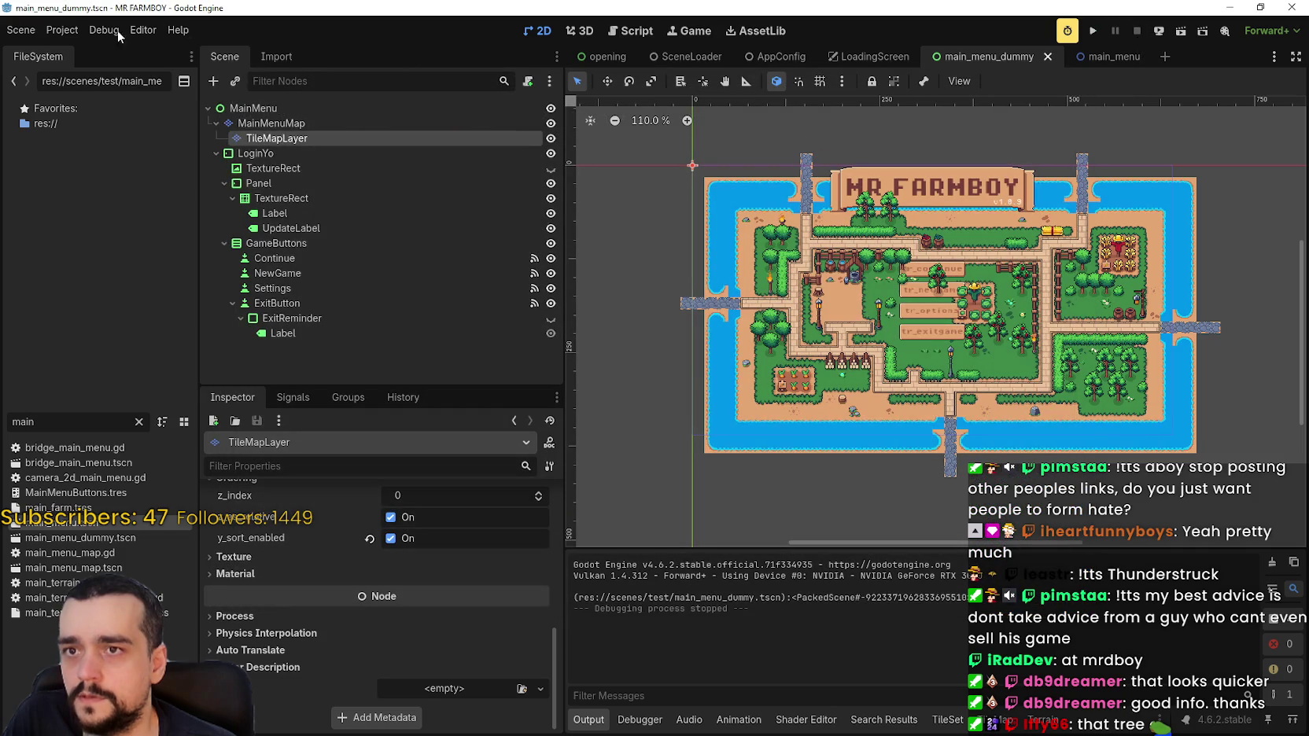
{"action": "left_click", "coordinate": [57, 30]}
{"action": "left_click", "coordinate": [78, 49]}
{"action": "left_click", "coordinate": [782, 171]}
{"action": "left_click", "coordinate": [694, 504]}
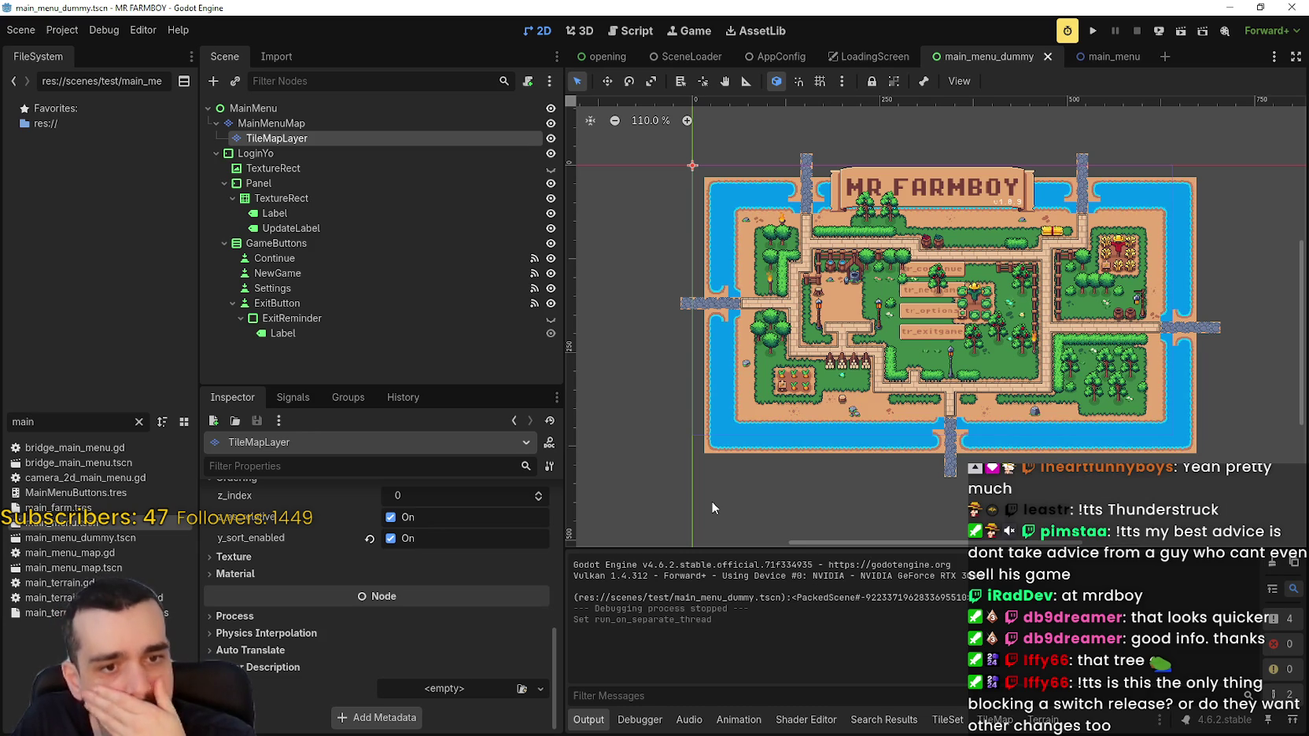
{"action": "left_click", "coordinate": [1094, 33]}
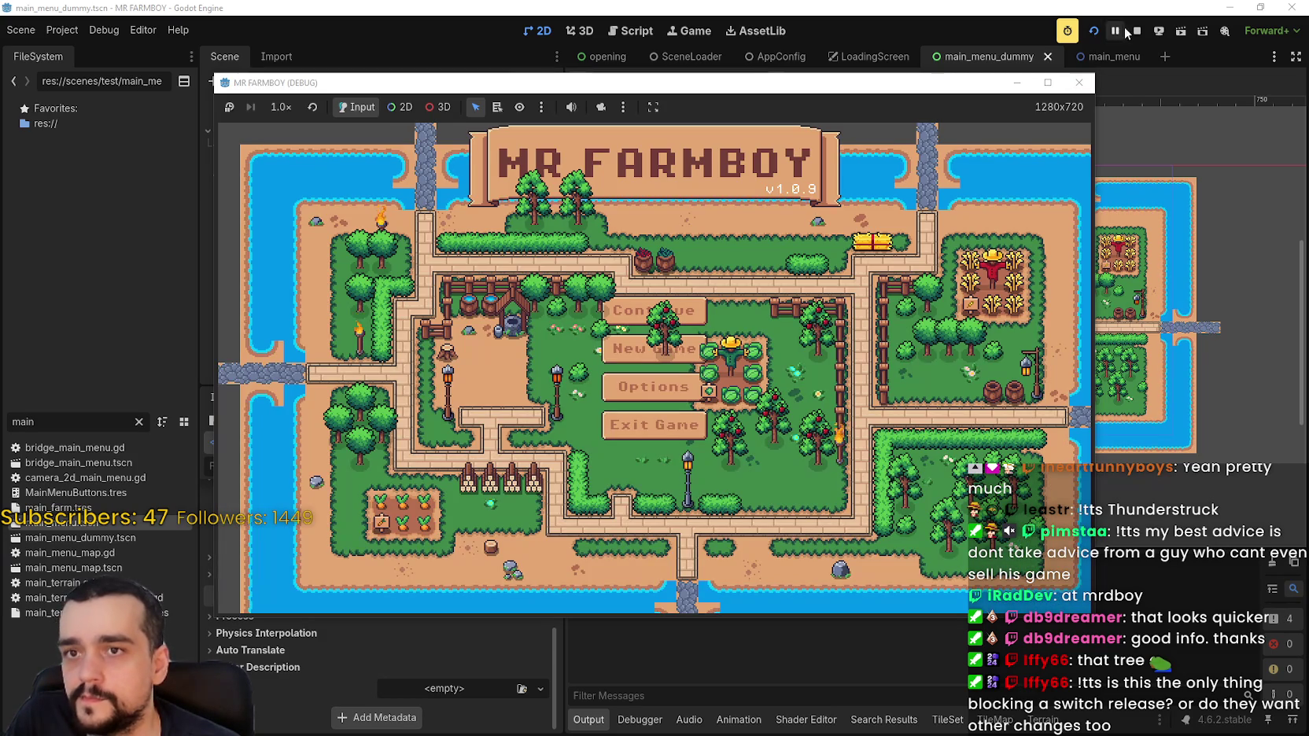
Stop the game and move MainMenuMap below LoginYo in the main menu scene tree.
{"action": "left_click", "coordinate": [1081, 81]}
{"action": "left_click", "coordinate": [217, 154]}
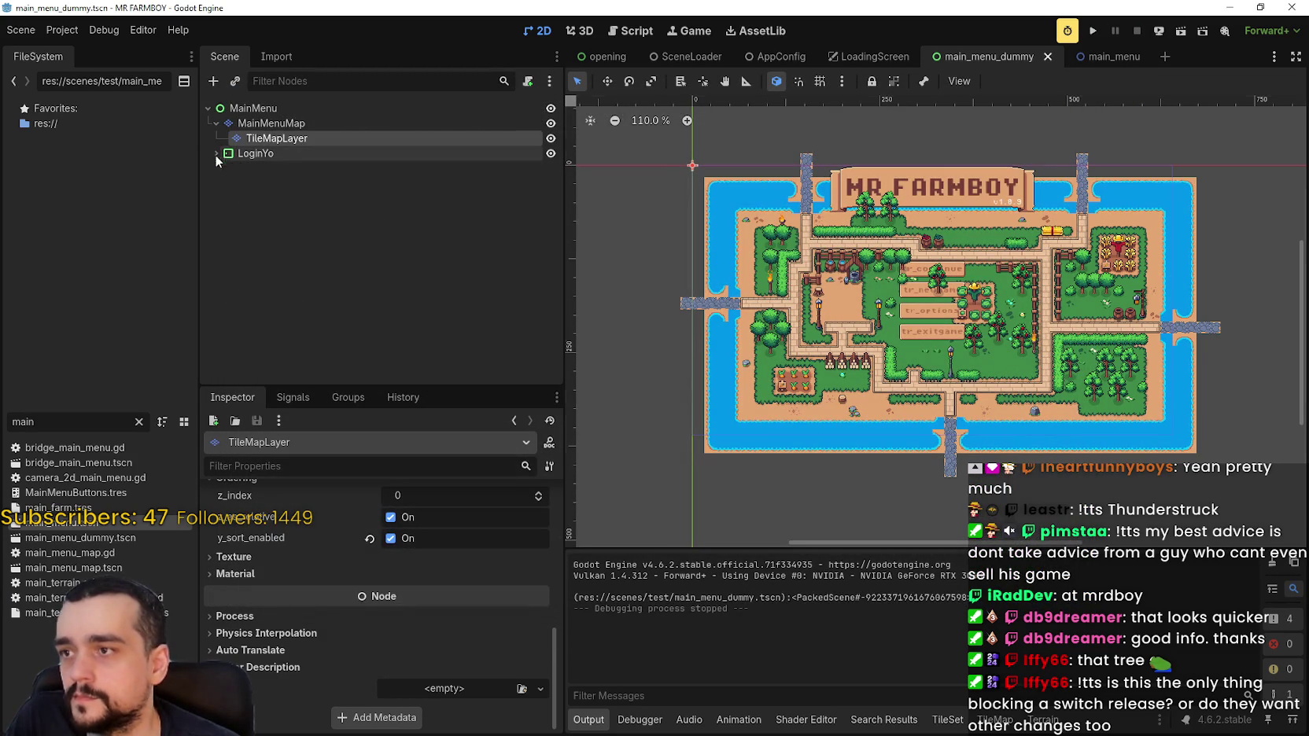
{"action": "left_click", "coordinate": [260, 123]}
{"action": "left_click", "coordinate": [216, 123]}
{"action": "left_click_drag", "start_coordinate": [237, 128], "coordinate": [236, 146]}
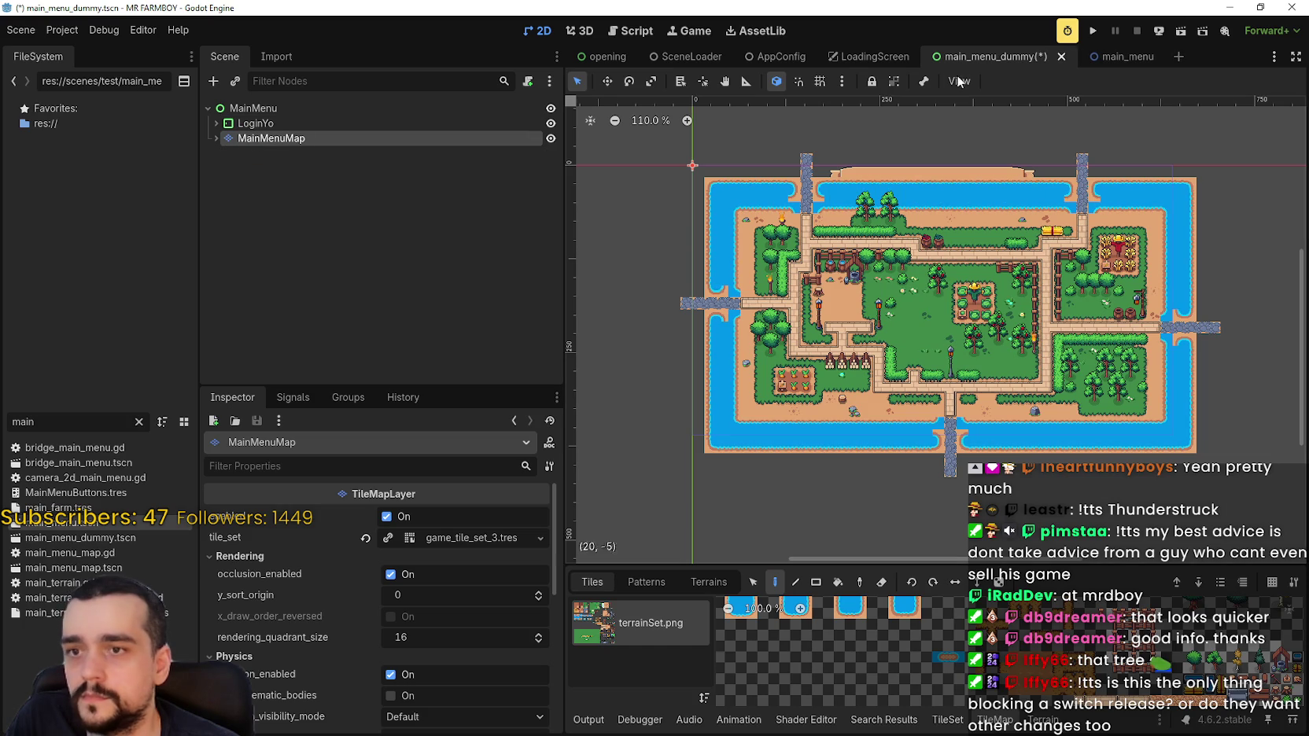
Save and run the game, restart it with F6, then stop the test run.
{"action": "left_click", "coordinate": [1098, 28]}
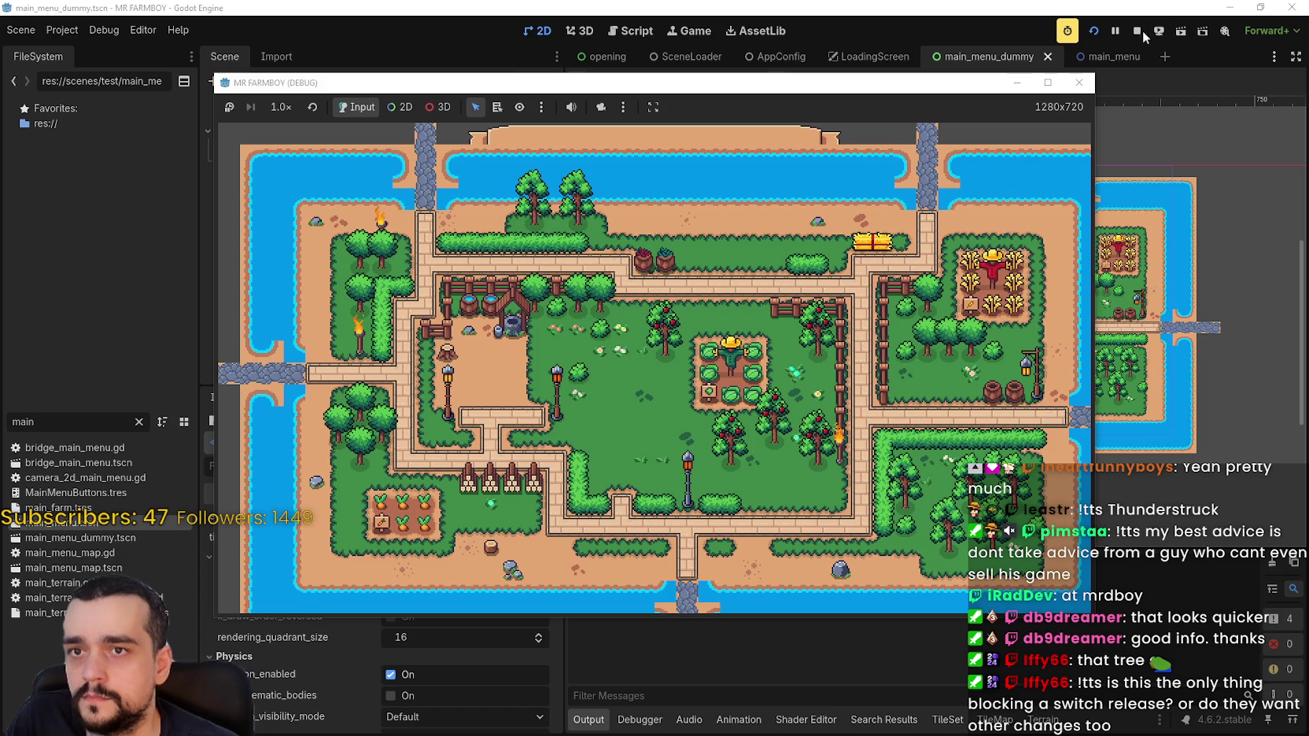
{"action": "left_click", "coordinate": [1137, 31]}
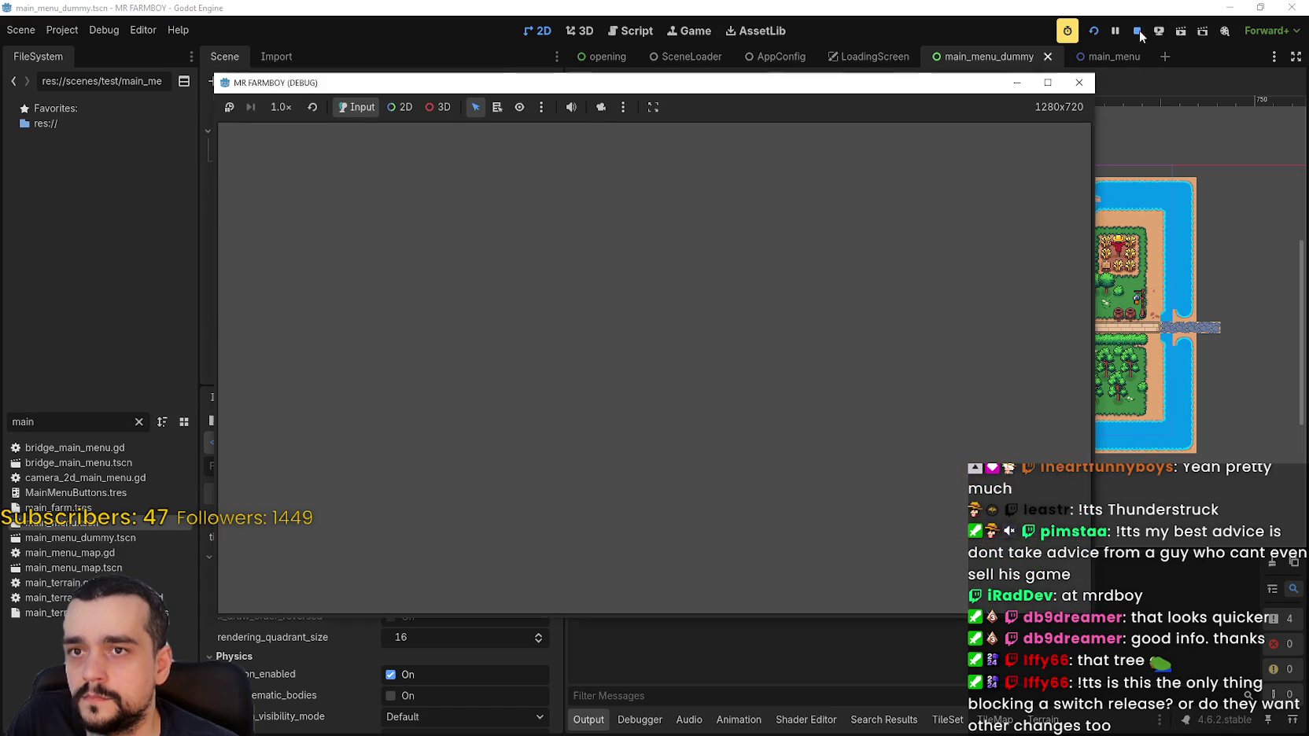
{"action": "key", "text": "F6"}
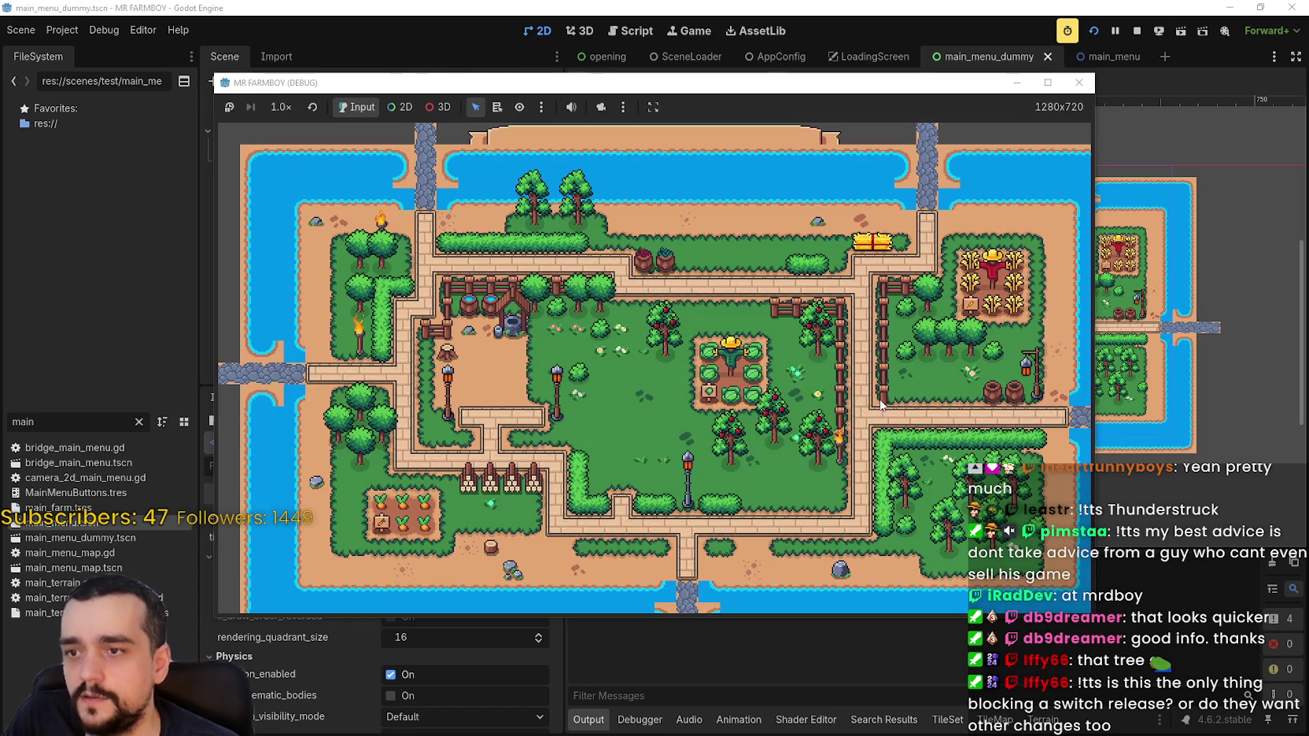
{"action": "left_click", "coordinate": [1094, 30]}
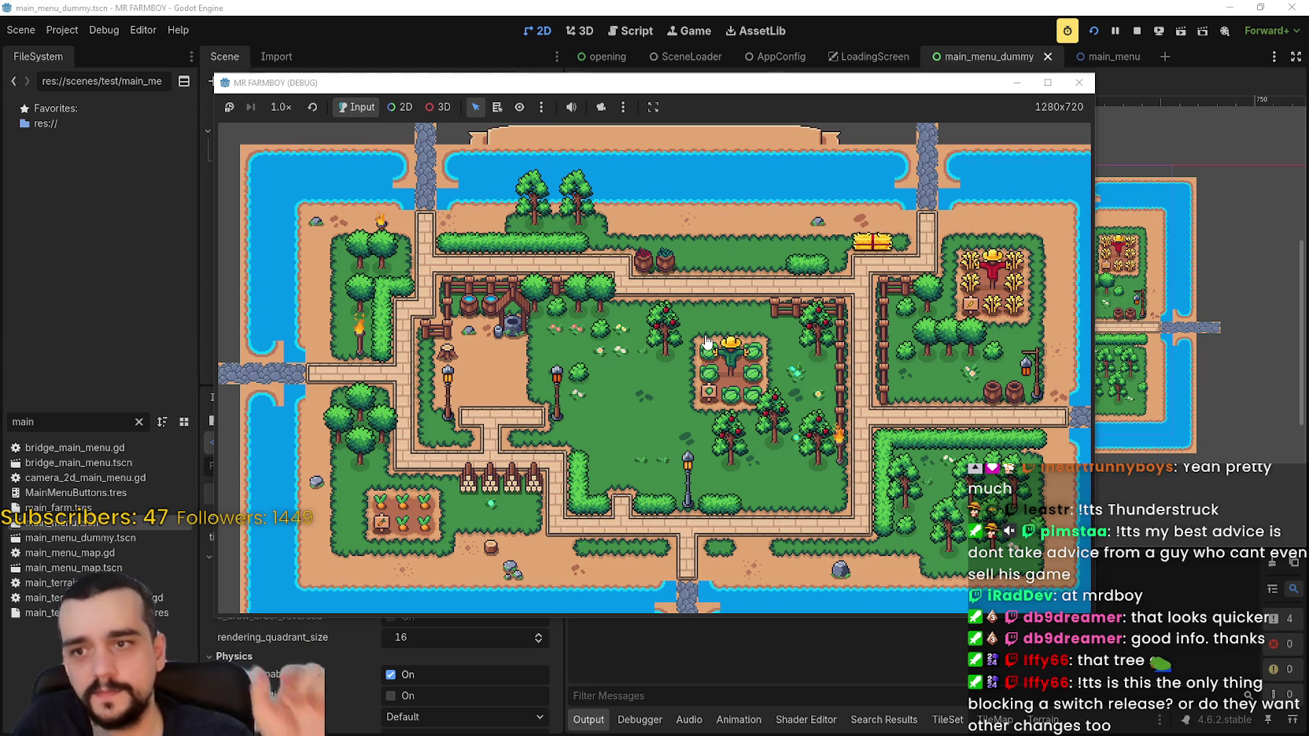
{"action": "left_click", "coordinate": [1138, 30]}
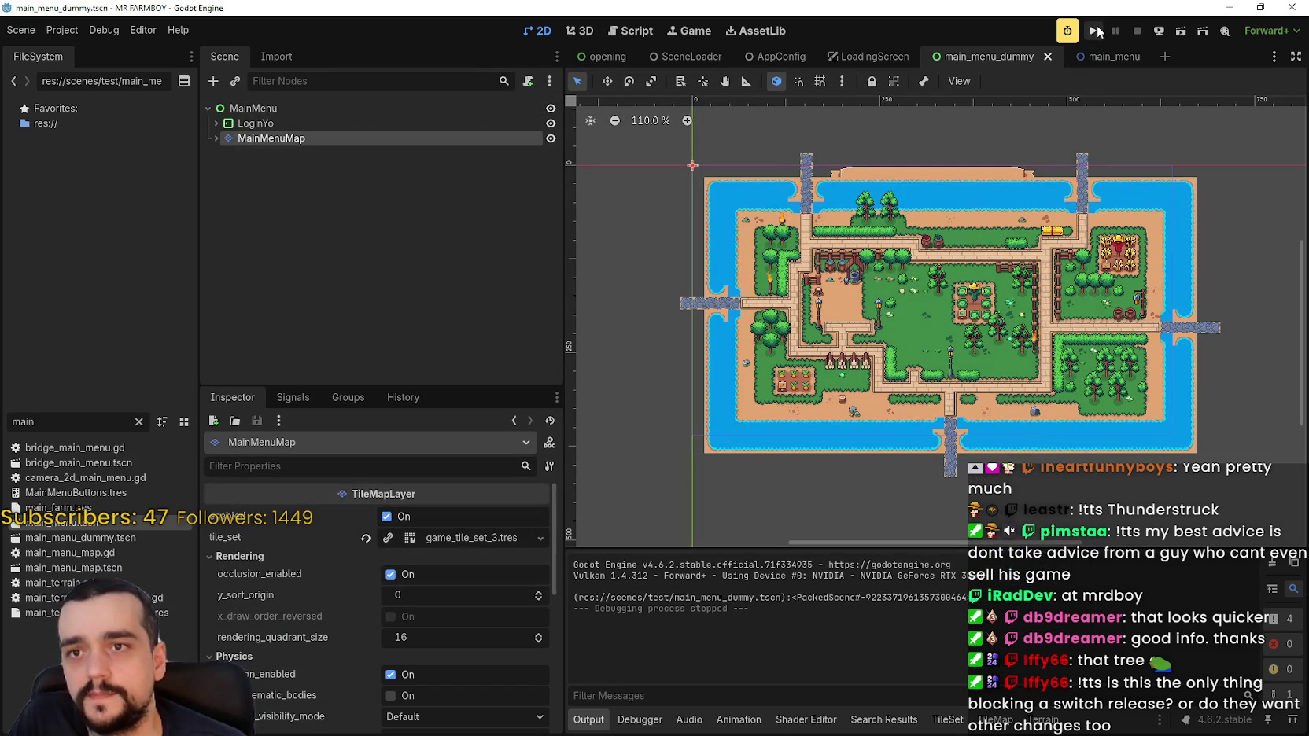
In the LoadingScreen scene, lower the root node's state_change_delay from 15.0 to 5.0.
{"action": "left_click", "coordinate": [866, 57]}
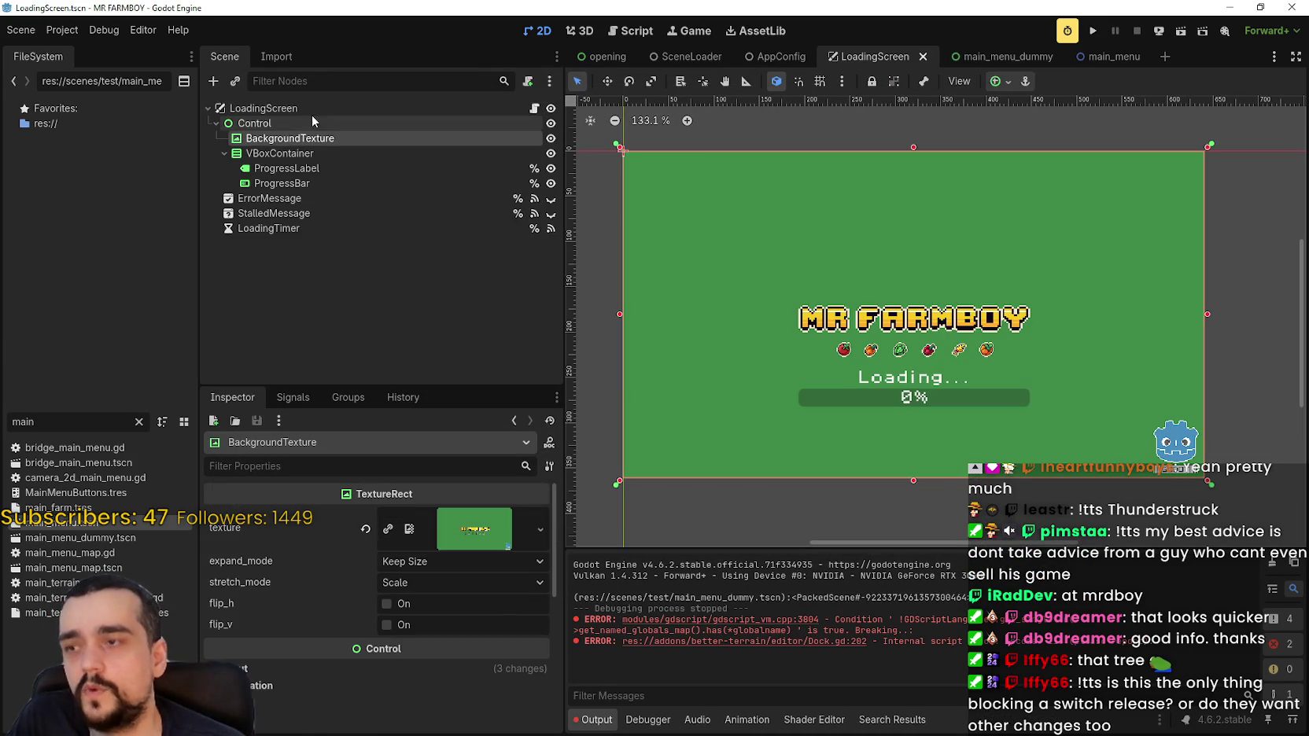
{"action": "left_click", "coordinate": [319, 111]}
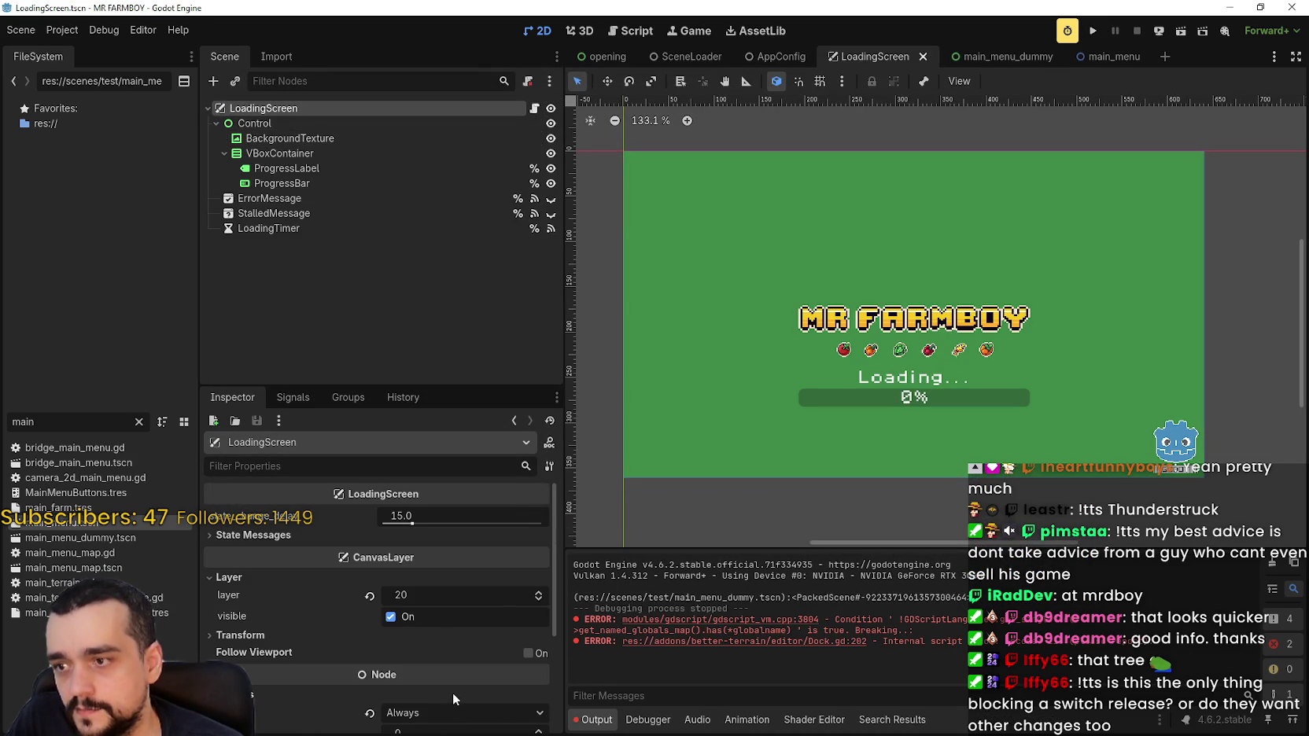
{"action": "left_click", "coordinate": [228, 543]}
{"action": "left_click_drag", "start_coordinate": [411, 524], "coordinate": [284, 540]}
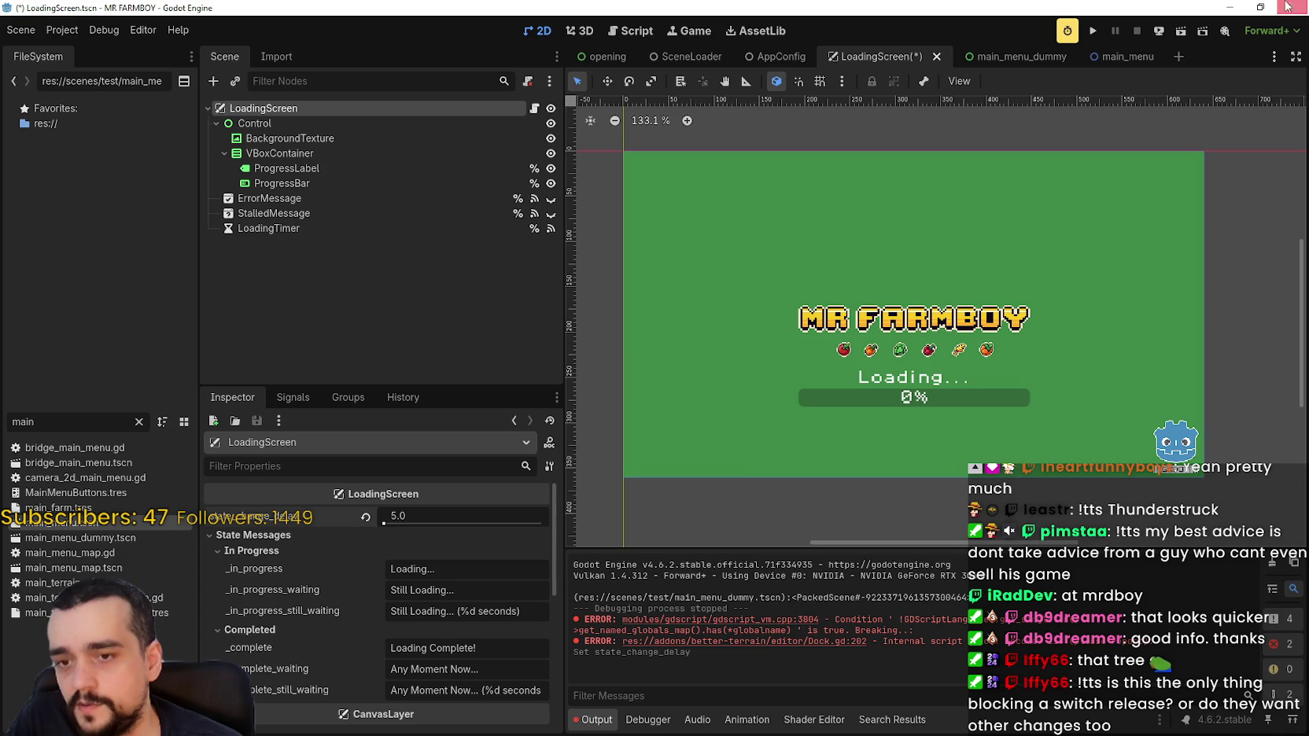
Save and test-run the game, restarting it with F5 and stopping with F8.
{"action": "left_click", "coordinate": [1095, 29]}
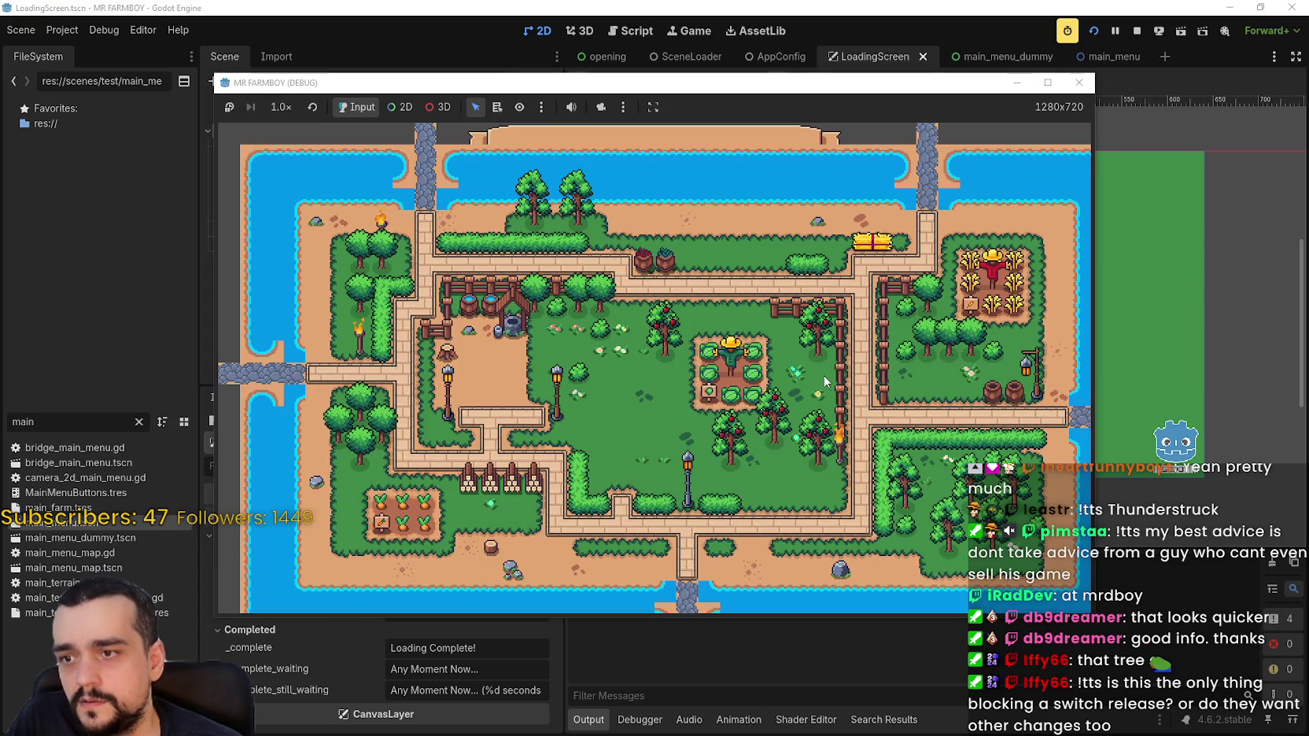
{"action": "left_click", "coordinate": [1138, 31]}
{"action": "key", "text": "F5"}
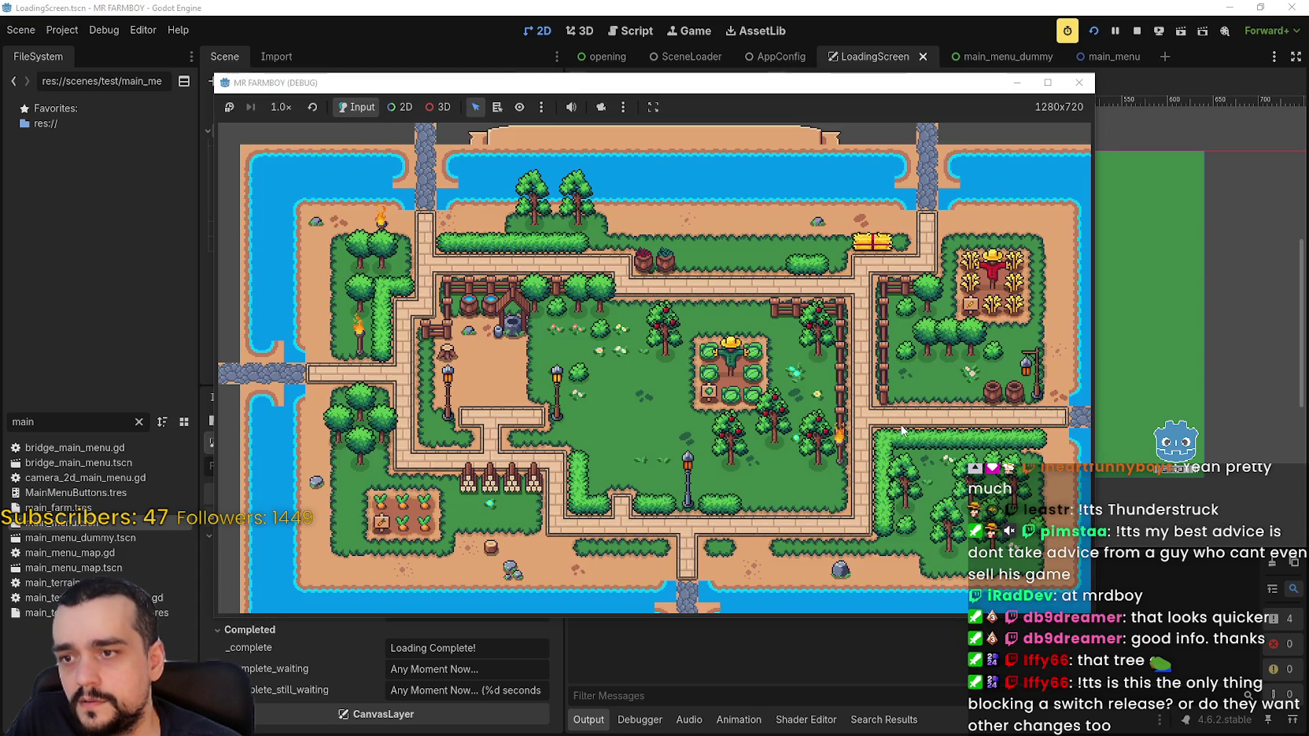
{"action": "left_click", "coordinate": [1096, 32]}
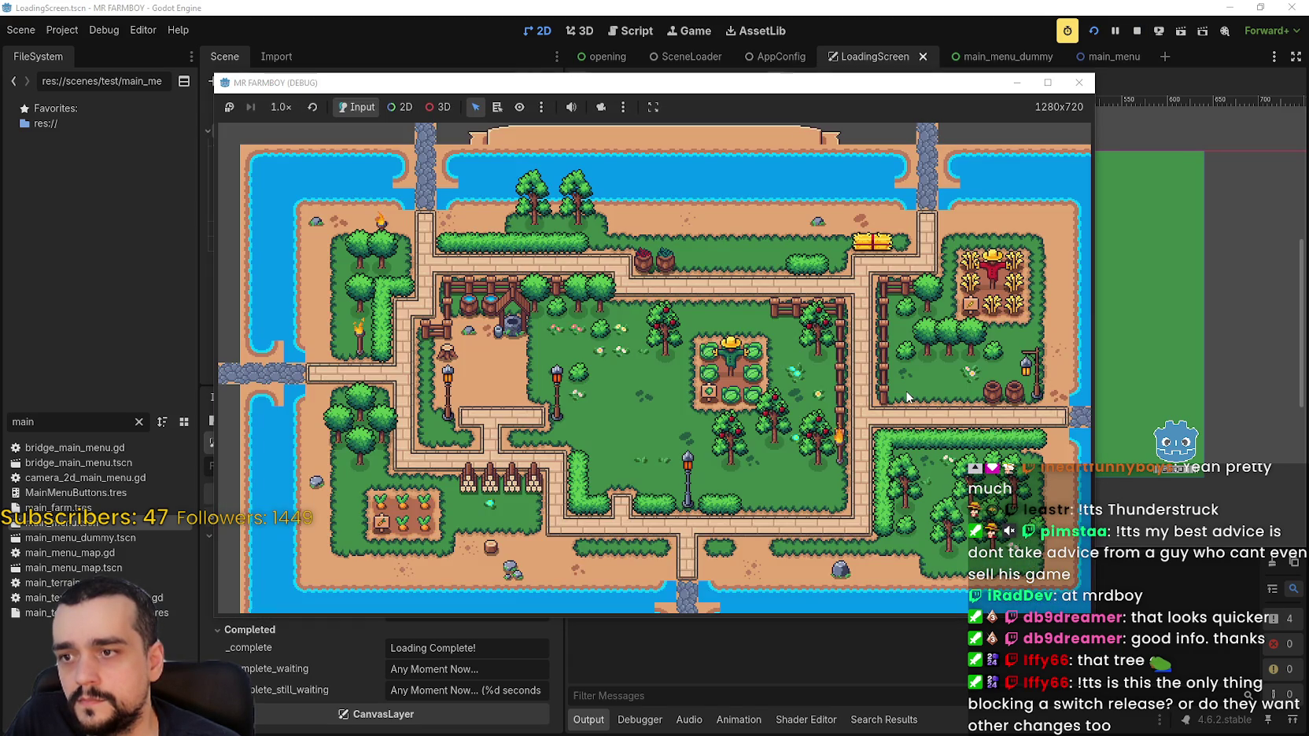
{"action": "key", "text": "F8"}
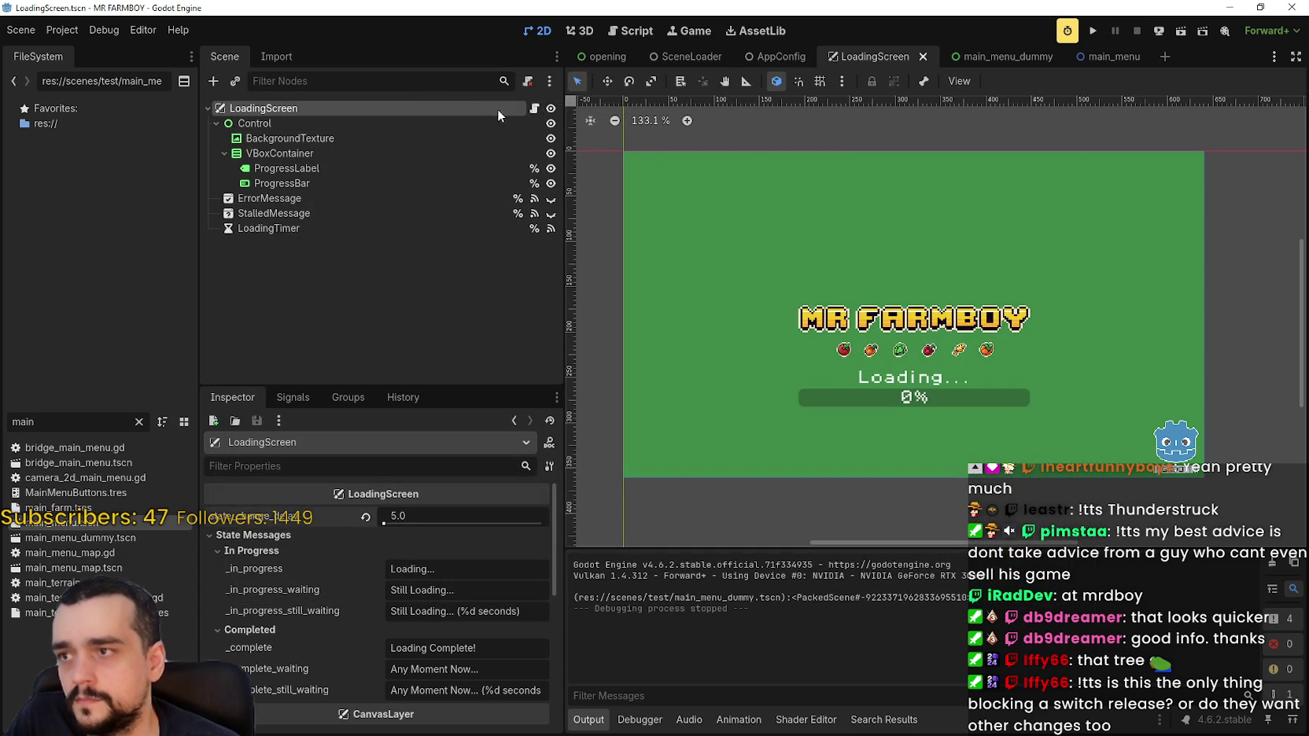
Open the LoadingScreen's loading_screen.gd script and scroll through its code.
{"action": "left_click", "coordinate": [532, 109]}
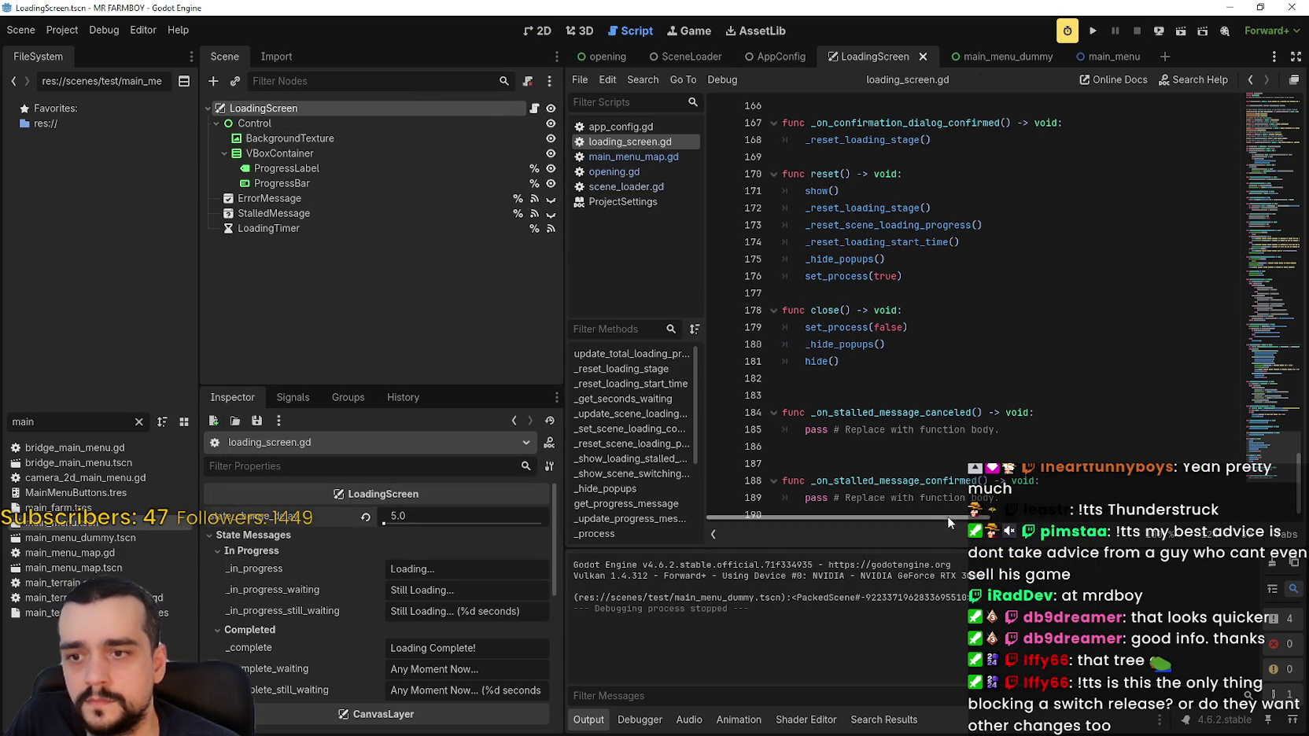
{"action": "left_click", "coordinate": [953, 306]}
{"action": "scroll", "coordinate": [954, 323], "scroll_direction": "up", "scroll_amount": 4}
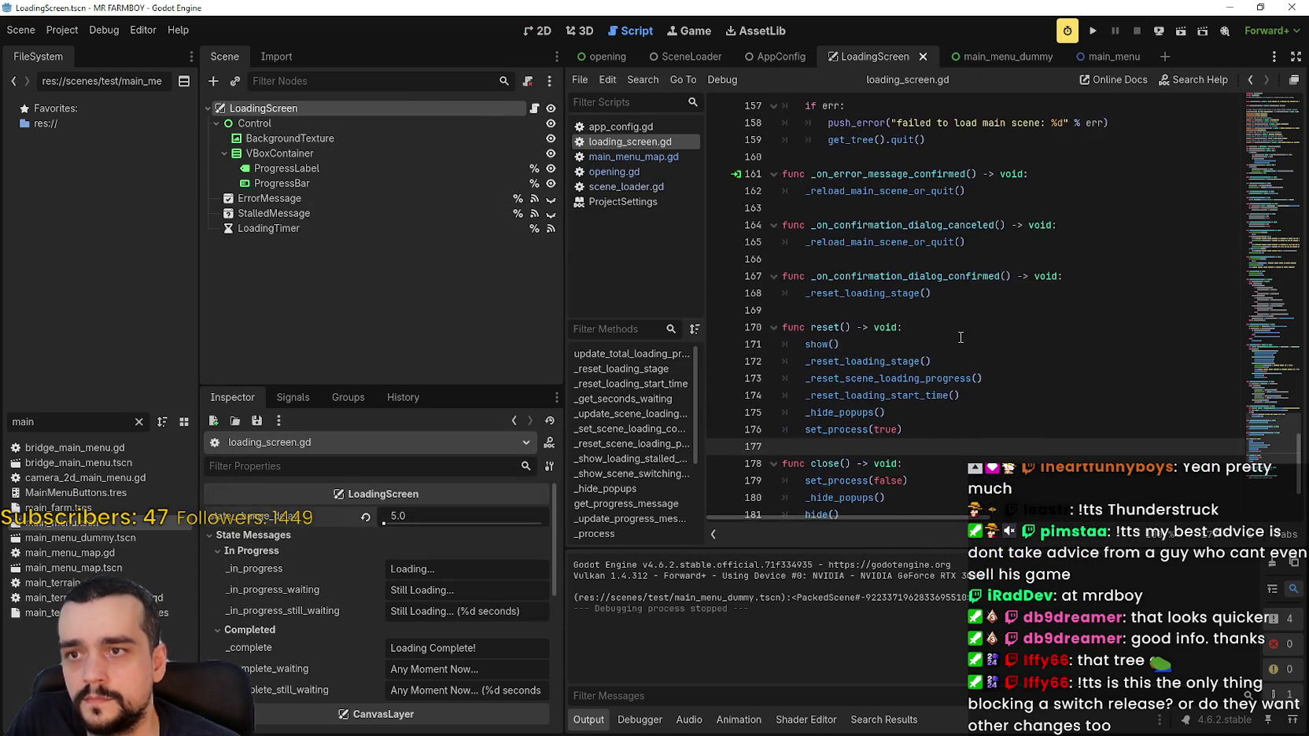
{"action": "mouse_move", "coordinate": [1257, 441]}
{"action": "left_mouse_down"}
{"action": "mouse_move", "coordinate": [1276, 323]}
{"action": "mouse_move", "coordinate": [1262, 369]}
{"action": "left_mouse_up"}
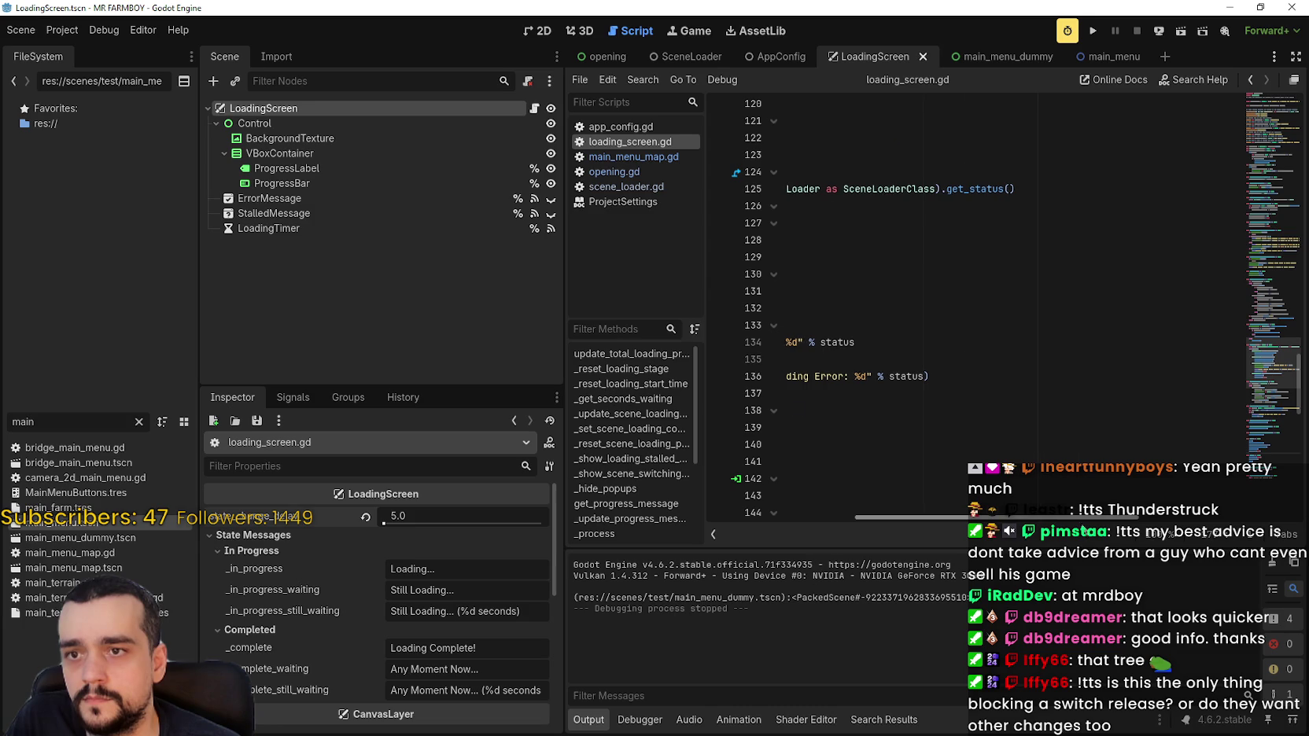
{"action": "scroll", "coordinate": [1278, 346], "scroll_direction": "up", "scroll_amount": 9}
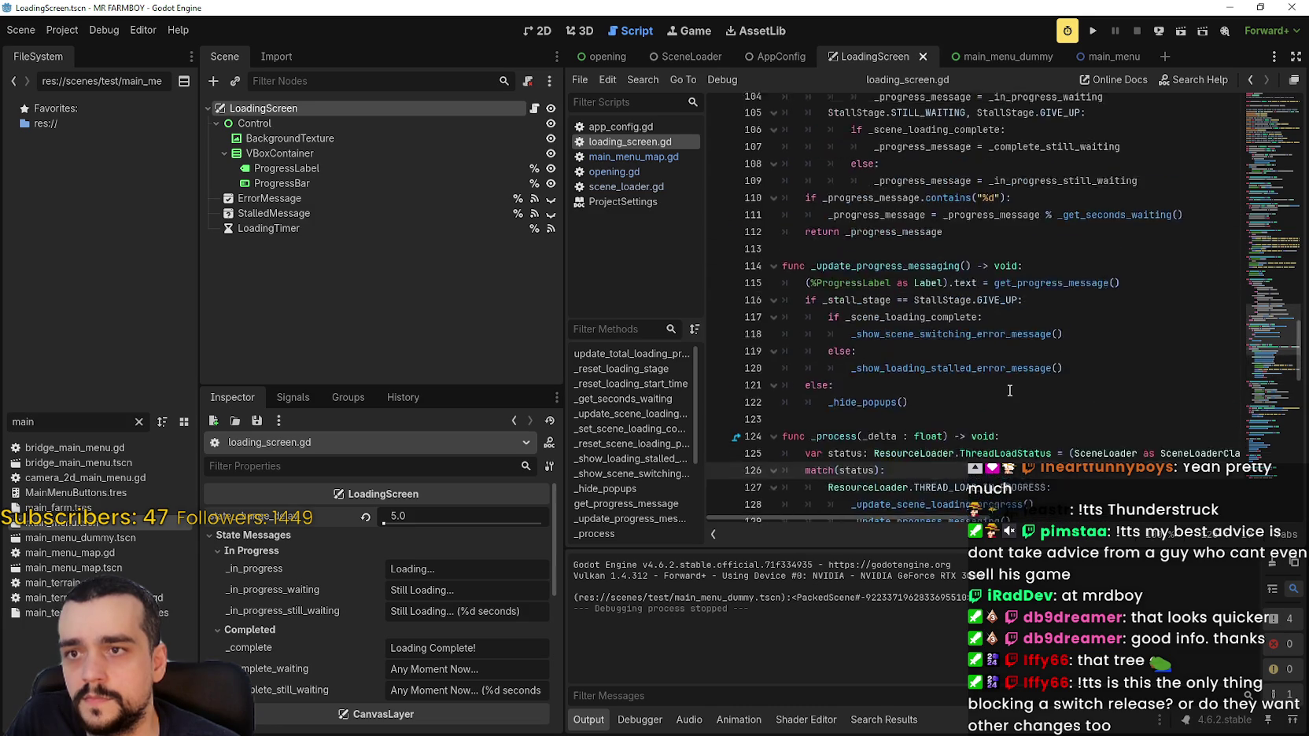
{"action": "scroll", "coordinate": [1277, 346], "scroll_direction": "up", "scroll_amount": 20}
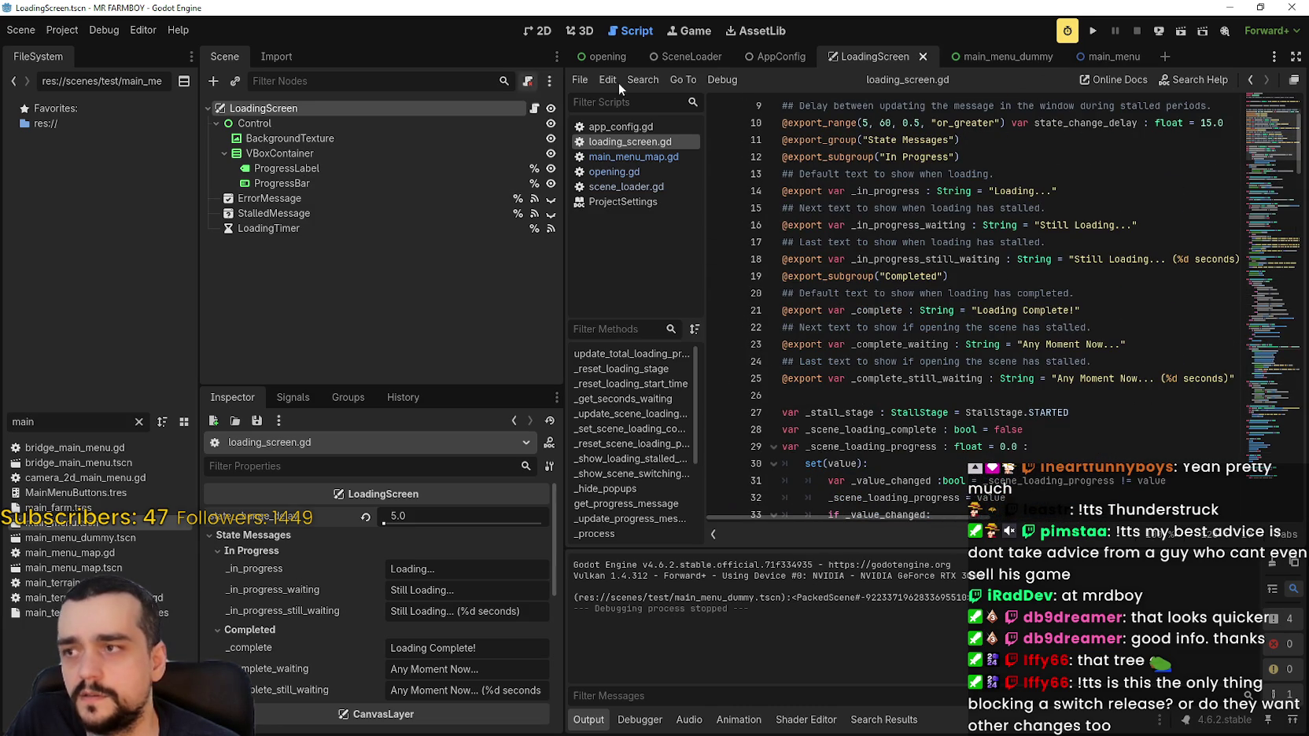
Point AppConfig's main_menu_scene_path to main_menu.tscn in the test folder and run the project.
{"action": "left_click", "coordinate": [674, 55]}
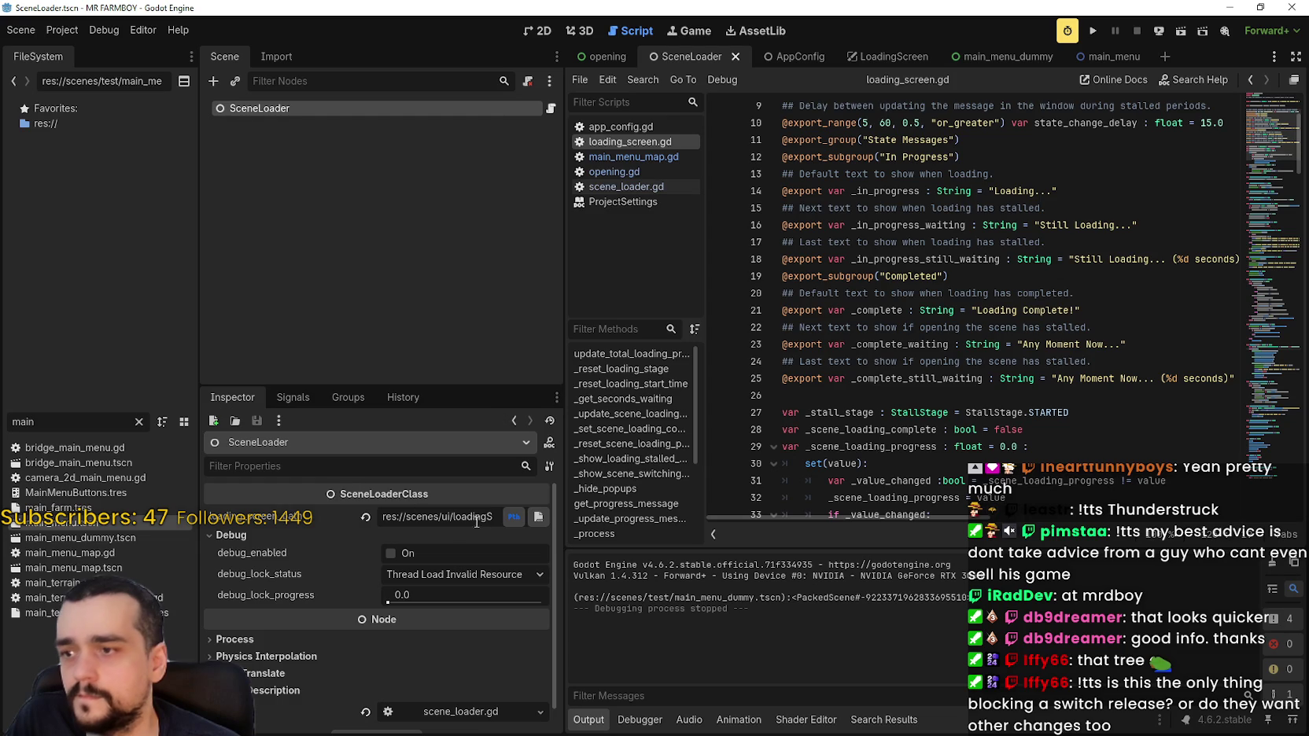
{"action": "left_click", "coordinate": [782, 59]}
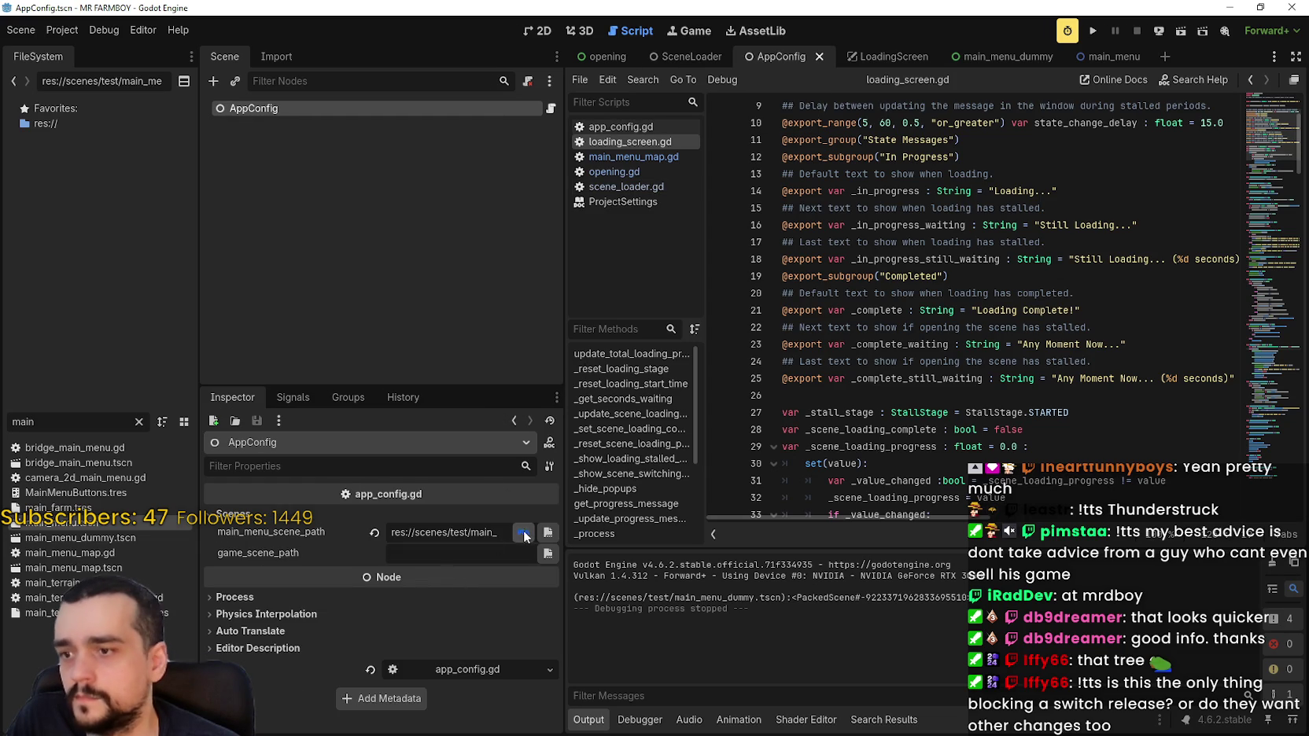
{"action": "left_click", "coordinate": [547, 540]}
{"action": "left_click", "coordinate": [508, 212]}
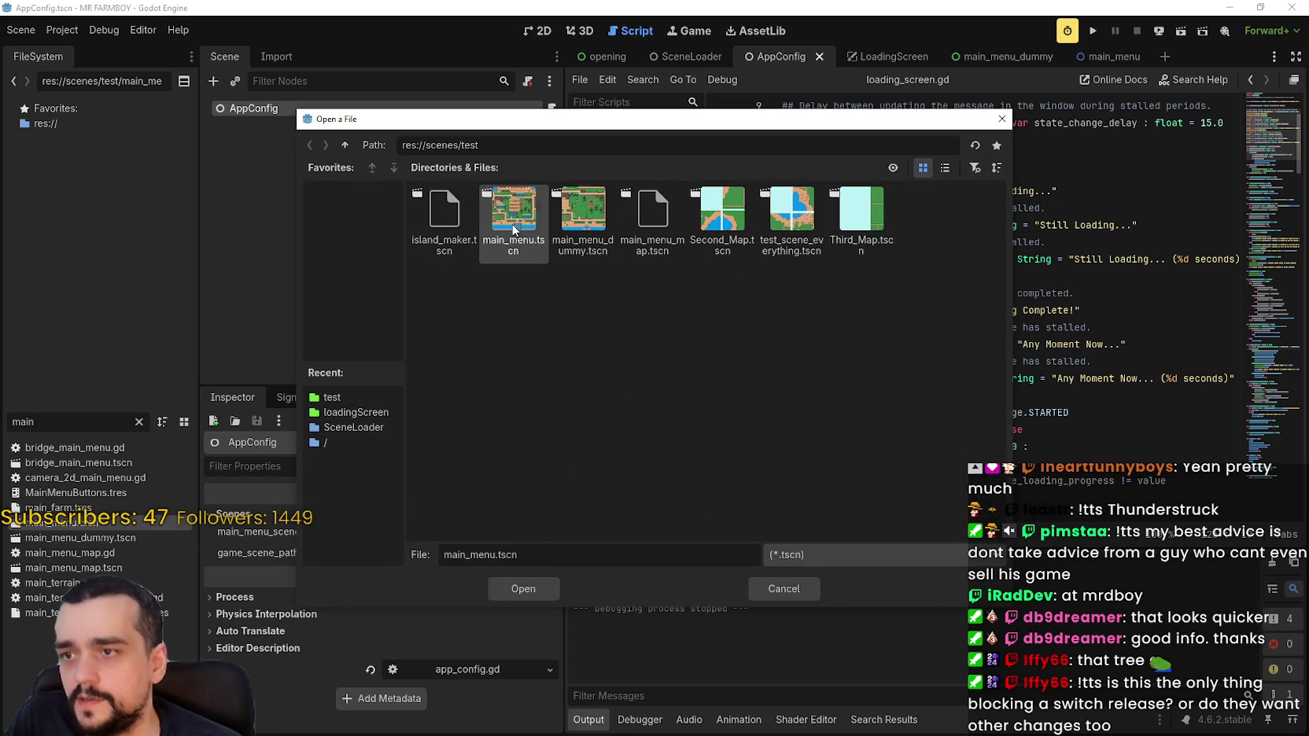
{"action": "double_click", "coordinate": [508, 211]}
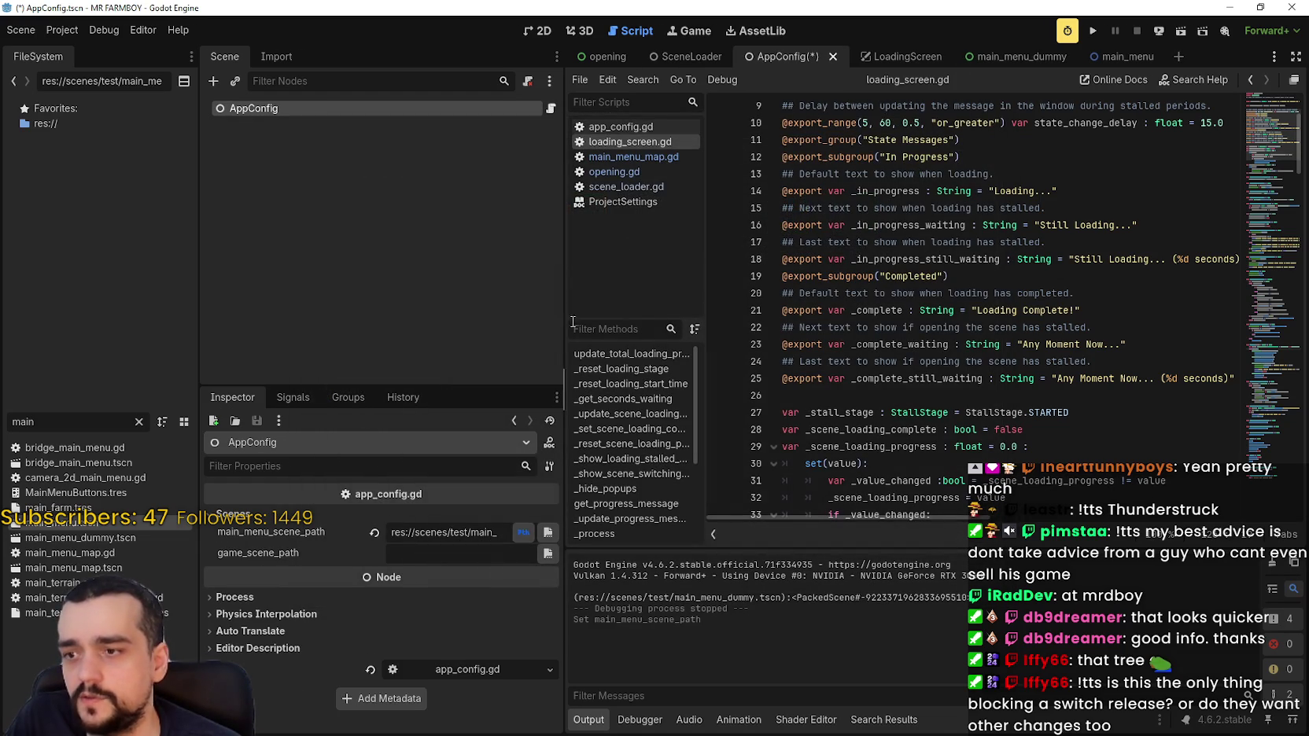
{"action": "left_click", "coordinate": [1093, 30]}
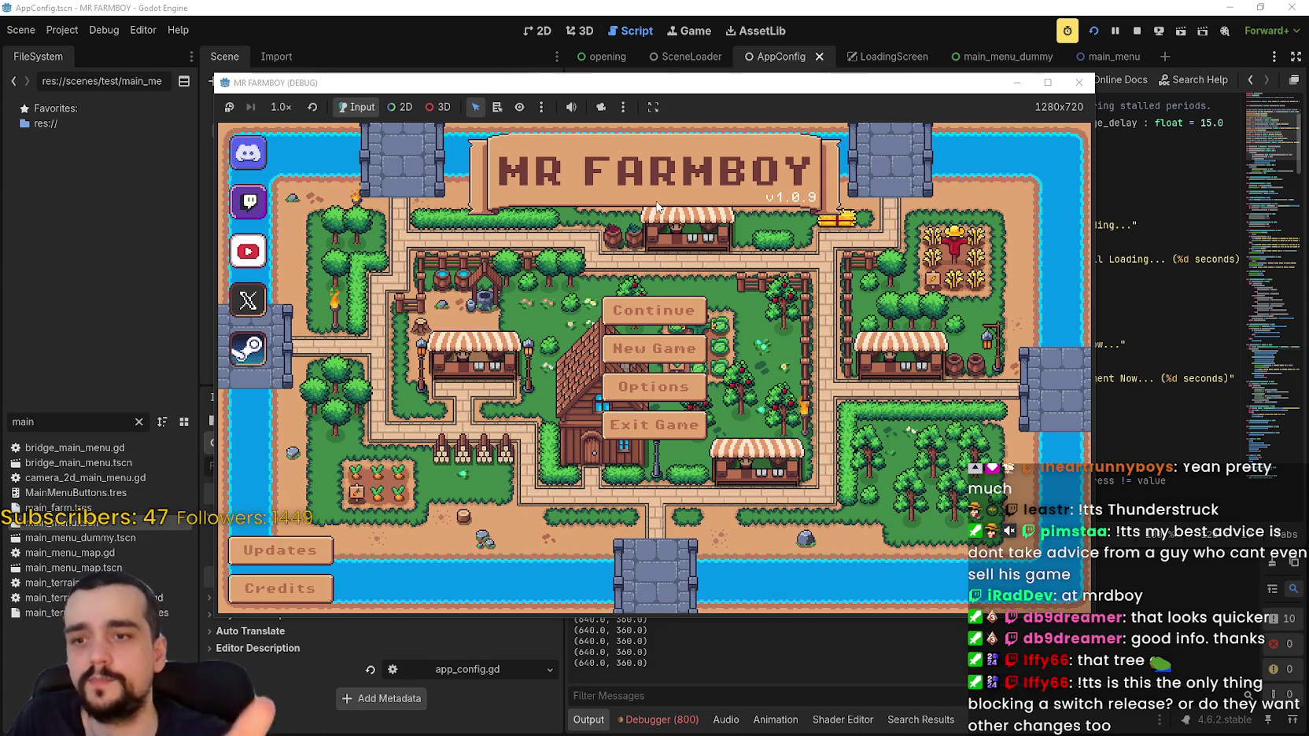
Stop the run, relaunch to confirm the MR FARMBOY main menu appears, then stop again.
{"action": "left_click", "coordinate": [1136, 32]}
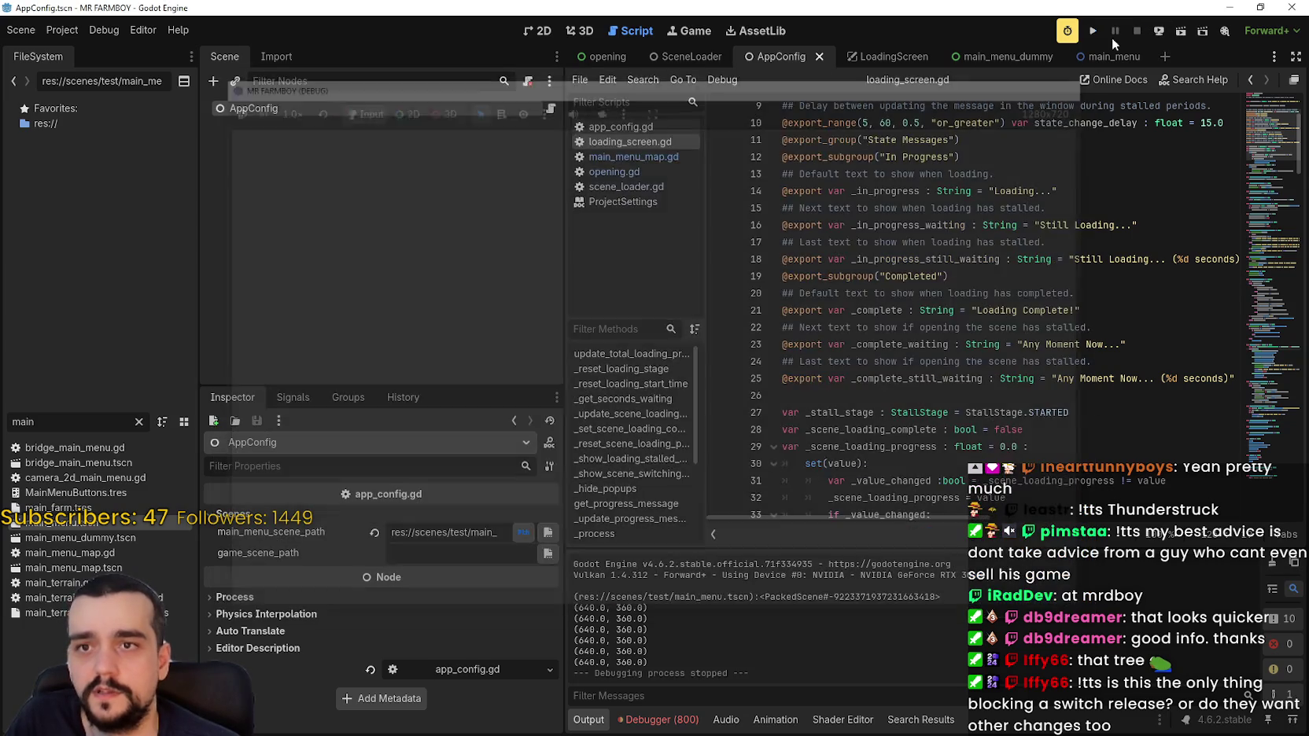
{"action": "left_click", "coordinate": [1096, 30]}
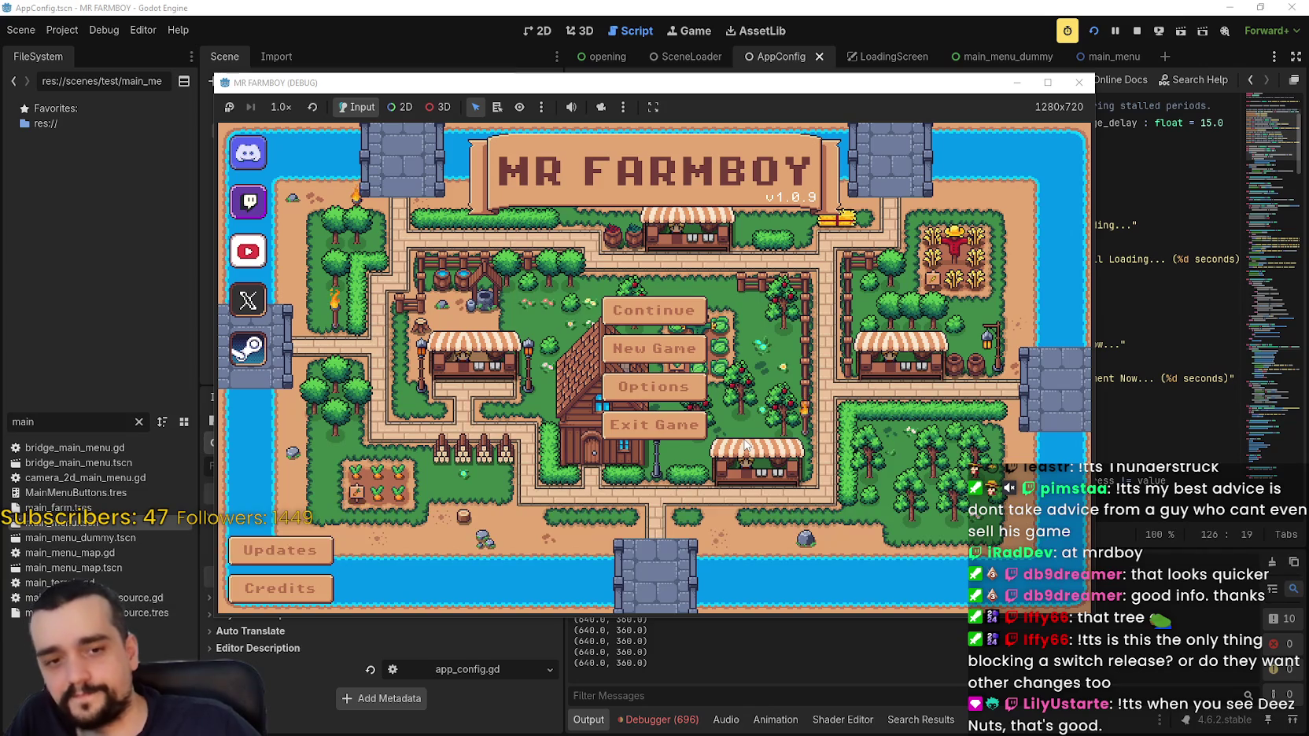
{"action": "left_click", "coordinate": [1136, 29]}
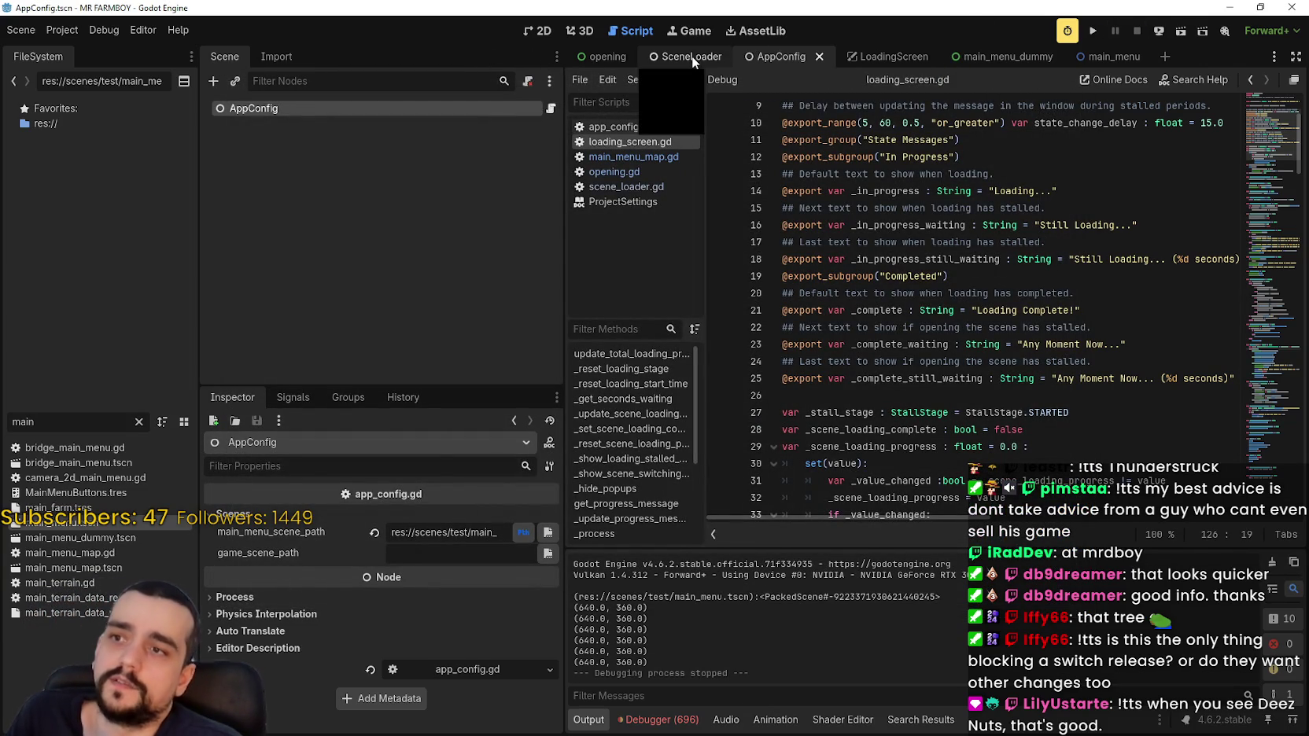
Open the opening scene and review its Animation/Transition timing values in the Inspector.
{"action": "left_click", "coordinate": [617, 60]}
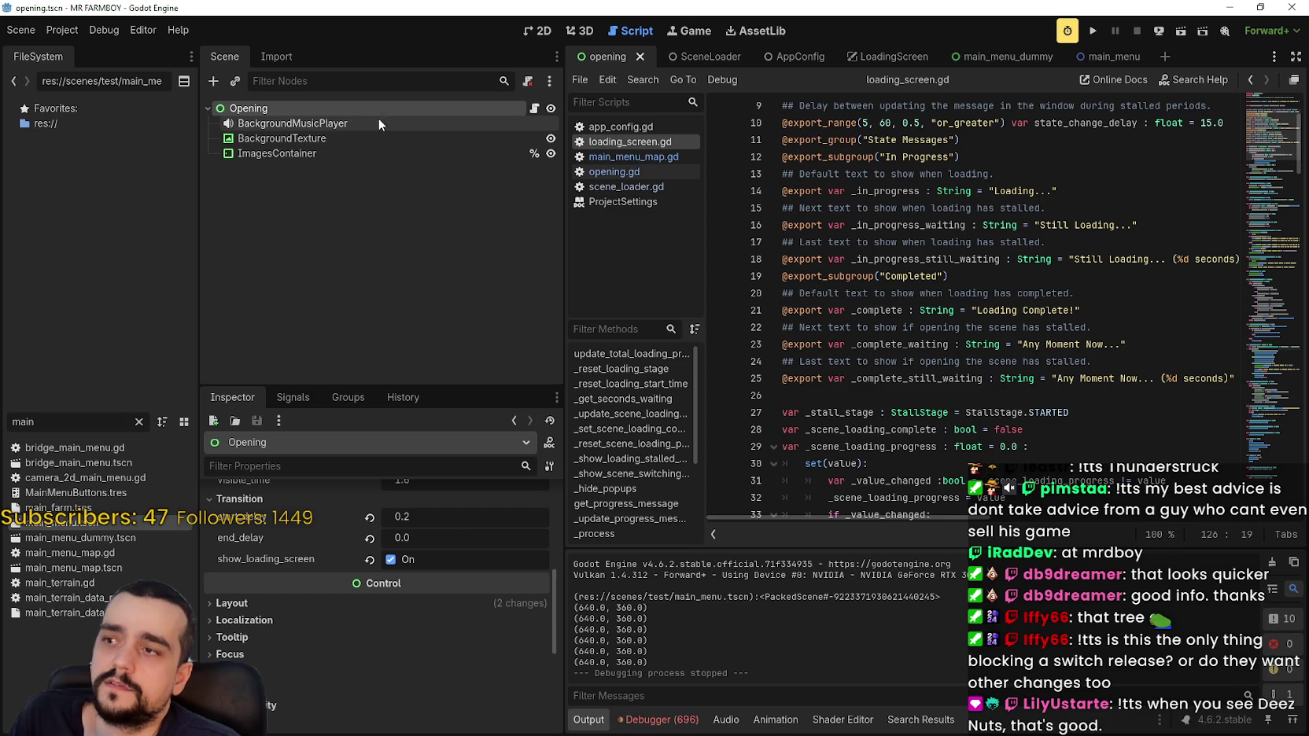
{"action": "scroll", "coordinate": [427, 557], "scroll_direction": "up", "scroll_amount": 4}
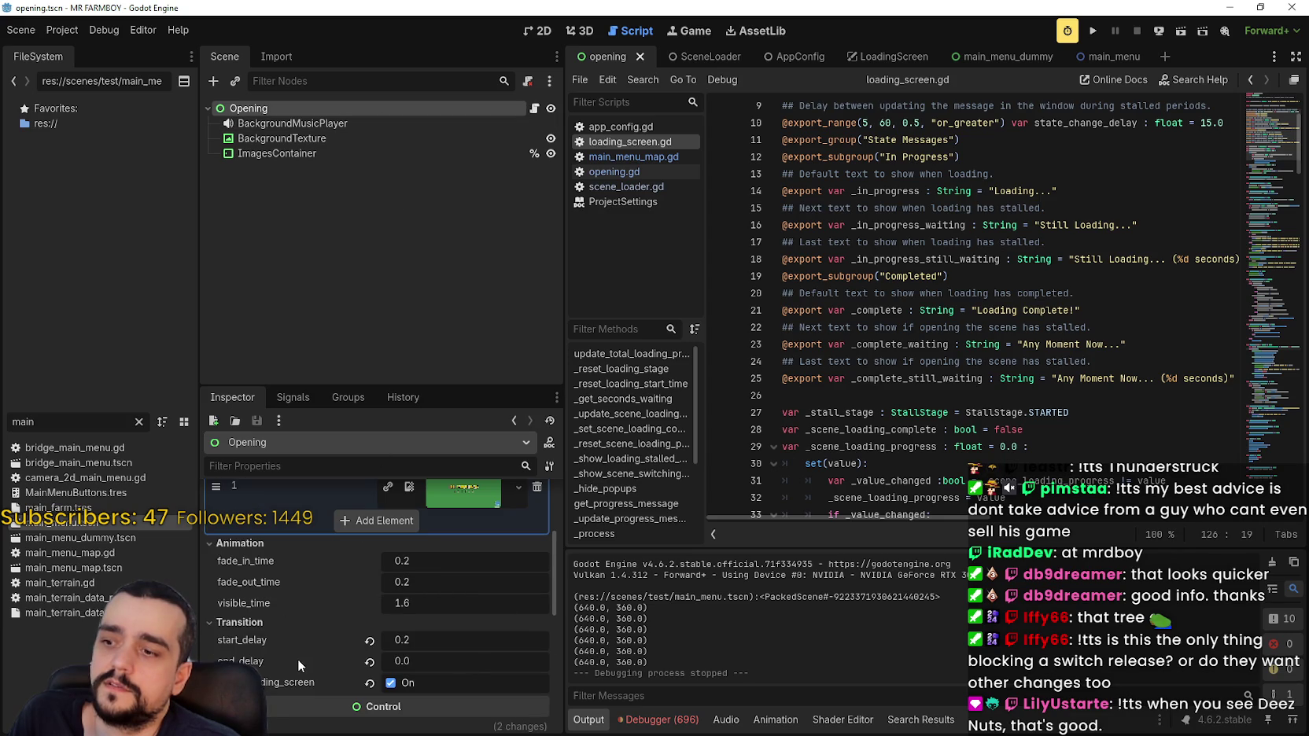
{"action": "mouse_move", "coordinate": [299, 659]}
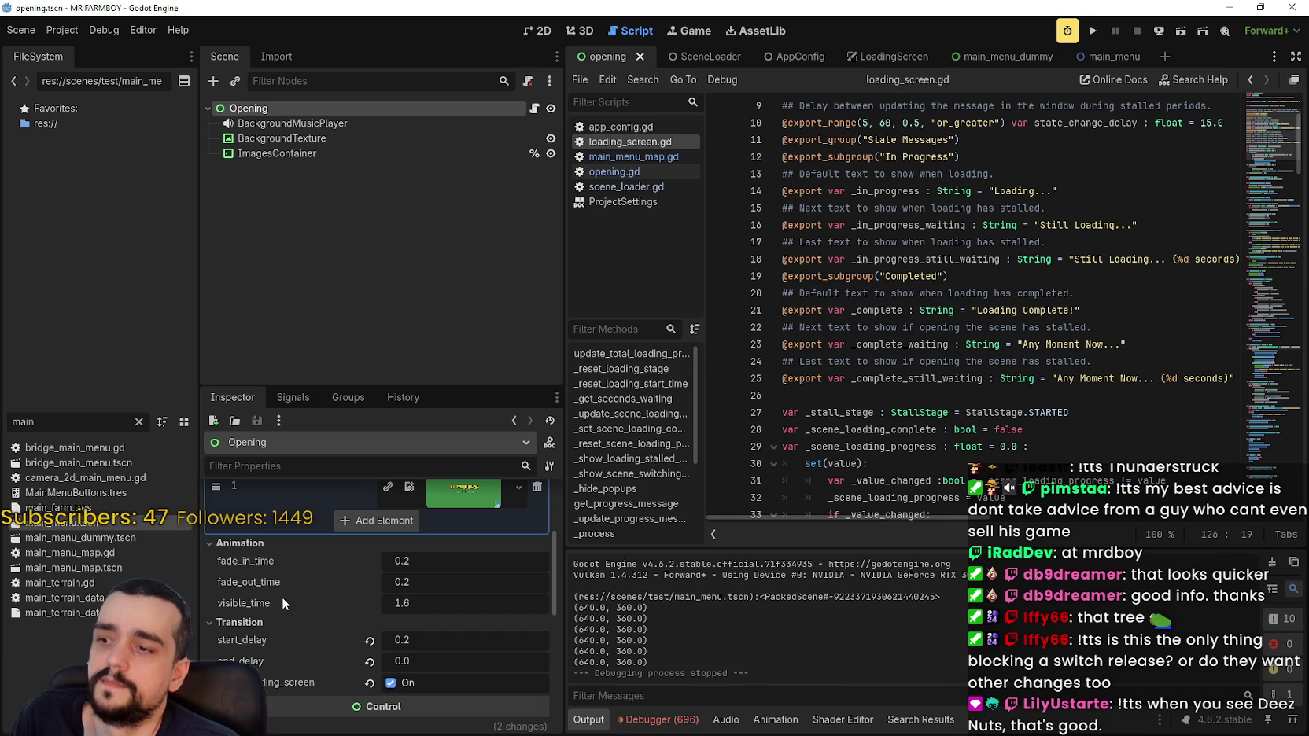
{"action": "mouse_move", "coordinate": [282, 603]}
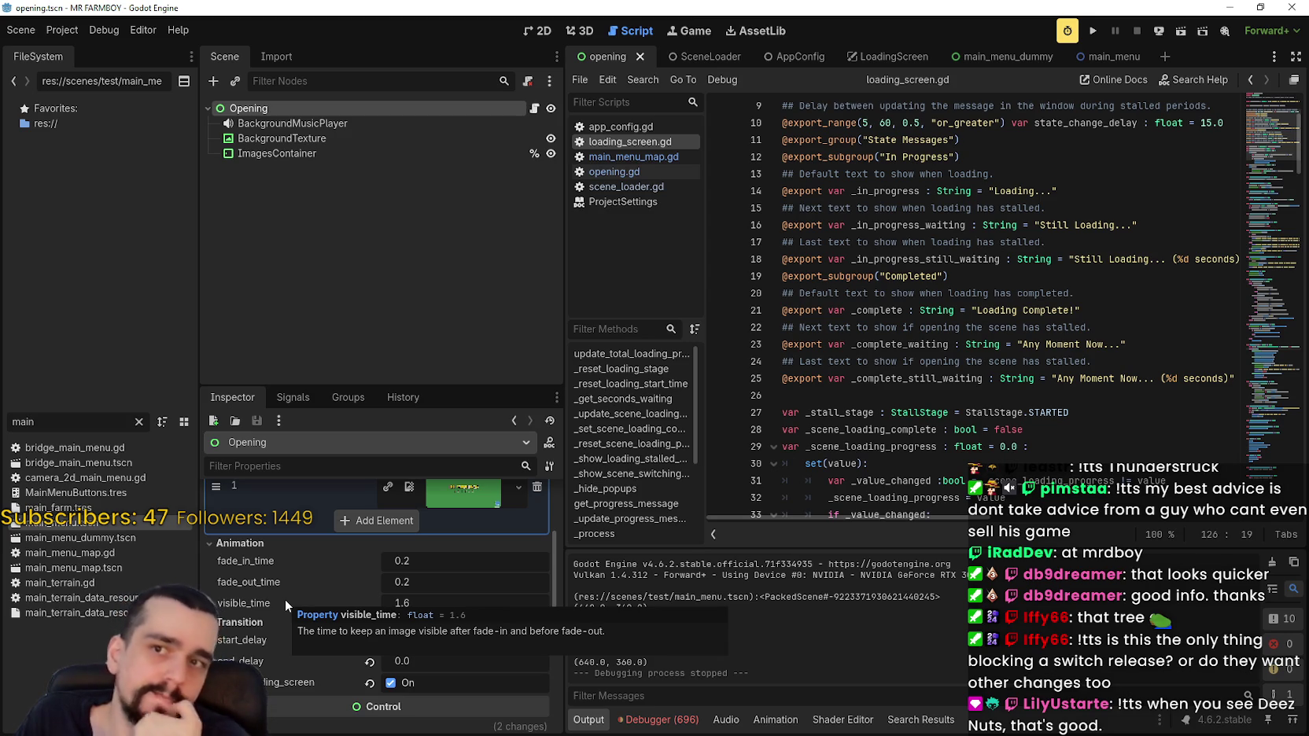
Switch to the 2D view, select BackgroundTexture, and open the opening.gd script.
{"action": "left_click", "coordinate": [532, 31]}
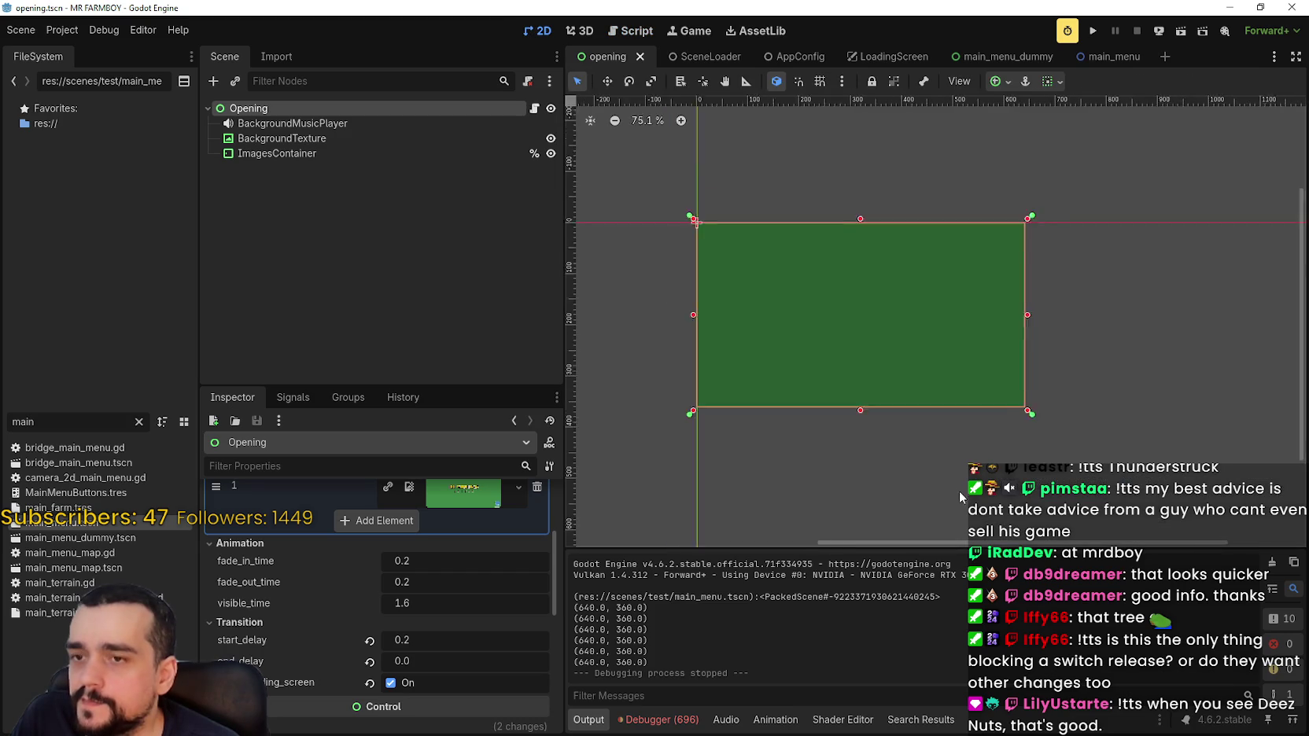
{"action": "scroll", "coordinate": [772, 302], "scroll_direction": "up", "scroll_amount": 2}
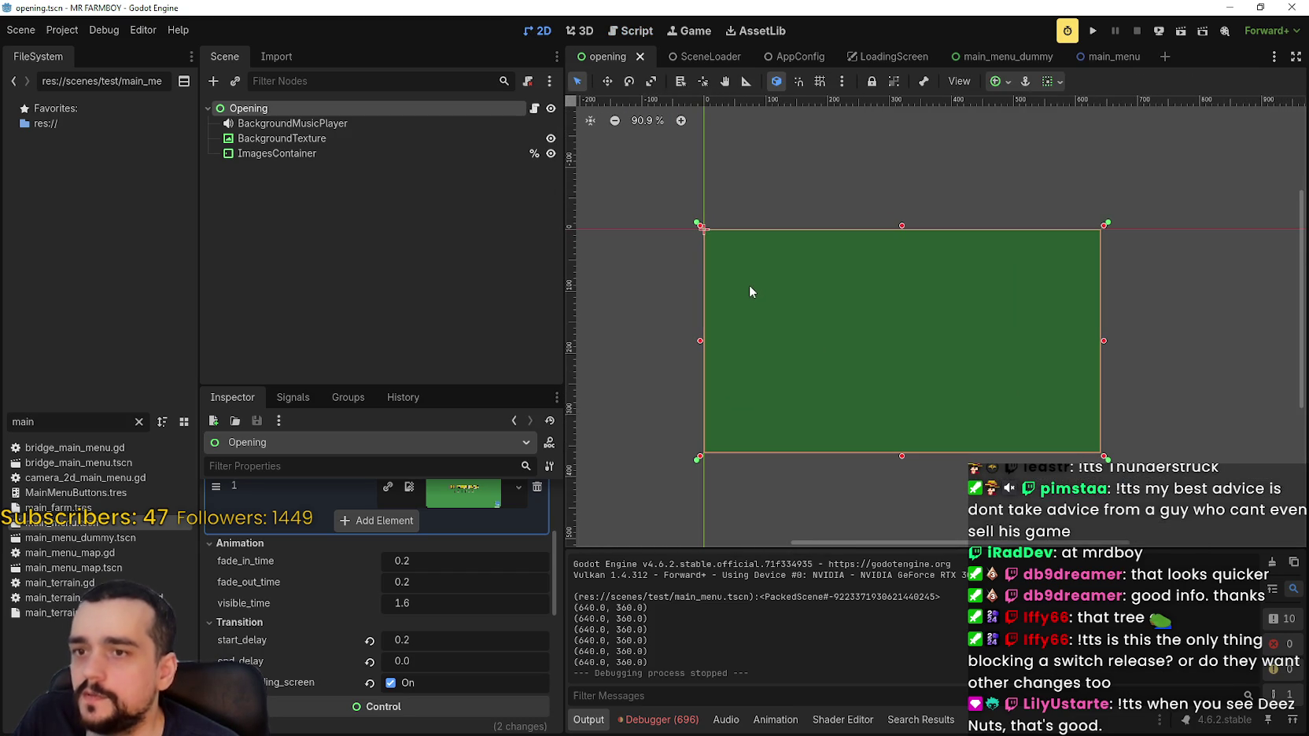
{"action": "left_click", "coordinate": [404, 144]}
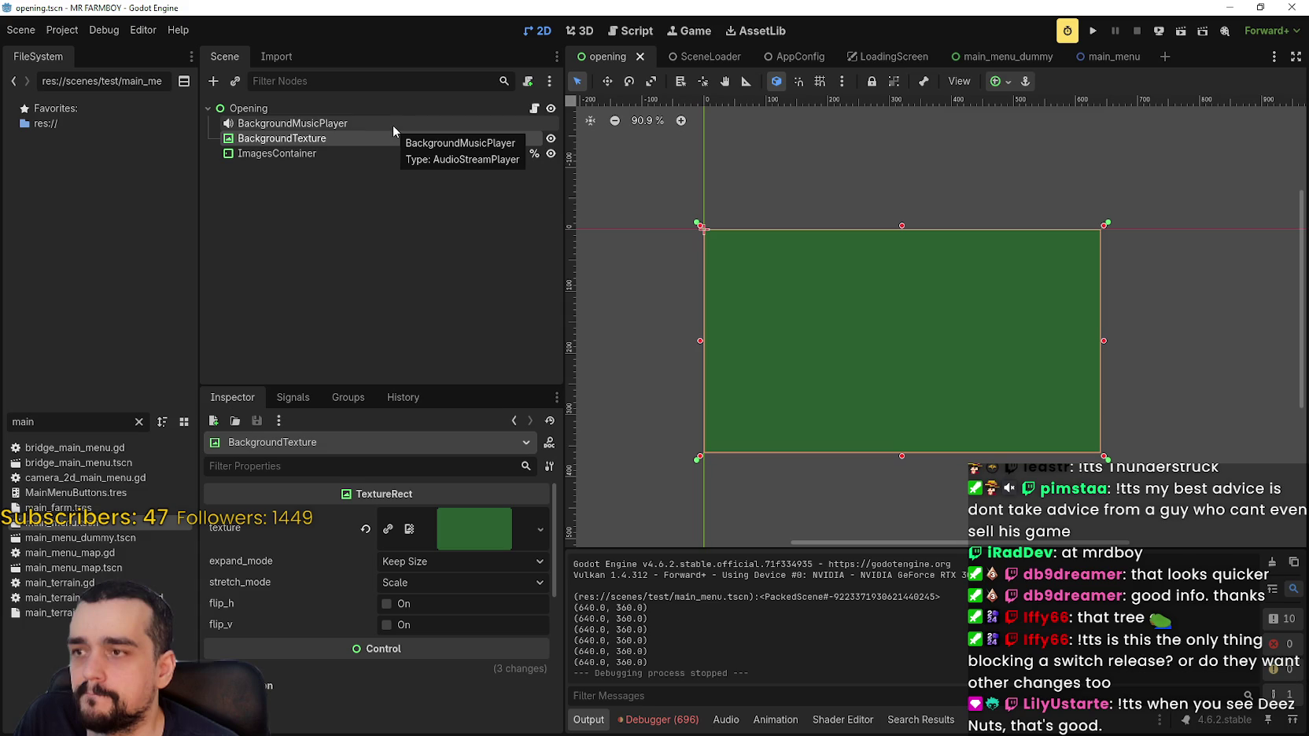
{"action": "left_click", "coordinate": [534, 107]}
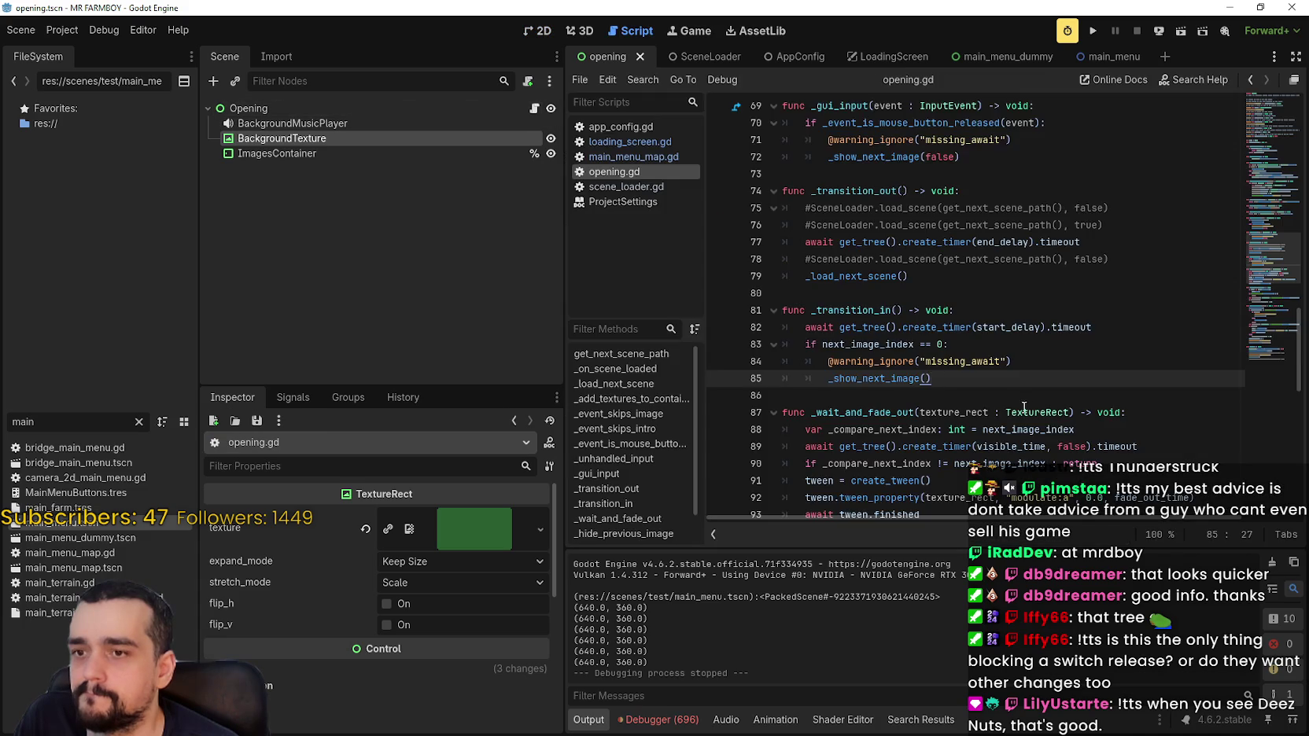
Examine the get_next_scene_path call on line 126 and the _load_next_scene call on line 112.
{"action": "scroll", "coordinate": [1221, 383], "scroll_direction": "down", "scroll_amount": 2}
{"action": "scroll", "coordinate": [1268, 347], "scroll_direction": "down", "scroll_amount": 10}
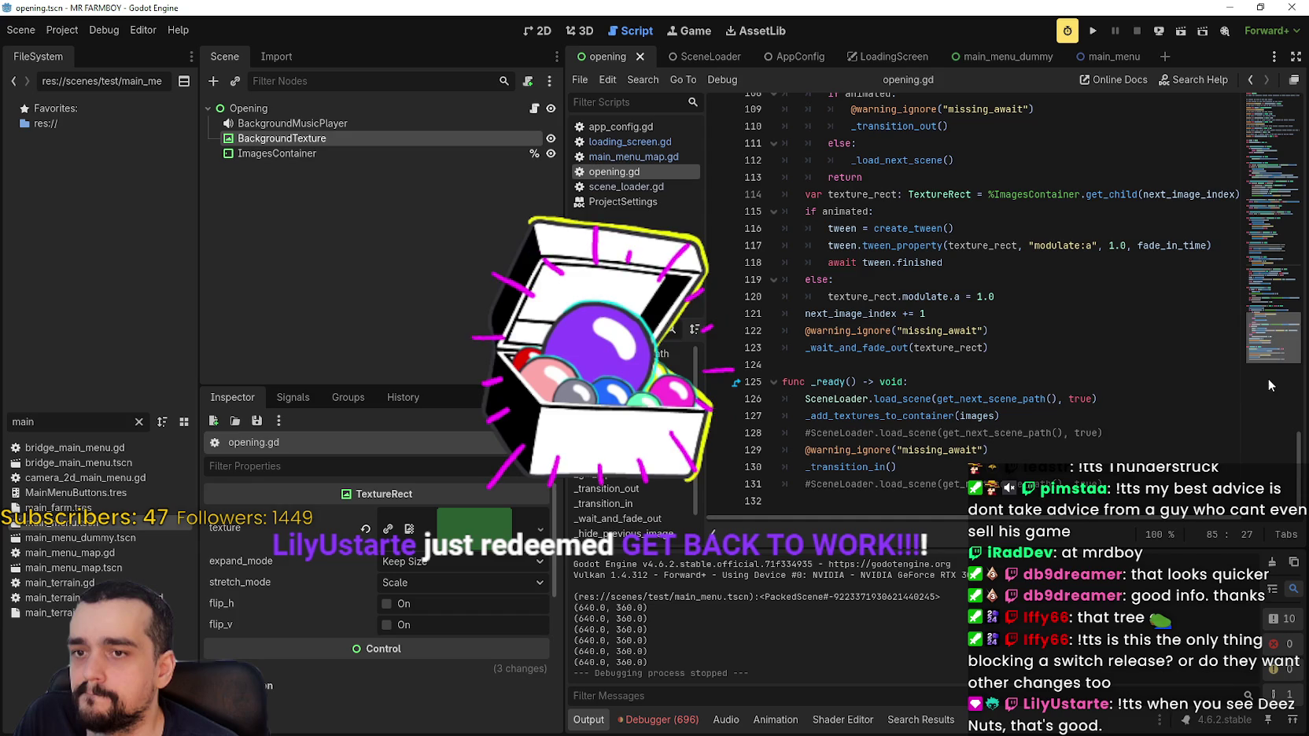
{"action": "double_click", "coordinate": [1043, 399]}
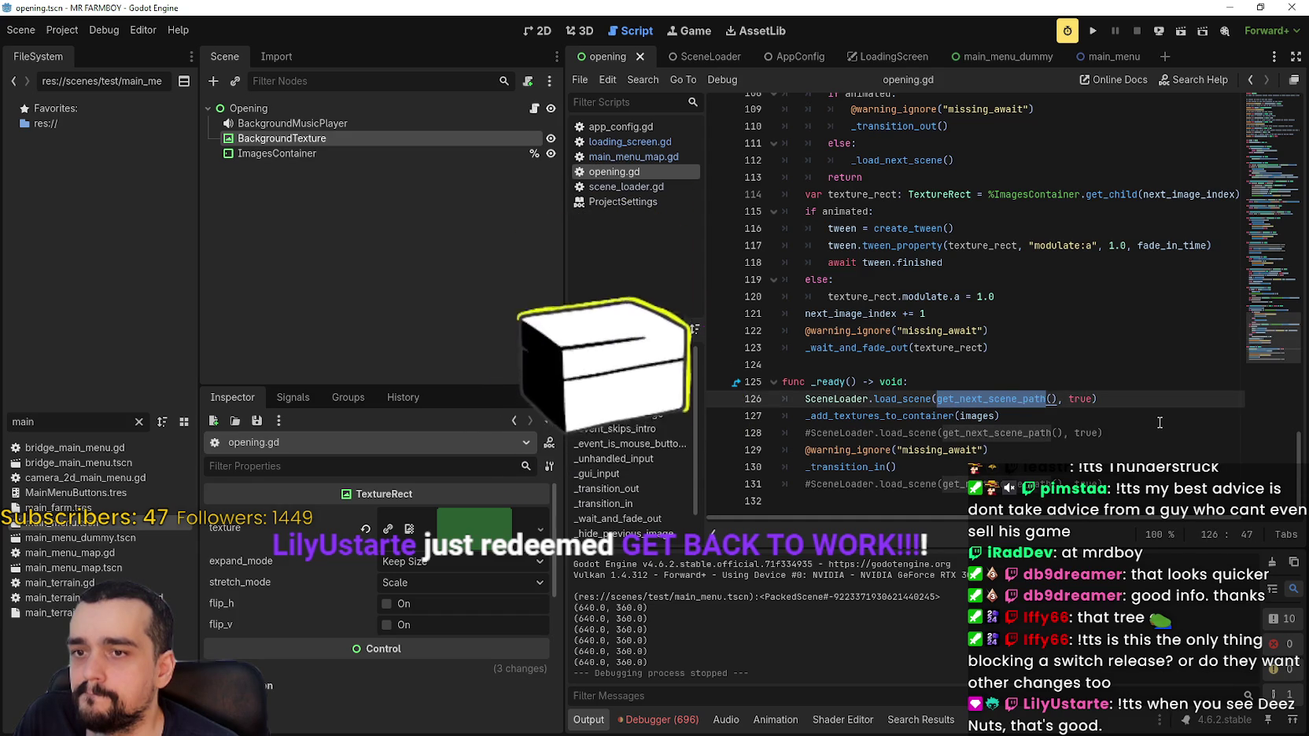
{"action": "left_click_drag", "start_coordinate": [804, 399], "coordinate": [1100, 399]}
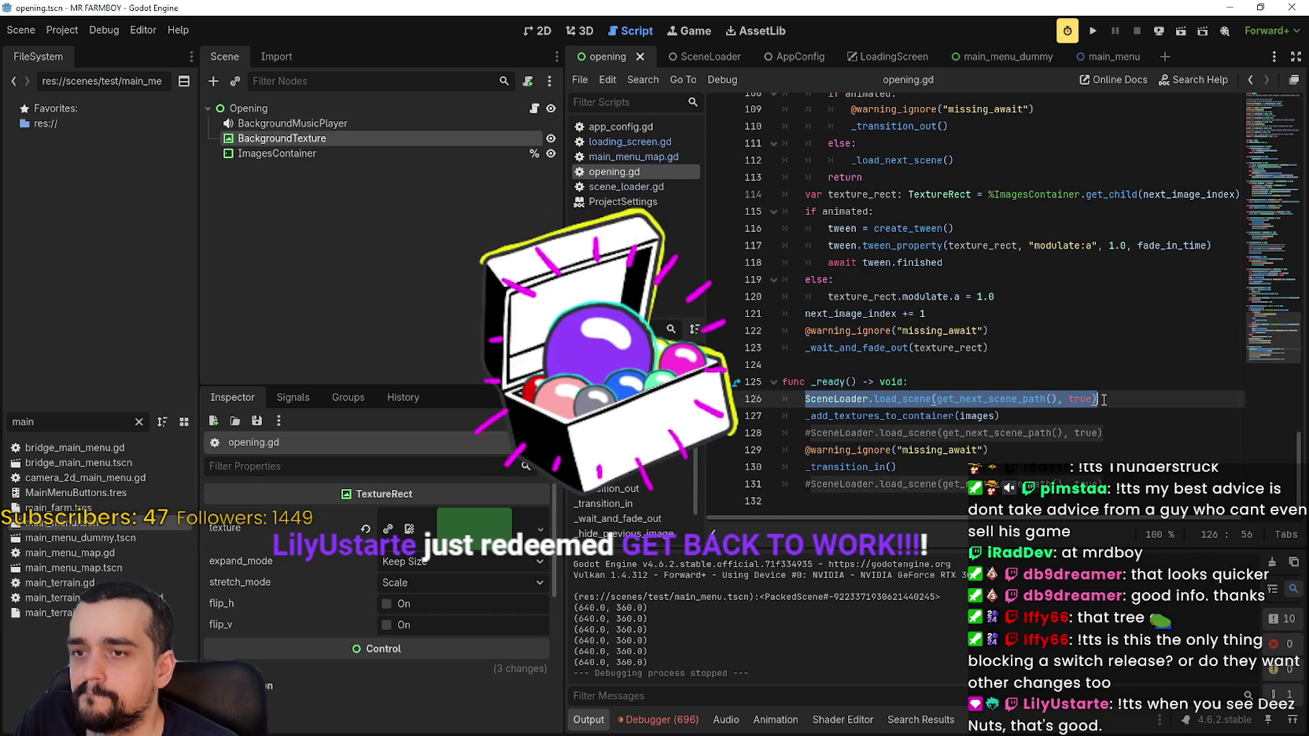
{"action": "scroll", "coordinate": [912, 415], "scroll_direction": "up", "scroll_amount": 5}
{"action": "double_click", "coordinate": [912, 416]}
{"action": "triple_click", "coordinate": [912, 416]}
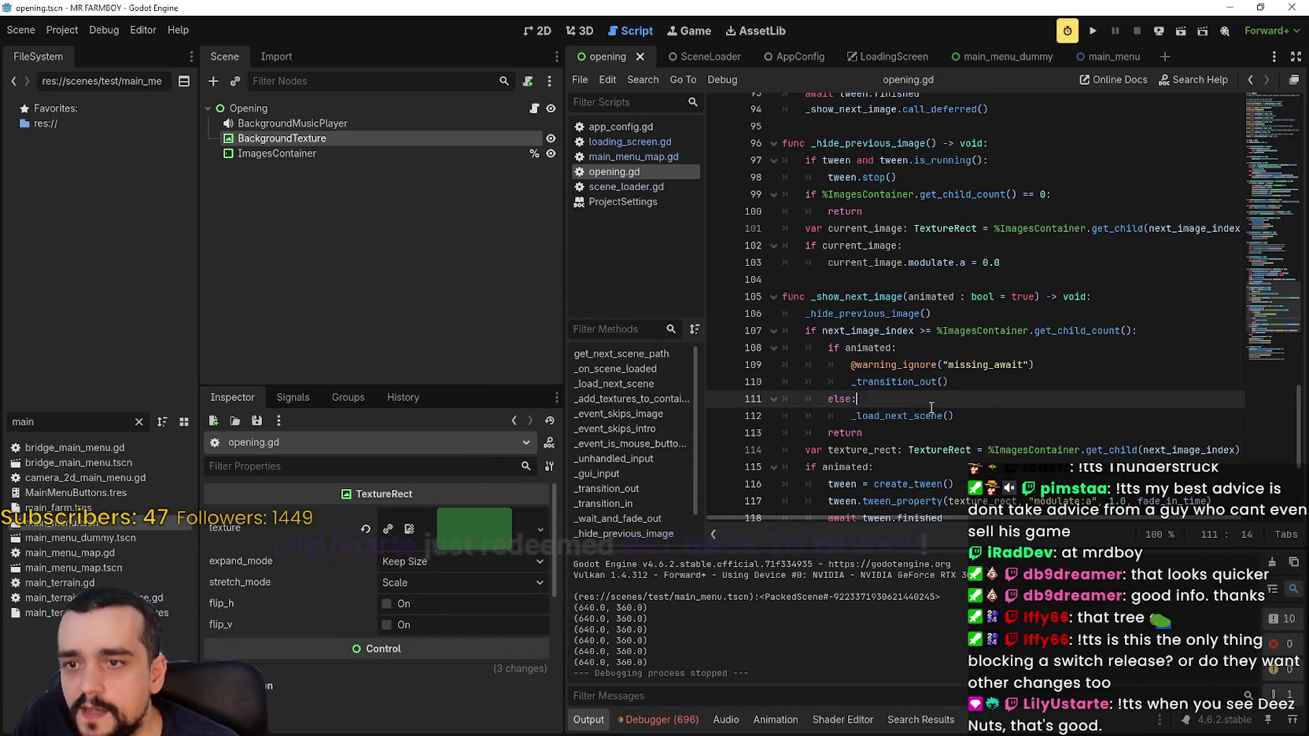
{"action": "key", "text": "Home"}
{"action": "key", "text": "shift+End"}
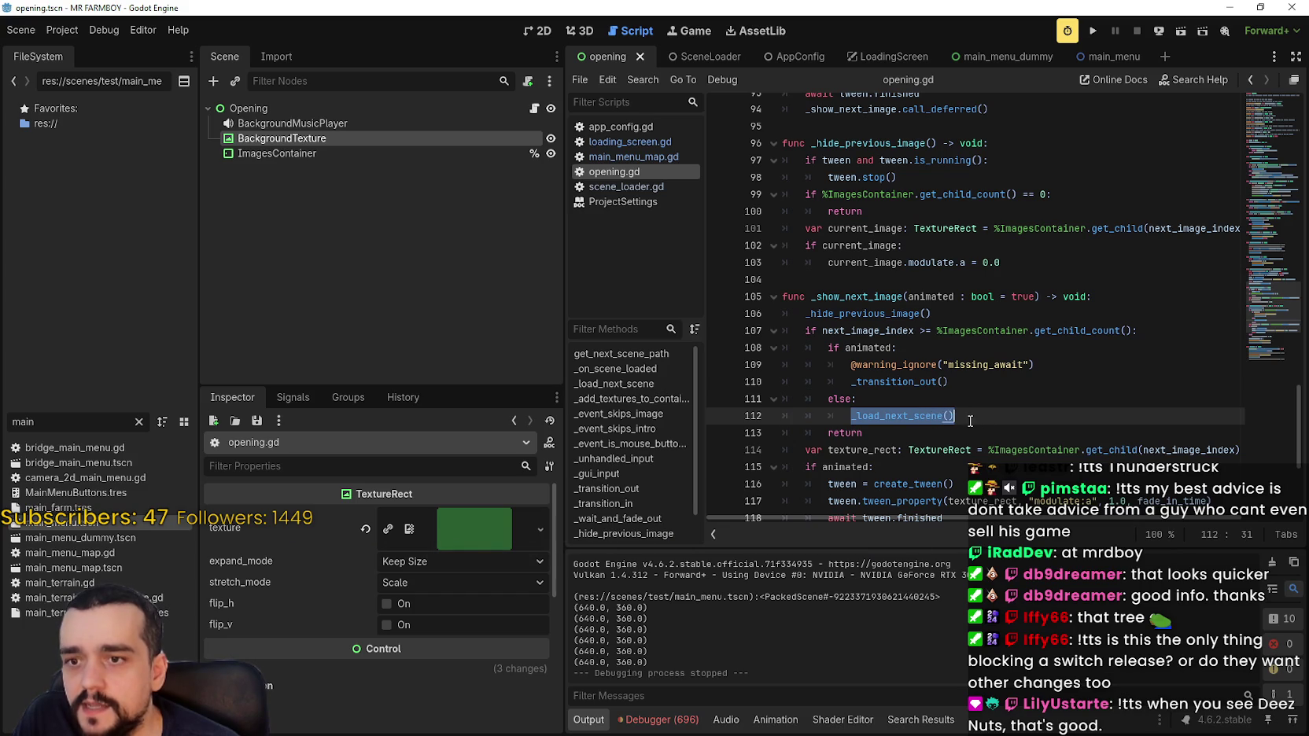
Scroll through opening.gd to review the surrounding transition code.
{"action": "scroll", "coordinate": [936, 401], "scroll_direction": "down", "scroll_amount": 4}
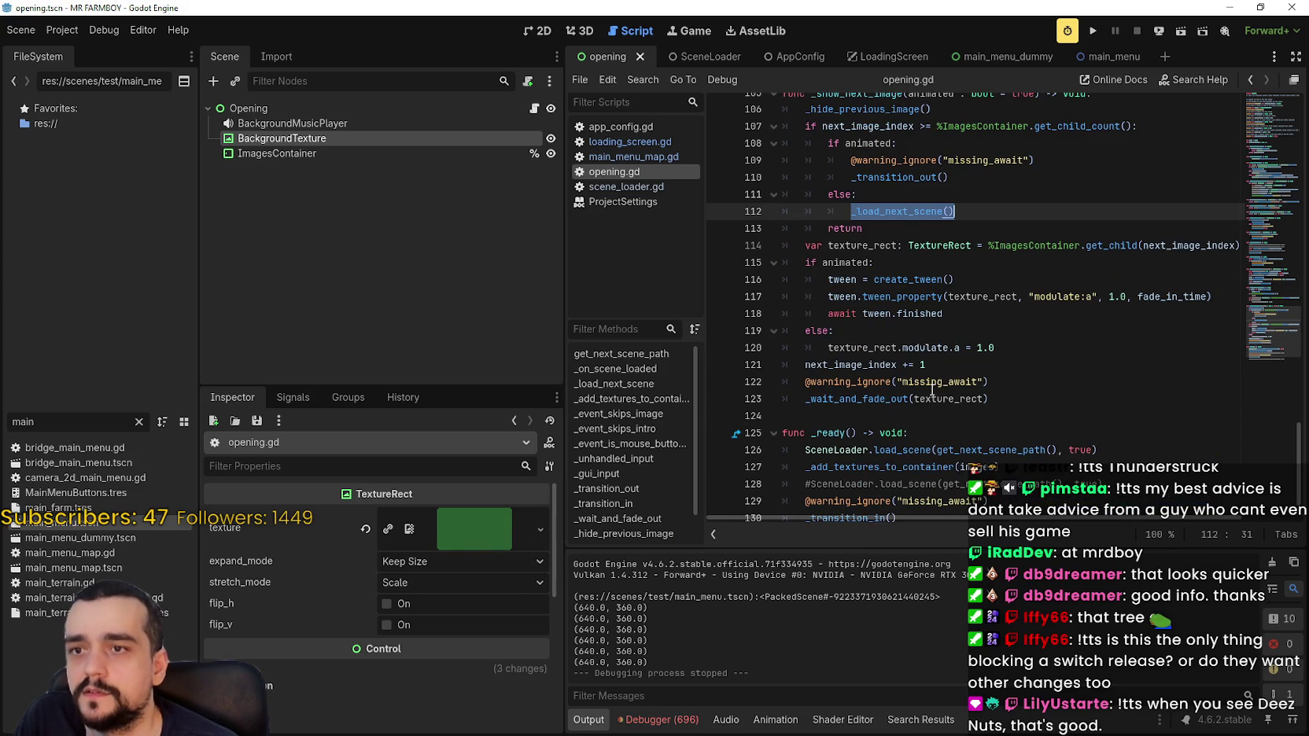
{"action": "scroll", "coordinate": [931, 390], "scroll_direction": "down", "scroll_amount": 1}
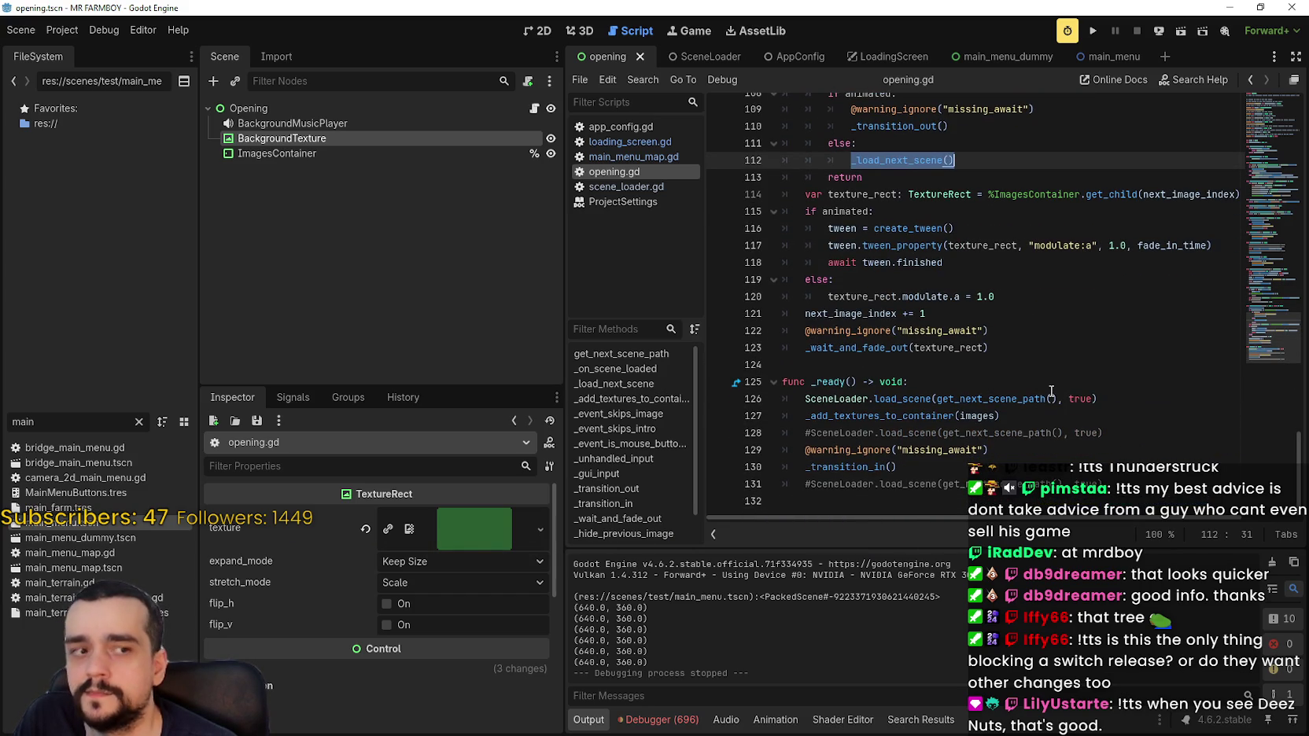
{"action": "scroll", "coordinate": [895, 251], "scroll_direction": "up", "scroll_amount": 2}
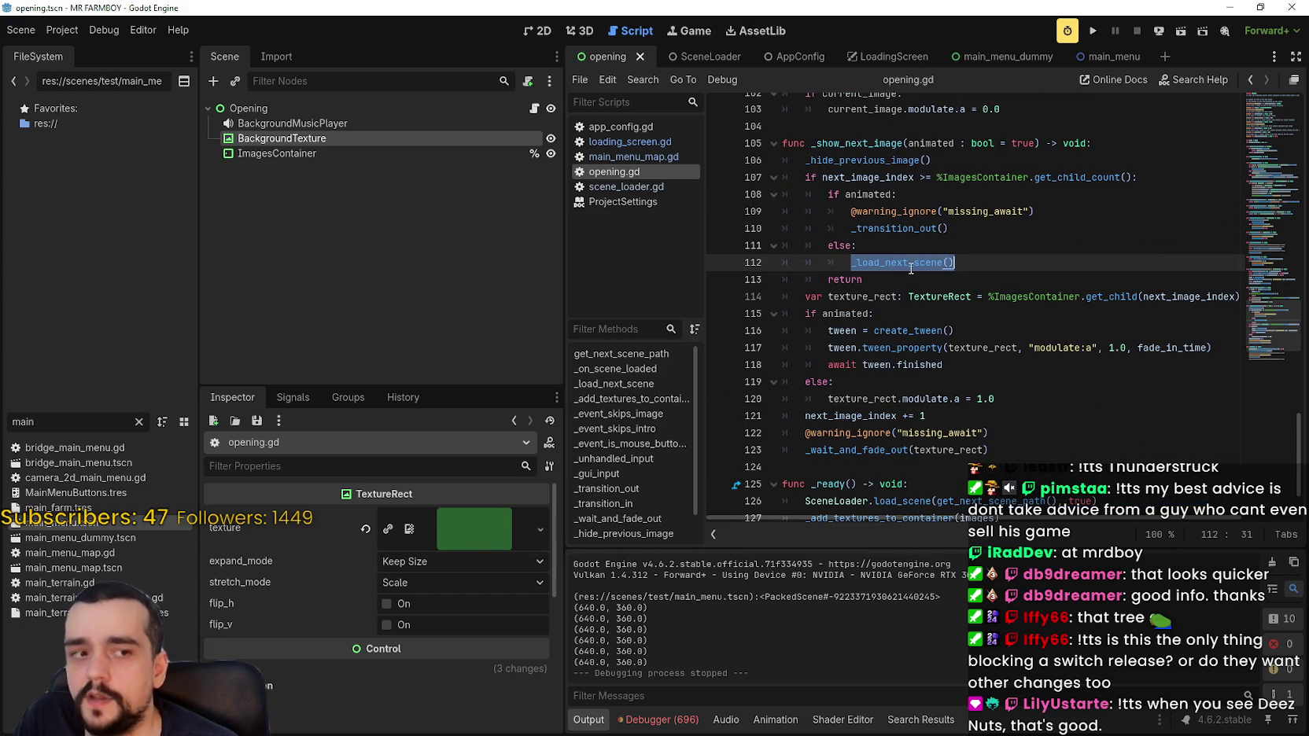
{"action": "scroll", "coordinate": [921, 279], "scroll_direction": "up", "scroll_amount": 2}
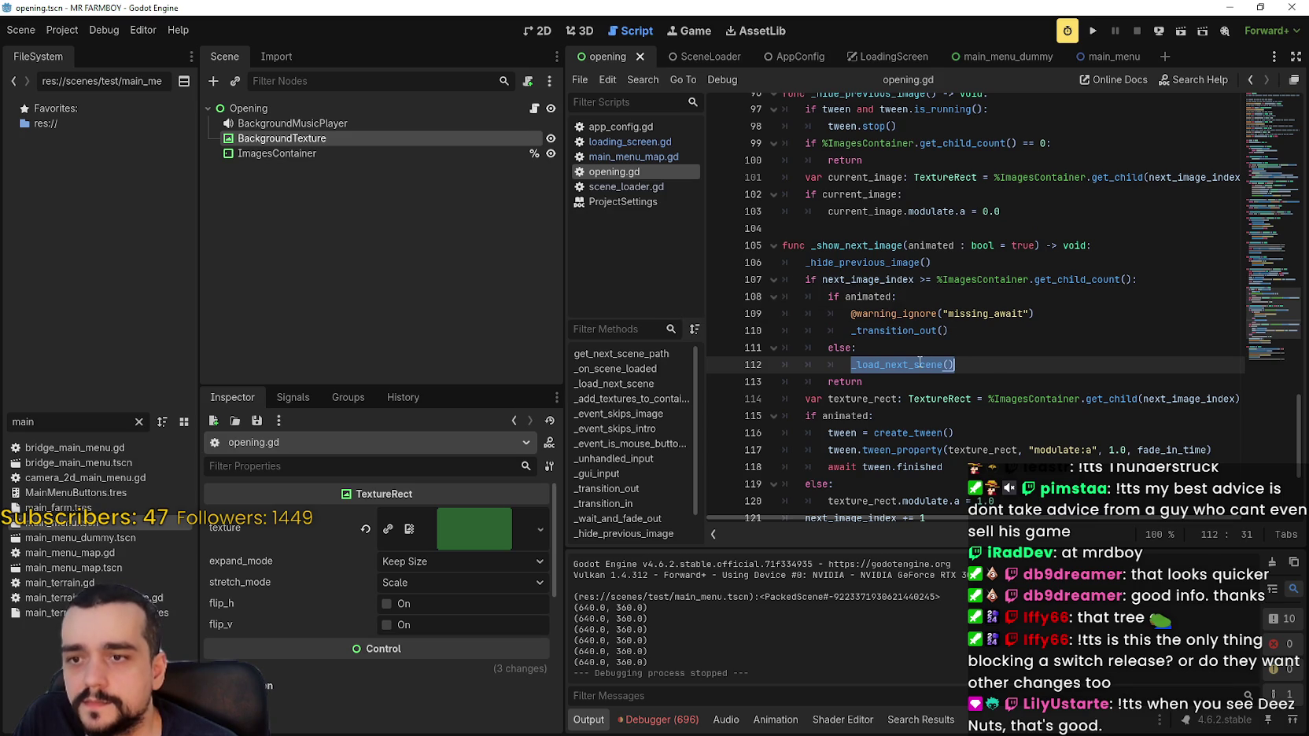
{"action": "scroll", "coordinate": [976, 357], "scroll_direction": "up", "scroll_amount": 2}
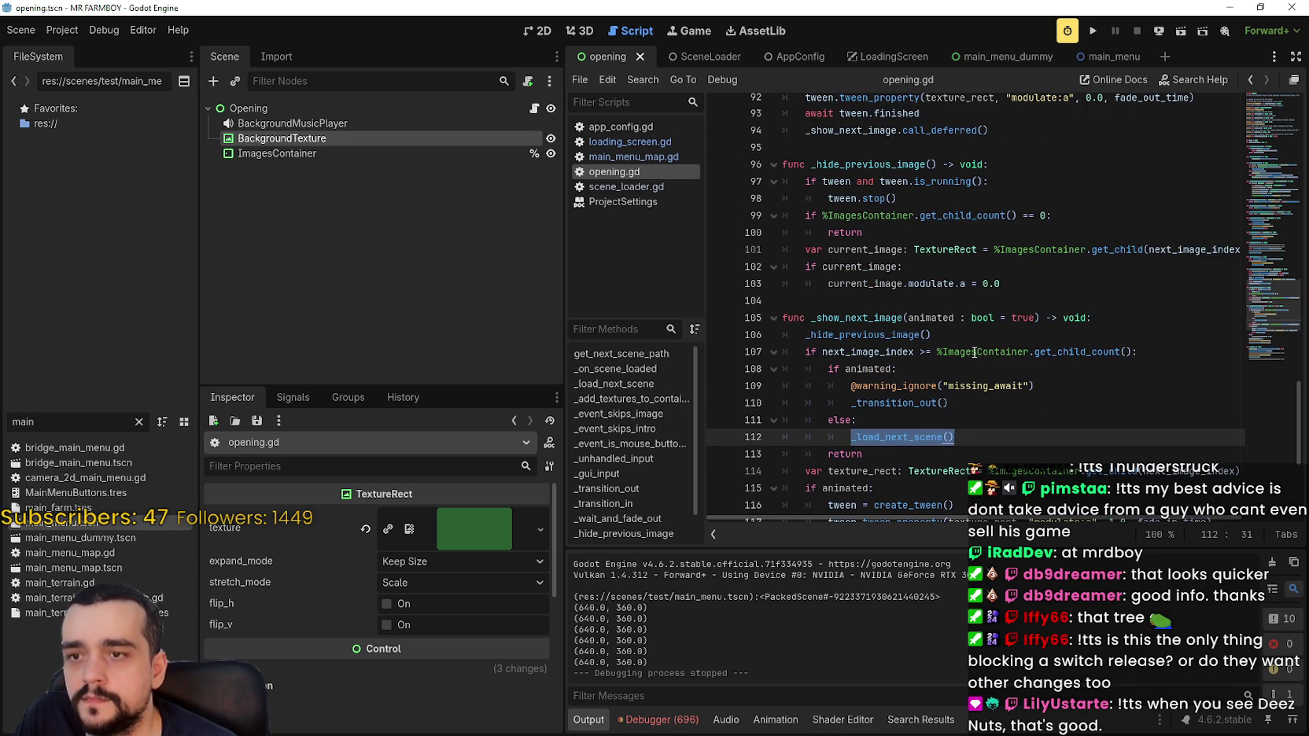
{"action": "scroll", "coordinate": [920, 302], "scroll_direction": "down", "scroll_amount": 2}
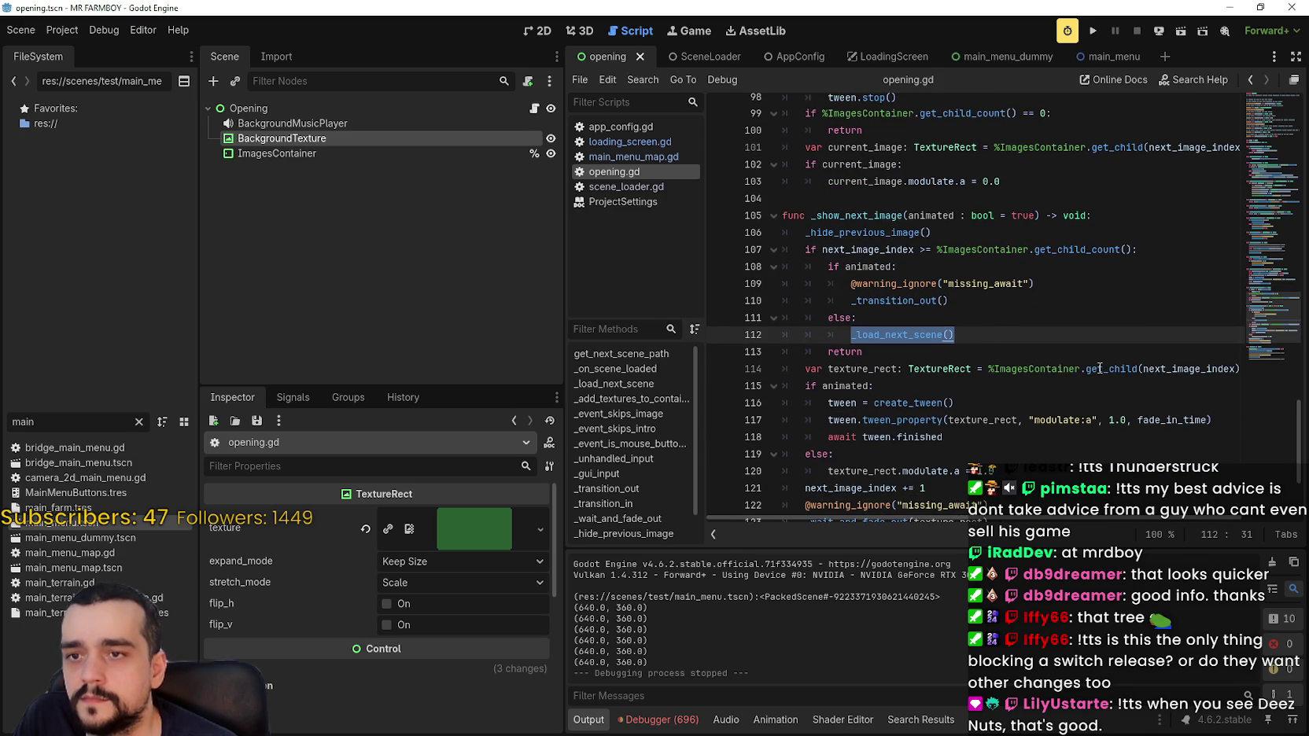
{"action": "mouse_move", "coordinate": [1100, 368]}
{"action": "mouse_move", "coordinate": [884, 301]}
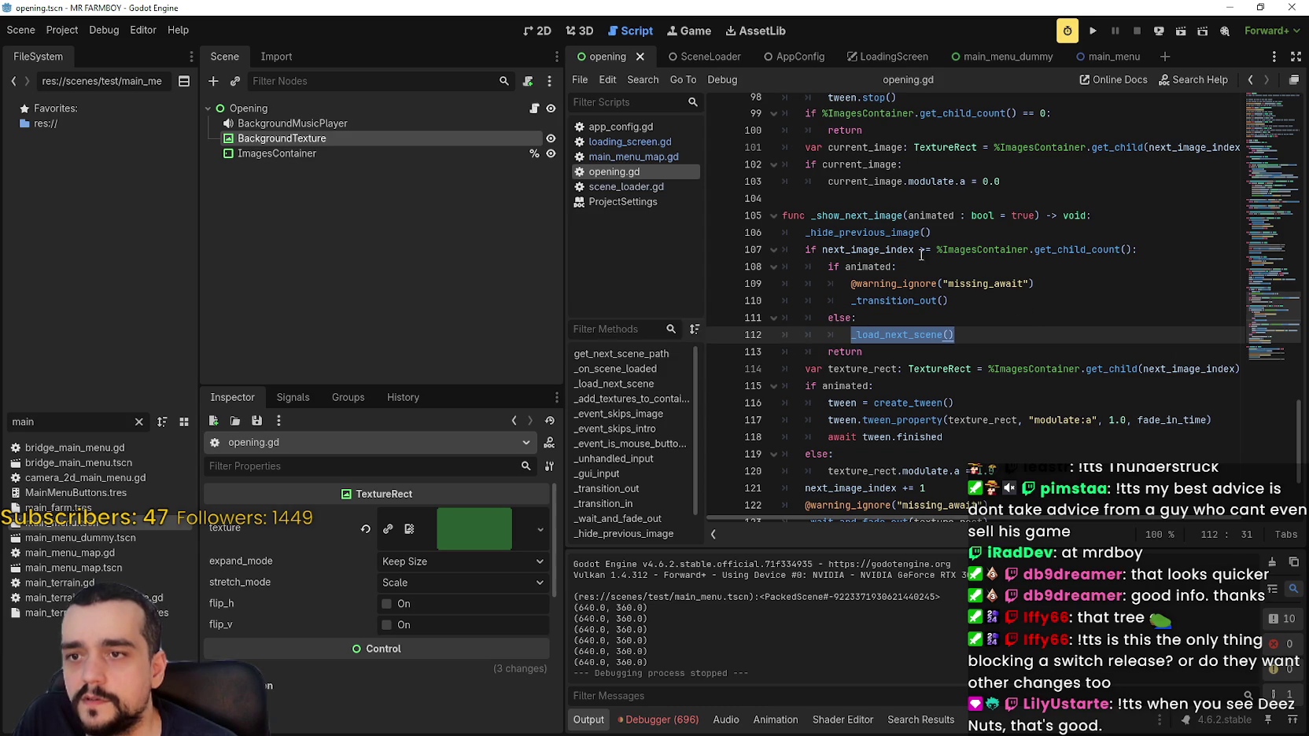
{"action": "scroll", "coordinate": [1037, 309], "scroll_direction": "up", "scroll_amount": 5}
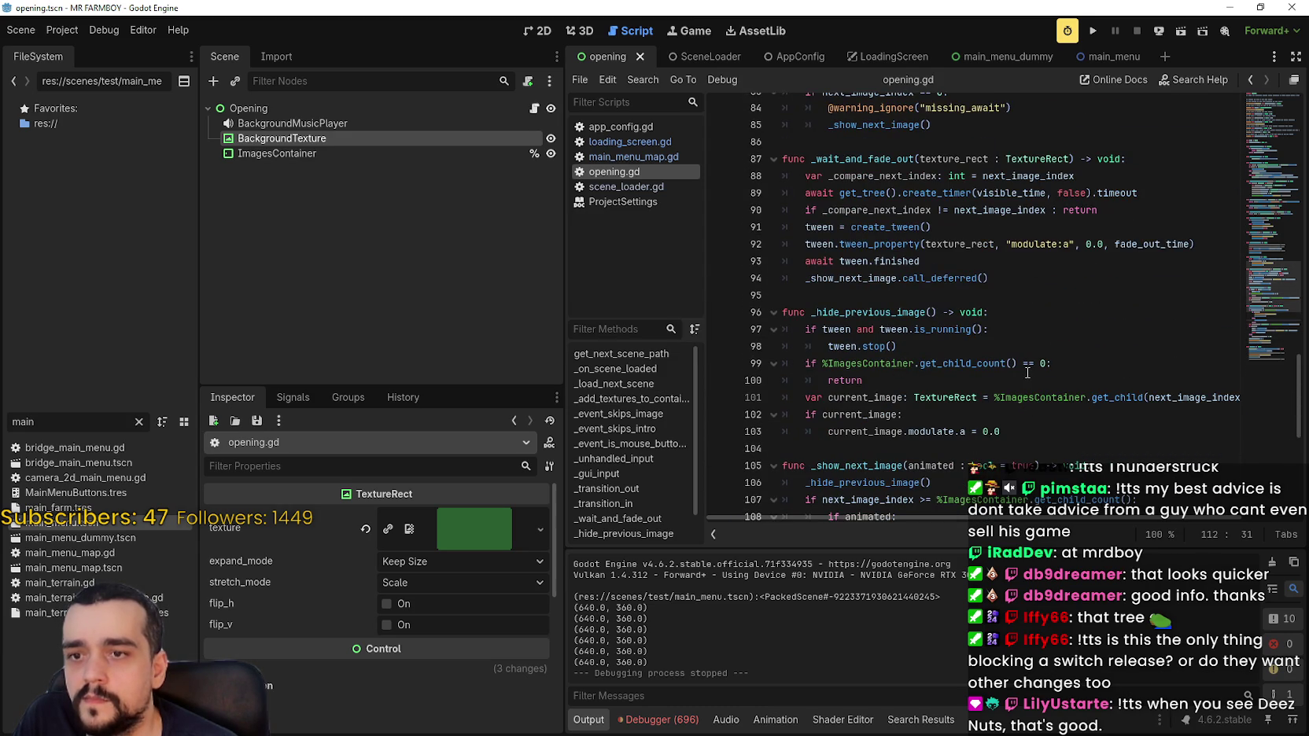
{"action": "mouse_move", "coordinate": [993, 519]}
{"action": "left_mouse_down"}
{"action": "mouse_move", "coordinate": [1024, 521]}
{"action": "mouse_move", "coordinate": [939, 516]}
{"action": "left_mouse_up"}
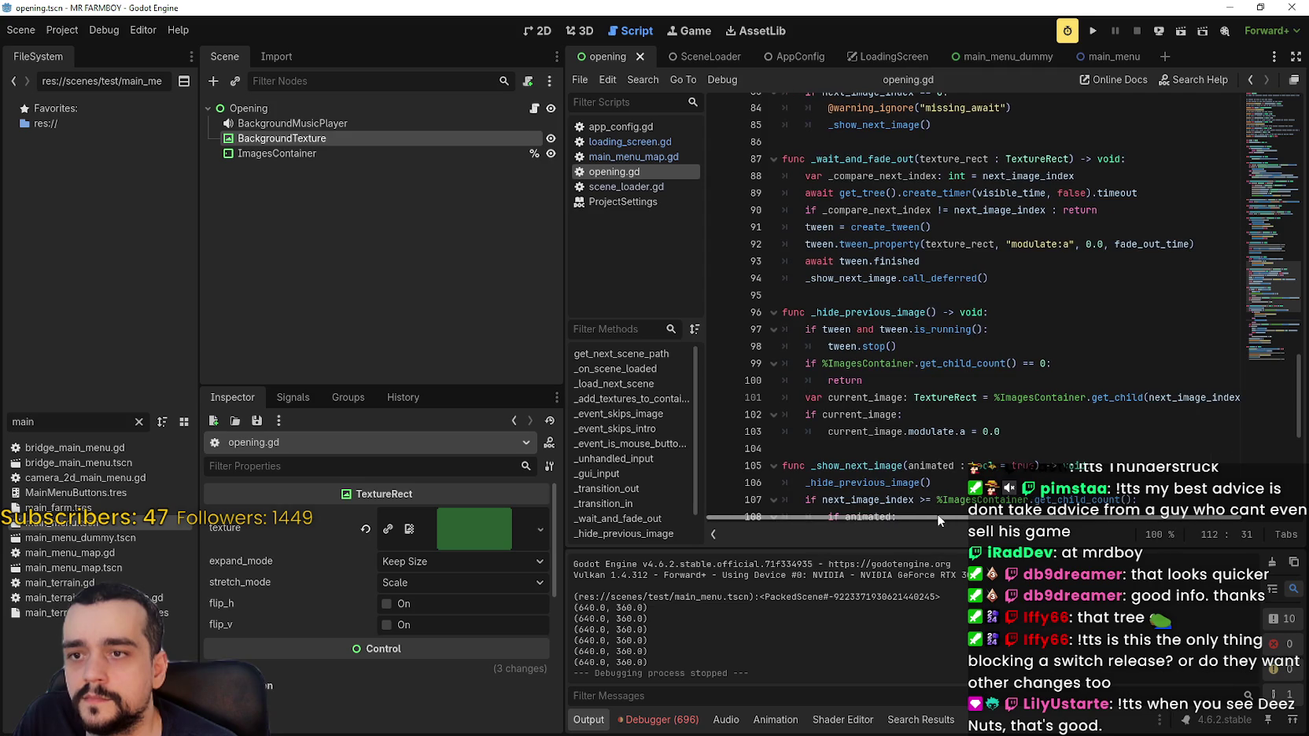
Review _hide_previous_image's empty-container check and modulate use, then widen the script editor.
{"action": "double_click", "coordinate": [877, 314]}
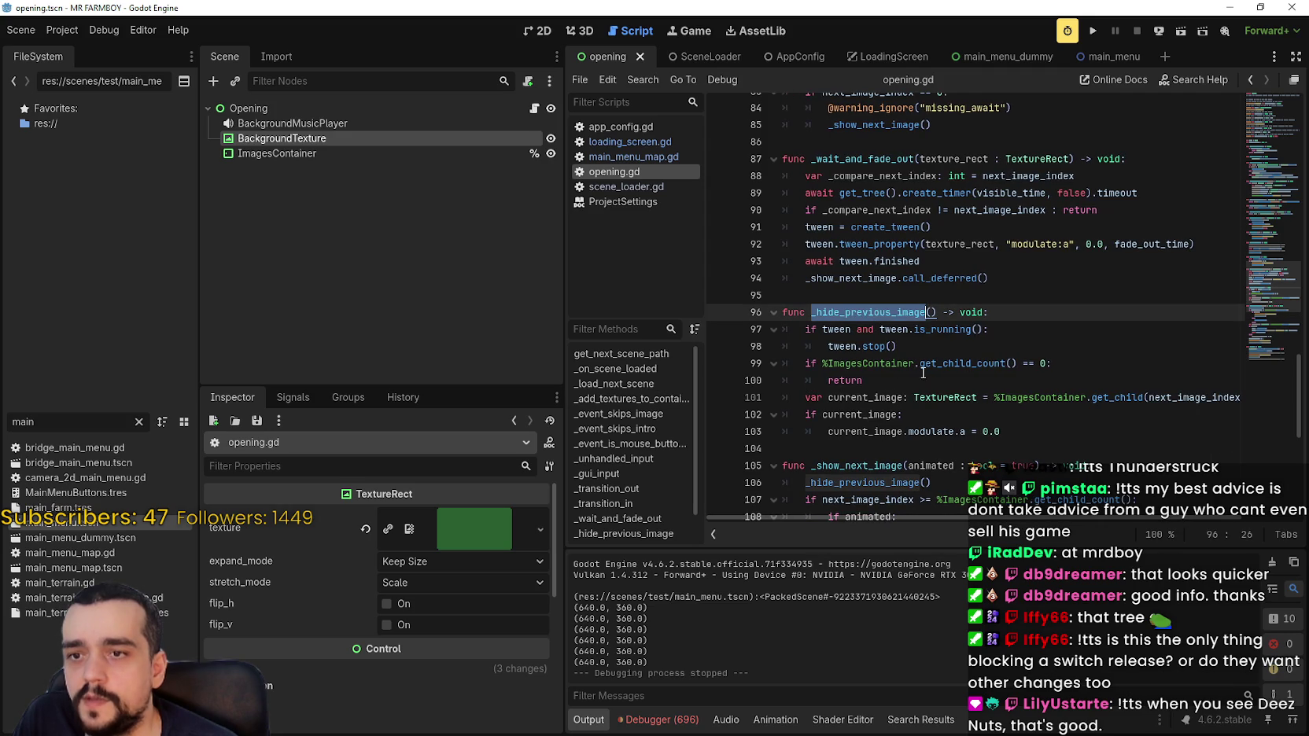
{"action": "left_click_drag", "start_coordinate": [863, 380], "coordinate": [788, 363]}
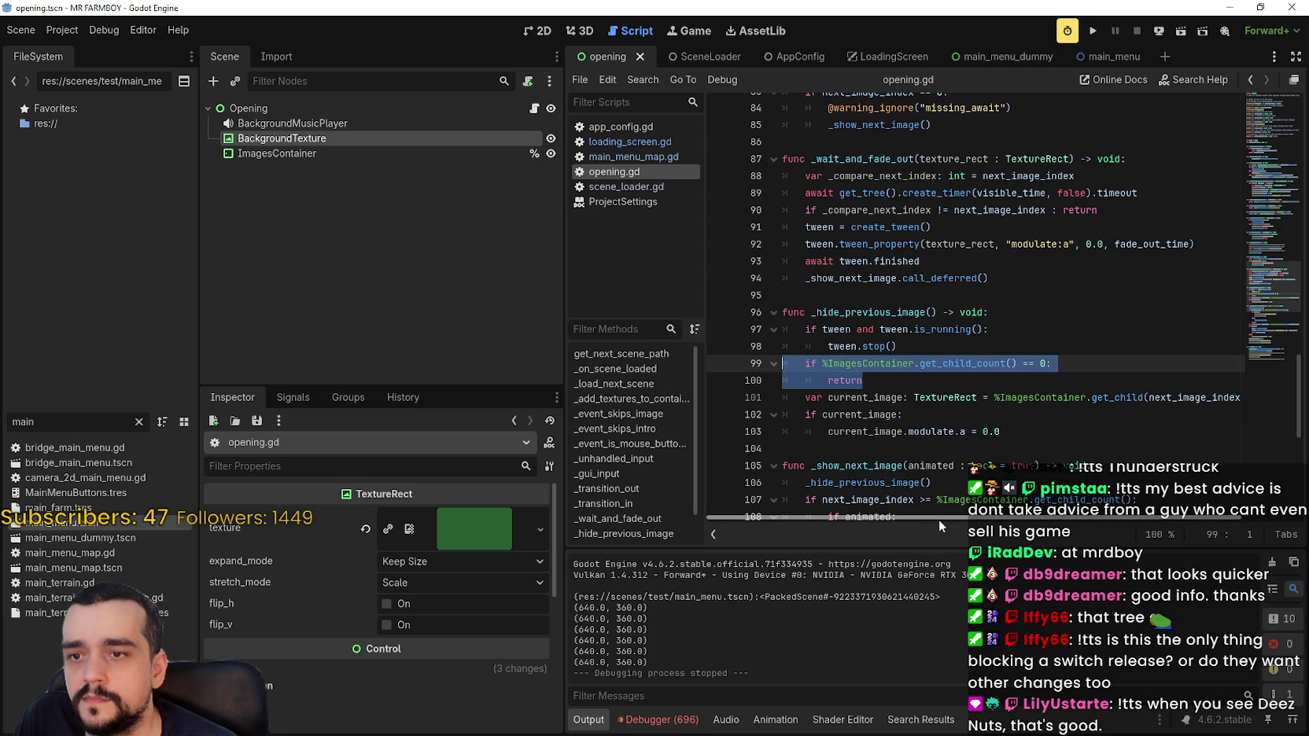
{"action": "left_click_drag", "start_coordinate": [939, 519], "coordinate": [1029, 528]}
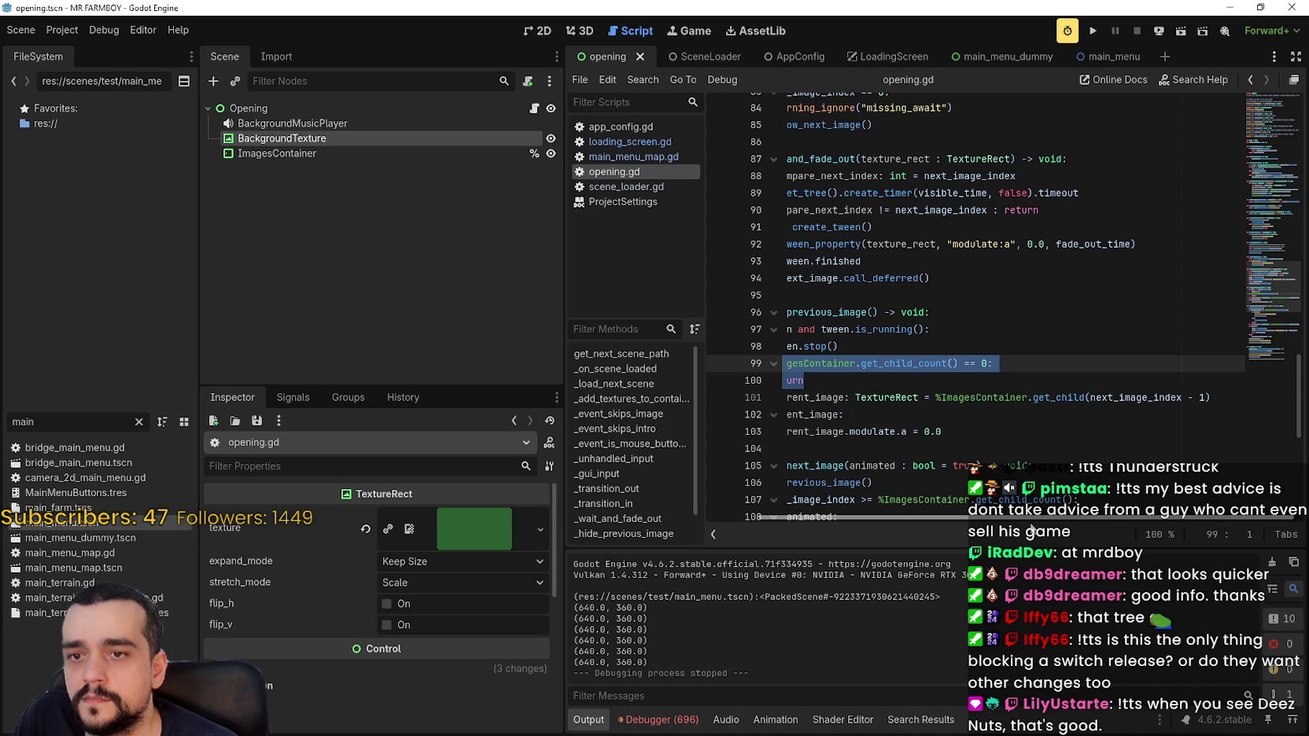
{"action": "left_click_drag", "start_coordinate": [1036, 529], "coordinate": [944, 527]}
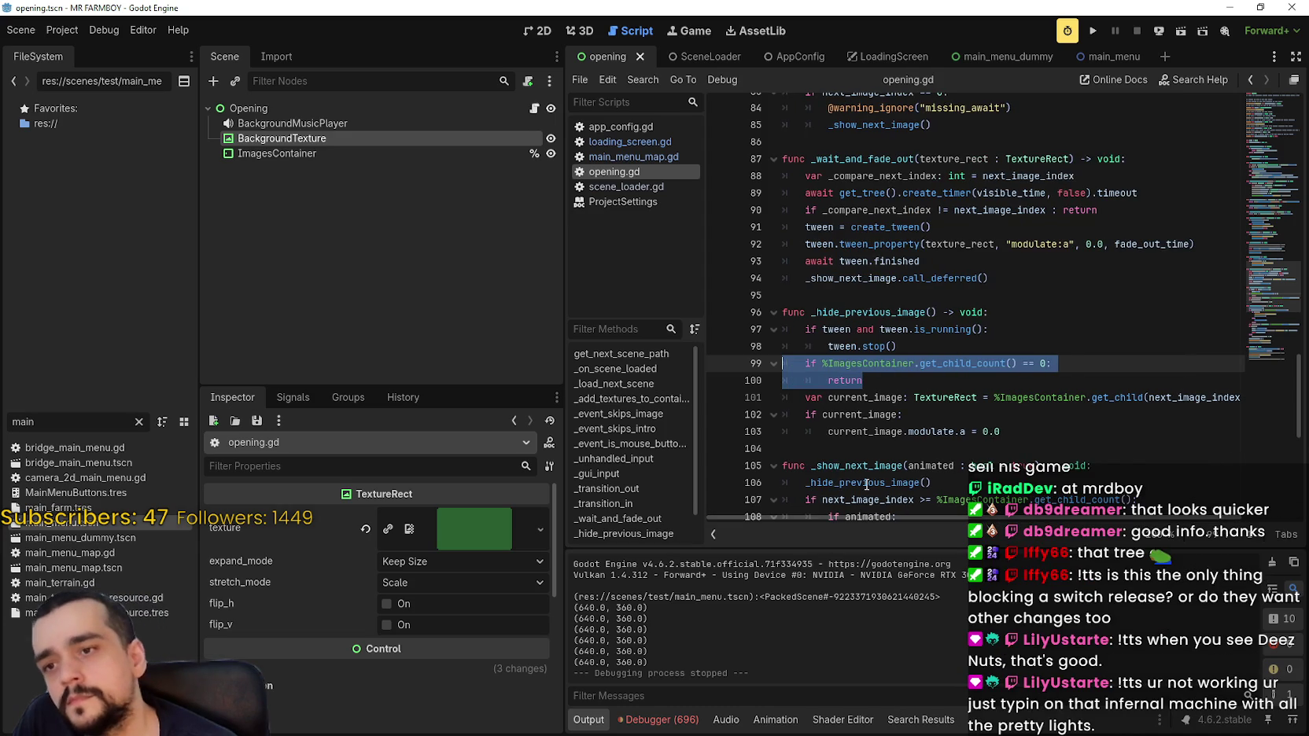
{"action": "double_click", "coordinate": [938, 433]}
{"action": "mouse_move", "coordinate": [942, 439]}
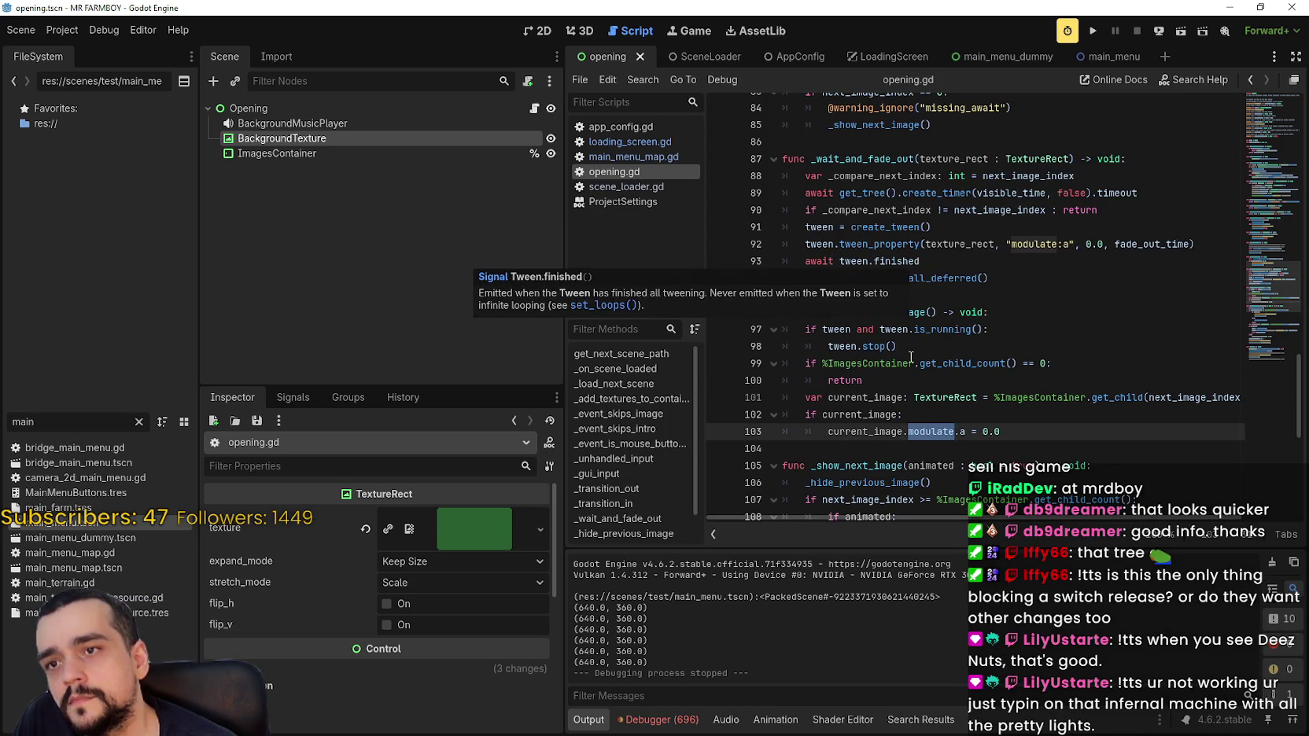
{"action": "scroll", "coordinate": [905, 284], "scroll_direction": "up", "scroll_amount": 3}
{"action": "left_click", "coordinate": [830, 307]}
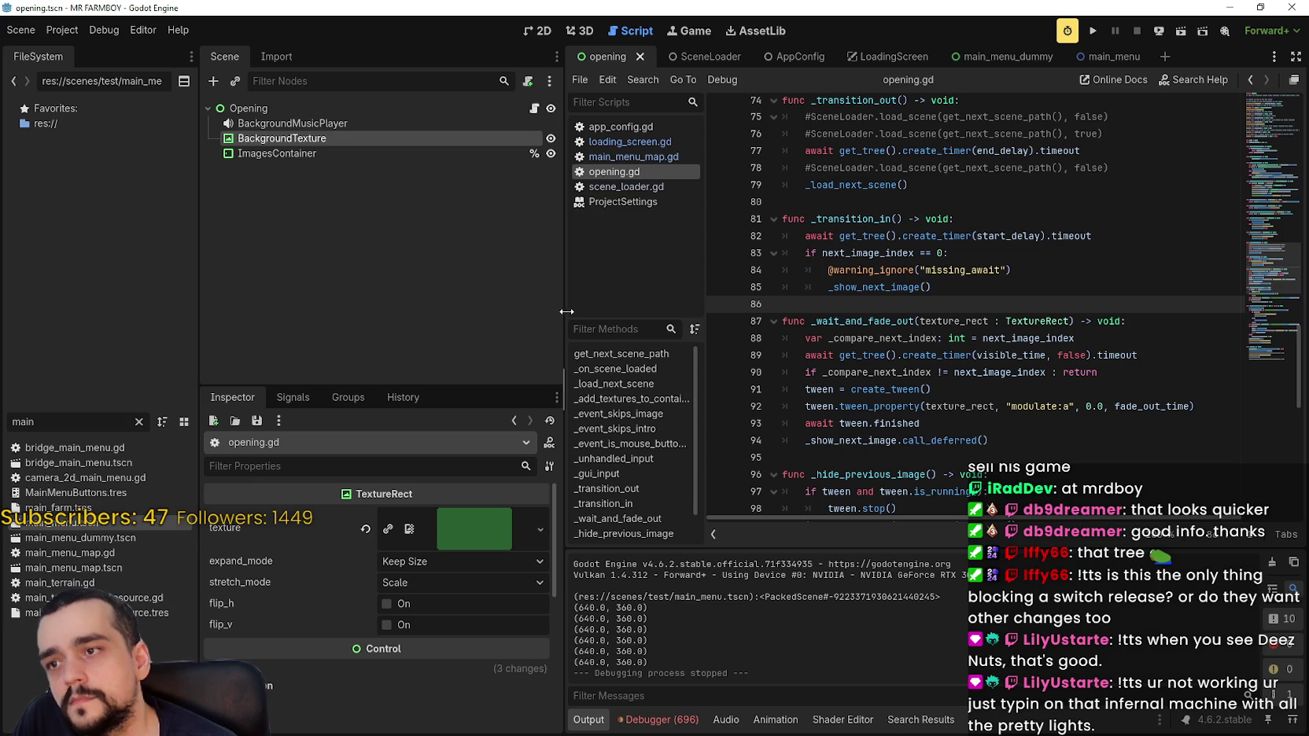
{"action": "left_click_drag", "start_coordinate": [566, 312], "coordinate": [473, 318]}
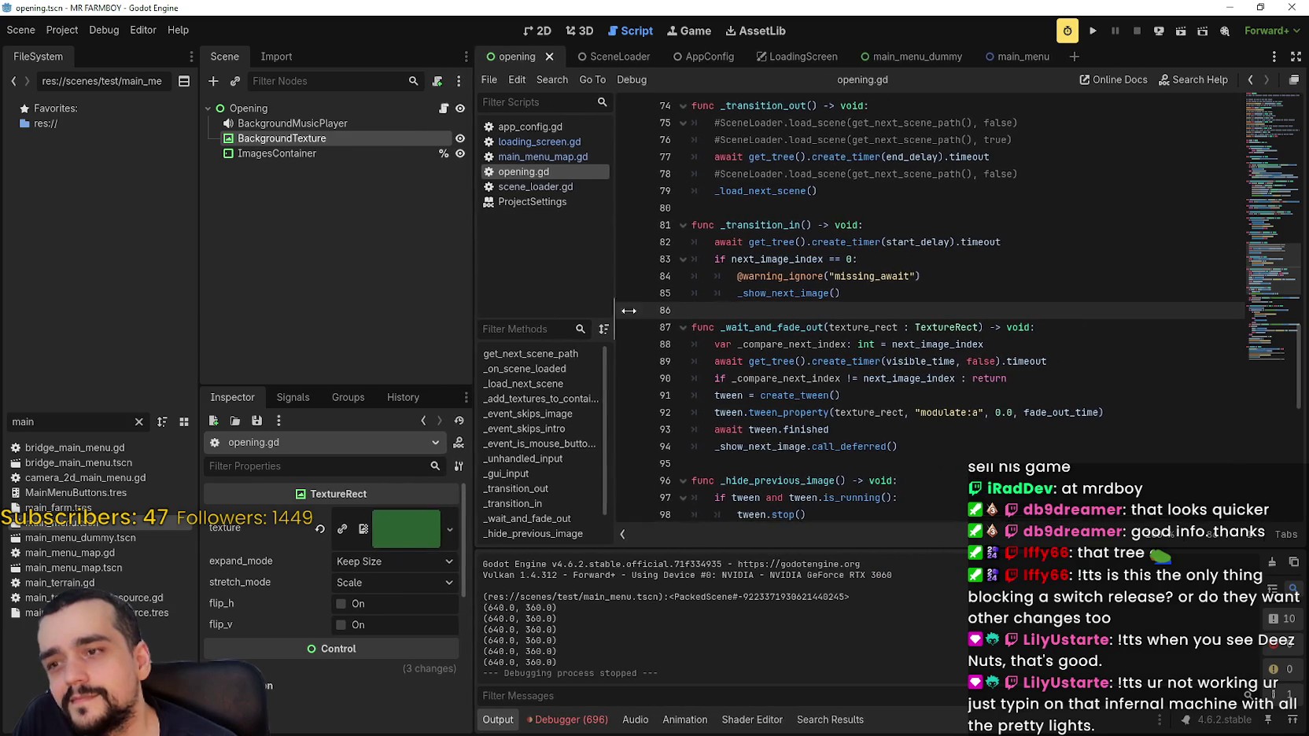
{"action": "scroll", "coordinate": [878, 298], "scroll_direction": "up", "scroll_amount": 3}
{"action": "left_click", "coordinate": [984, 347]}
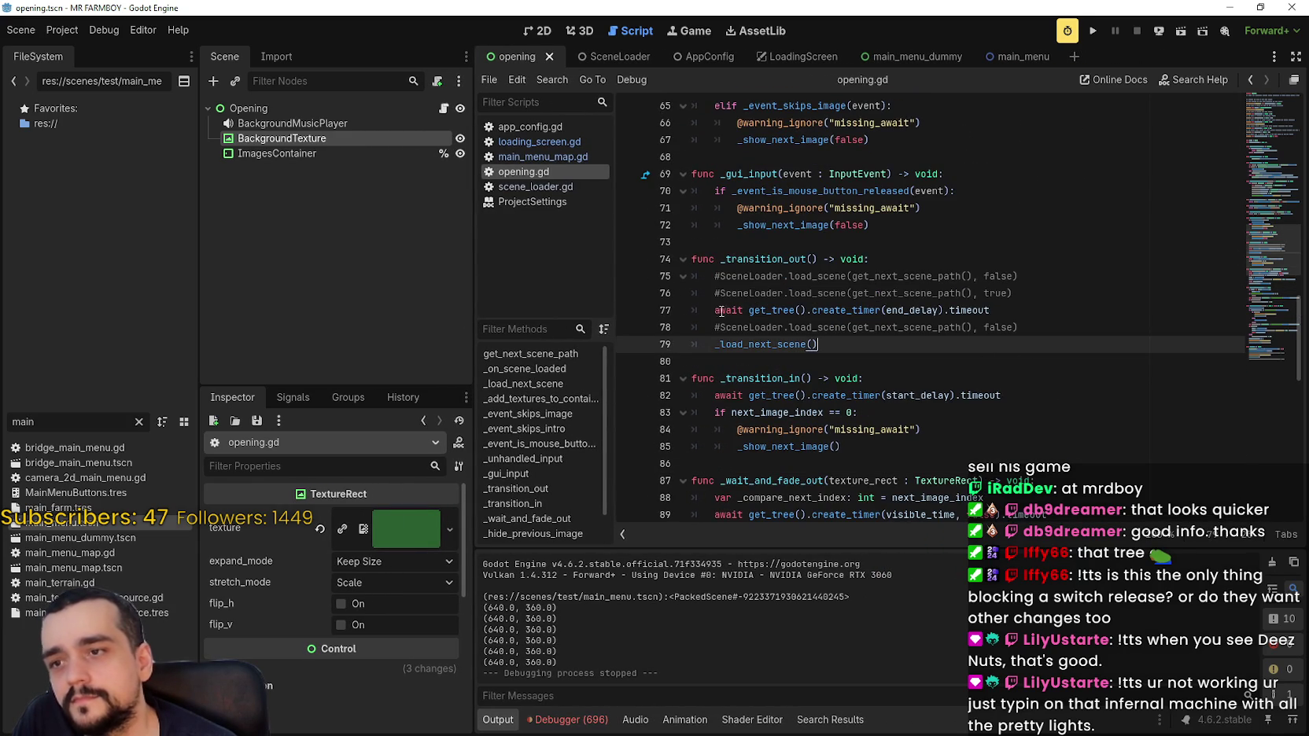
{"action": "key", "text": "Up"}
{"action": "key", "text": "Up"}
{"action": "key", "text": "Home"}
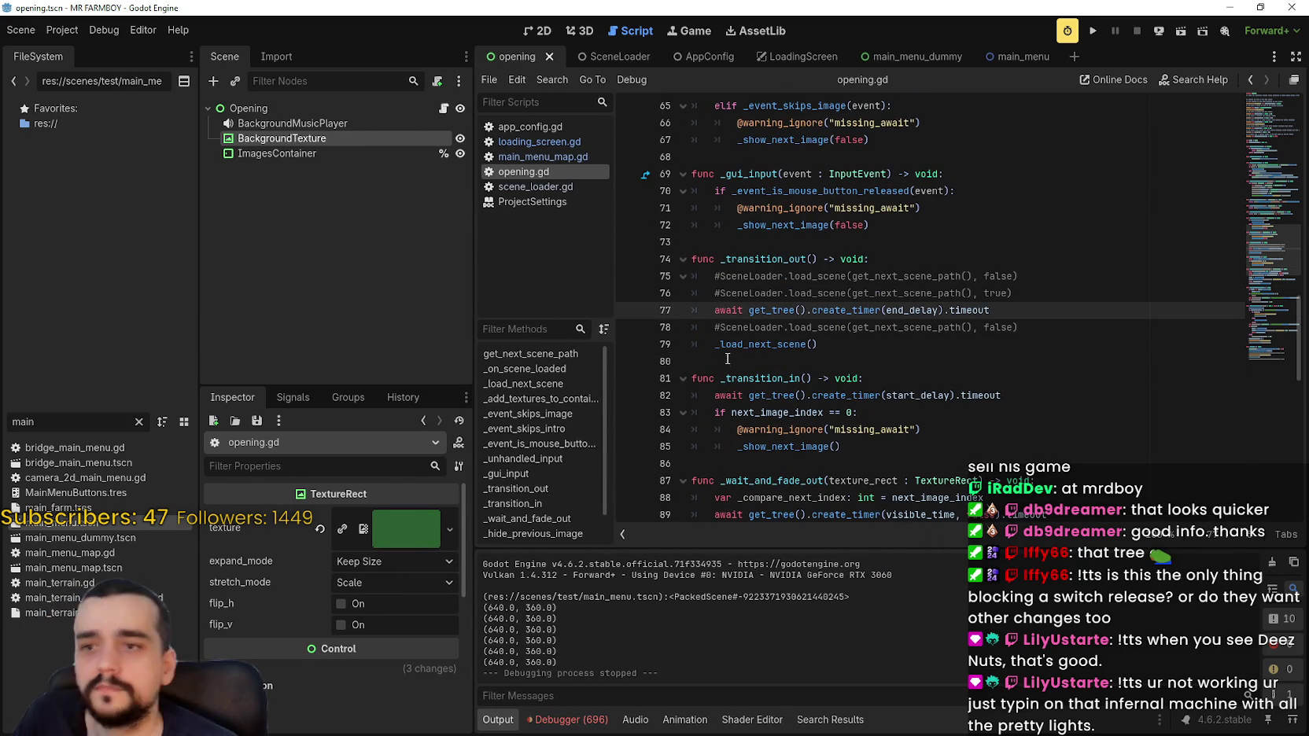
{"action": "type", "text": "#"}
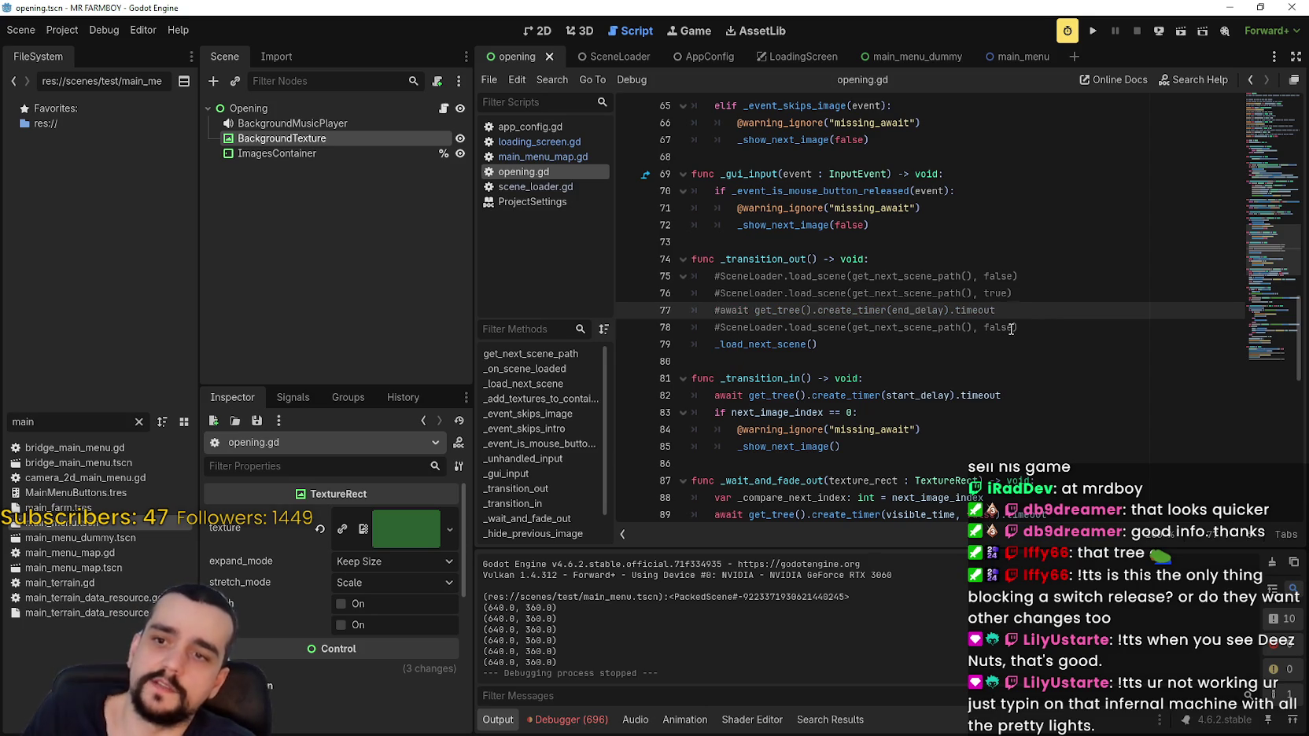
{"action": "key", "text": "Down"}
{"action": "left_click", "coordinate": [1016, 363]}
{"action": "left_click", "coordinate": [1092, 35]}
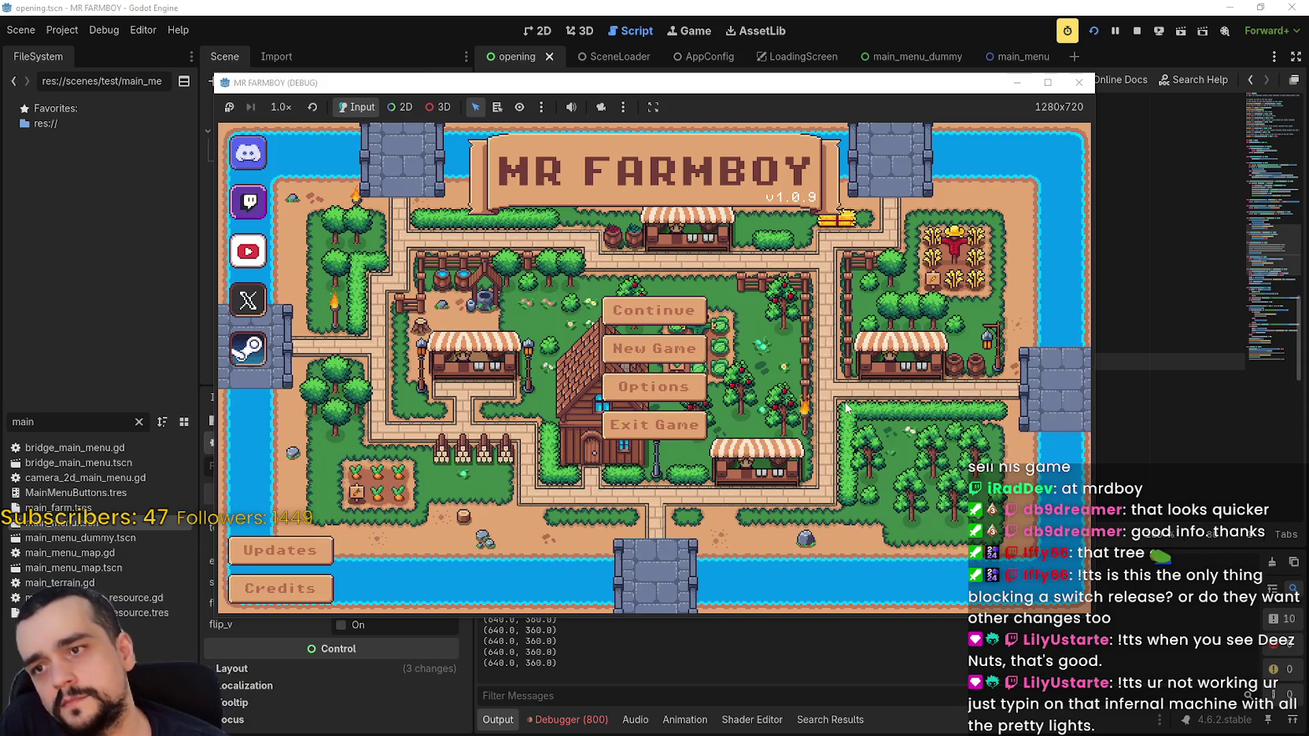
{"action": "left_click", "coordinate": [1137, 30]}
{"action": "left_click", "coordinate": [930, 342]}
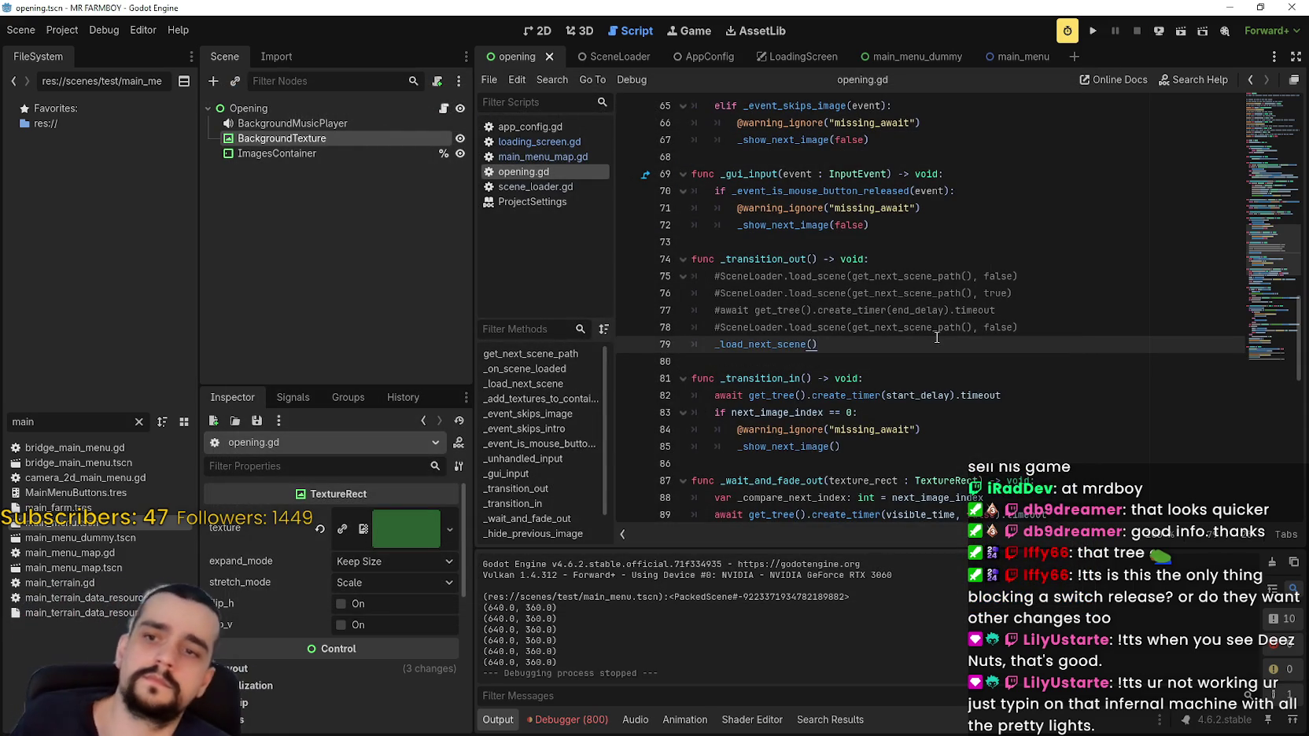
{"action": "left_click", "coordinate": [942, 309]}
{"action": "key", "text": "ctrl+k"}
{"action": "scroll", "coordinate": [943, 304], "scroll_direction": "up", "scroll_amount": 3}
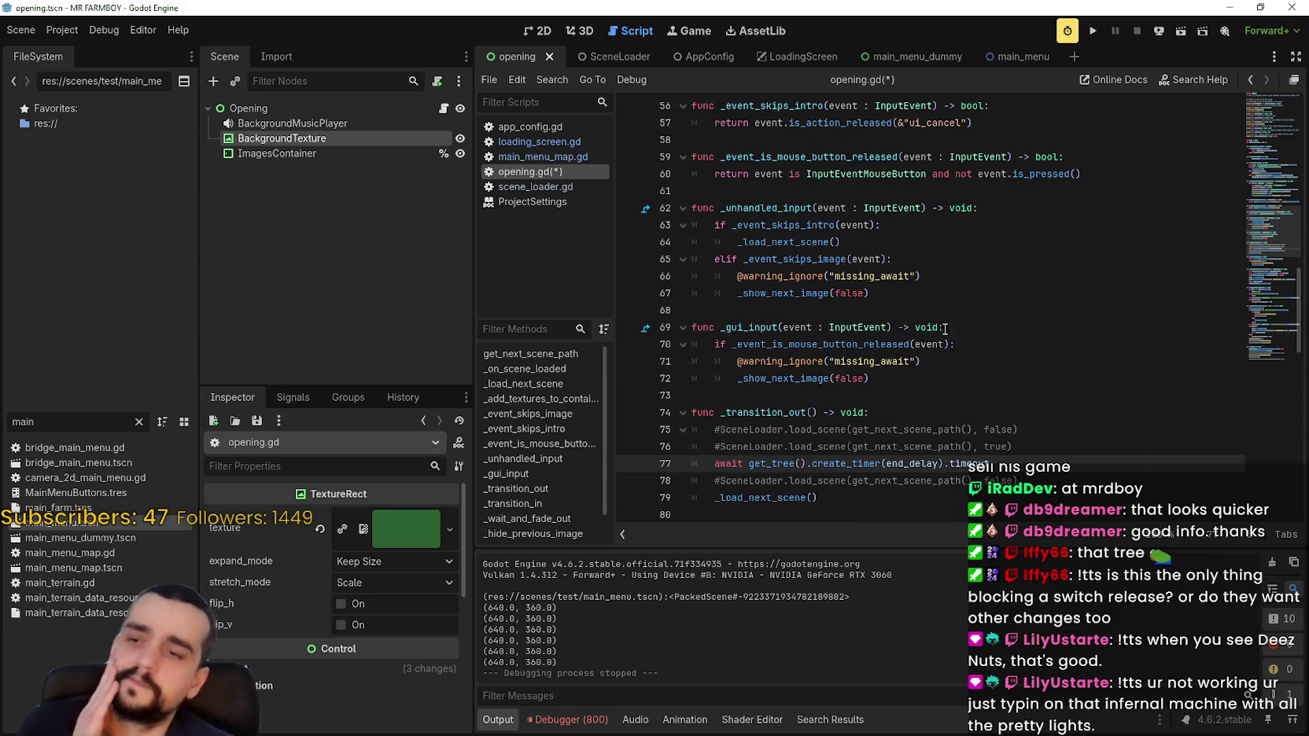
Reset the Opening node's end_delay to 0.5, save and run to the main menu, then stop.
{"action": "left_click", "coordinate": [284, 108]}
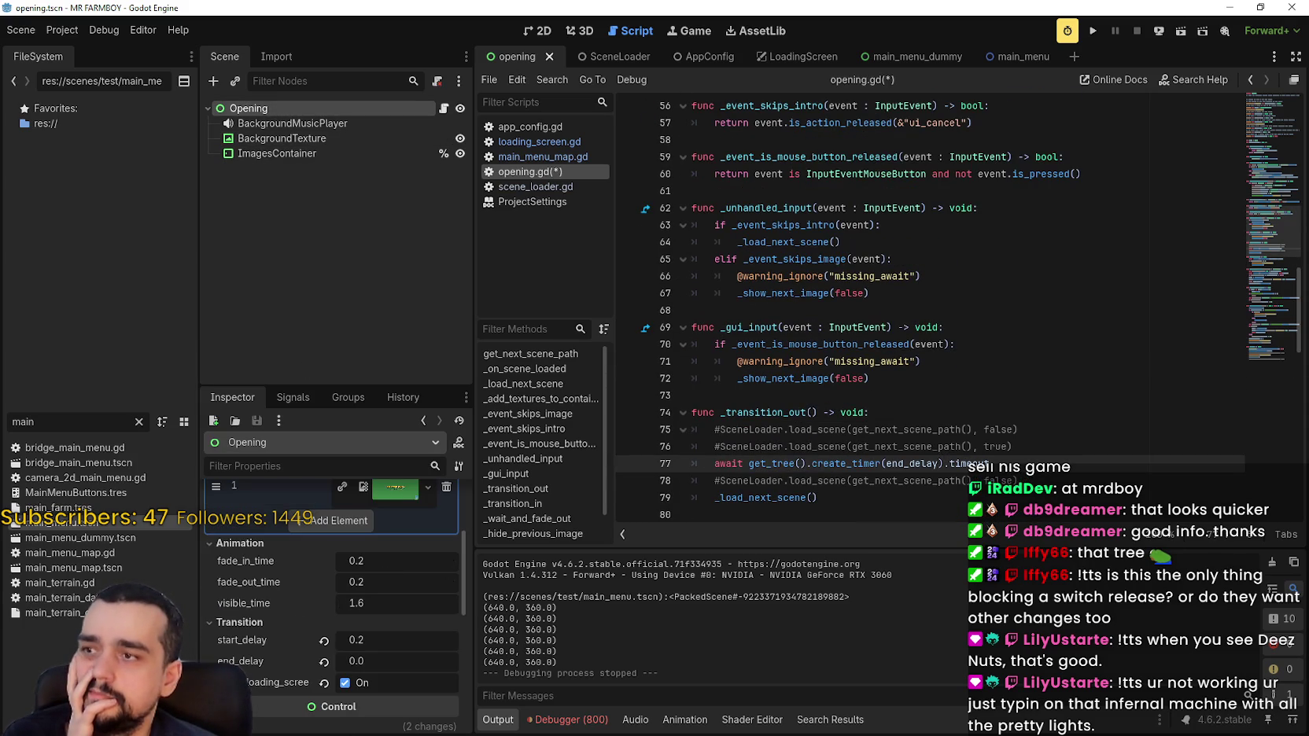
{"action": "left_click", "coordinate": [323, 661]}
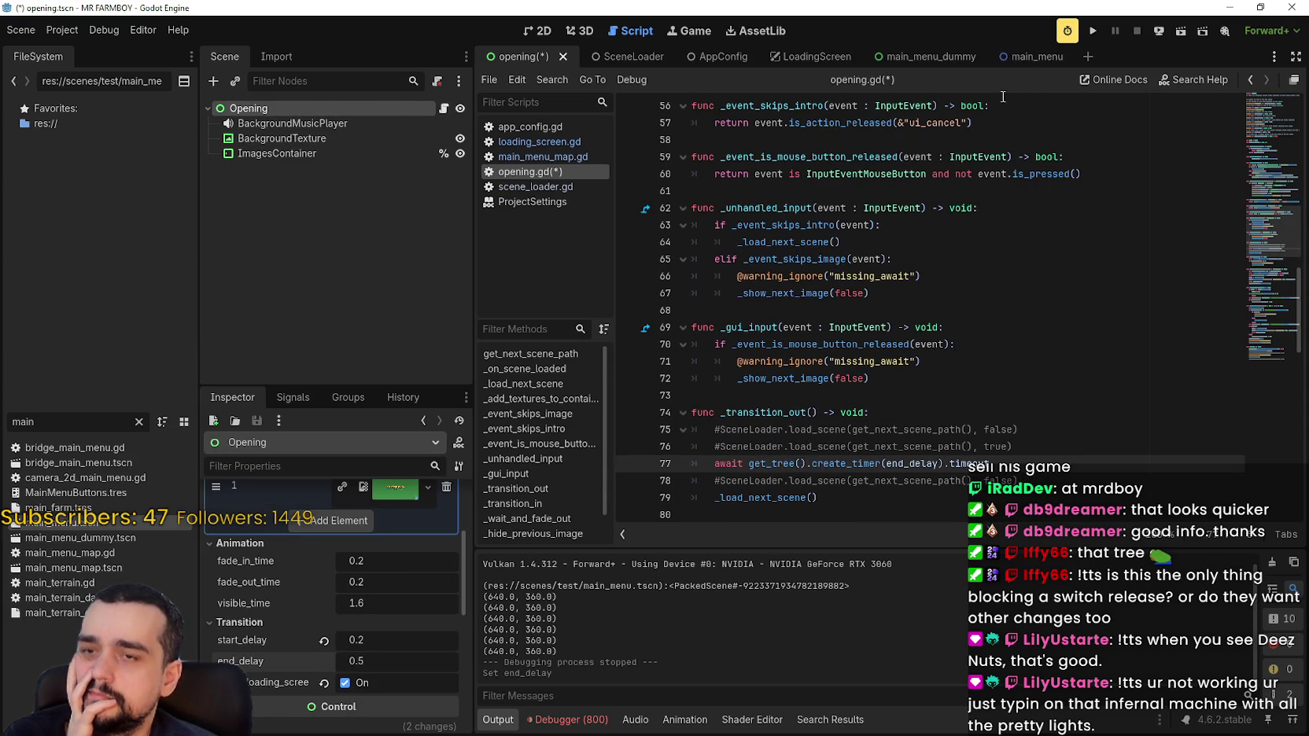
{"action": "left_click", "coordinate": [1093, 31]}
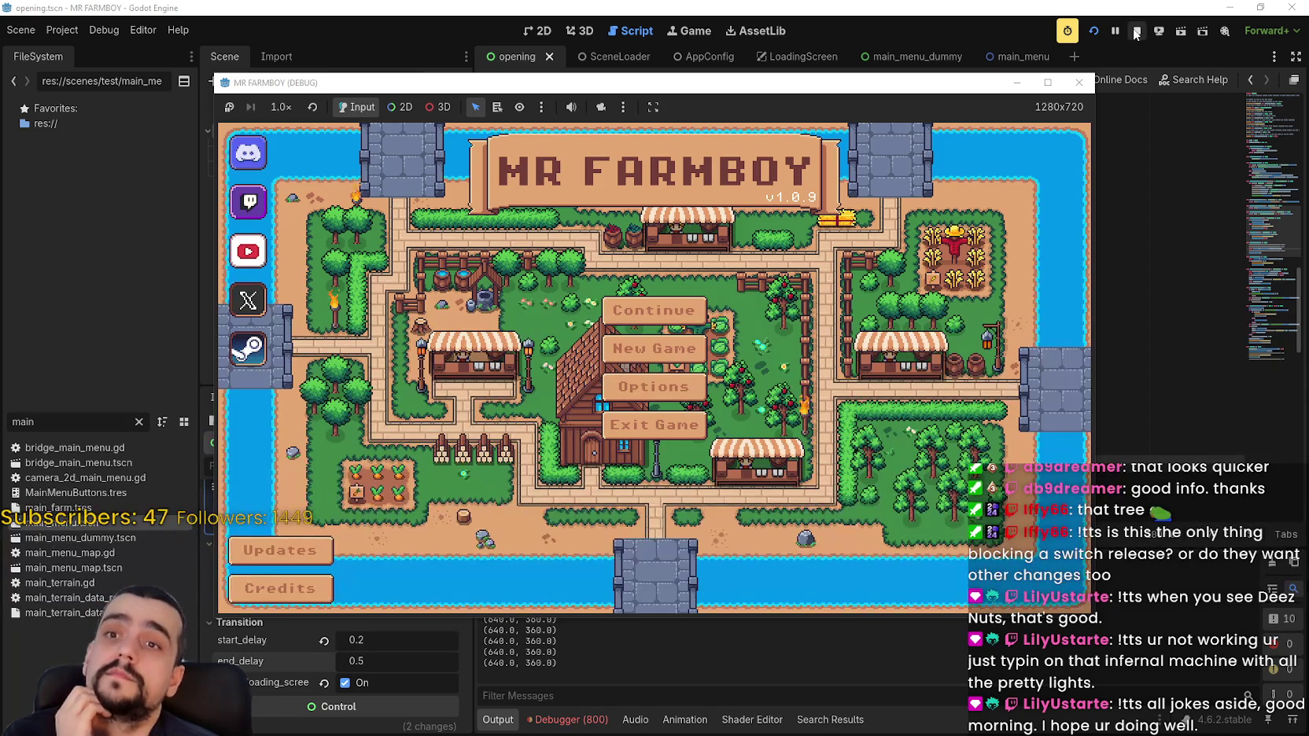
{"action": "left_click", "coordinate": [1134, 33]}
{"action": "left_click", "coordinate": [938, 407]}
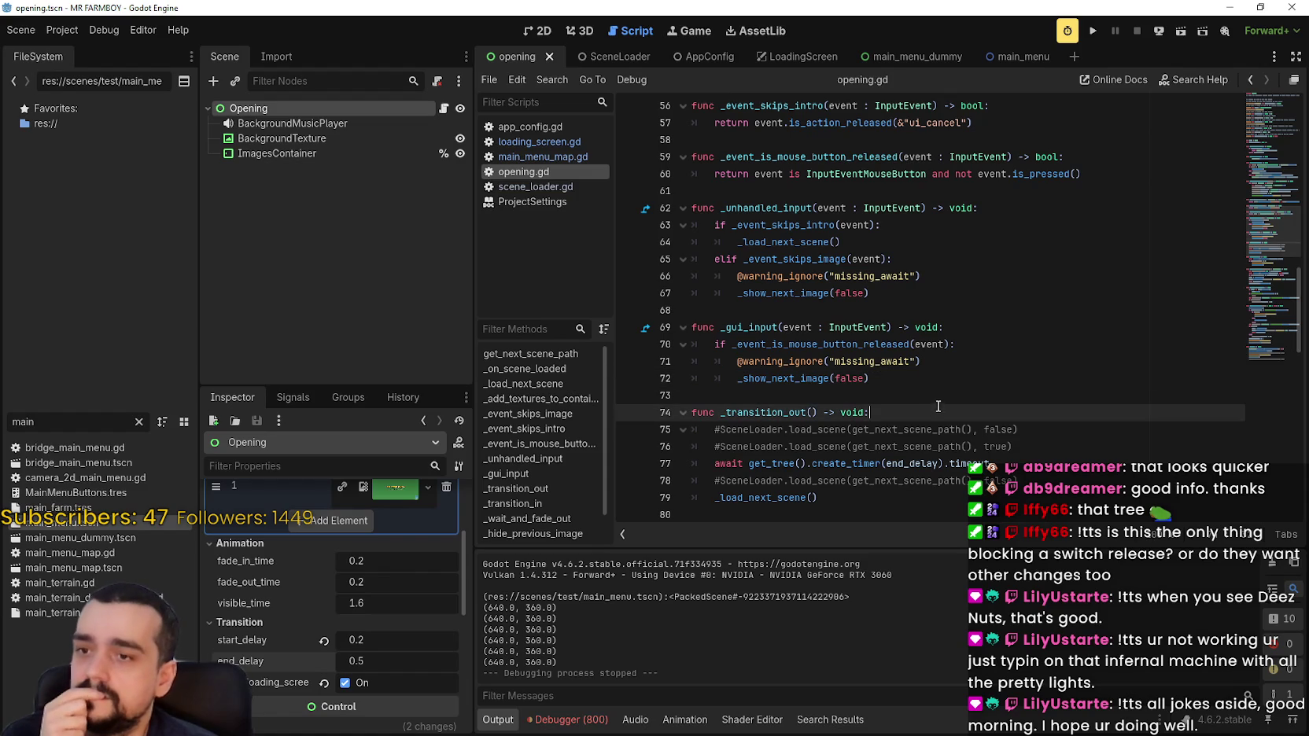
Review the _load_next_scene call on line 64 of opening.gd.
{"action": "left_click", "coordinate": [931, 395]}
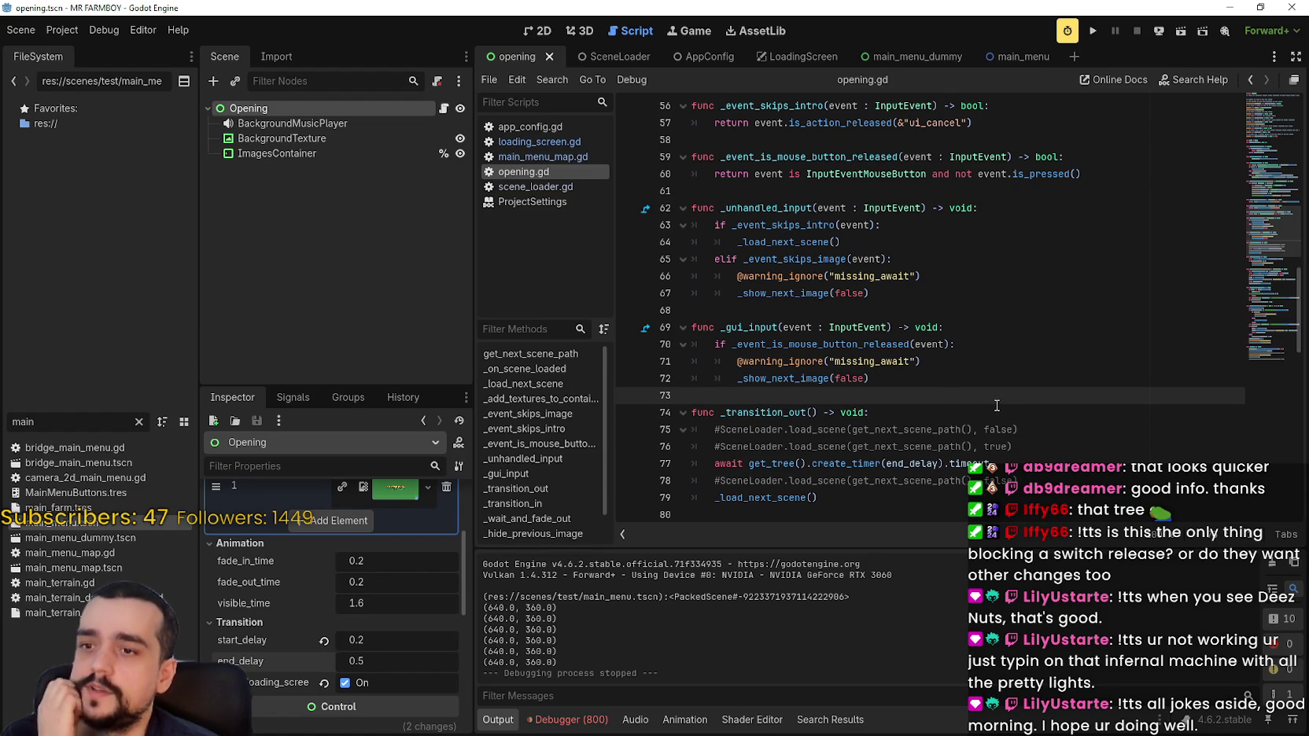
{"action": "scroll", "coordinate": [986, 373], "scroll_direction": "up", "scroll_amount": 2}
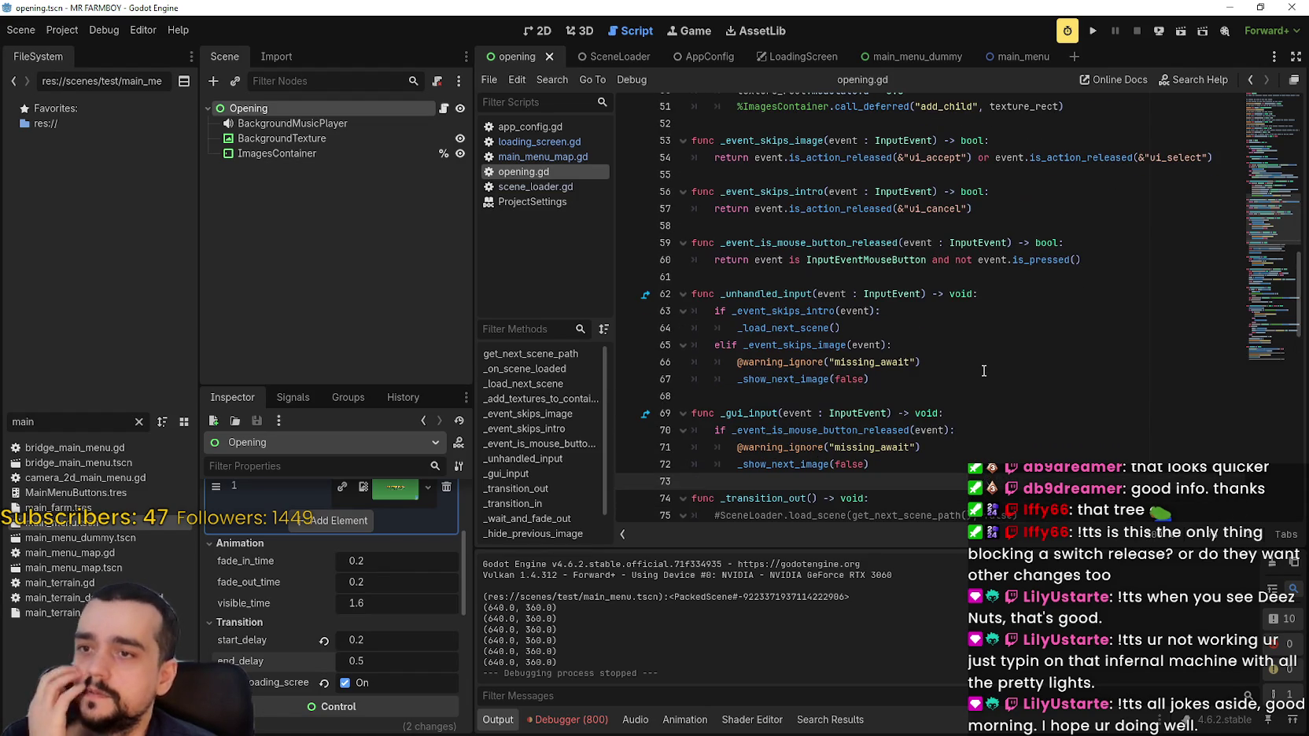
{"action": "scroll", "coordinate": [983, 371], "scroll_direction": "up", "scroll_amount": 2}
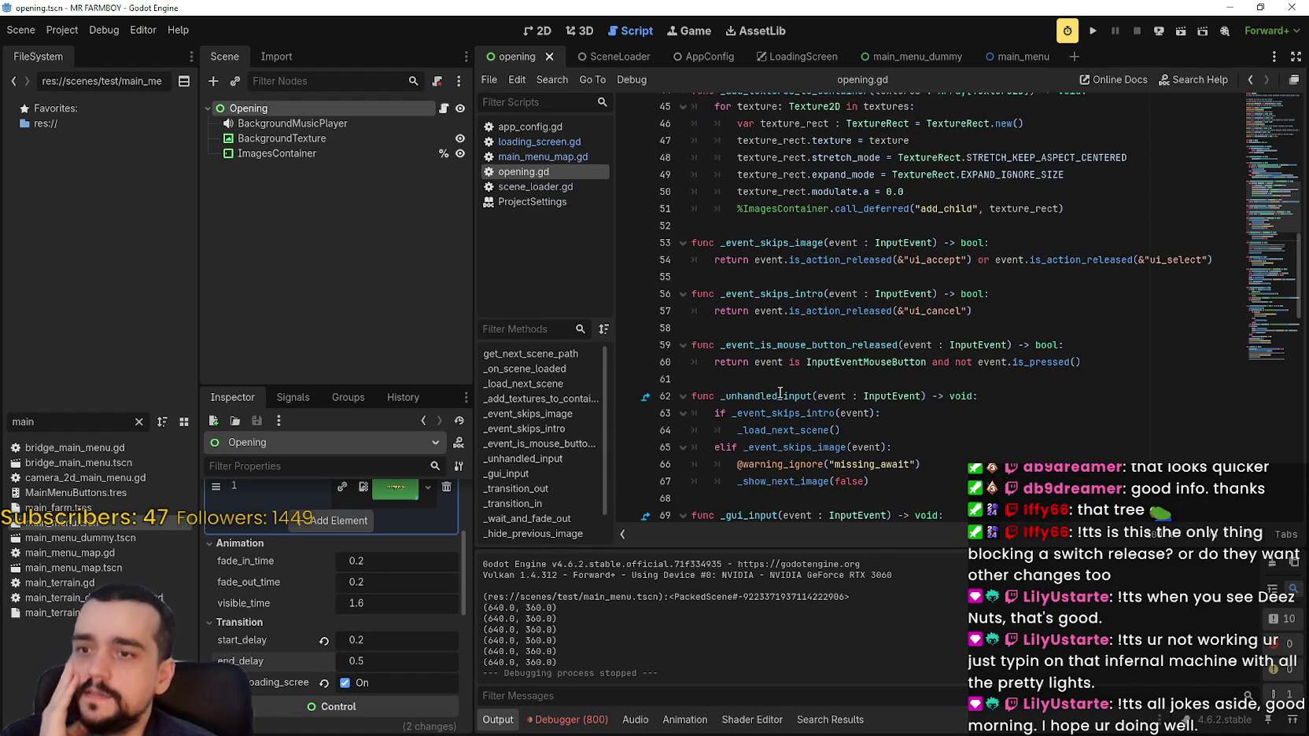
{"action": "double_click", "coordinate": [817, 429]}
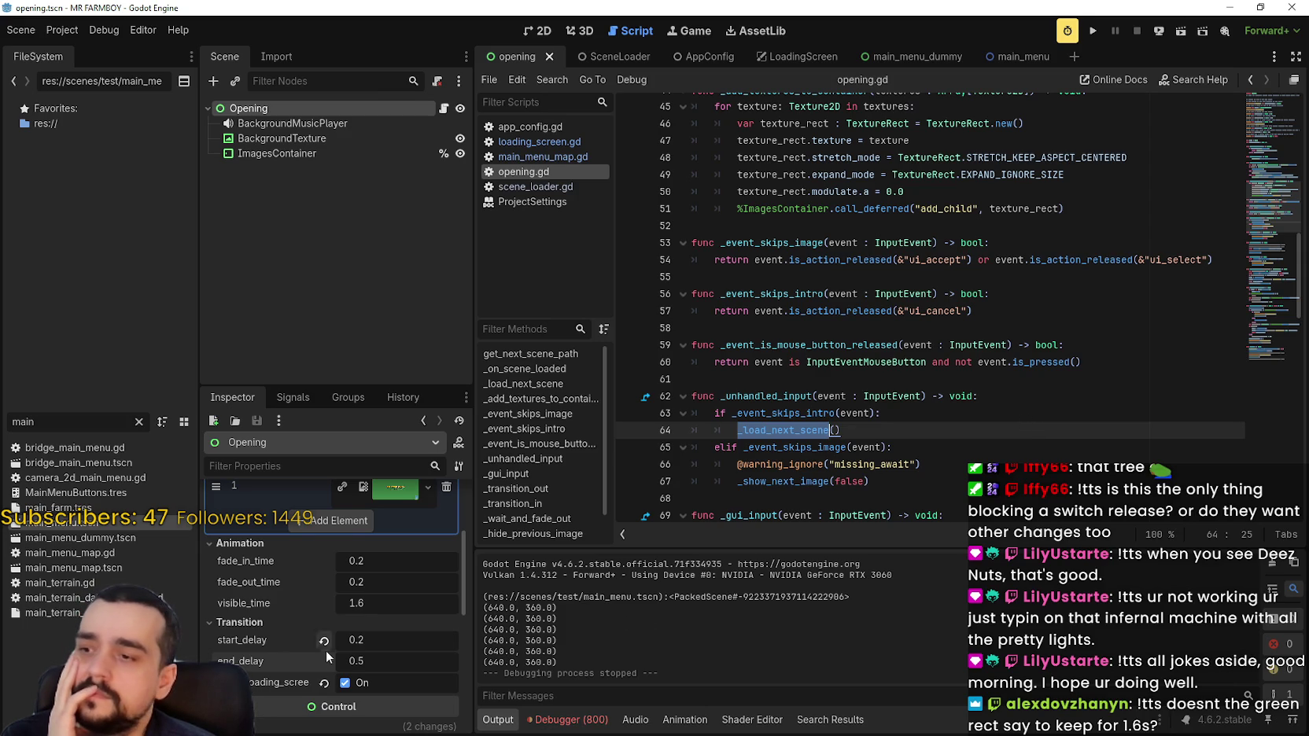
{"action": "scroll", "coordinate": [344, 650], "scroll_direction": "up", "scroll_amount": 4}
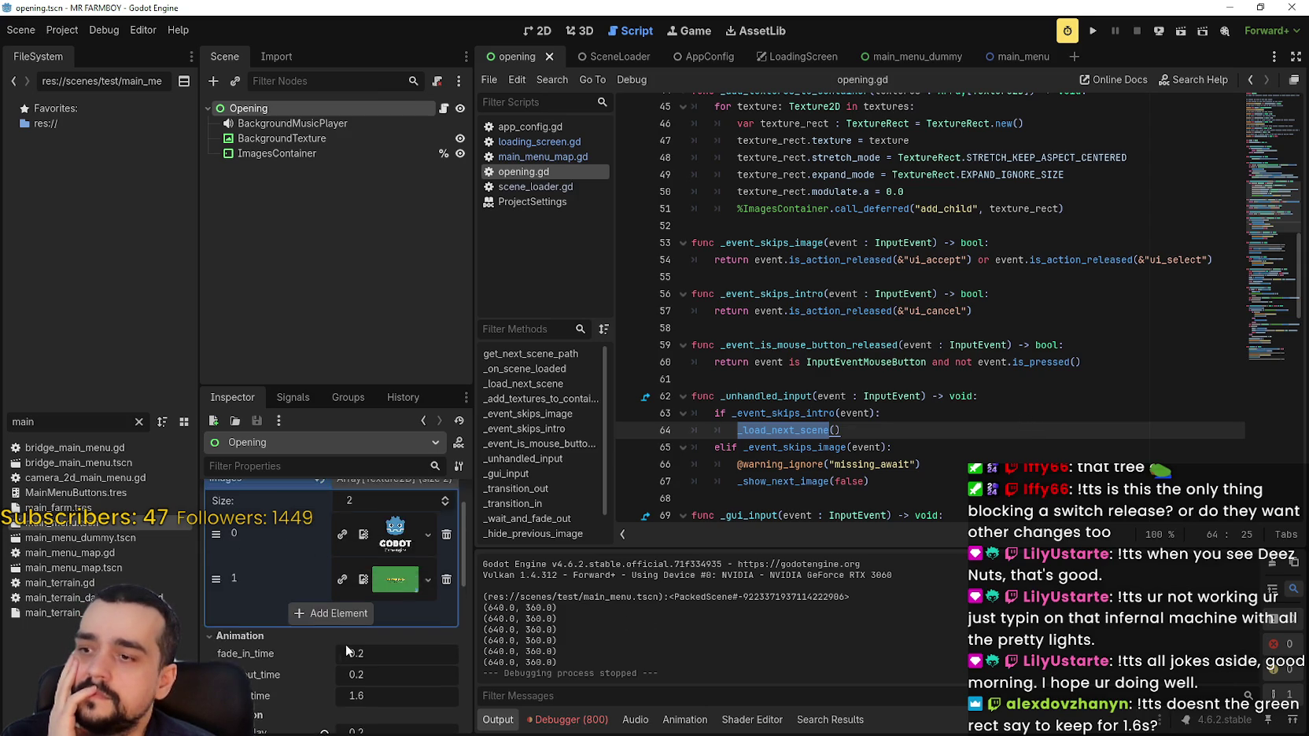
Set the Opening node's end_delay to 0.0 and visible_time to 0.5, then save and run.
{"action": "left_click", "coordinate": [284, 154]}
{"action": "left_click", "coordinate": [280, 108]}
{"action": "scroll", "coordinate": [386, 645], "scroll_direction": "down", "scroll_amount": 6}
{"action": "left_click_drag", "start_coordinate": [350, 570], "coordinate": [362, 571]}
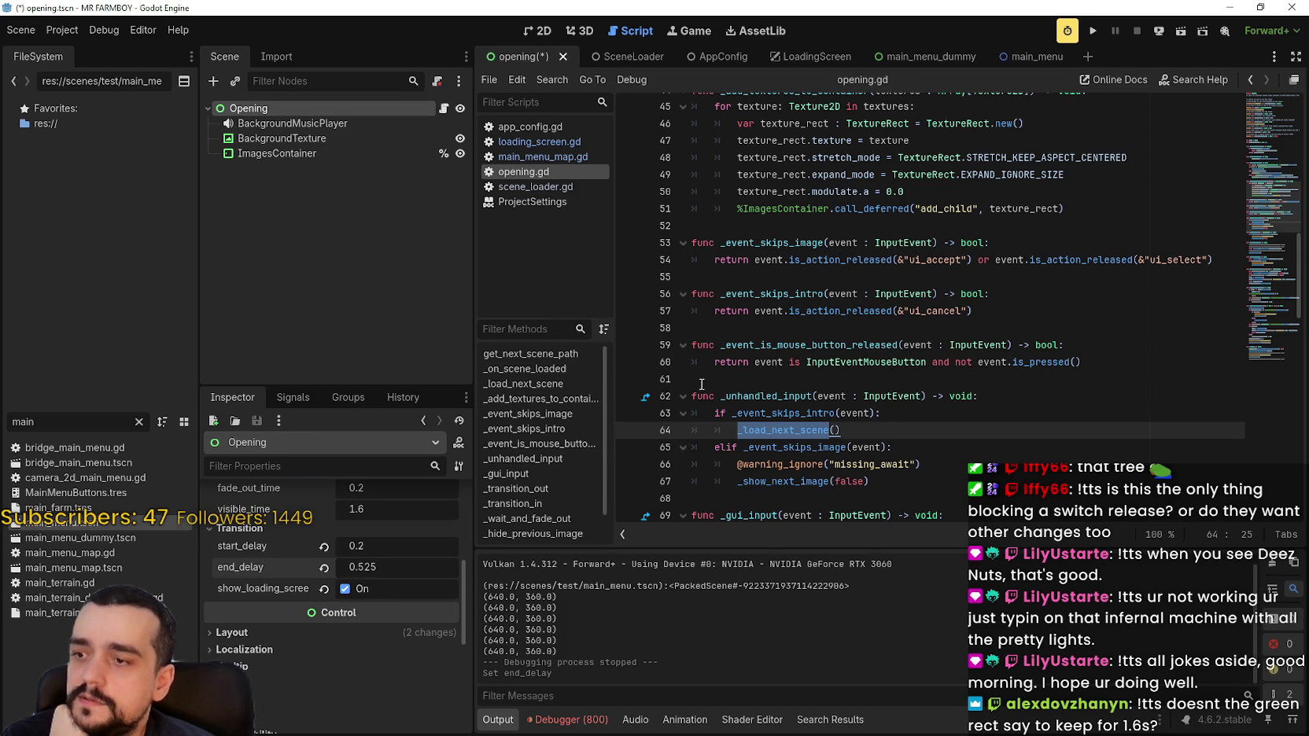
{"action": "left_click", "coordinate": [428, 570]}
{"action": "type", "text": "0"}
{"action": "key", "text": "Return"}
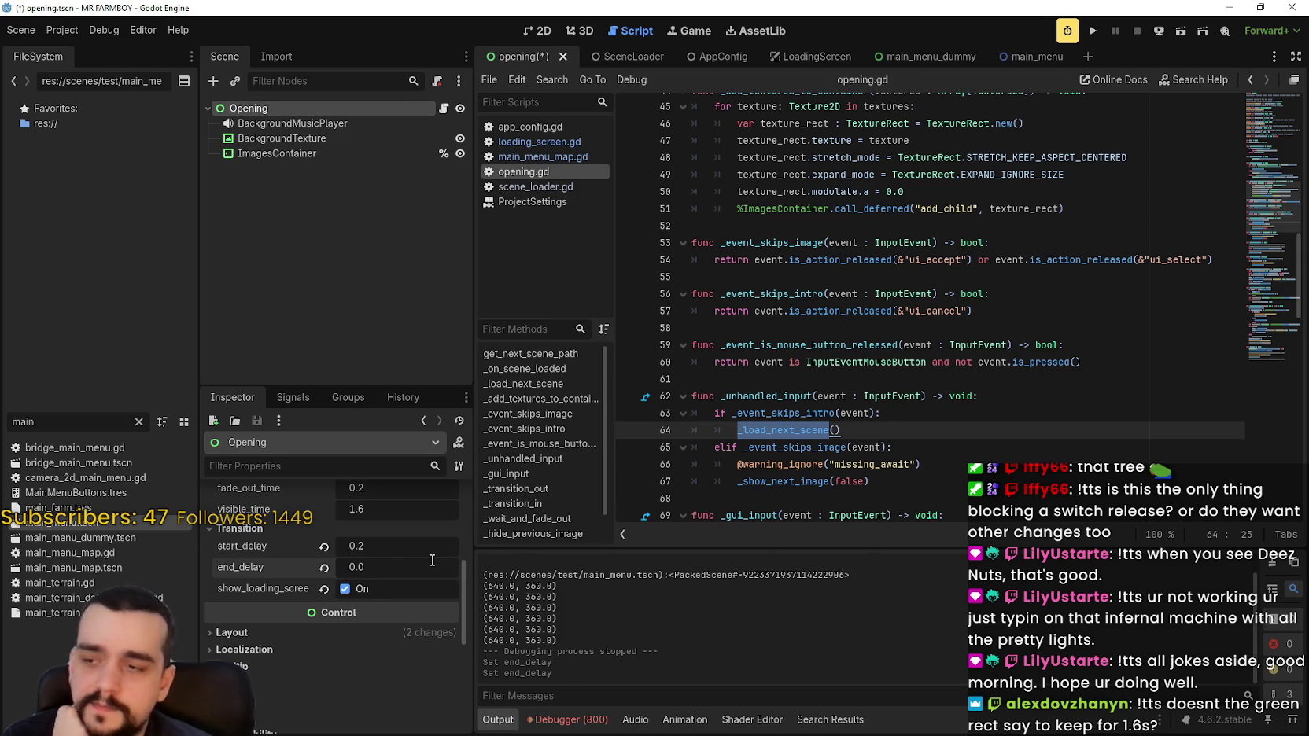
{"action": "scroll", "coordinate": [417, 559], "scroll_direction": "up", "scroll_amount": 2}
{"action": "left_click", "coordinate": [384, 564]}
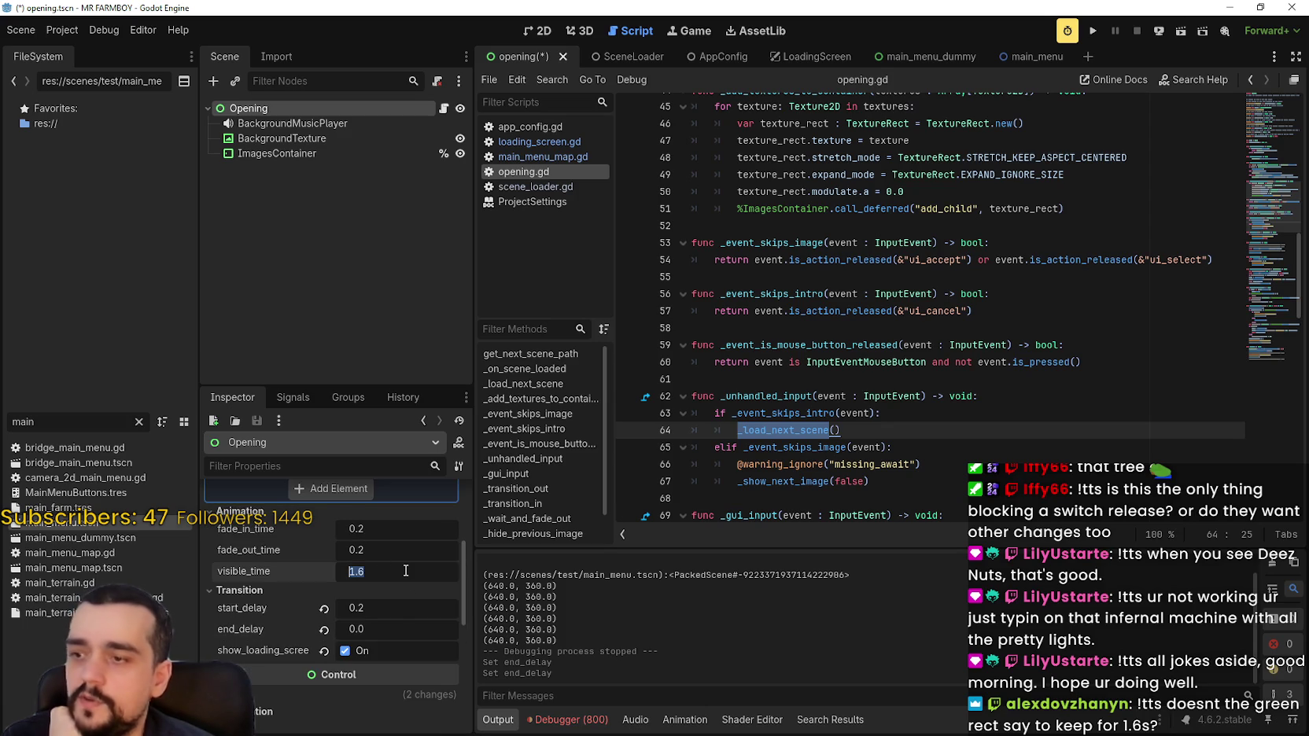
{"action": "type", "text": "0.5"}
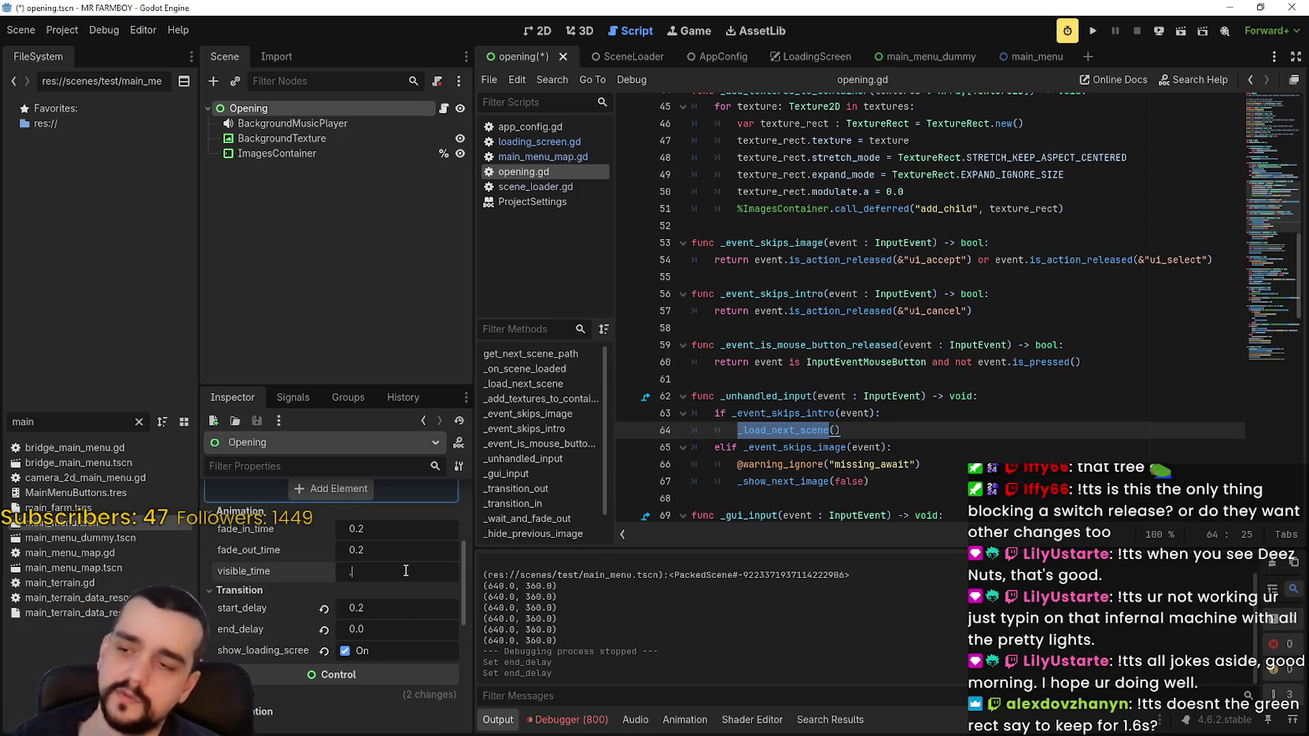
{"action": "key", "text": "Return"}
{"action": "left_click", "coordinate": [1093, 30]}
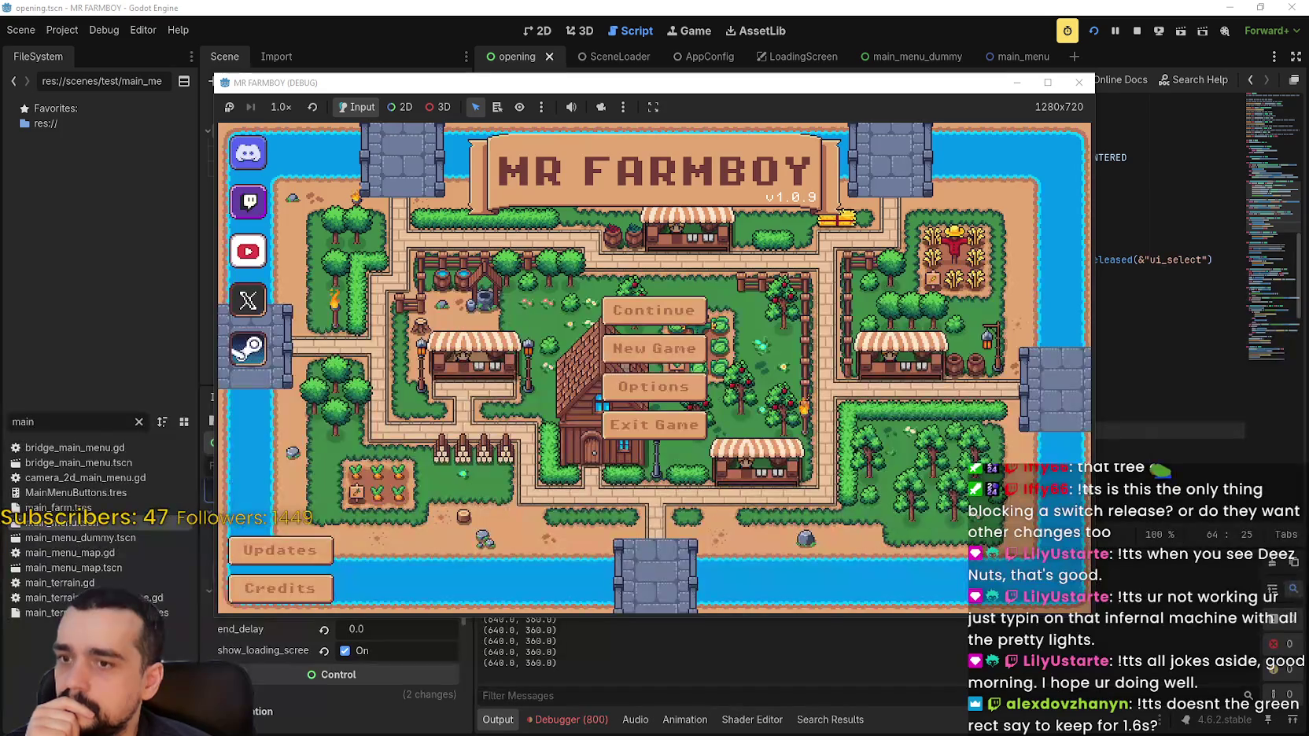
Relaunch the game to the MR FARMBOY main menu, stop it, and select the _load_next_scene call on line 64.
{"action": "left_click", "coordinate": [1137, 30]}
{"action": "key", "text": "F5"}
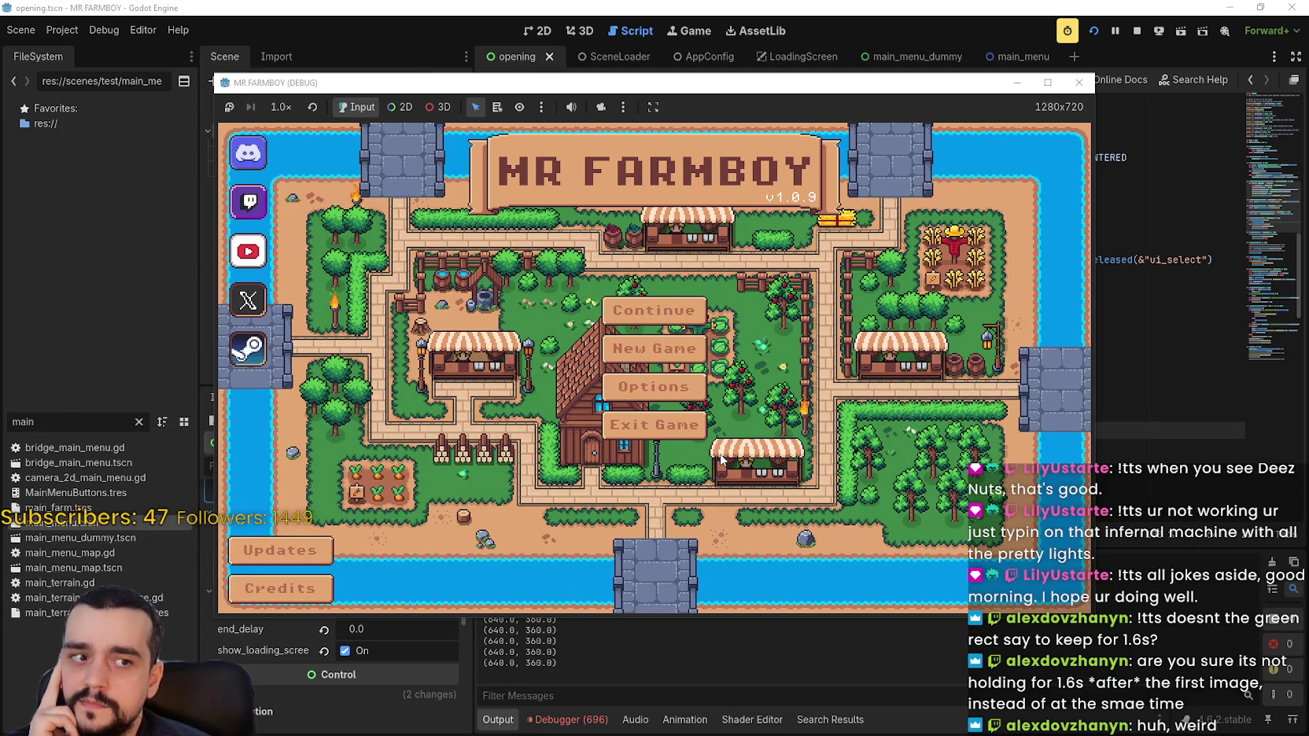
{"action": "left_click", "coordinate": [1133, 32]}
{"action": "double_click", "coordinate": [804, 430]}
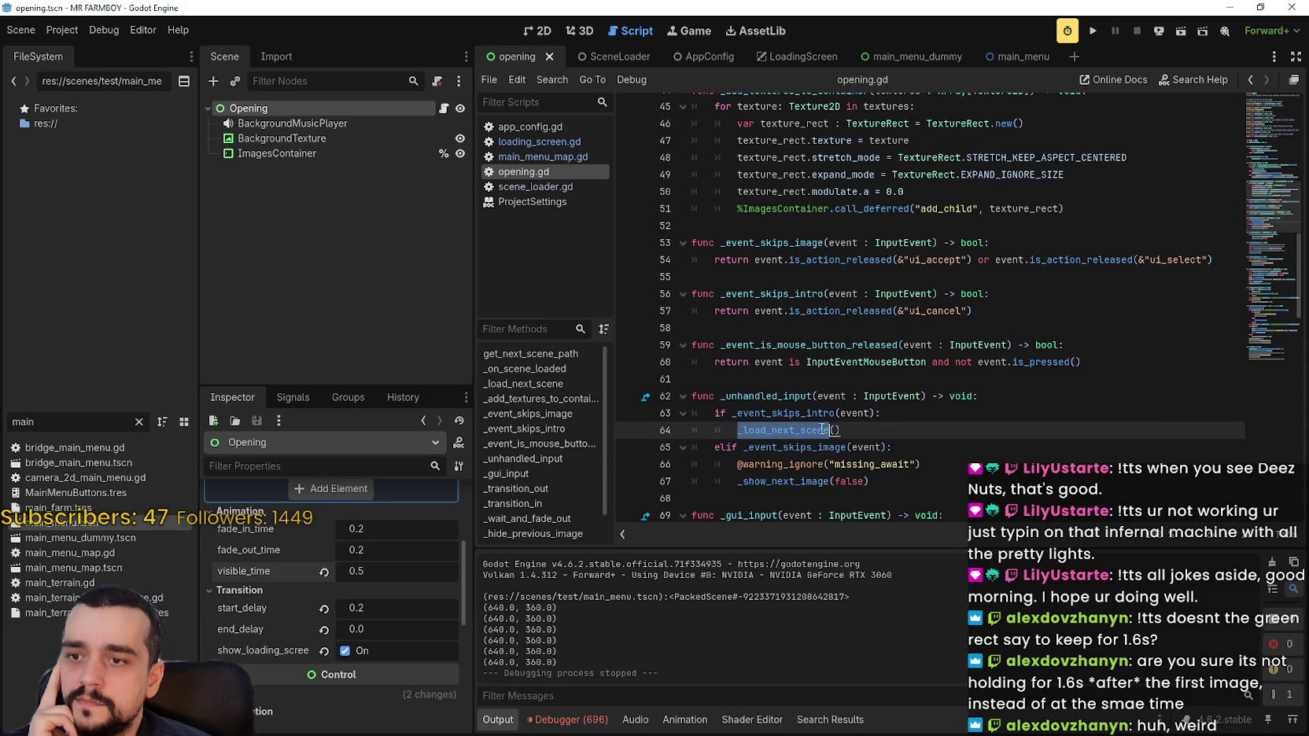
Search the script for _load_next_scene, then for _transition_out, reaching its call on line 110.
{"action": "key", "text": "ctrl+f"}
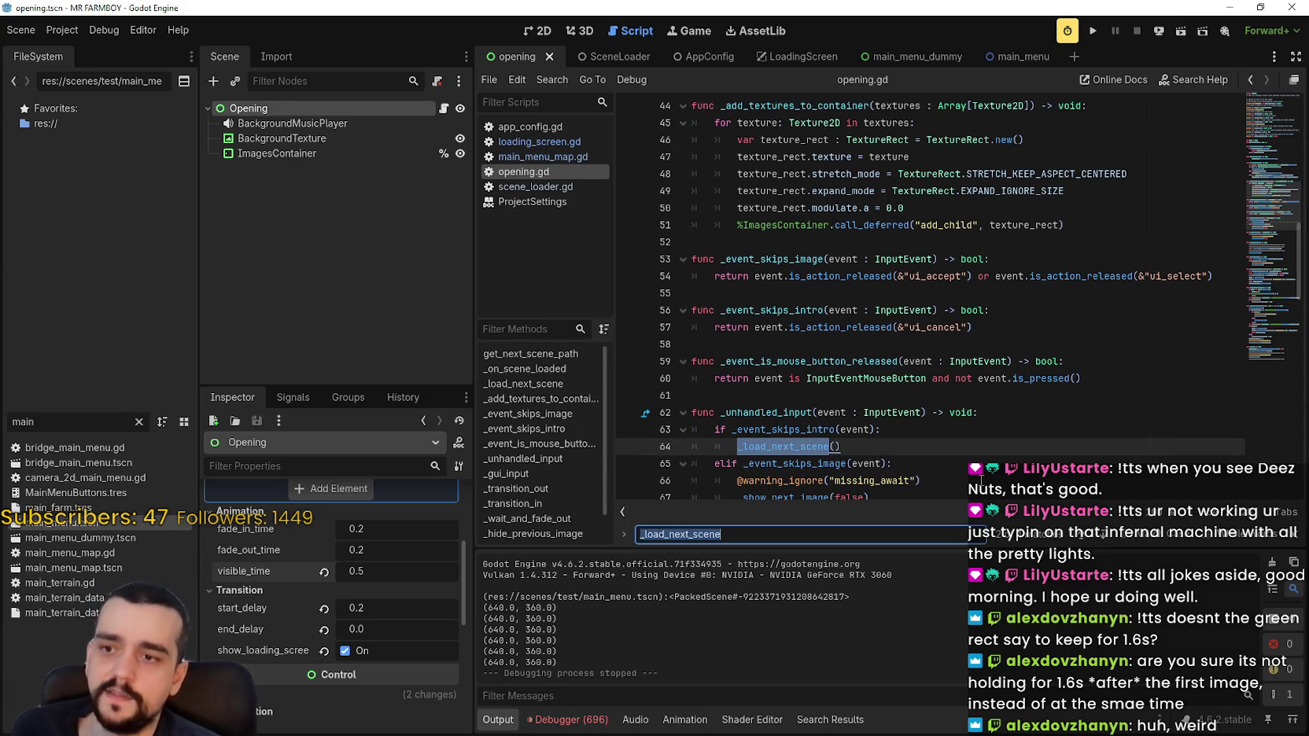
{"action": "key", "text": "Return"}
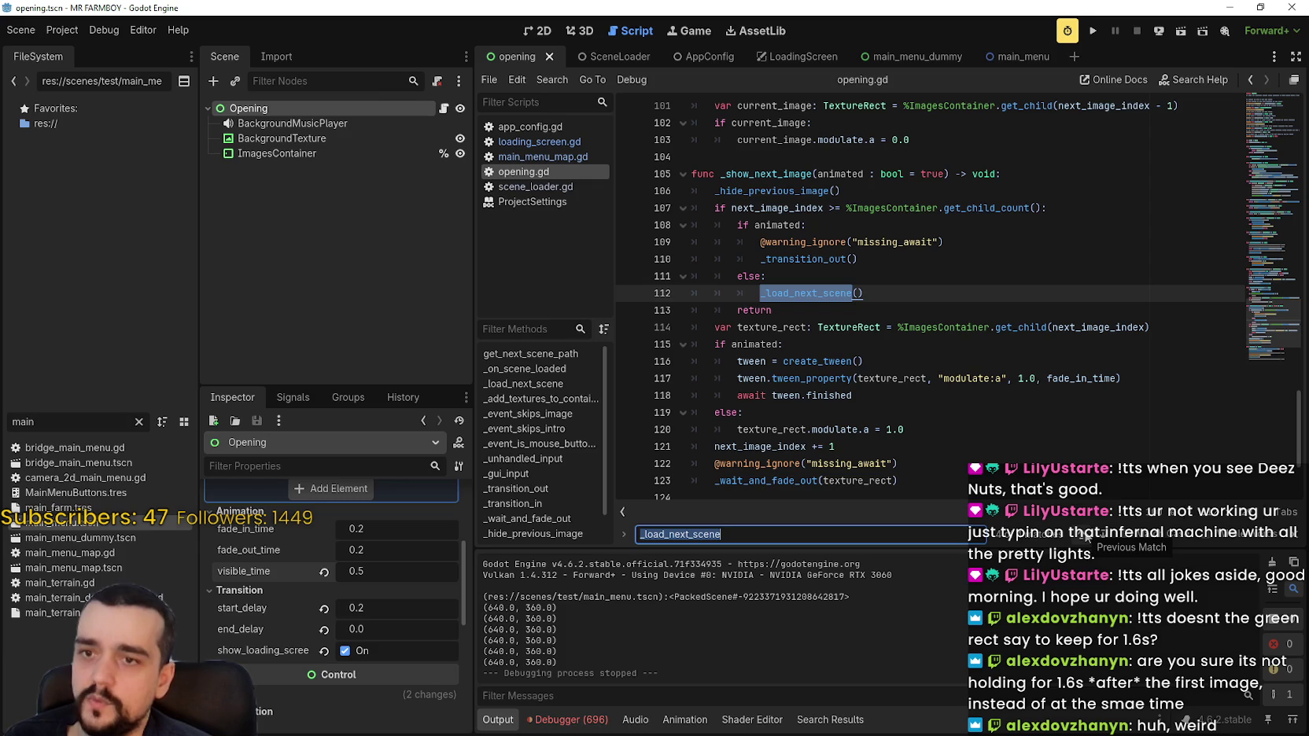
{"action": "left_click", "coordinate": [1088, 538]}
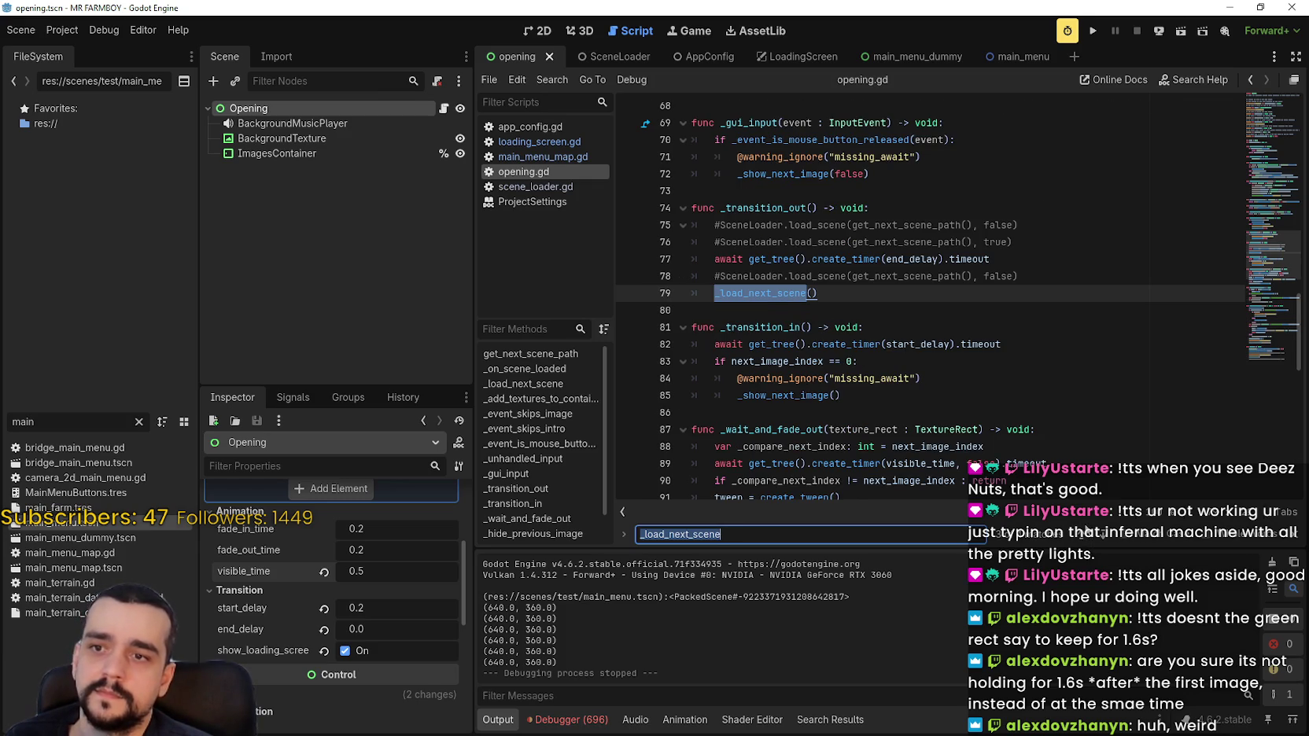
{"action": "double_click", "coordinate": [768, 213]}
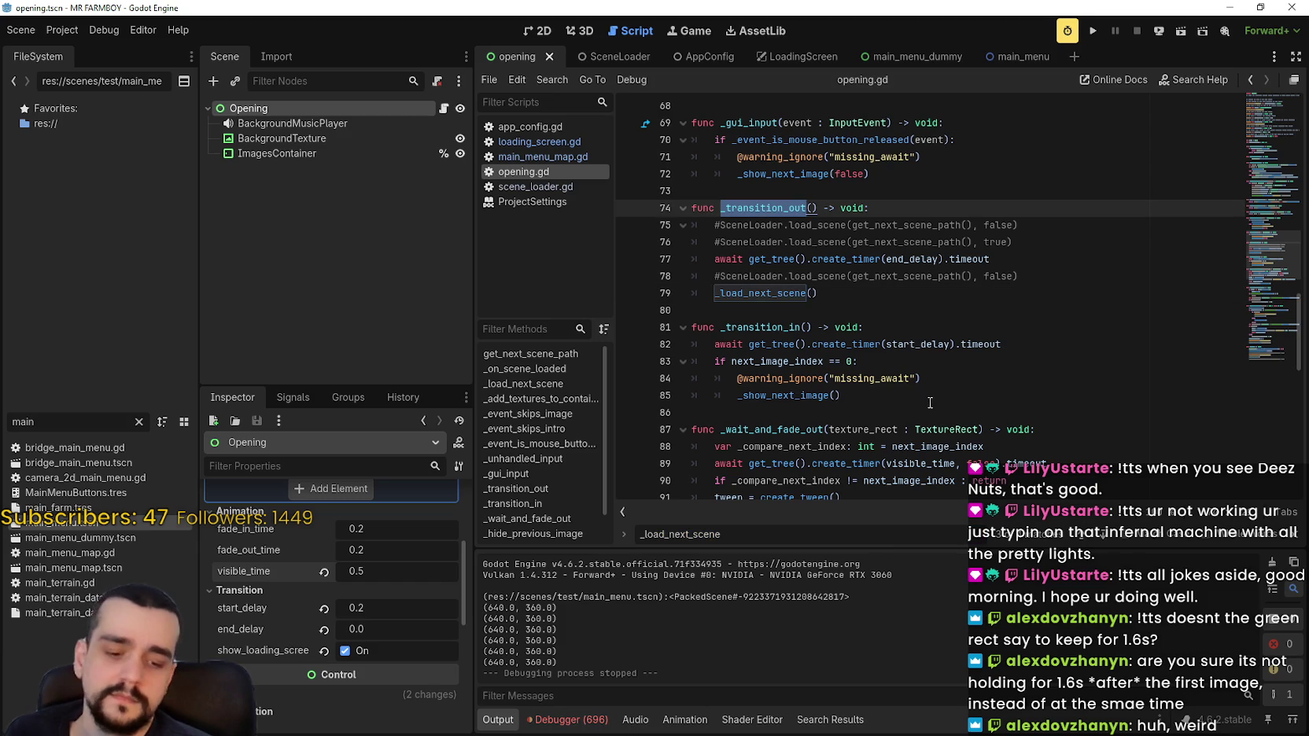
{"action": "key", "text": "ctrl+f"}
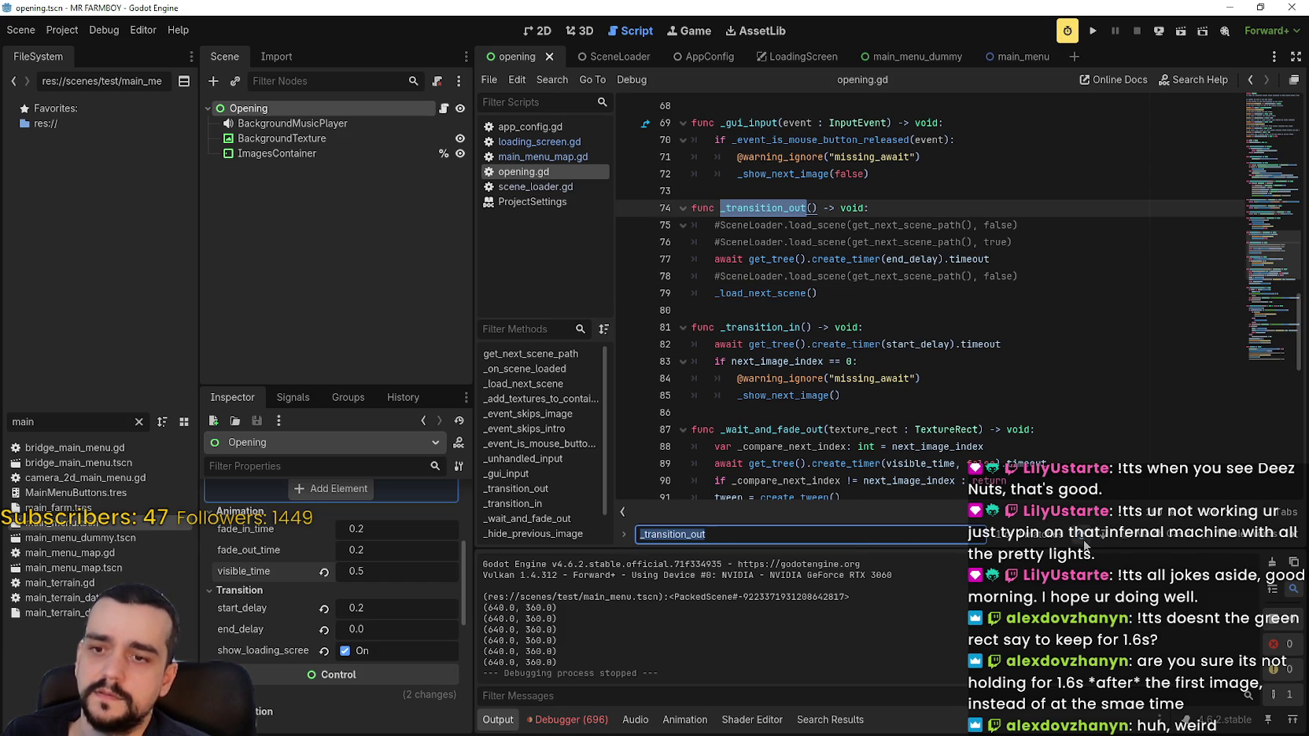
{"action": "left_click", "coordinate": [1079, 540]}
Add a _load_next_scene() call on a new line below the _transition_out call on line 110.
{"action": "left_click", "coordinate": [865, 276]}
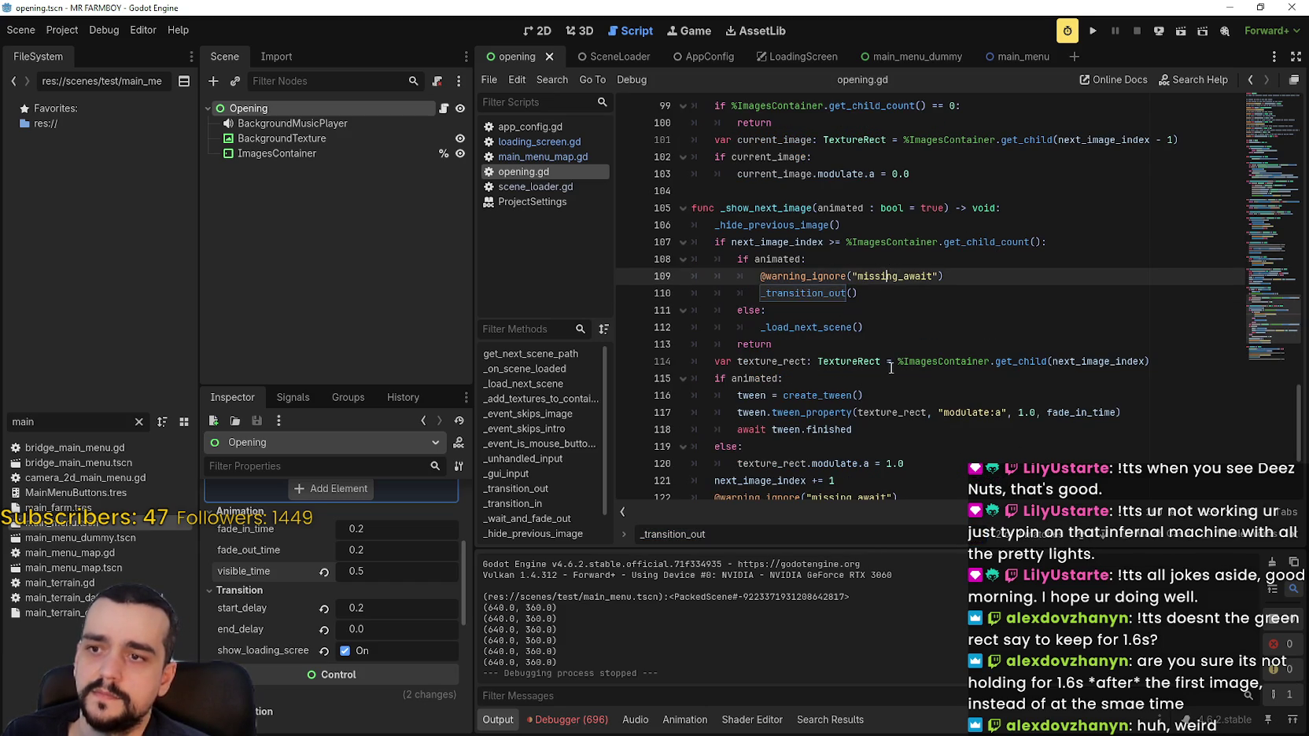
{"action": "left_click_drag", "start_coordinate": [858, 293], "coordinate": [798, 294]}
{"action": "double_click", "coordinate": [798, 294]}
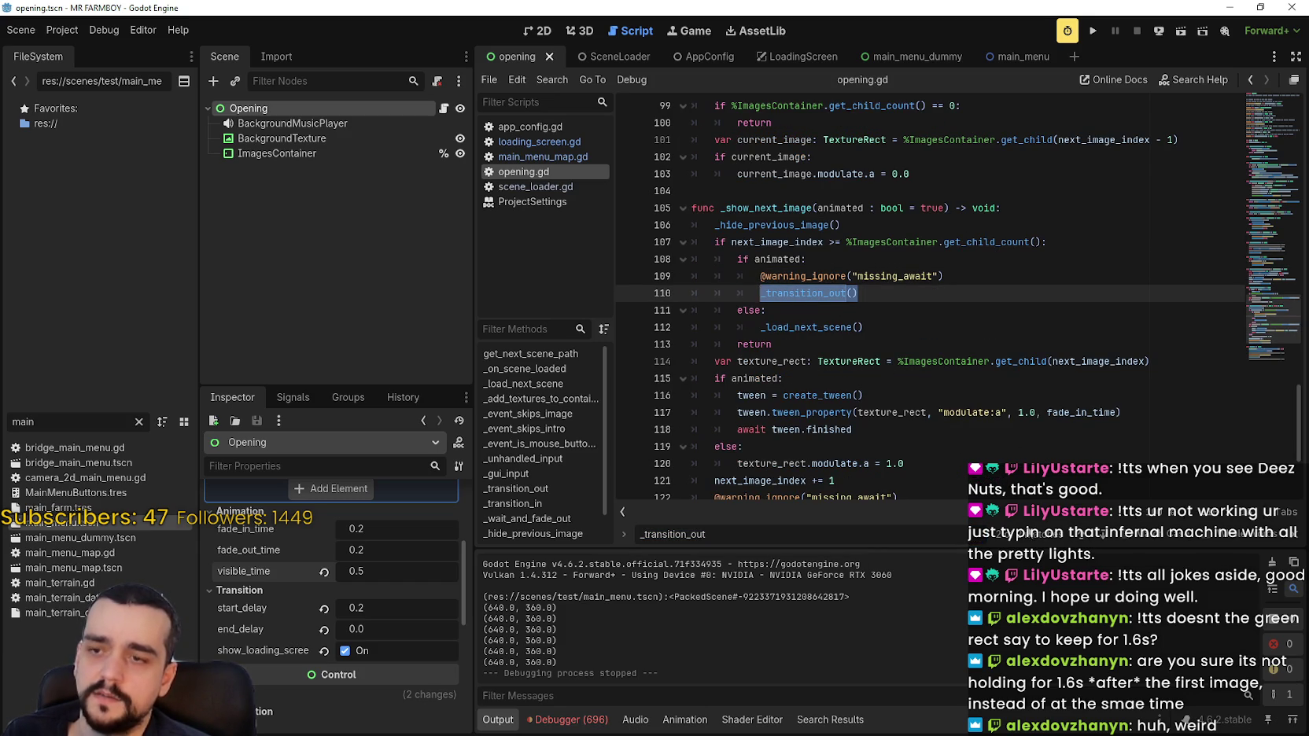
{"action": "left_click", "coordinate": [899, 327]}
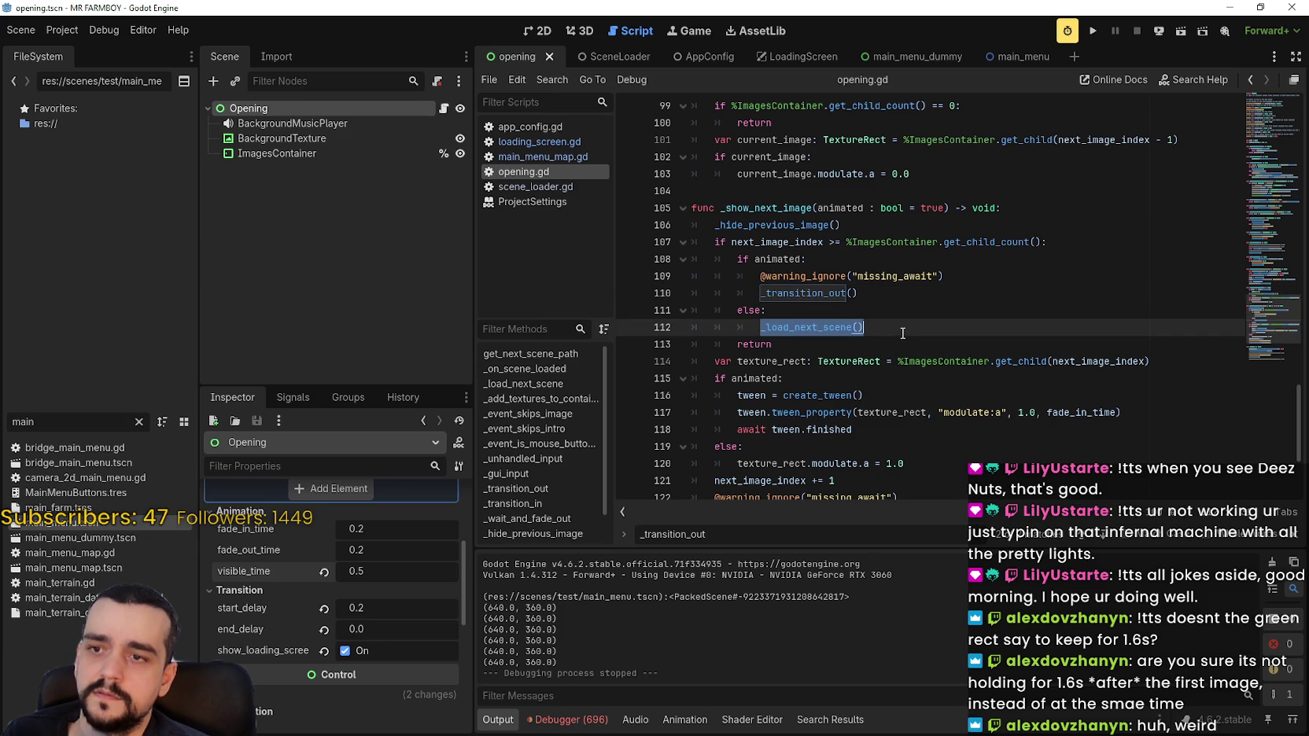
{"action": "left_click", "coordinate": [886, 293]}
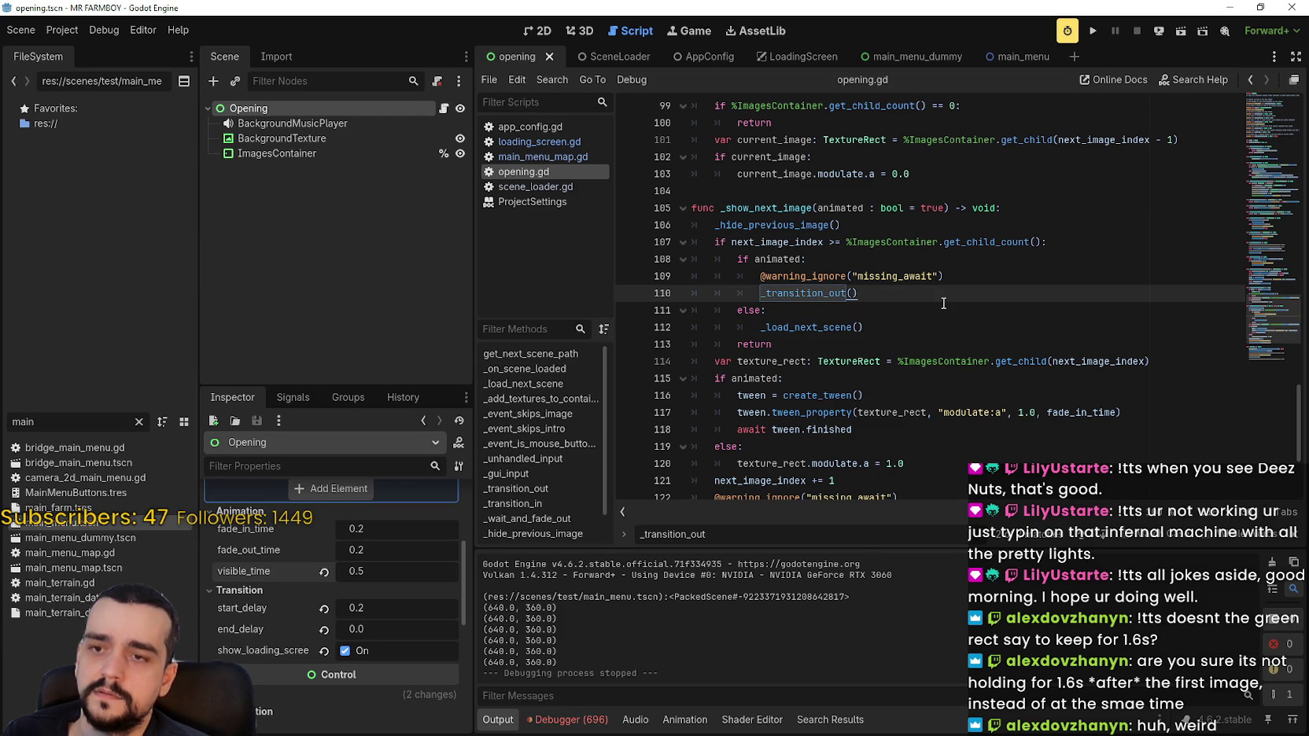
{"action": "key", "text": "Return"}
{"action": "type", "text": "_load_next_scene()"}
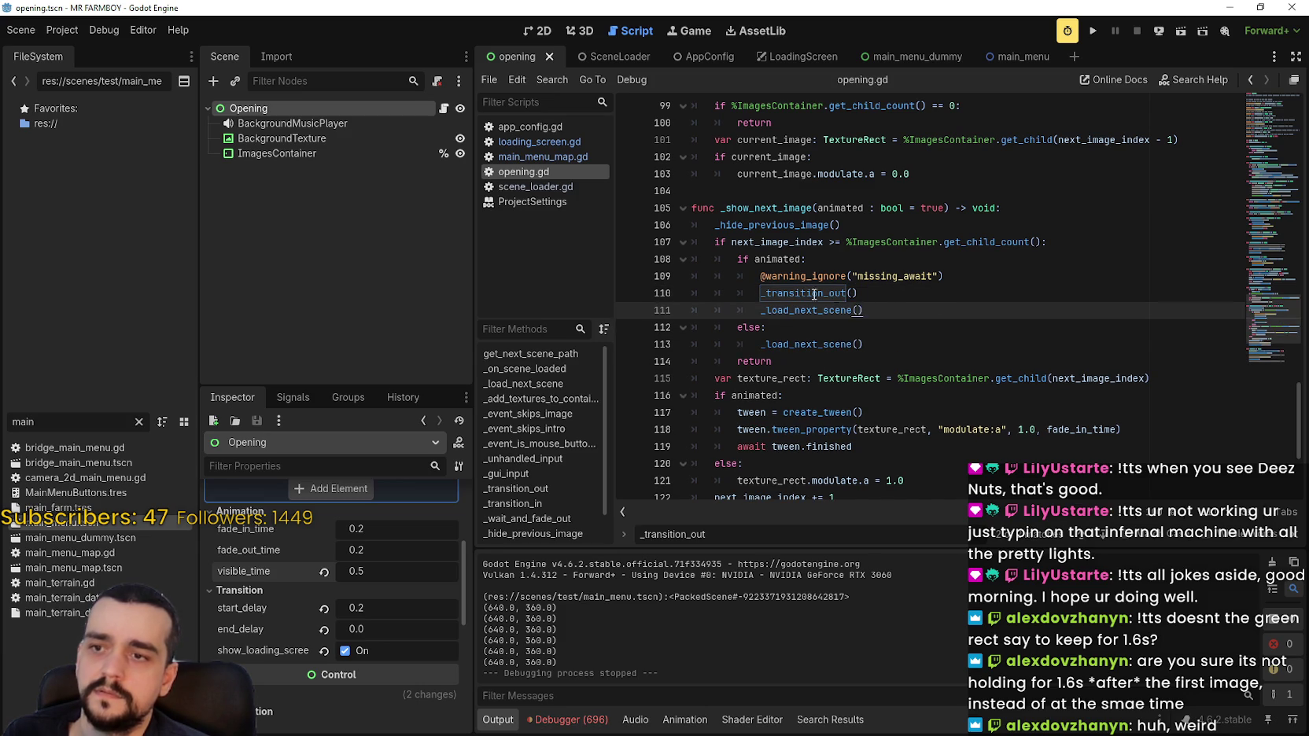
Comment out _transition_out(), restore visible_time to 1.6, and save opening.gd.
{"action": "key", "text": "Up"}
{"action": "key", "text": "ctrl+k"}
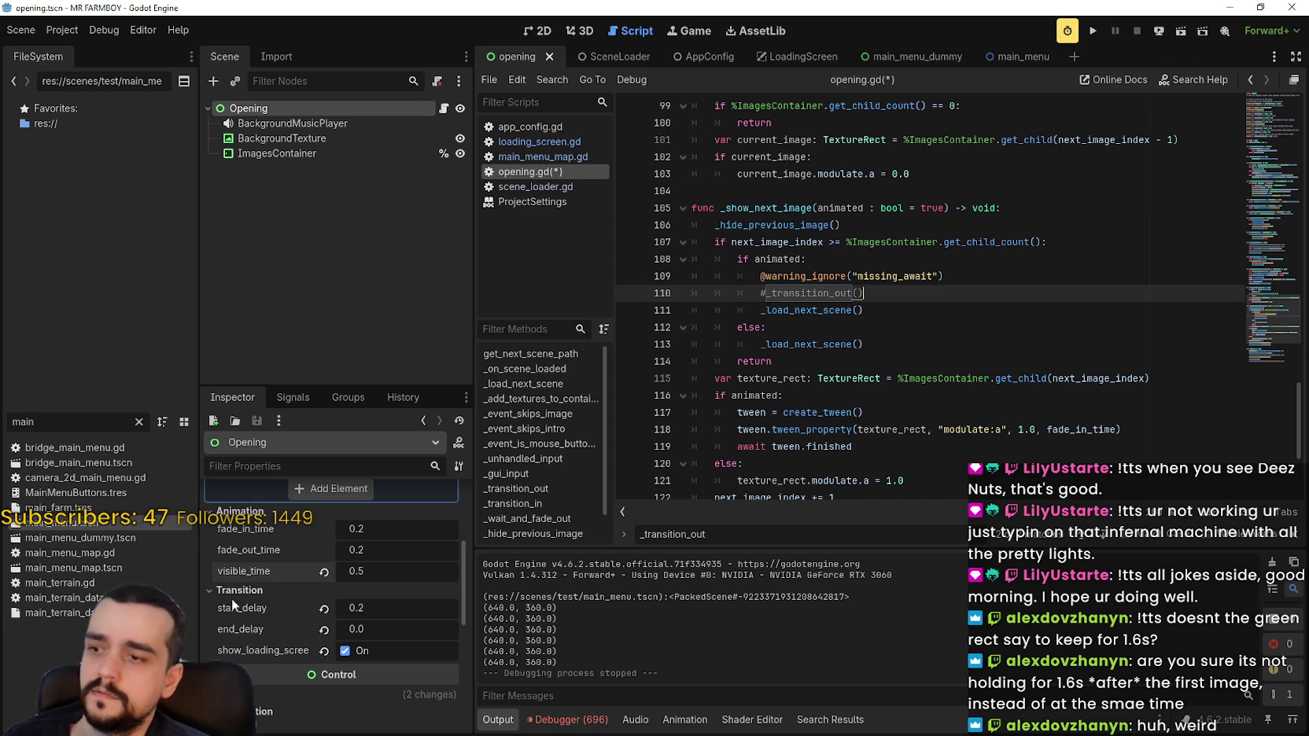
{"action": "left_click", "coordinate": [325, 570]}
{"action": "key", "text": "ctrl+s"}
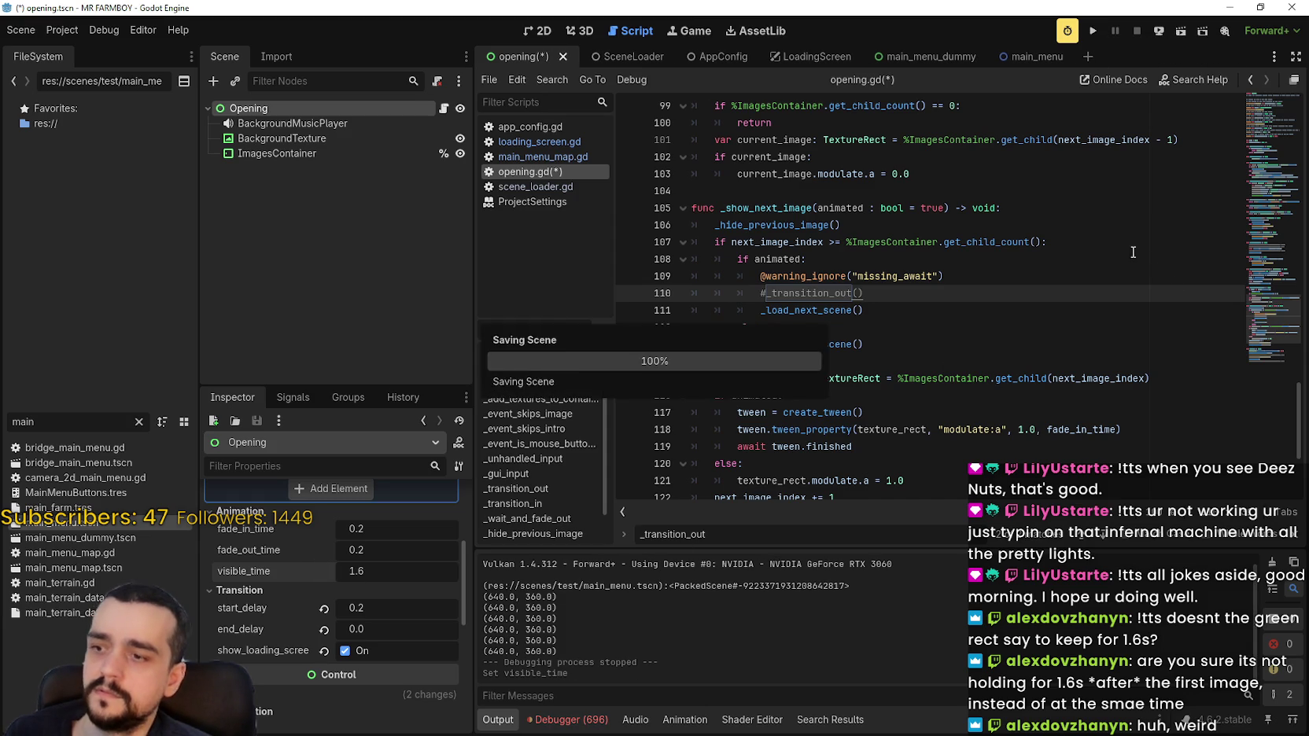
{"action": "left_click", "coordinate": [1092, 32]}
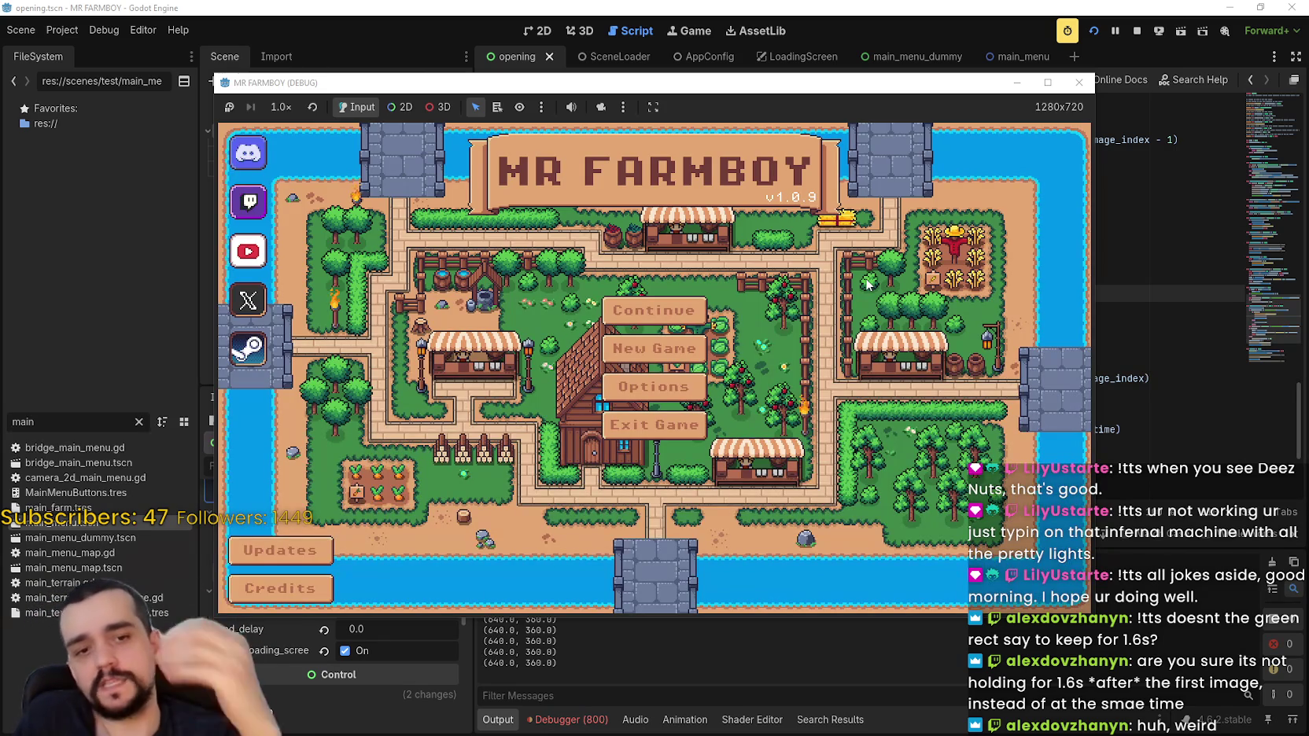
{"action": "left_click", "coordinate": [1136, 31]}
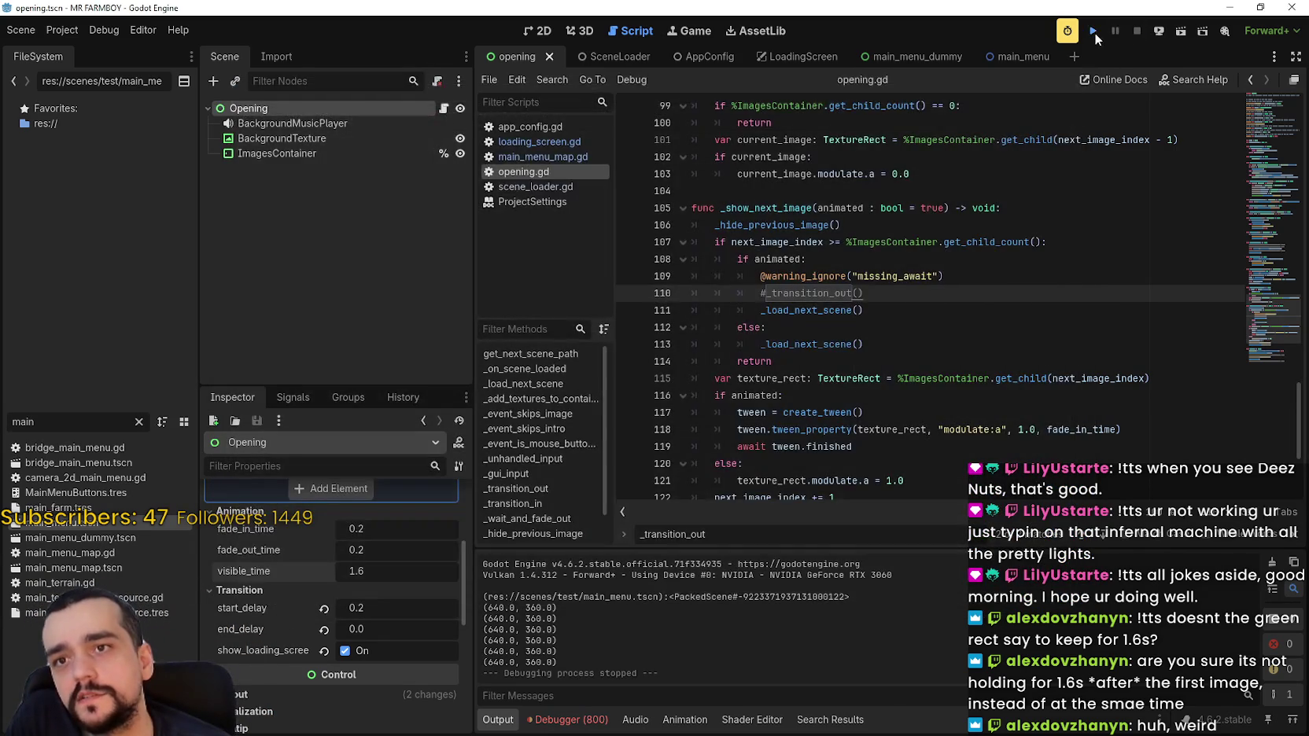
{"action": "left_click", "coordinate": [1095, 32]}
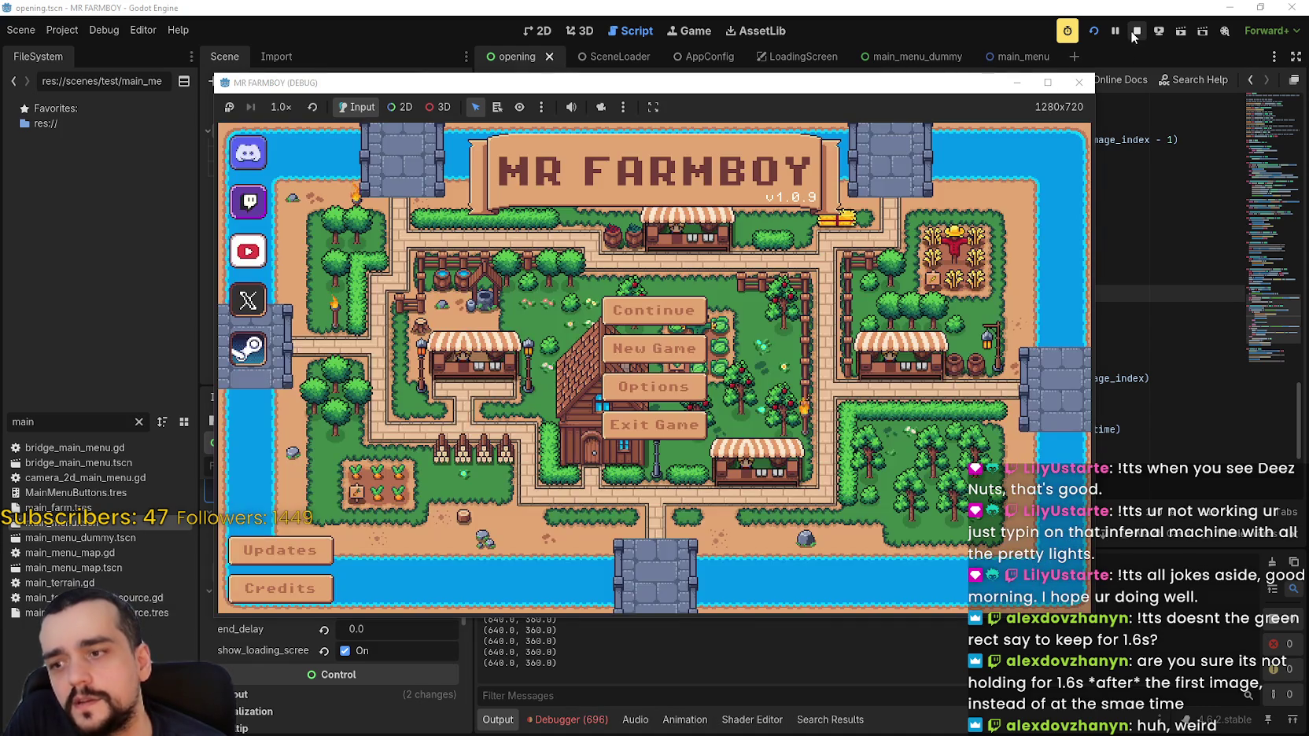
{"action": "left_click", "coordinate": [1135, 33]}
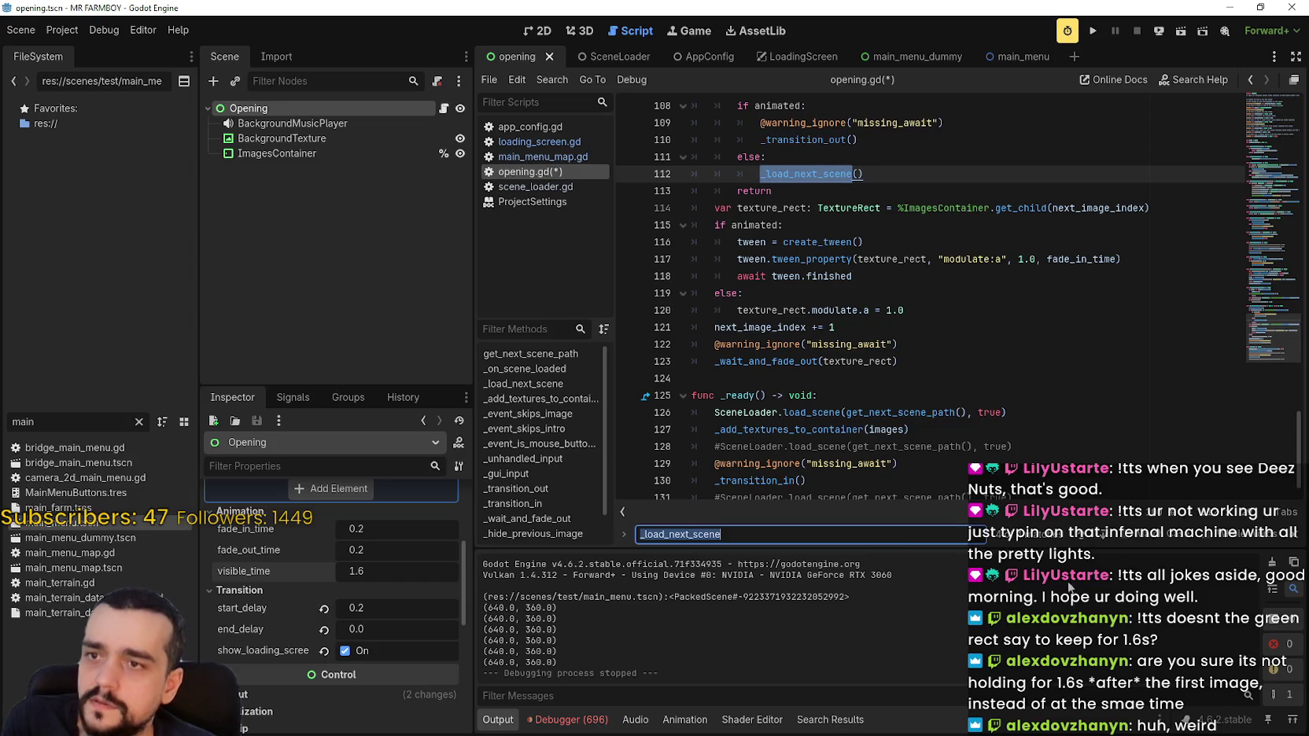
Step through _load_next_scene matches to line 64 and select _event_skips_intro on line 63.
{"action": "left_click", "coordinate": [1105, 536]}
{"action": "left_click", "coordinate": [1106, 537]}
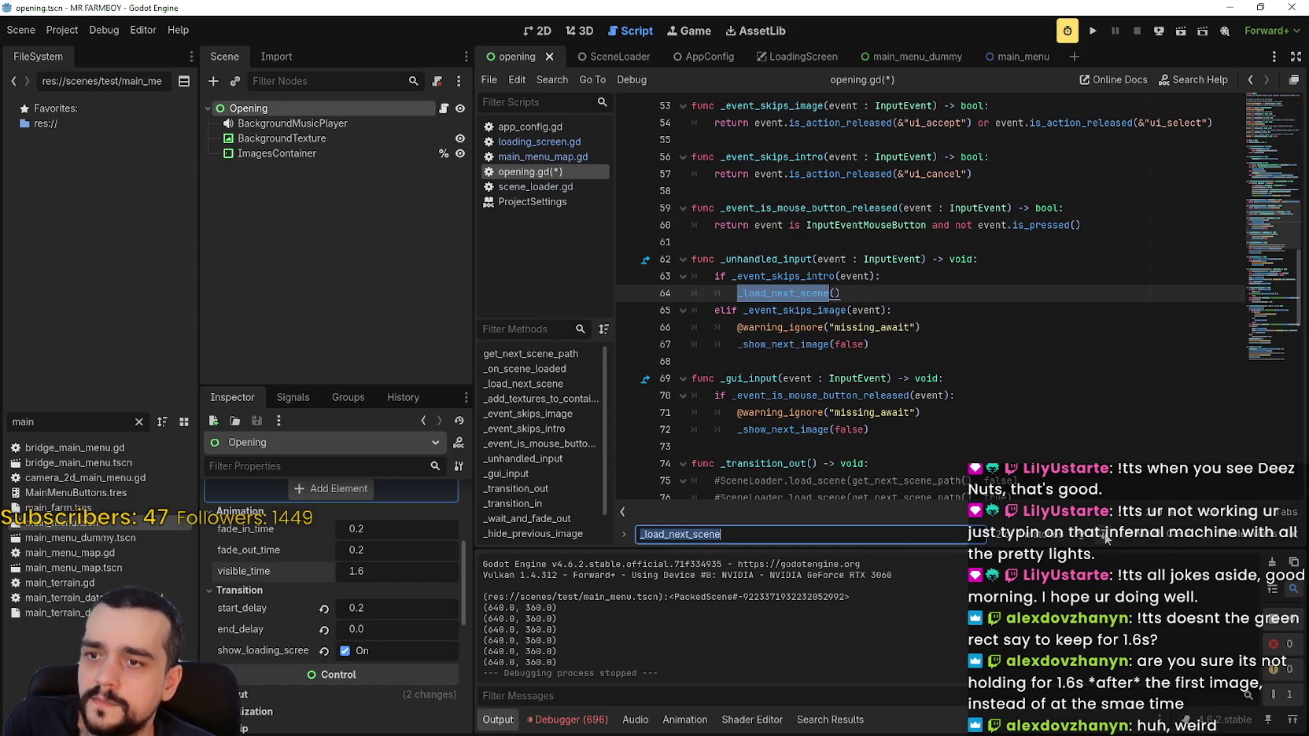
{"action": "left_click", "coordinate": [1105, 536]}
{"action": "left_click", "coordinate": [1074, 540]}
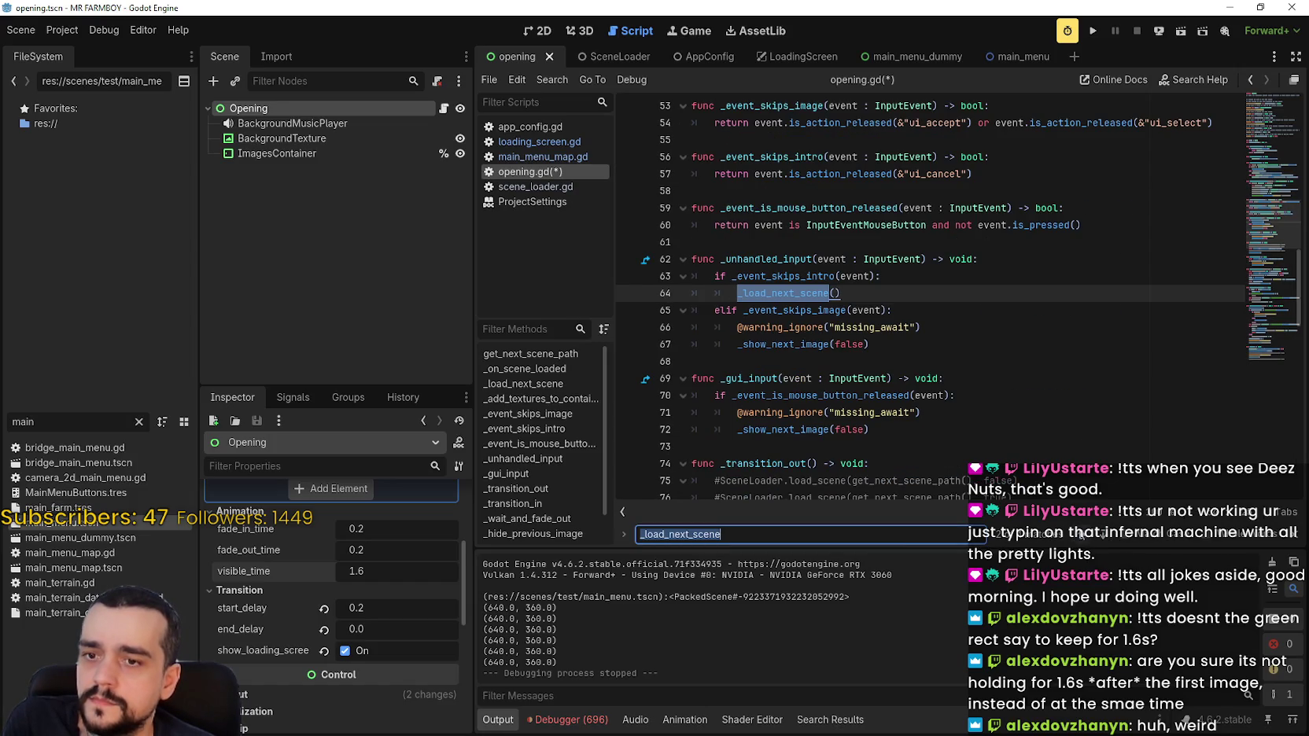
{"action": "double_click", "coordinate": [767, 312]}
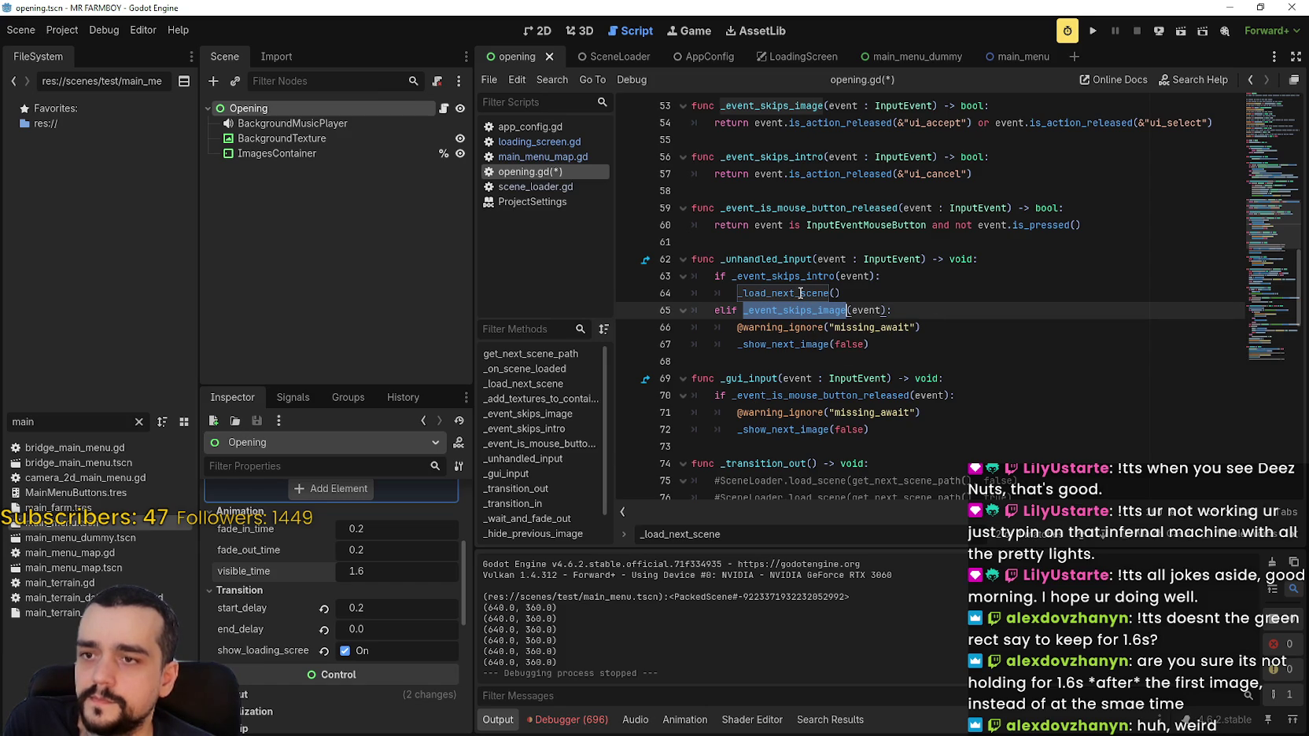
{"action": "double_click", "coordinate": [787, 276]}
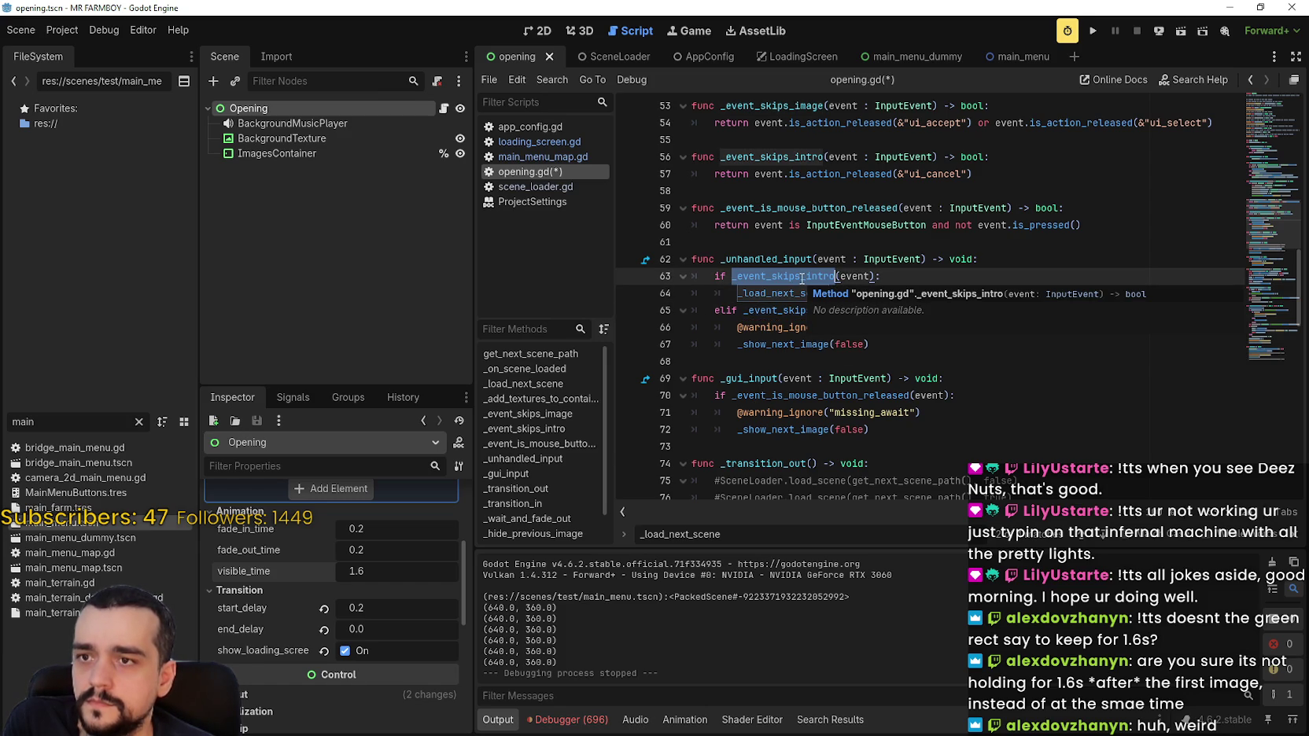
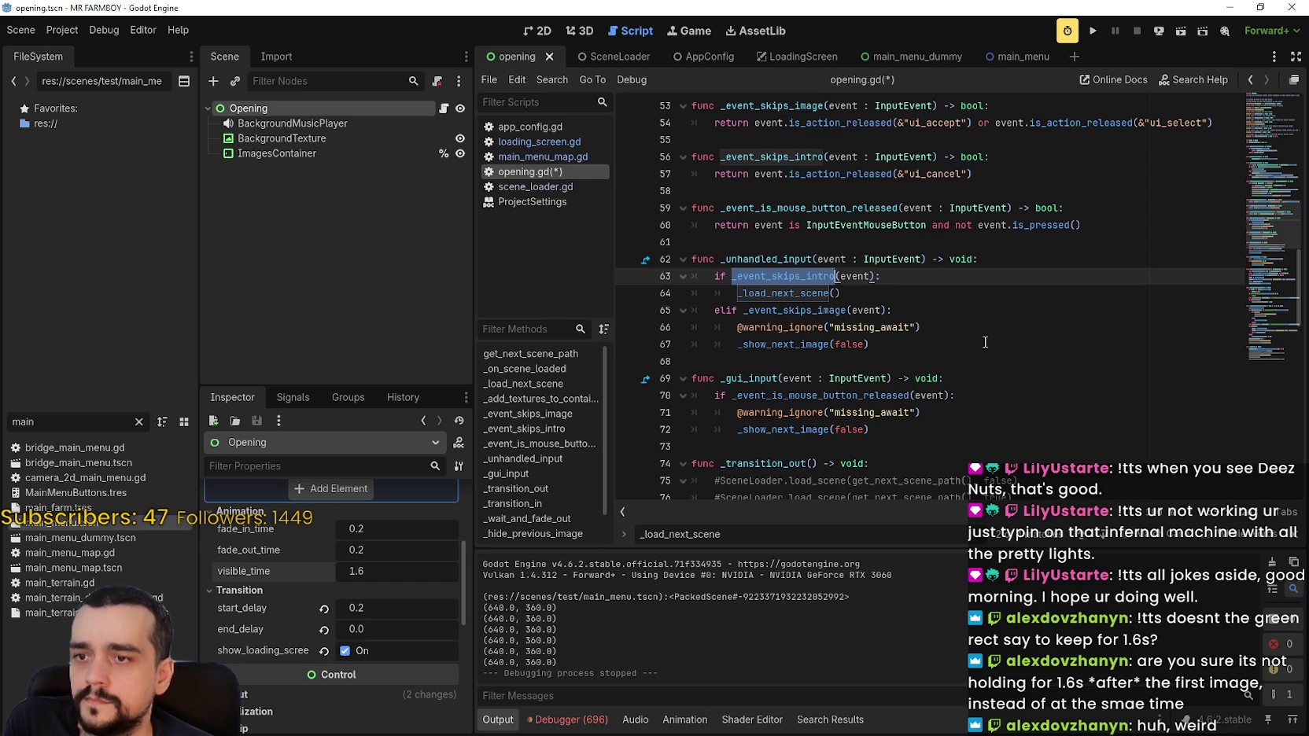
Inspect the _show_next_image calls on lines 72 and 94 of opening.gd.
{"action": "scroll", "coordinate": [968, 354], "scroll_direction": "down", "scroll_amount": 1}
{"action": "double_click", "coordinate": [804, 380]}
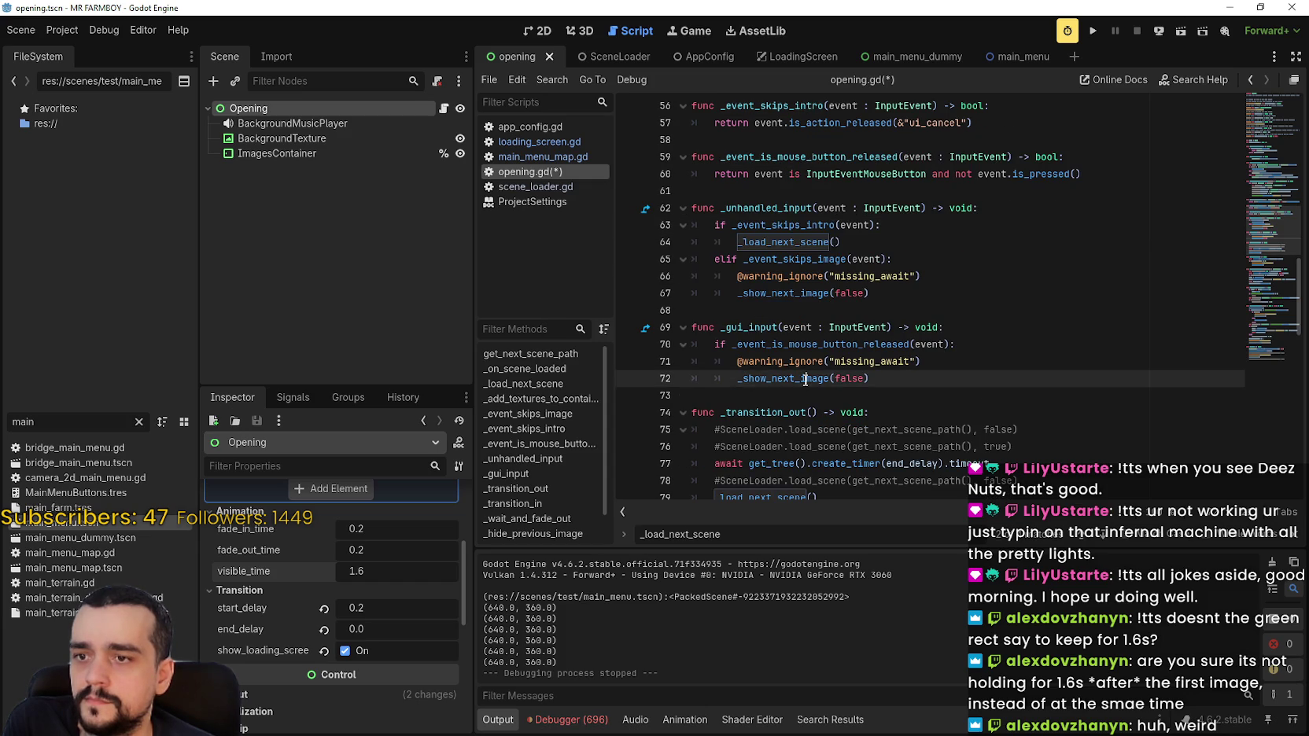
{"action": "scroll", "coordinate": [917, 373], "scroll_direction": "down", "scroll_amount": 2}
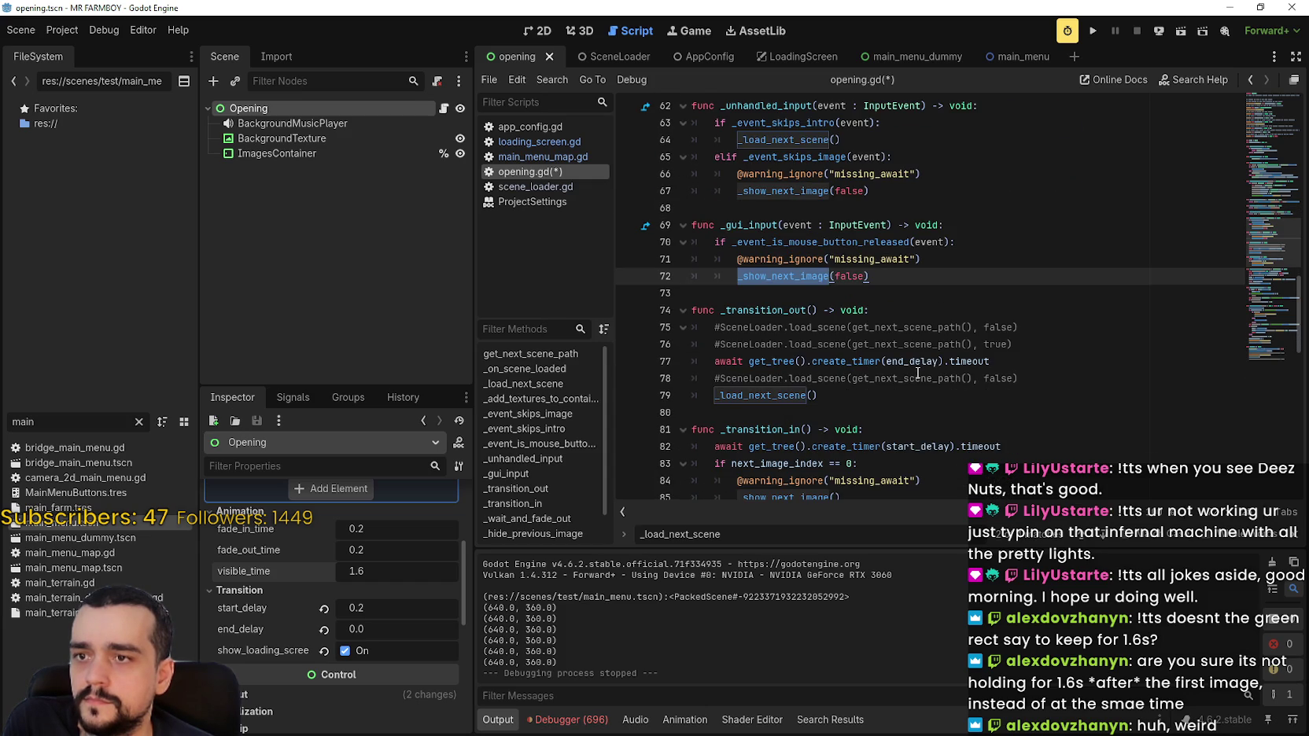
{"action": "scroll", "coordinate": [917, 373], "scroll_direction": "up", "scroll_amount": 2}
{"action": "left_click", "coordinate": [765, 381]}
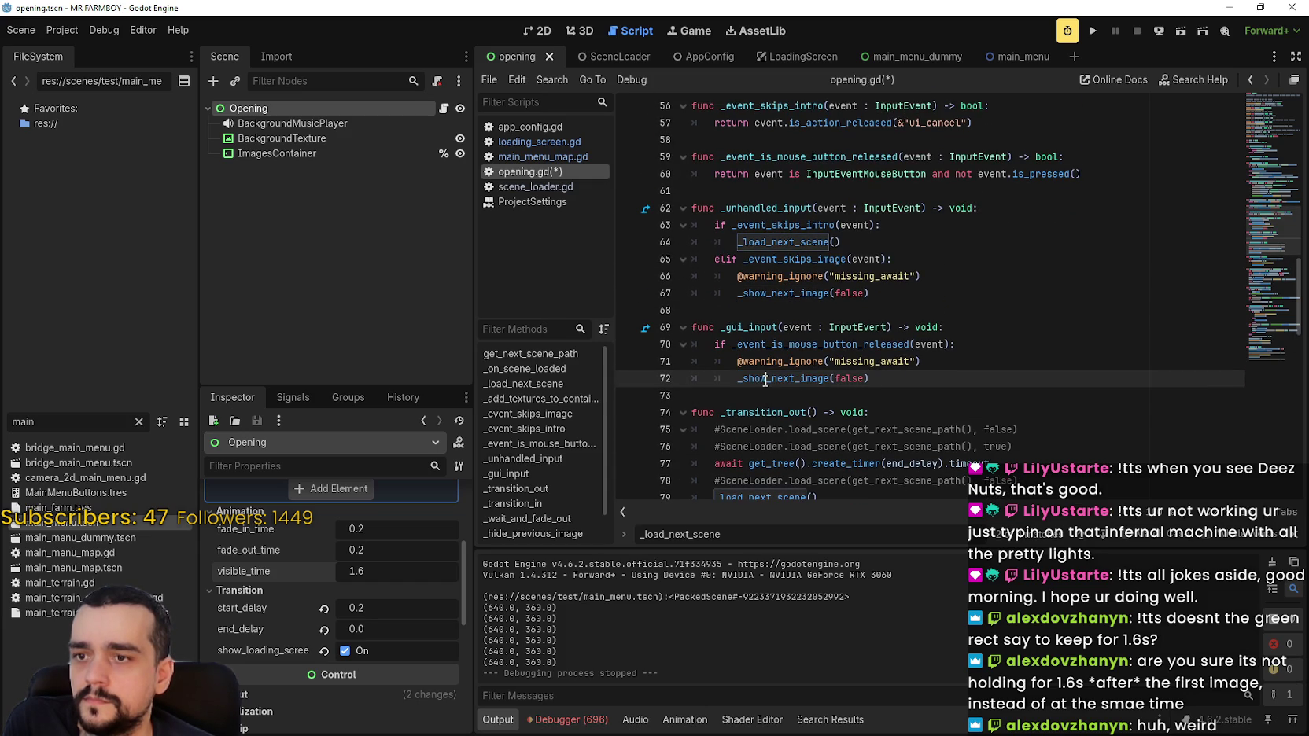
{"action": "left_click_drag", "start_coordinate": [738, 380], "coordinate": [878, 383]}
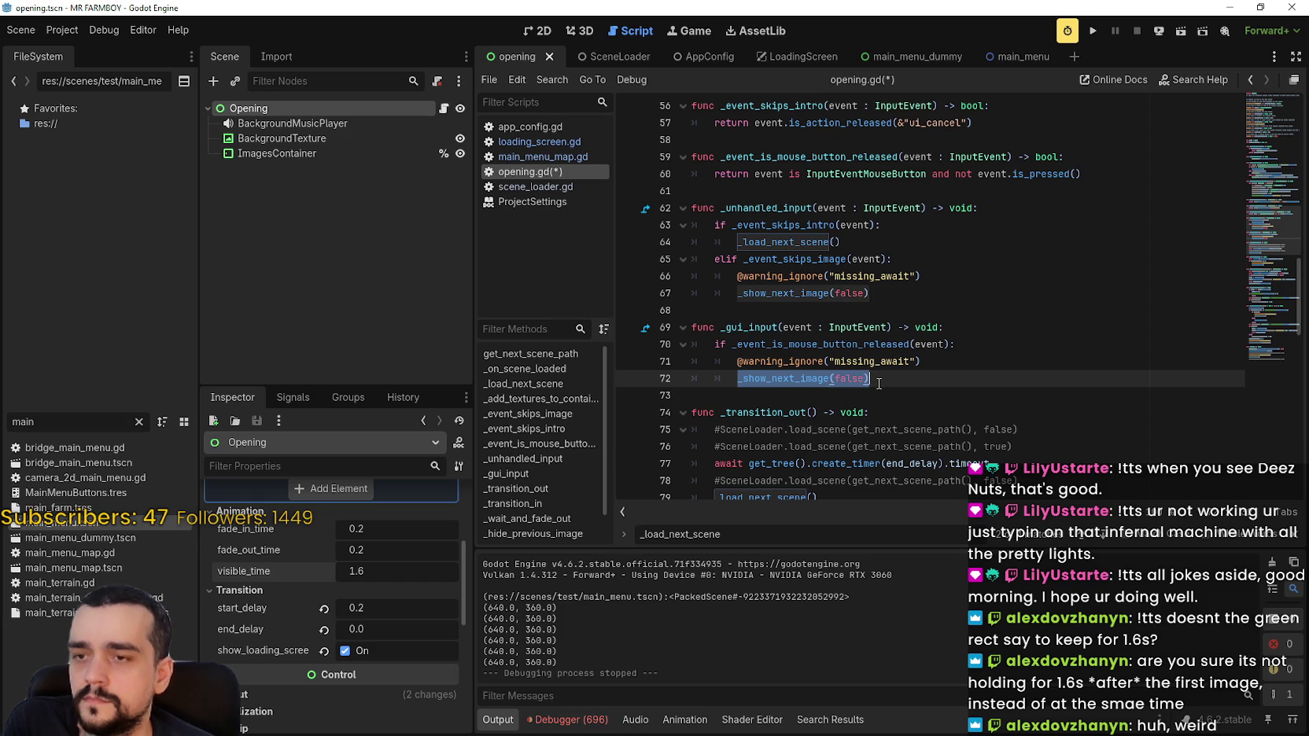
{"action": "double_click", "coordinate": [789, 377]}
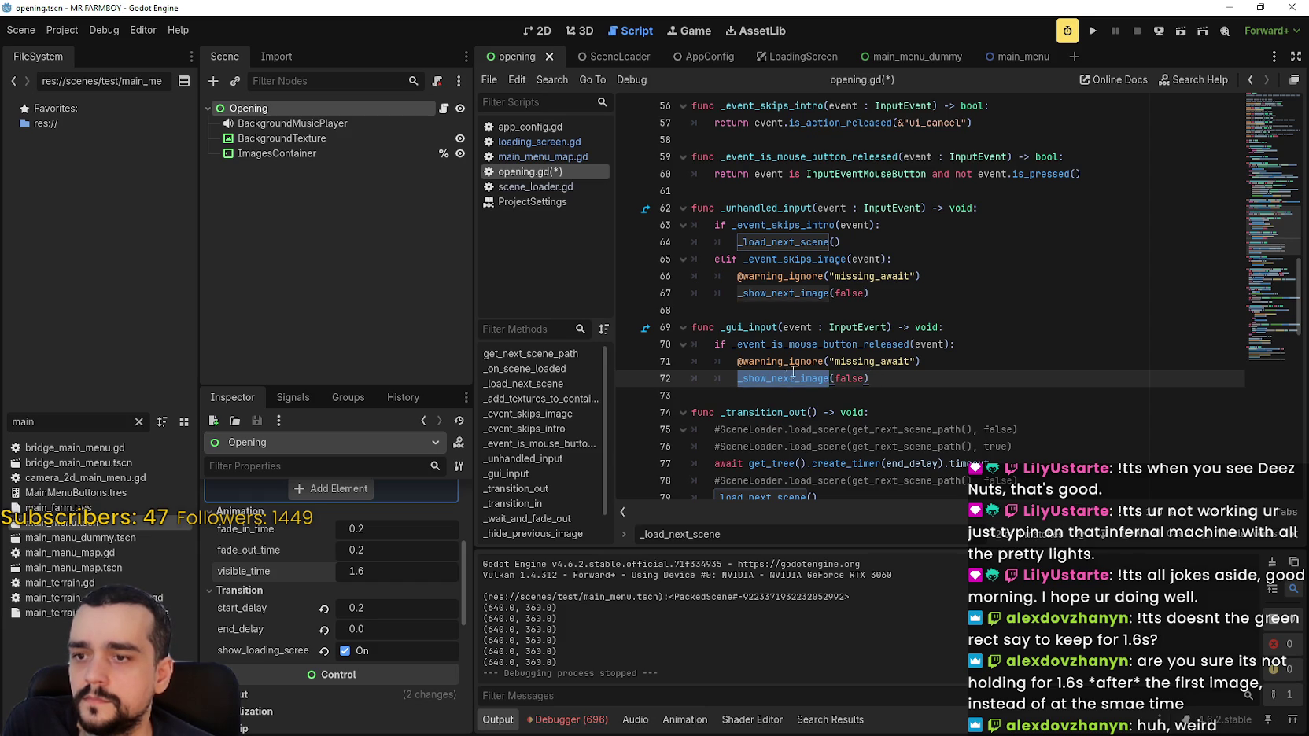
{"action": "scroll", "coordinate": [866, 375], "scroll_direction": "down", "scroll_amount": 3}
{"action": "scroll", "coordinate": [866, 372], "scroll_direction": "down", "scroll_amount": 2}
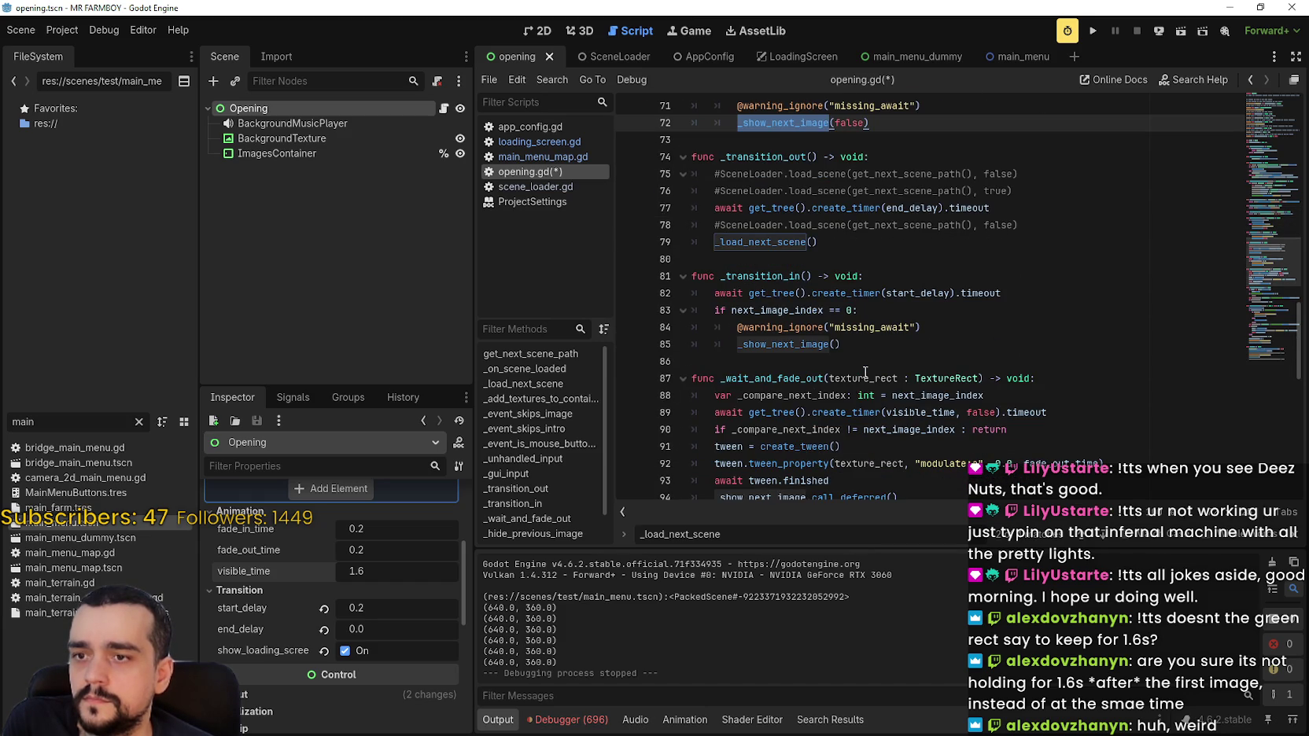
{"action": "scroll", "coordinate": [865, 372], "scroll_direction": "down", "scroll_amount": 2}
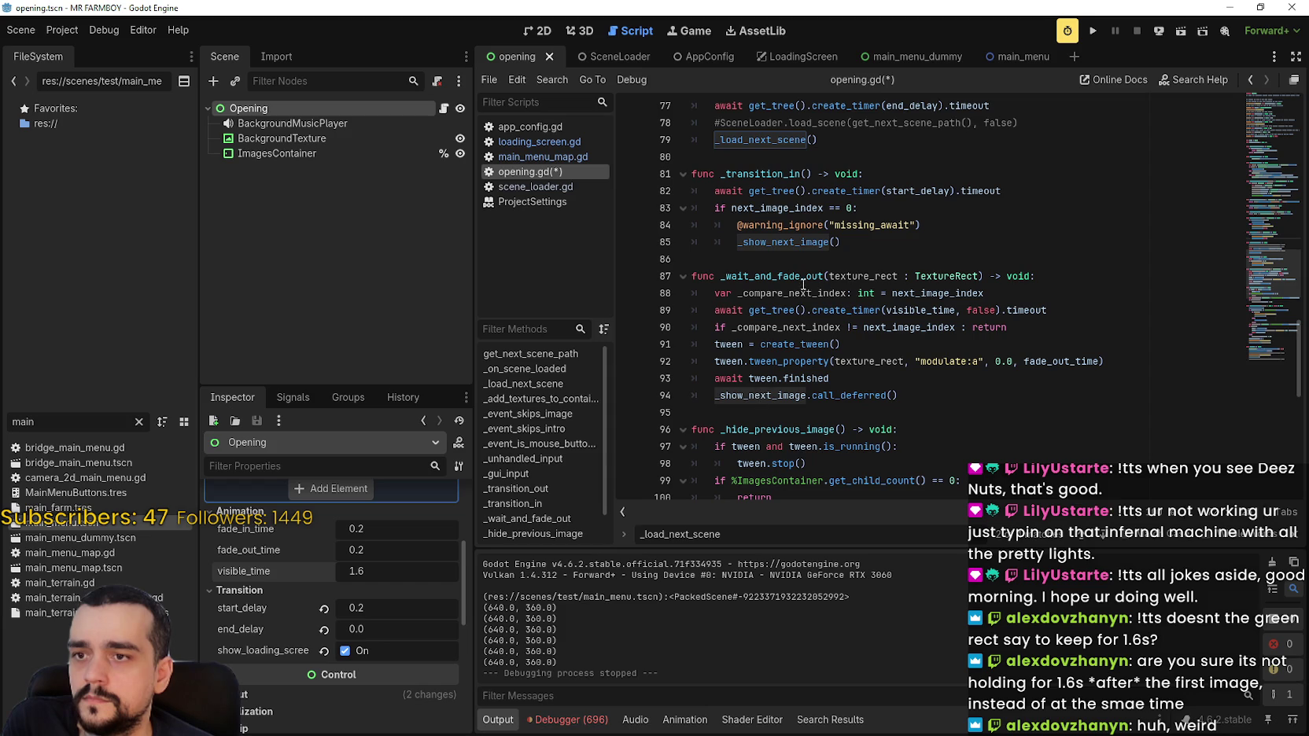
{"action": "double_click", "coordinate": [768, 395]}
{"action": "double_click", "coordinate": [844, 394]}
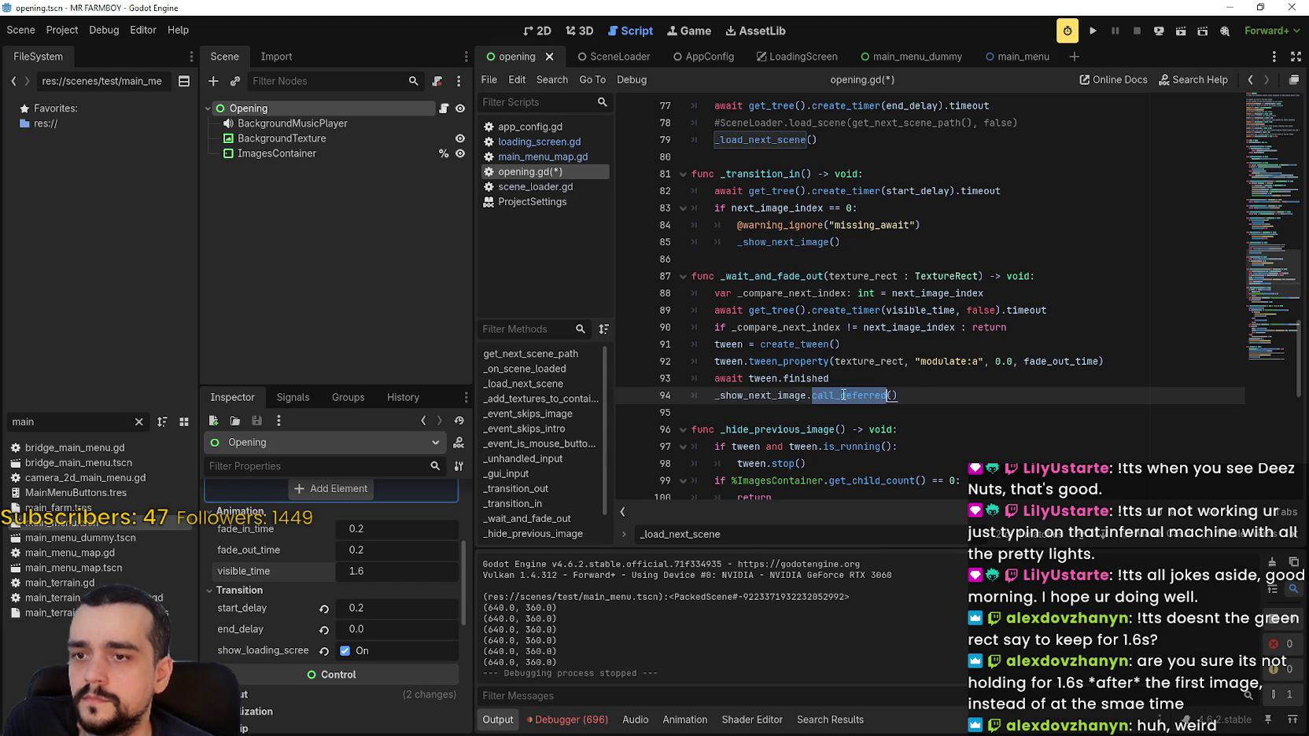
Locate the _load_next_scene() call on line 112 and select it with its parentheses.
{"action": "scroll", "coordinate": [916, 390], "scroll_direction": "down", "scroll_amount": 5}
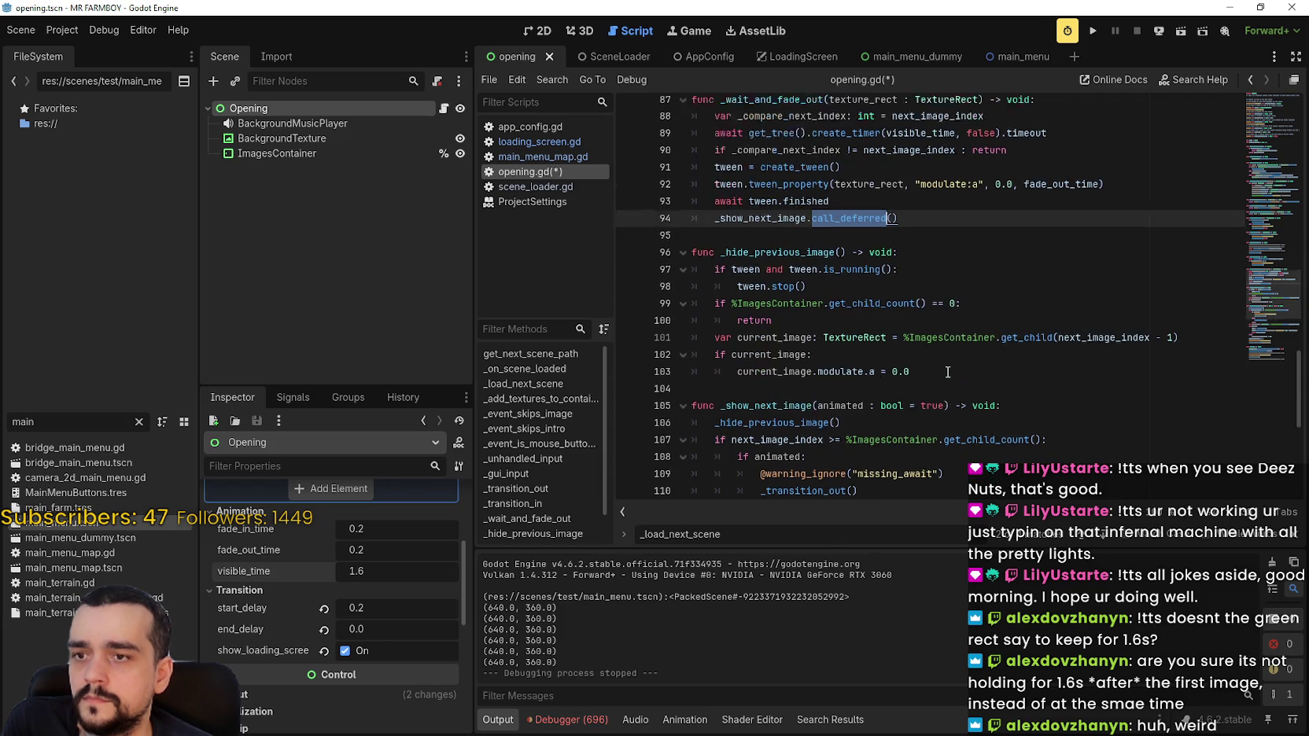
{"action": "scroll", "coordinate": [947, 371], "scroll_direction": "down", "scroll_amount": 1}
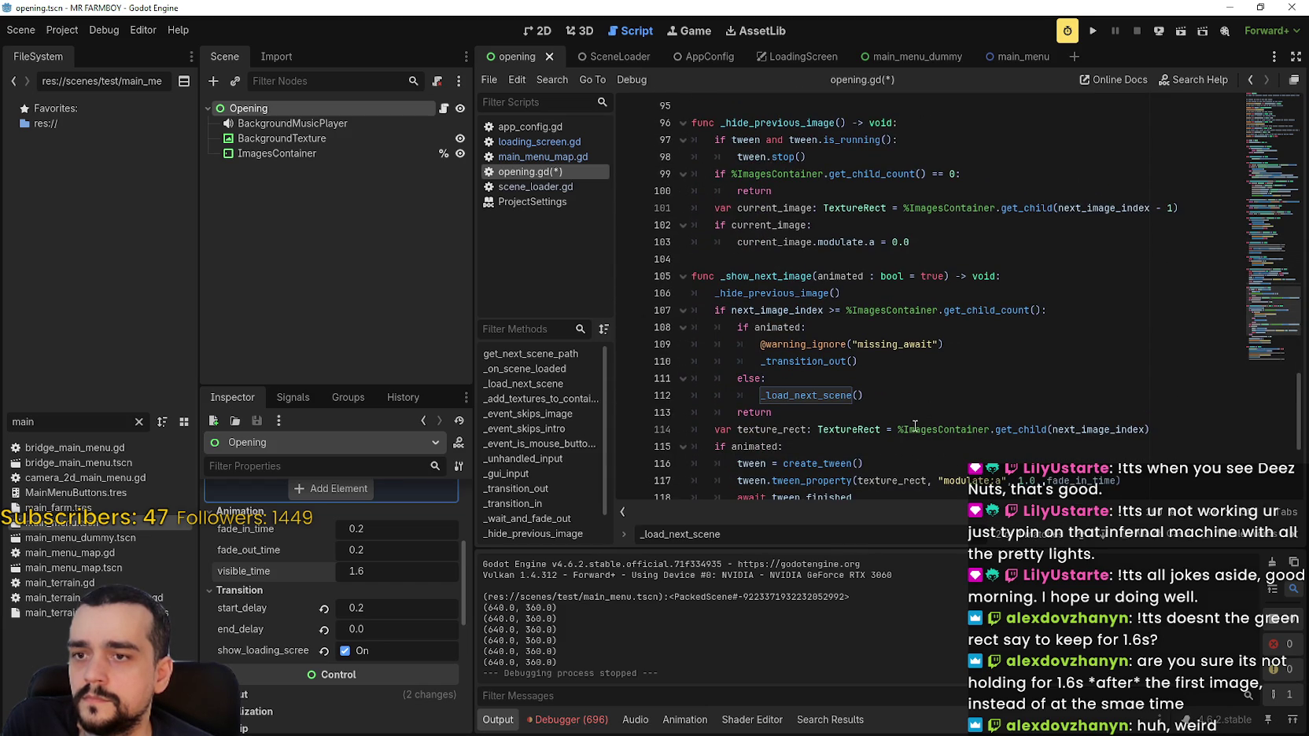
{"action": "double_click", "coordinate": [776, 398]}
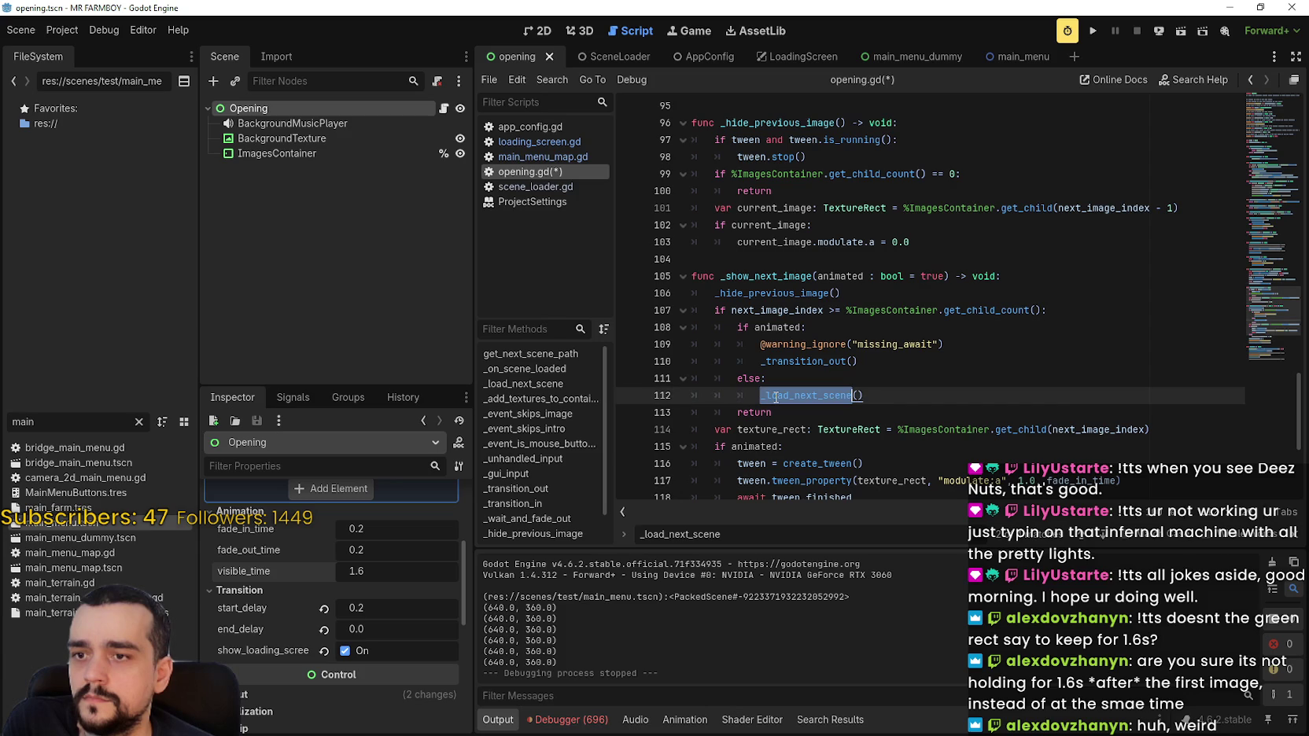
{"action": "left_click_drag", "start_coordinate": [776, 398], "coordinate": [901, 399]}
{"action": "scroll", "coordinate": [1266, 330], "scroll_direction": "down", "scroll_amount": 4}
{"action": "scroll", "coordinate": [1268, 326], "scroll_direction": "up", "scroll_amount": 5}
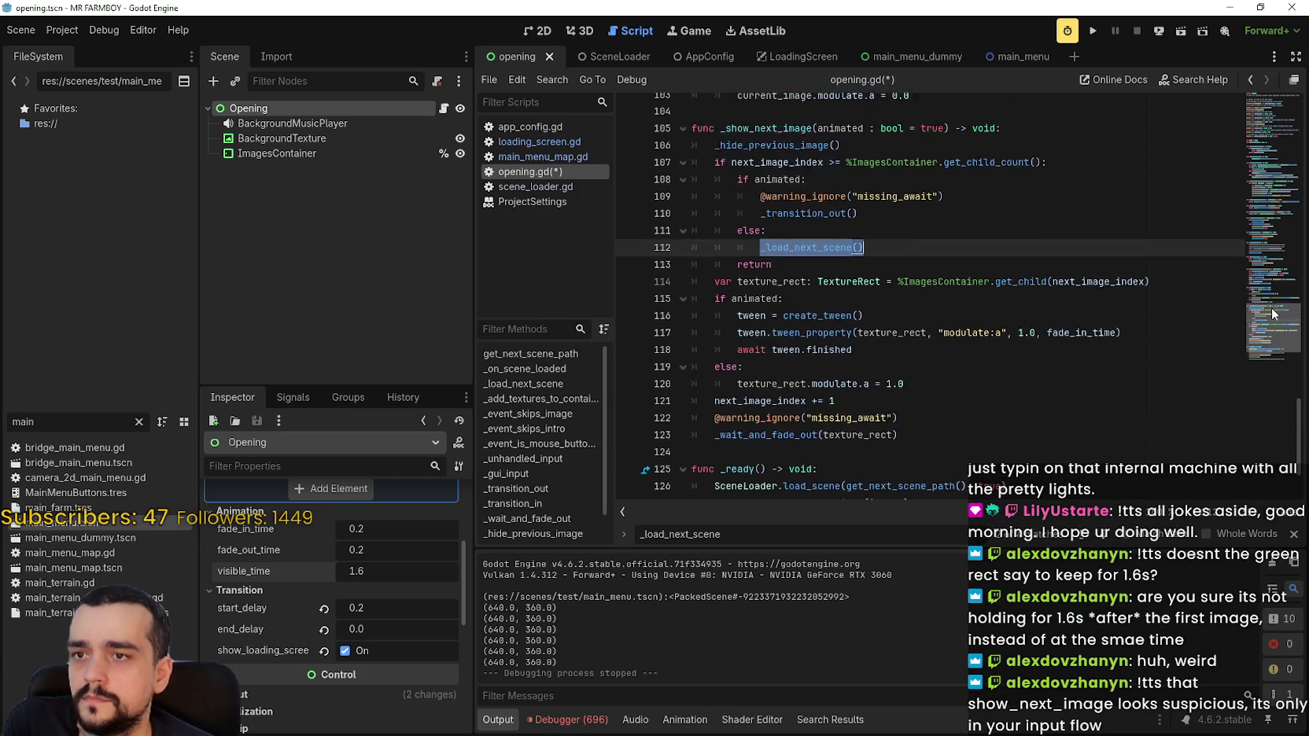
{"action": "scroll", "coordinate": [1272, 307], "scroll_direction": "up", "scroll_amount": 10}
{"action": "scroll", "coordinate": [1266, 295], "scroll_direction": "down", "scroll_amount": 7}
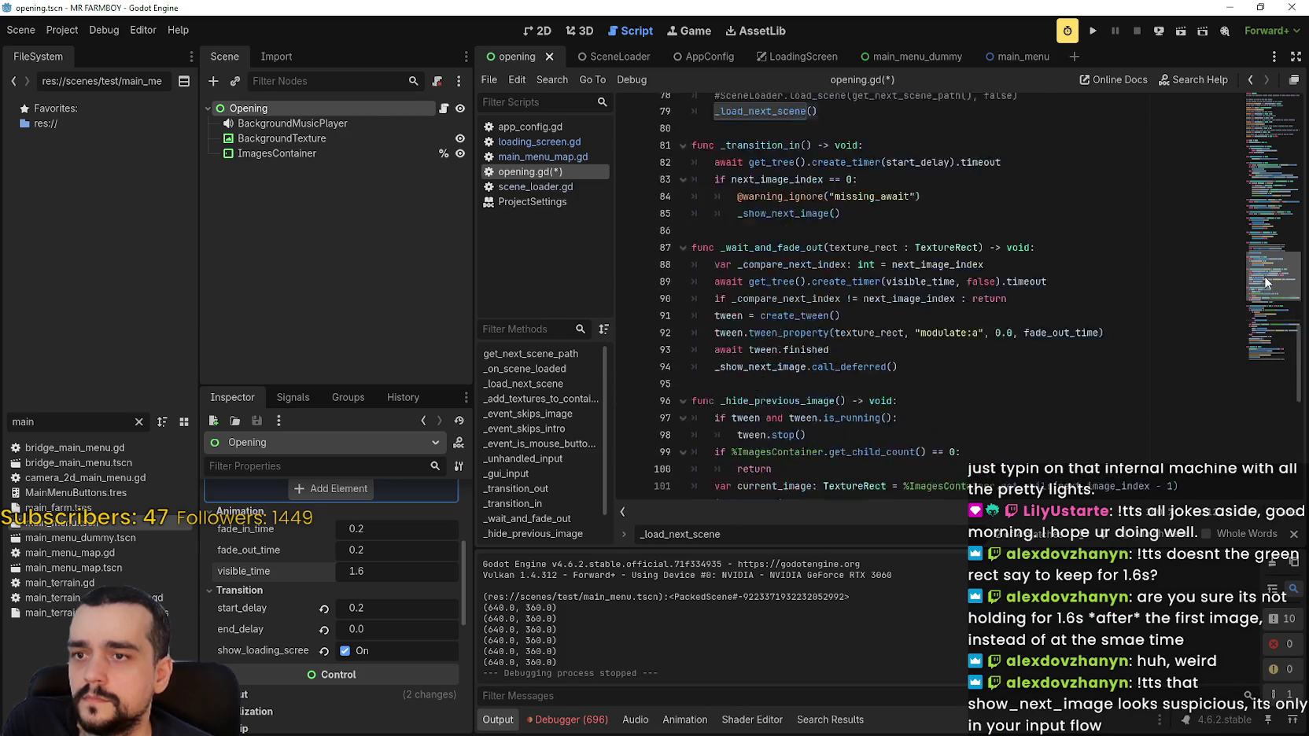
{"action": "mouse_move", "coordinate": [1265, 291]}
{"action": "left_mouse_down"}
{"action": "mouse_move", "coordinate": [1271, 185]}
{"action": "mouse_move", "coordinate": [1251, 362]}
{"action": "left_mouse_up"}
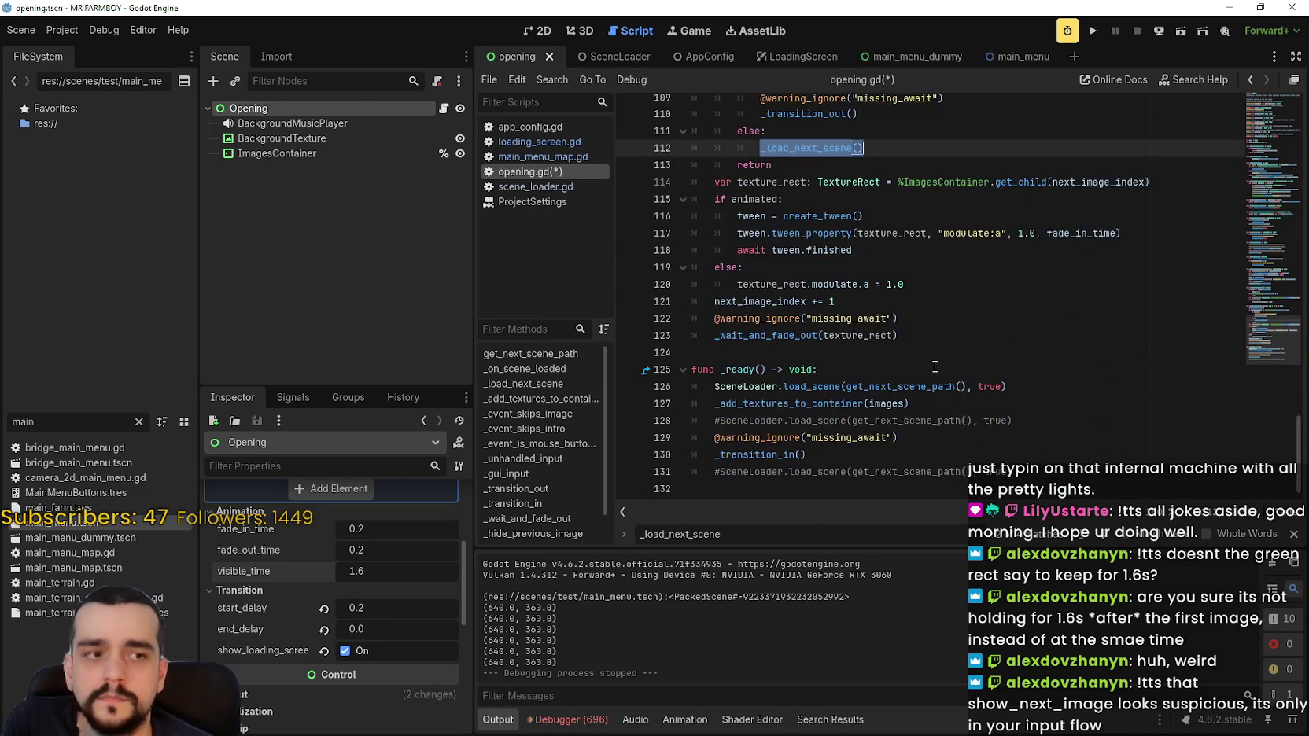
{"action": "scroll", "coordinate": [936, 362], "scroll_direction": "up", "scroll_amount": 3}
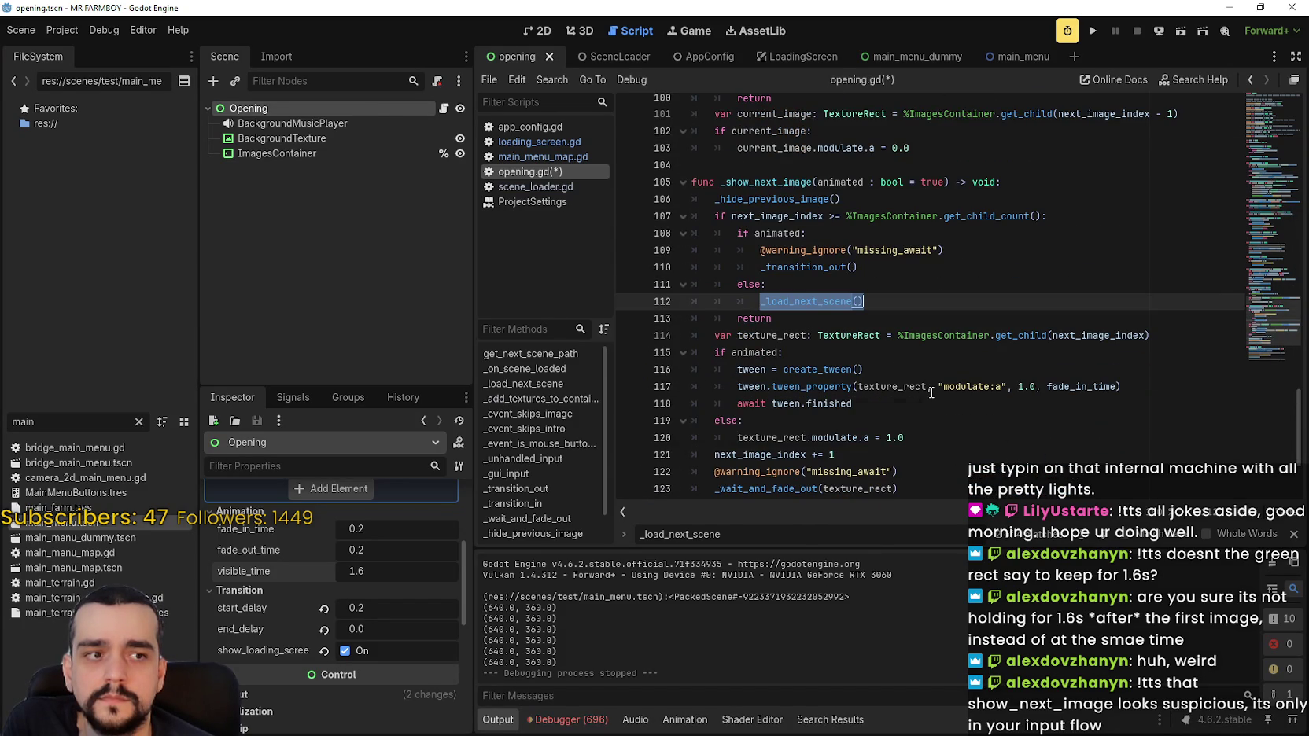
{"action": "scroll", "coordinate": [881, 441], "scroll_direction": "up", "scroll_amount": 1}
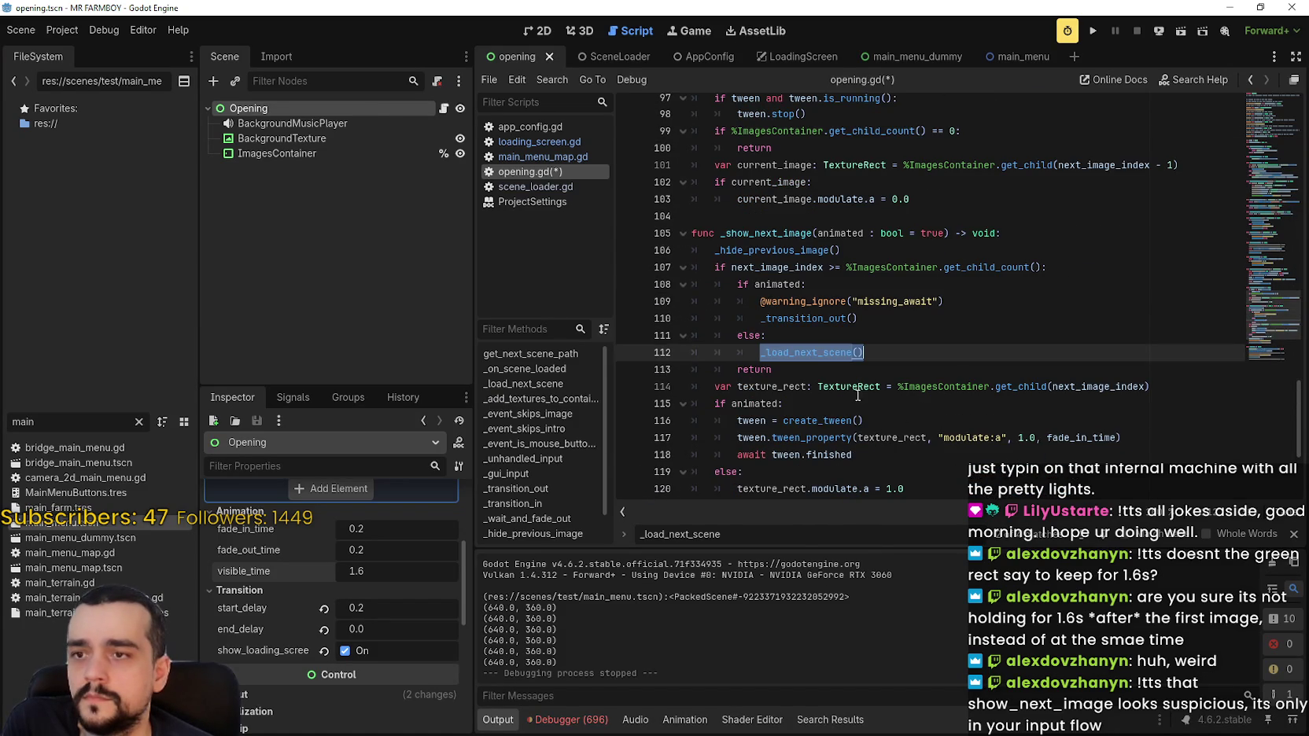
Insert a _load_next_scene() call on a new line after _transition_out() on line 110, then save.
{"action": "left_click", "coordinate": [940, 318]}
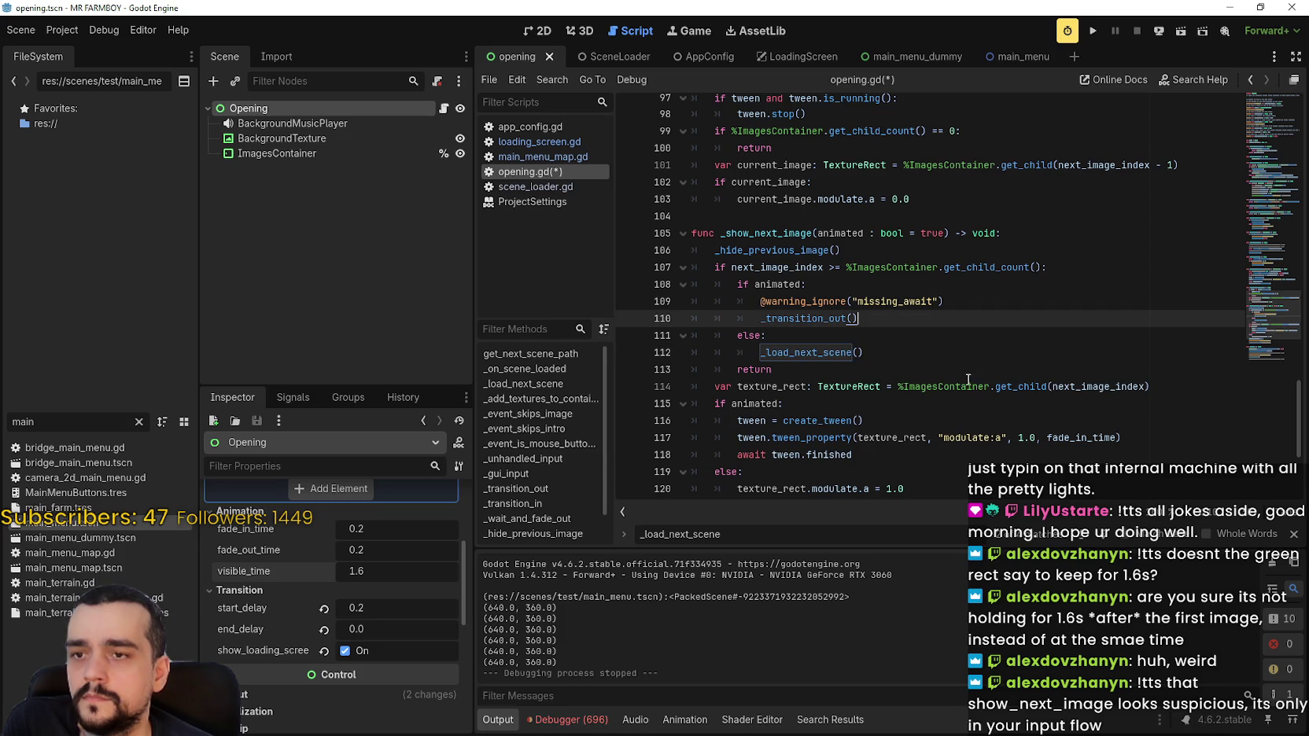
{"action": "left_click", "coordinate": [817, 352]}
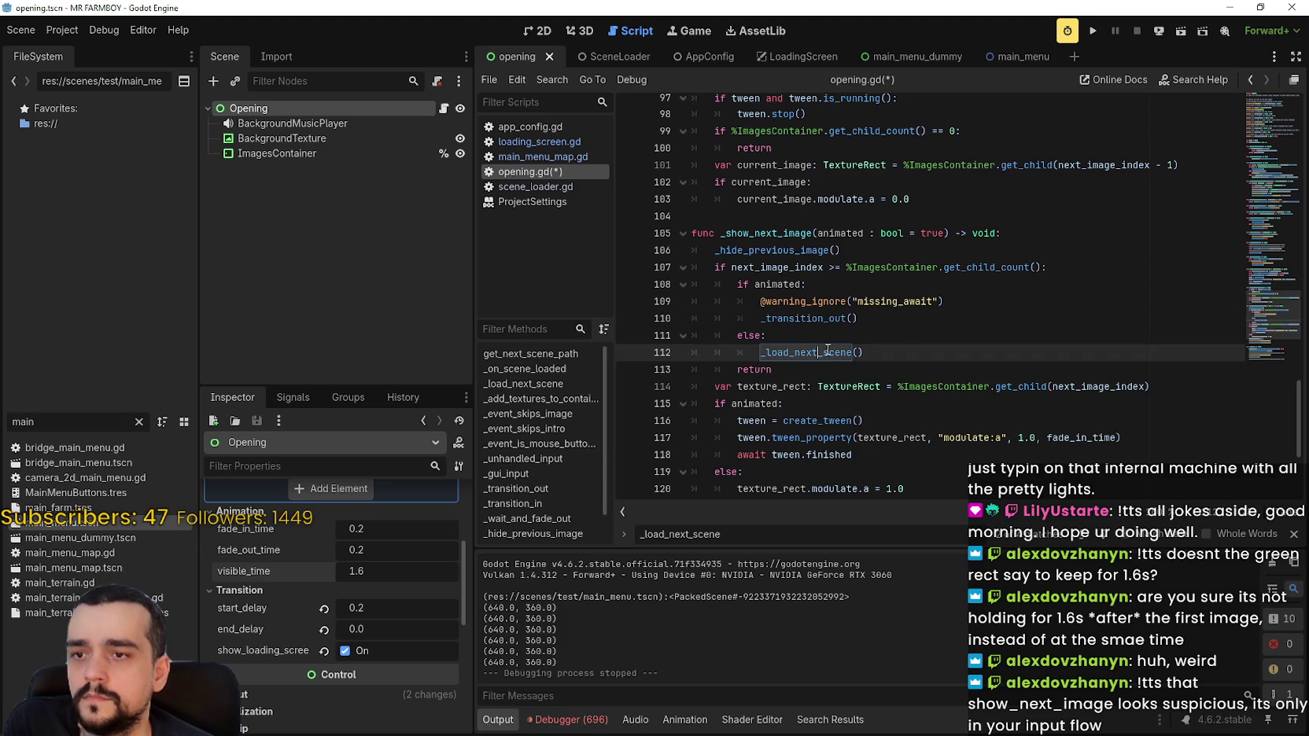
{"action": "double_click", "coordinate": [823, 352]}
{"action": "left_click", "coordinate": [895, 321]}
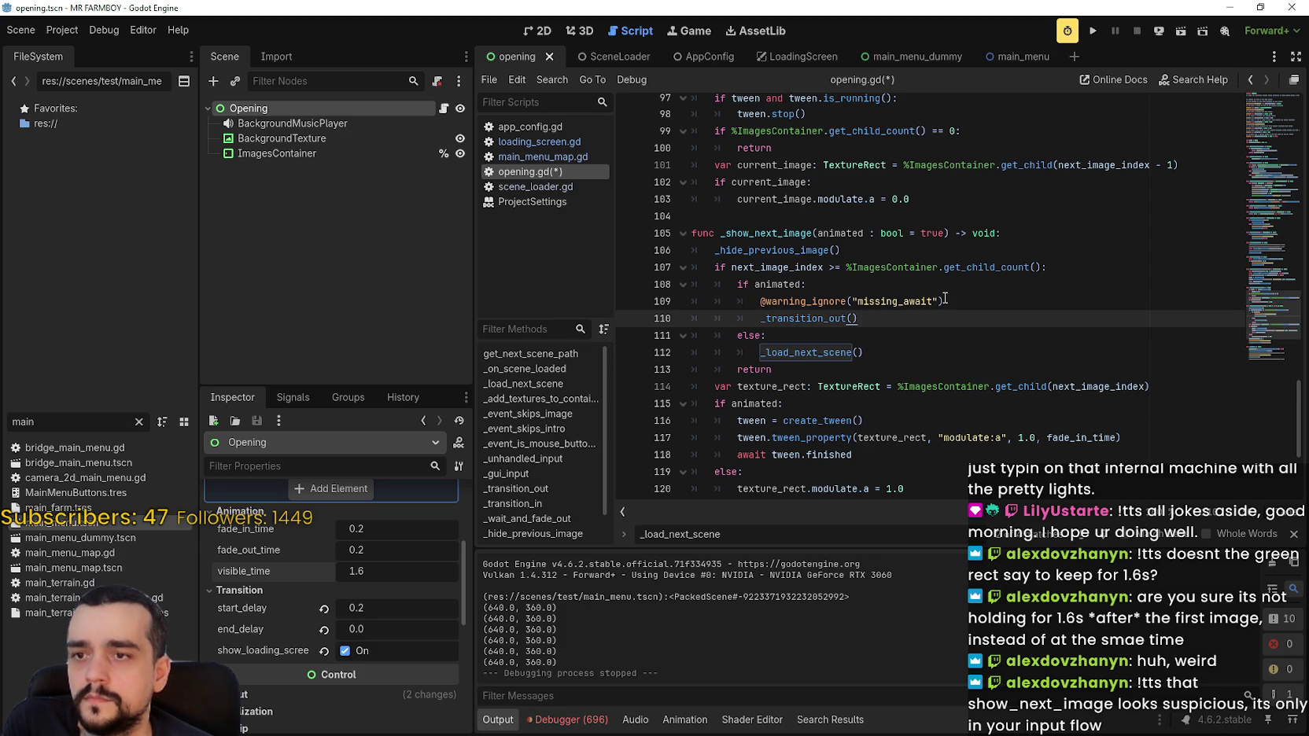
{"action": "key", "text": "Return"}
{"action": "type", "text": "_load_next_scene()"}
{"action": "key", "text": "ctrl+s"}
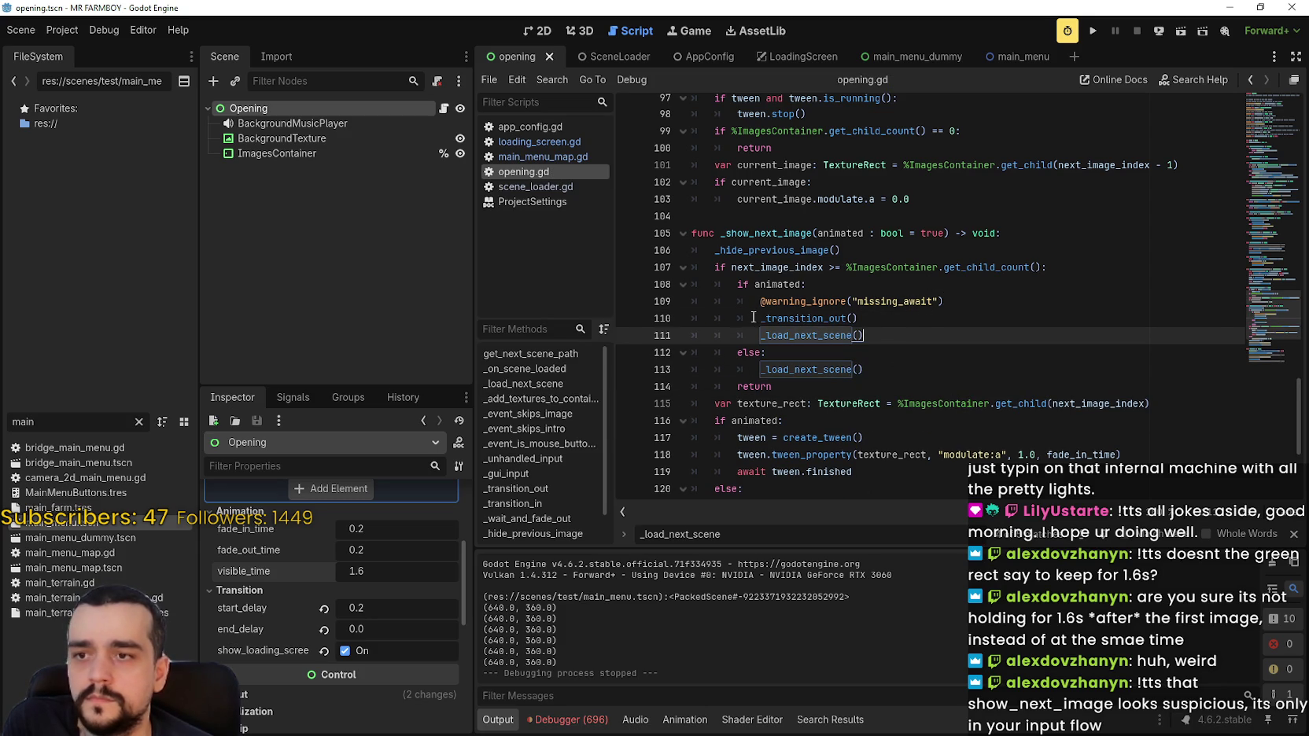
Comment out the _transition_out() call, save the script, and run the game.
{"action": "left_click", "coordinate": [748, 317]}
{"action": "key", "text": "ctrl+k"}
{"action": "key", "text": "ctrl+s"}
{"action": "scroll", "coordinate": [999, 311], "scroll_direction": "down", "scroll_amount": 2}
{"action": "scroll", "coordinate": [999, 311], "scroll_direction": "down", "scroll_amount": 1}
{"action": "scroll", "coordinate": [1033, 412], "scroll_direction": "up", "scroll_amount": 1}
{"action": "scroll", "coordinate": [1032, 405], "scroll_direction": "down", "scroll_amount": 1}
{"action": "scroll", "coordinate": [1032, 405], "scroll_direction": "up", "scroll_amount": 1}
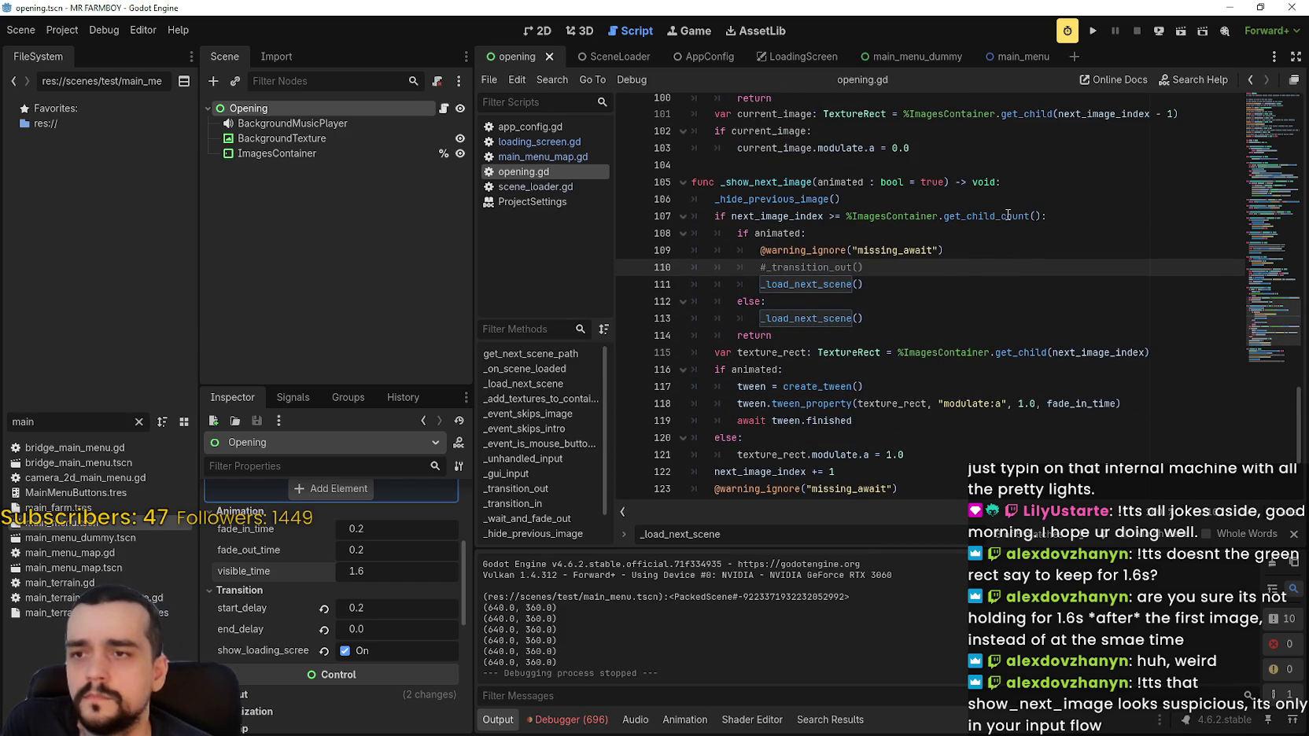
{"action": "left_click", "coordinate": [1095, 32]}
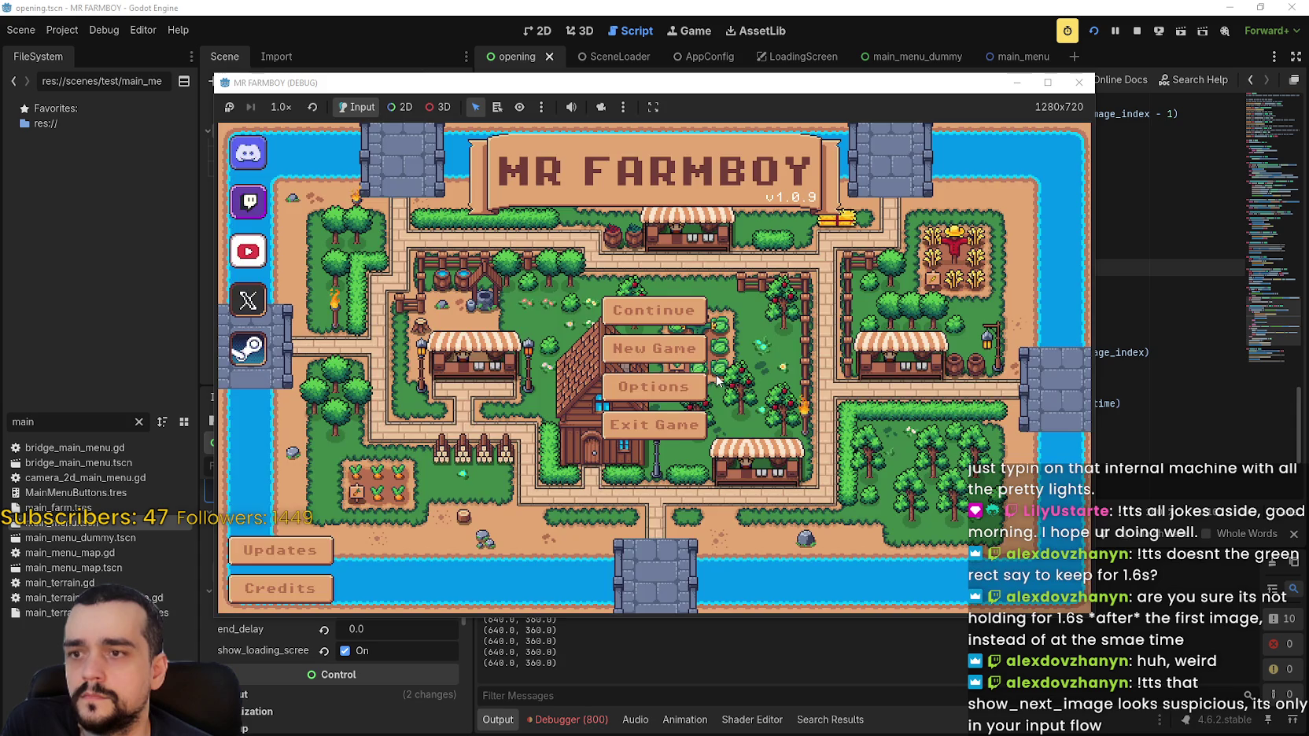
{"action": "left_click", "coordinate": [1127, 33]}
{"action": "key", "text": "F5"}
{"action": "left_click", "coordinate": [1135, 33]}
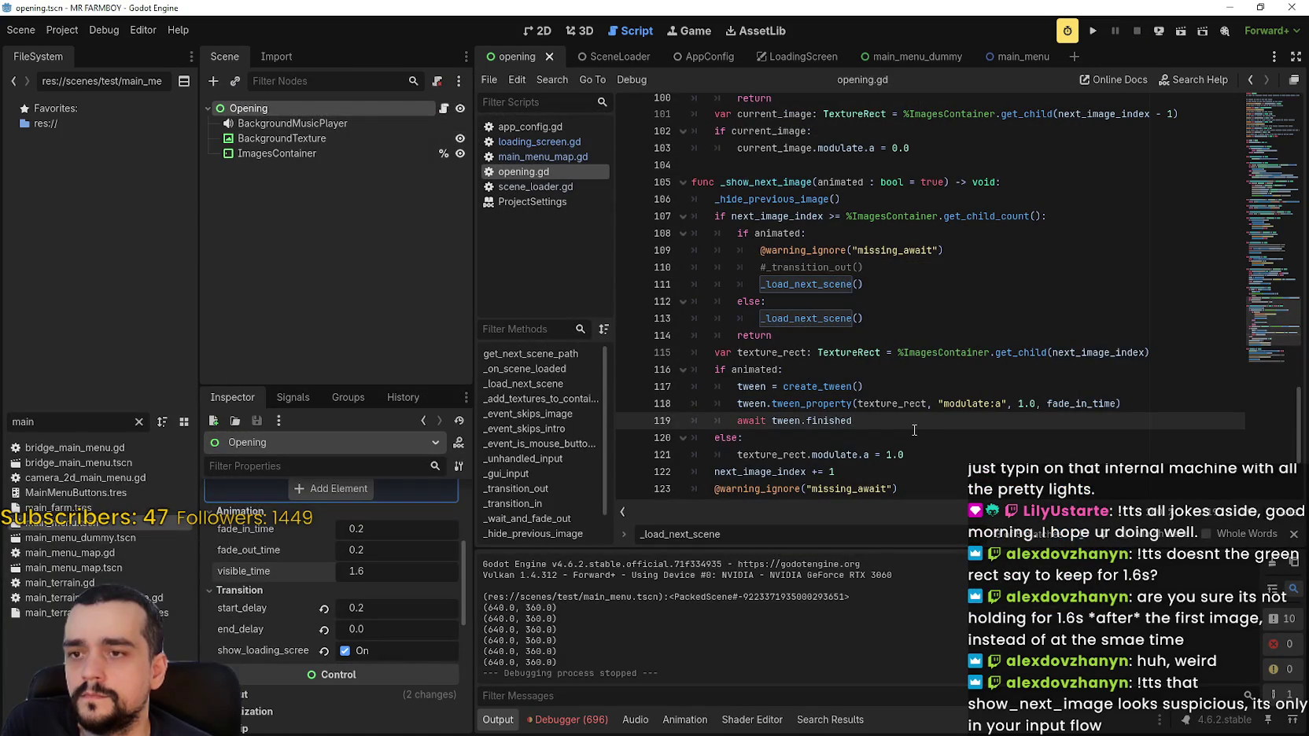
Add print("YOLO 1") above _load_next_scene() in the else branch.
{"action": "left_click", "coordinate": [937, 314]}
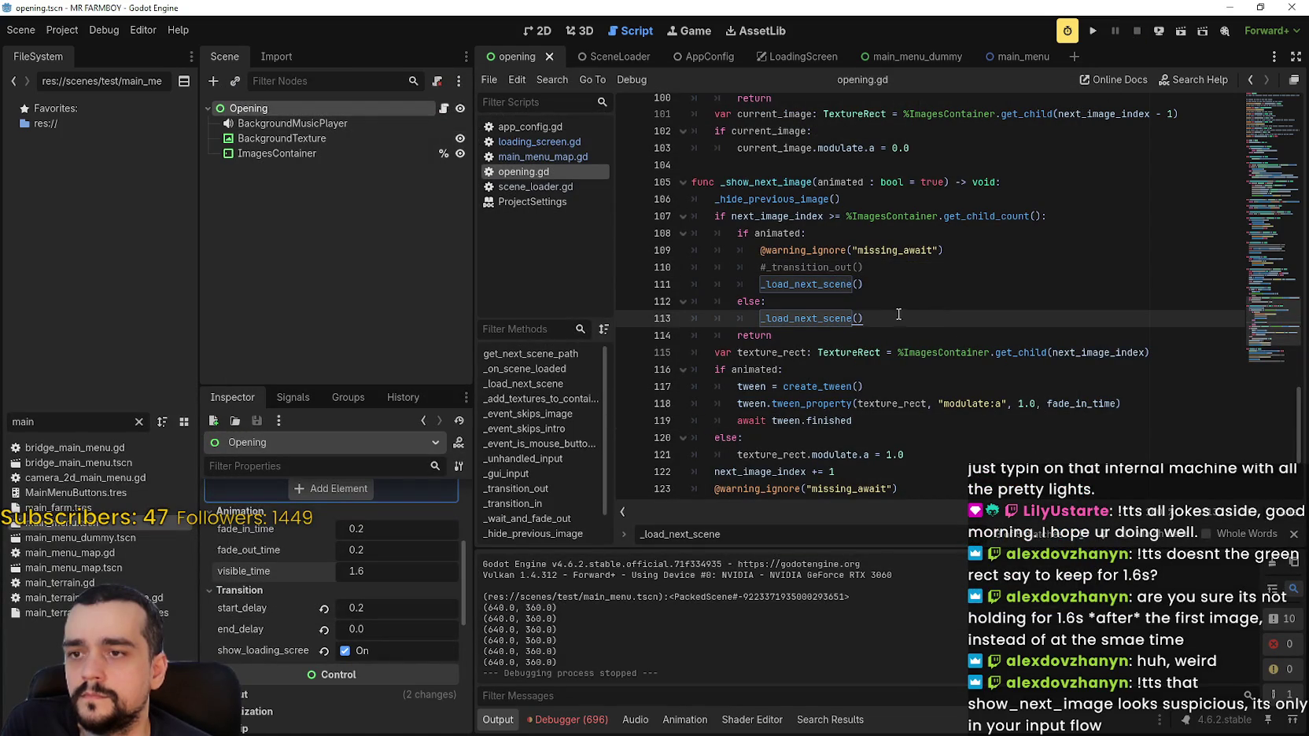
{"action": "key", "text": "Up"}
{"action": "key", "text": "Return"}
{"action": "type", "text": "print("}
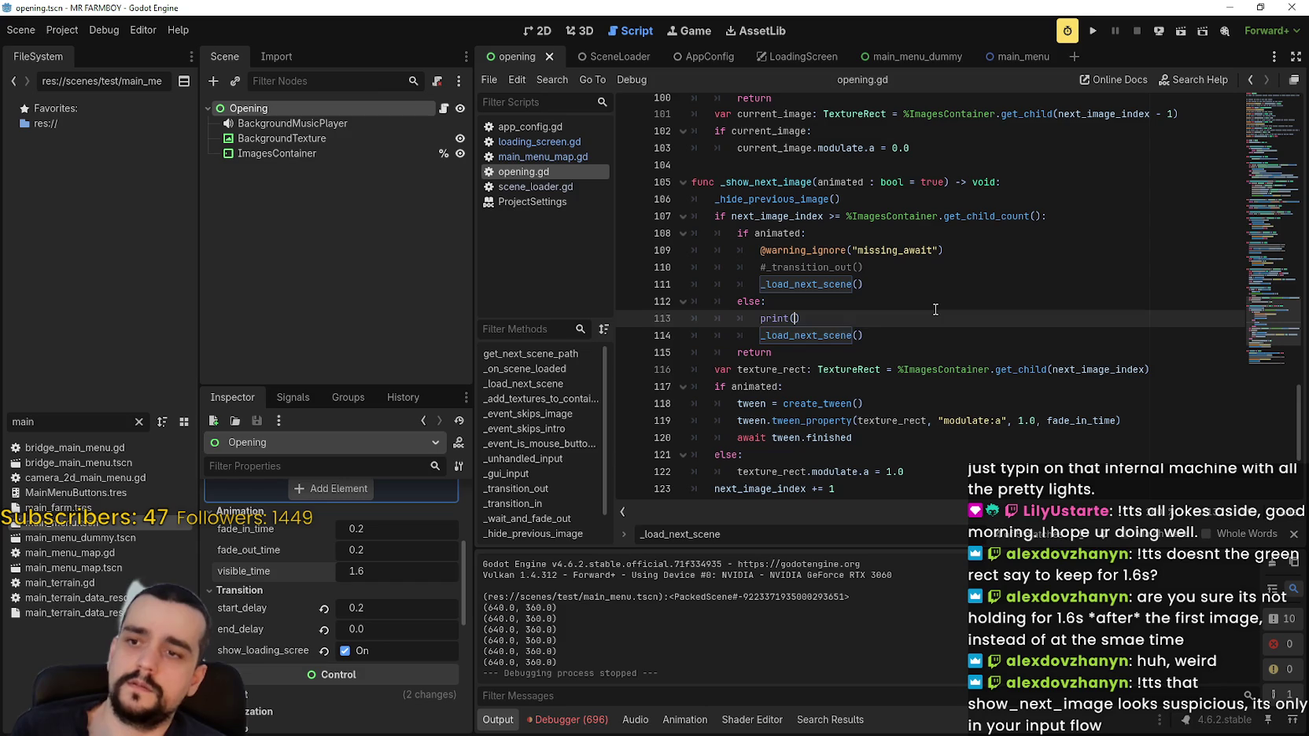
{"action": "type", "text": "\"YOLO 1"}
Copy the print below #_transition_out(), change it to "YOLO 0", save, and run the game.
{"action": "triple_click", "coordinate": [836, 318]}
{"action": "key", "text": "ctrl+c"}
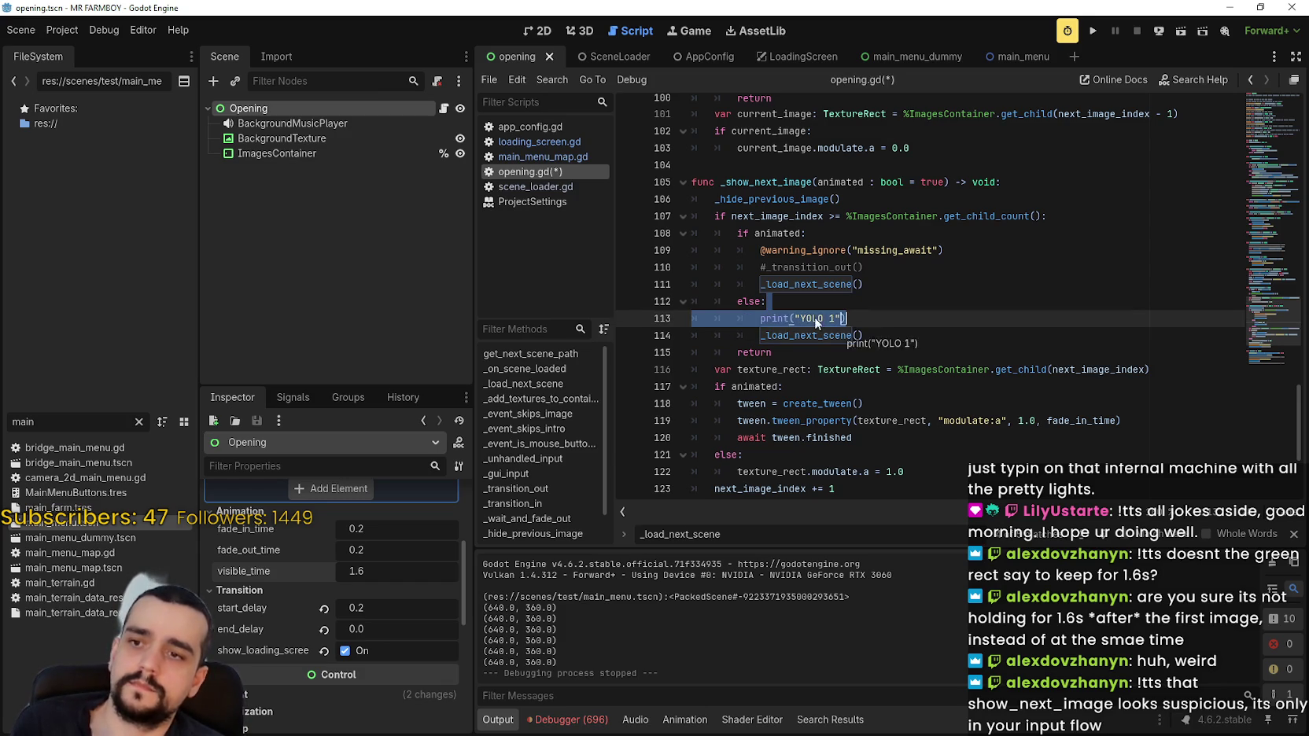
{"action": "left_click_drag", "start_coordinate": [859, 318], "coordinate": [763, 309]}
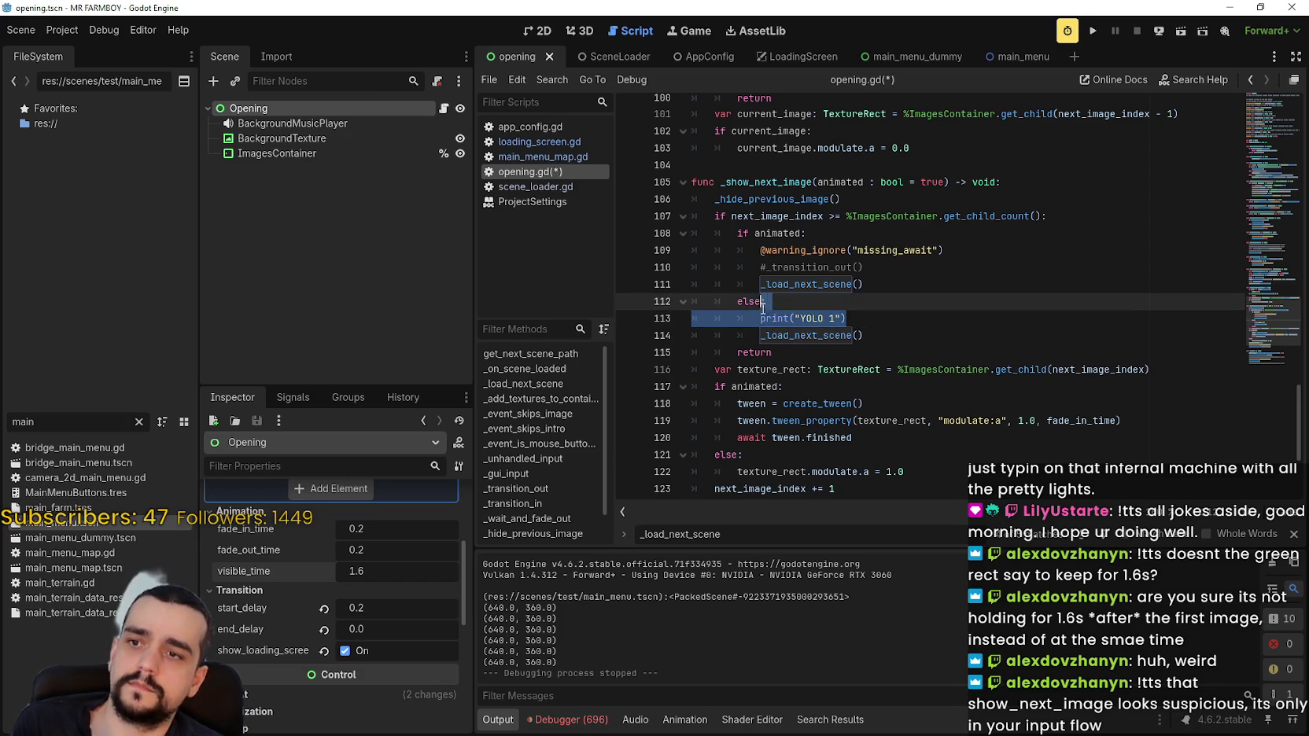
{"action": "left_click", "coordinate": [920, 269]}
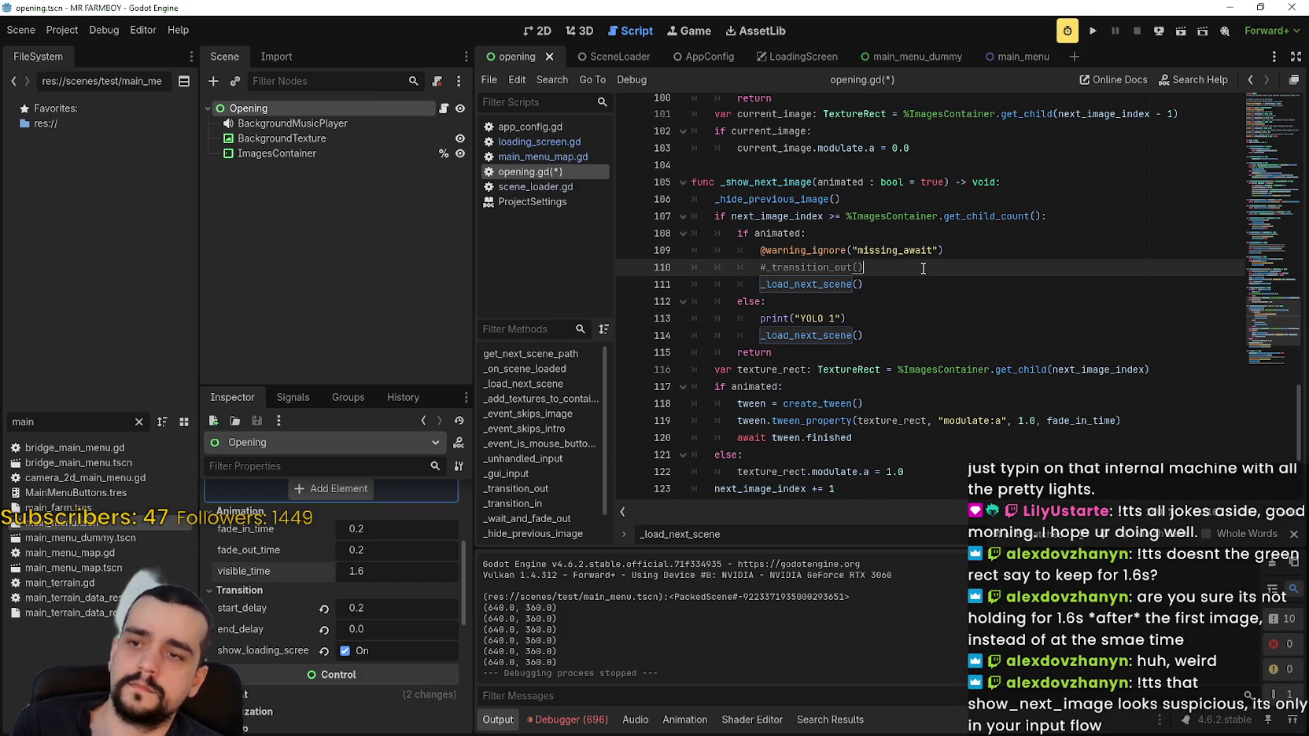
{"action": "key", "text": "Return"}
{"action": "key", "text": "ctrl+v"}
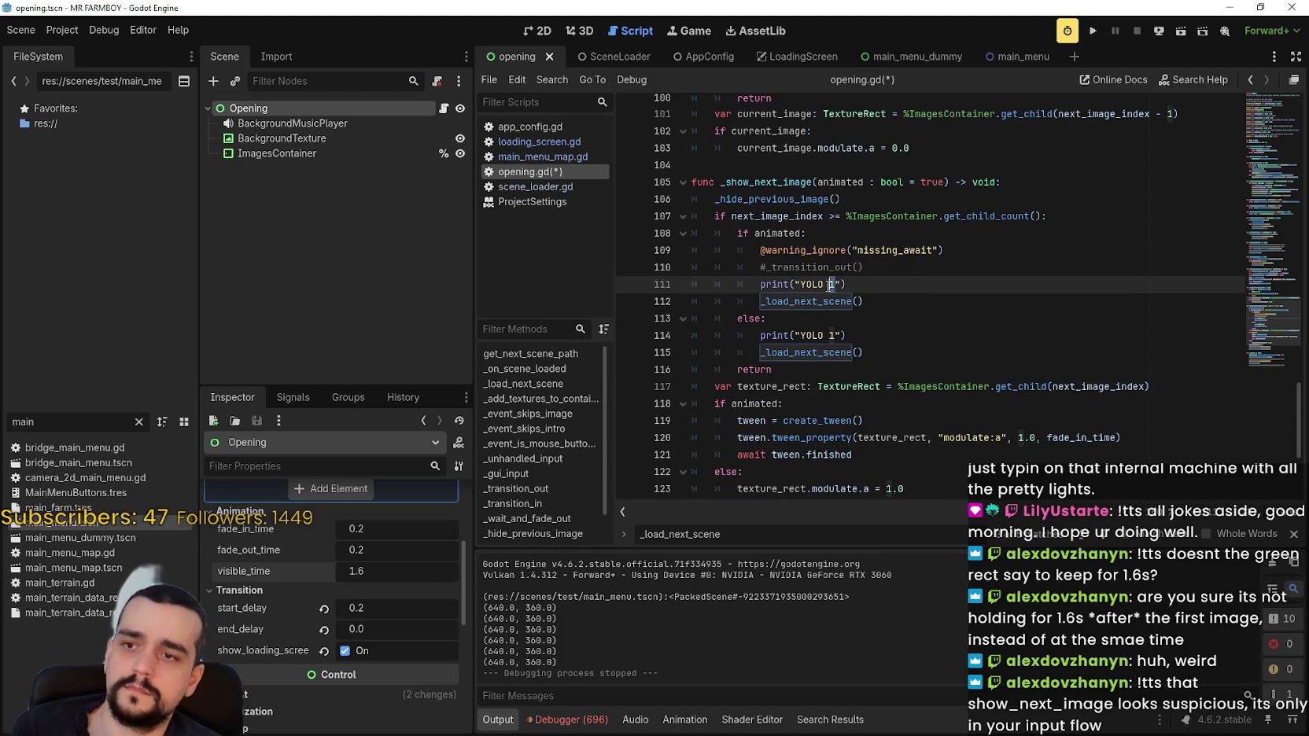
{"action": "double_click", "coordinate": [830, 285]}
{"action": "type", "text": "0"}
{"action": "left_click_drag", "start_coordinate": [848, 284], "coordinate": [864, 302]}
{"action": "key", "text": "ctrl+s"}
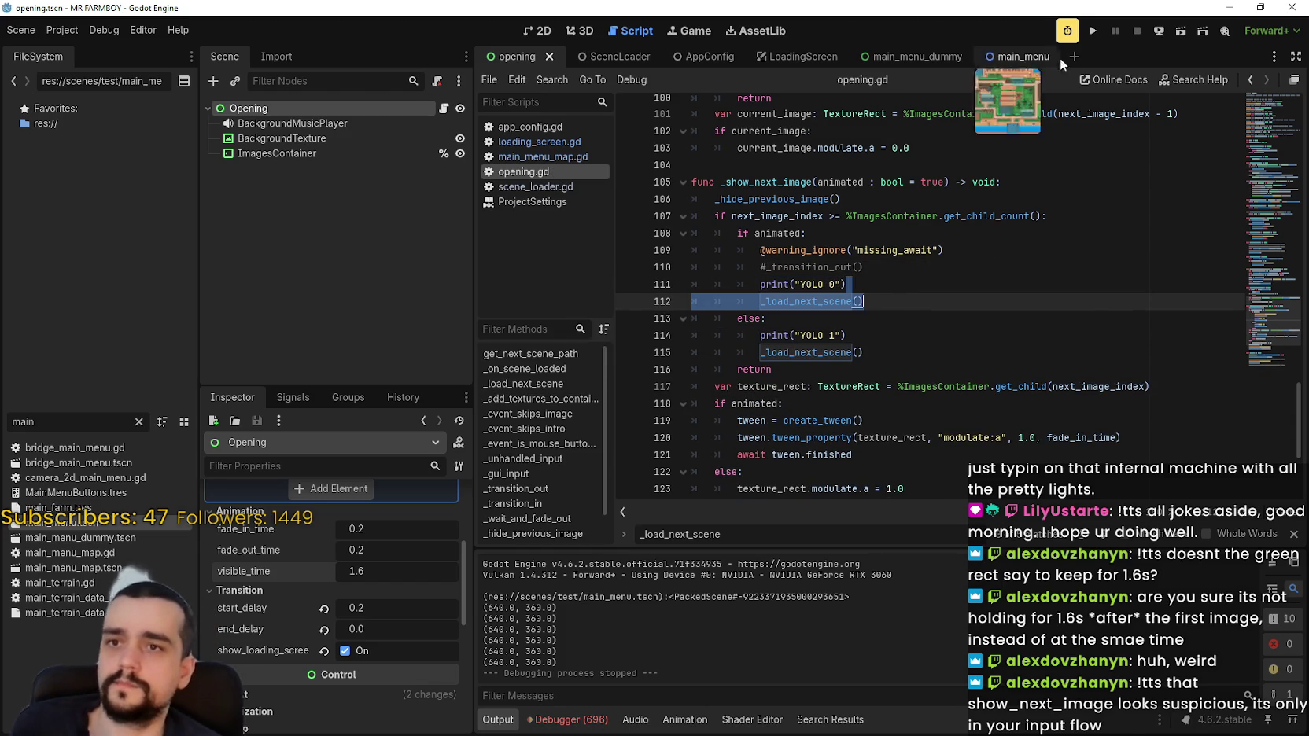
{"action": "left_click", "coordinate": [1103, 29]}
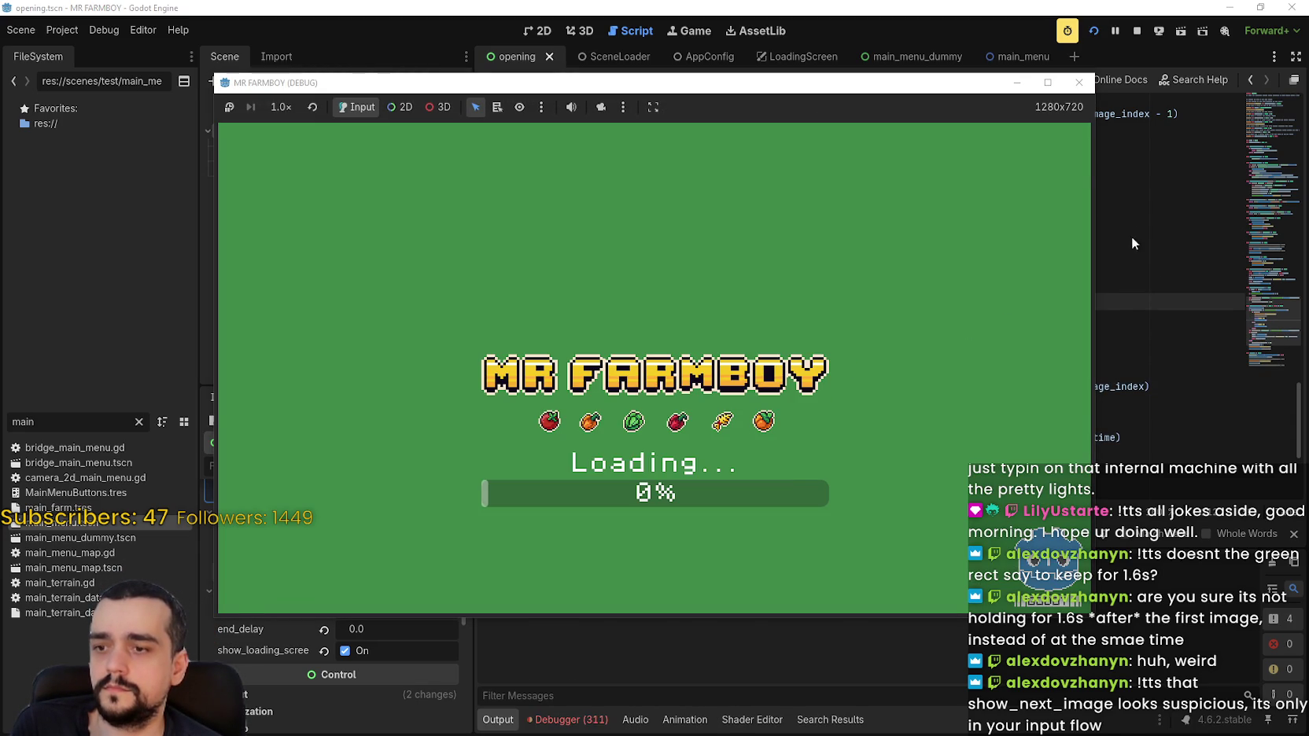
Restart the game with F5 and match the YOLO 1 output to the print on line 114.
{"action": "left_click", "coordinate": [1140, 270]}
{"action": "key", "text": "F5"}
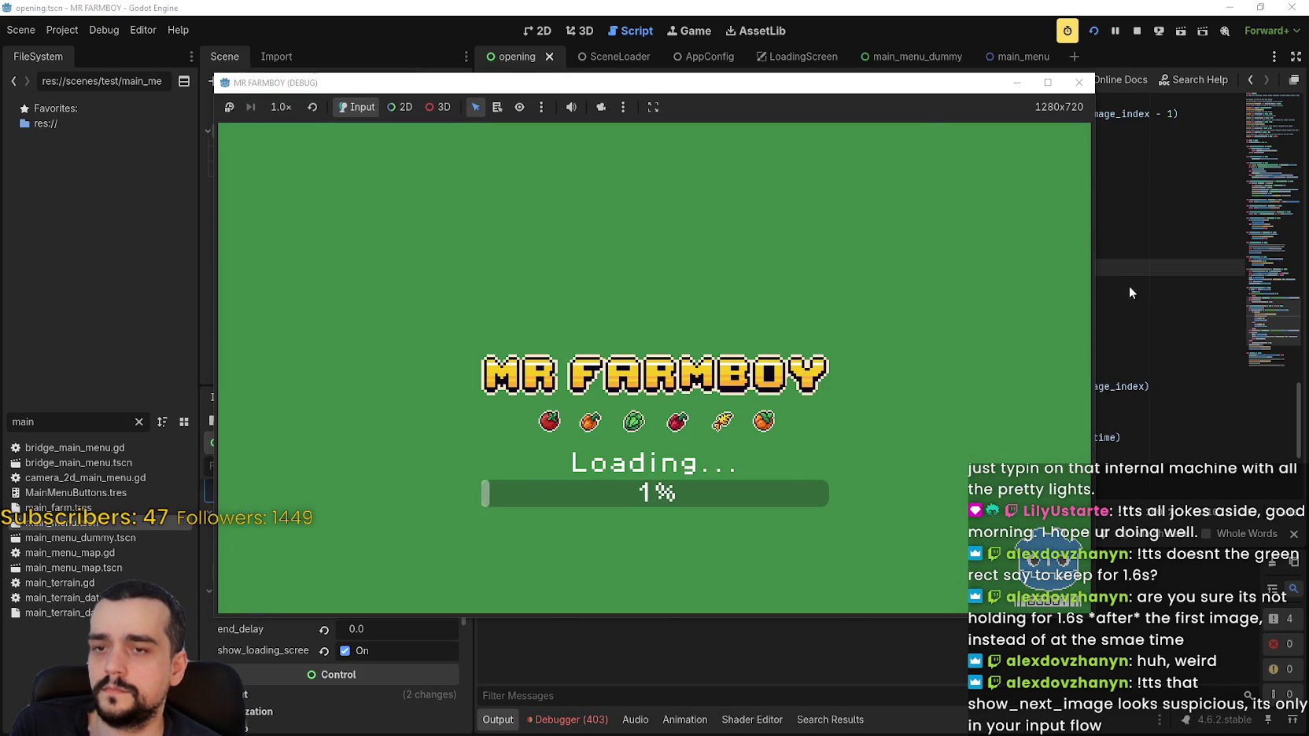
{"action": "left_click", "coordinate": [1129, 286]}
{"action": "left_click_drag", "start_coordinate": [847, 336], "coordinate": [765, 341]}
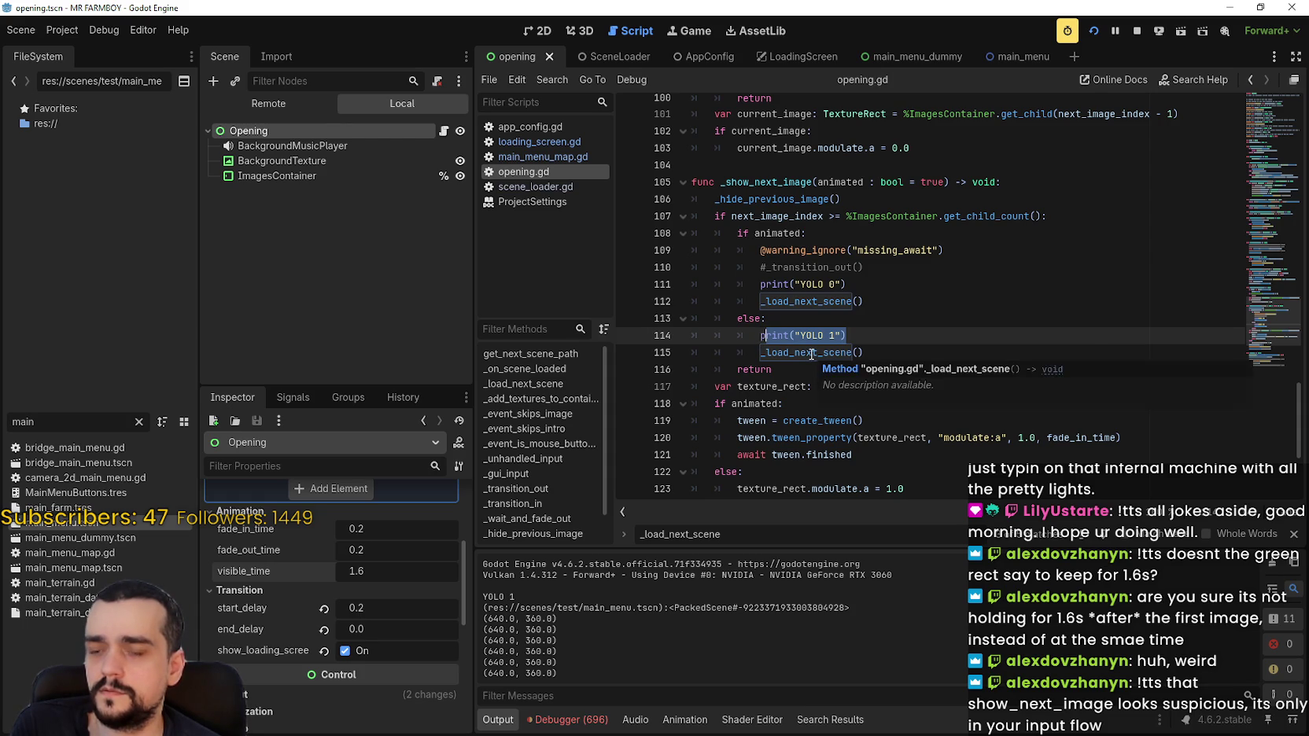
{"action": "left_click", "coordinate": [1151, 36]}
{"action": "left_click", "coordinate": [1153, 35]}
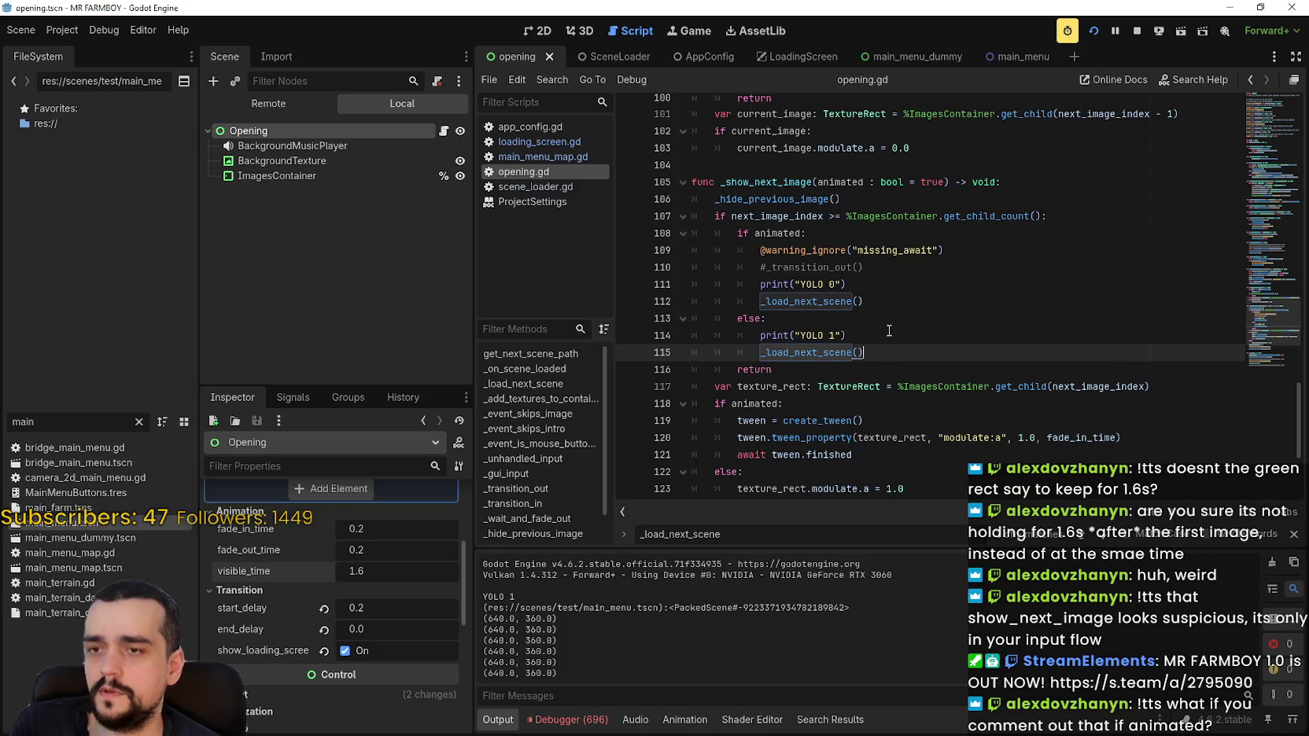
{"action": "left_click", "coordinate": [760, 335], "text": "shift"}
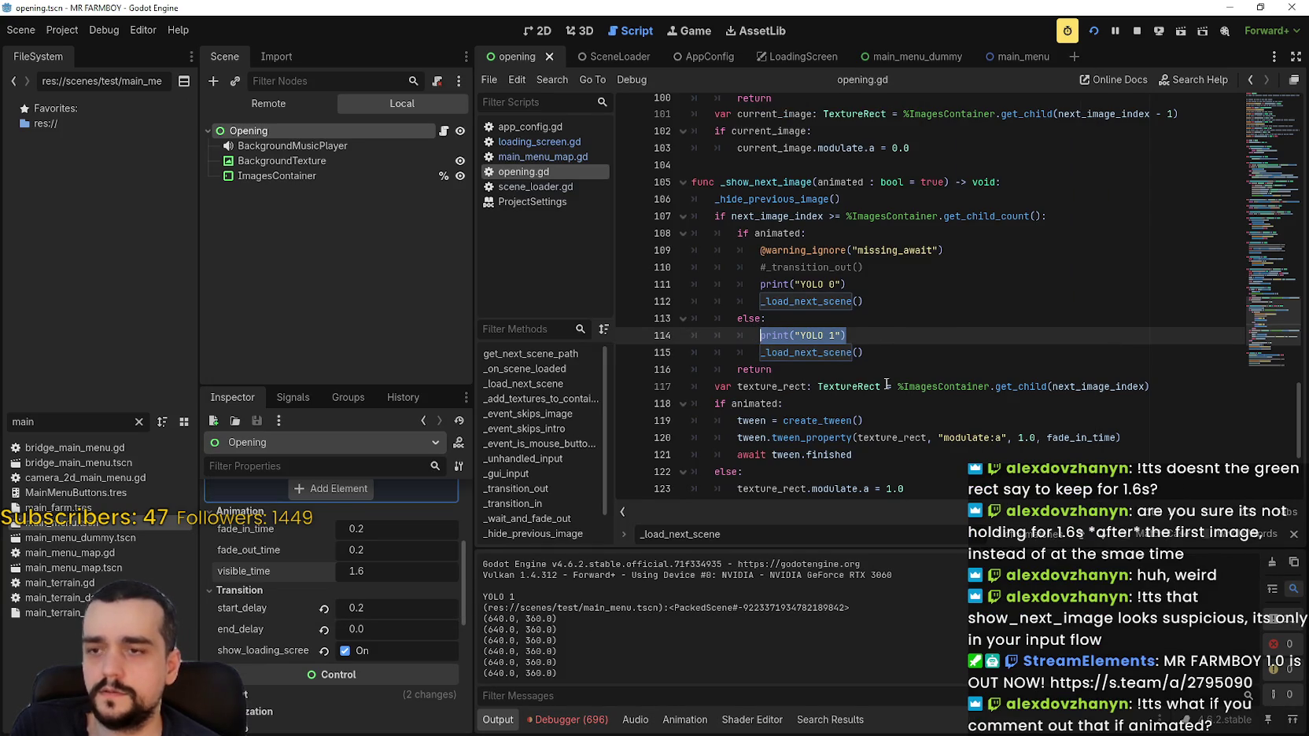
{"action": "scroll", "coordinate": [905, 429], "scroll_direction": "down", "scroll_amount": 2}
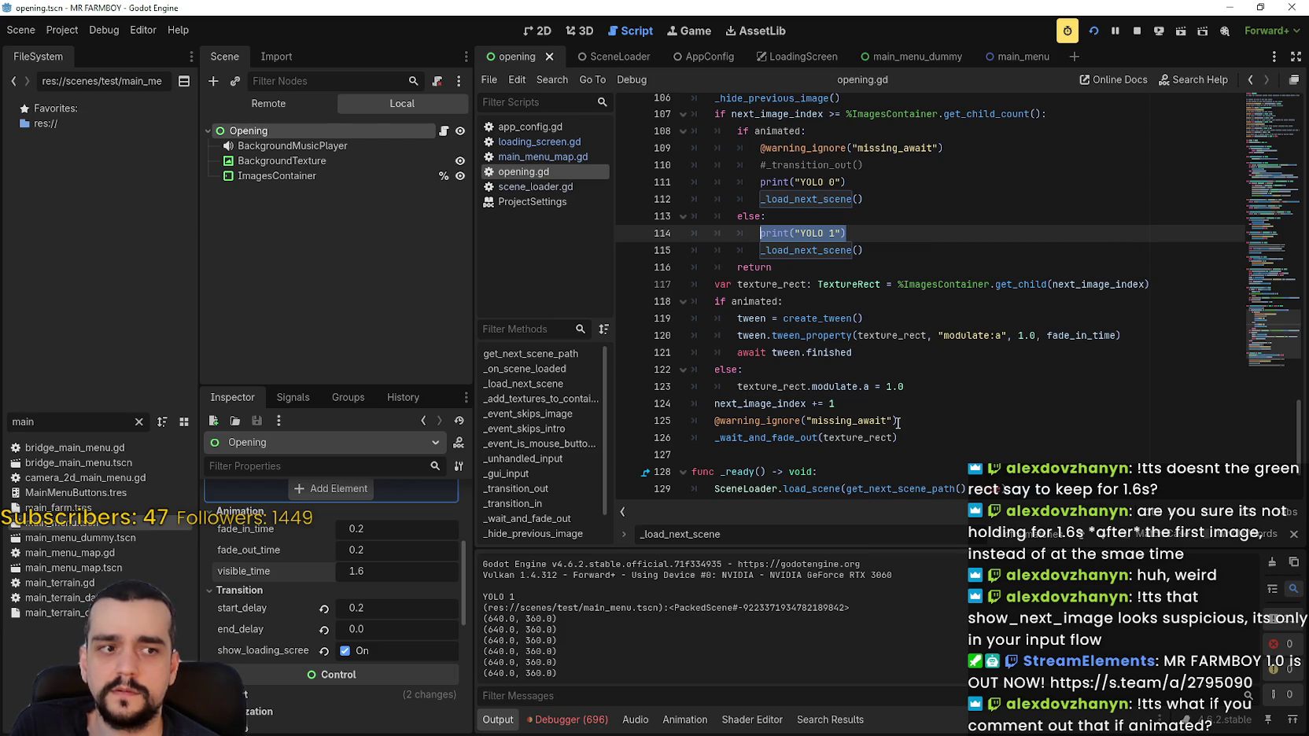
{"action": "scroll", "coordinate": [891, 358], "scroll_direction": "up", "scroll_amount": 1}
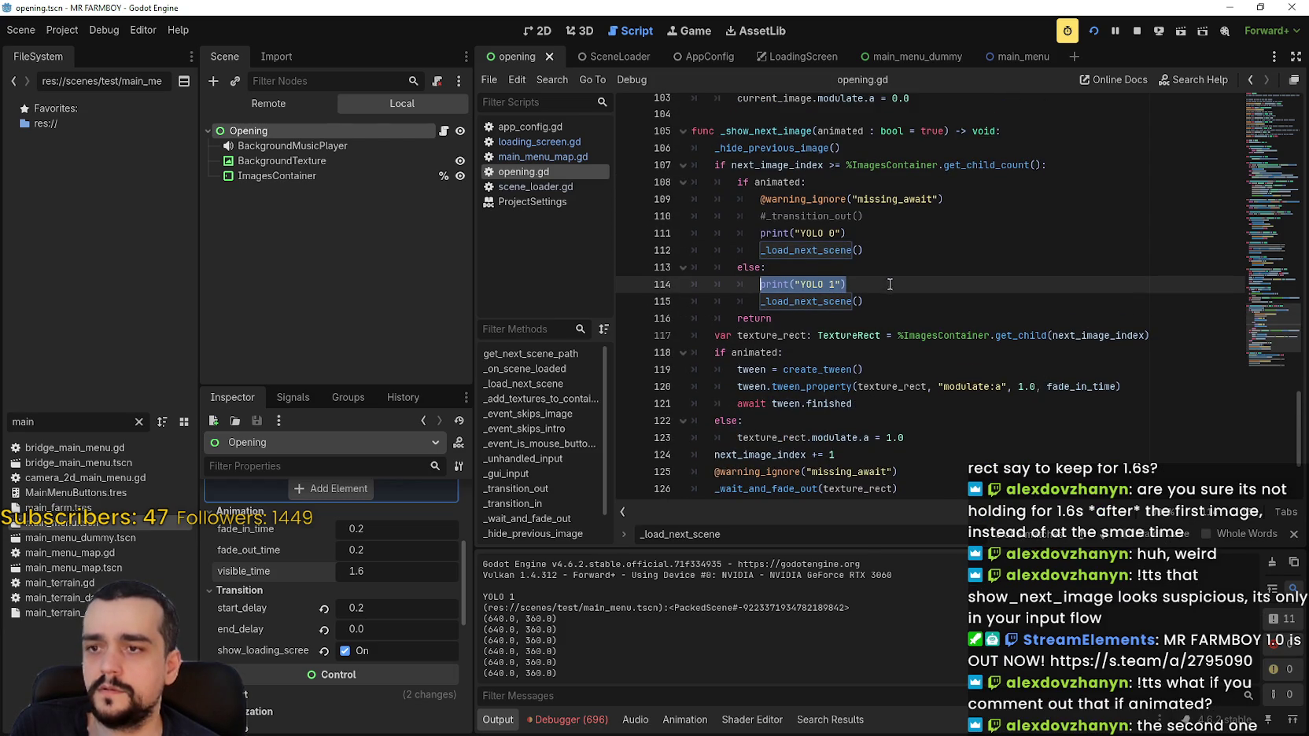
{"action": "scroll", "coordinate": [873, 335], "scroll_direction": "down", "scroll_amount": 2}
{"action": "mouse_move", "coordinate": [723, 233]}
{"action": "left_mouse_down"}
{"action": "mouse_move", "coordinate": [905, 323]}
{"action": "mouse_move", "coordinate": [1009, 400]}
{"action": "mouse_move", "coordinate": [967, 382]}
{"action": "left_mouse_up"}
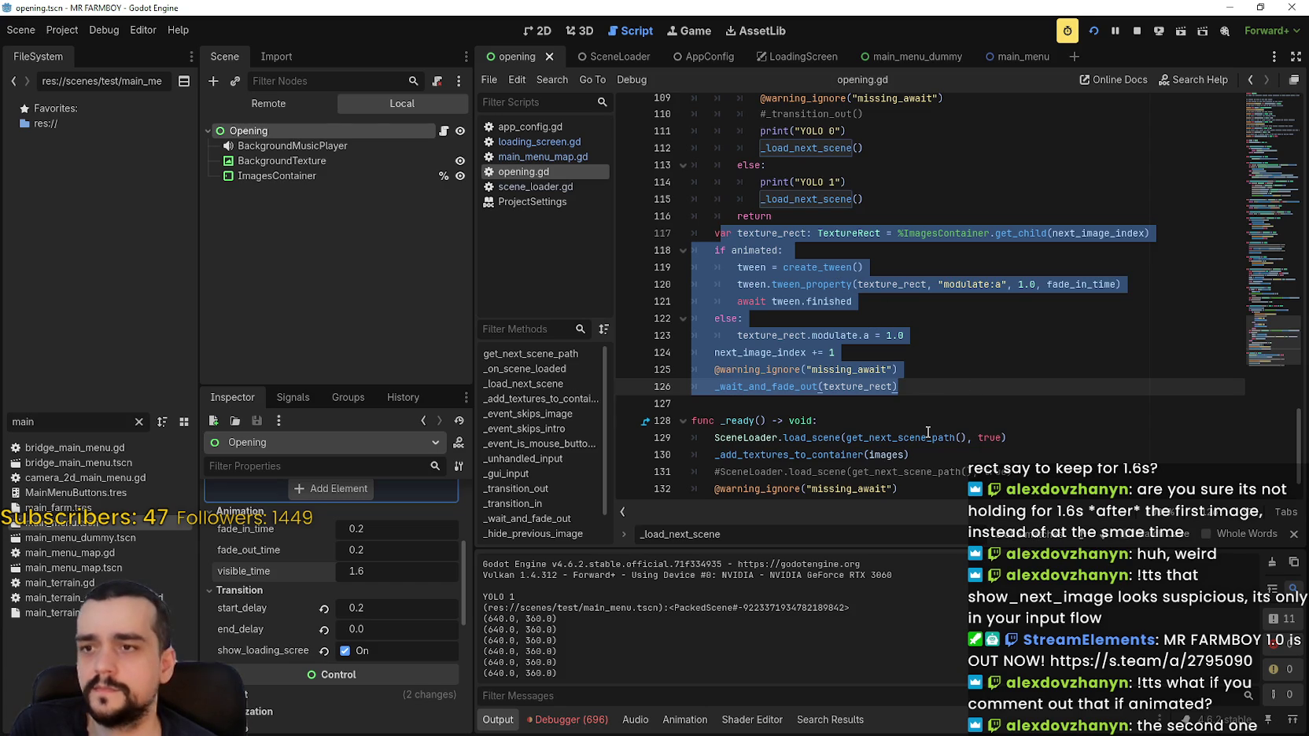
{"action": "left_click", "coordinate": [934, 380]}
{"action": "left_click_drag", "start_coordinate": [853, 302], "coordinate": [743, 297]}
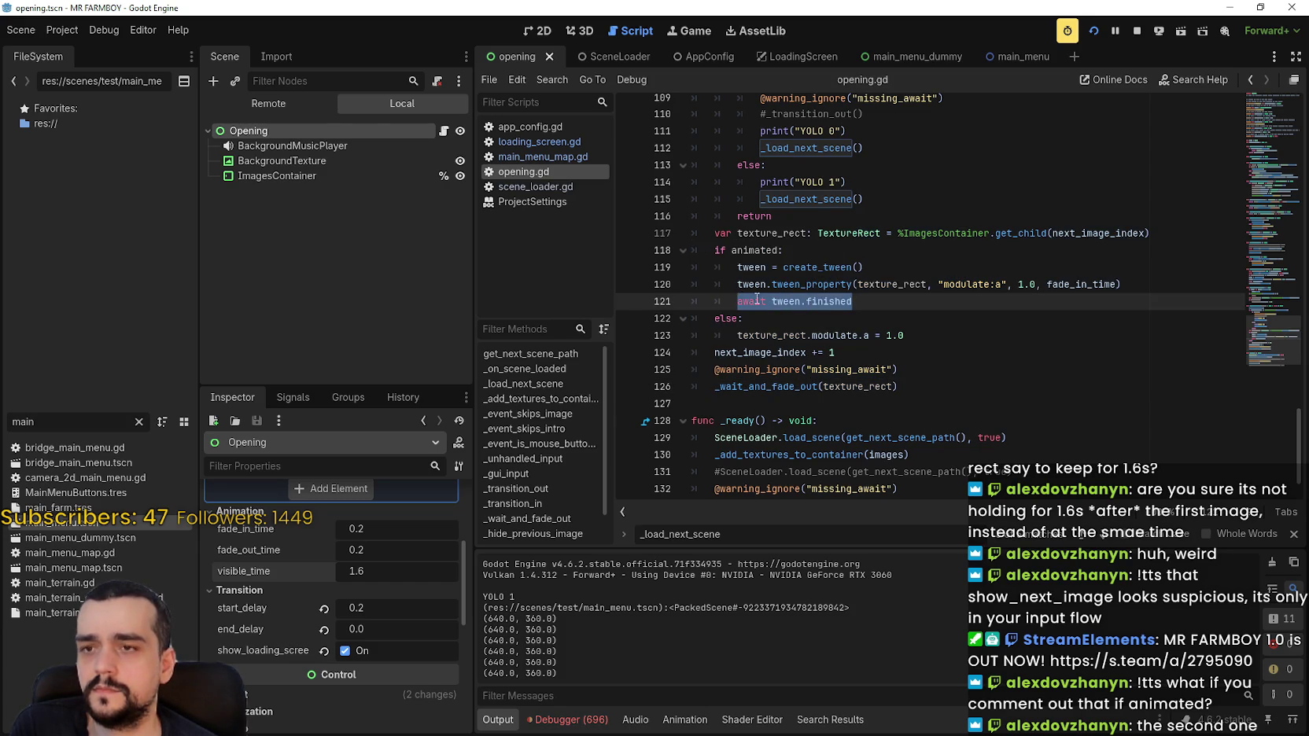
{"action": "scroll", "coordinate": [937, 429], "scroll_direction": "down", "scroll_amount": 1}
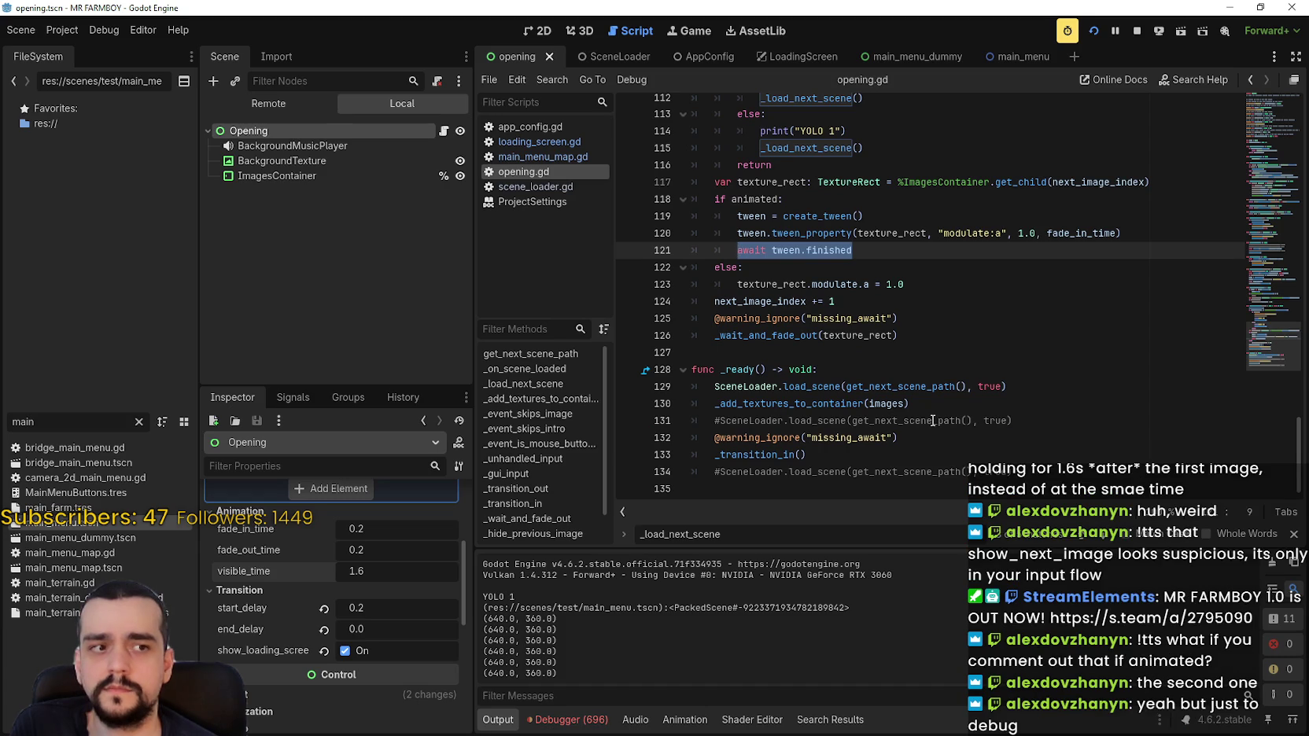
{"action": "scroll", "coordinate": [933, 421], "scroll_direction": "up", "scroll_amount": 1}
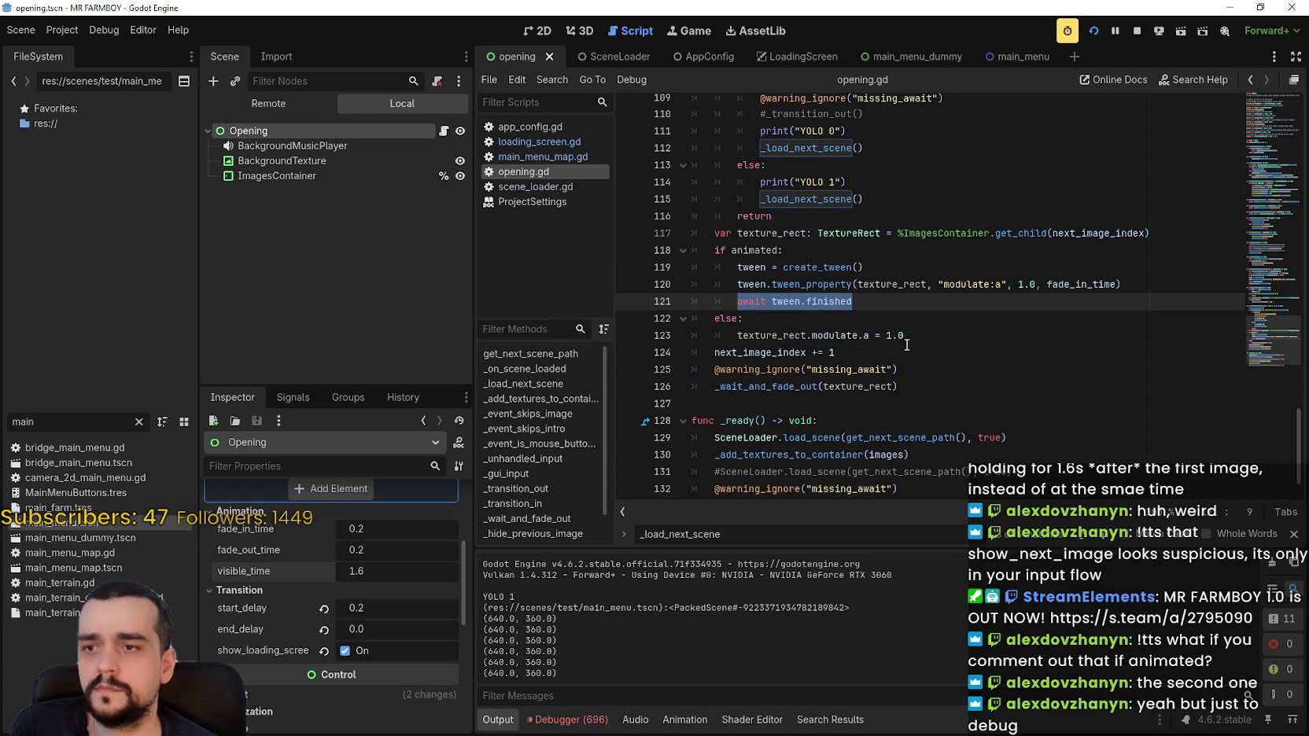
{"action": "left_click", "coordinate": [940, 386]}
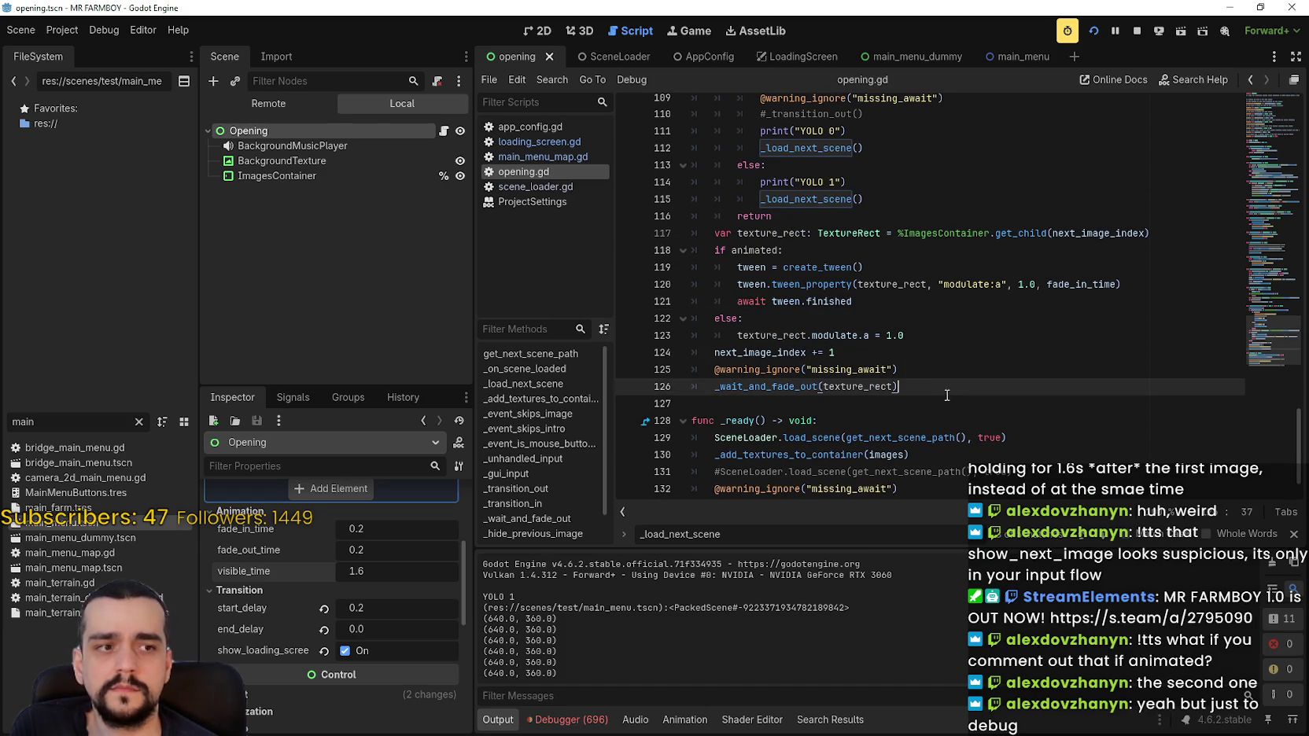
{"action": "scroll", "coordinate": [936, 370], "scroll_direction": "down", "scroll_amount": 3}
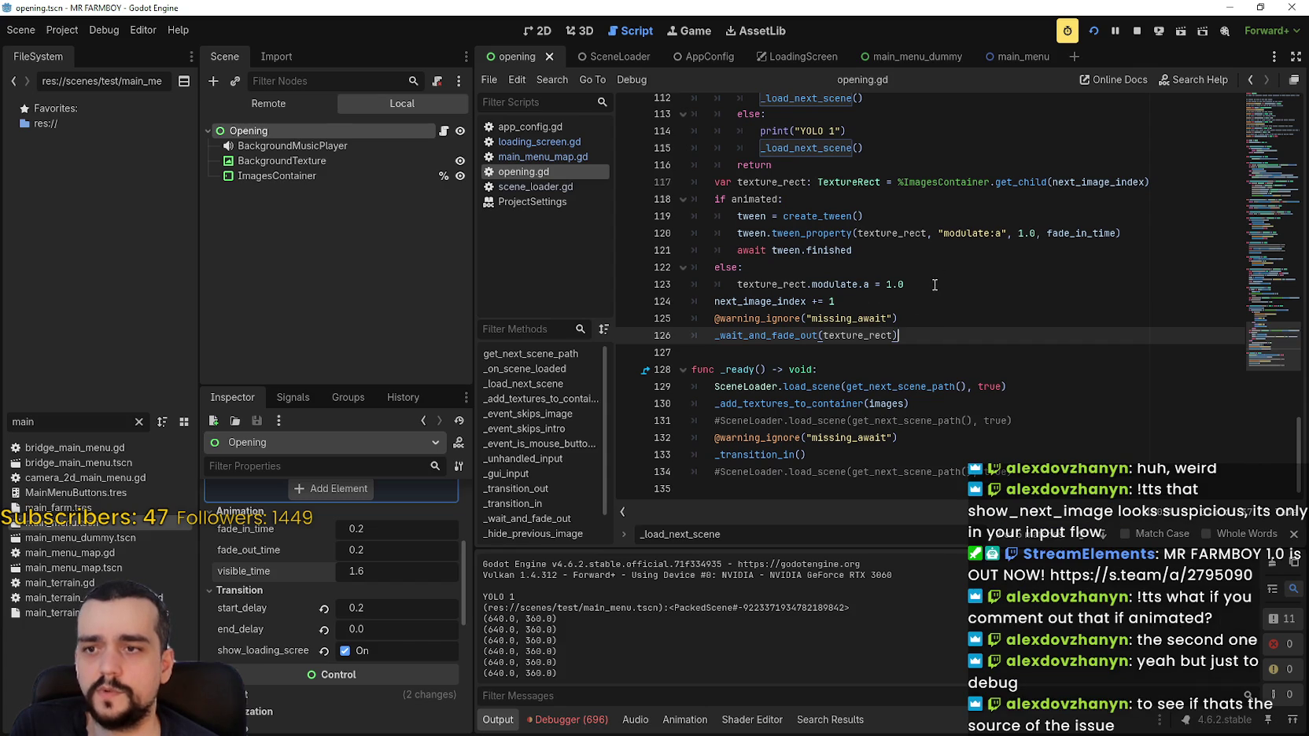
{"action": "left_click", "coordinate": [905, 284]}
{"action": "left_click_drag", "start_coordinate": [890, 274], "coordinate": [883, 201]}
{"action": "left_click", "coordinate": [881, 251]}
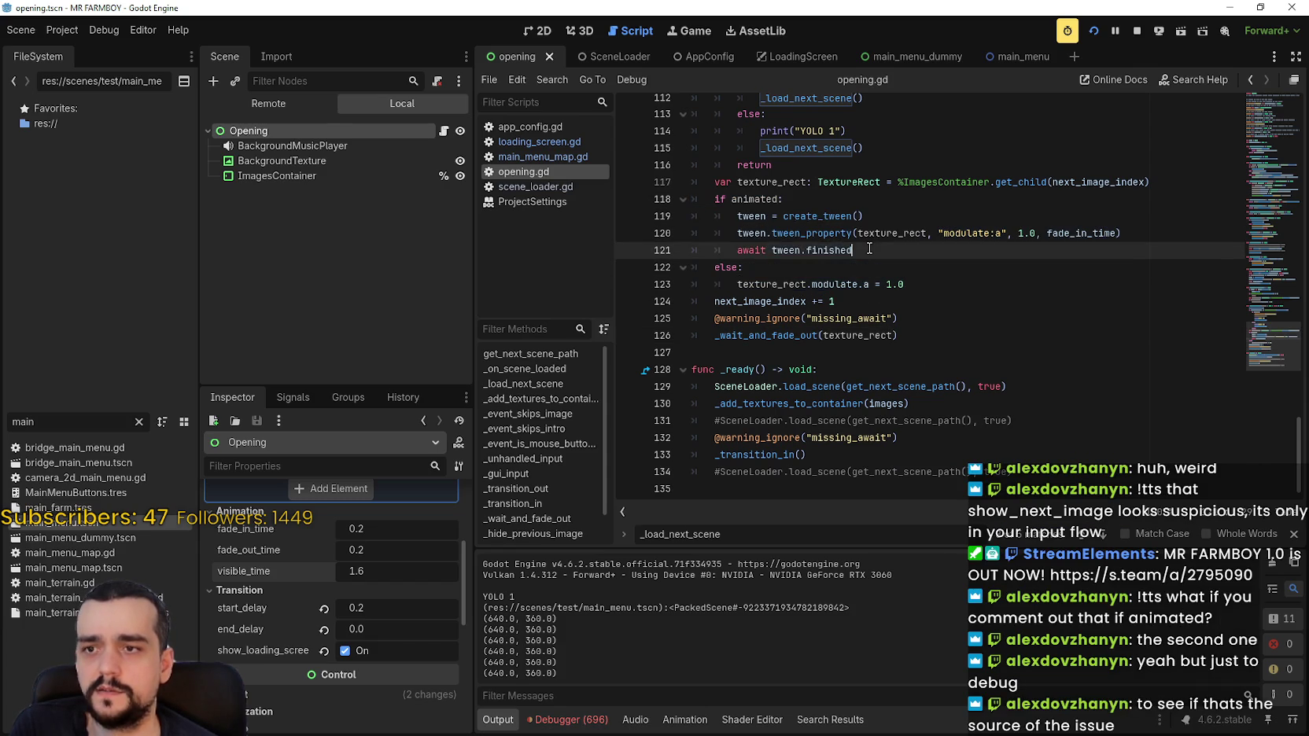
{"action": "left_click_drag", "start_coordinate": [881, 255], "coordinate": [692, 199]}
{"action": "left_click_drag", "start_coordinate": [905, 284], "coordinate": [747, 233]}
{"action": "left_click_drag", "start_coordinate": [673, 197], "coordinate": [651, 194]}
{"action": "key", "text": "Right"}
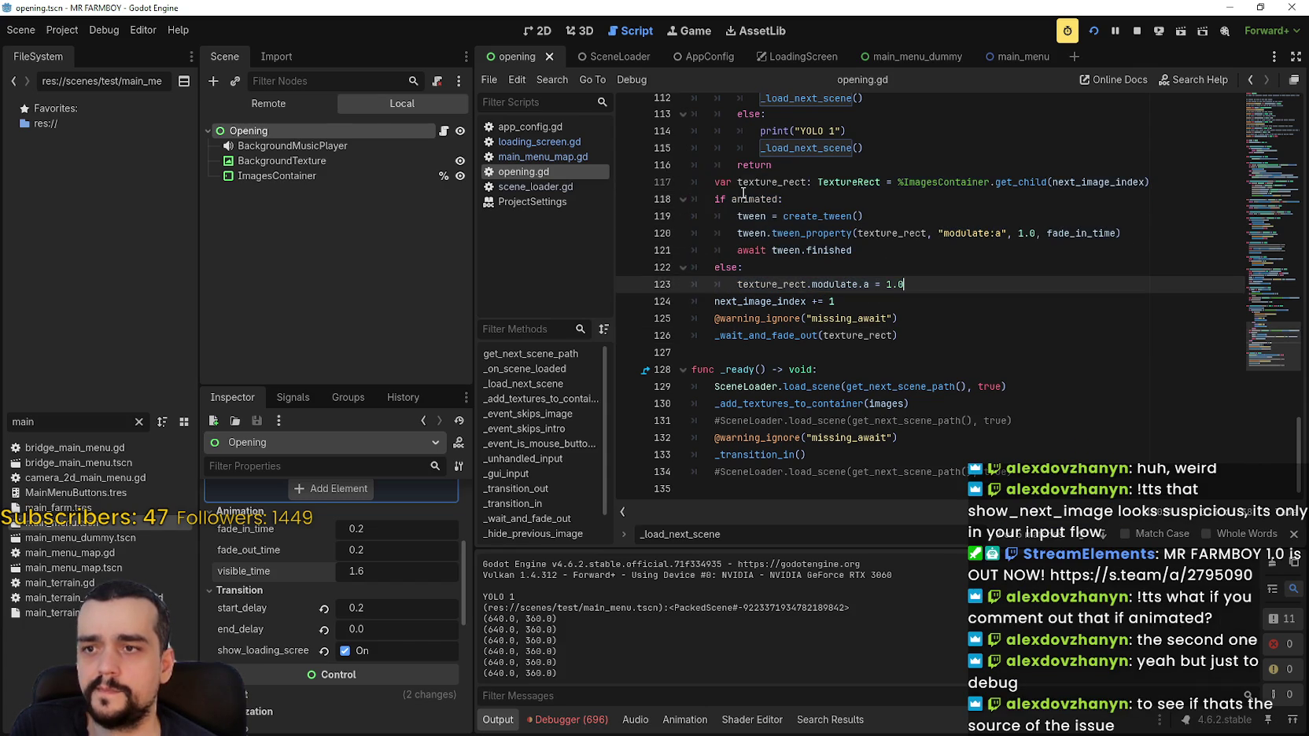
{"action": "double_click", "coordinate": [747, 186]}
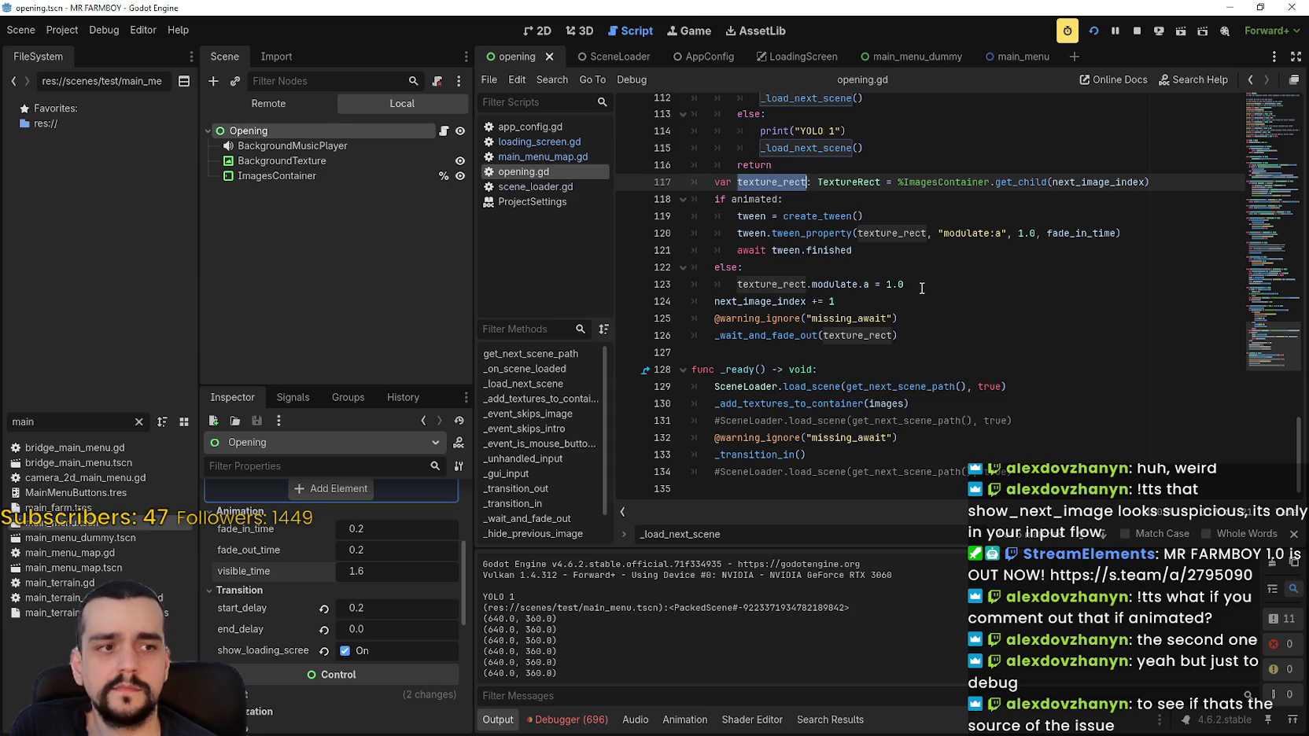
Comment out lines 117–123 and the _wait_and_fade_out call on line 126.
{"action": "left_click_drag", "start_coordinate": [930, 283], "coordinate": [861, 193]}
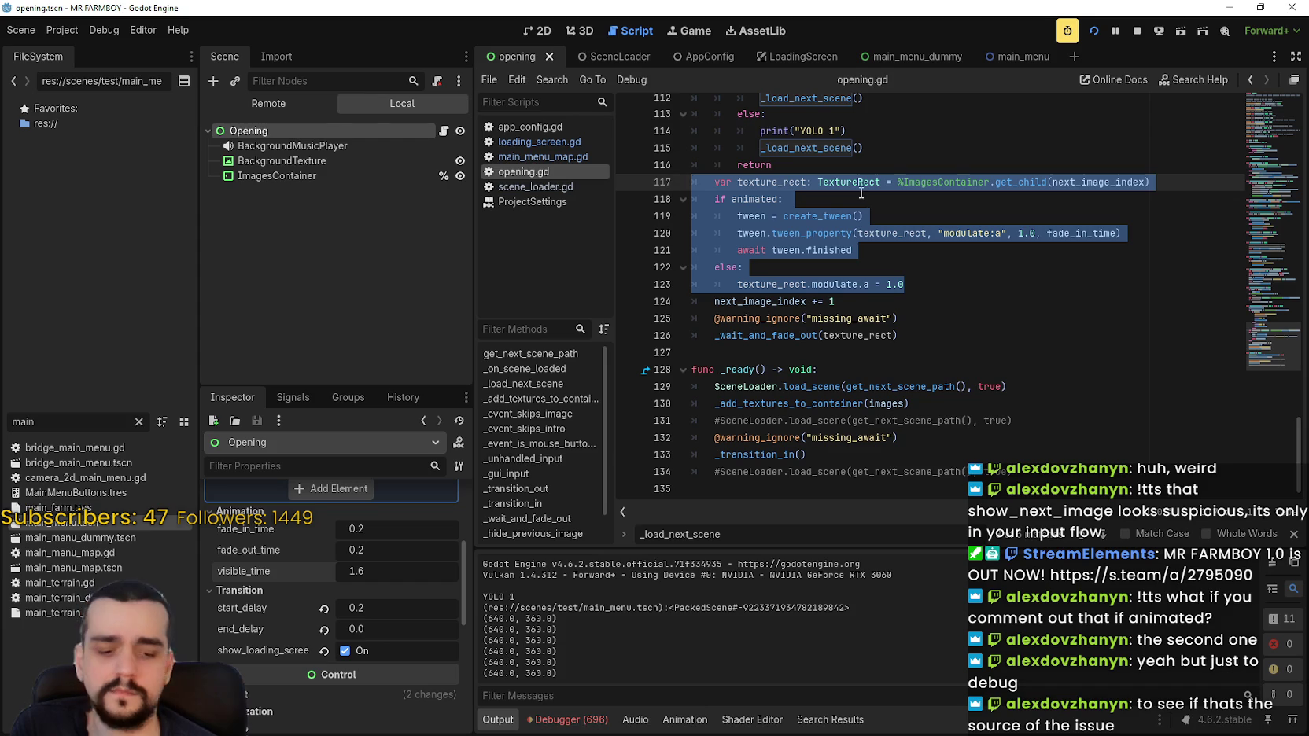
{"action": "key", "text": "ctrl+k"}
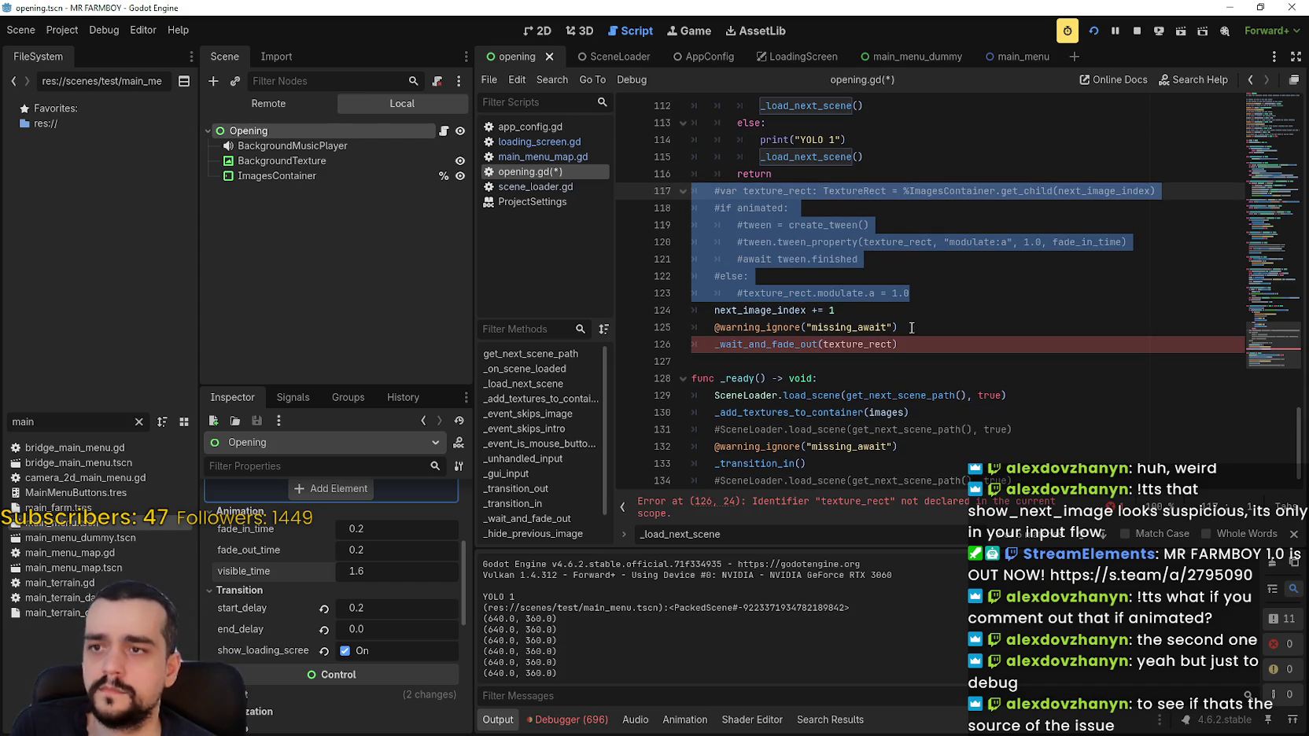
{"action": "left_click", "coordinate": [716, 344]}
{"action": "type", "text": "#"}
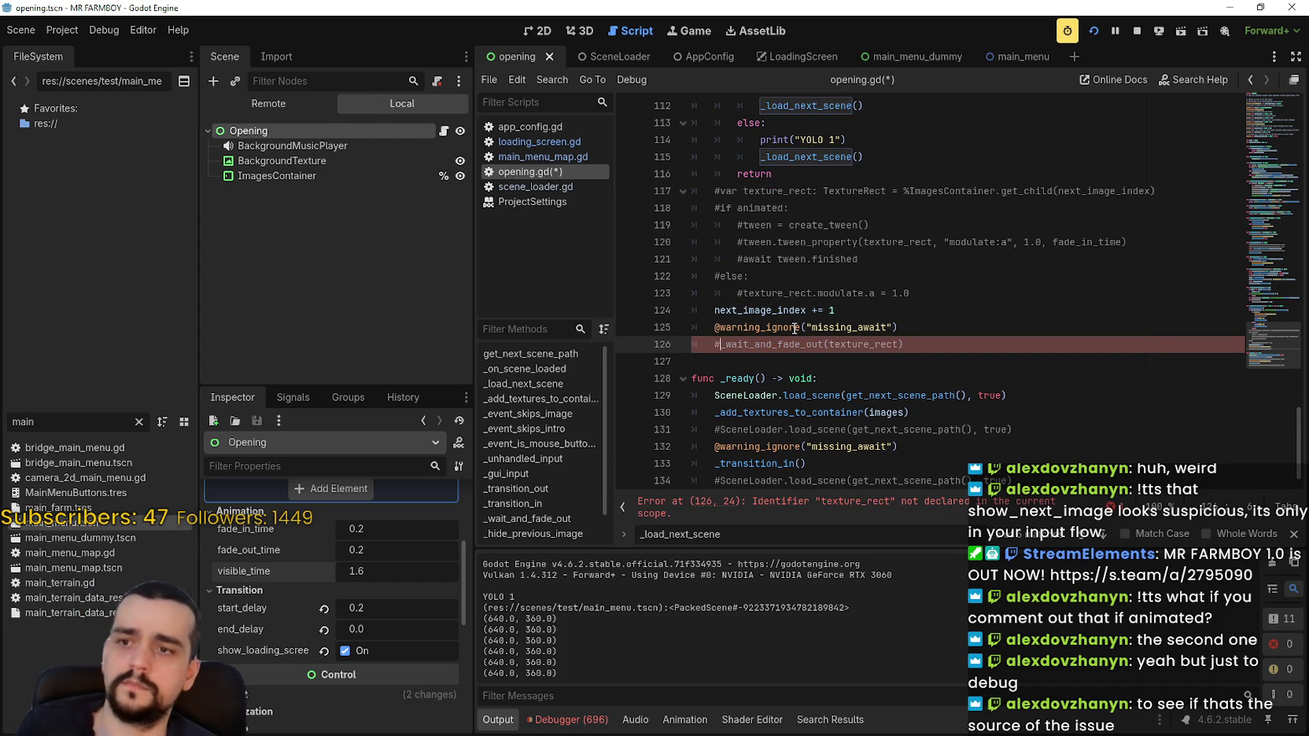
Run the intro with that code disabled, stop it, and restore the lines.
{"action": "left_click", "coordinate": [1095, 31]}
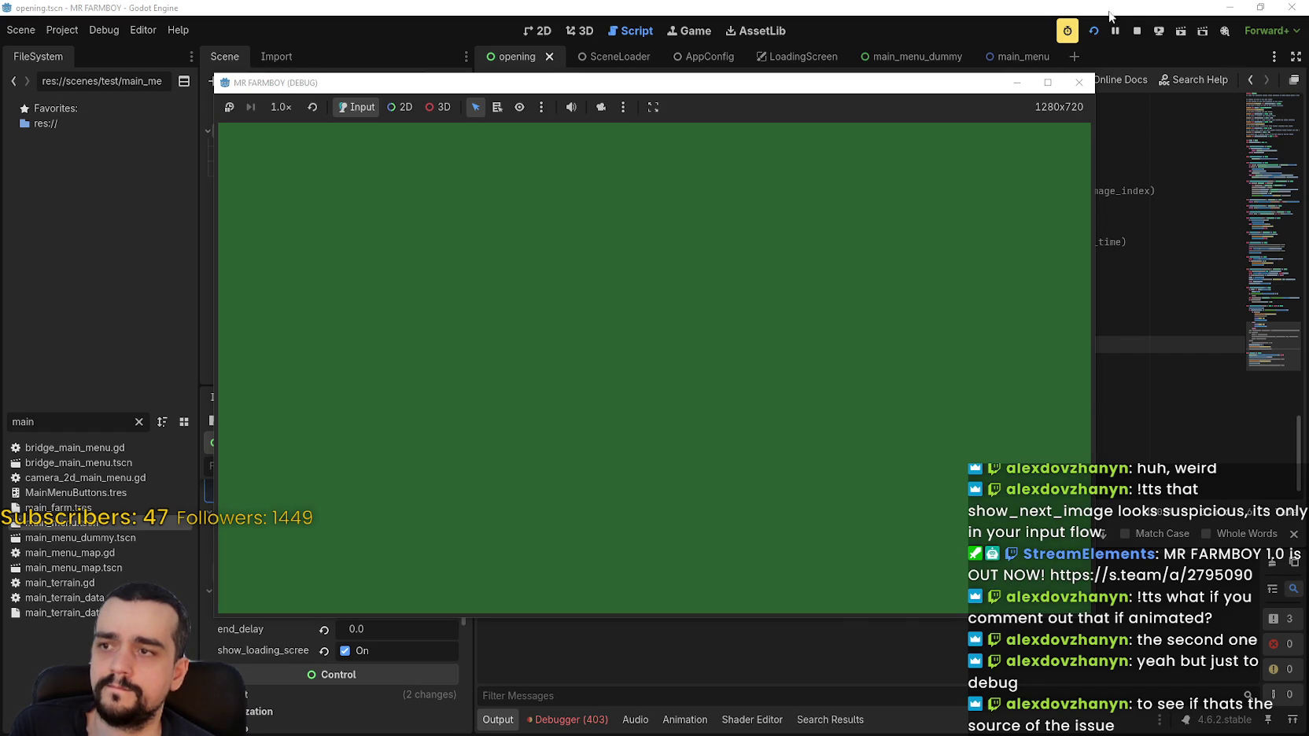
{"action": "left_click", "coordinate": [1137, 31]}
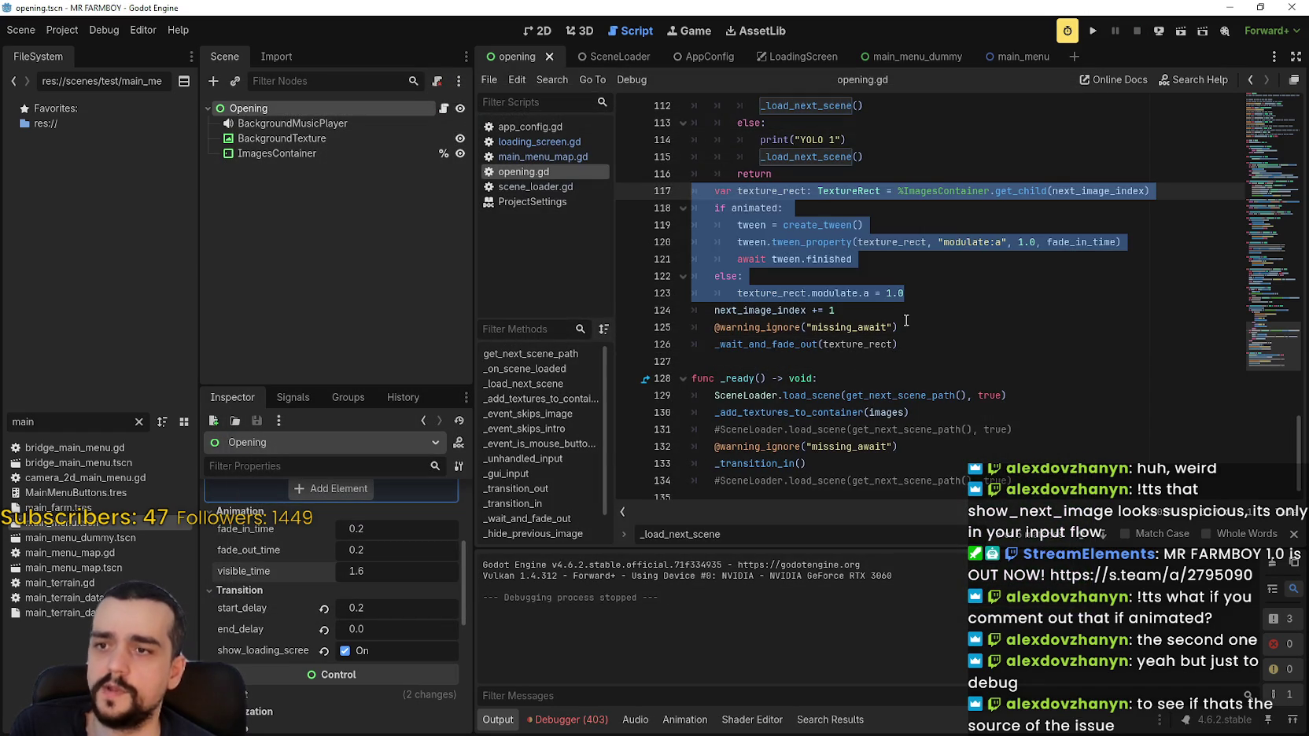
{"action": "left_click", "coordinate": [944, 312]}
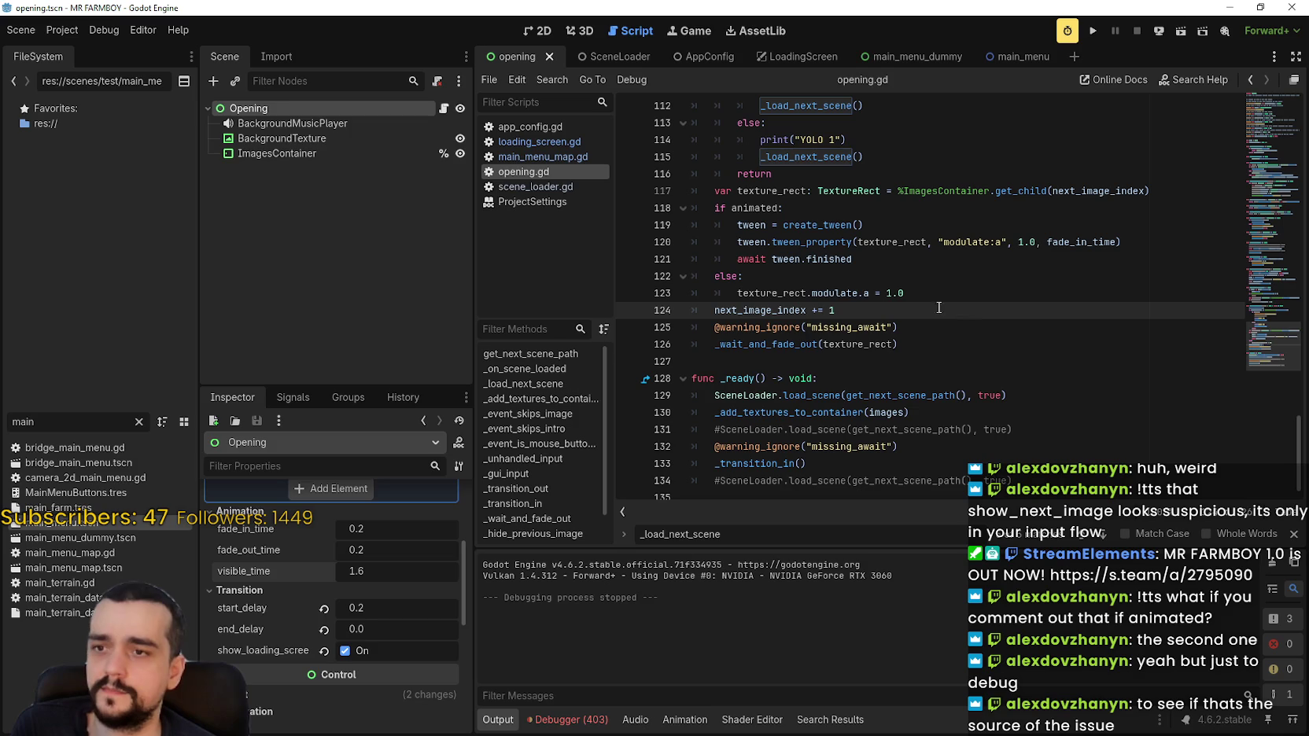
Close the find bar, review lines 121–125, and run the intro test.
{"action": "left_click", "coordinate": [1294, 535]}
{"action": "left_click", "coordinate": [964, 370]}
{"action": "scroll", "coordinate": [788, 388], "scroll_direction": "up", "scroll_amount": 2}
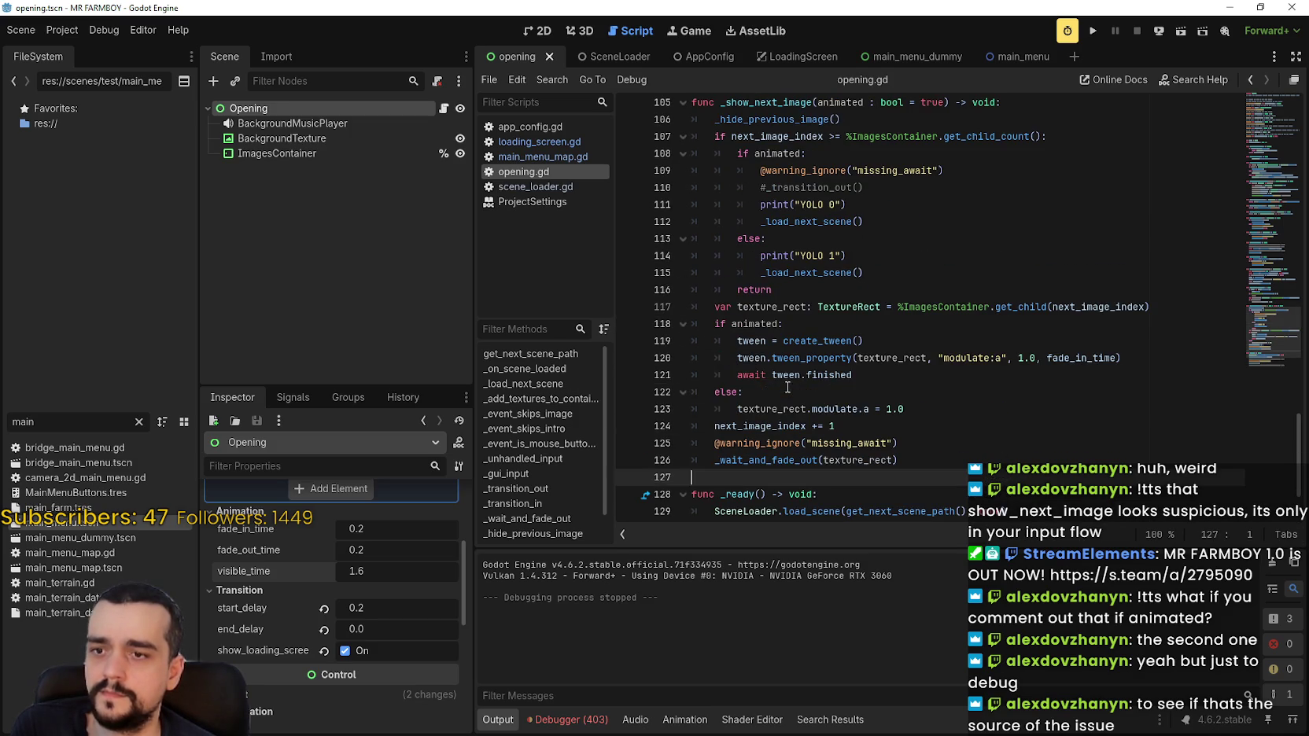
{"action": "left_click", "coordinate": [867, 397]}
{"action": "left_click", "coordinate": [913, 443]}
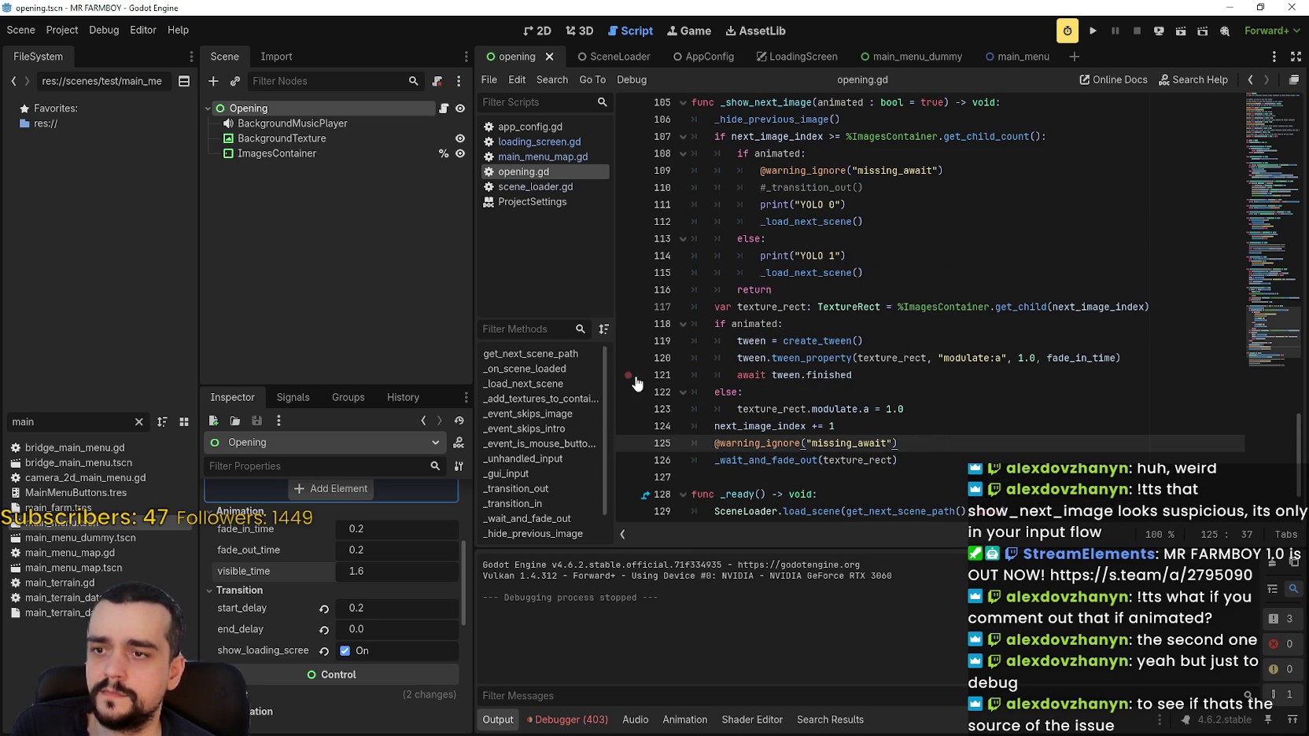
{"action": "left_click", "coordinate": [839, 381]}
{"action": "left_click", "coordinate": [954, 393]}
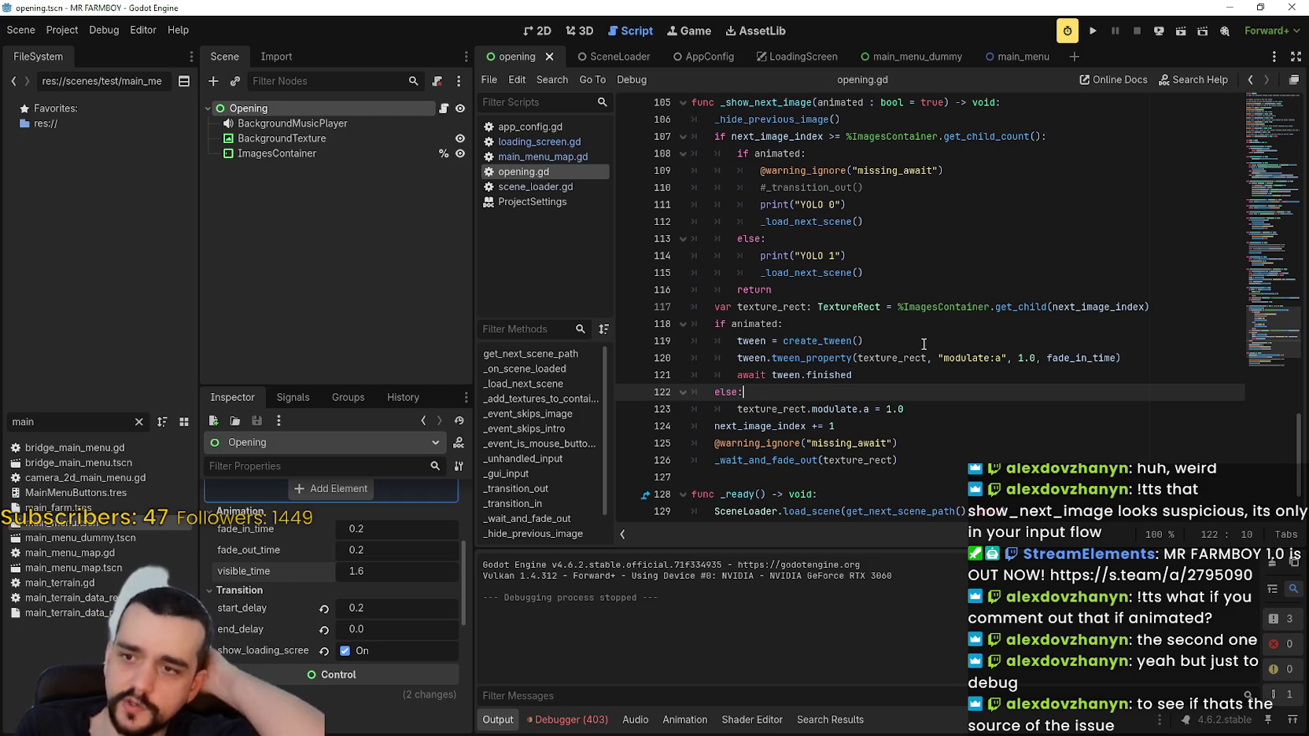
{"action": "left_click", "coordinate": [1093, 31]}
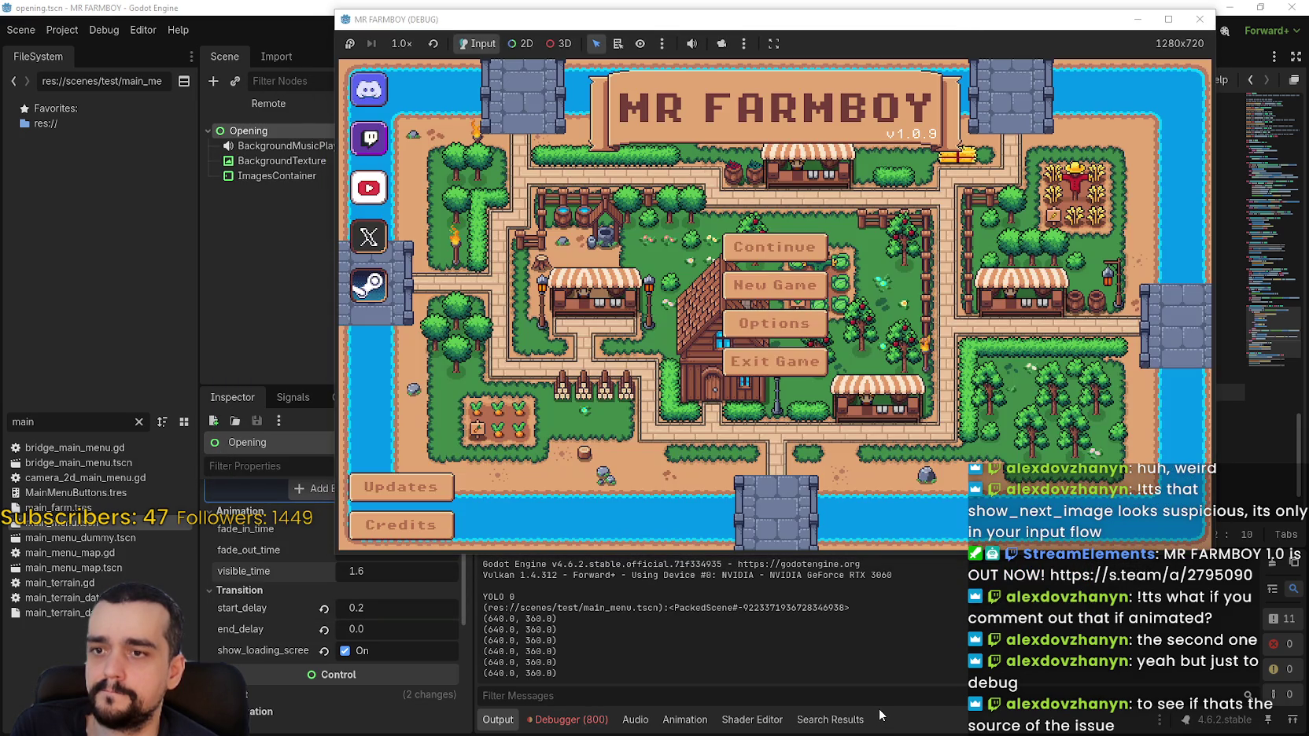
Match the YOLO 0 output to the print on line 111, check uses of animated, and stop.
{"action": "triple_click", "coordinate": [503, 597]}
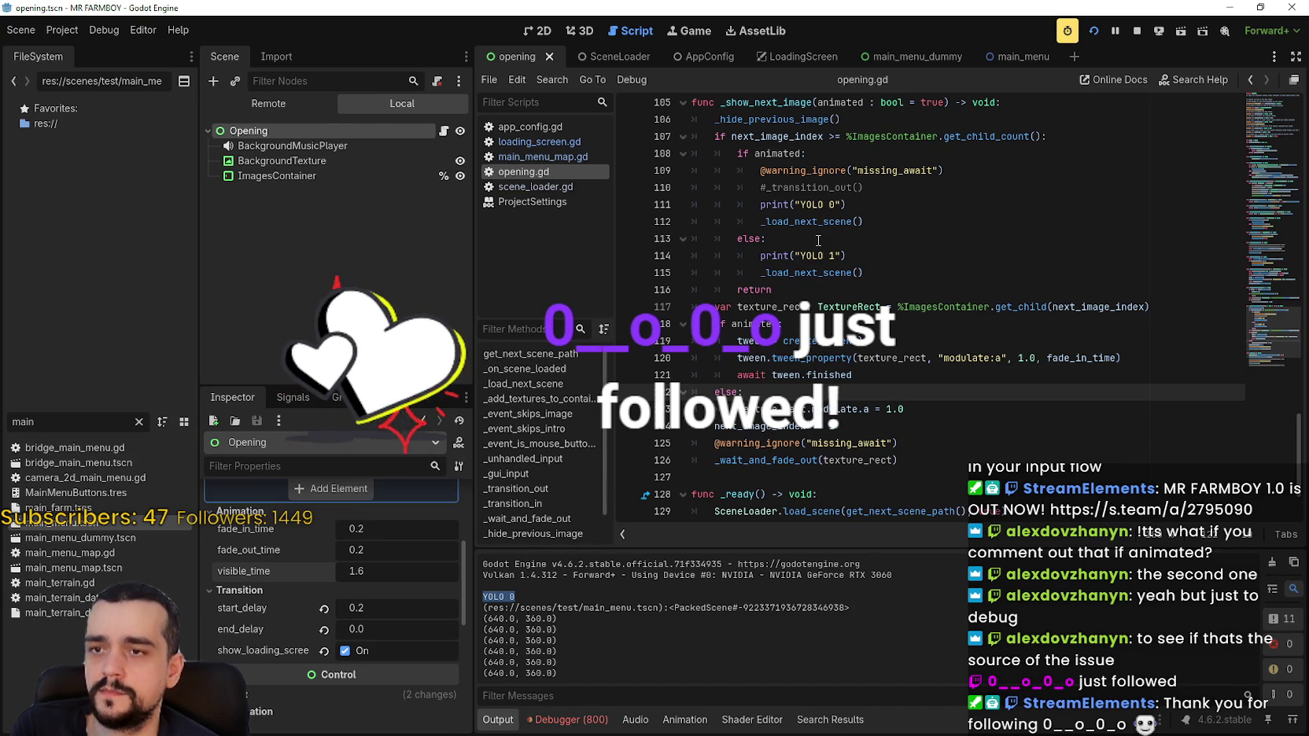
{"action": "left_click_drag", "start_coordinate": [847, 204], "coordinate": [735, 204]}
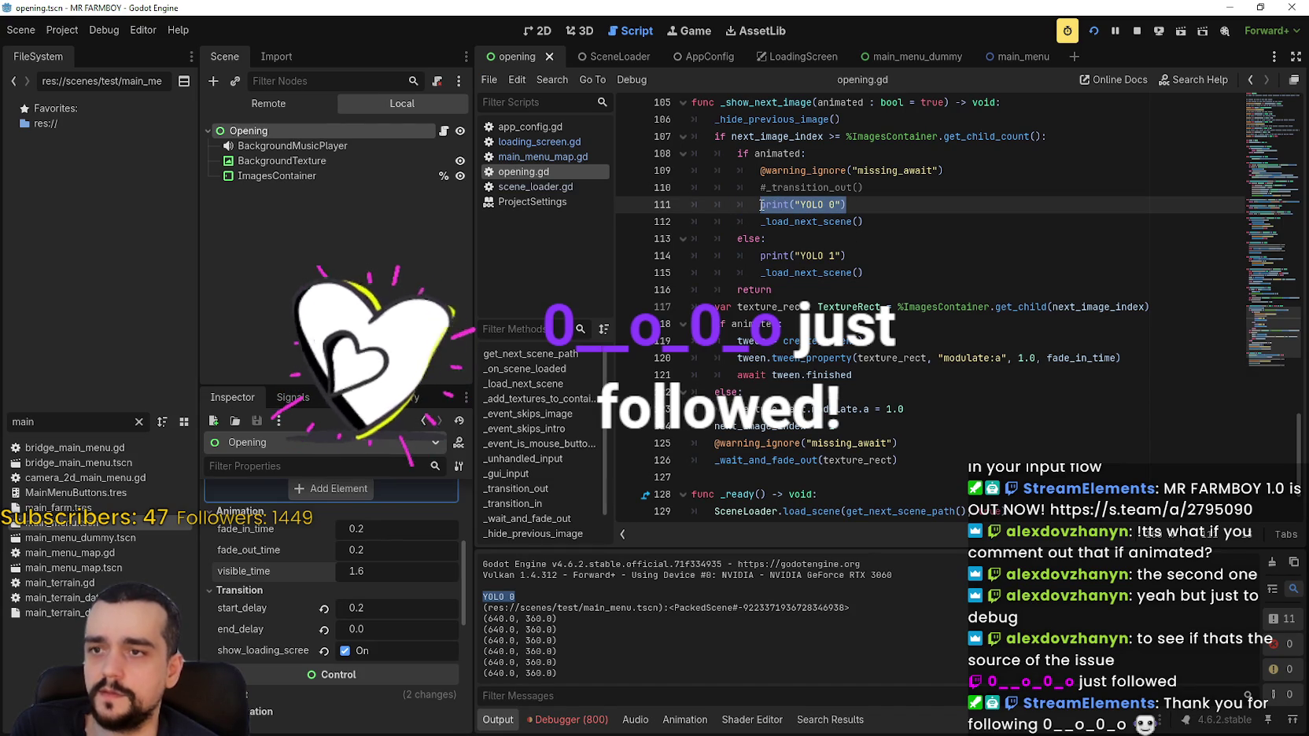
{"action": "mouse_move", "coordinate": [775, 154]}
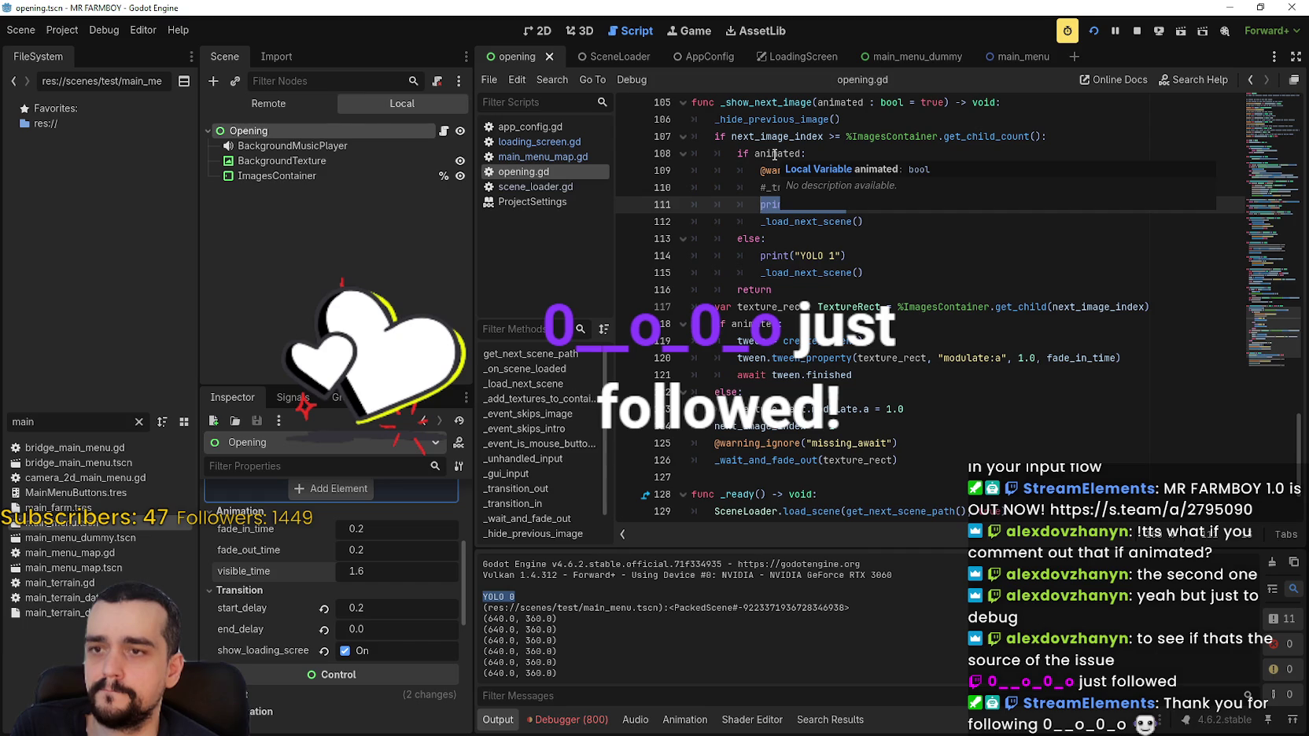
{"action": "double_click", "coordinate": [775, 153]}
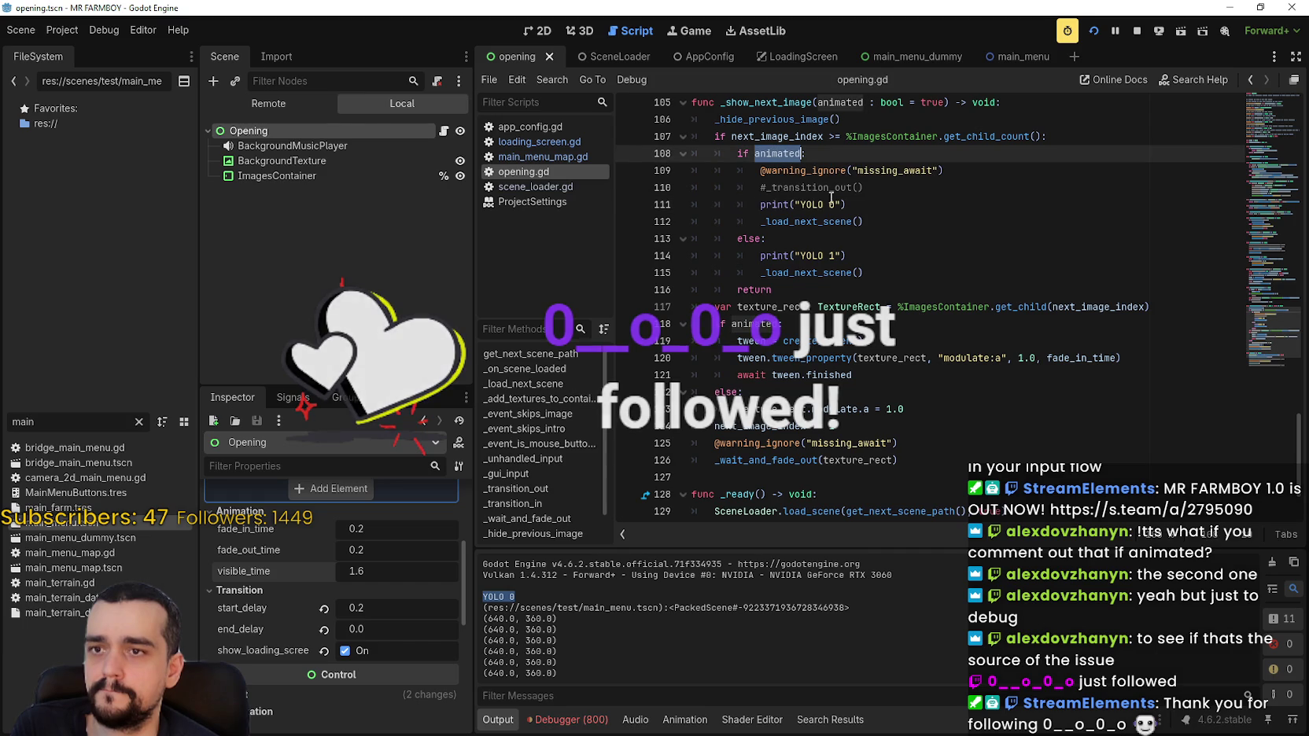
{"action": "left_click", "coordinate": [1134, 35]}
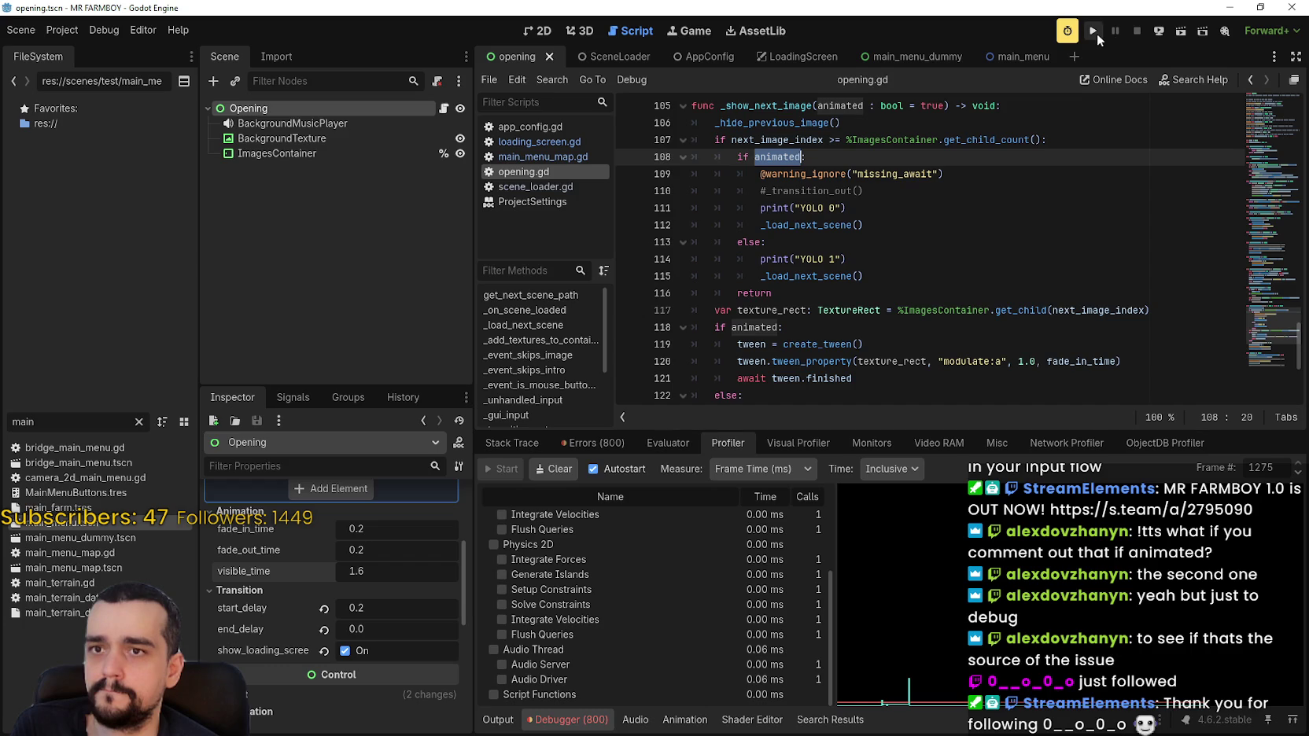
Rerun the game, confirm YOLO 0 appears in the output again, and stop it.
{"action": "left_click", "coordinate": [1095, 33]}
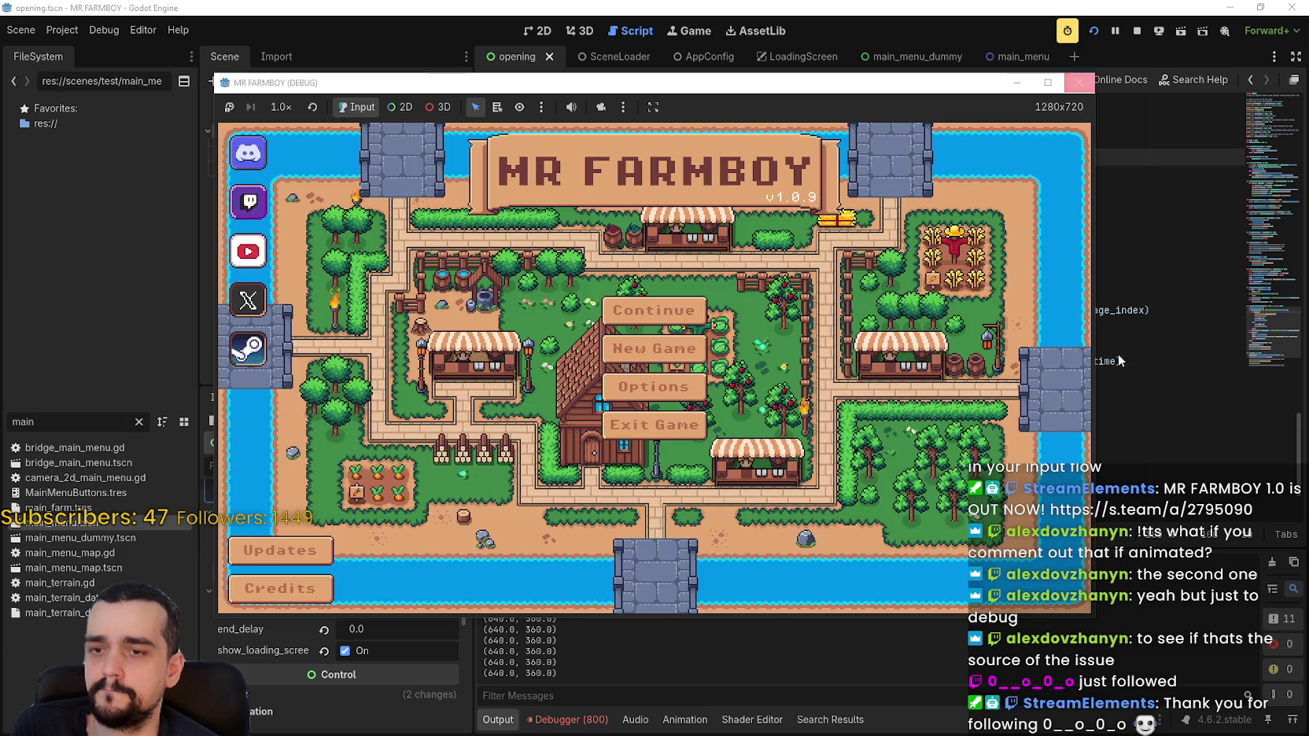
{"action": "left_click", "coordinate": [1150, 342]}
{"action": "left_click_drag", "start_coordinate": [519, 597], "coordinate": [466, 595]}
{"action": "left_click", "coordinate": [1136, 29]}
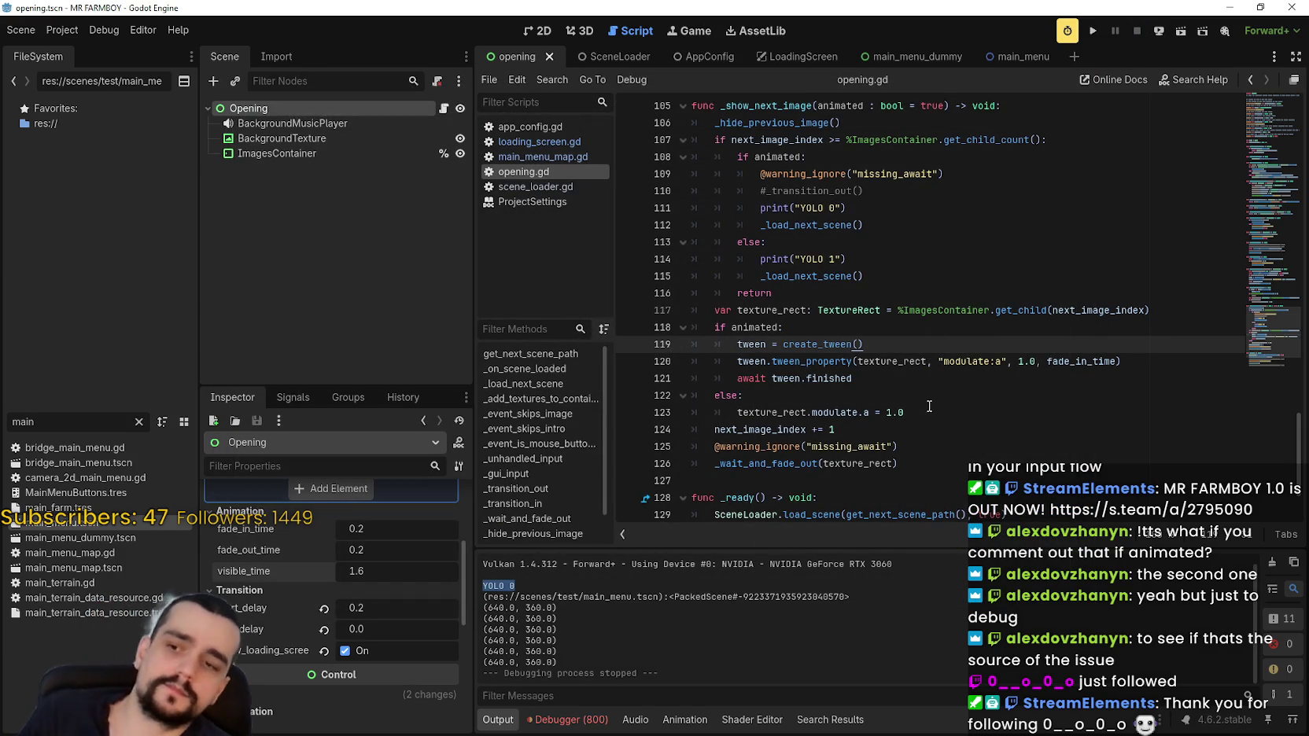
{"action": "scroll", "coordinate": [932, 342], "scroll_direction": "up", "scroll_amount": 2}
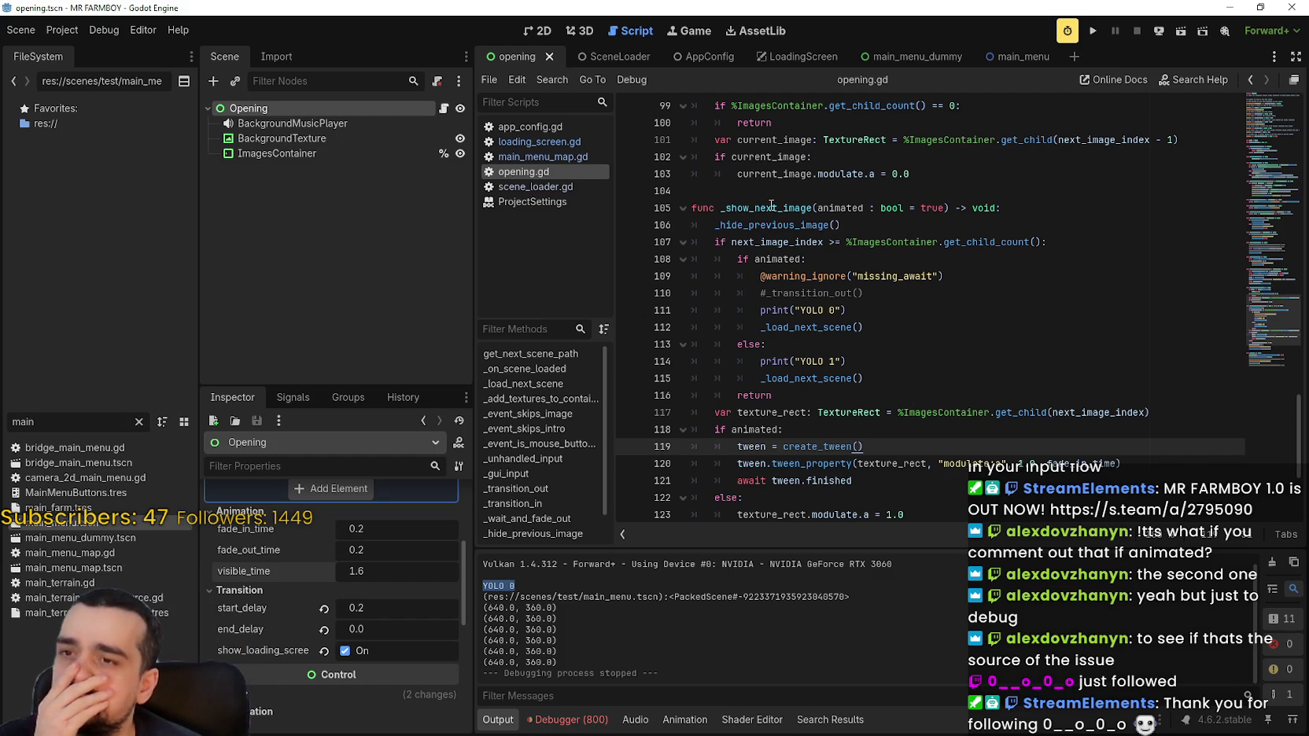
{"action": "mouse_move", "coordinate": [760, 233]}
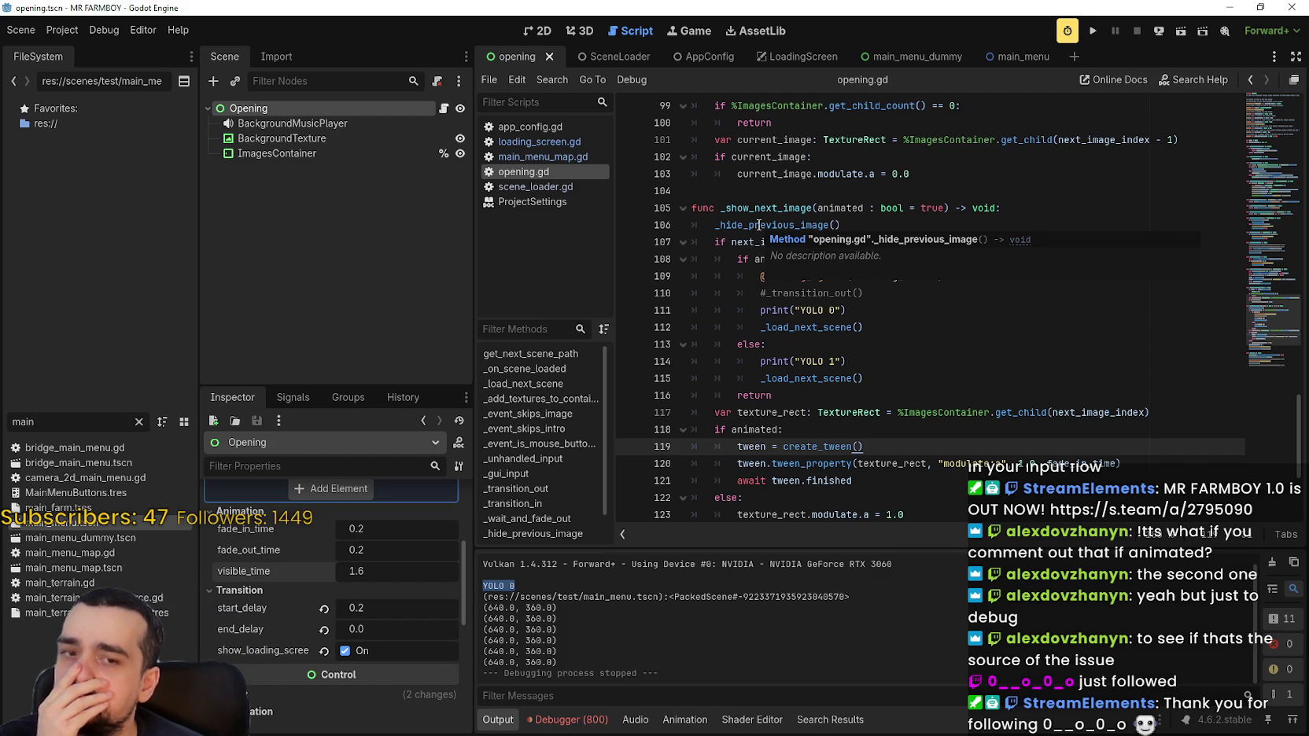
{"action": "scroll", "coordinate": [861, 339], "scroll_direction": "down", "scroll_amount": 4}
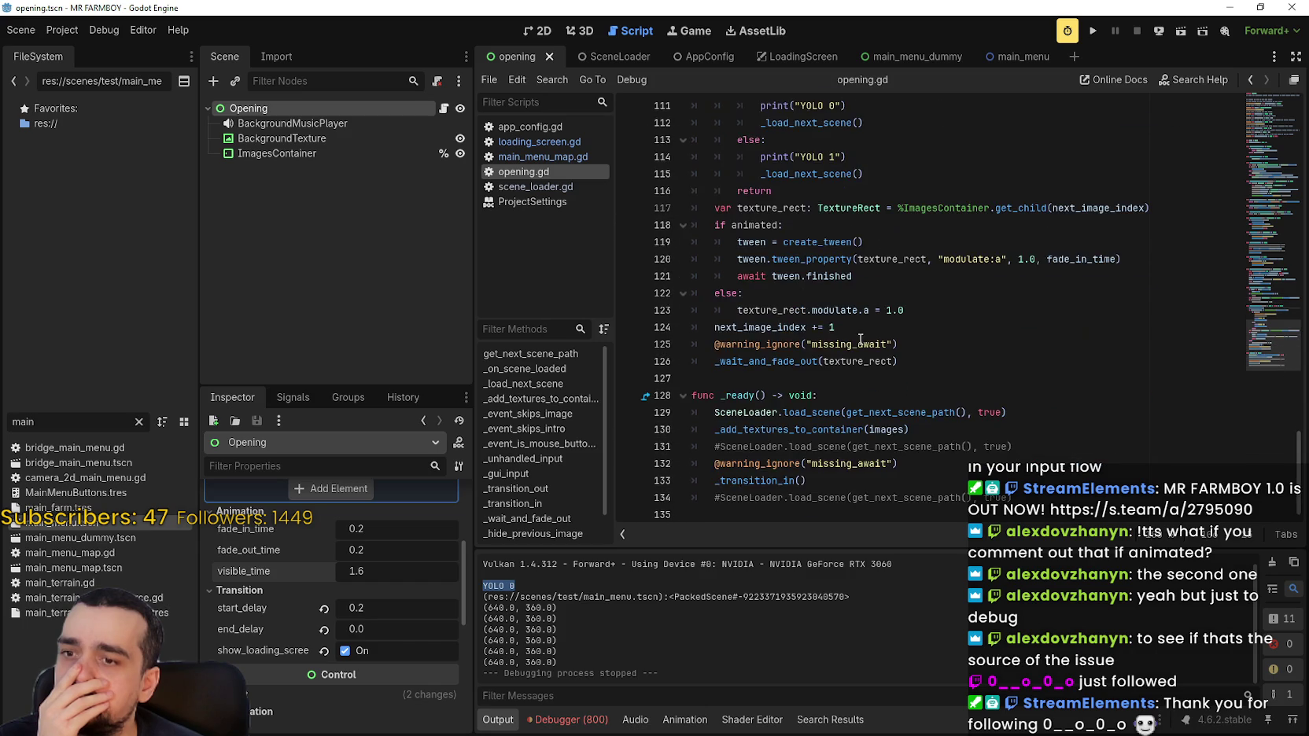
{"action": "scroll", "coordinate": [936, 361], "scroll_direction": "up", "scroll_amount": 9}
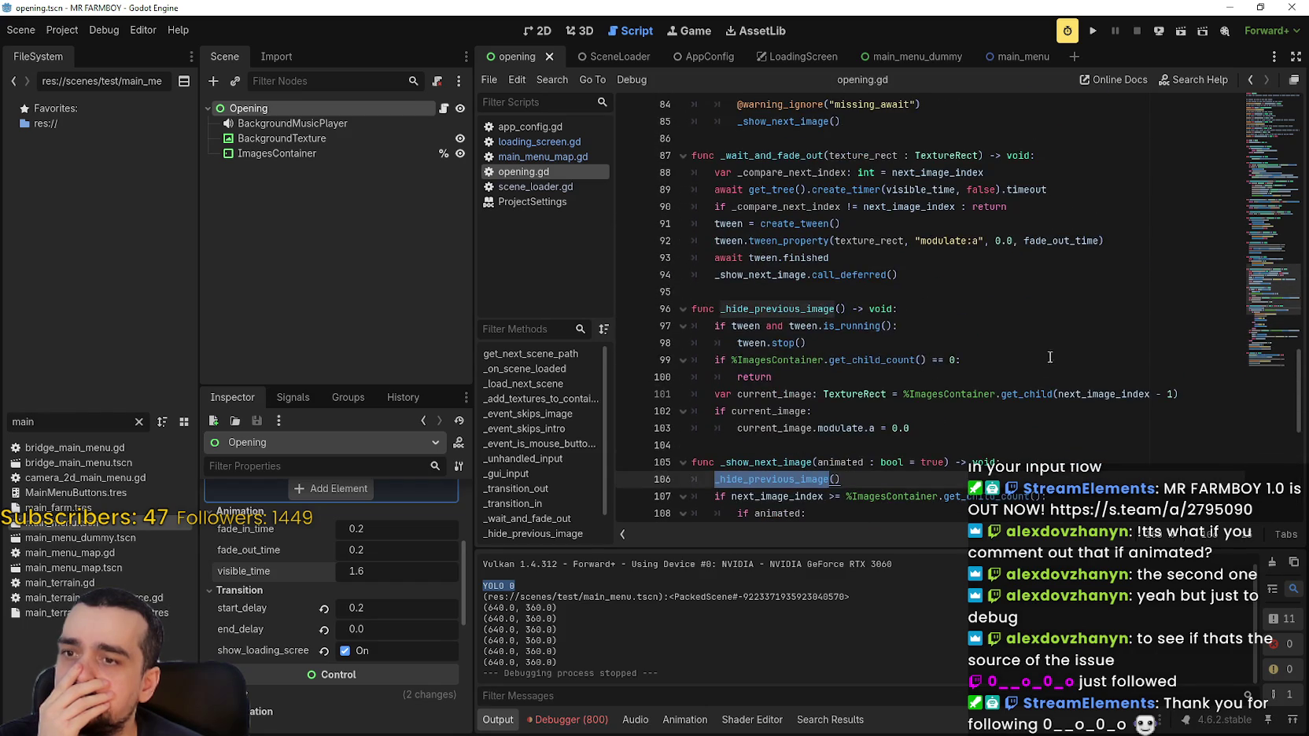
{"action": "scroll", "coordinate": [1046, 367], "scroll_direction": "down", "scroll_amount": 2}
{"action": "scroll", "coordinate": [1047, 331], "scroll_direction": "down", "scroll_amount": 1}
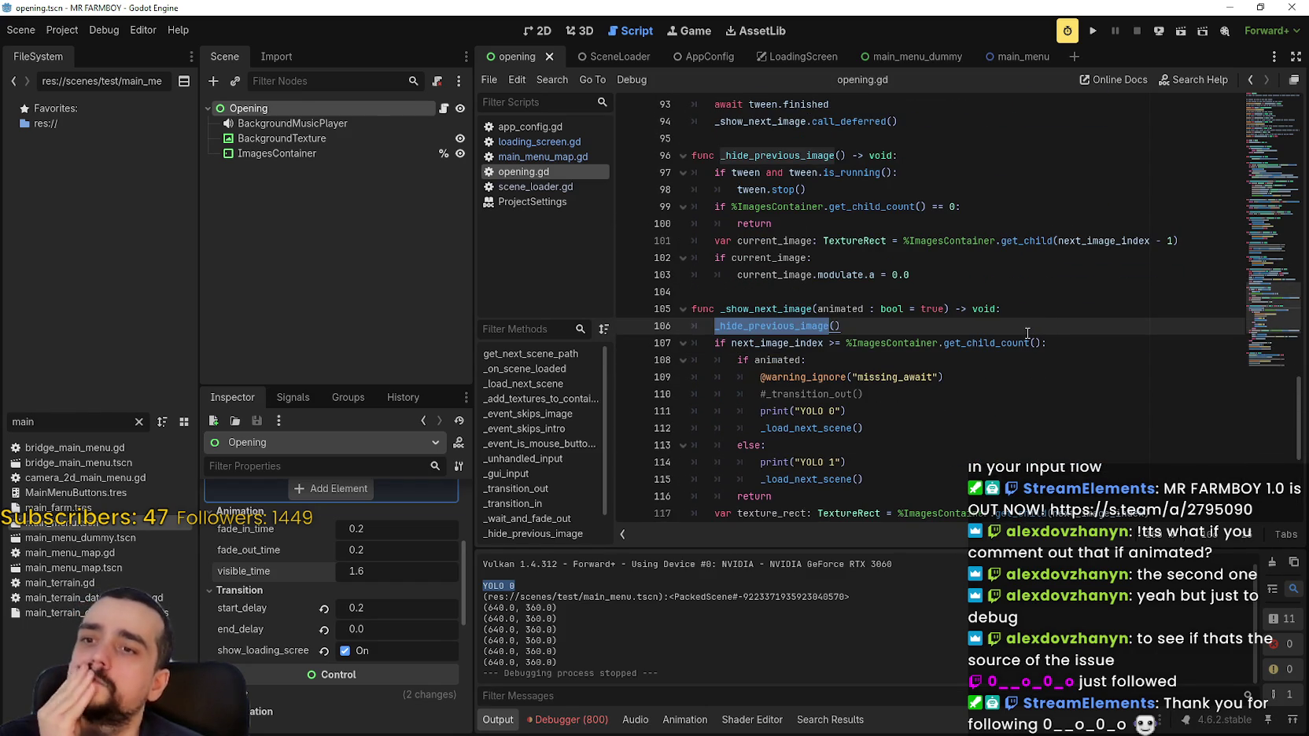
{"action": "scroll", "coordinate": [1027, 333], "scroll_direction": "down", "scroll_amount": 1}
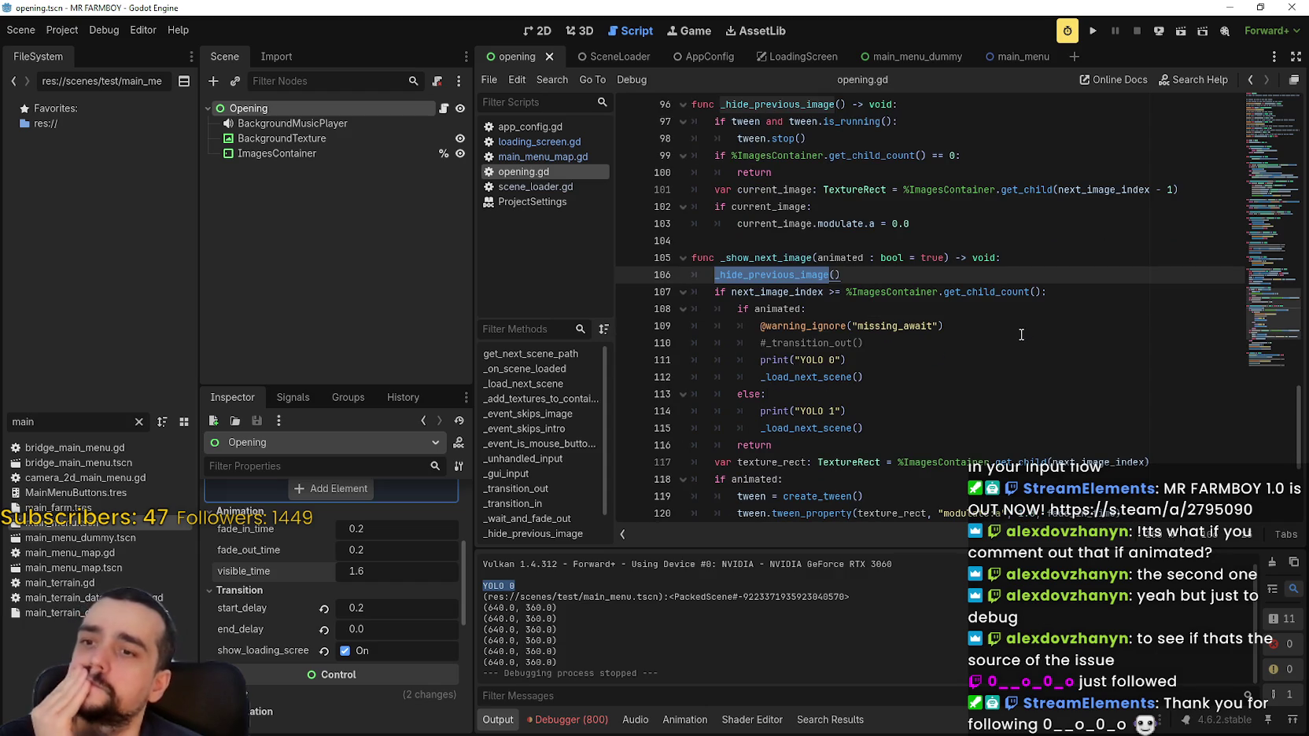
{"action": "scroll", "coordinate": [1021, 336], "scroll_direction": "down", "scroll_amount": 1}
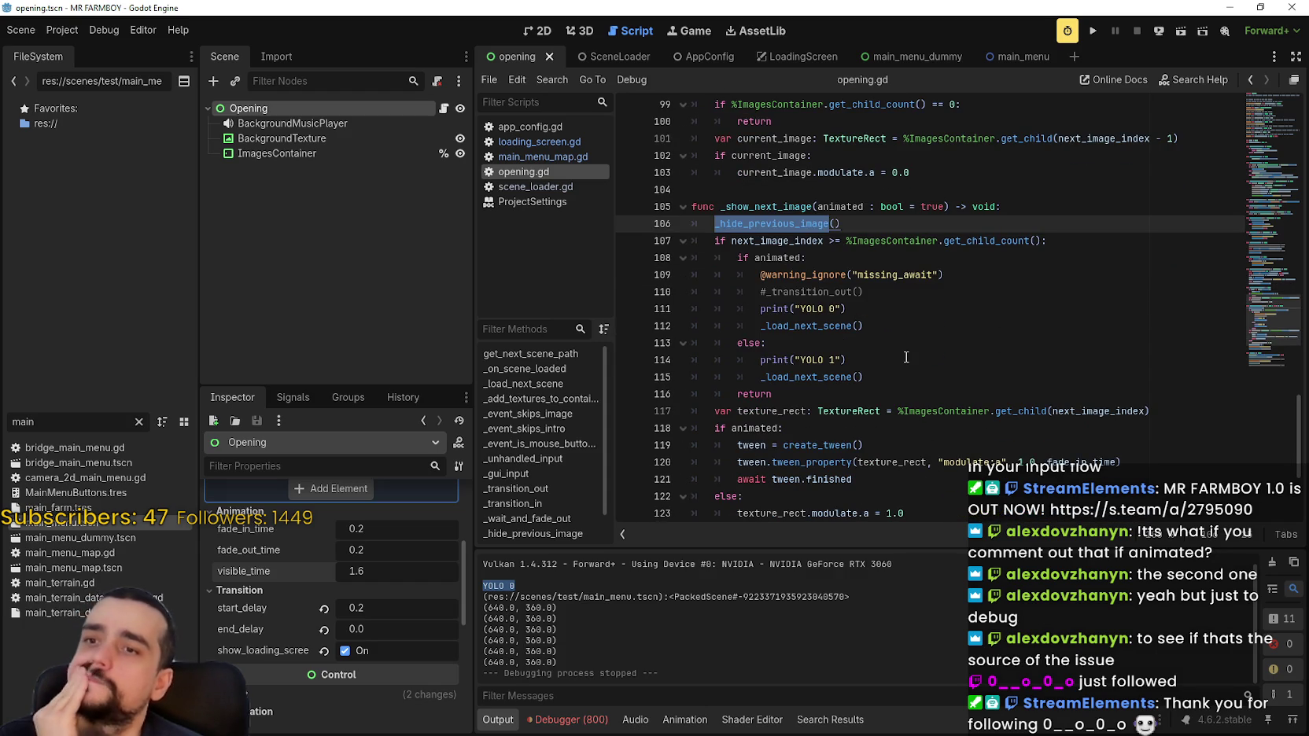
{"action": "left_click", "coordinate": [751, 281]}
{"action": "type", "text": "#"}
{"action": "key", "text": "ctrl+s"}
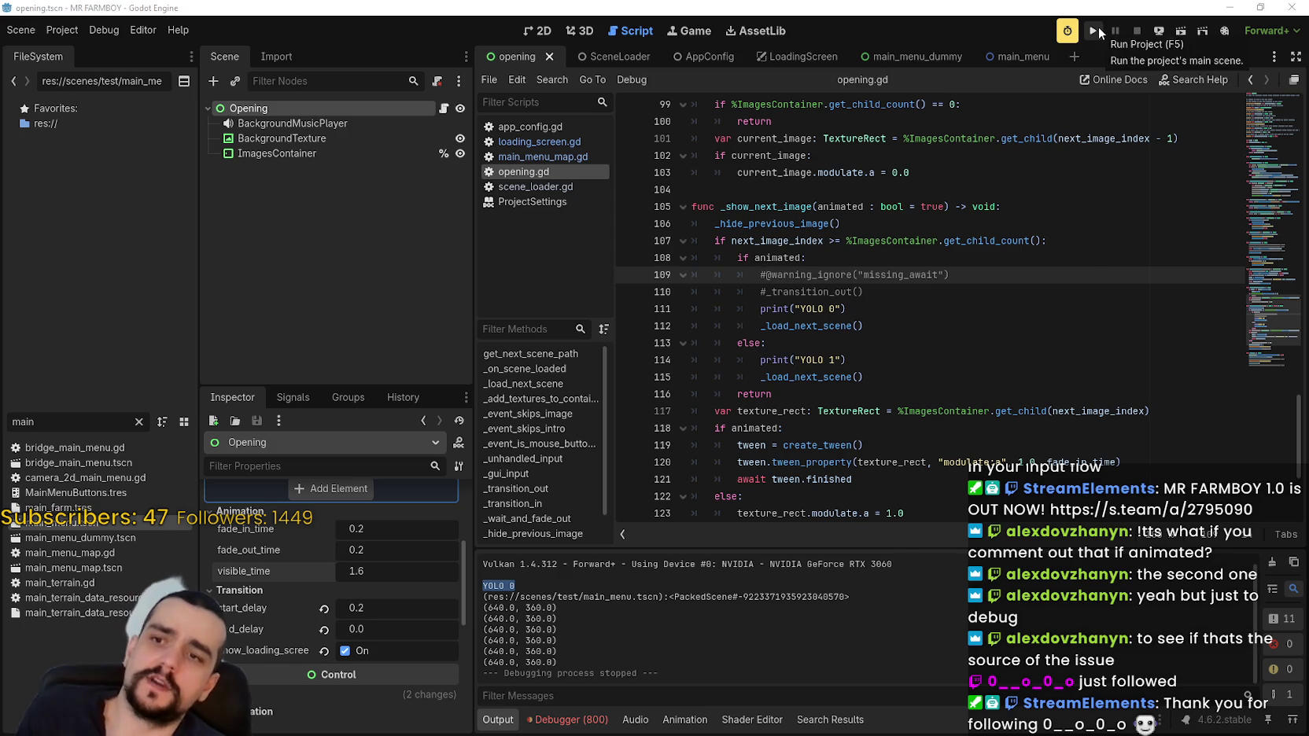
Run the intro through to the main menu, stop it, and review the uses of animated.
{"action": "left_click", "coordinate": [1098, 26]}
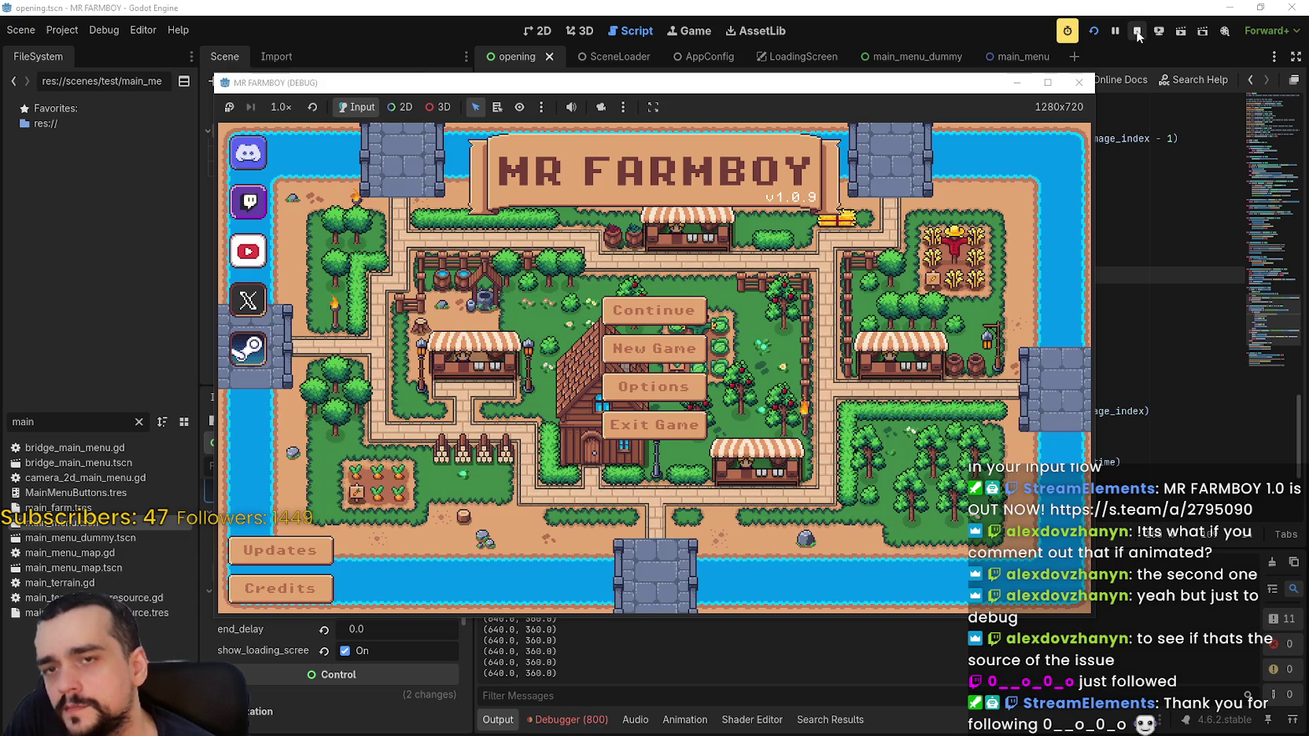
{"action": "left_click", "coordinate": [1137, 31]}
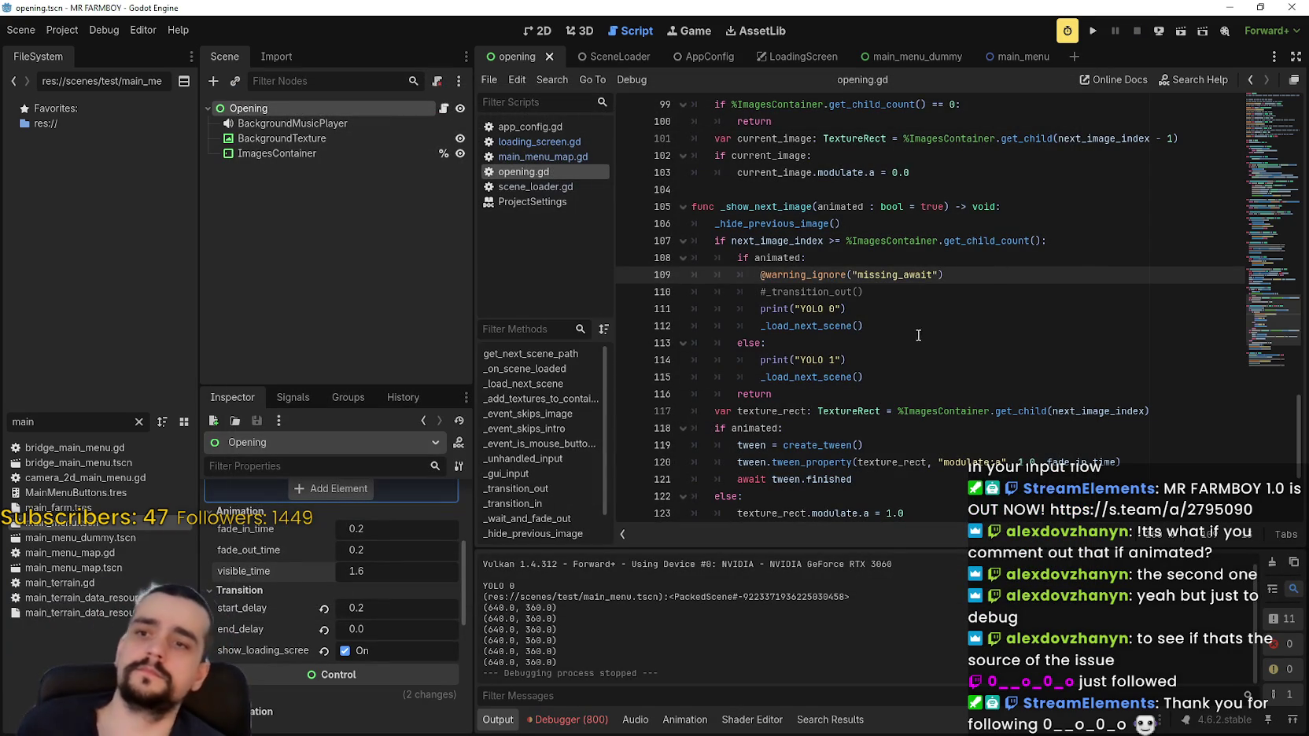
{"action": "scroll", "coordinate": [918, 322], "scroll_direction": "up", "scroll_amount": 1}
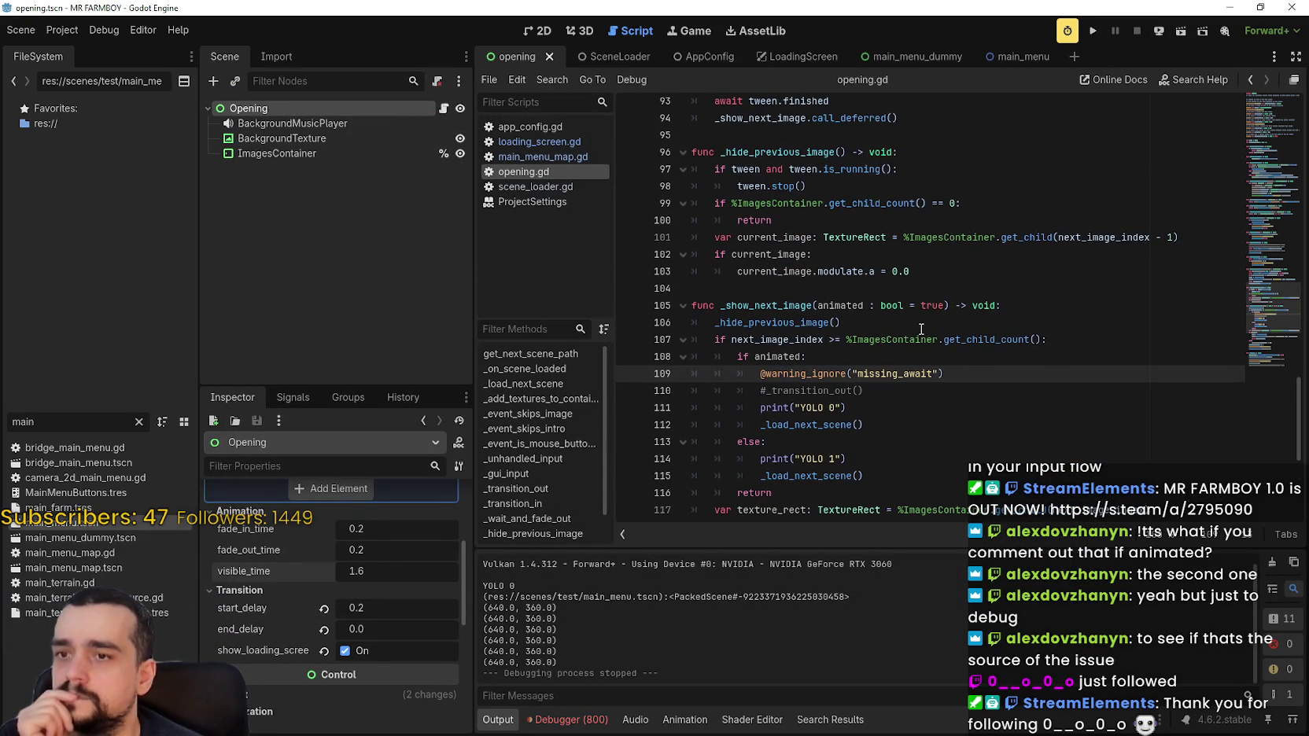
{"action": "scroll", "coordinate": [786, 271], "scroll_direction": "down", "scroll_amount": 1}
{"action": "double_click", "coordinate": [779, 254]}
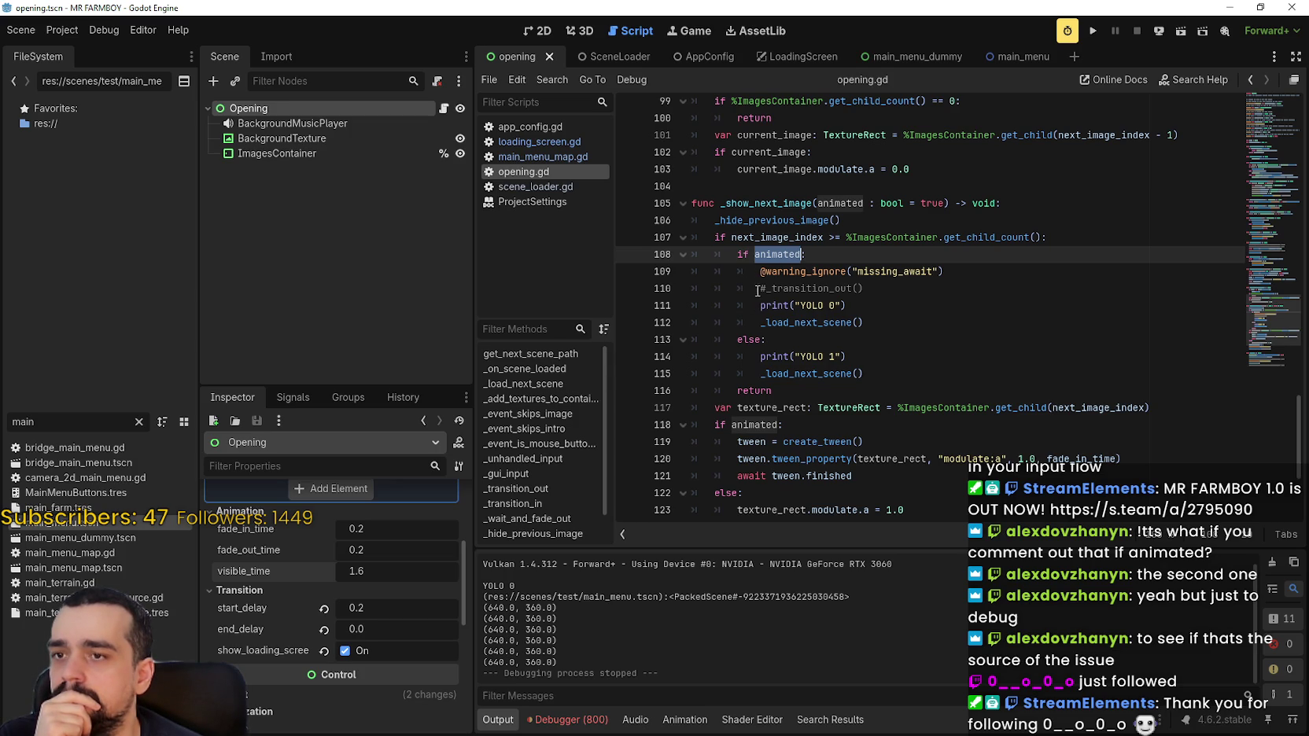
{"action": "scroll", "coordinate": [753, 308], "scroll_direction": "down", "scroll_amount": 2}
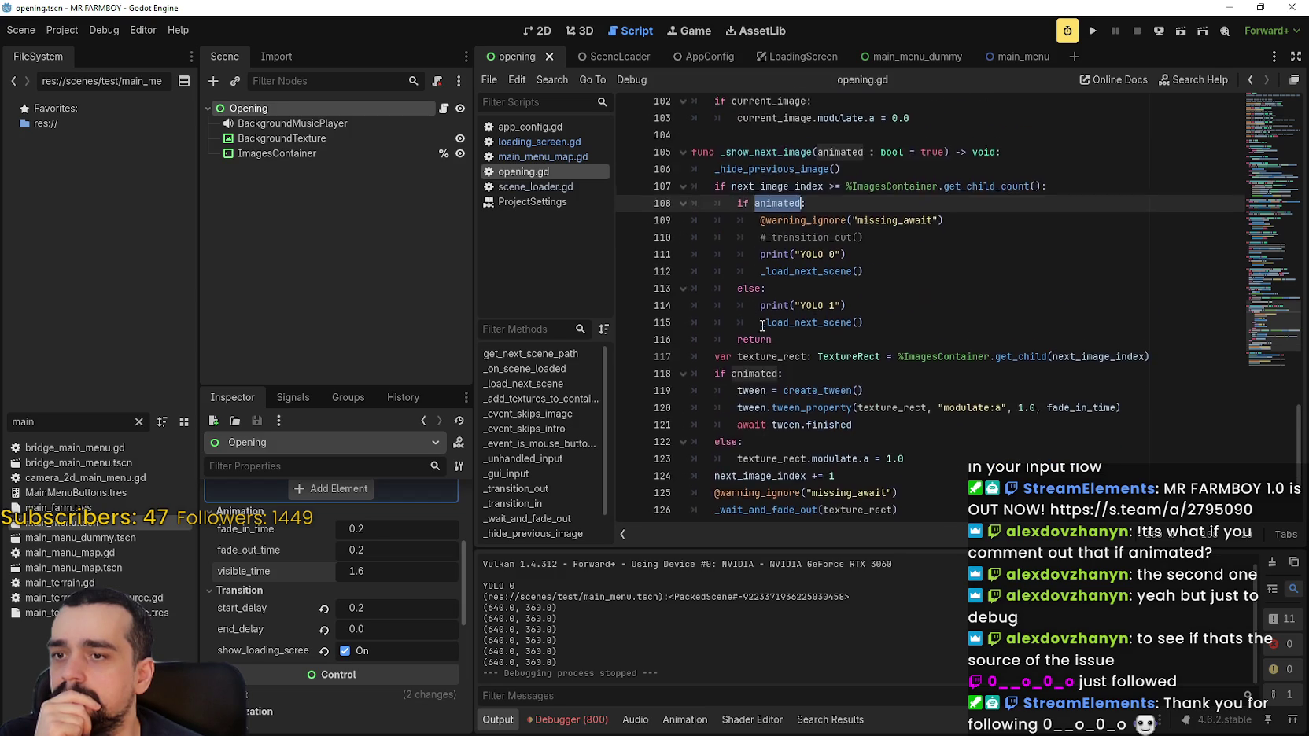
{"action": "left_click", "coordinate": [780, 288]}
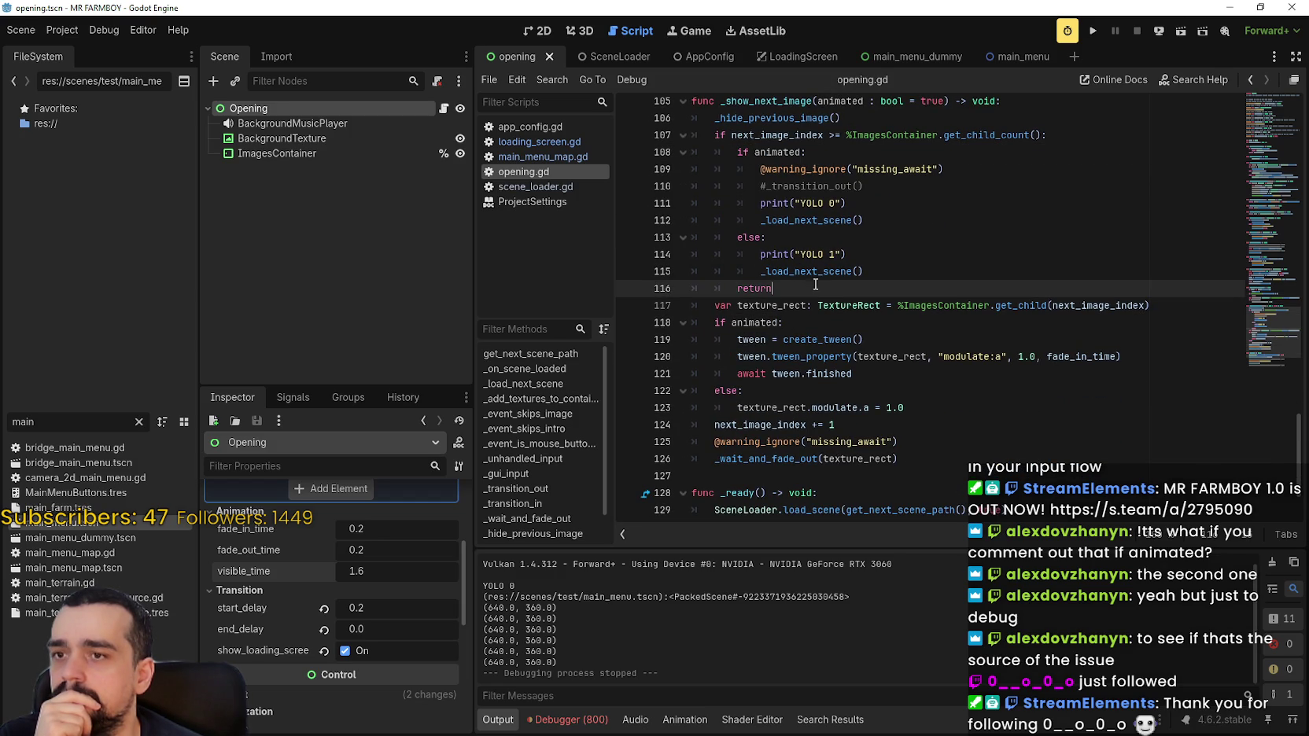
Jump to the _load_next_scene definition and set breakpoints on lines 36–42.
{"action": "right_click", "coordinate": [843, 266]}
{"action": "left_click", "coordinate": [886, 480]}
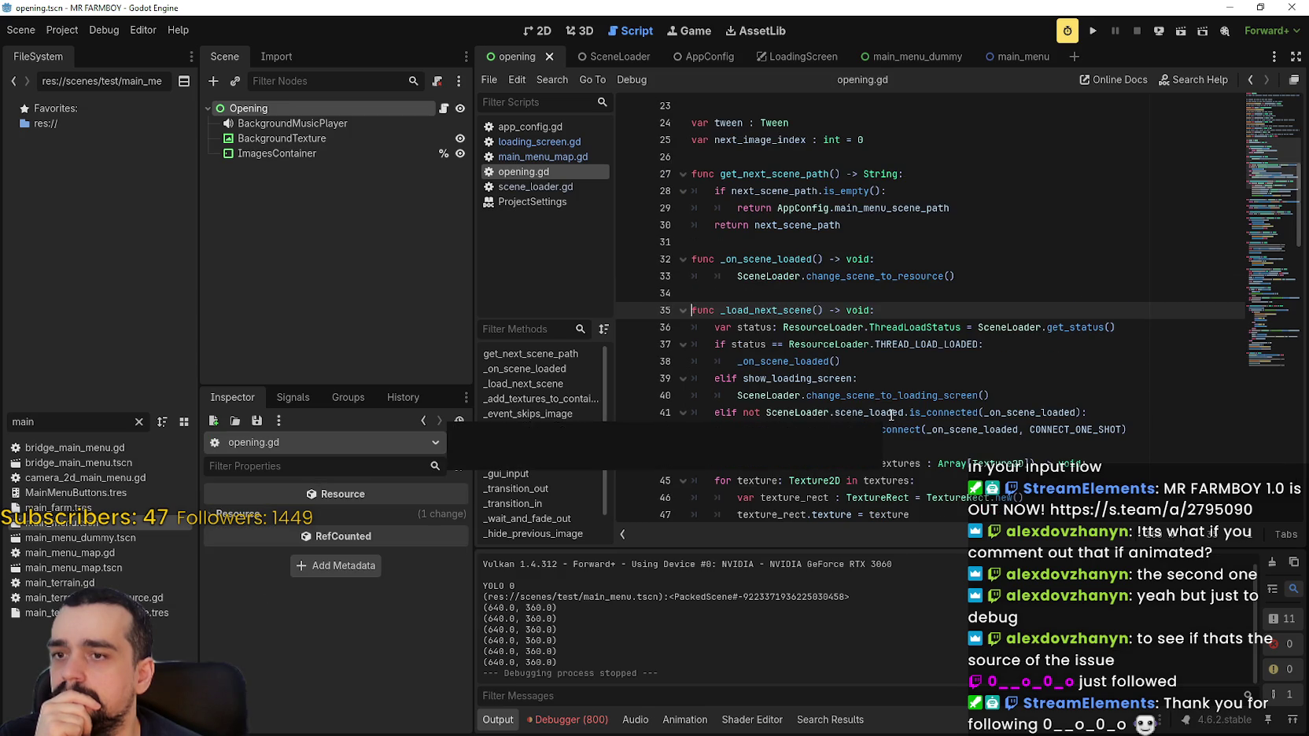
{"action": "scroll", "coordinate": [892, 415], "scroll_direction": "down", "scroll_amount": 2}
{"action": "left_click", "coordinate": [922, 260]}
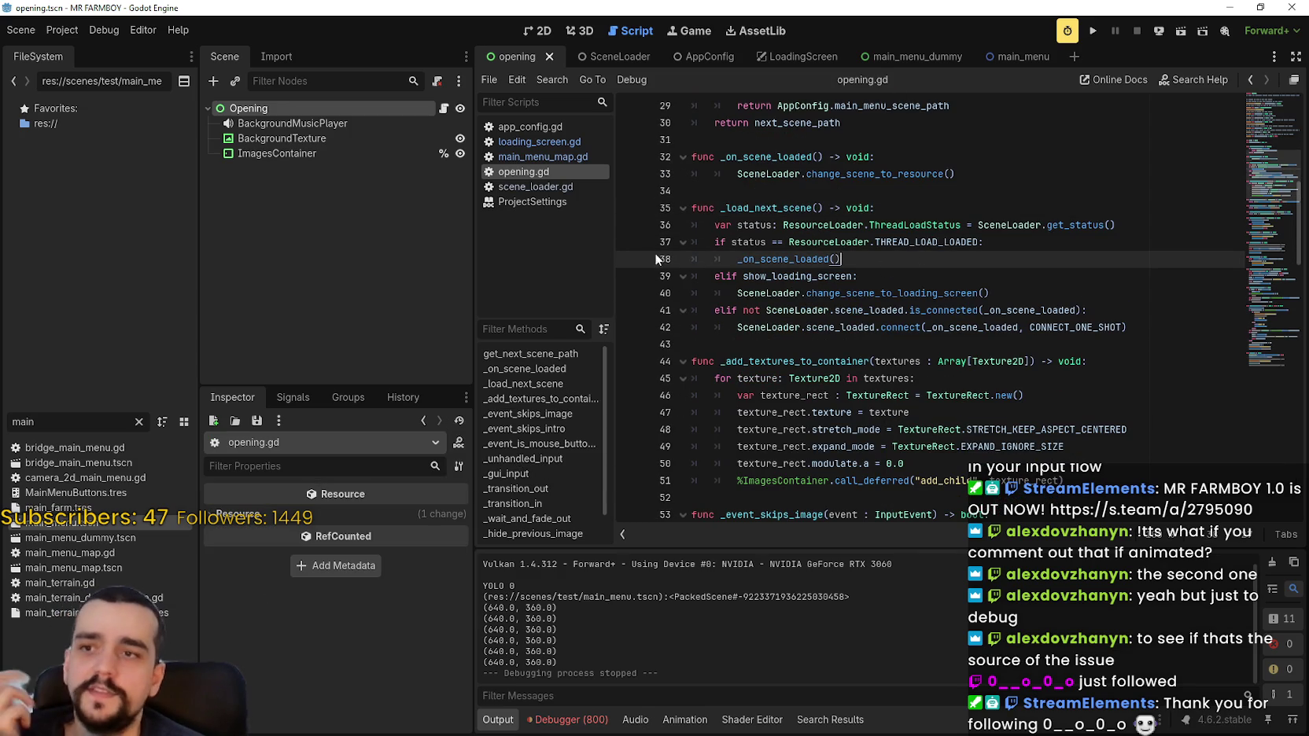
{"action": "left_click", "coordinate": [628, 226]}
{"action": "left_click", "coordinate": [628, 243]}
{"action": "left_click", "coordinate": [628, 259]}
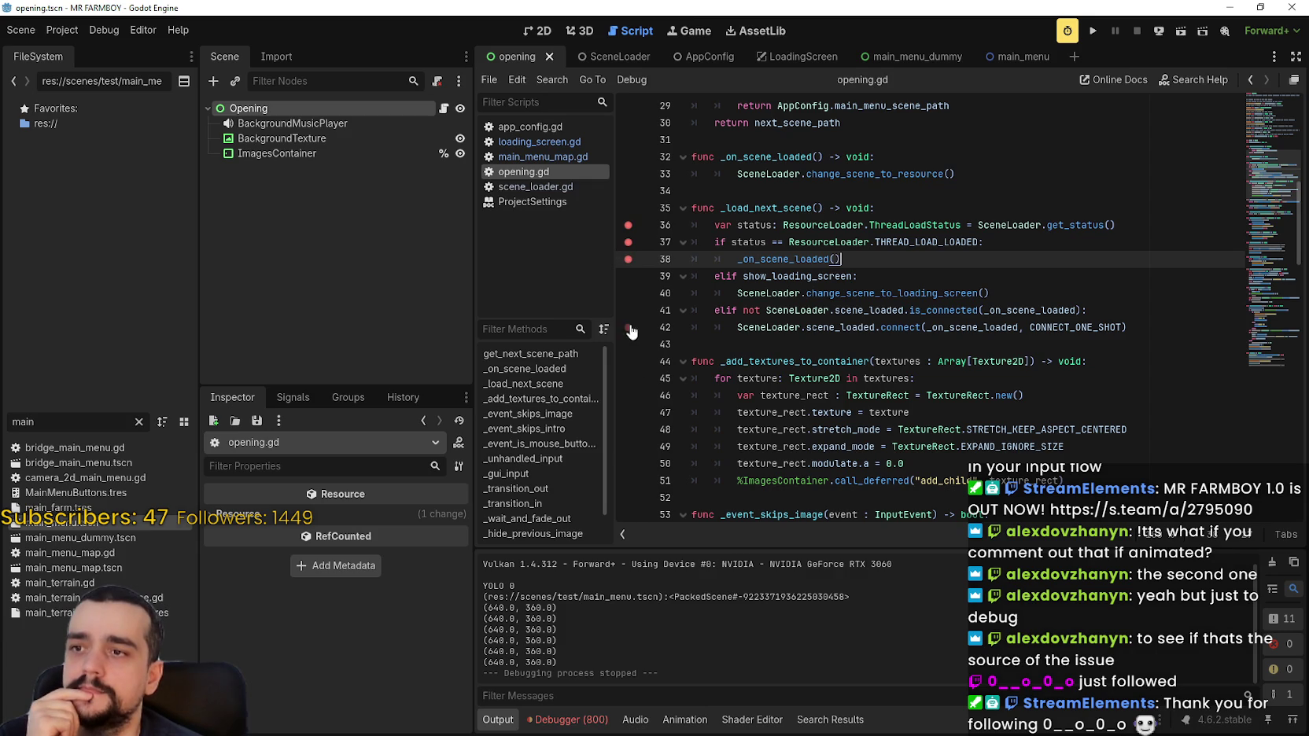
{"action": "left_click", "coordinate": [628, 276]}
{"action": "left_click", "coordinate": [628, 294]}
{"action": "left_click", "coordinate": [628, 310]}
{"action": "left_click", "coordinate": [627, 327]}
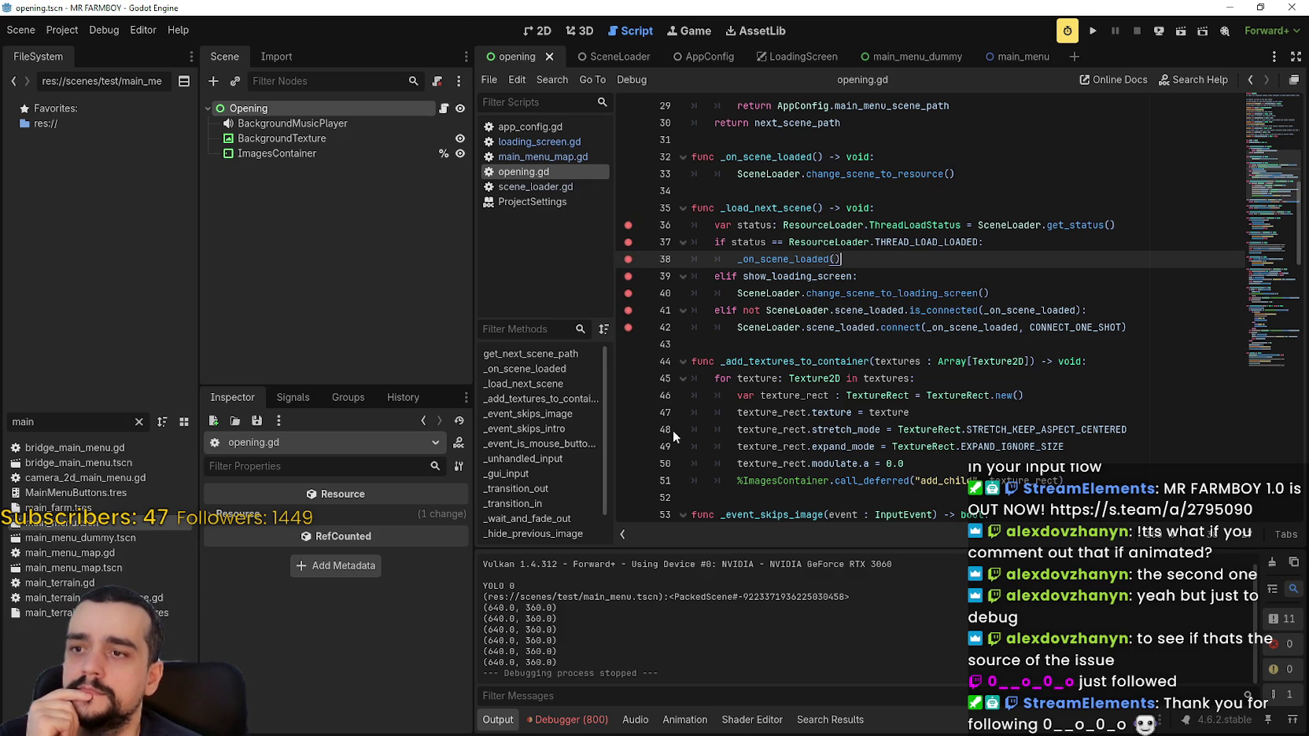
{"action": "left_click", "coordinate": [766, 345]}
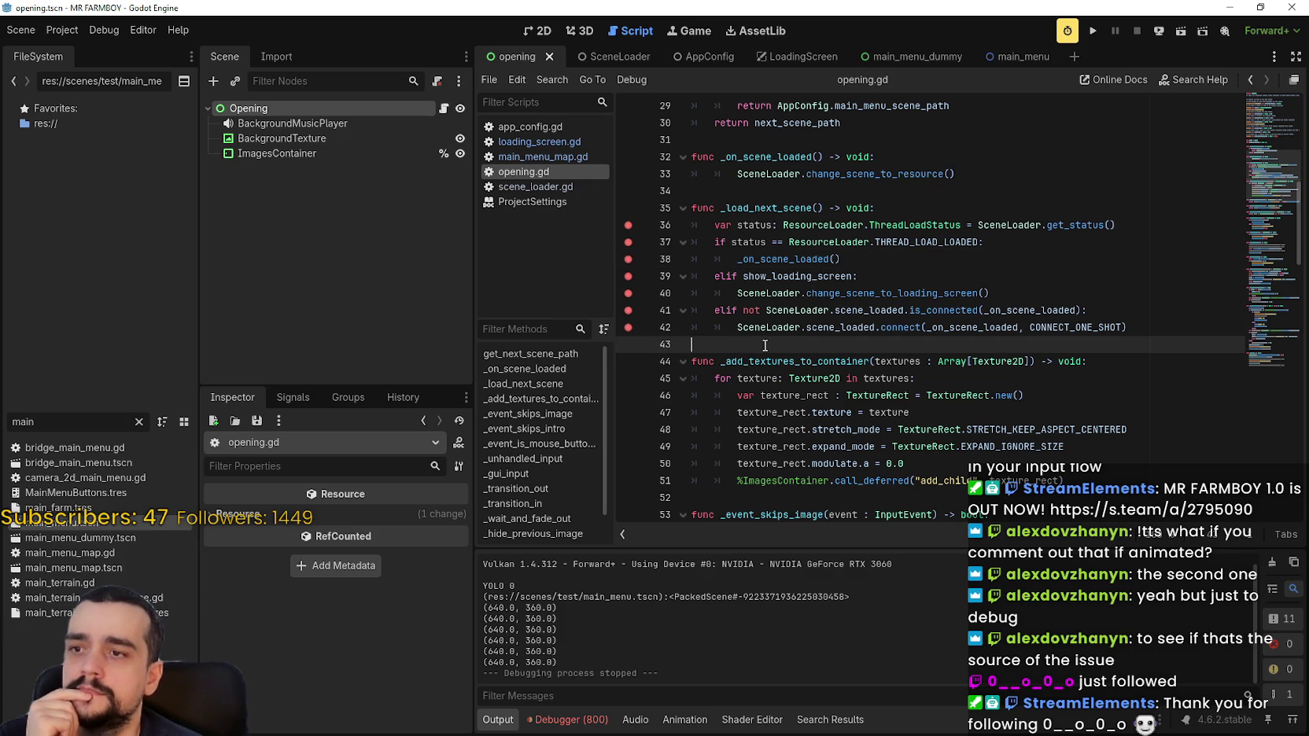
Run the project and step through the breakpoints, restarting the run once.
{"action": "left_click", "coordinate": [1093, 32]}
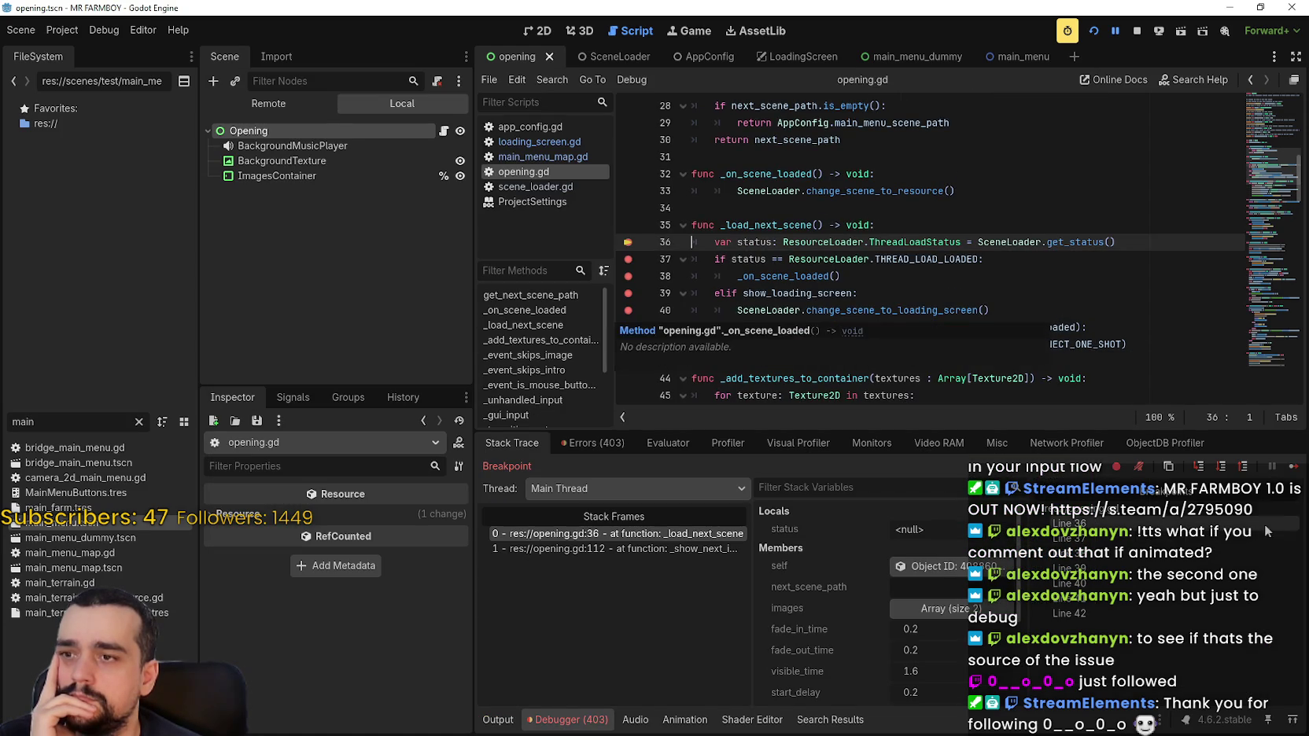
{"action": "left_click", "coordinate": [1293, 467]}
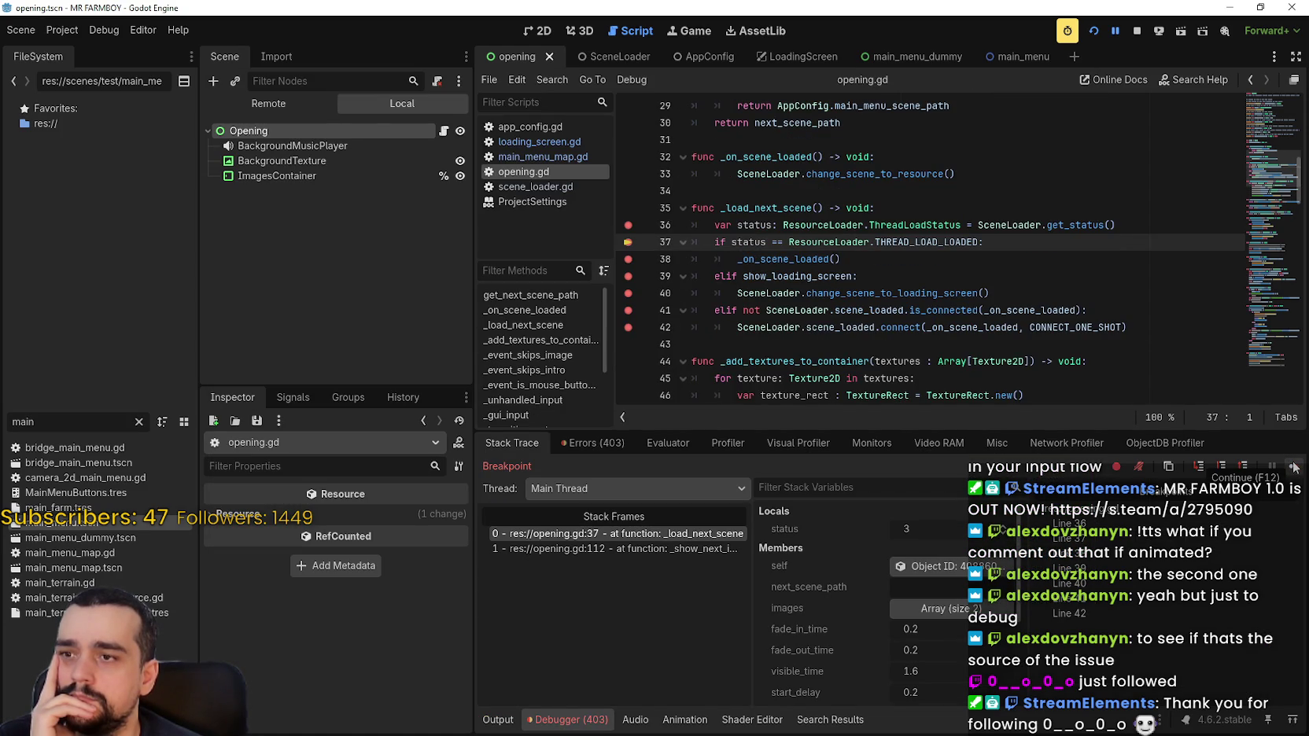
{"action": "left_click", "coordinate": [1292, 467]}
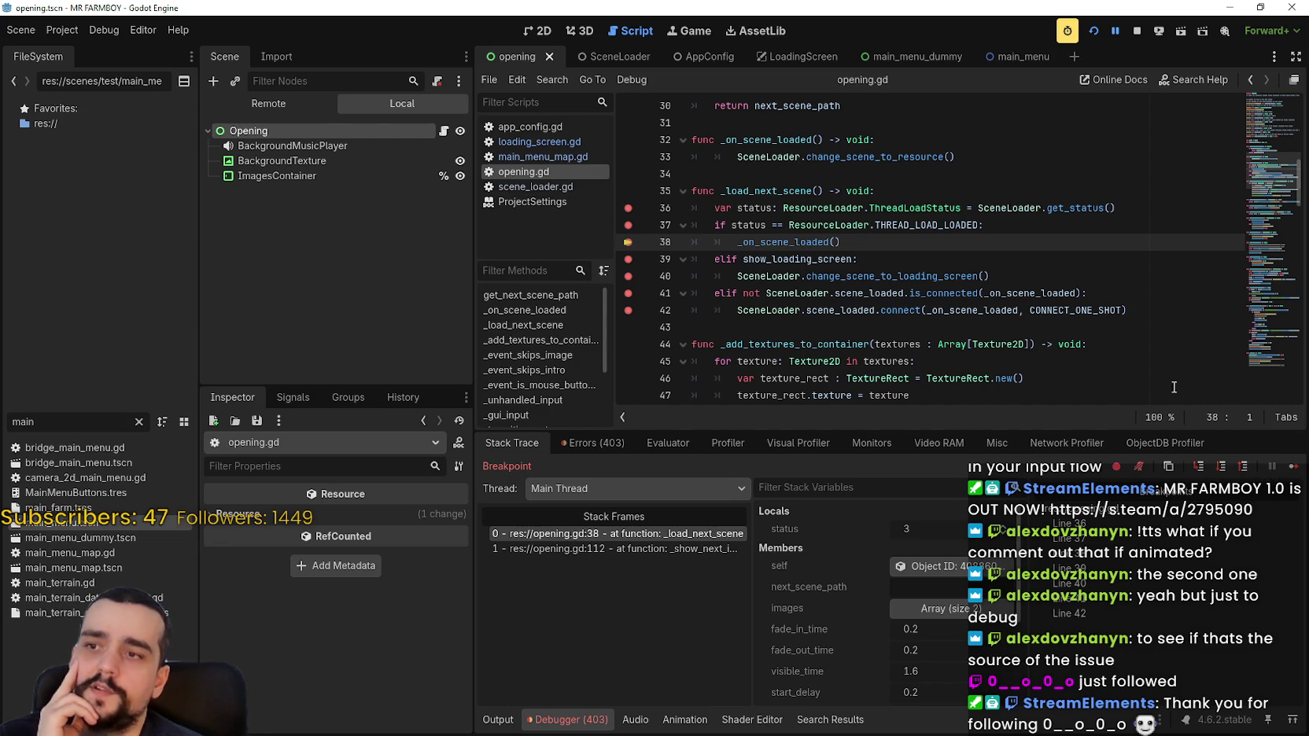
{"action": "left_click", "coordinate": [1293, 467]}
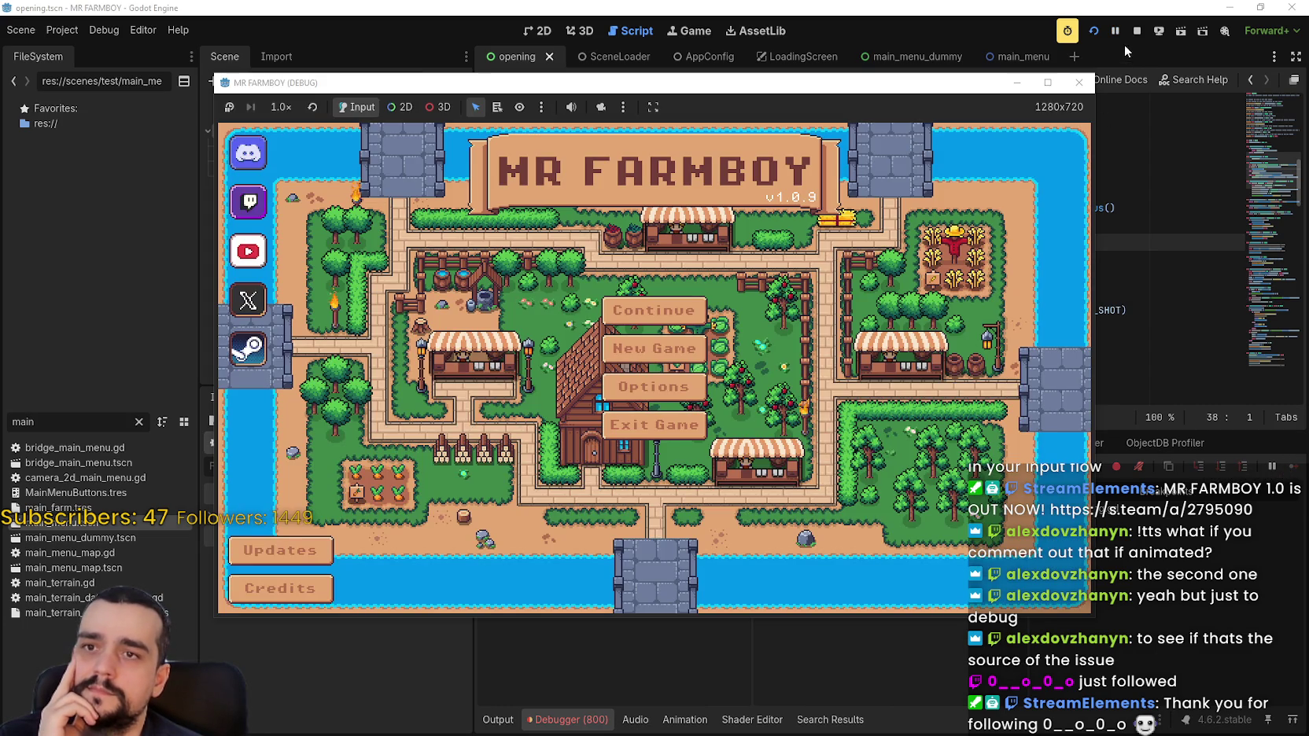
{"action": "left_click", "coordinate": [1135, 35]}
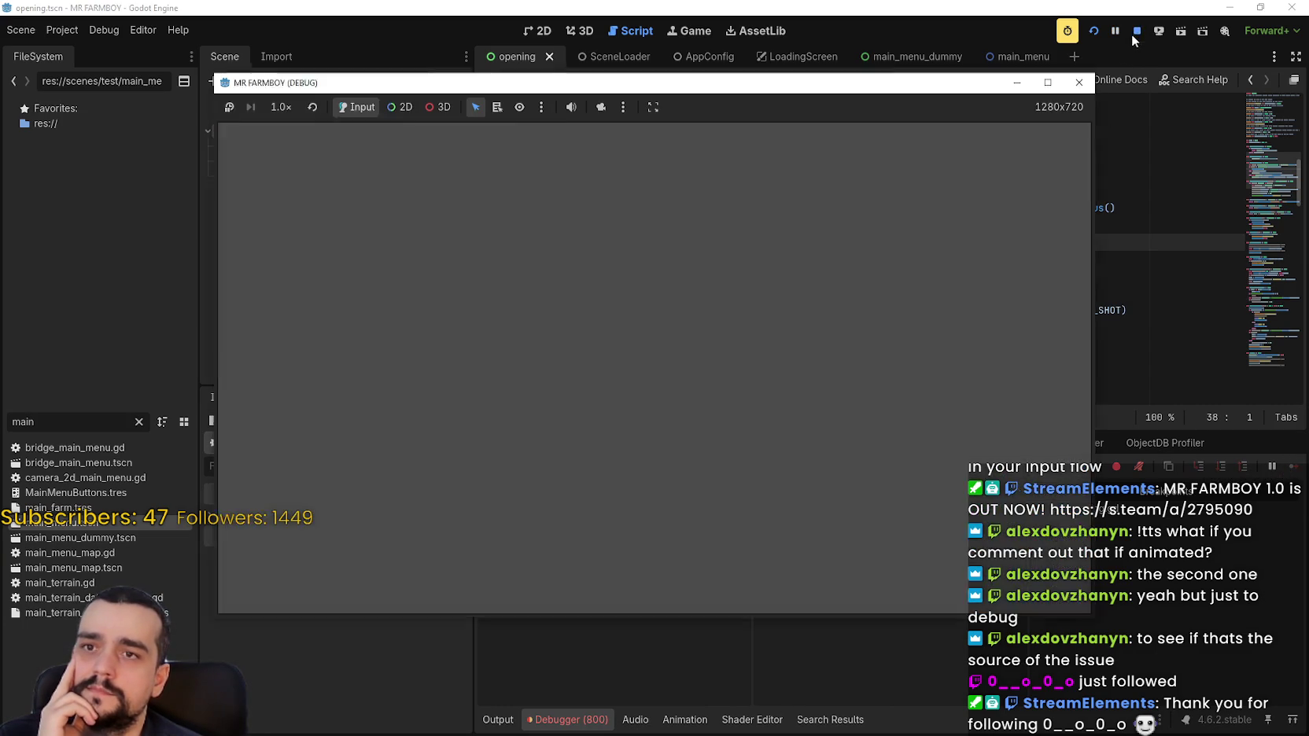
{"action": "left_click", "coordinate": [1095, 35]}
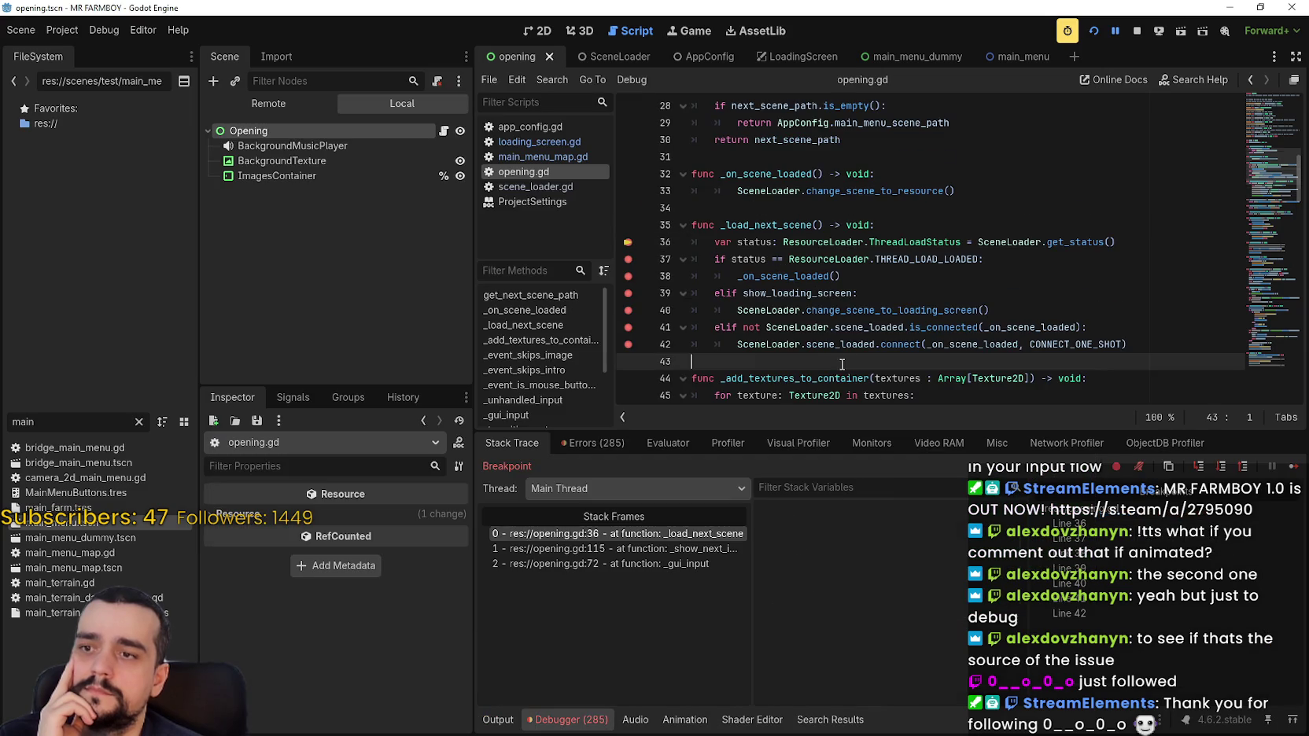
{"action": "left_click", "coordinate": [1294, 467]}
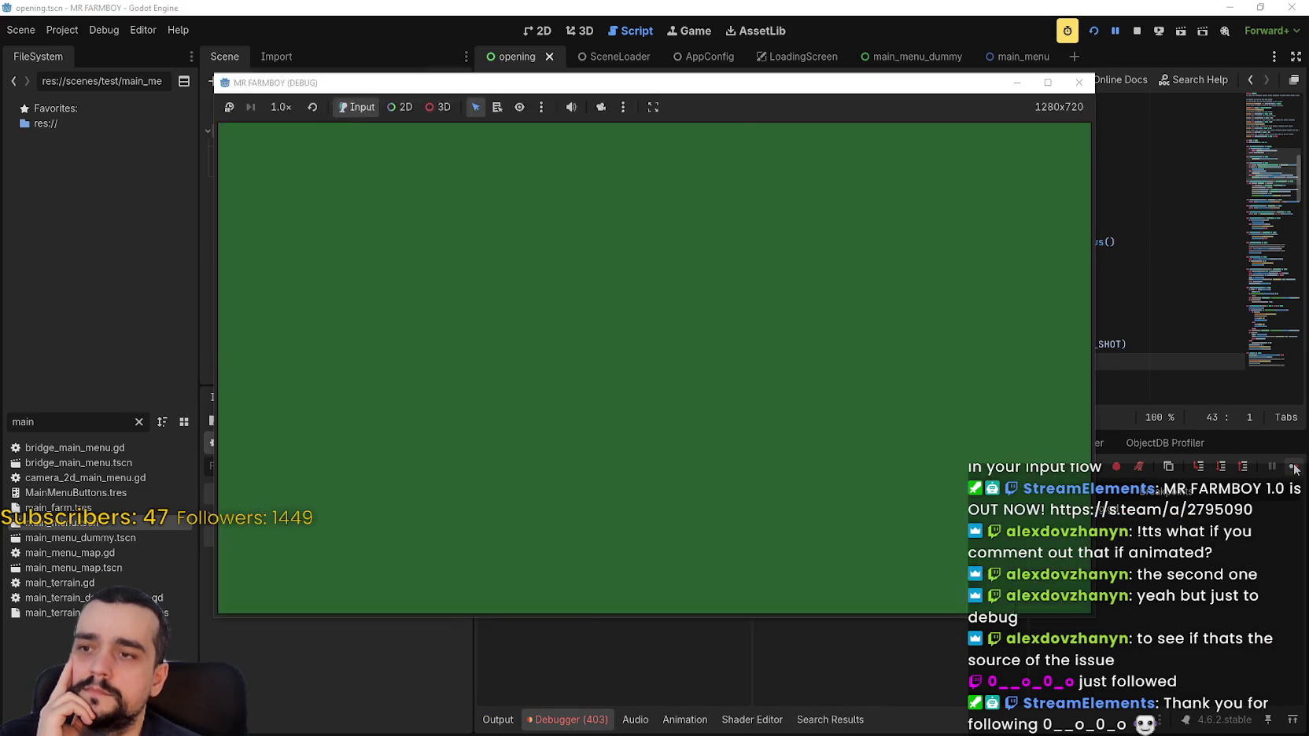
{"action": "left_click", "coordinate": [1294, 466]}
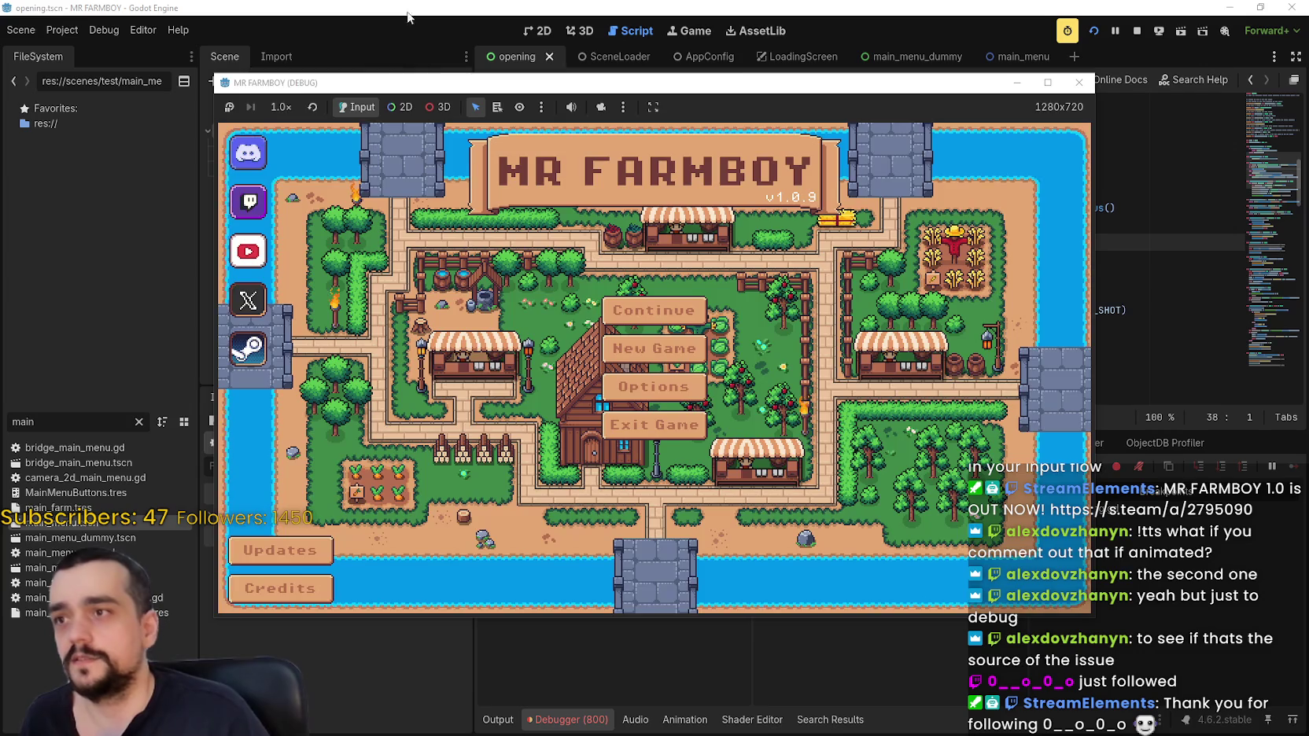
{"action": "left_click", "coordinate": [419, 8]}
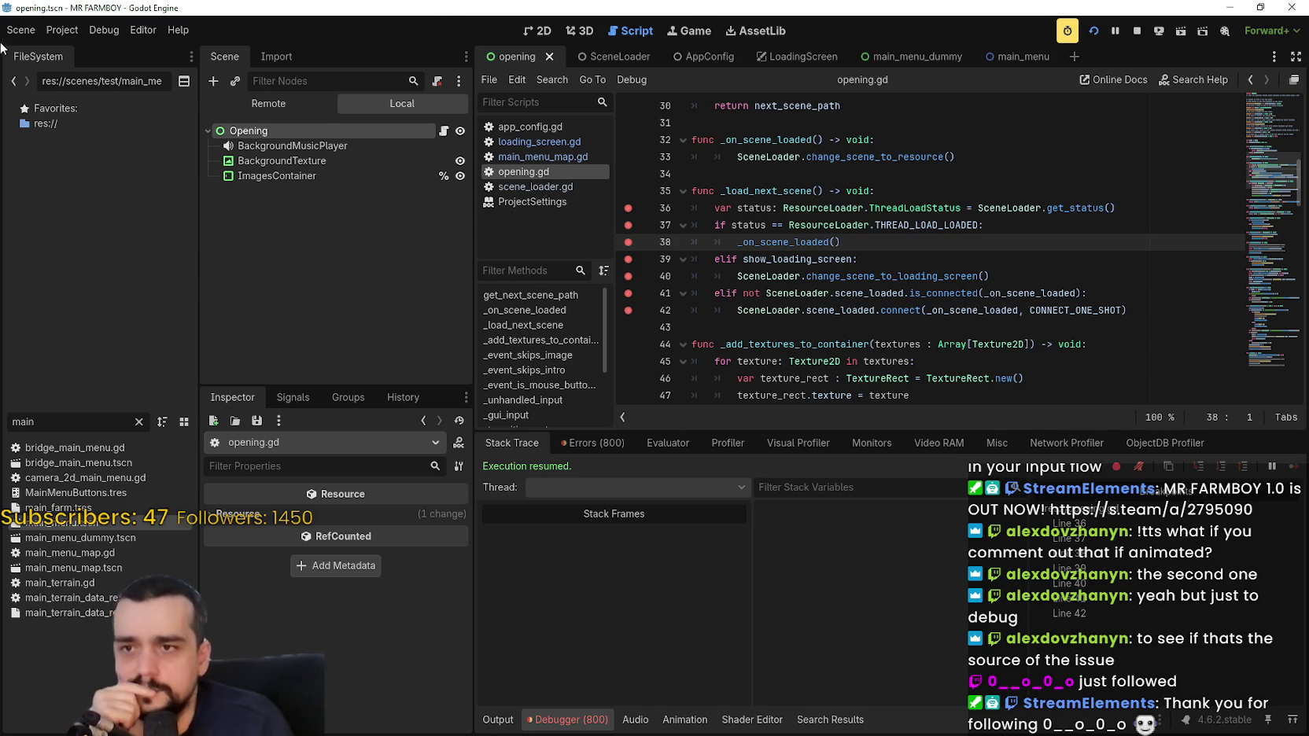
Inspect show_loading_screen, THREAD_LOAD_LOADED, change_scene_to_resource and _on_scene_loaded in the function.
{"action": "double_click", "coordinate": [807, 256]}
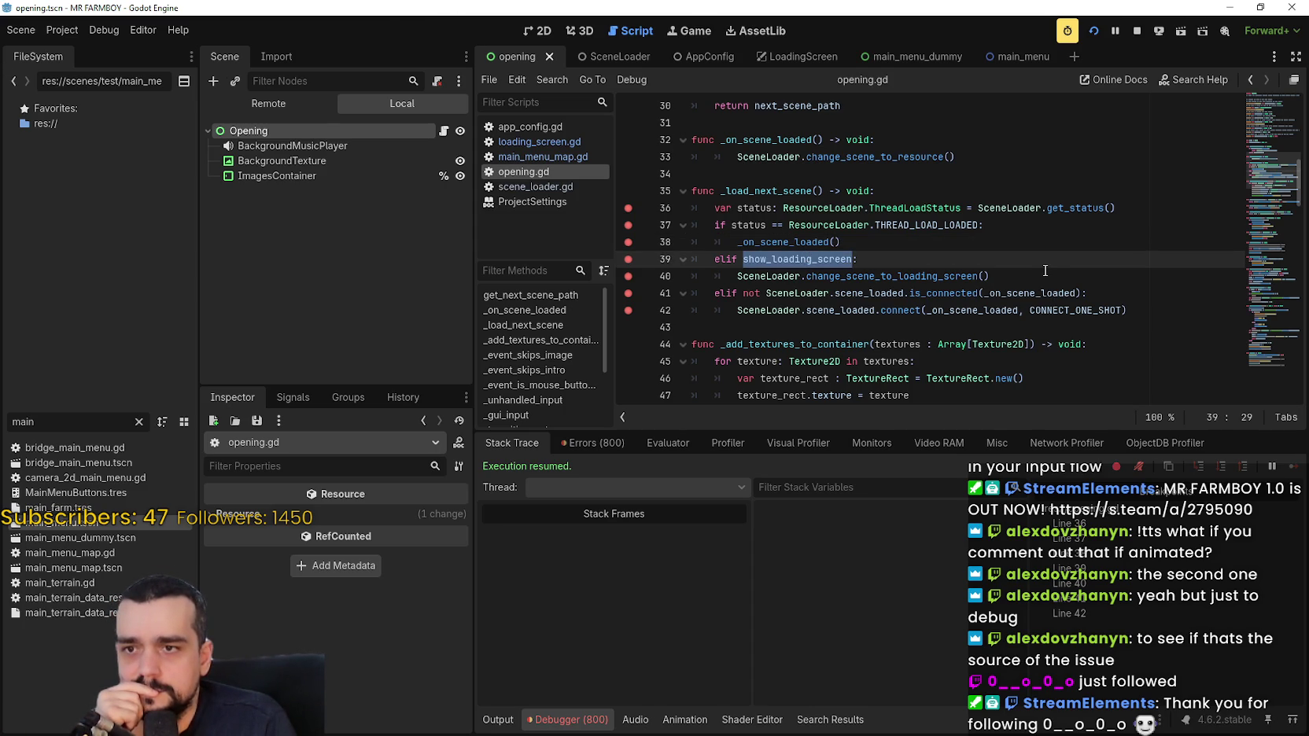
{"action": "mouse_move", "coordinate": [971, 274]}
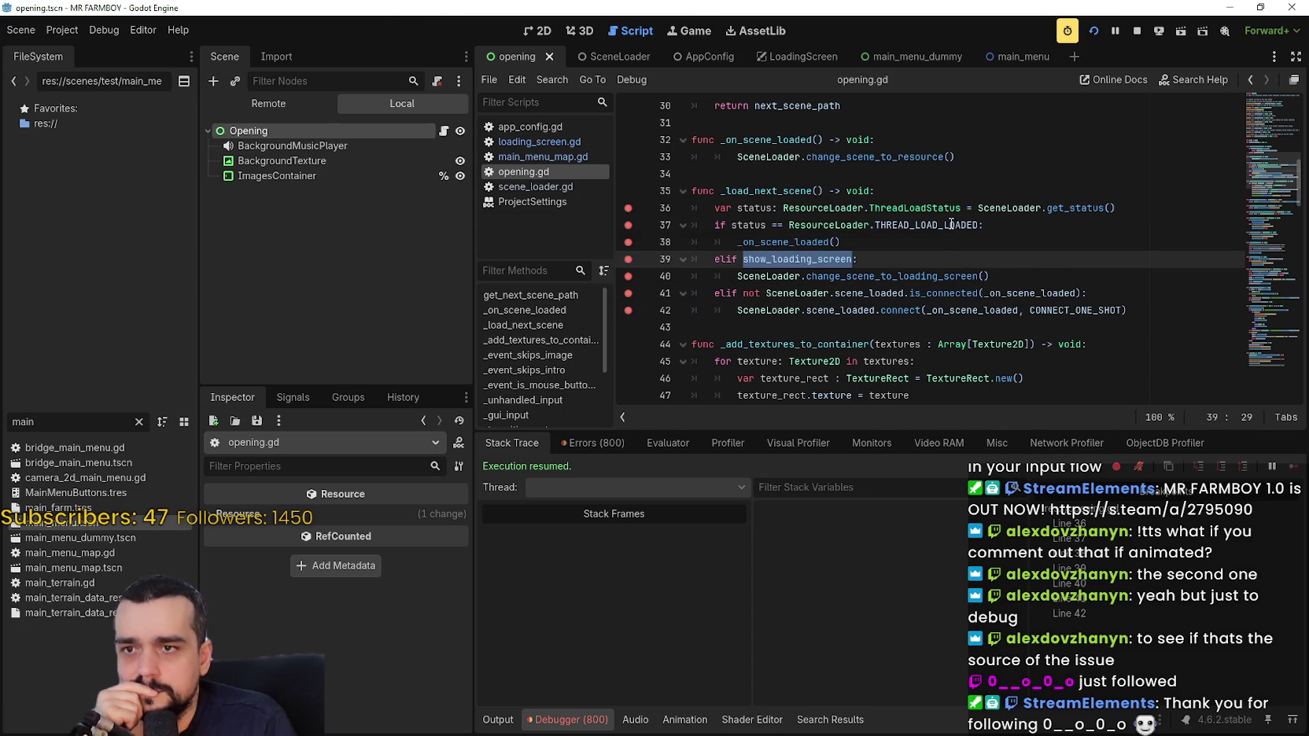
{"action": "mouse_move", "coordinate": [951, 225]}
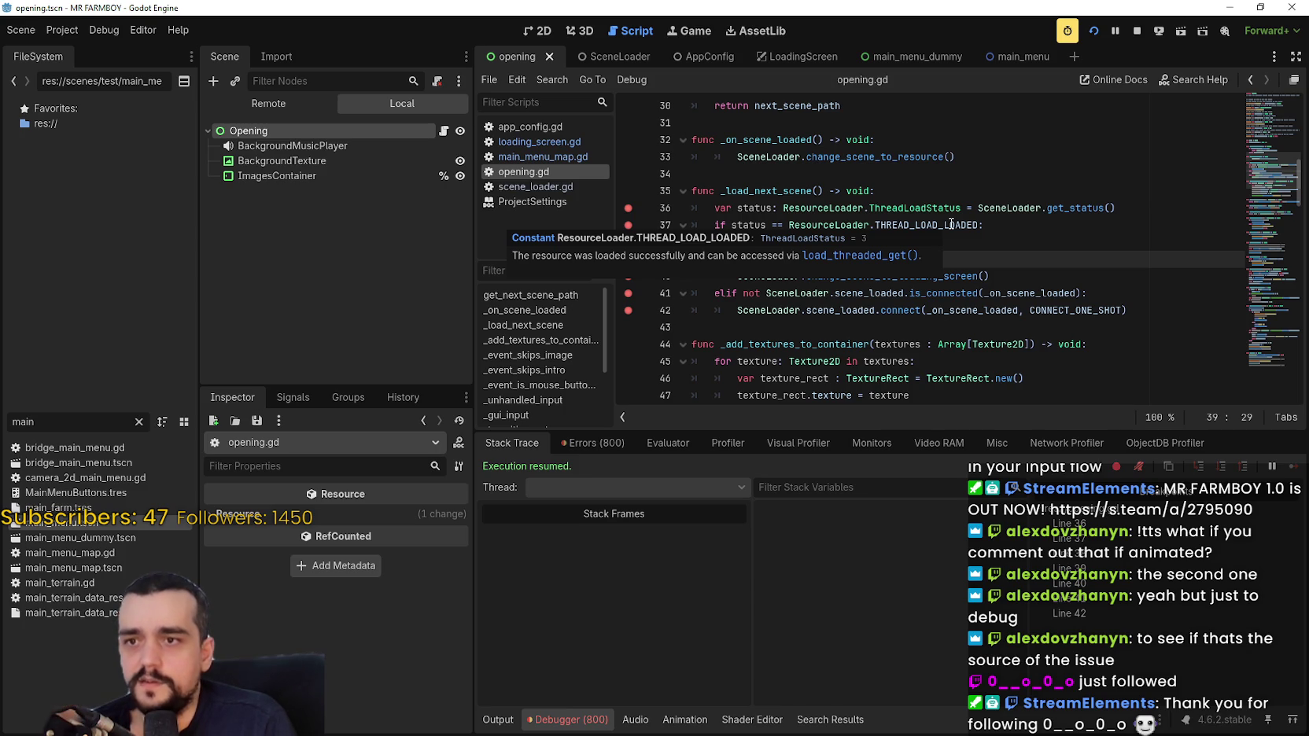
{"action": "mouse_move", "coordinate": [978, 225]}
{"action": "left_mouse_down"}
{"action": "mouse_move", "coordinate": [750, 215]}
{"action": "mouse_move", "coordinate": [870, 243]}
{"action": "mouse_move", "coordinate": [830, 242]}
{"action": "left_mouse_up"}
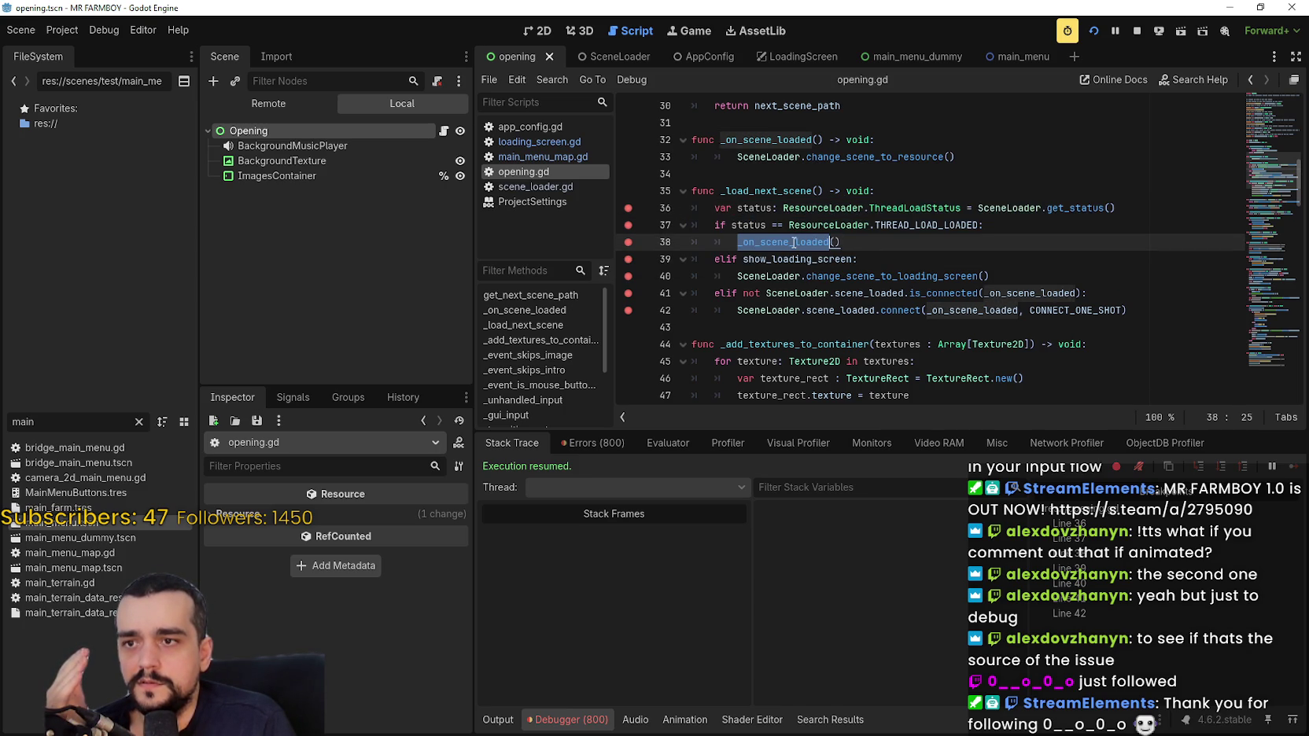
{"action": "double_click", "coordinate": [905, 157]}
{"action": "double_click", "coordinate": [801, 243]}
{"action": "left_click", "coordinate": [858, 242]}
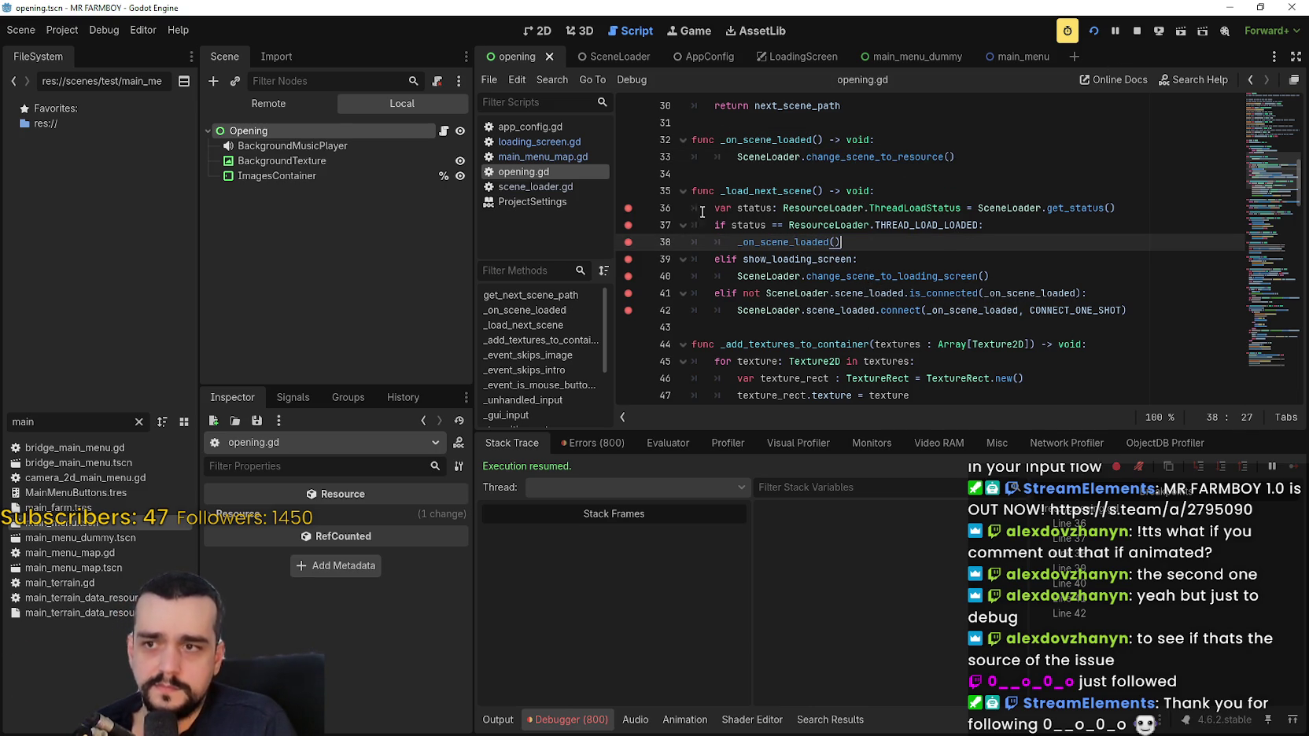
Remove every breakpoint through line 42 and rerun the game without them.
{"action": "left_click", "coordinate": [628, 208]}
{"action": "left_click", "coordinate": [628, 225]}
{"action": "left_click", "coordinate": [628, 242]}
{"action": "left_click", "coordinate": [628, 258]}
{"action": "left_click", "coordinate": [628, 276]}
{"action": "left_click", "coordinate": [628, 293]}
{"action": "left_click", "coordinate": [628, 310]}
{"action": "left_click", "coordinate": [865, 259]}
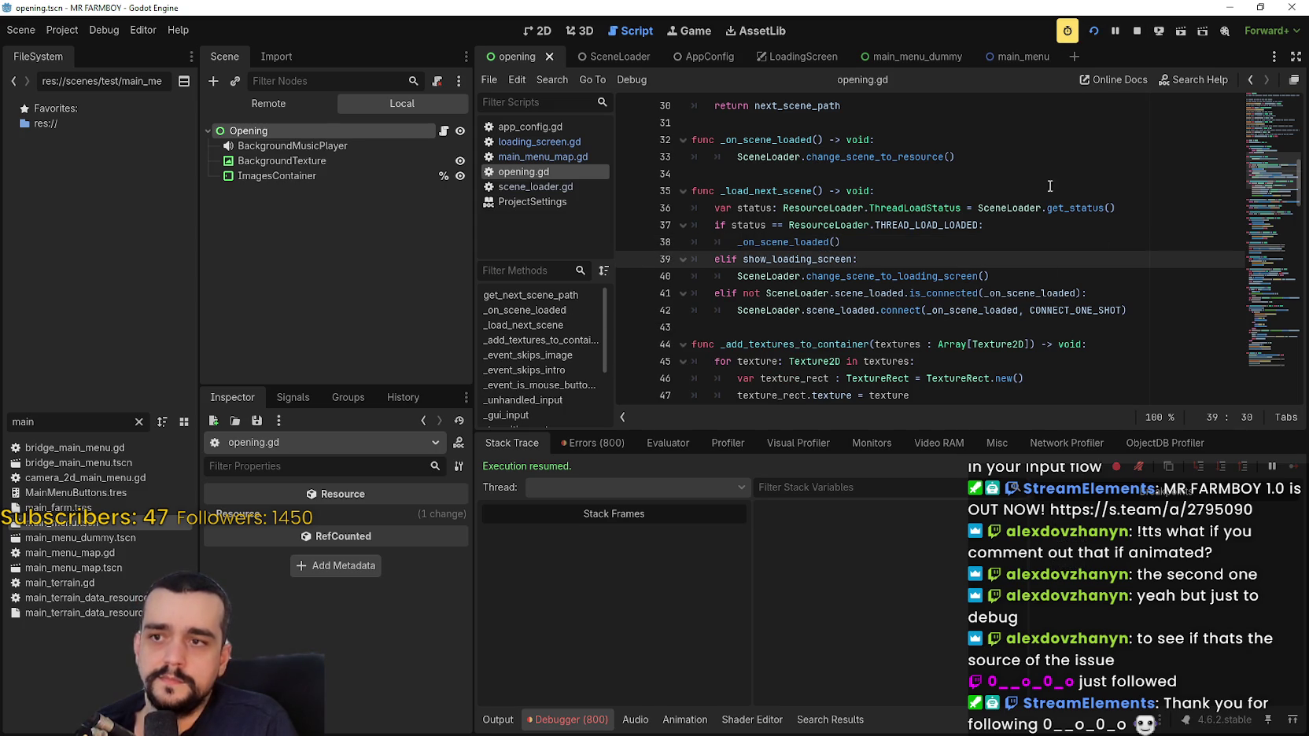
{"action": "left_click", "coordinate": [1094, 30]}
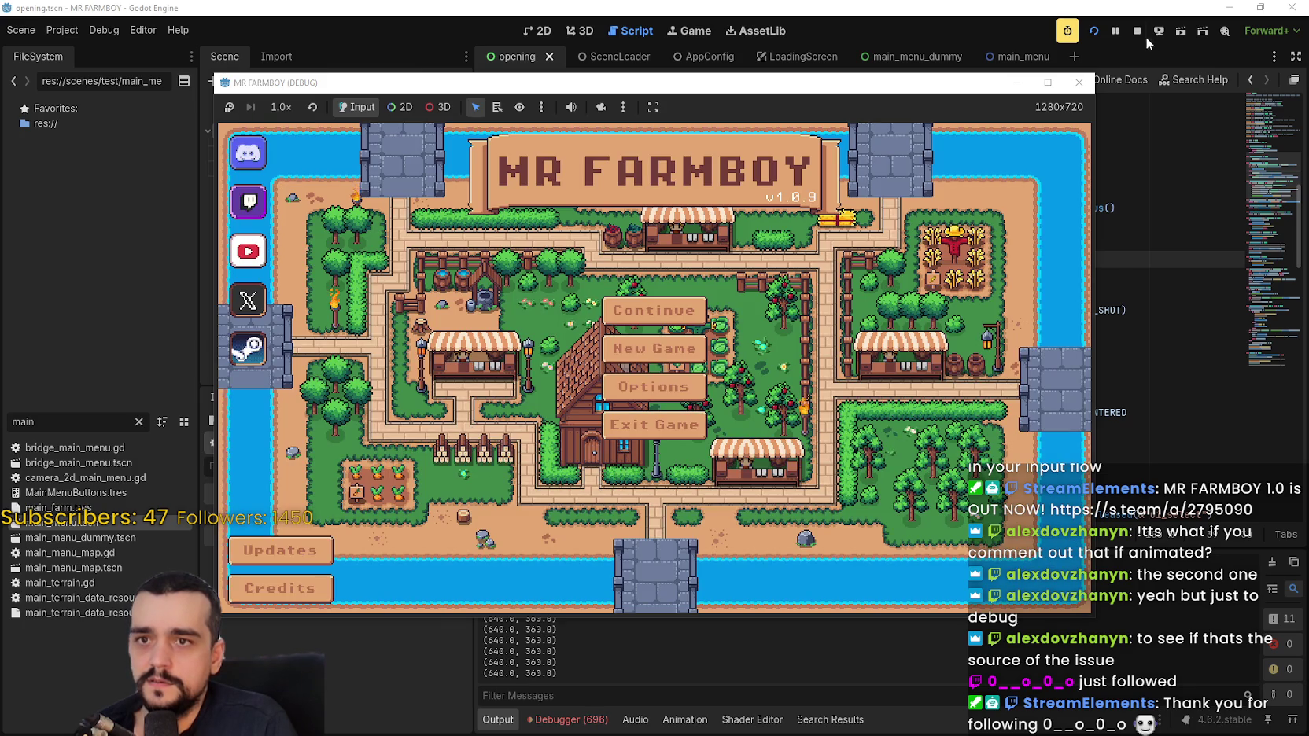
Restart the game and stop it once the main menu appears.
{"action": "left_click", "coordinate": [1138, 31]}
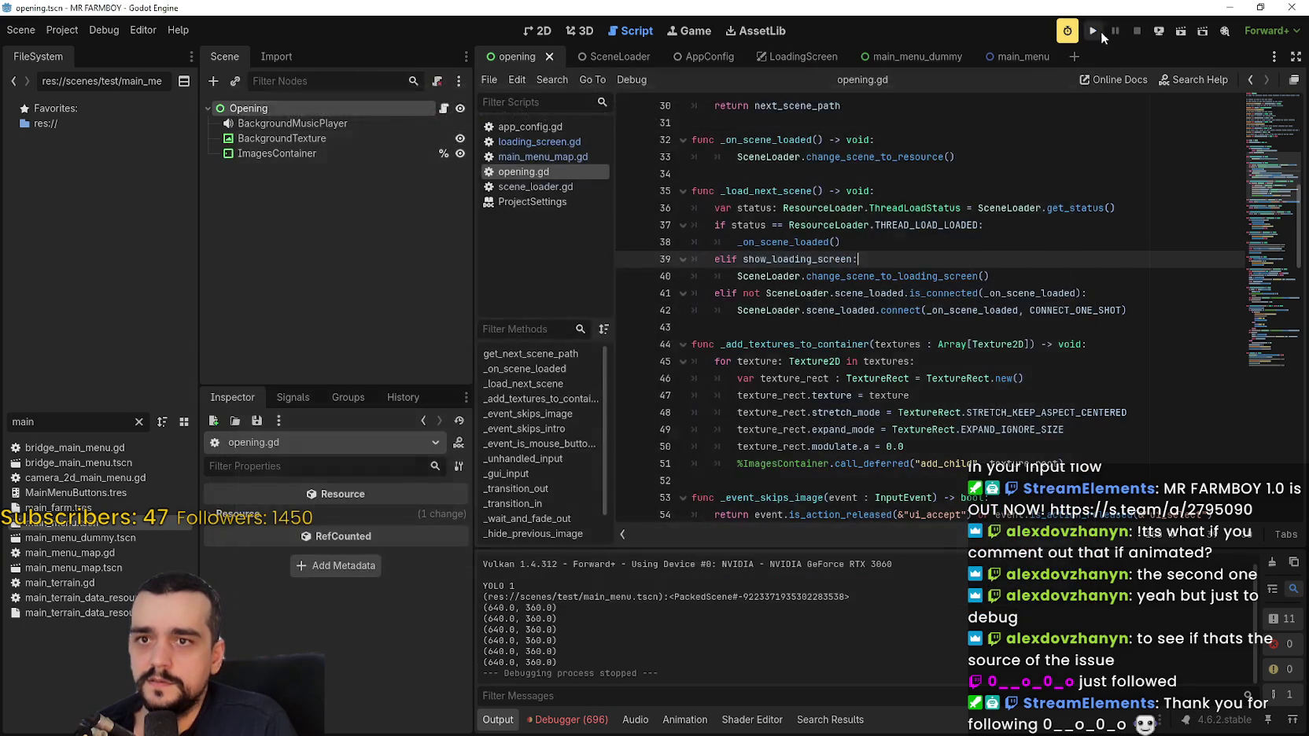
{"action": "left_click", "coordinate": [1094, 32]}
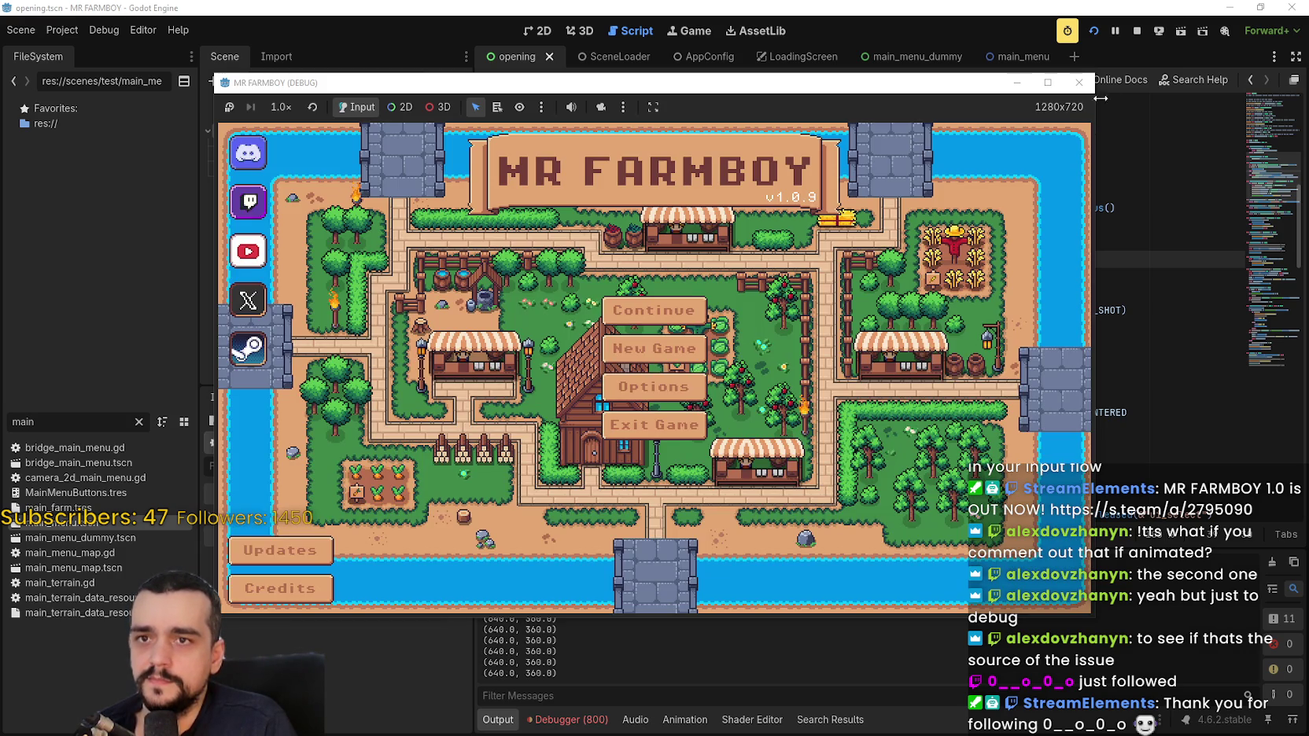
{"action": "left_click", "coordinate": [1136, 32]}
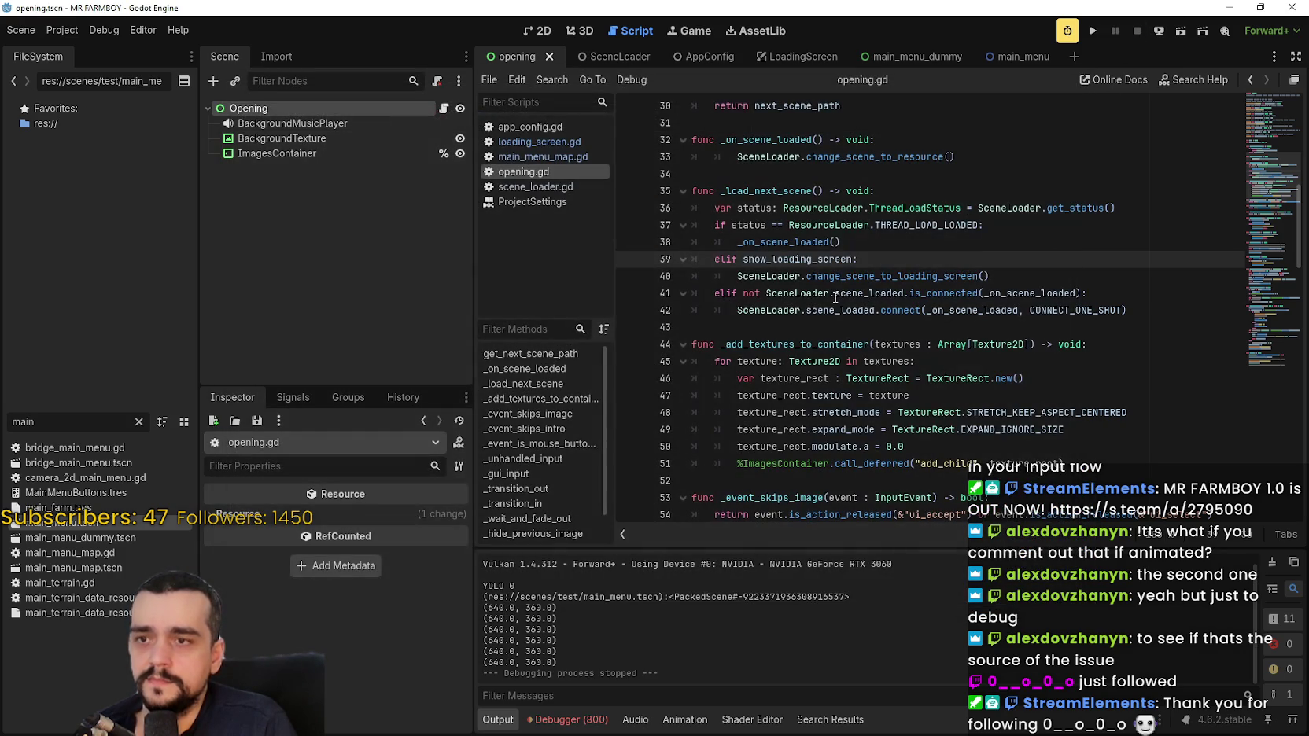
Bring the elif show_loading_screen branch above the status check in _load_next_scene.
{"action": "left_click_drag", "start_coordinate": [1001, 277], "coordinate": [714, 259]}
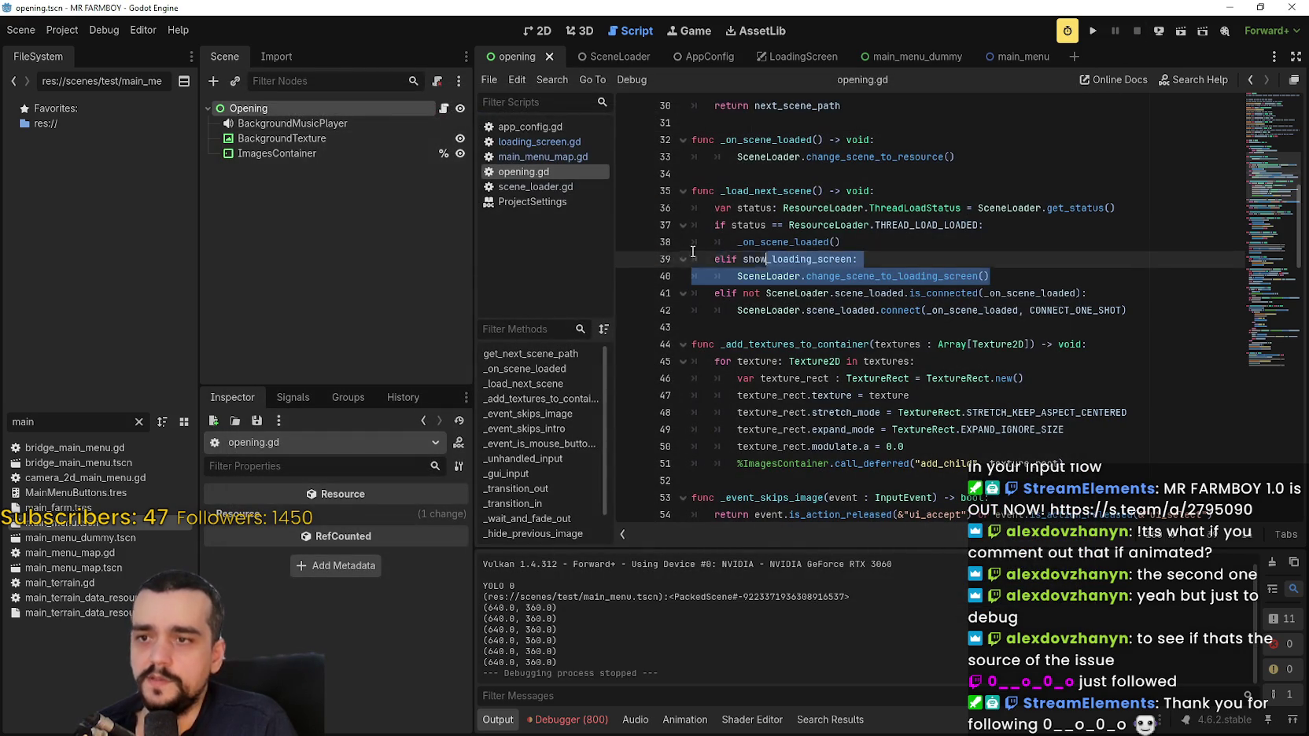
{"action": "left_click", "coordinate": [332, 107]}
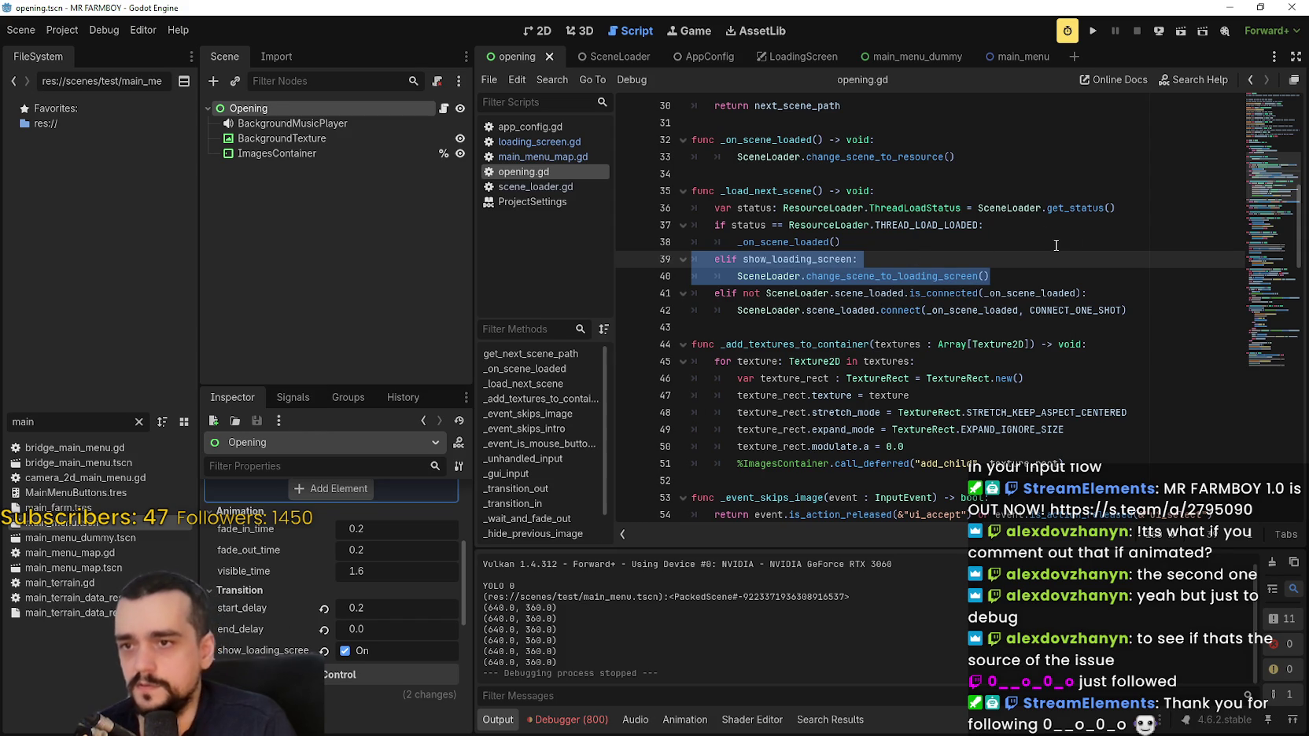
{"action": "left_click", "coordinate": [1042, 269]}
{"action": "left_click_drag", "start_coordinate": [1031, 275], "coordinate": [668, 261]}
{"action": "key", "text": "BackSpace"}
{"action": "key", "text": "BackSpace"}
{"action": "left_click", "coordinate": [712, 225]}
{"action": "key", "text": "Return"}
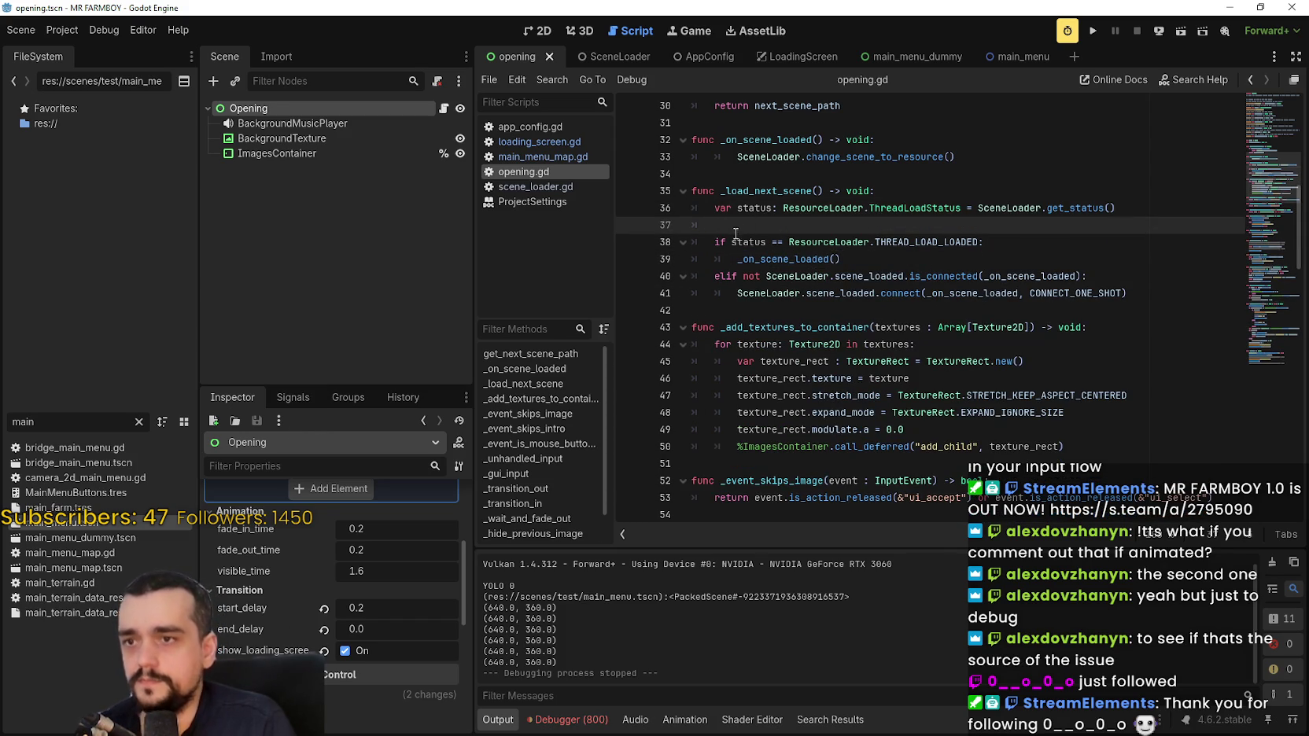
{"action": "key", "text": "Up"}
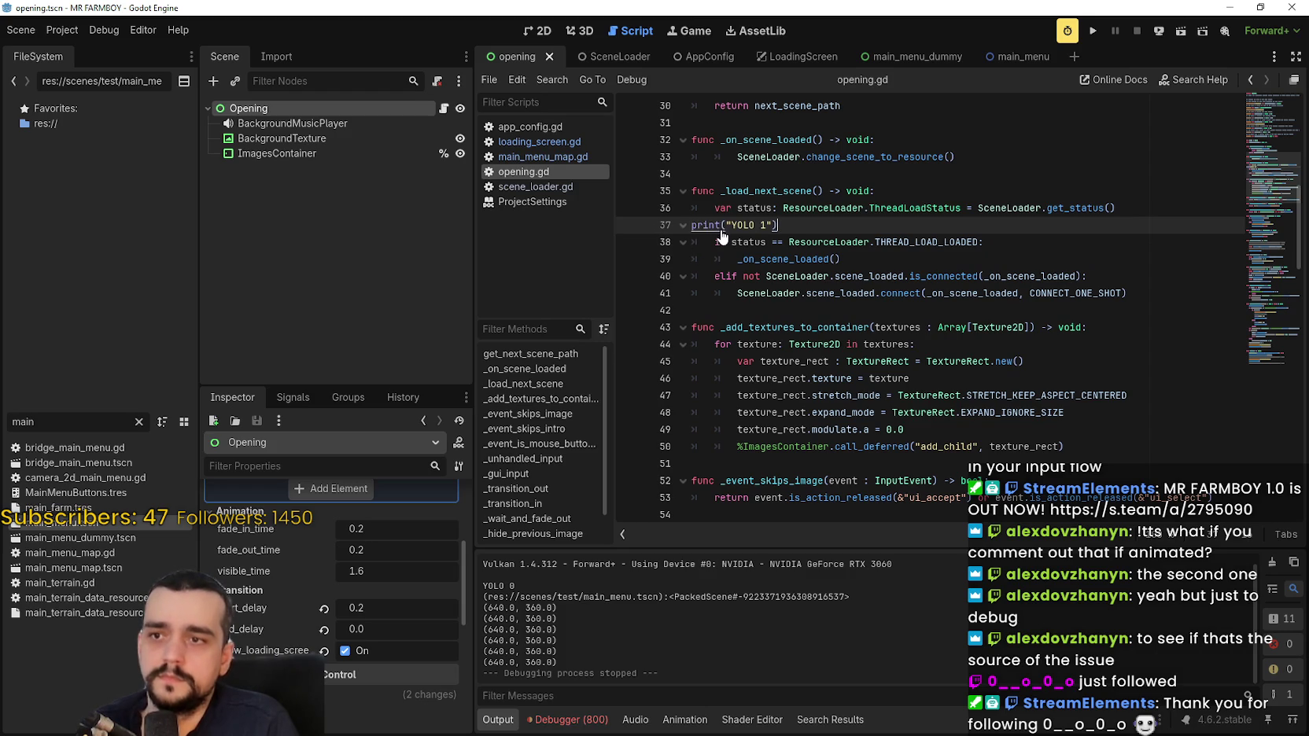
{"action": "key", "text": "ctrl+z"}
{"action": "key", "text": "ctrl+z"}
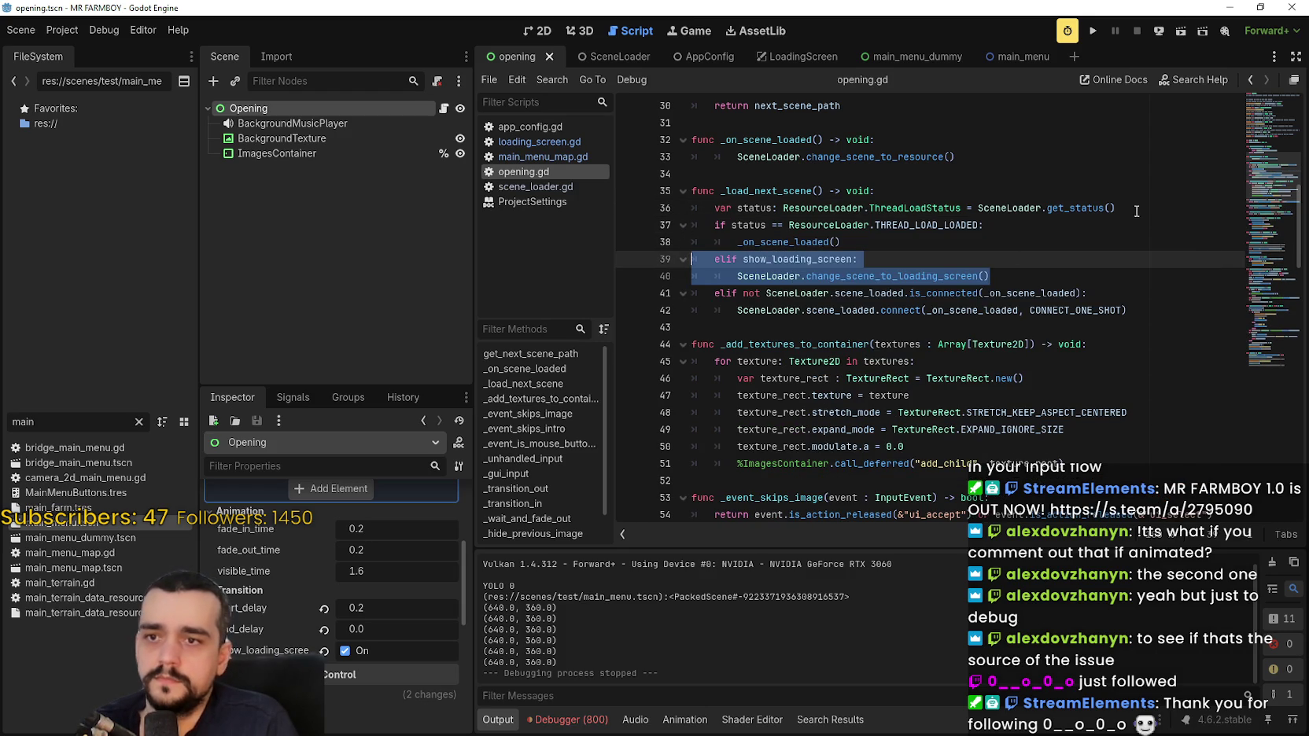
{"action": "key", "text": "ctrl+z"}
{"action": "key", "text": "ctrl+z"}
{"action": "key", "text": "ctrl+z"}
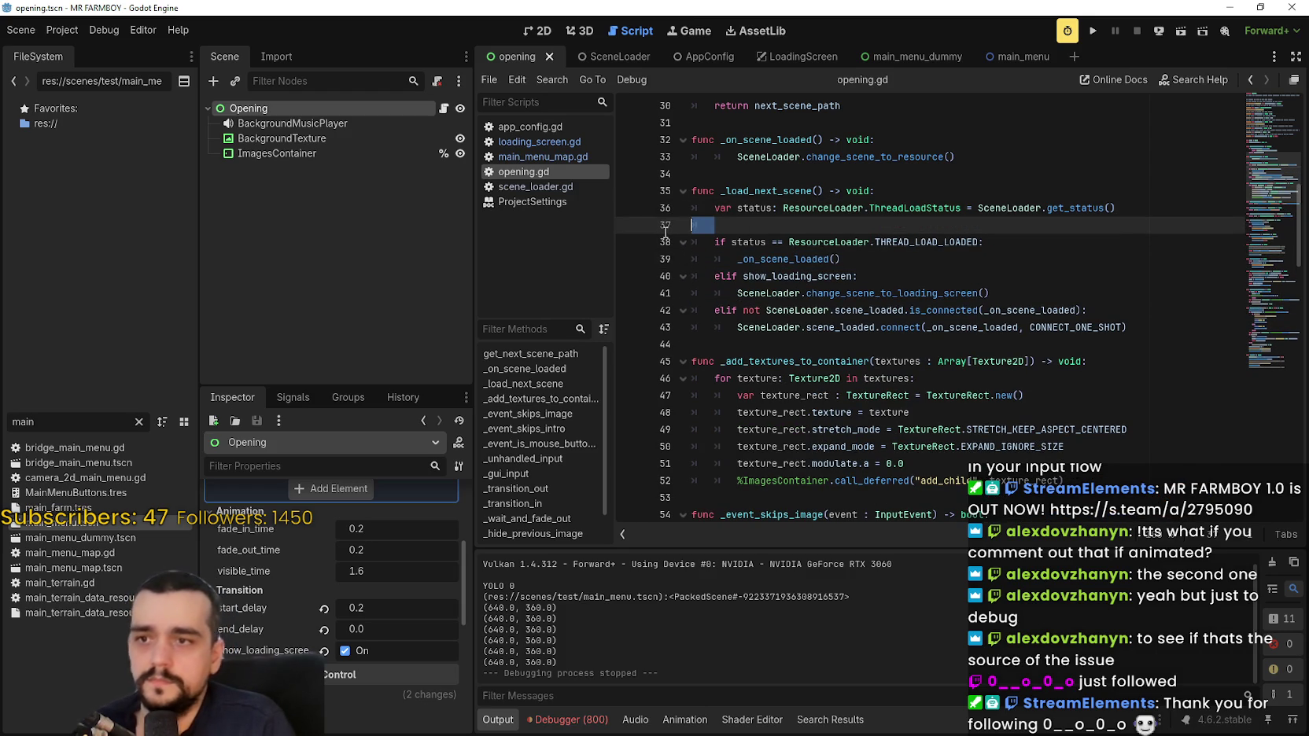
Turn the copied elif into a plain if, save opening.gd, and run the game.
{"action": "left_click", "coordinate": [726, 224]}
{"action": "key", "text": "BackSpace"}
{"action": "key", "text": "BackSpace"}
{"action": "key", "text": "ctrl+s"}
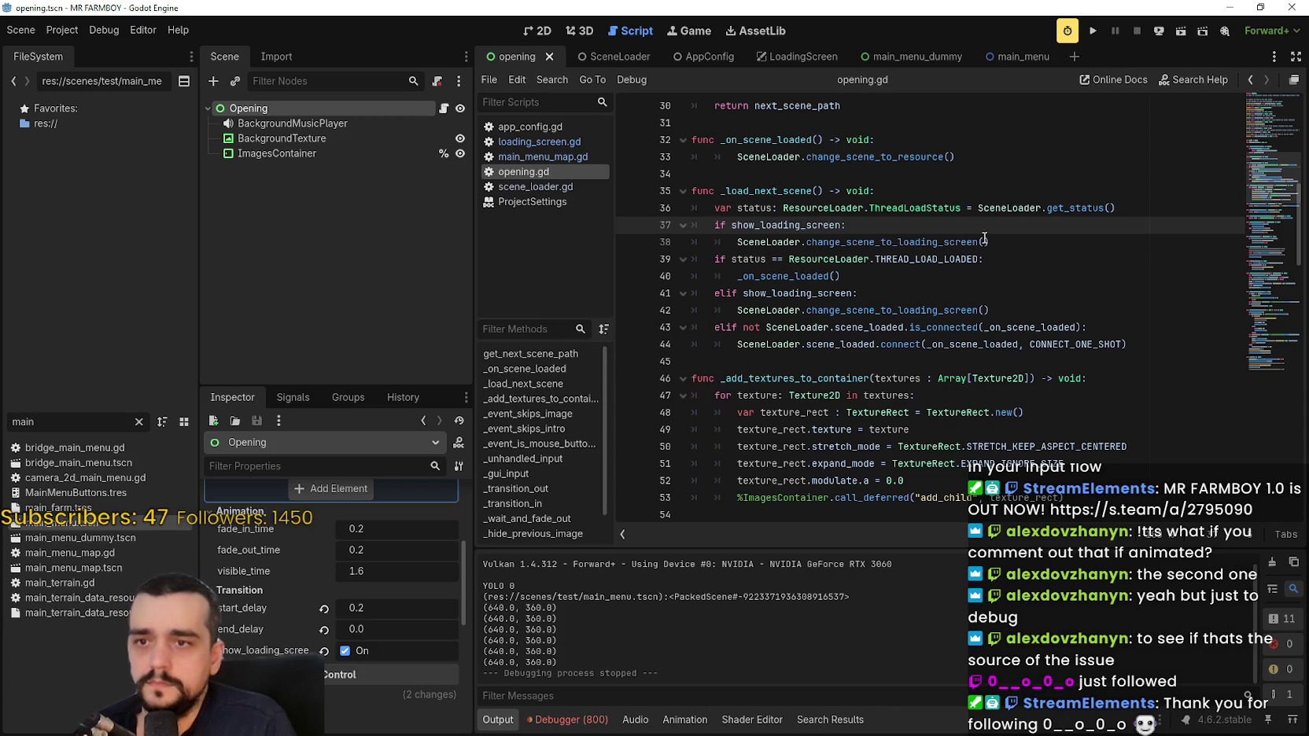
{"action": "left_click", "coordinate": [1014, 241]}
{"action": "left_click", "coordinate": [1093, 31]}
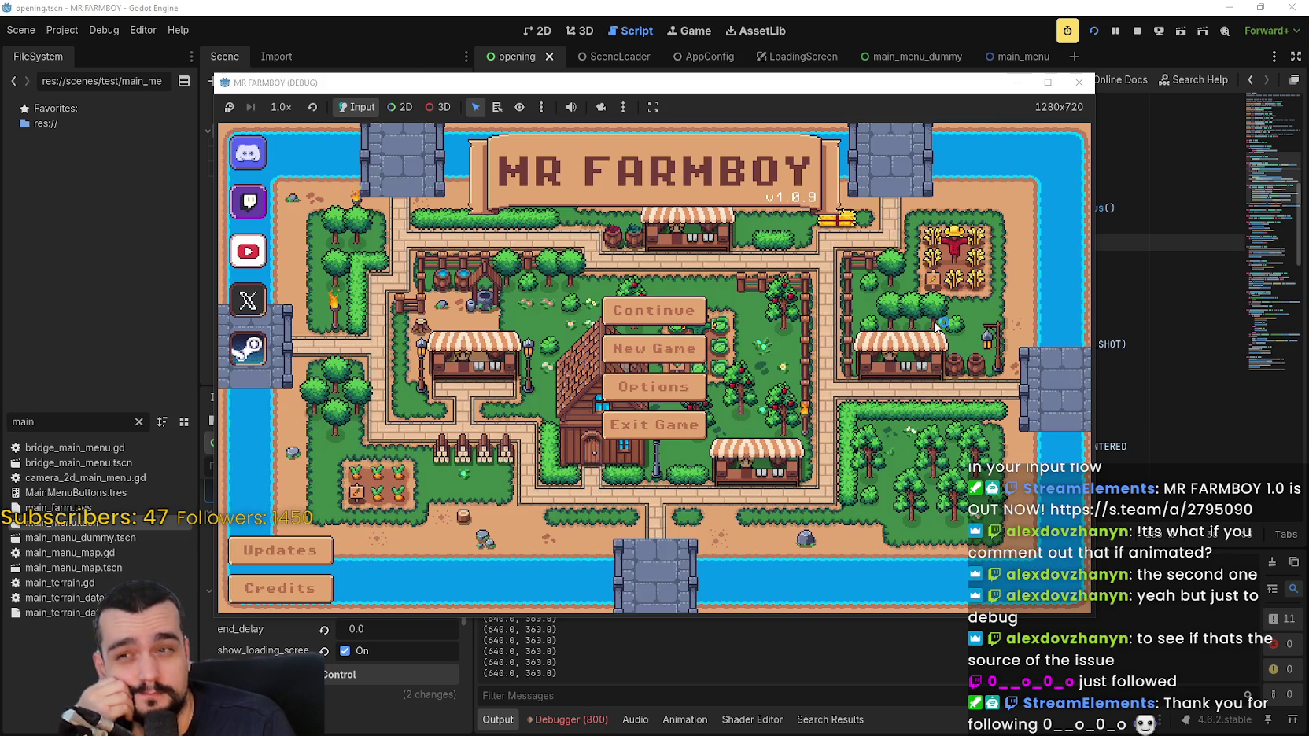
Rerun the game with the line 38 breakpoint and continue past it.
{"action": "left_click", "coordinate": [1137, 32]}
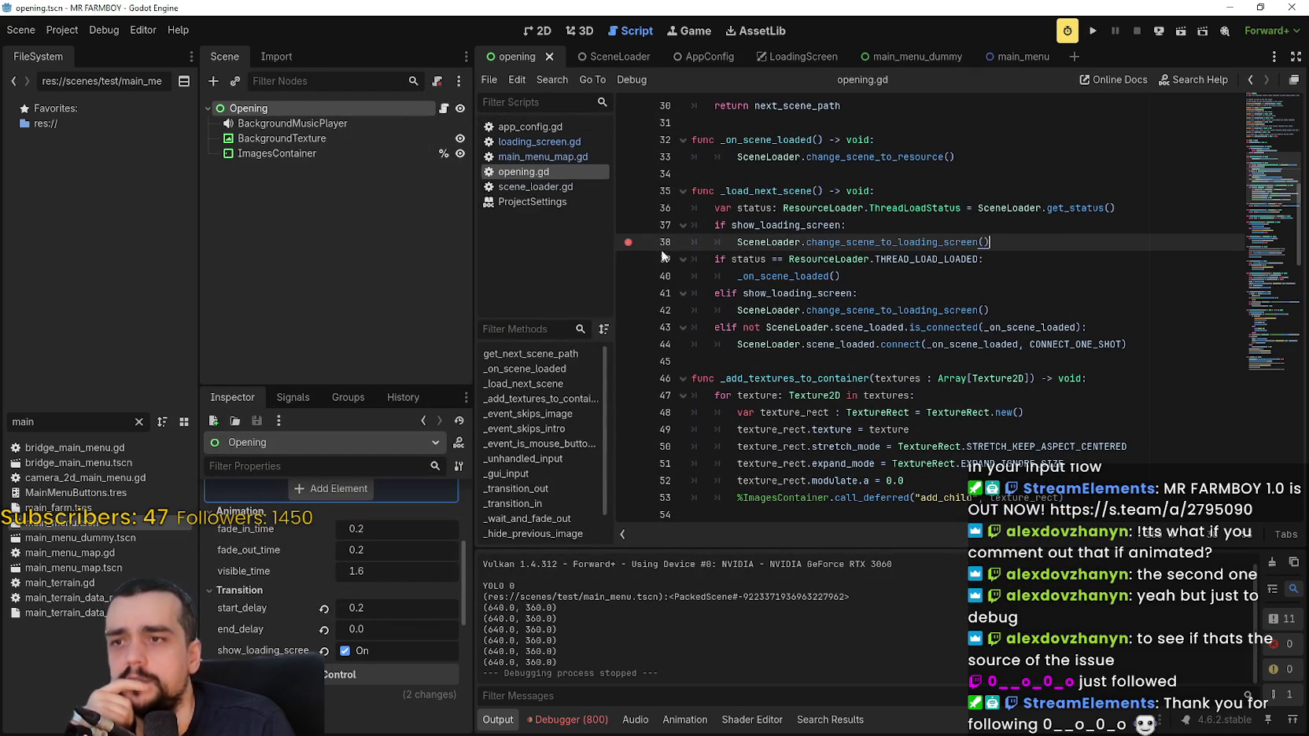
{"action": "left_click", "coordinate": [1093, 30]}
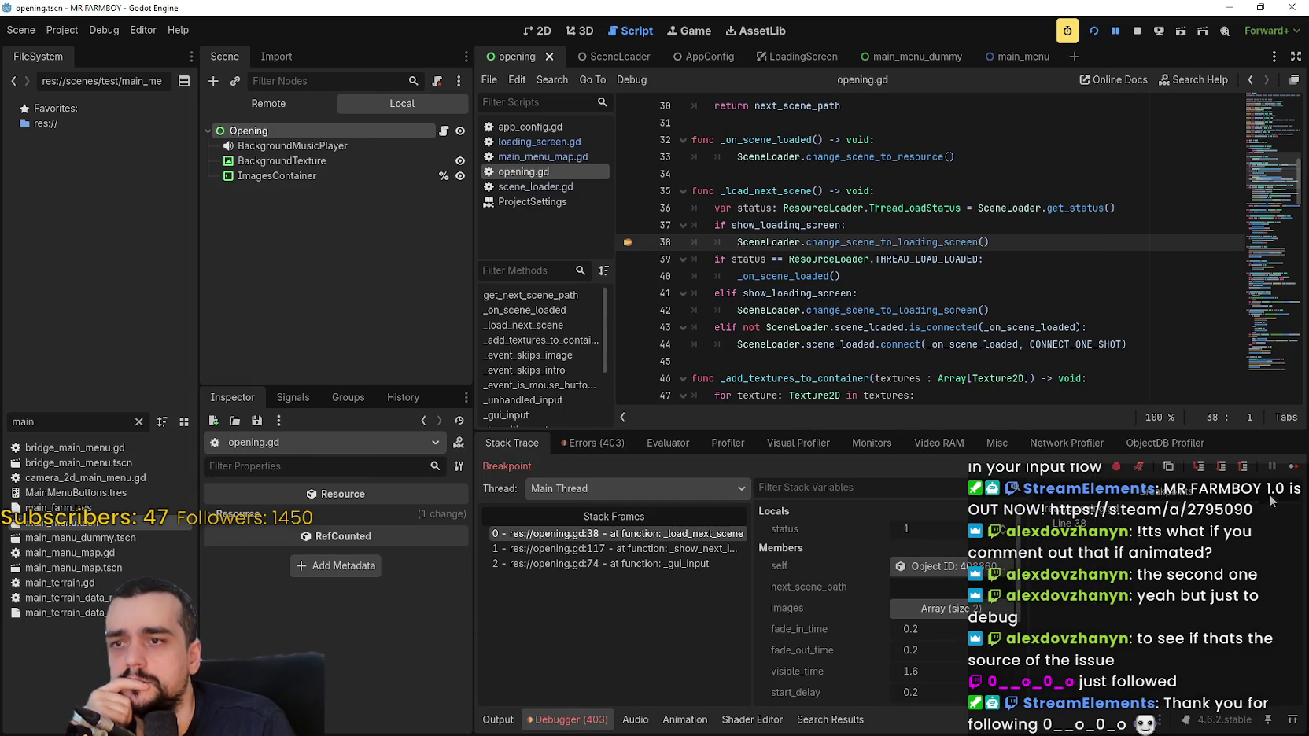
{"action": "left_click", "coordinate": [1294, 468]}
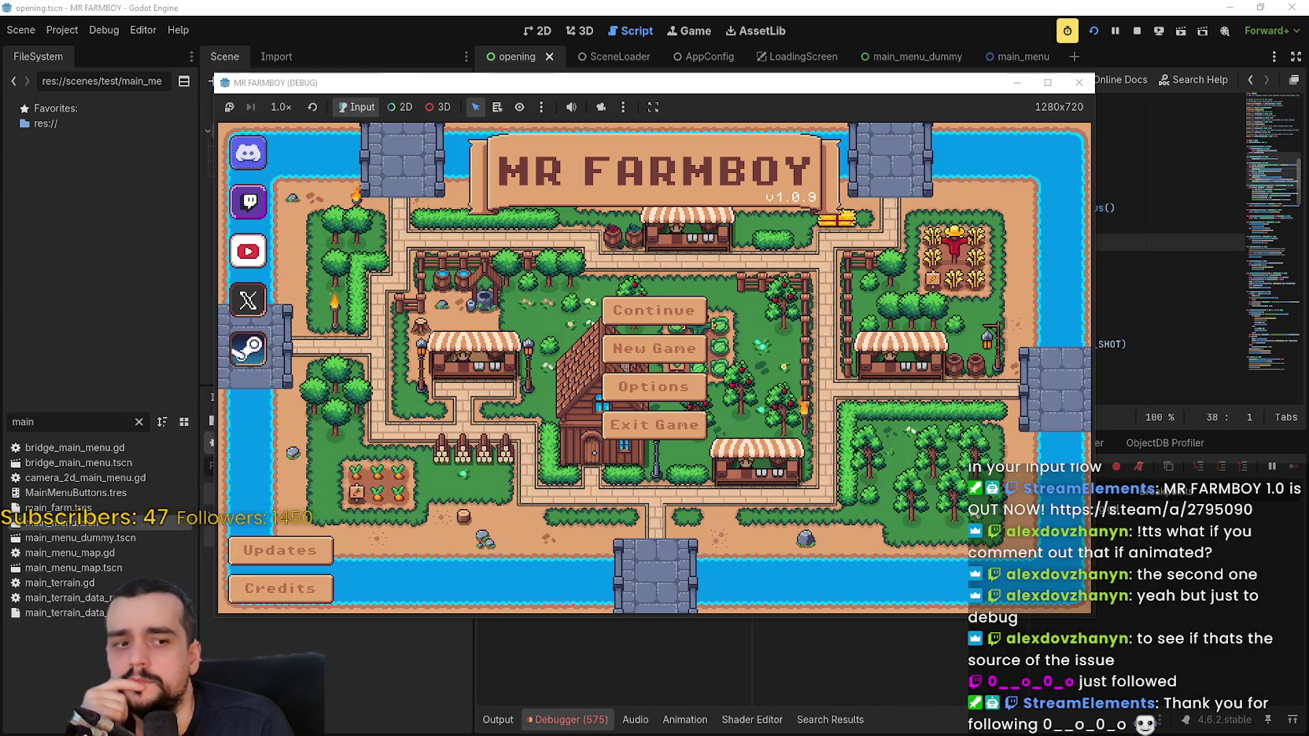
{"action": "left_click", "coordinate": [1133, 31]}
{"action": "key", "text": "F5"}
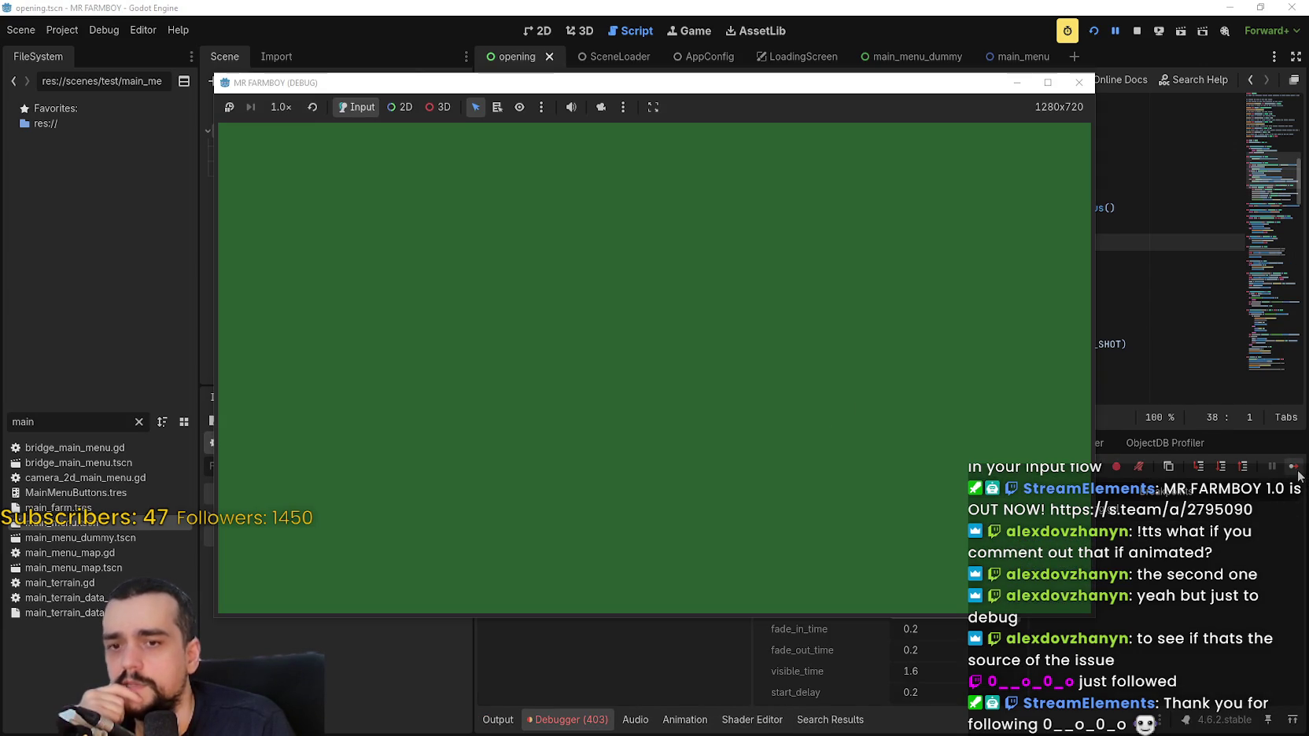
Continue past the breakpoint again and look up change_scene_to_loading_screen's definition in scene_loader.gd.
{"action": "left_click_drag", "start_coordinate": [950, 89], "coordinate": [1055, 79]}
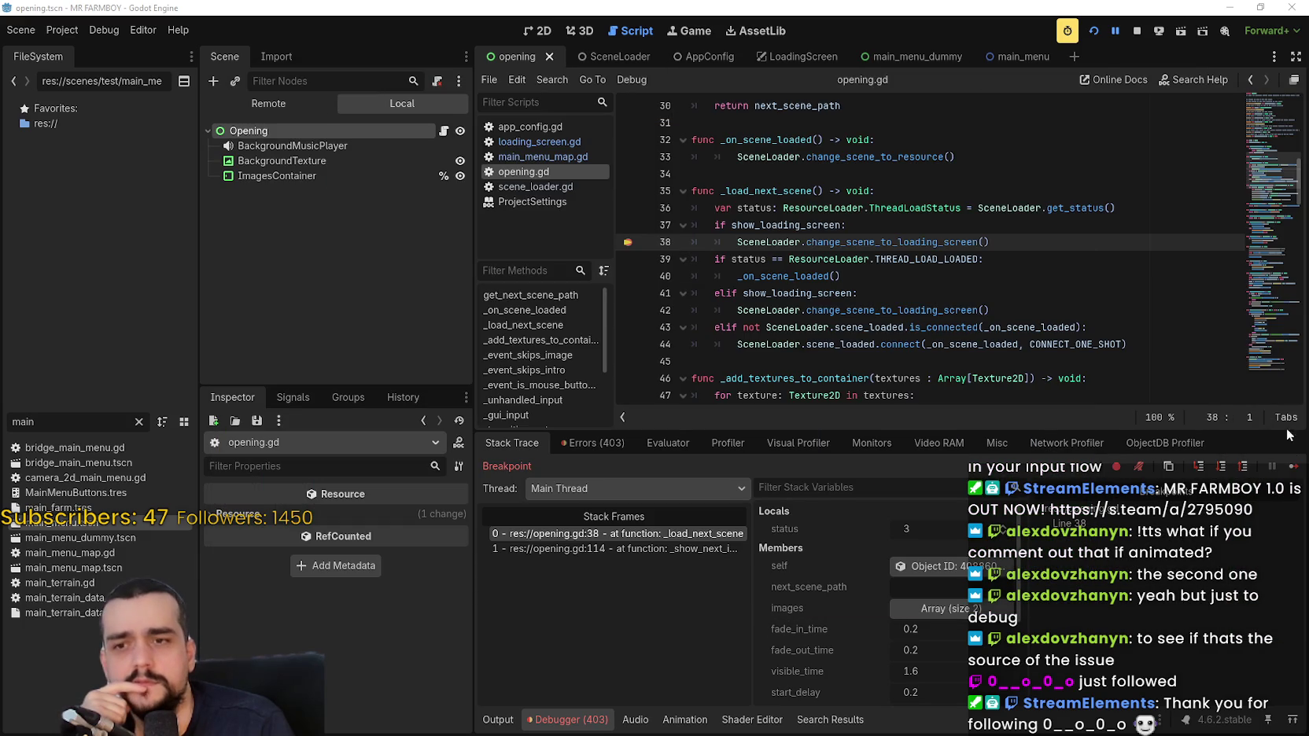
{"action": "left_click", "coordinate": [1292, 467]}
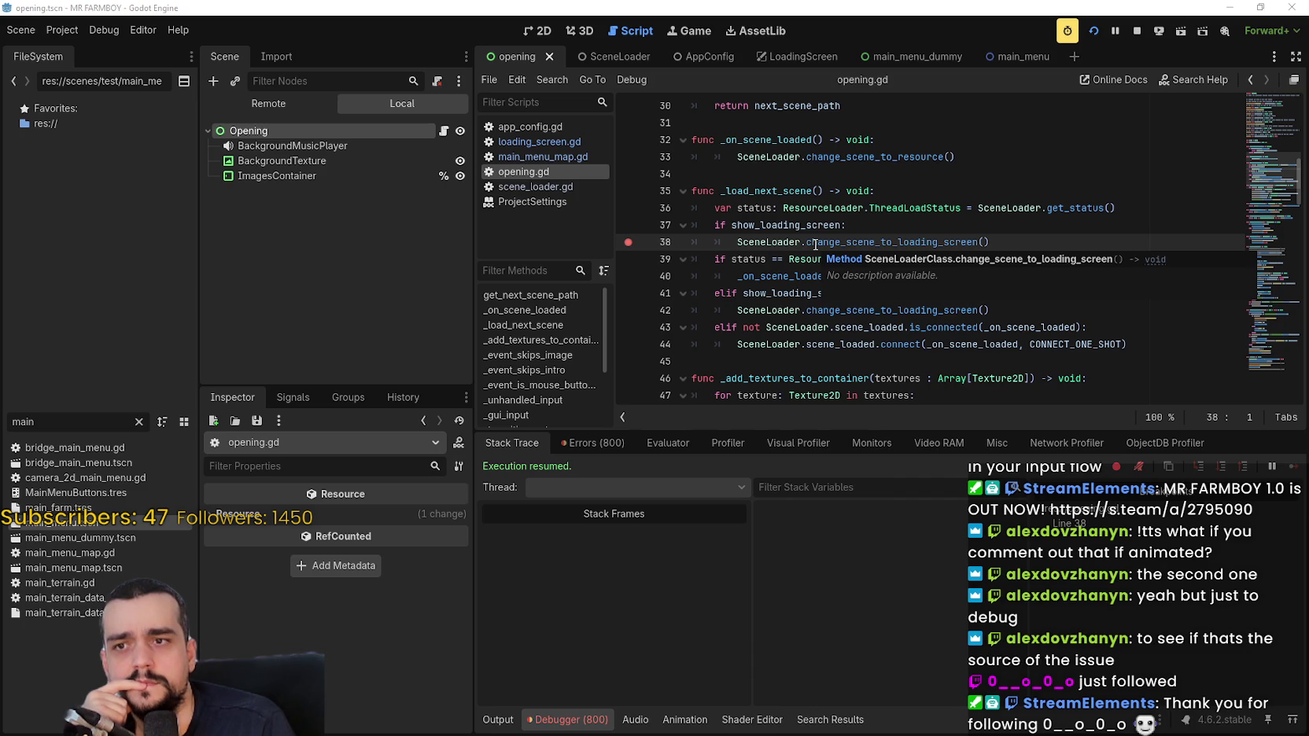
{"action": "right_click", "coordinate": [815, 245]}
{"action": "left_click", "coordinate": [867, 461]}
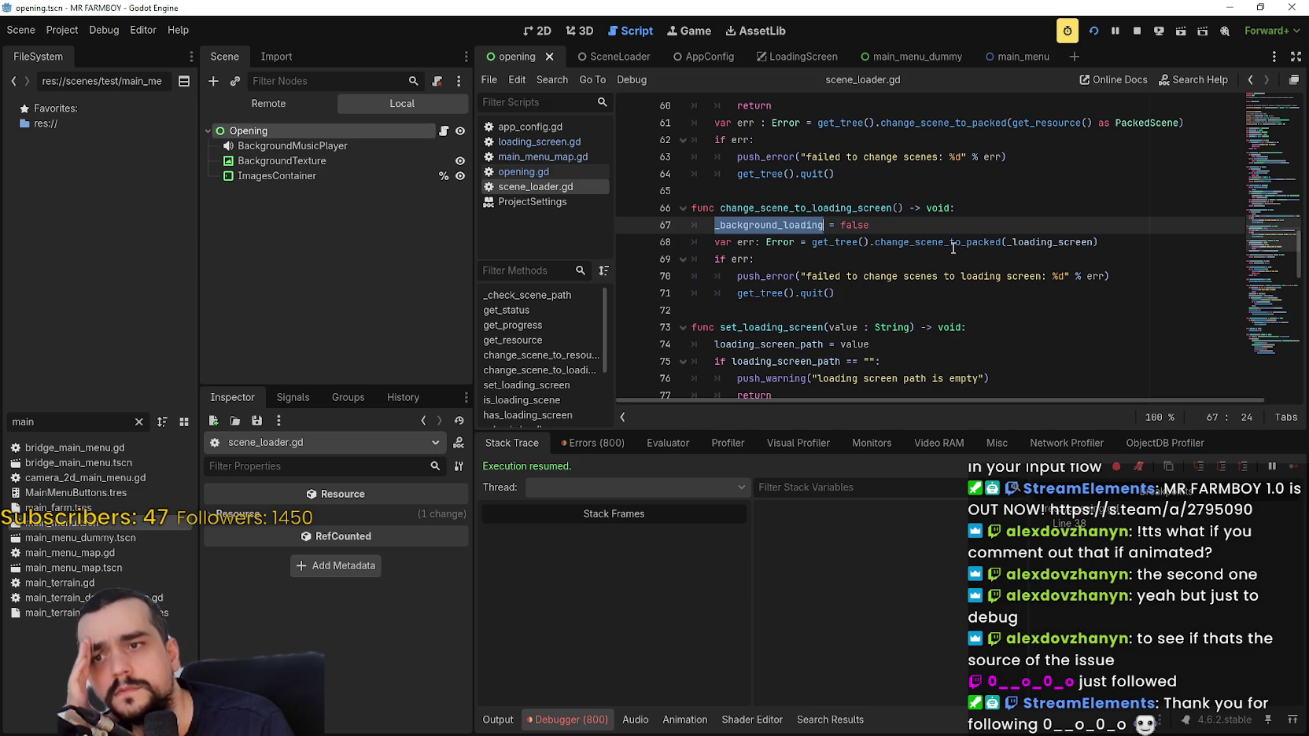
{"action": "double_click", "coordinate": [1075, 238]}
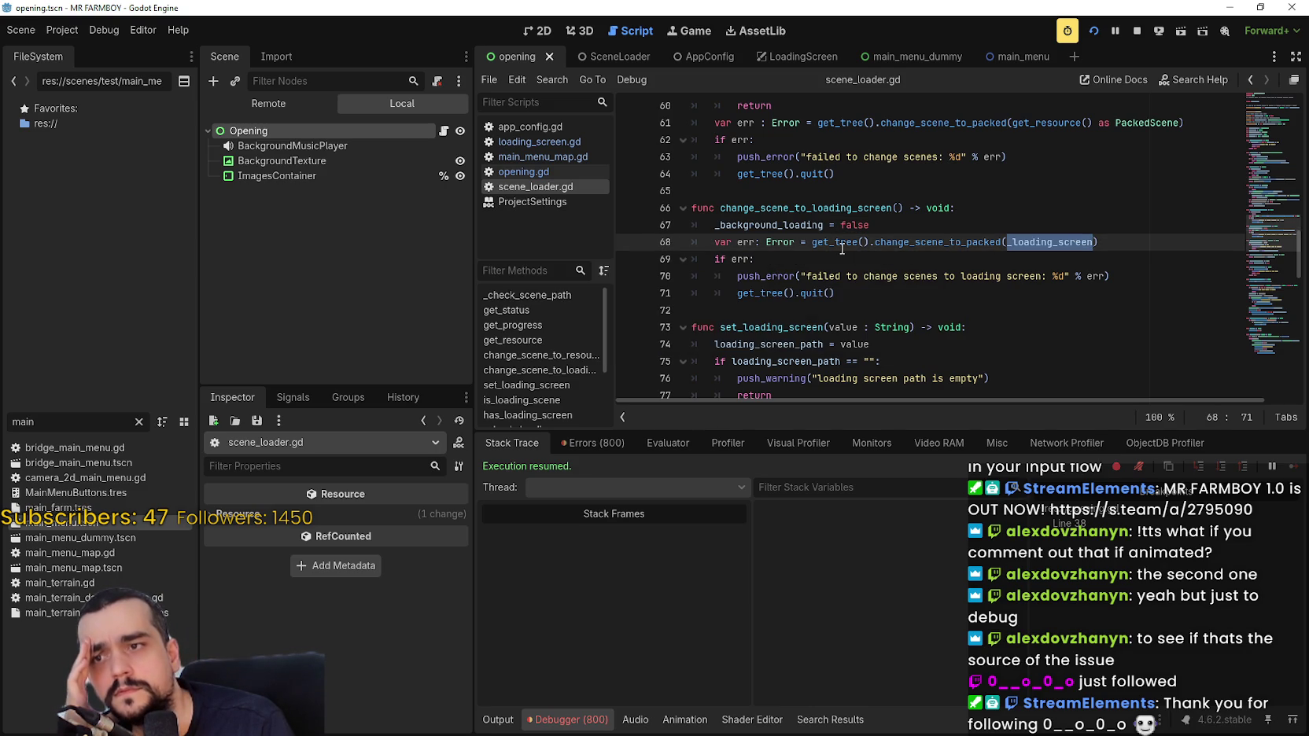
{"action": "mouse_move", "coordinate": [842, 249]}
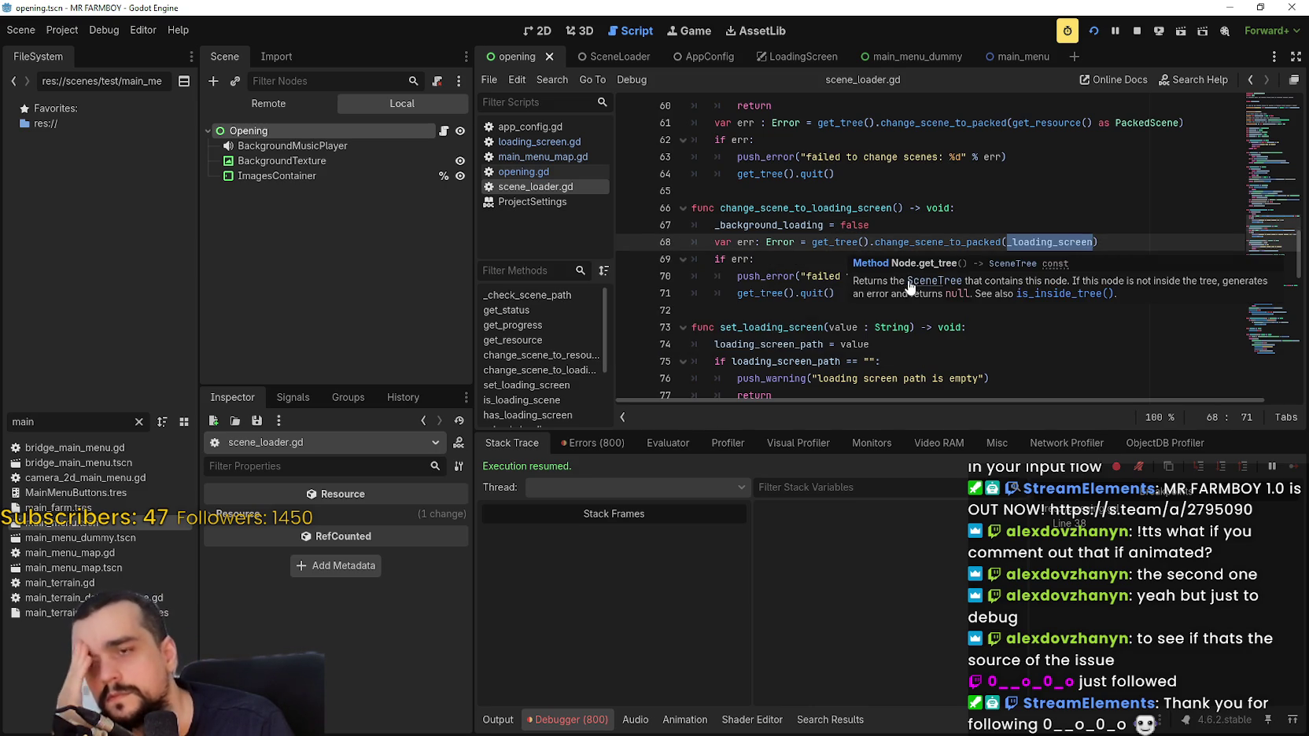
{"action": "scroll", "coordinate": [838, 275], "scroll_direction": "down", "scroll_amount": 1}
{"action": "left_click", "coordinate": [812, 258]}
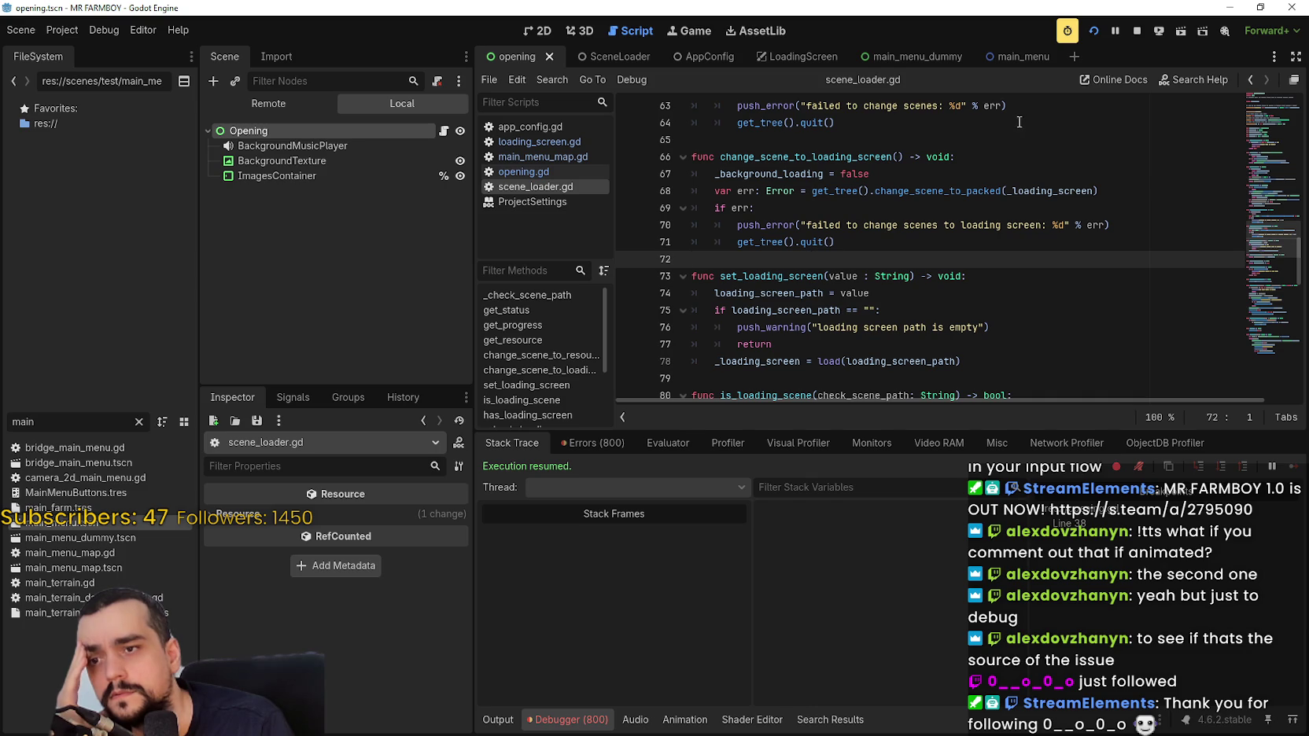
{"action": "left_click", "coordinate": [1136, 31]}
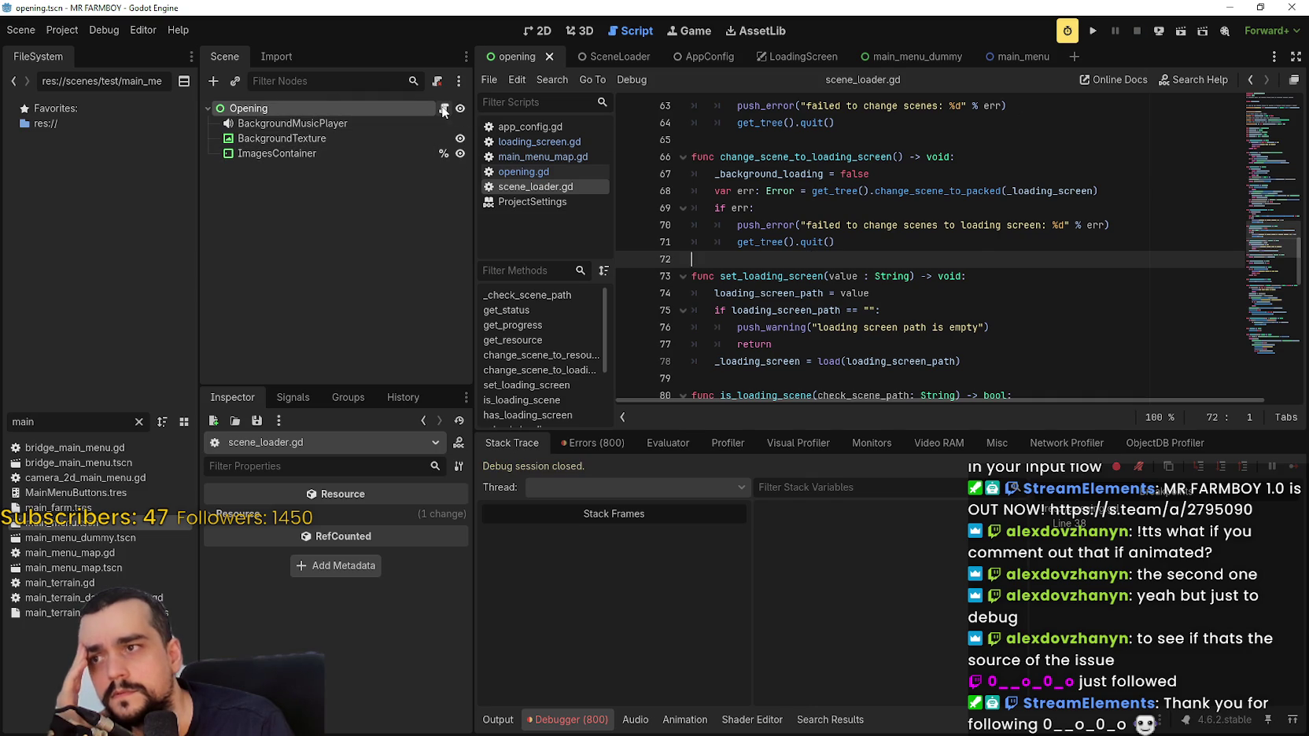
{"action": "left_click", "coordinate": [444, 109]}
{"action": "left_click", "coordinate": [911, 264]}
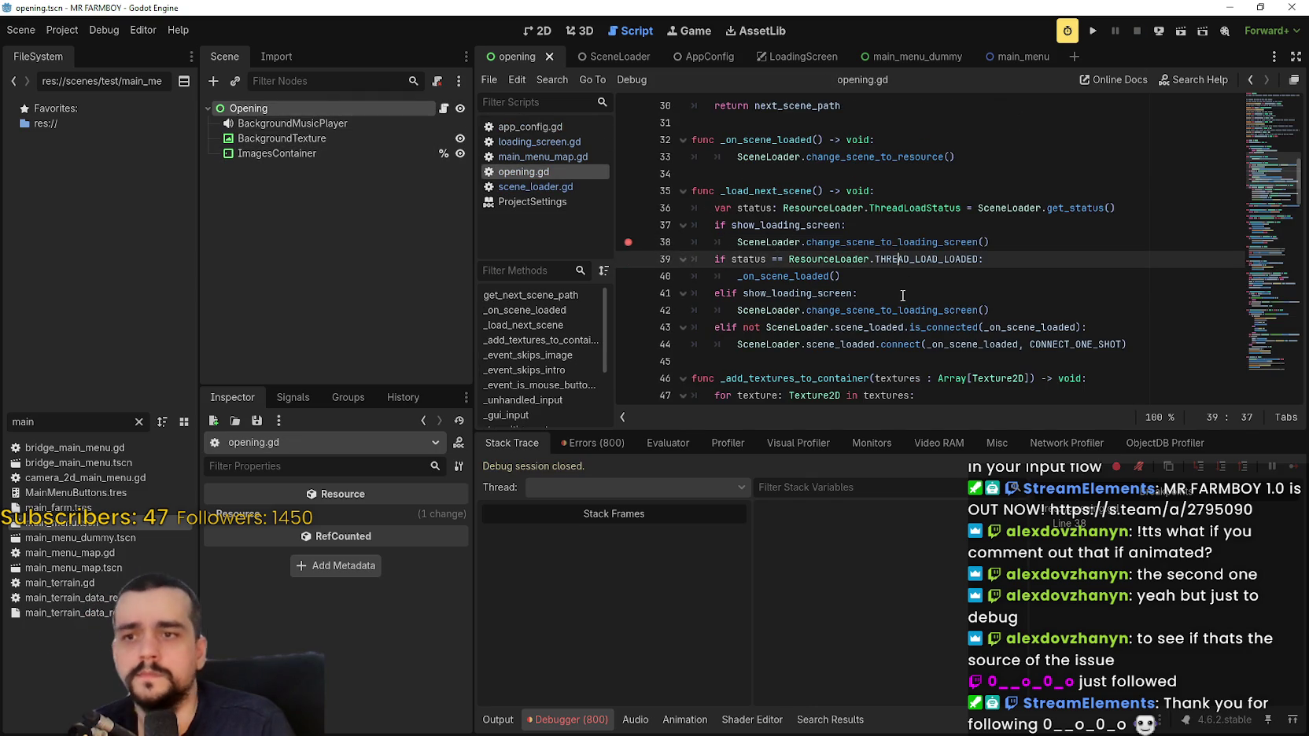
{"action": "left_click", "coordinate": [899, 290]}
{"action": "left_click", "coordinate": [901, 279]}
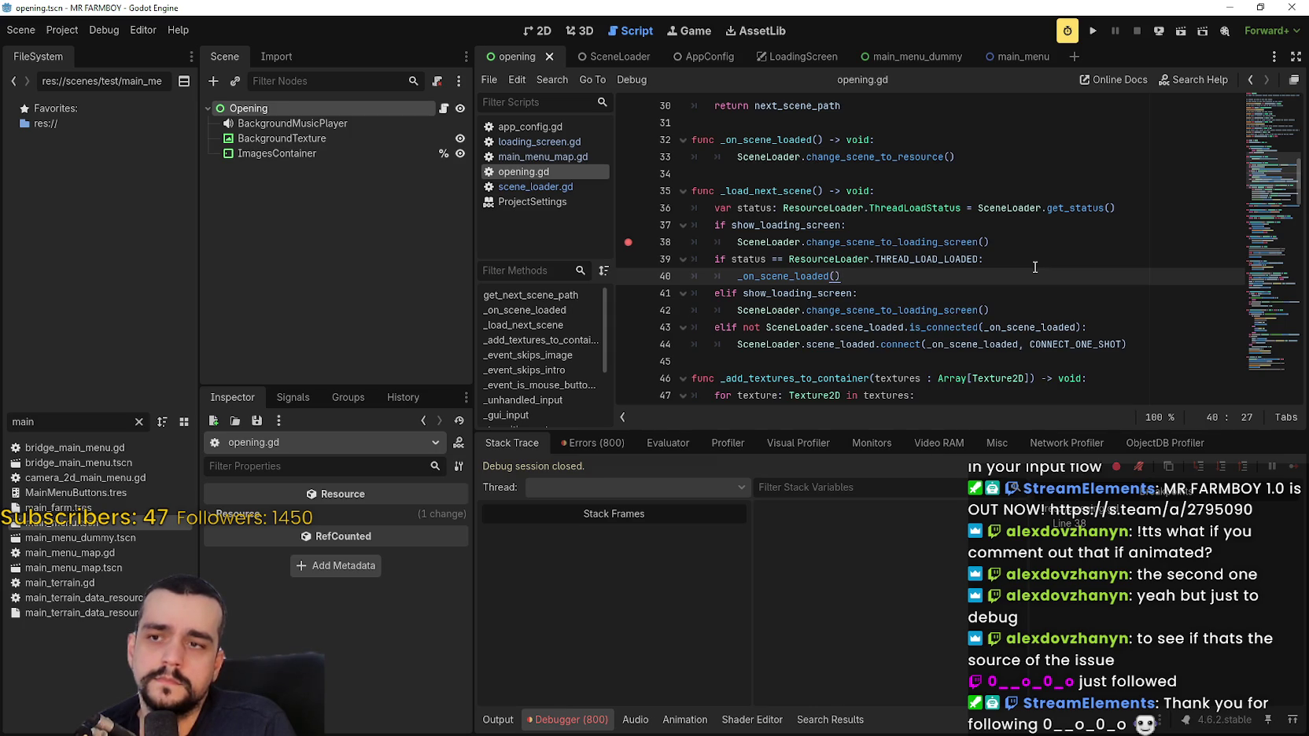
{"action": "mouse_move", "coordinate": [966, 241]}
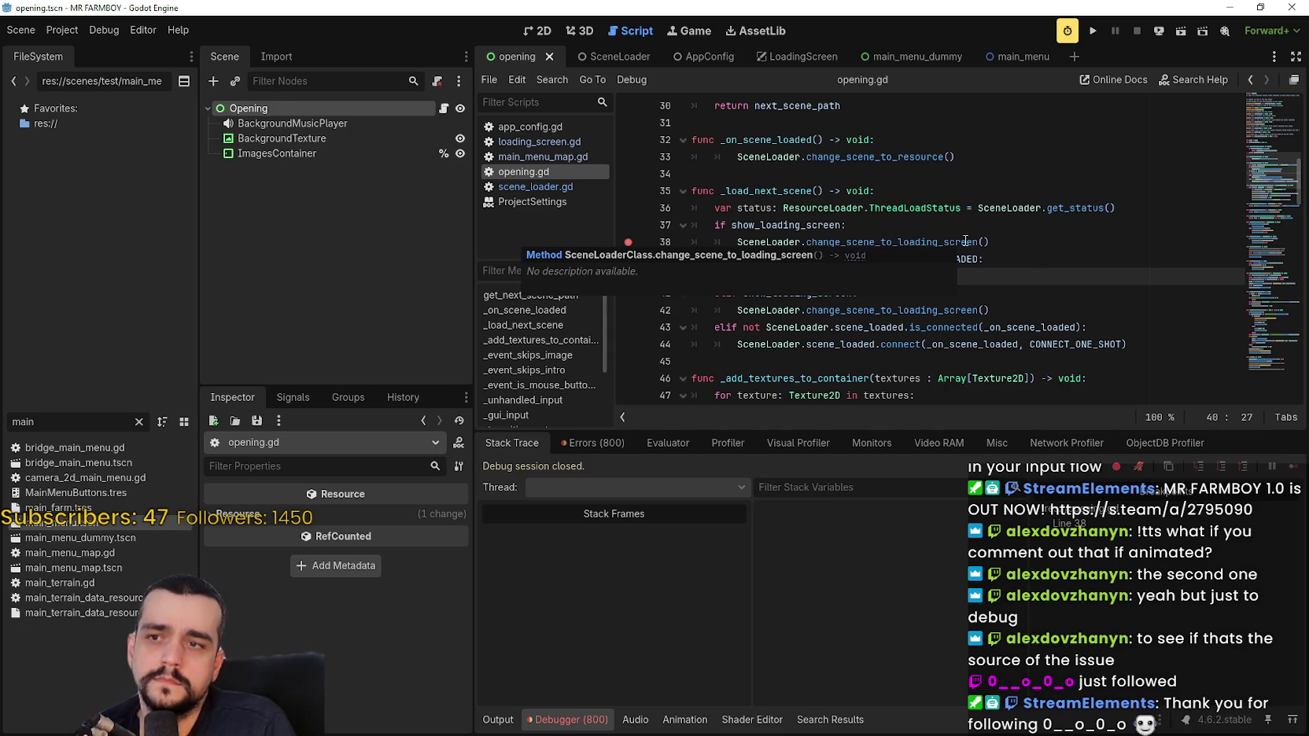
{"action": "left_click_drag", "start_coordinate": [800, 190], "coordinate": [721, 191]}
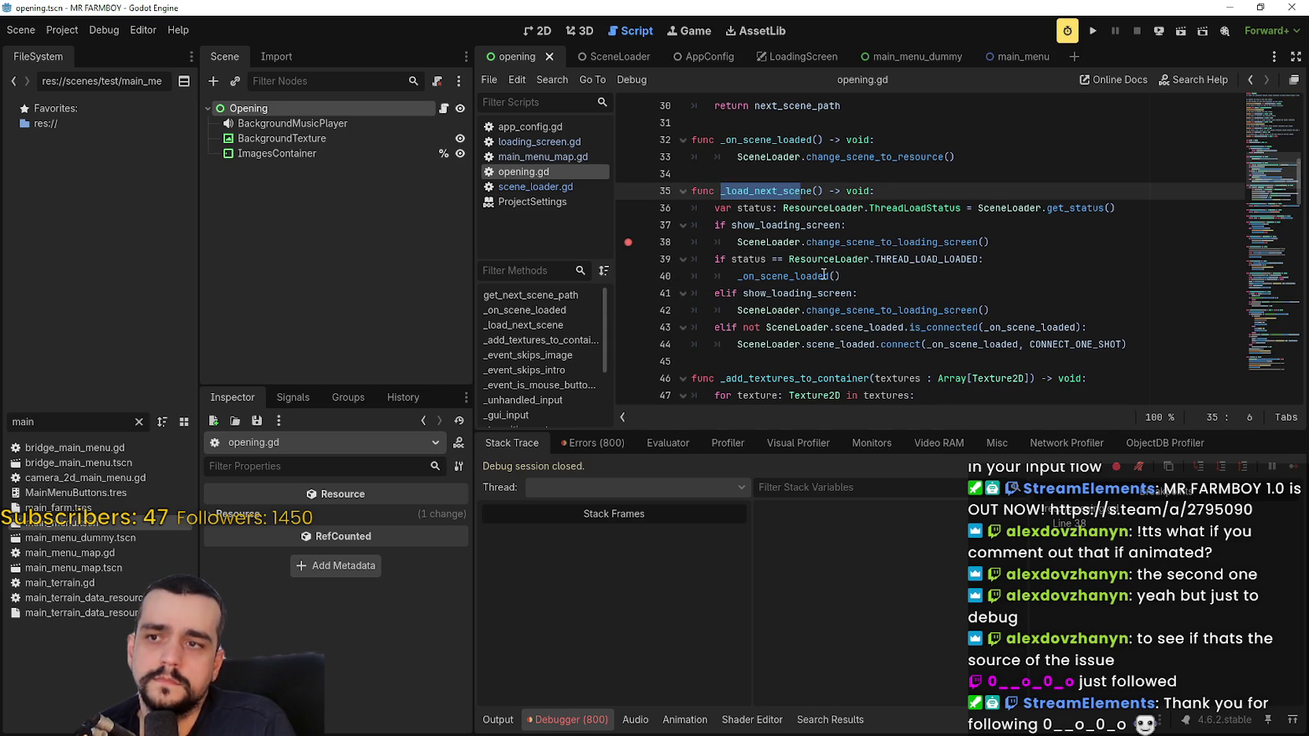
{"action": "scroll", "coordinate": [822, 268], "scroll_direction": "down", "scroll_amount": 7}
{"action": "scroll", "coordinate": [795, 273], "scroll_direction": "up", "scroll_amount": 7}
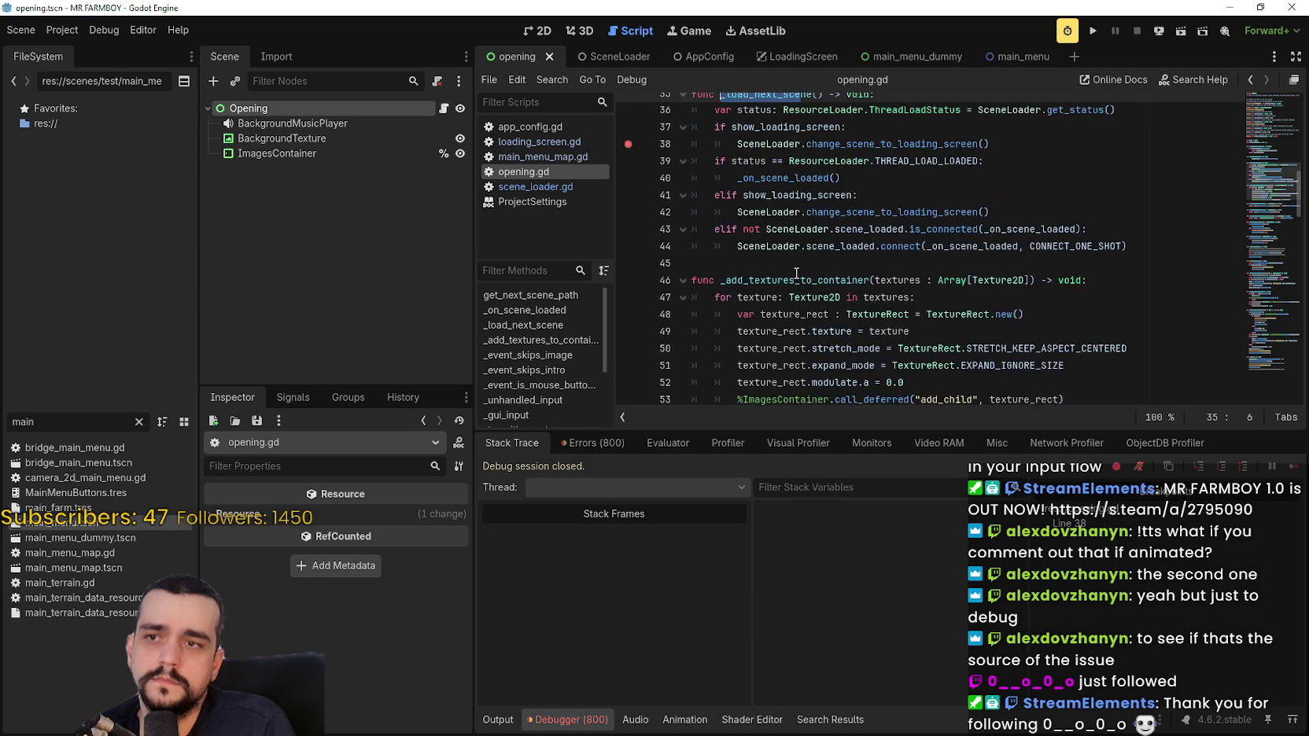
Remove the duplicate show_loading_screen check and find the _load_next_scene call in _transition_out.
{"action": "key", "text": "Down"}
{"action": "key", "text": "Down"}
{"action": "key", "text": "ctrl+z"}
{"action": "key", "text": "ctrl+z"}
{"action": "key", "text": "ctrl+z"}
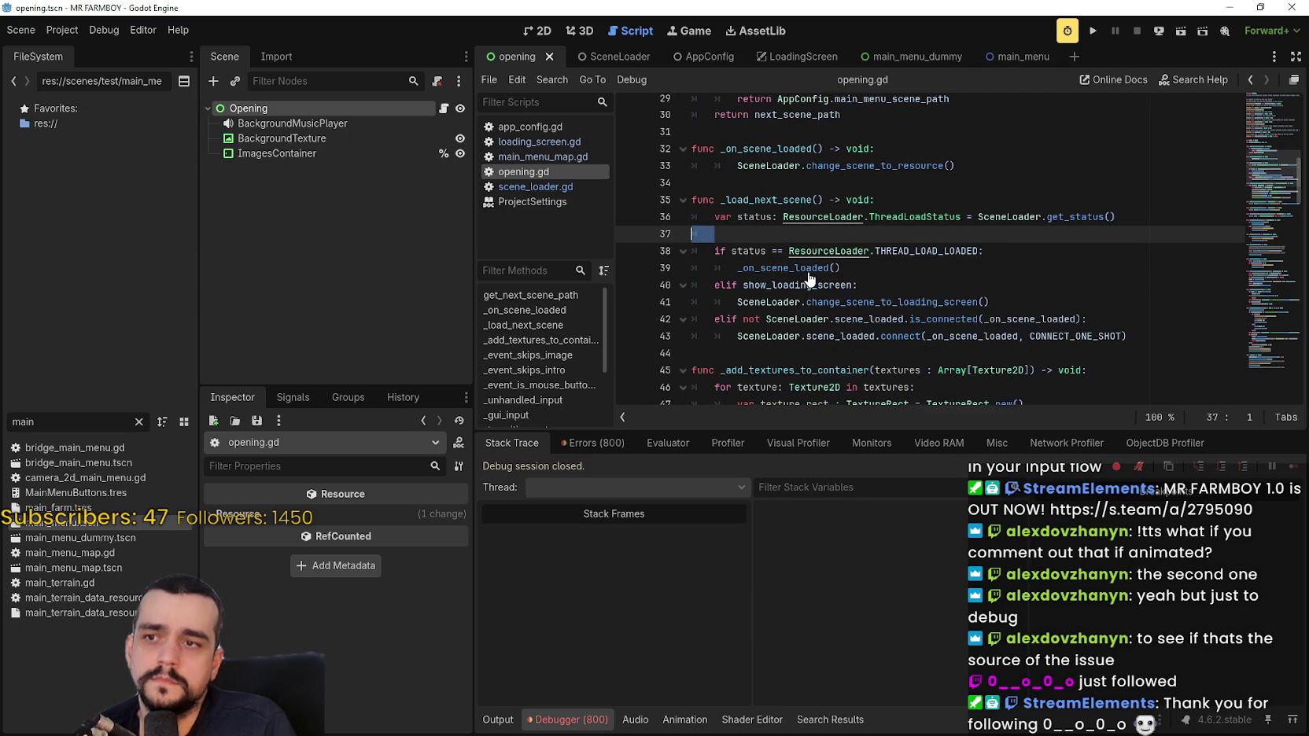
{"action": "key", "text": "ctrl+f"}
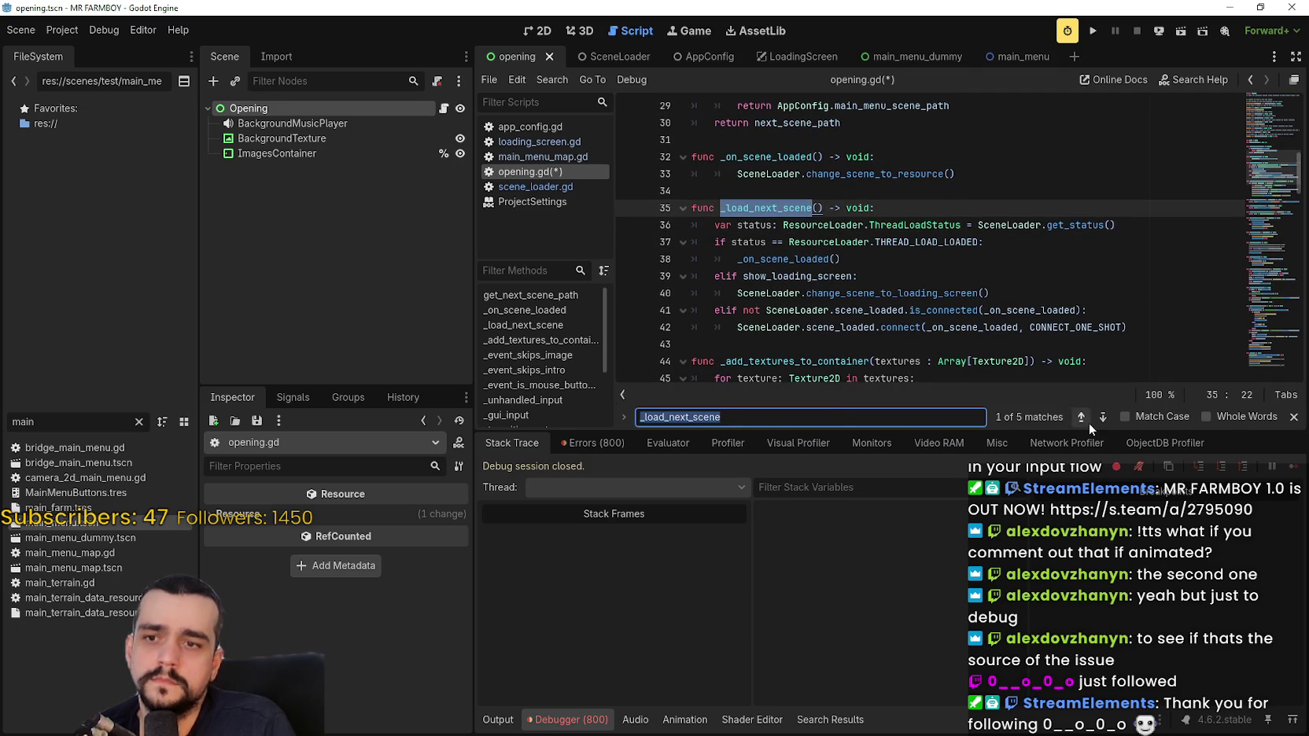
{"action": "left_click", "coordinate": [1103, 417]}
{"action": "left_click", "coordinate": [1104, 417]}
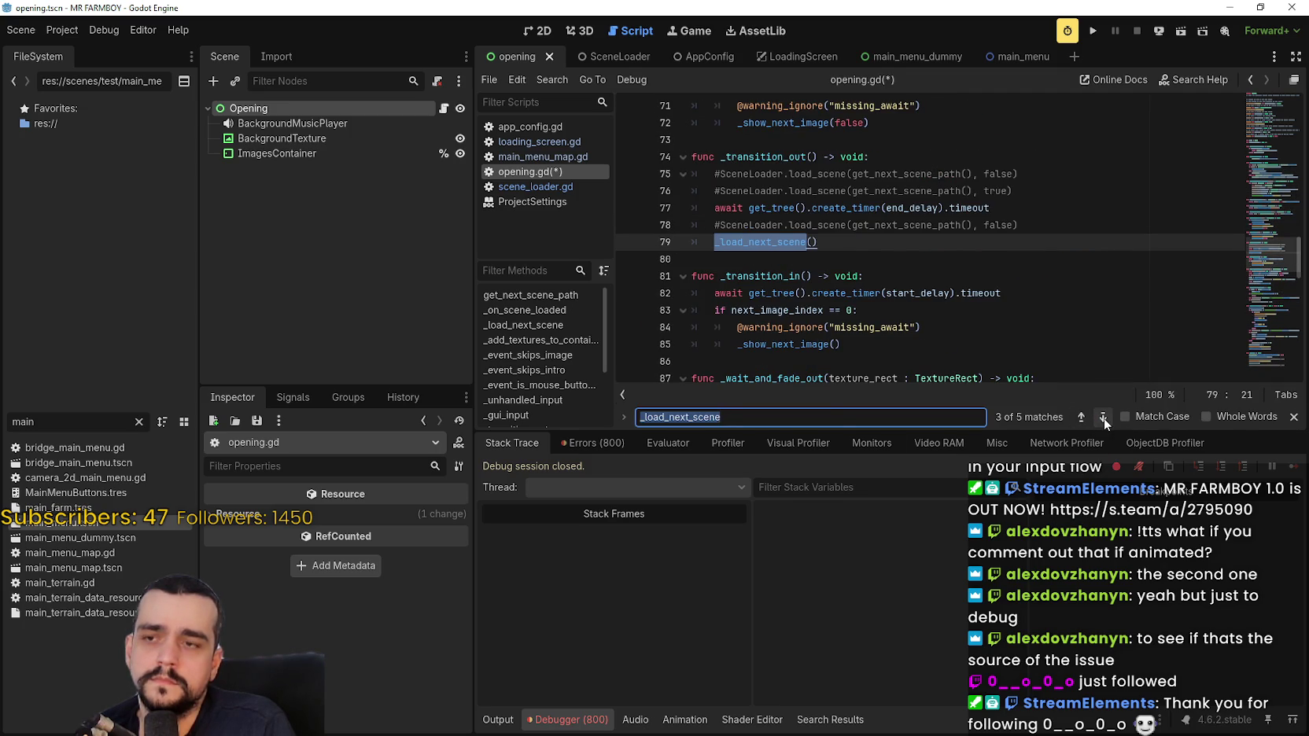
{"action": "left_click", "coordinate": [1104, 417]}
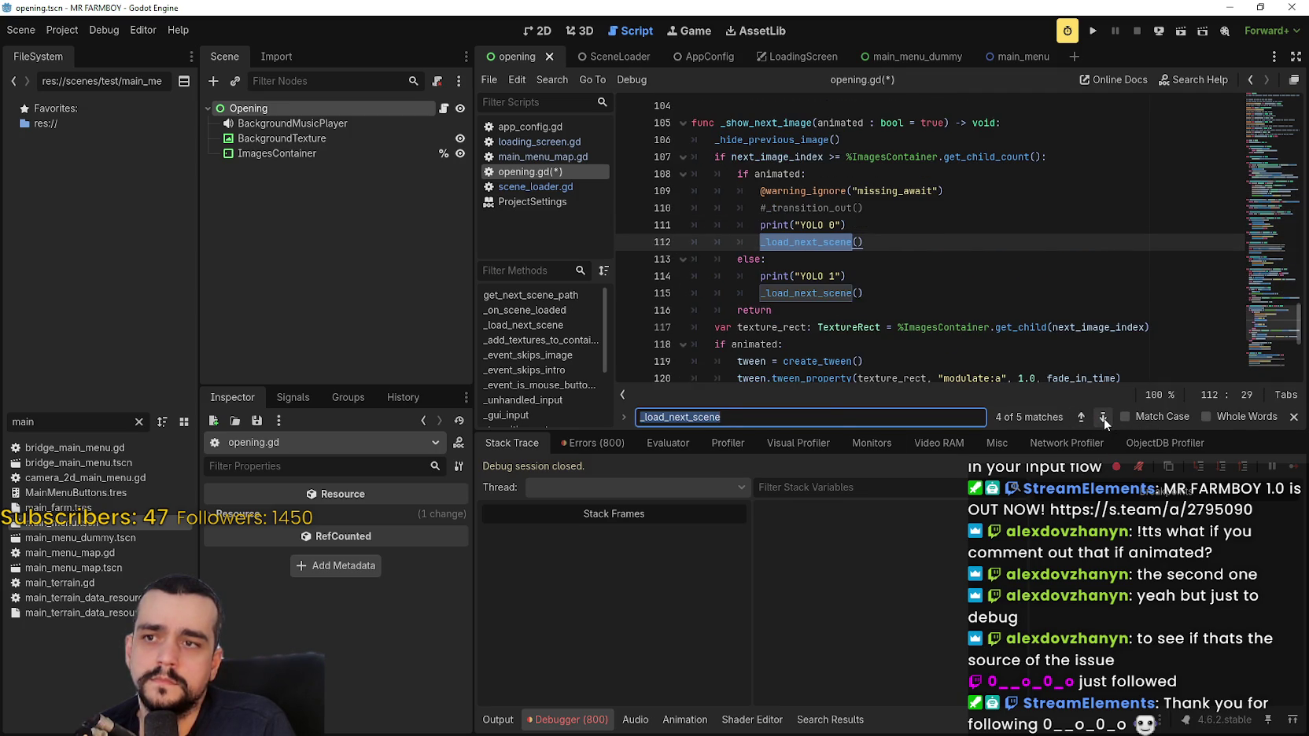
{"action": "left_click", "coordinate": [1081, 417]}
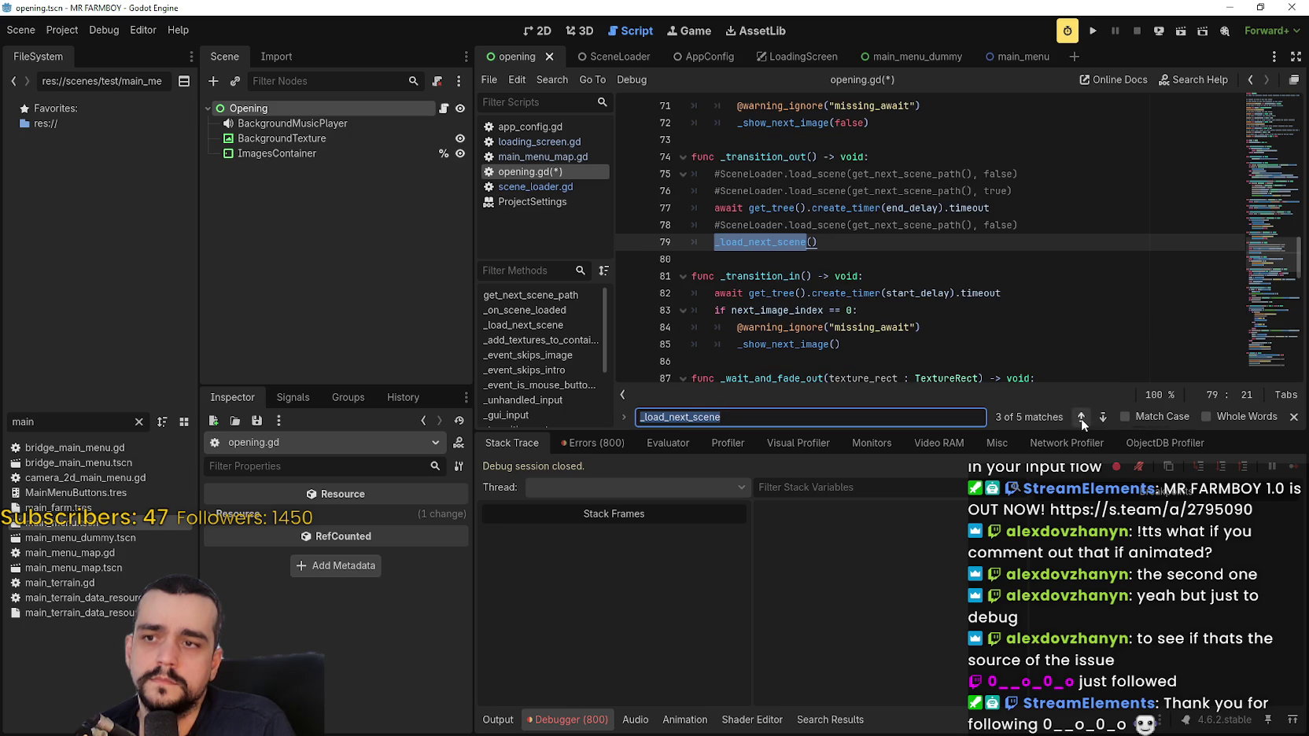
{"action": "left_click", "coordinate": [926, 236]}
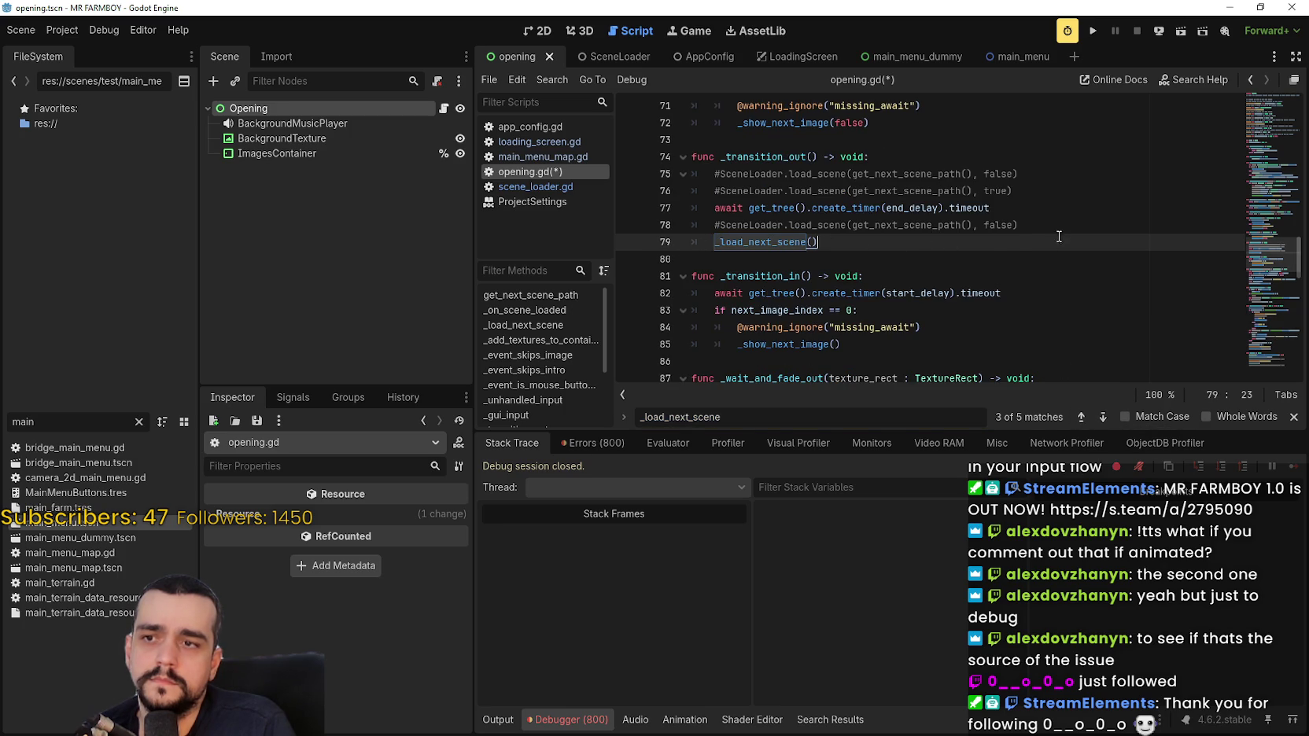
Add print("YOLO 3") on a new line above the _load_next_scene call.
{"action": "key", "text": "ctrl+shift+Return"}
{"action": "type", "text": "\"print()"}
{"action": "key", "text": "BackSpace"}
{"action": "key", "text": "BackSpace"}
{"action": "key", "text": "BackSpace"}
{"action": "type", "text": "nt(\"YOLO"}
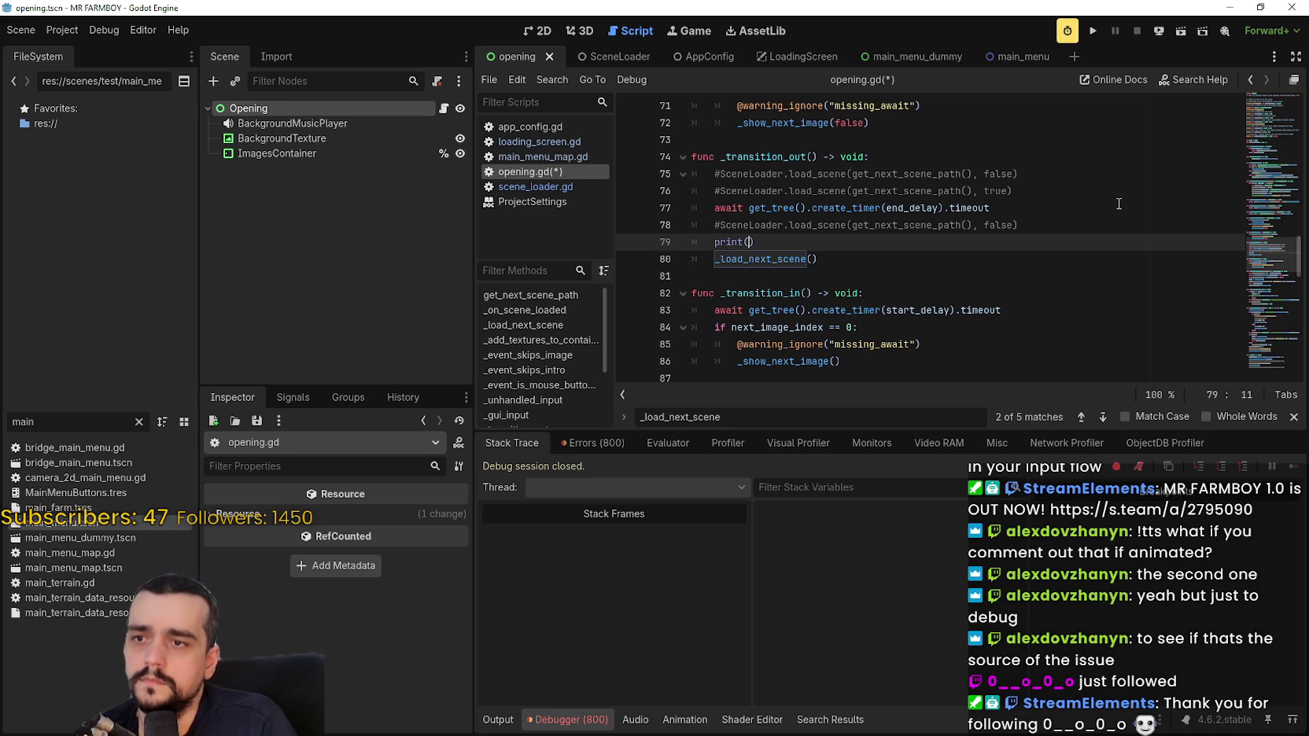
{"action": "type", "text": " 3"}
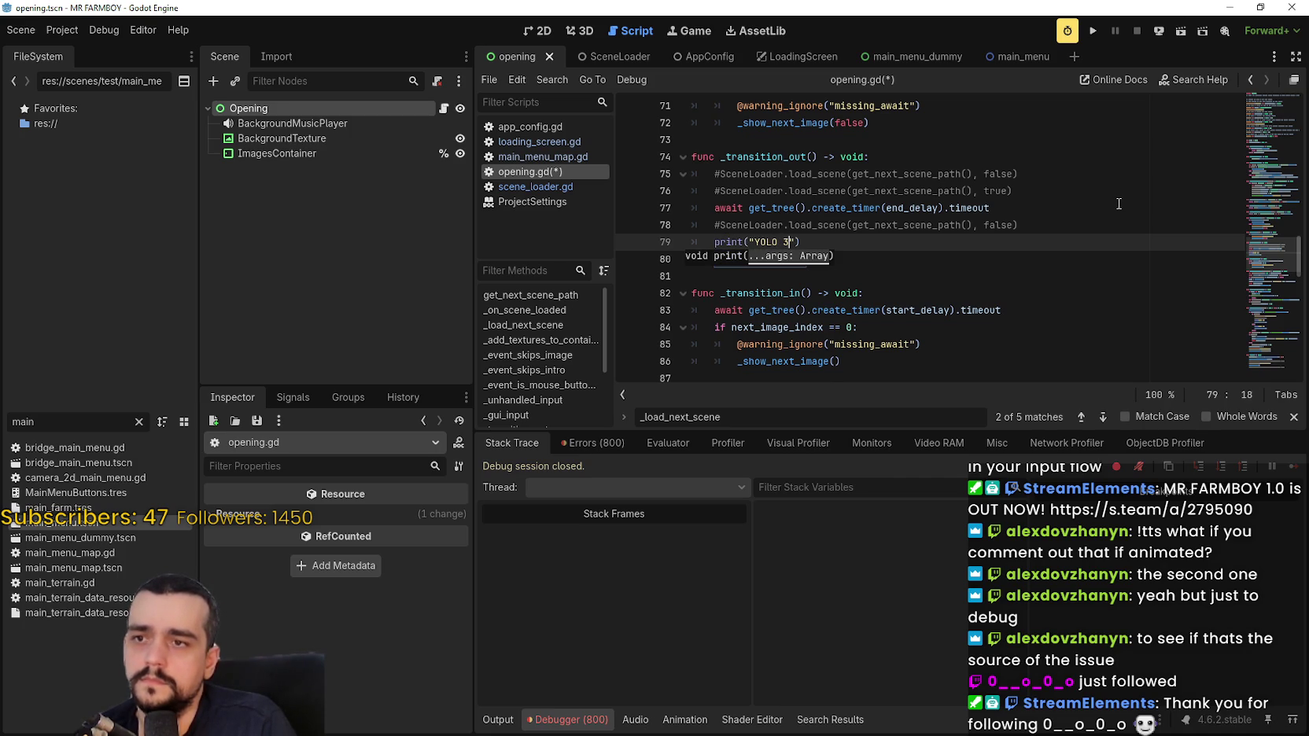
Run the intro, close the game, and search for uses of _transition_out.
{"action": "key", "text": "F5"}
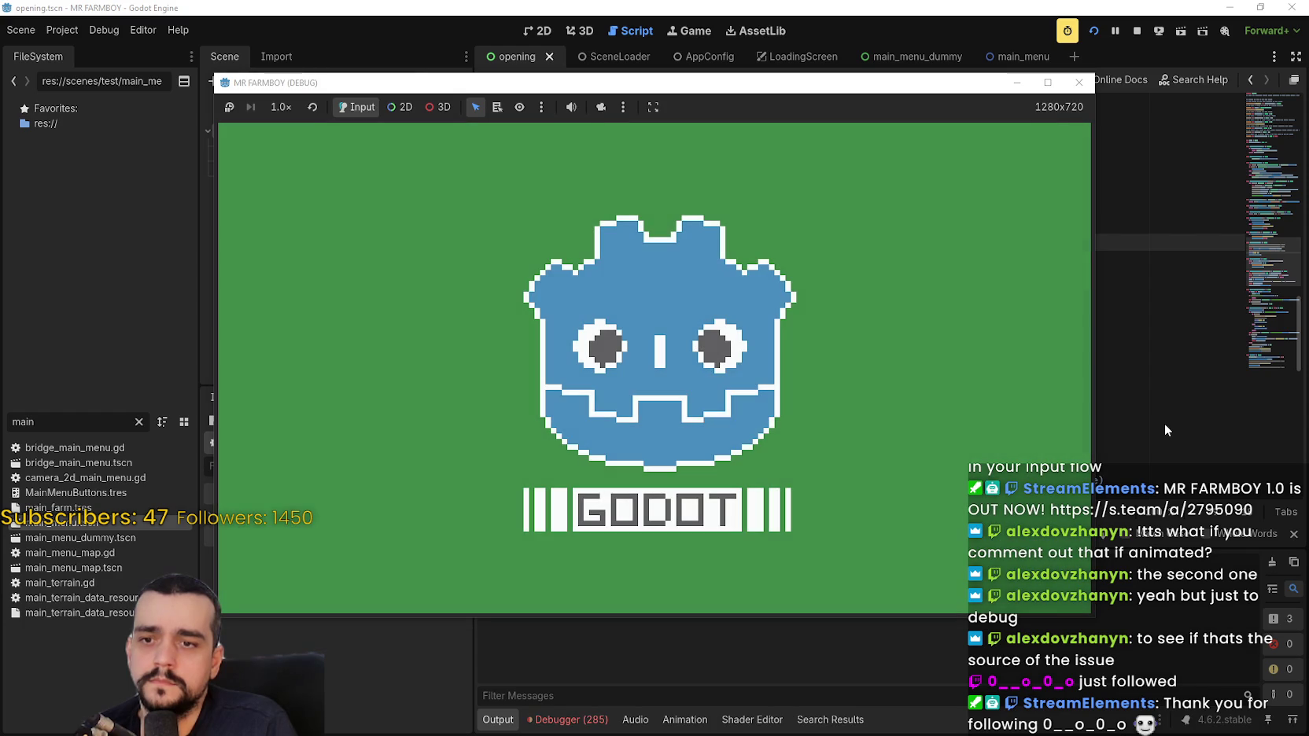
{"action": "left_click_drag", "start_coordinate": [870, 88], "coordinate": [932, 26]}
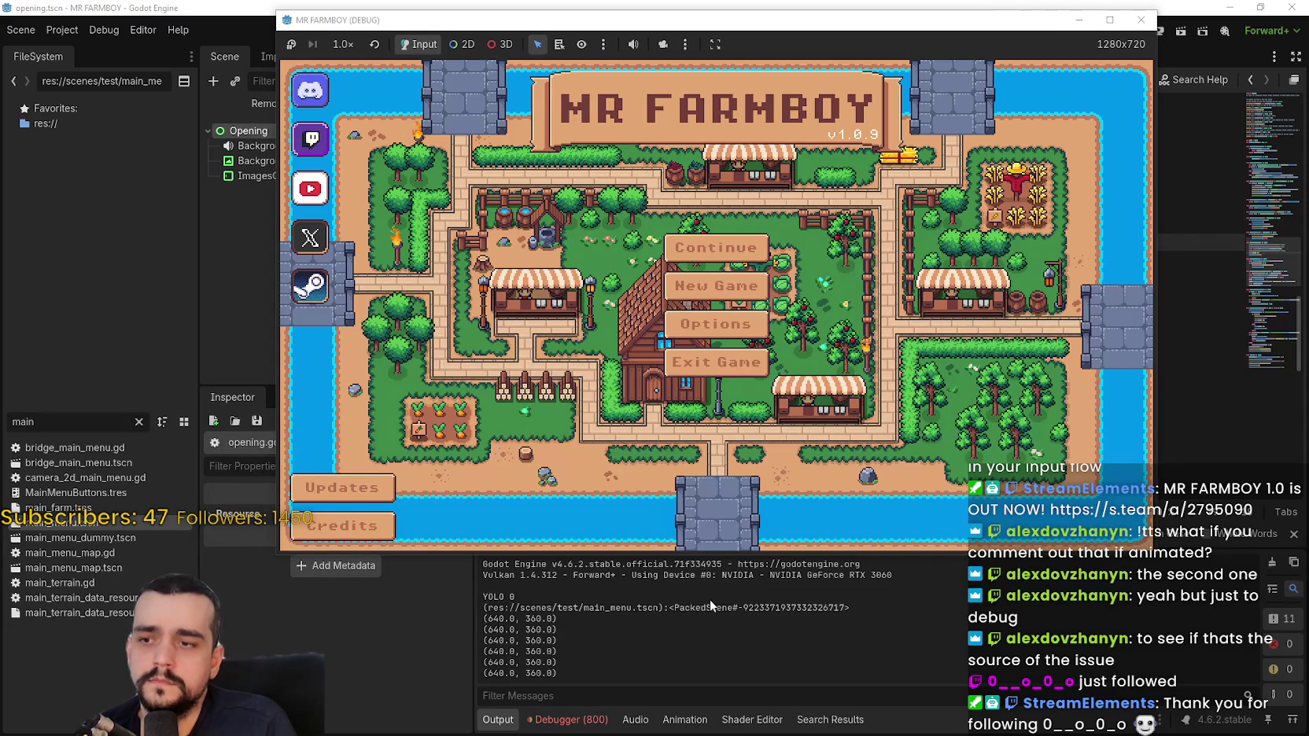
{"action": "key", "text": "F8"}
{"action": "double_click", "coordinate": [759, 157]}
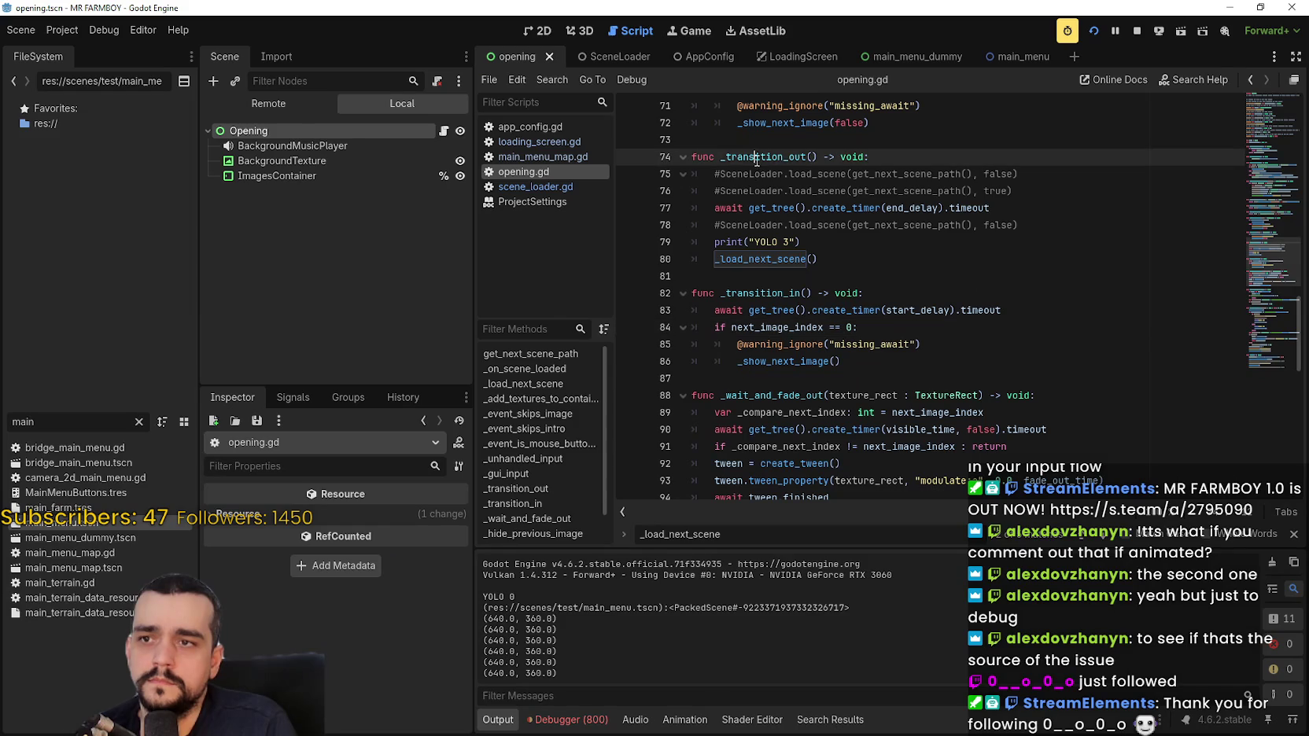
{"action": "key", "text": "ctrl+f"}
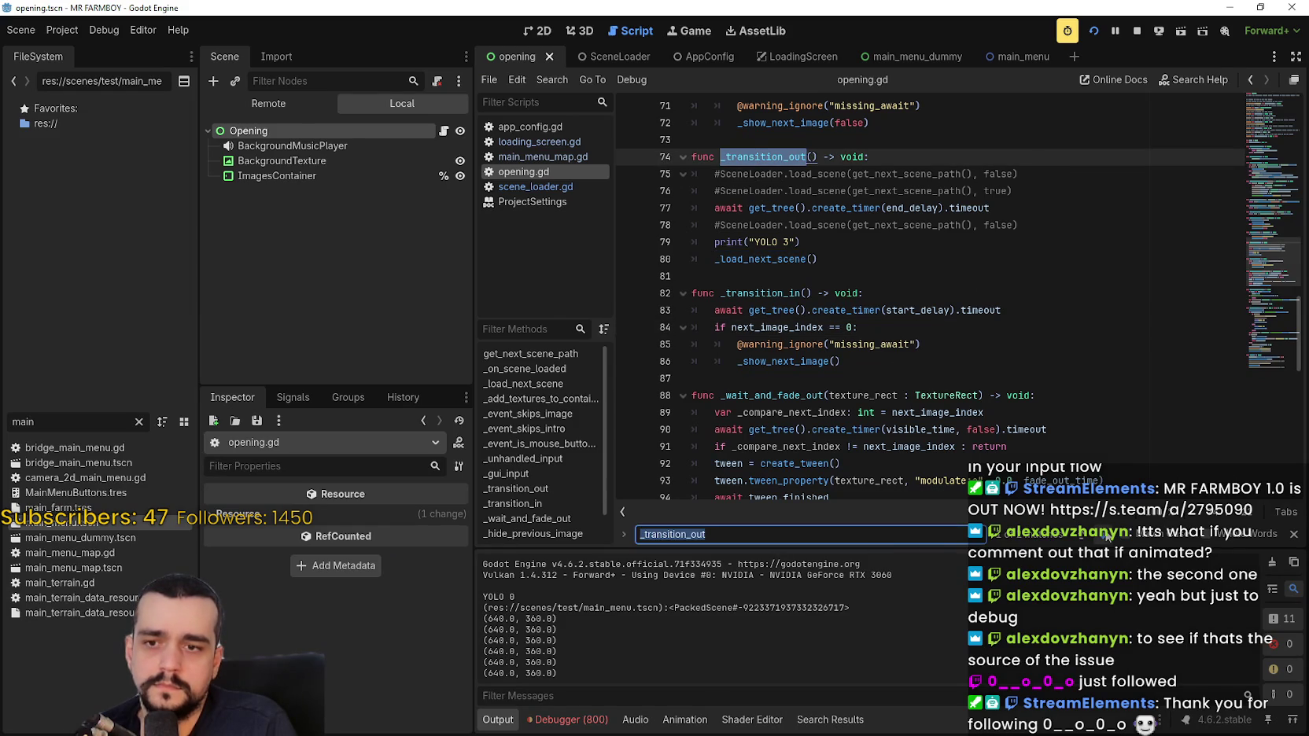
Uncomment the _transition_out call in _show_next_image and place print("YOLO 0") above it.
{"action": "left_click", "coordinate": [1108, 535]}
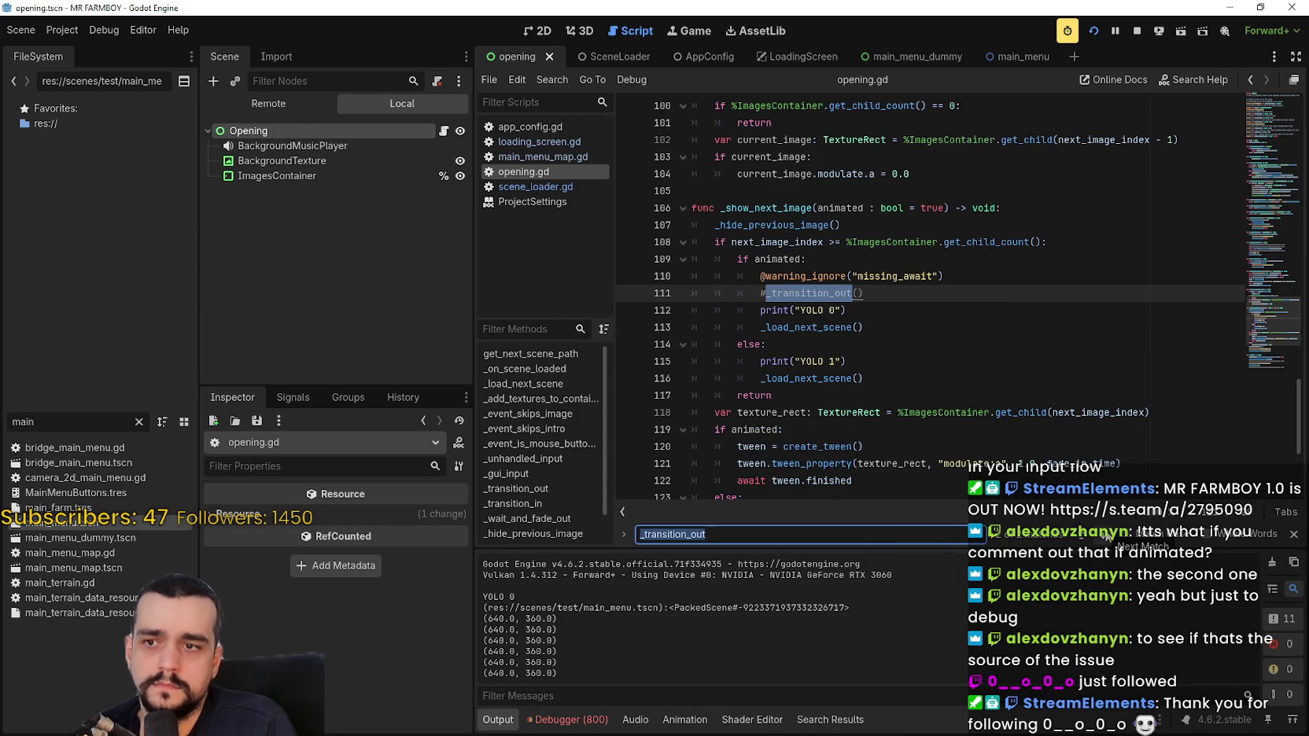
{"action": "left_click", "coordinate": [879, 328]}
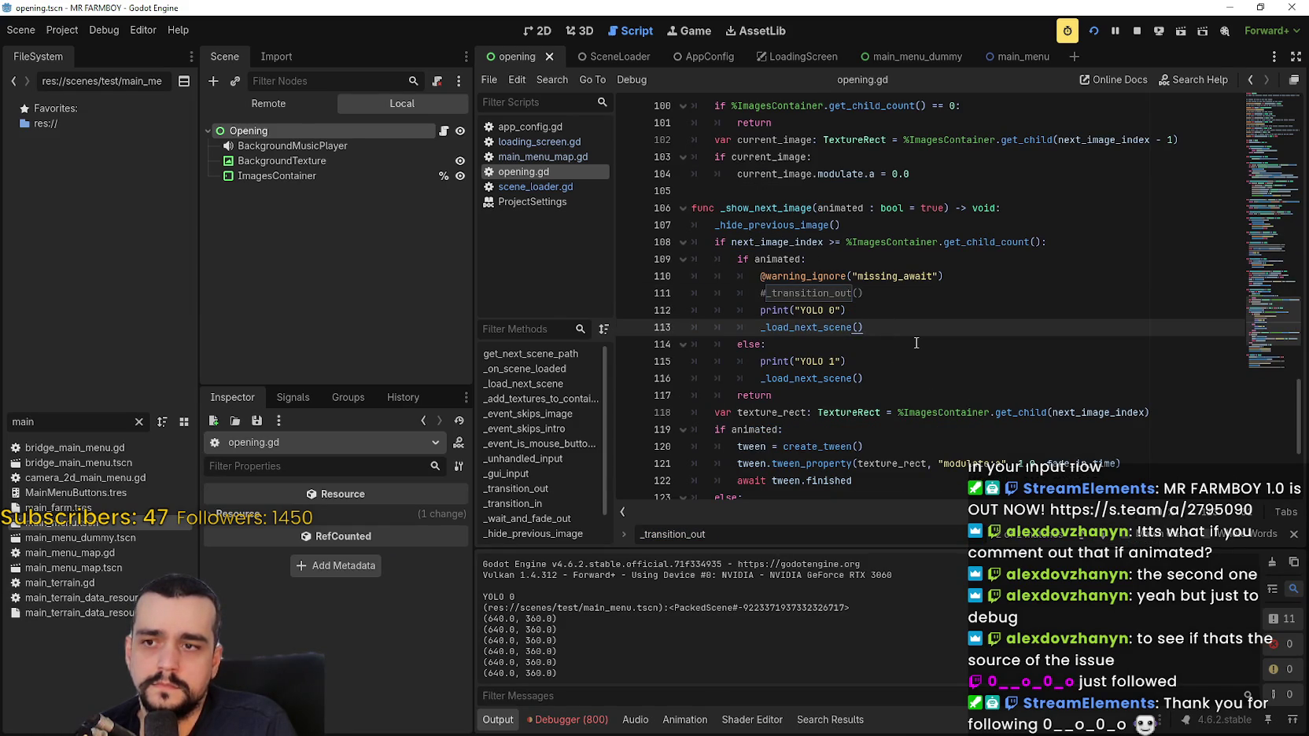
{"action": "left_click", "coordinate": [768, 294]}
{"action": "key", "text": "BackSpace"}
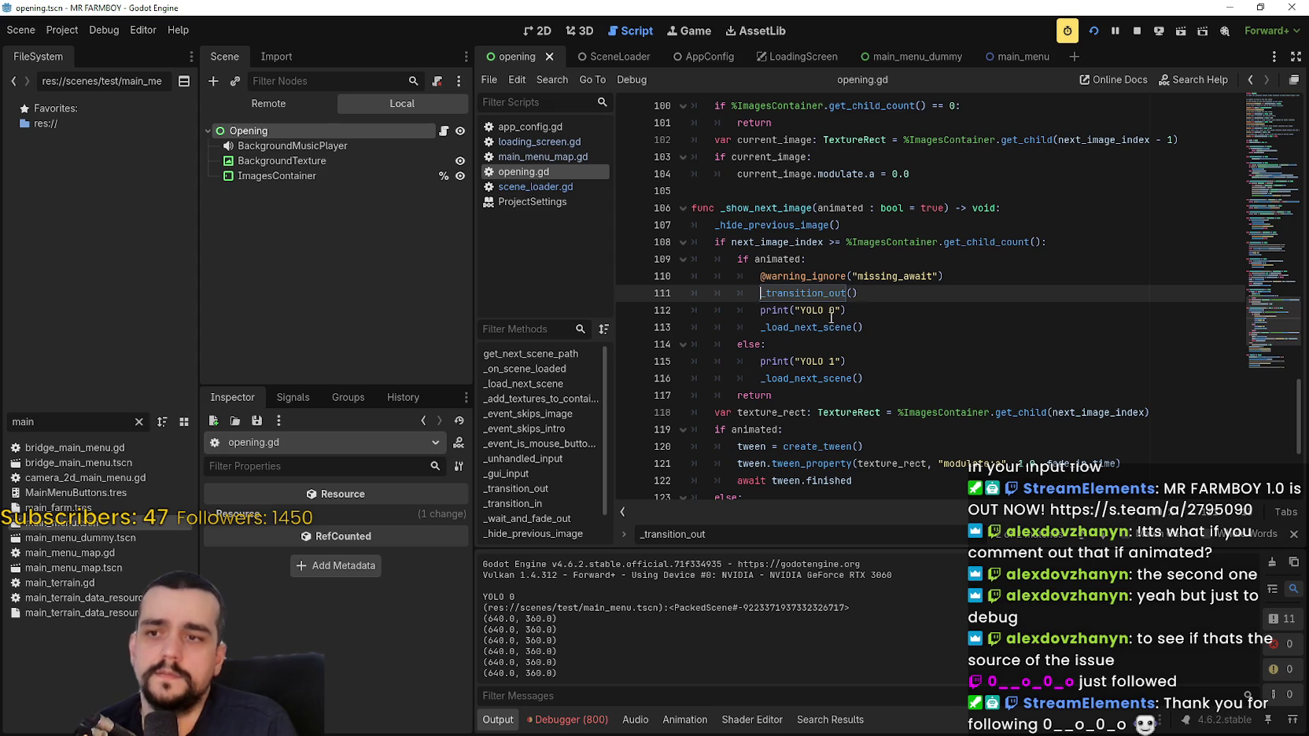
{"action": "left_click", "coordinate": [858, 311]}
{"action": "left_click", "coordinate": [989, 279]}
{"action": "key", "text": "Return"}
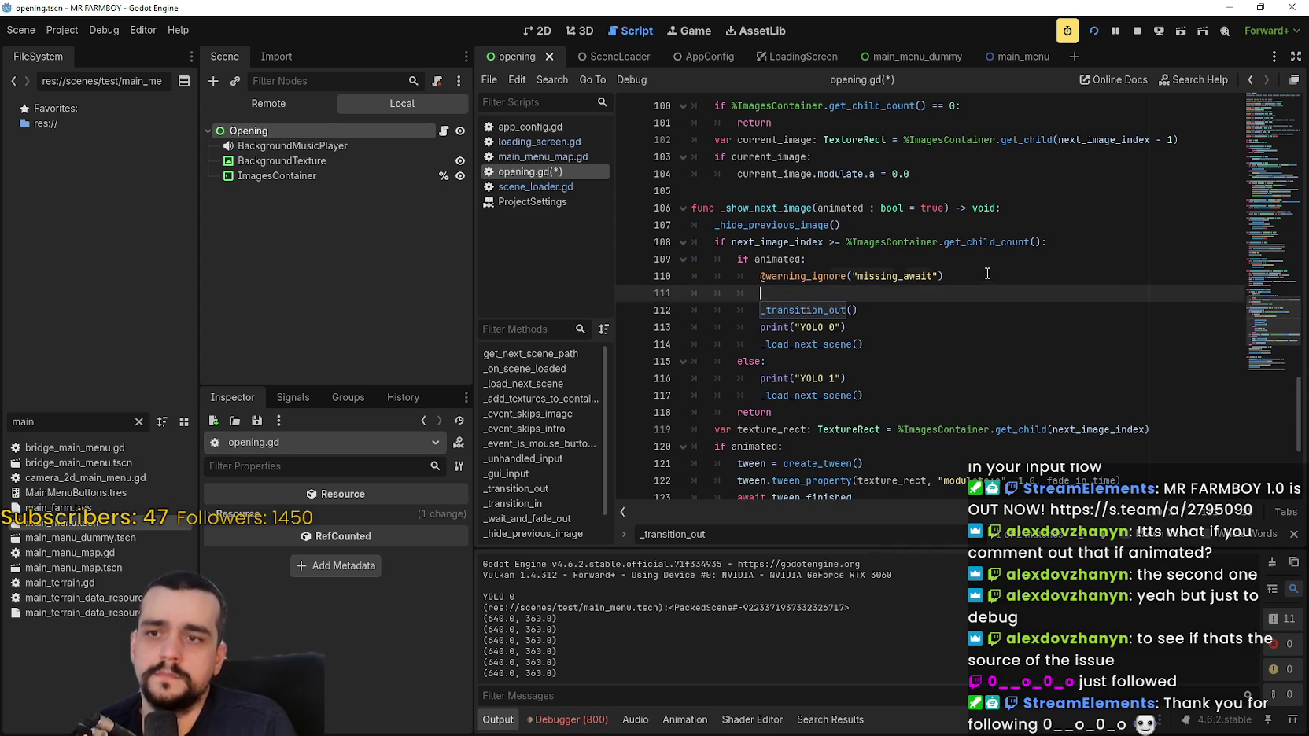
{"action": "type", "text": "print(\"YOLO 0\")"}
Comment out the old print and _load_next_scene lines, save opening.gd, and stop the game.
{"action": "left_click", "coordinate": [851, 327]}
{"action": "key", "text": "ctrl+k"}
{"action": "key", "text": "Down"}
{"action": "key", "text": "ctrl+k"}
{"action": "key", "text": "ctrl+s"}
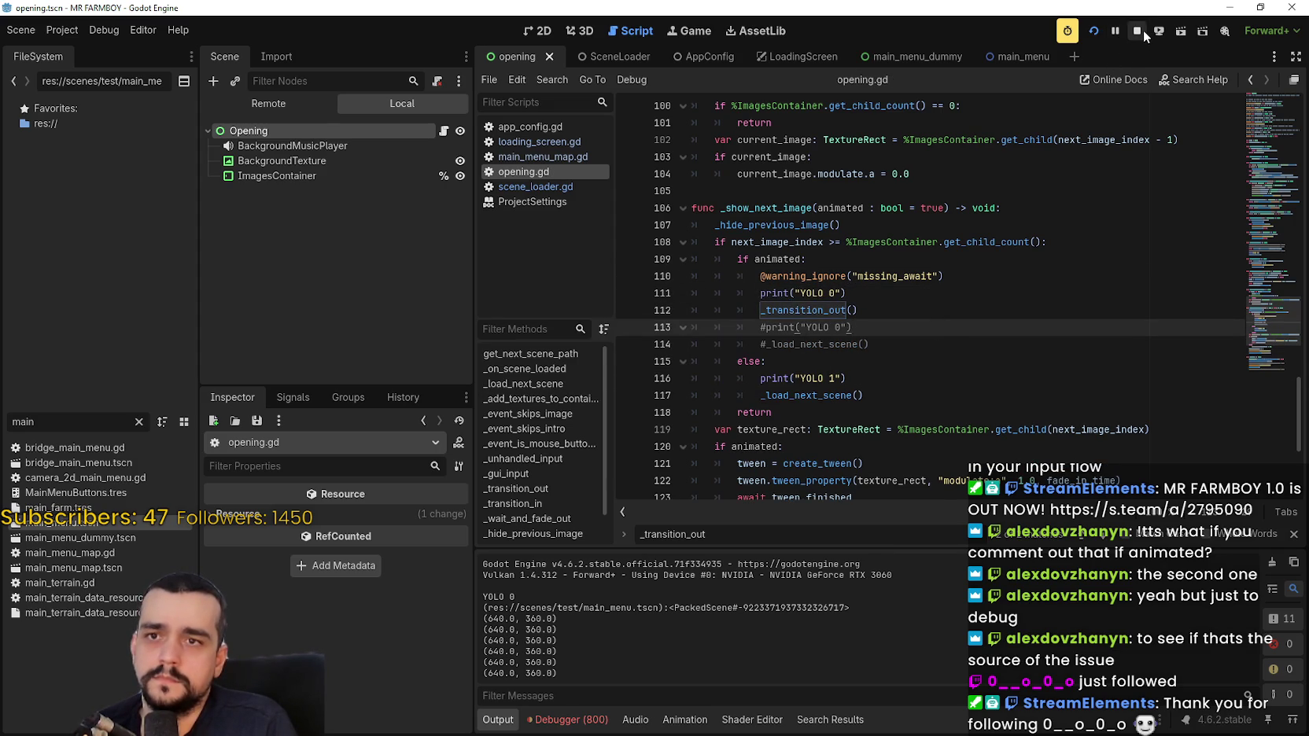
{"action": "left_click", "coordinate": [1143, 29]}
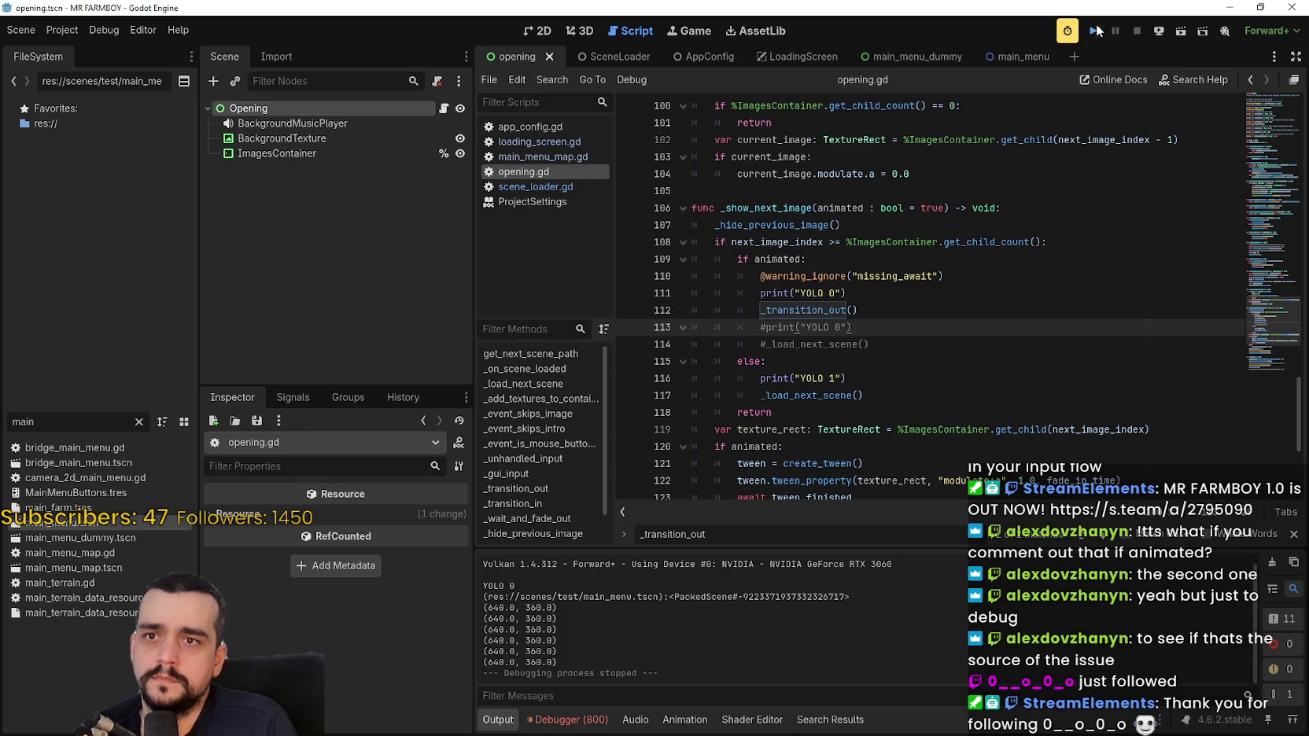
Run the game to the MR FARMBOY title screen a few times, confirming YOLO 1 in Output, then stop.
{"action": "left_click", "coordinate": [1096, 30]}
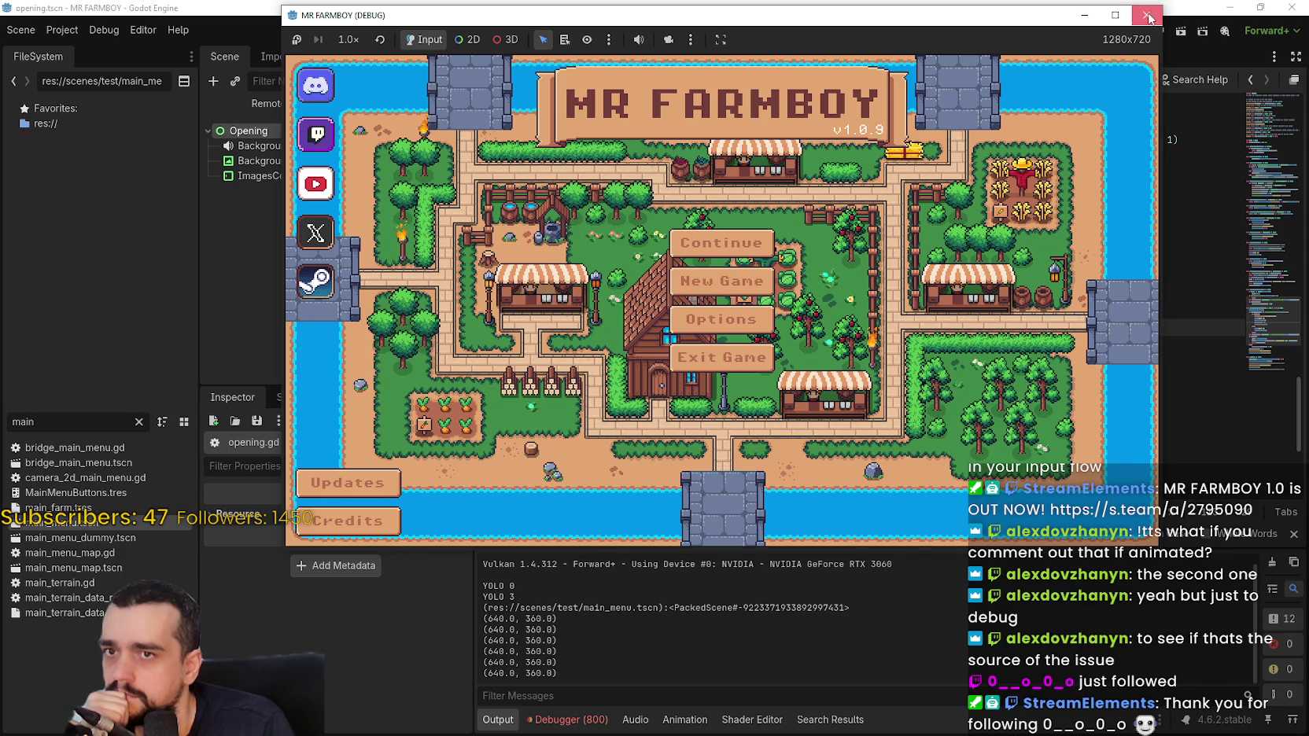
{"action": "left_click", "coordinate": [1146, 15]}
{"action": "left_click", "coordinate": [1097, 33]}
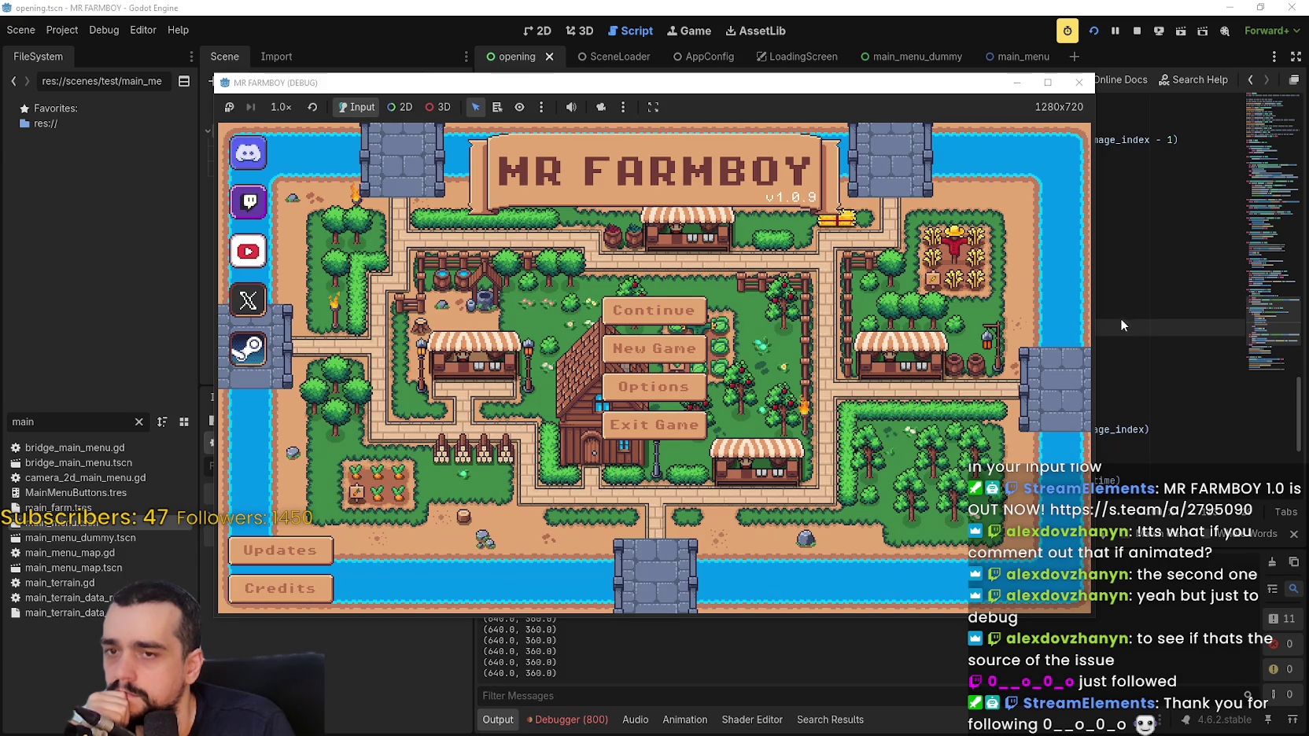
{"action": "left_click", "coordinate": [1121, 330]}
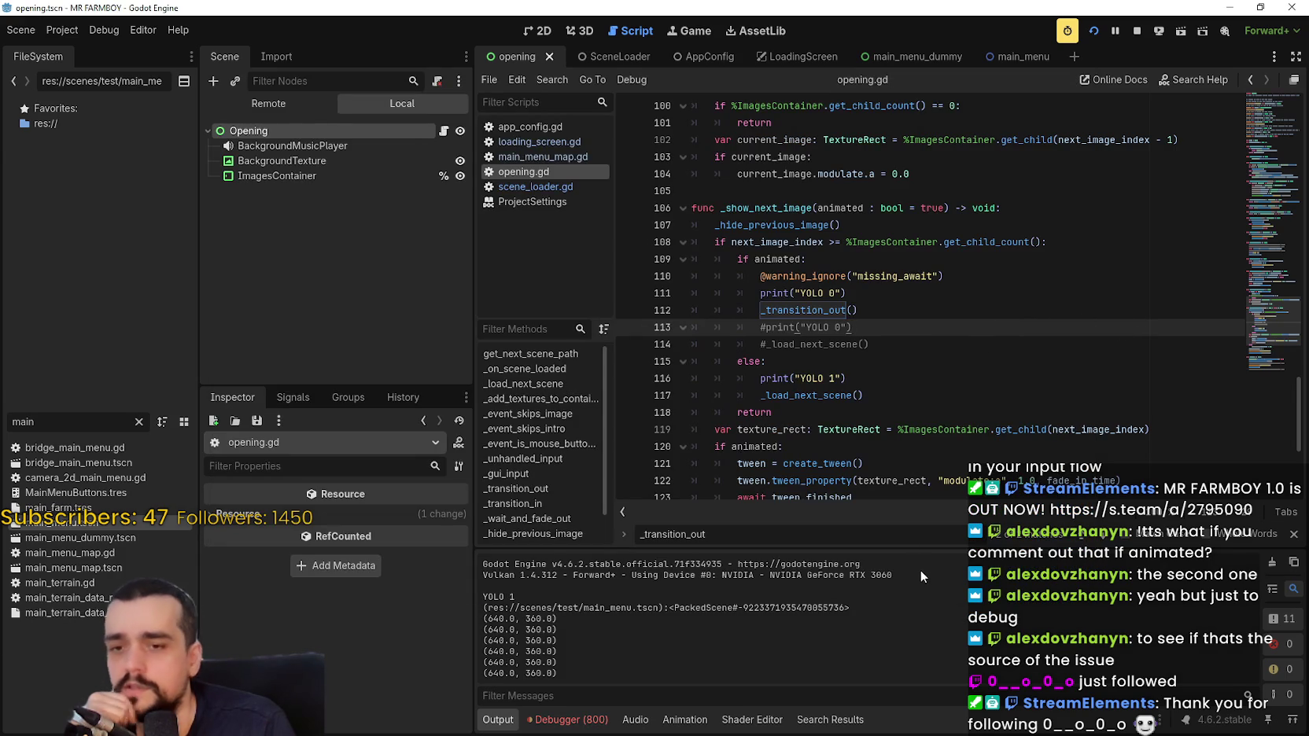
{"action": "left_click", "coordinate": [893, 344]}
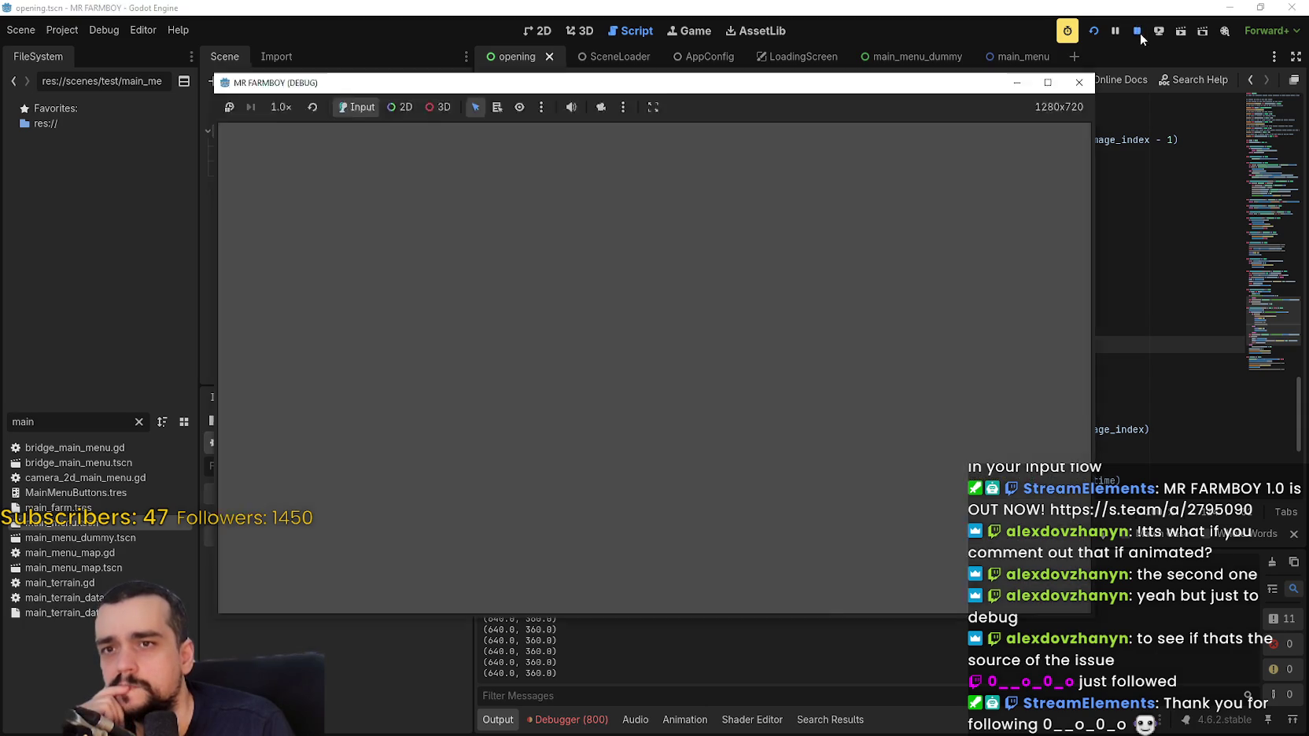
{"action": "left_click", "coordinate": [1137, 31]}
{"action": "left_click", "coordinate": [1094, 31]}
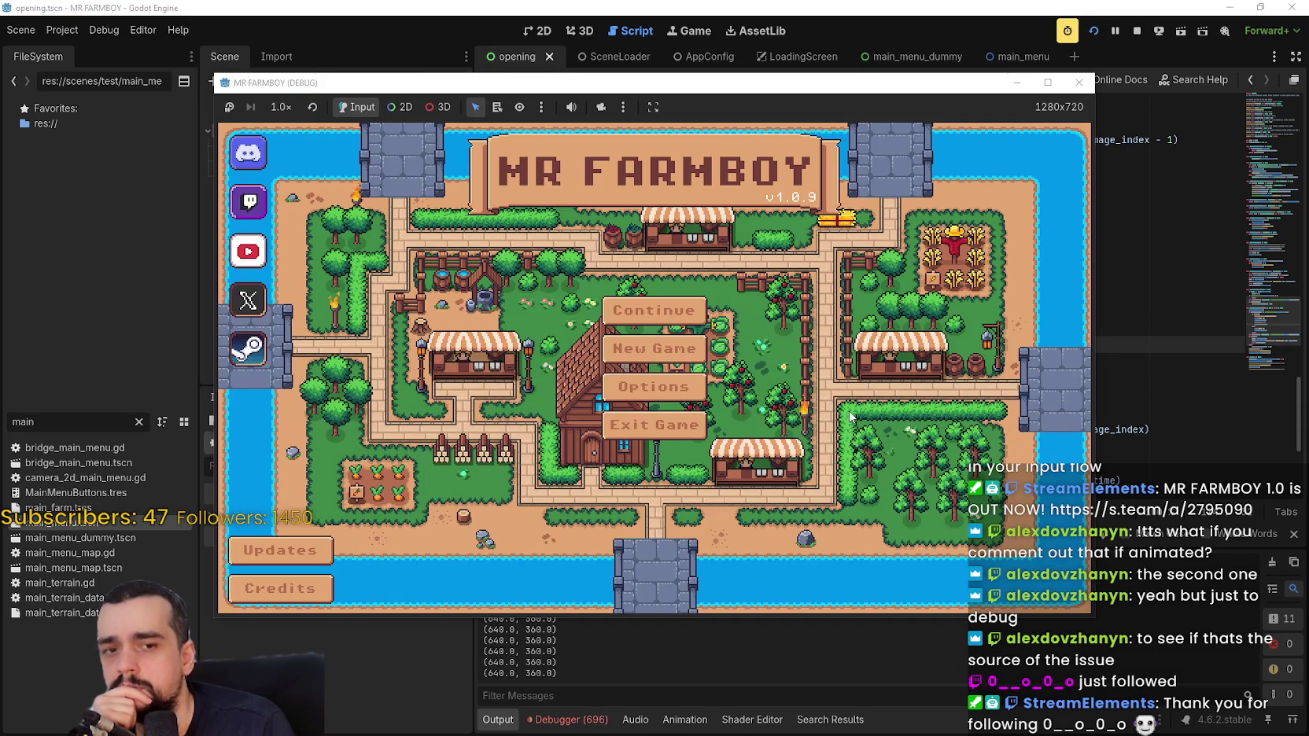
{"action": "left_click", "coordinate": [1136, 32]}
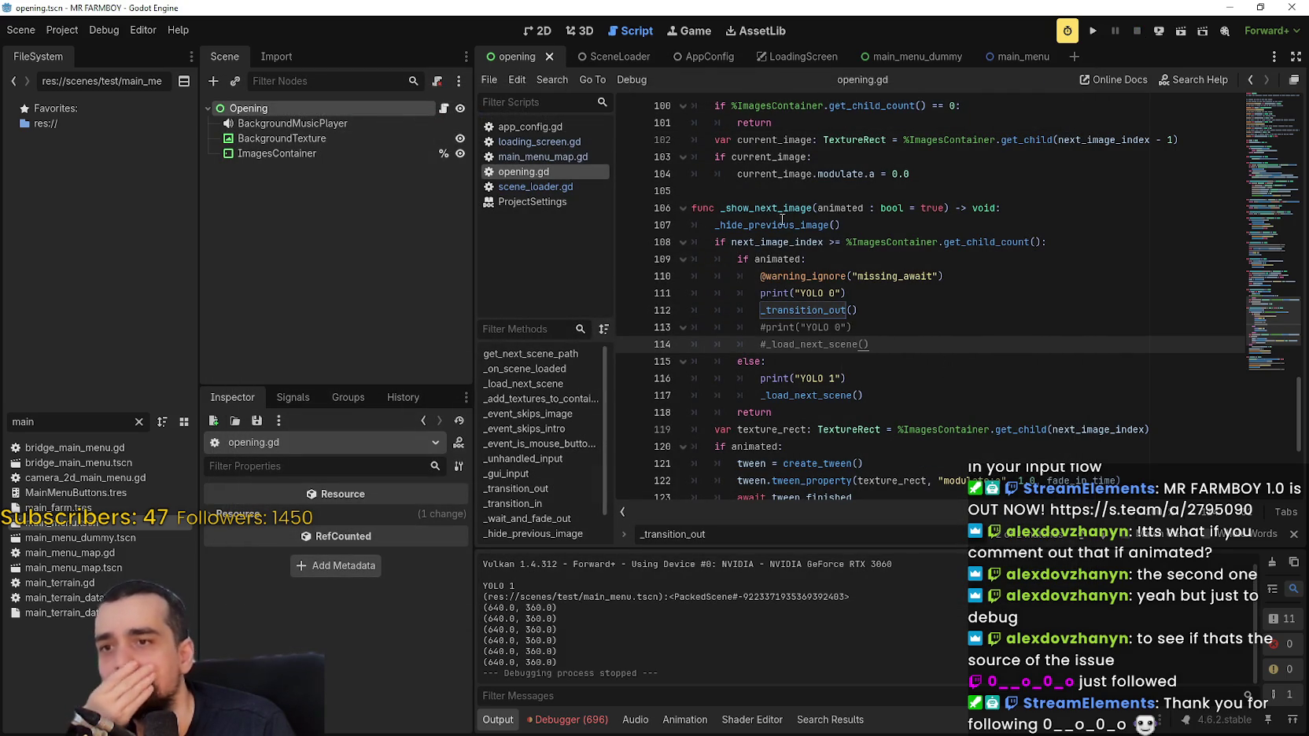
{"action": "left_click", "coordinate": [820, 396]}
{"action": "double_click", "coordinate": [820, 396]}
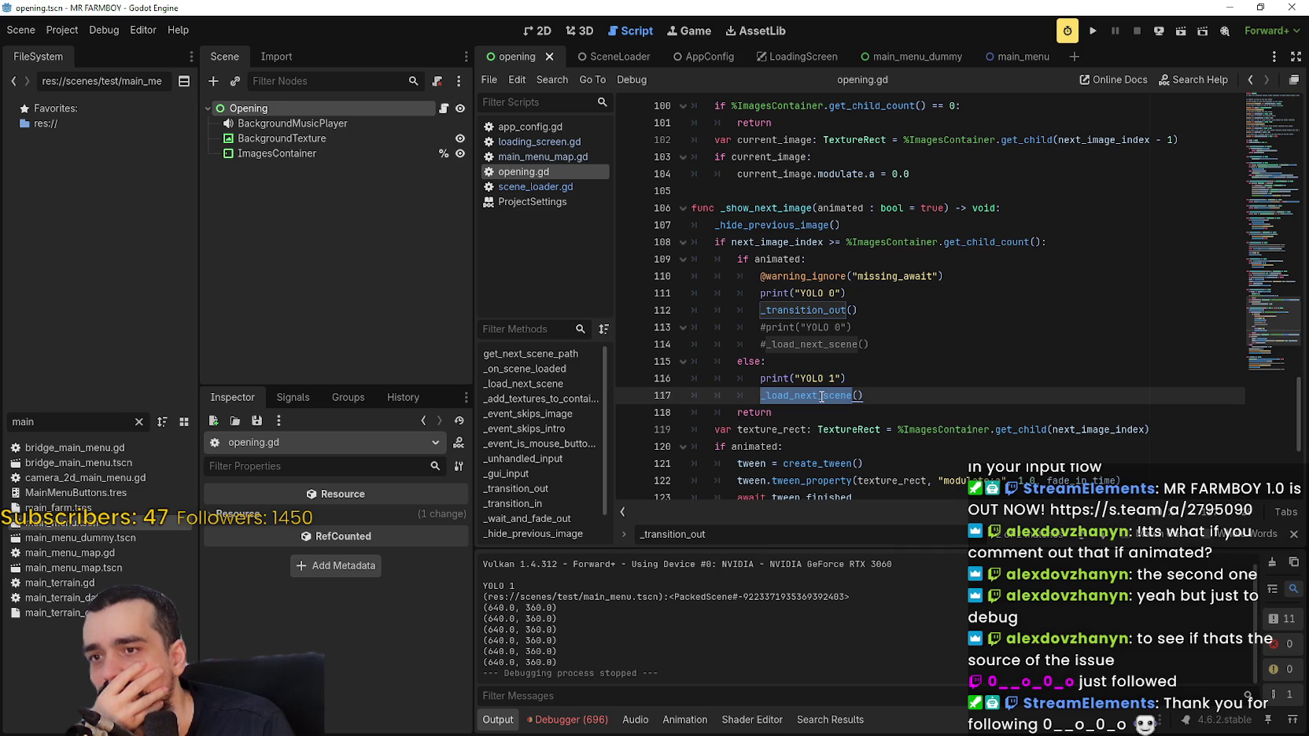
{"action": "right_click", "coordinate": [836, 397]}
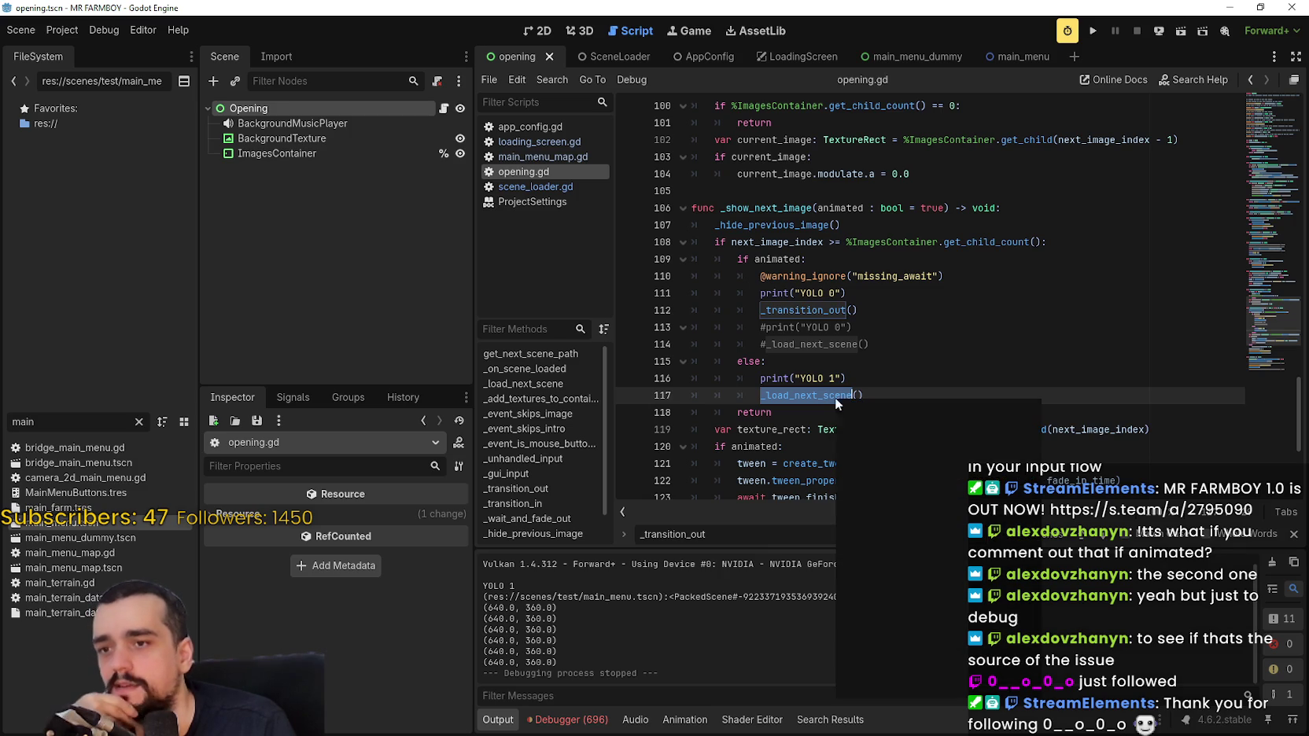
{"action": "left_click", "coordinate": [925, 686]}
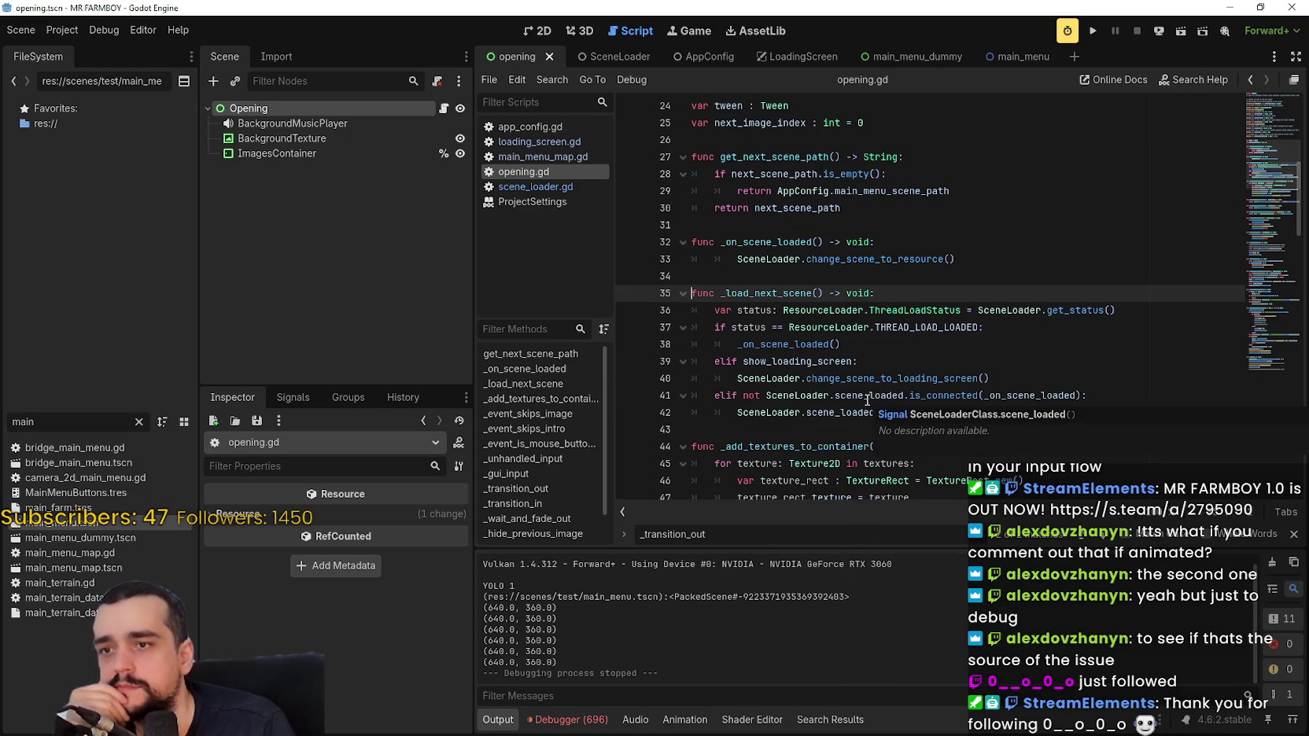
{"action": "double_click", "coordinate": [816, 344]}
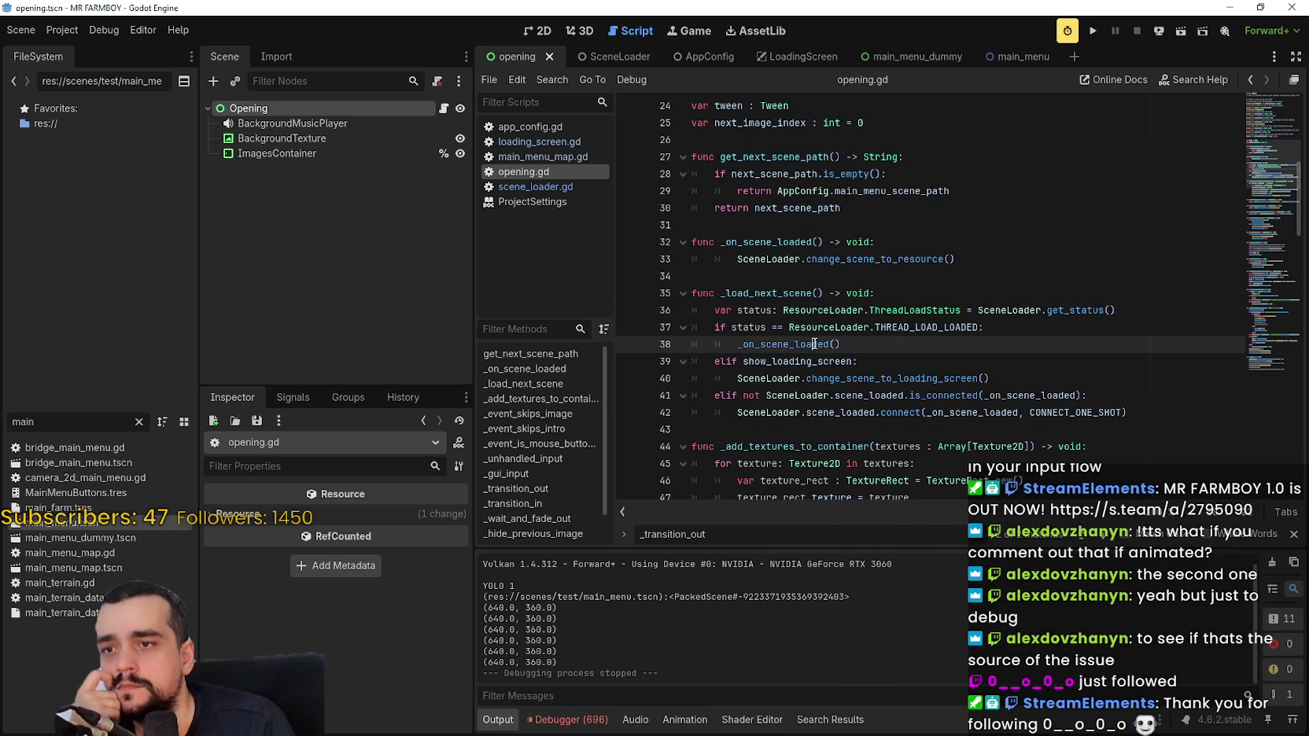
{"action": "right_click", "coordinate": [908, 261]}
{"action": "left_click", "coordinate": [957, 499]}
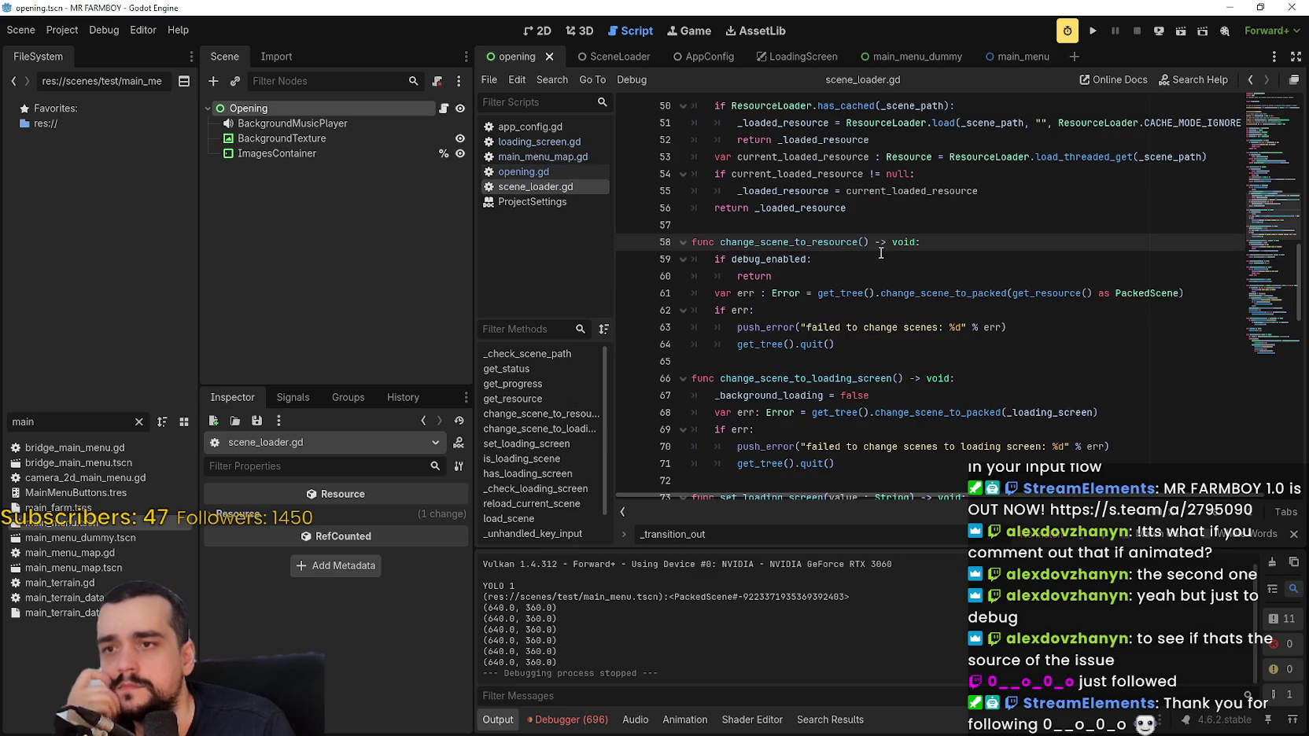
{"action": "double_click", "coordinate": [769, 259]}
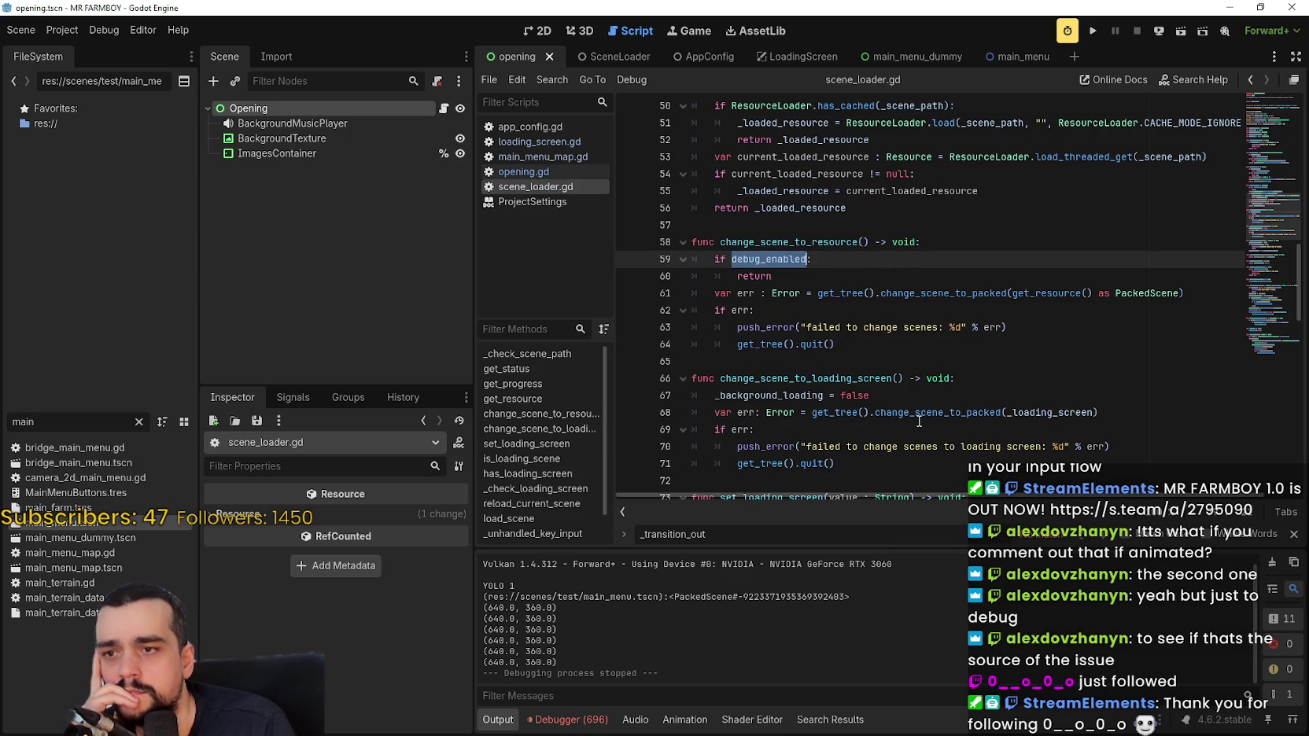
{"action": "mouse_move", "coordinate": [919, 422]}
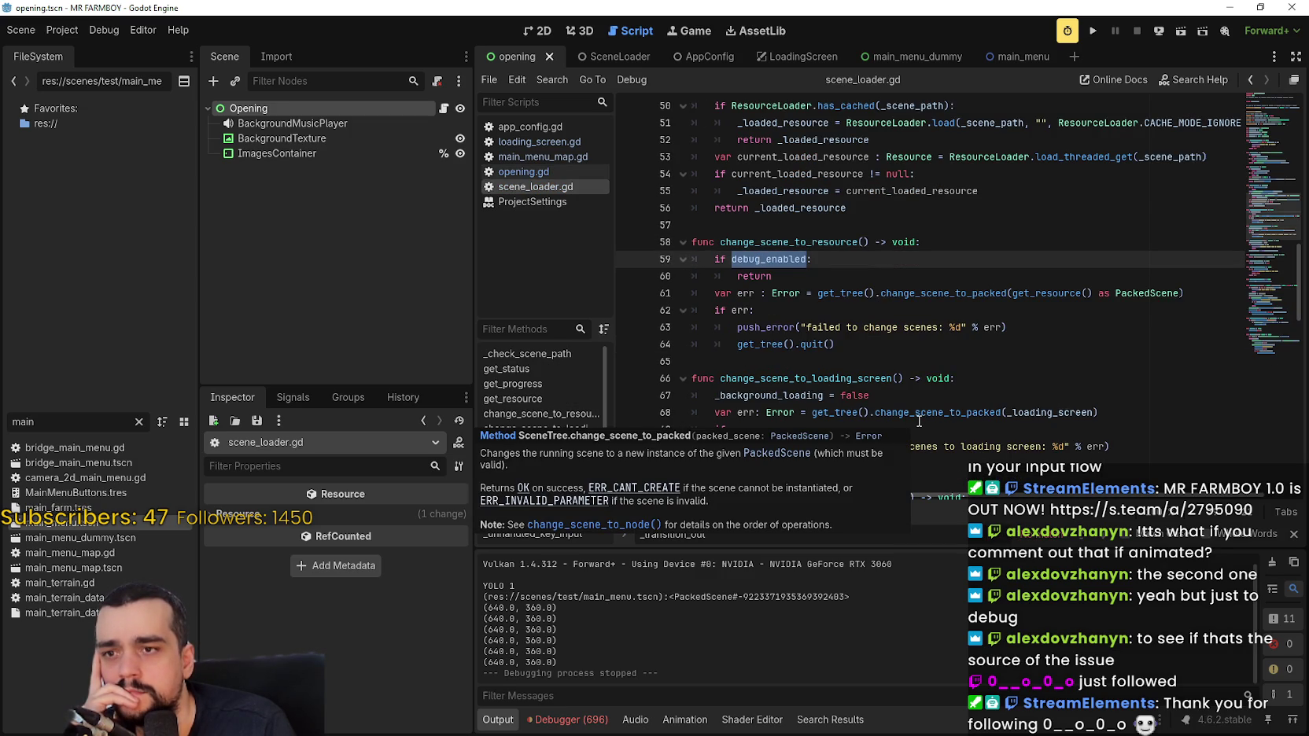
{"action": "double_click", "coordinate": [820, 237]}
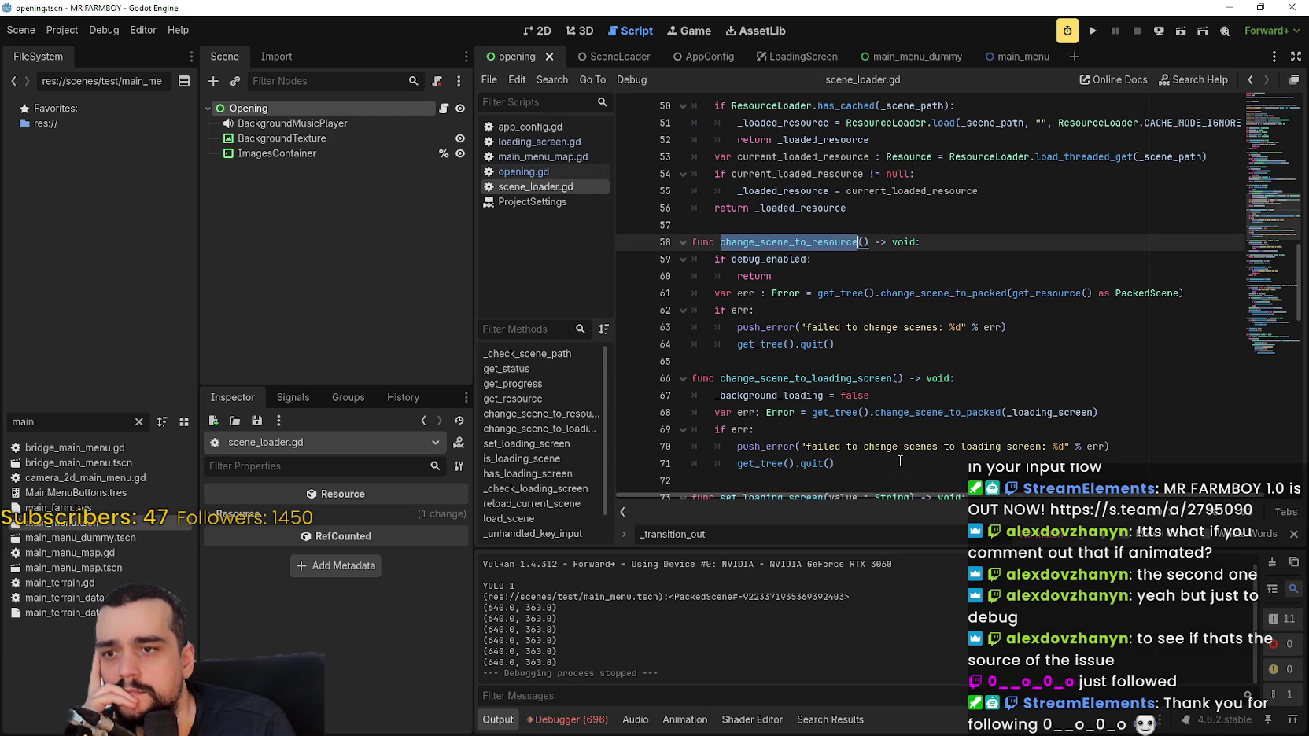
{"action": "scroll", "coordinate": [875, 400], "scroll_direction": "down", "scroll_amount": 1}
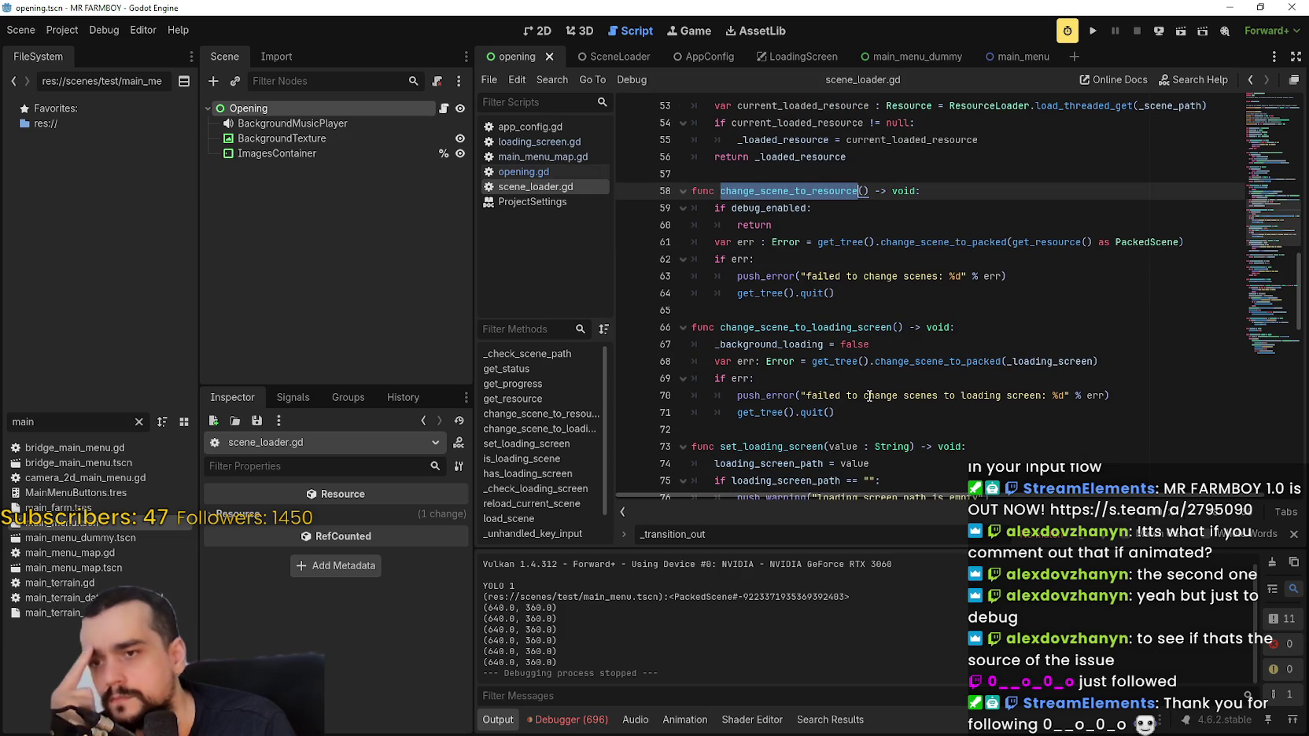
{"action": "scroll", "coordinate": [869, 395], "scroll_direction": "down", "scroll_amount": 2}
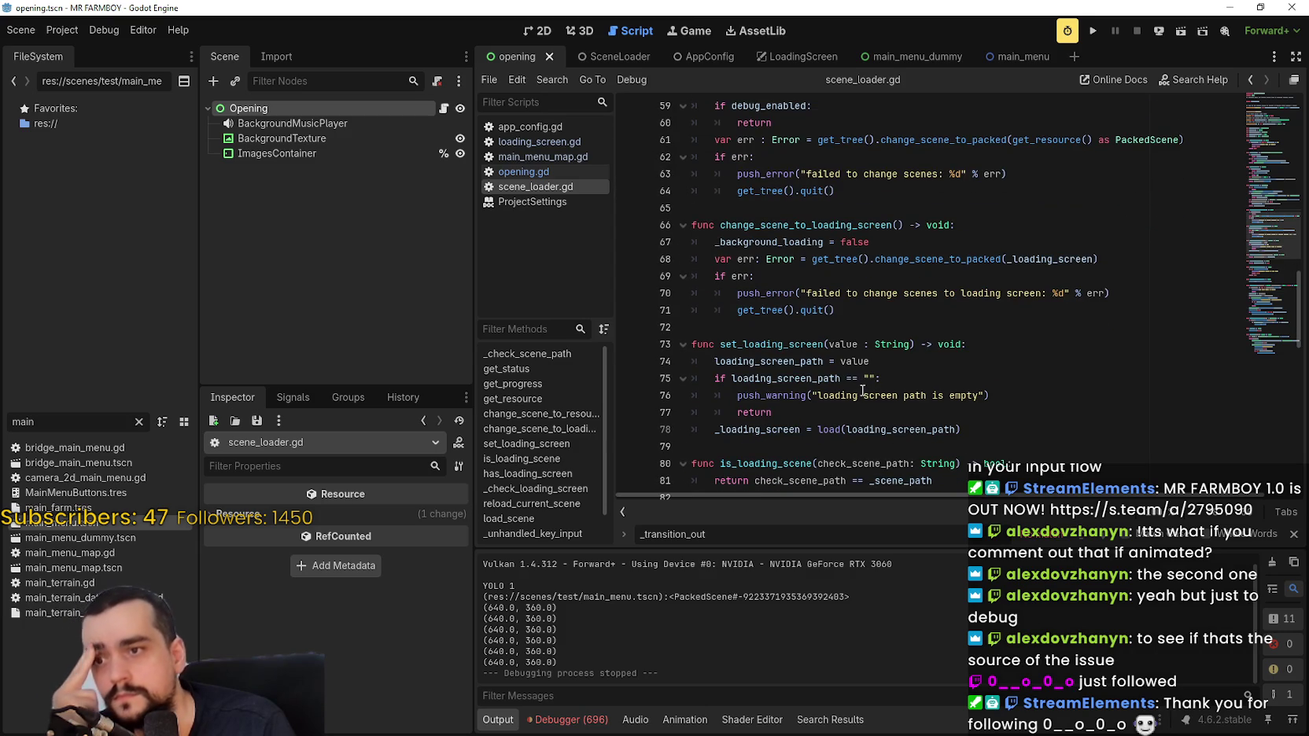
{"action": "scroll", "coordinate": [828, 277], "scroll_direction": "down", "scroll_amount": 2}
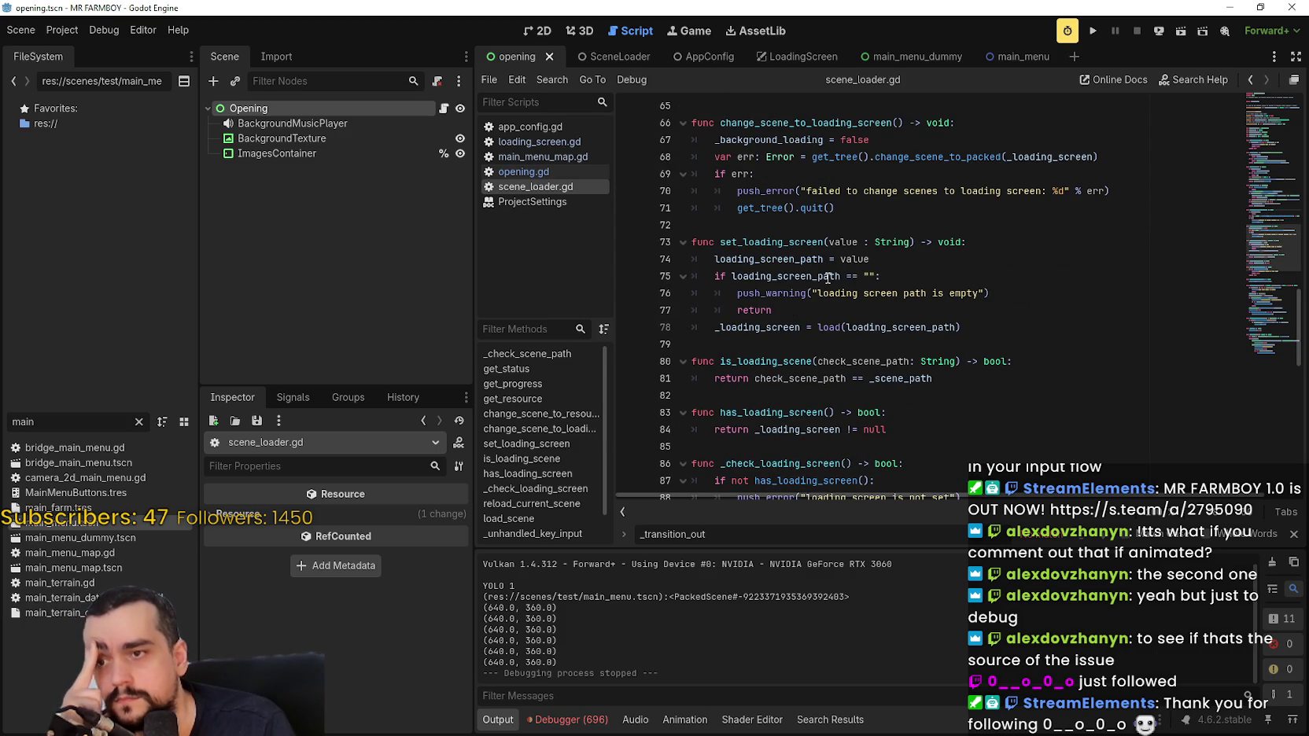
{"action": "scroll", "coordinate": [828, 278], "scroll_direction": "down", "scroll_amount": 2}
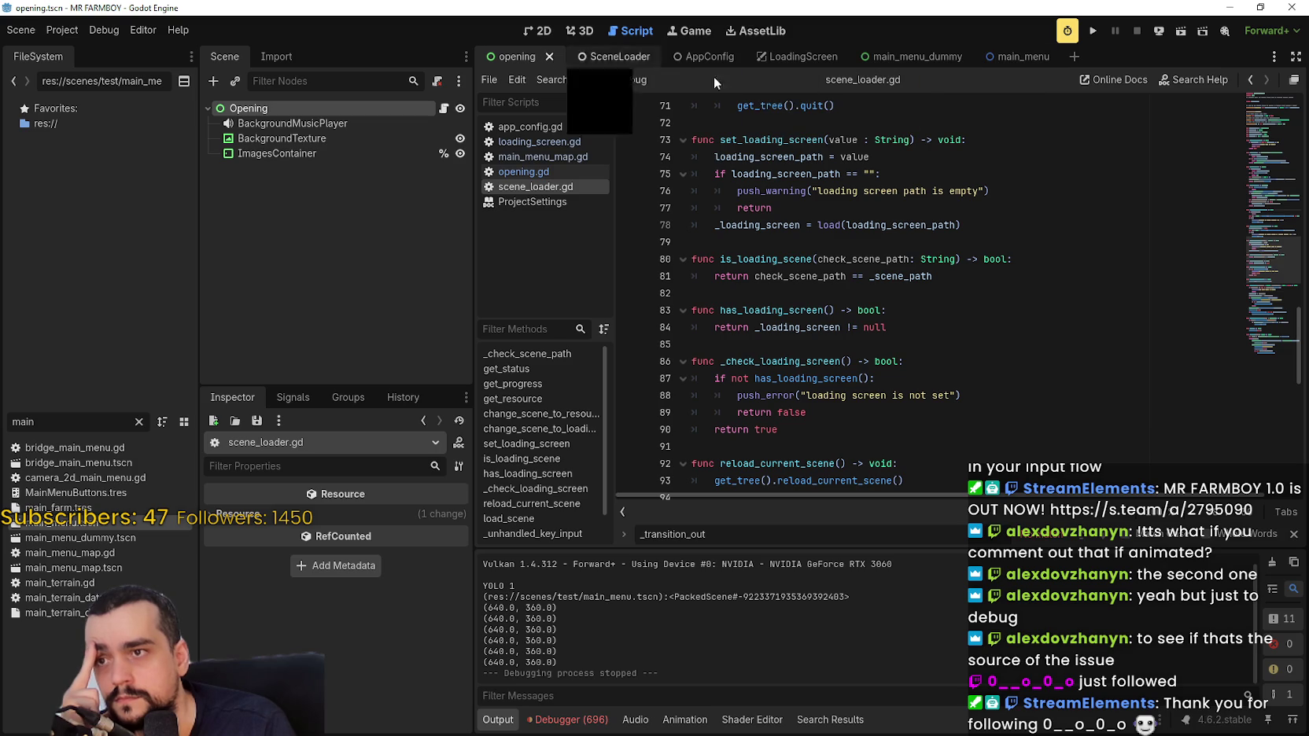
{"action": "left_click", "coordinate": [535, 142]}
{"action": "left_click", "coordinate": [519, 183]}
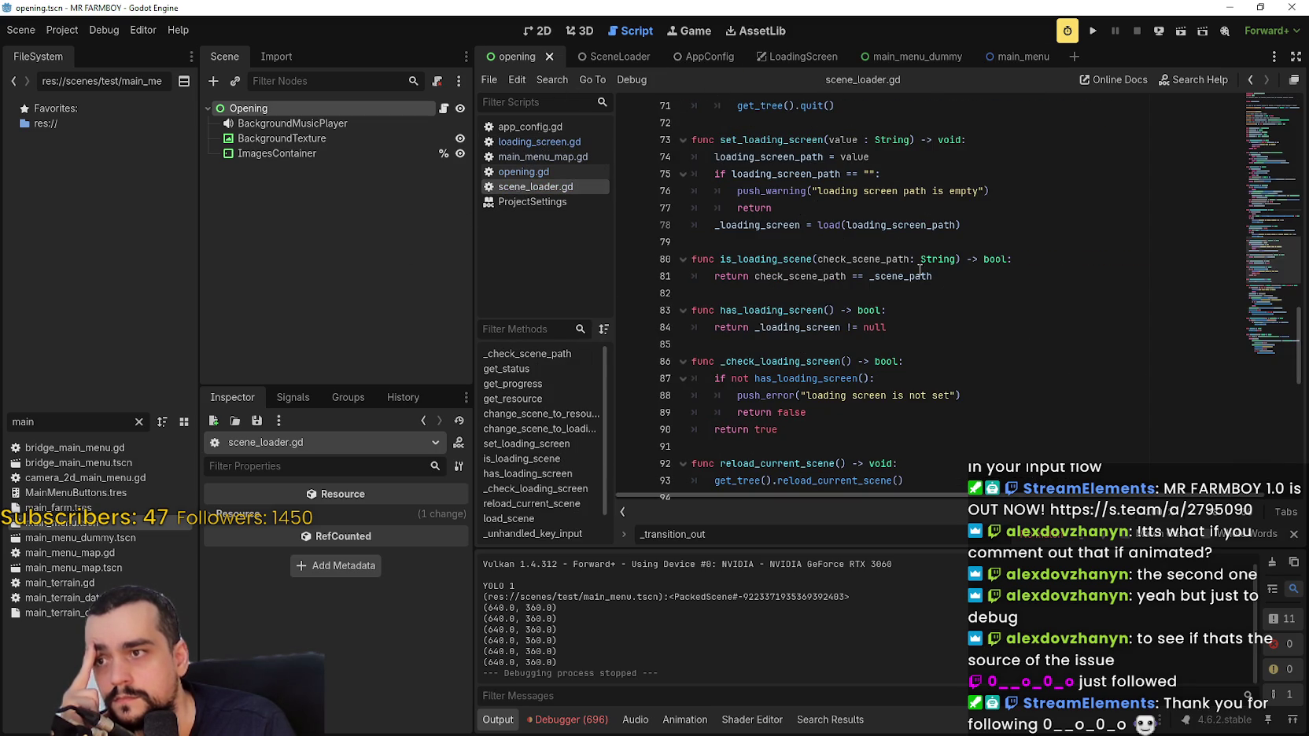
{"action": "left_click", "coordinate": [444, 109]}
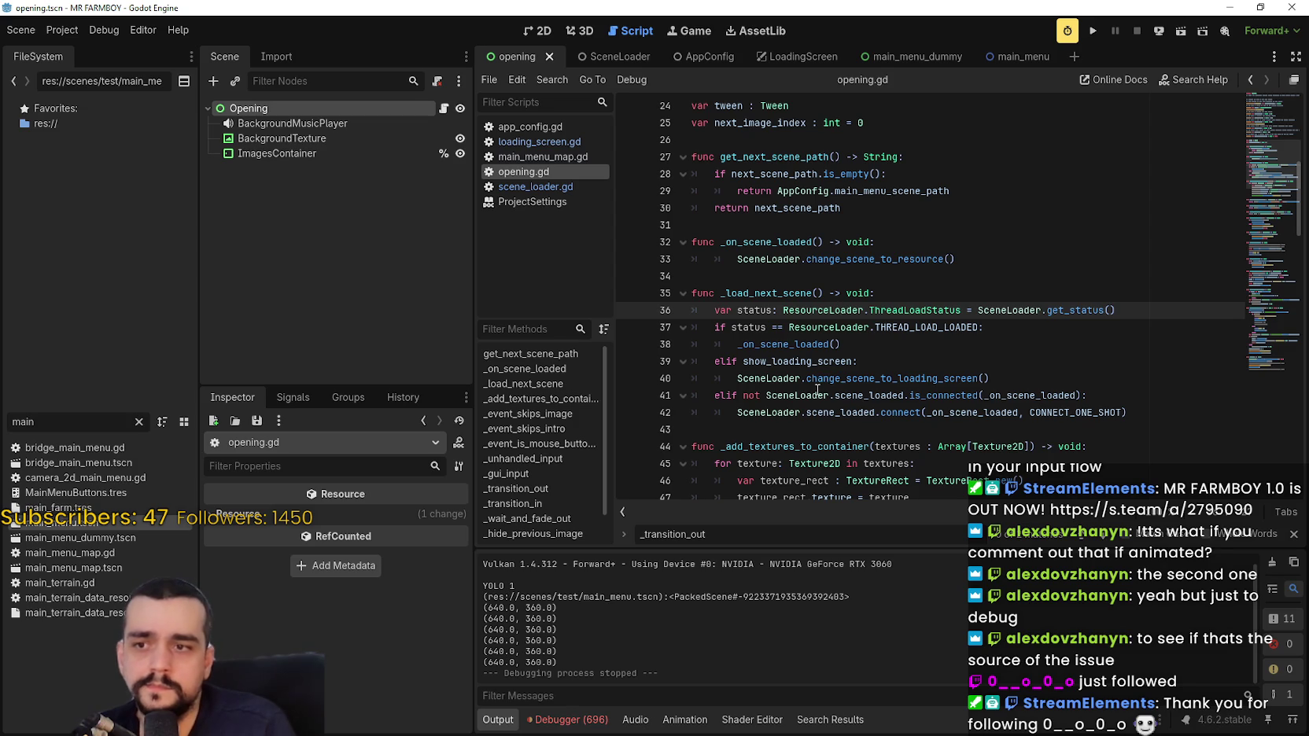
Inspect the _on_scene_loaded call and the SceneLoader loading-screen call on line 40.
{"action": "left_click", "coordinate": [815, 344]}
{"action": "double_click", "coordinate": [814, 344]}
{"action": "double_click", "coordinate": [931, 378]}
{"action": "left_click", "coordinate": [735, 379]}
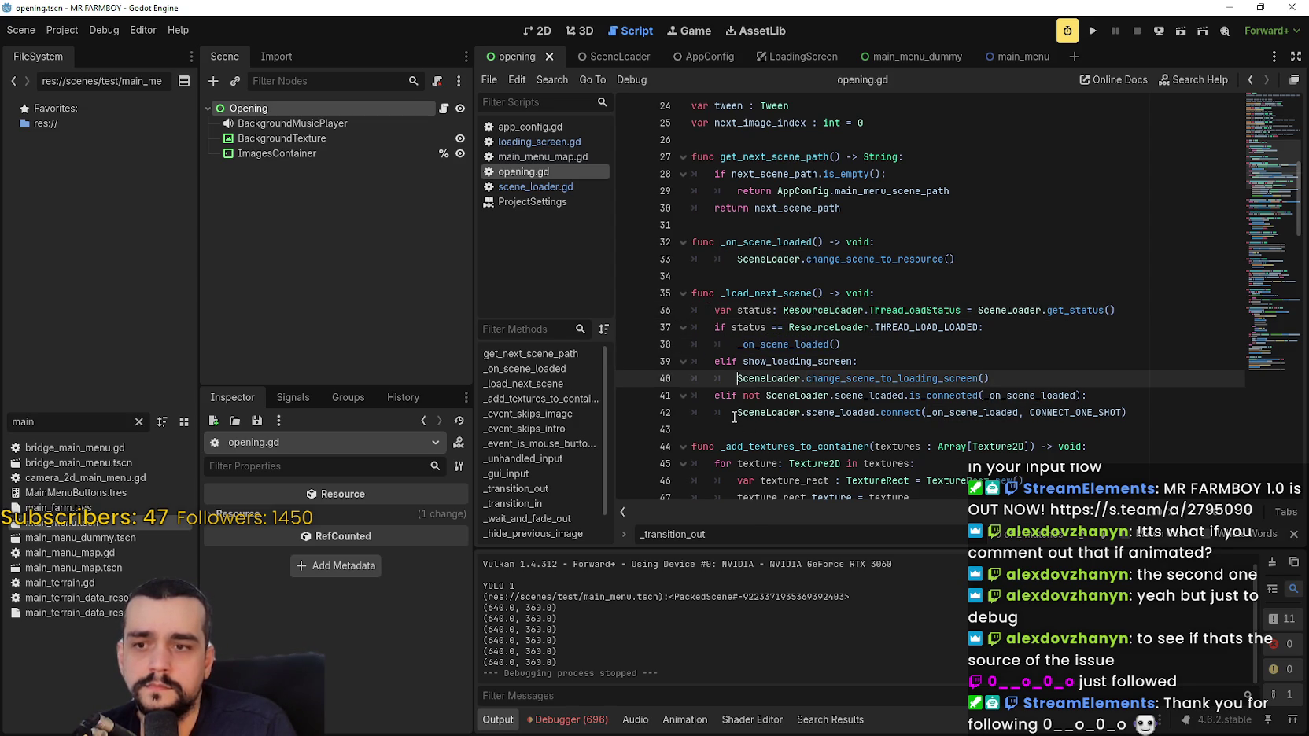
{"action": "double_click", "coordinate": [767, 377]}
{"action": "mouse_move", "coordinate": [774, 366]}
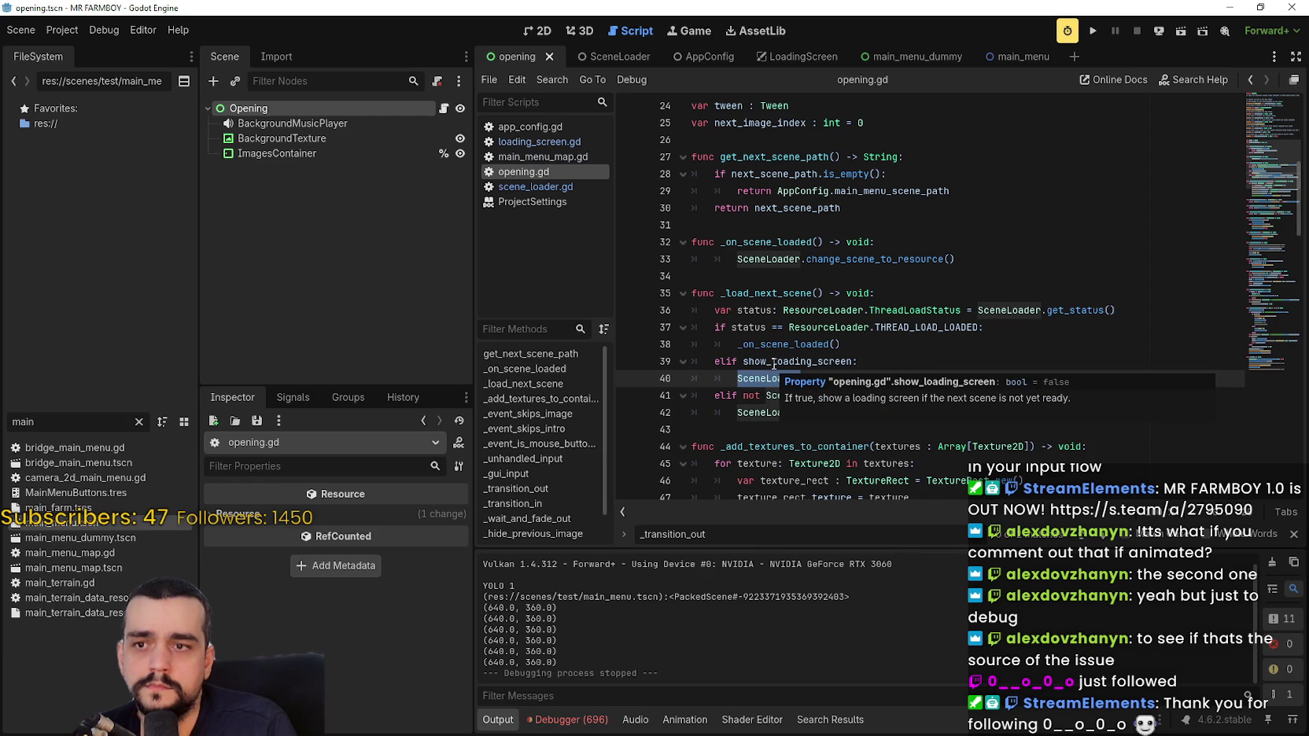
{"action": "double_click", "coordinate": [793, 240]}
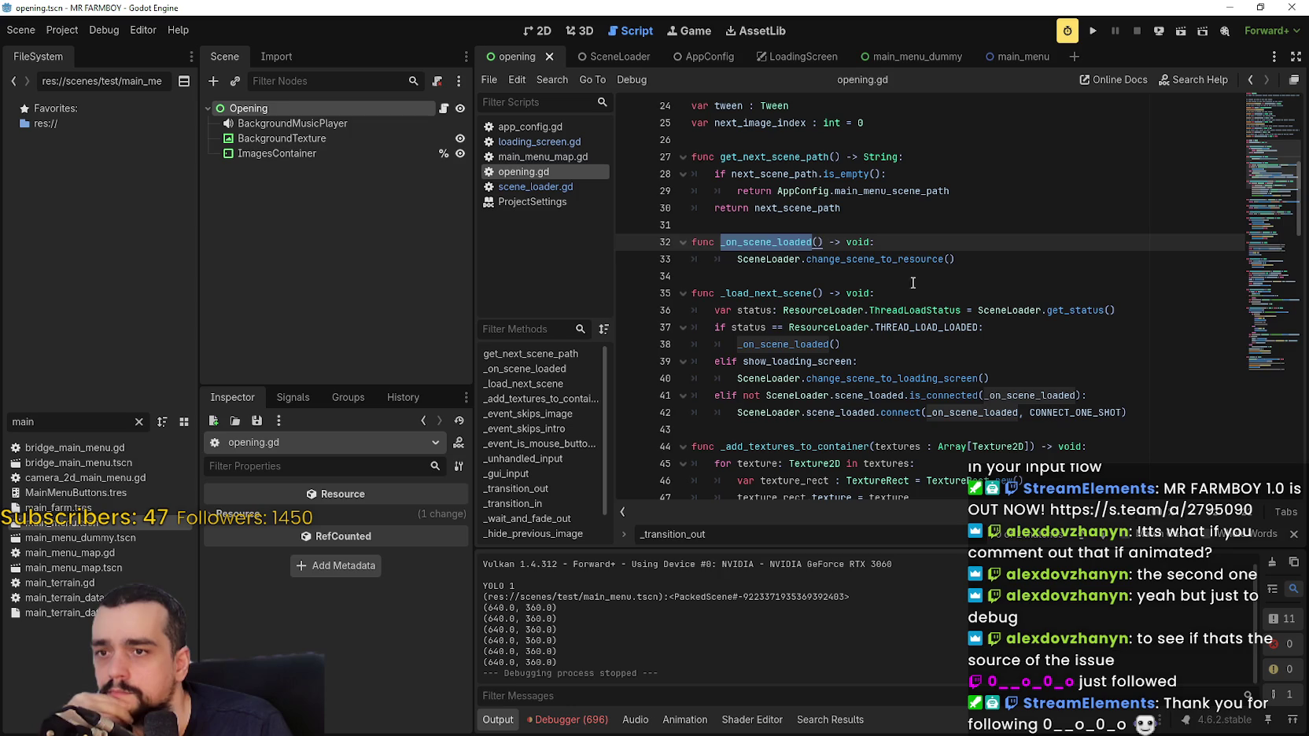
Replace change_scene_to_resource on line 33 with change_scene_to_loading_screen.
{"action": "left_click", "coordinate": [900, 259]}
{"action": "double_click", "coordinate": [901, 259]}
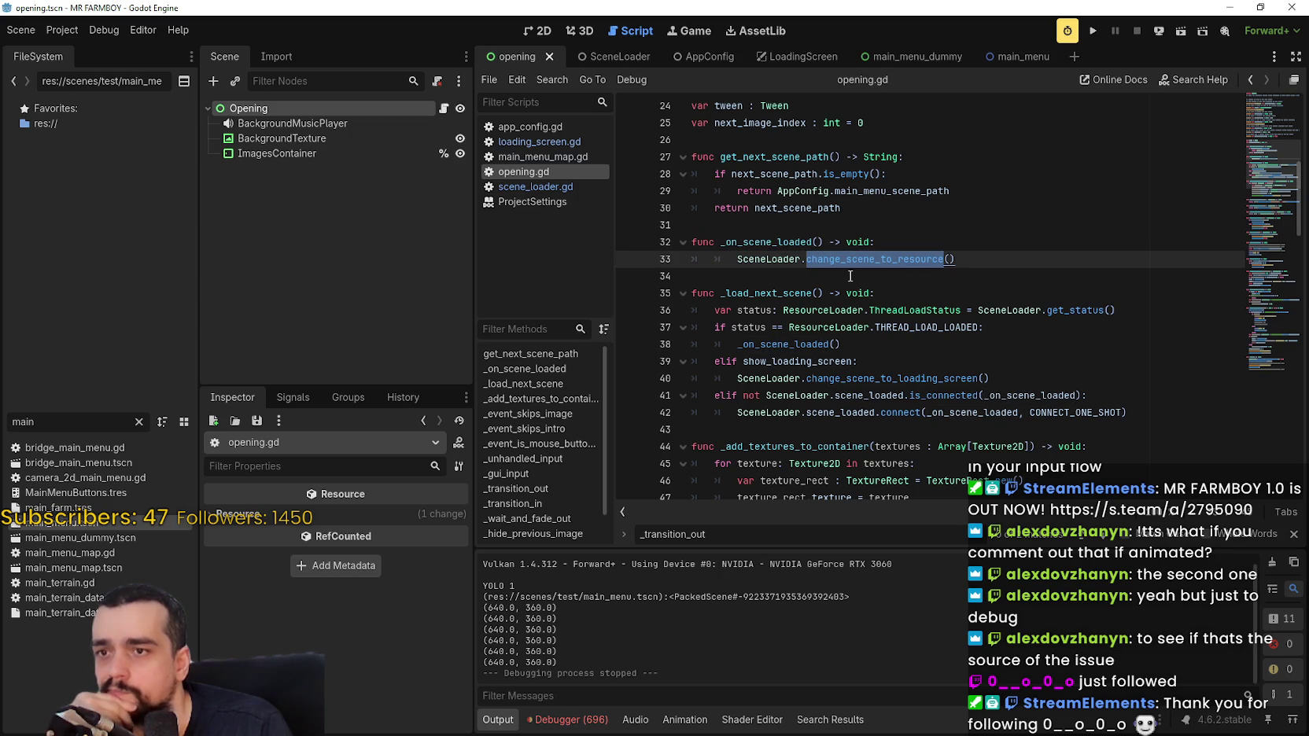
{"action": "double_click", "coordinate": [903, 378]}
{"action": "key", "text": "ctrl+c"}
{"action": "double_click", "coordinate": [890, 262]}
{"action": "key", "text": "ctrl+v"}
Run the game, dismiss the Failed to switch scenes error, and stop it.
{"action": "left_click", "coordinate": [1091, 33]}
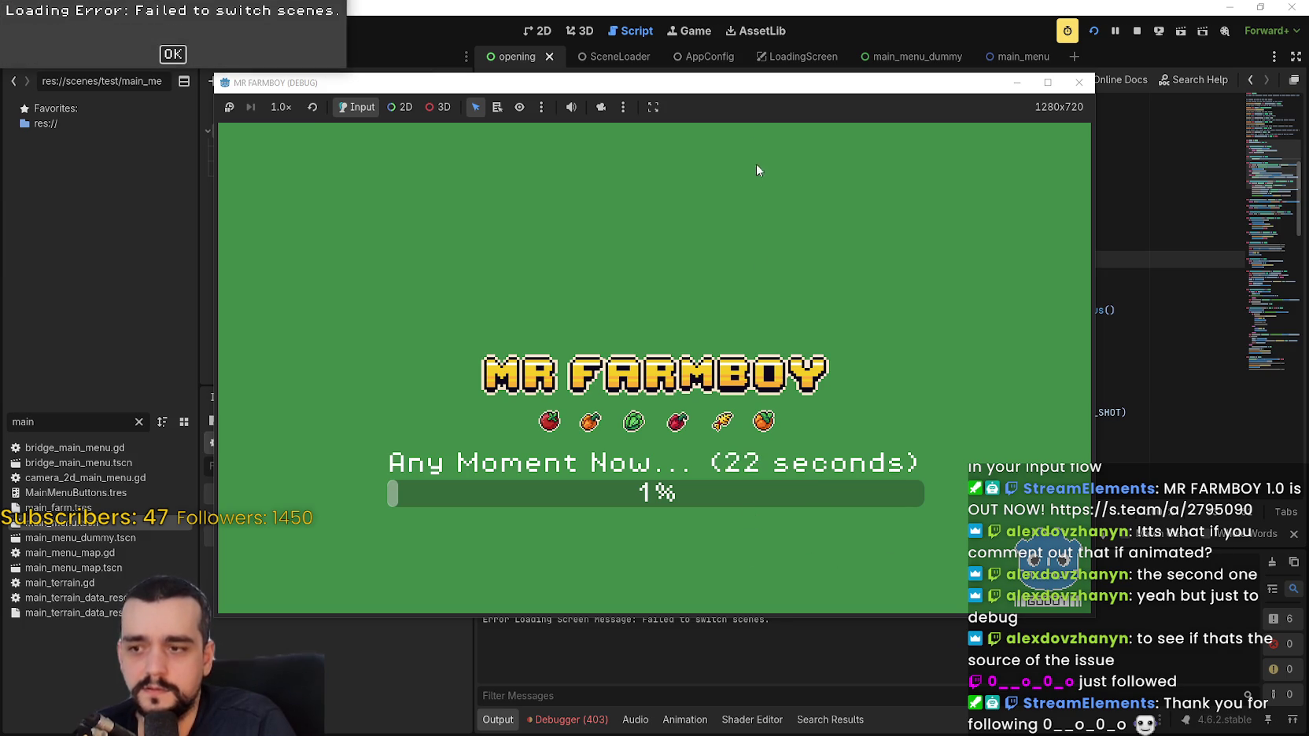
{"action": "mouse_move", "coordinate": [726, 83]}
{"action": "left_mouse_down"}
{"action": "mouse_move", "coordinate": [775, 36]}
{"action": "mouse_move", "coordinate": [744, 85]}
{"action": "left_mouse_up"}
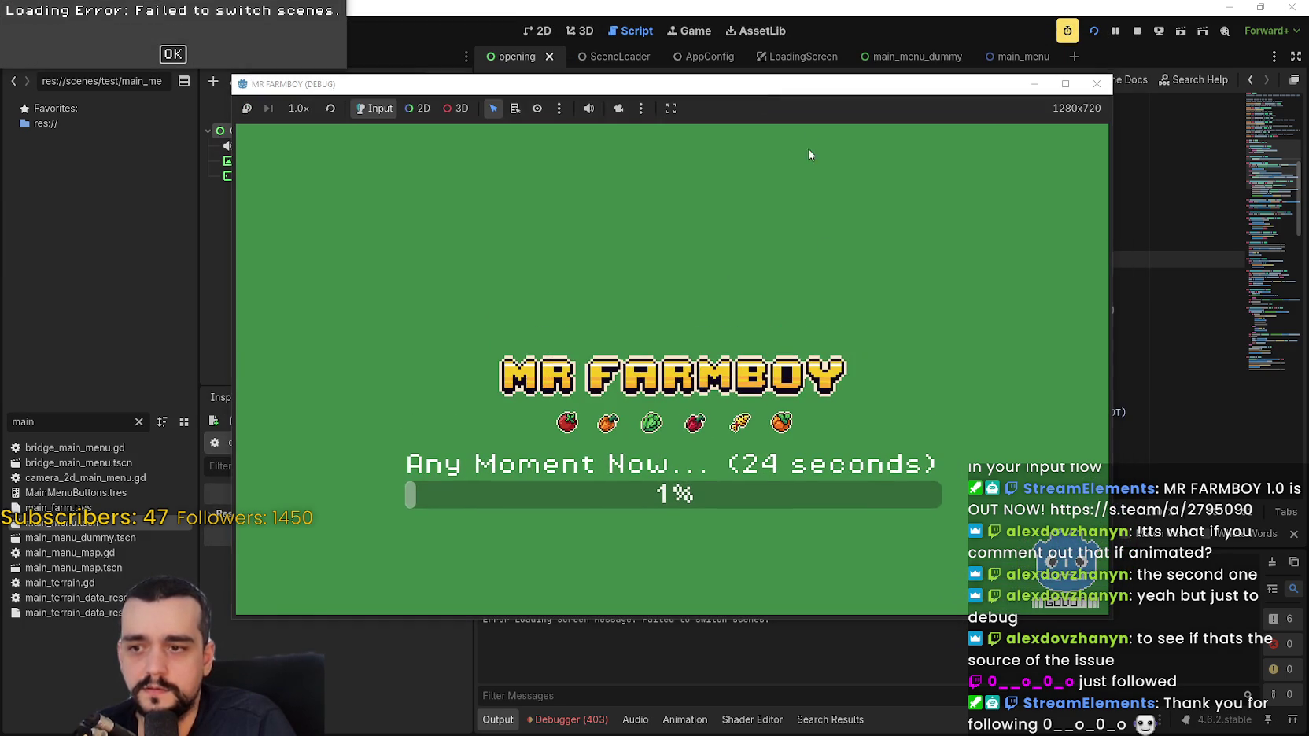
{"action": "left_click", "coordinate": [173, 55]}
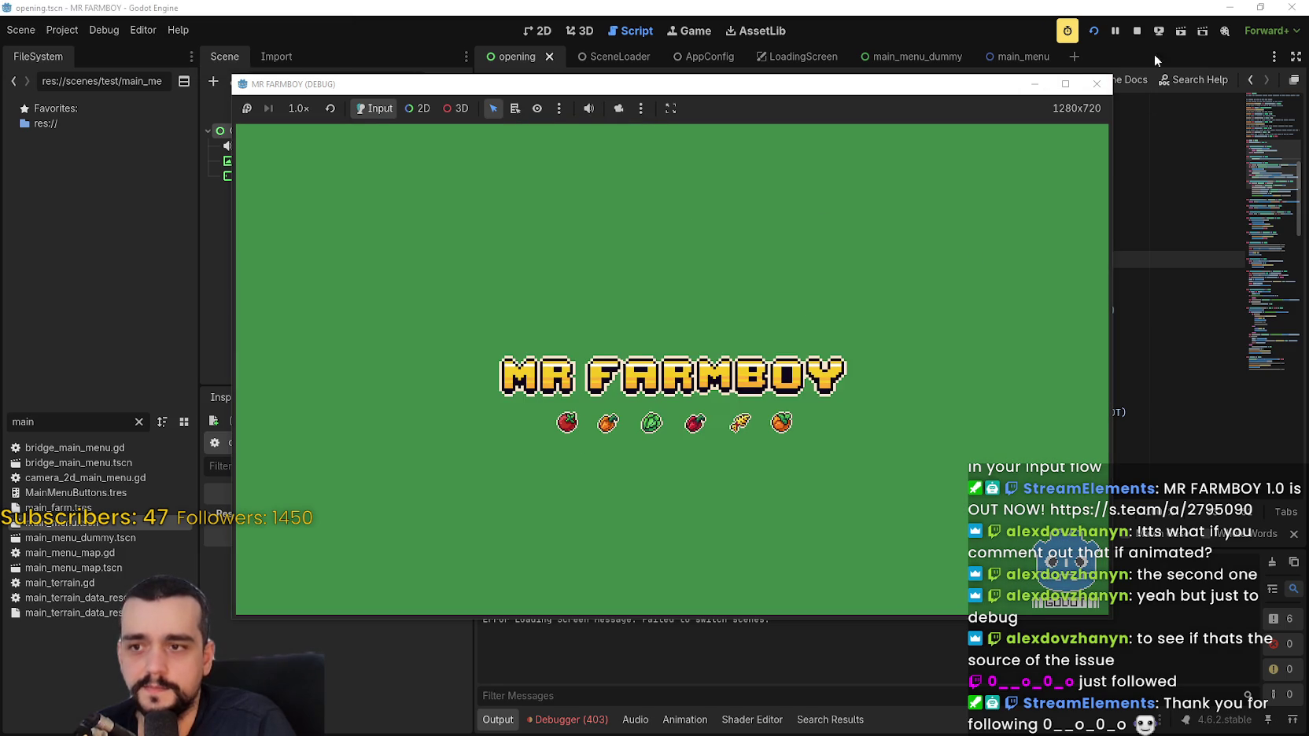
{"action": "left_click", "coordinate": [1136, 32]}
Undo the line 33 edit to restore change_scene_to_resource.
{"action": "left_click", "coordinate": [857, 314]}
{"action": "key", "text": "Up"}
{"action": "key", "text": "Up"}
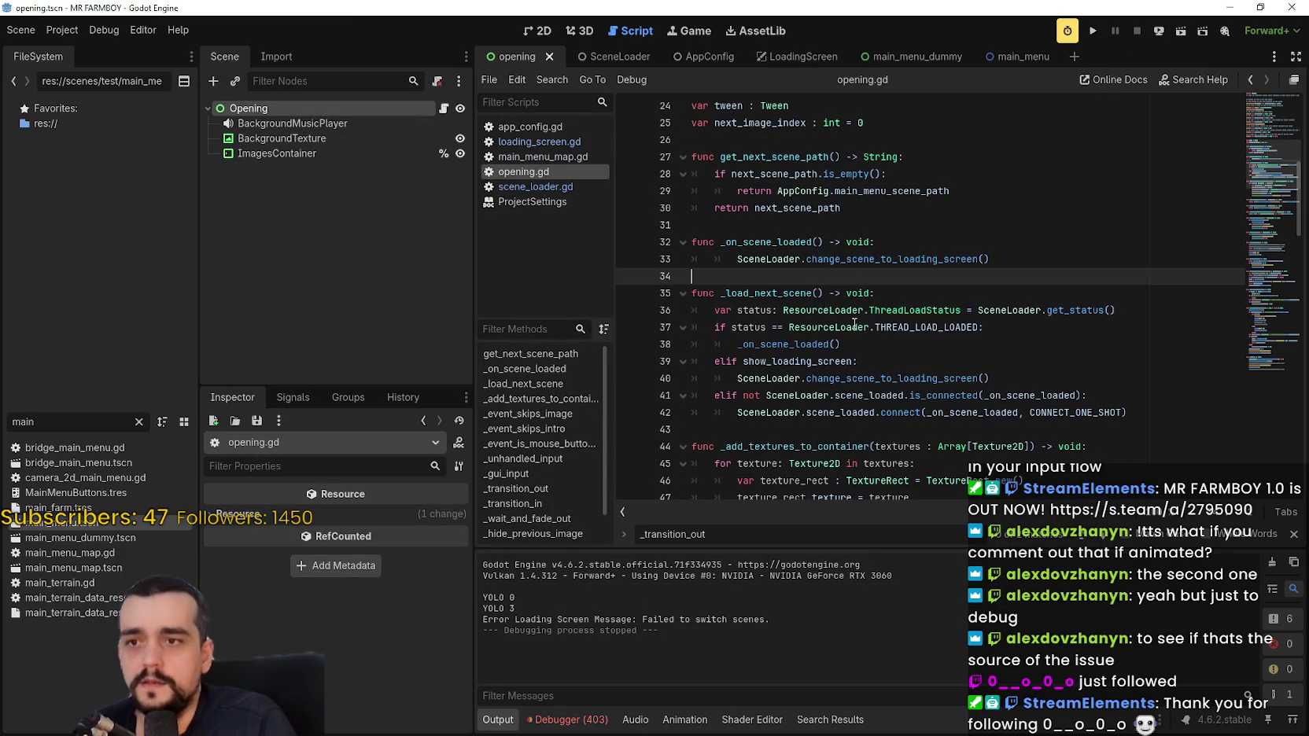
{"action": "key", "text": "ctrl+z"}
{"action": "key", "text": "Down"}
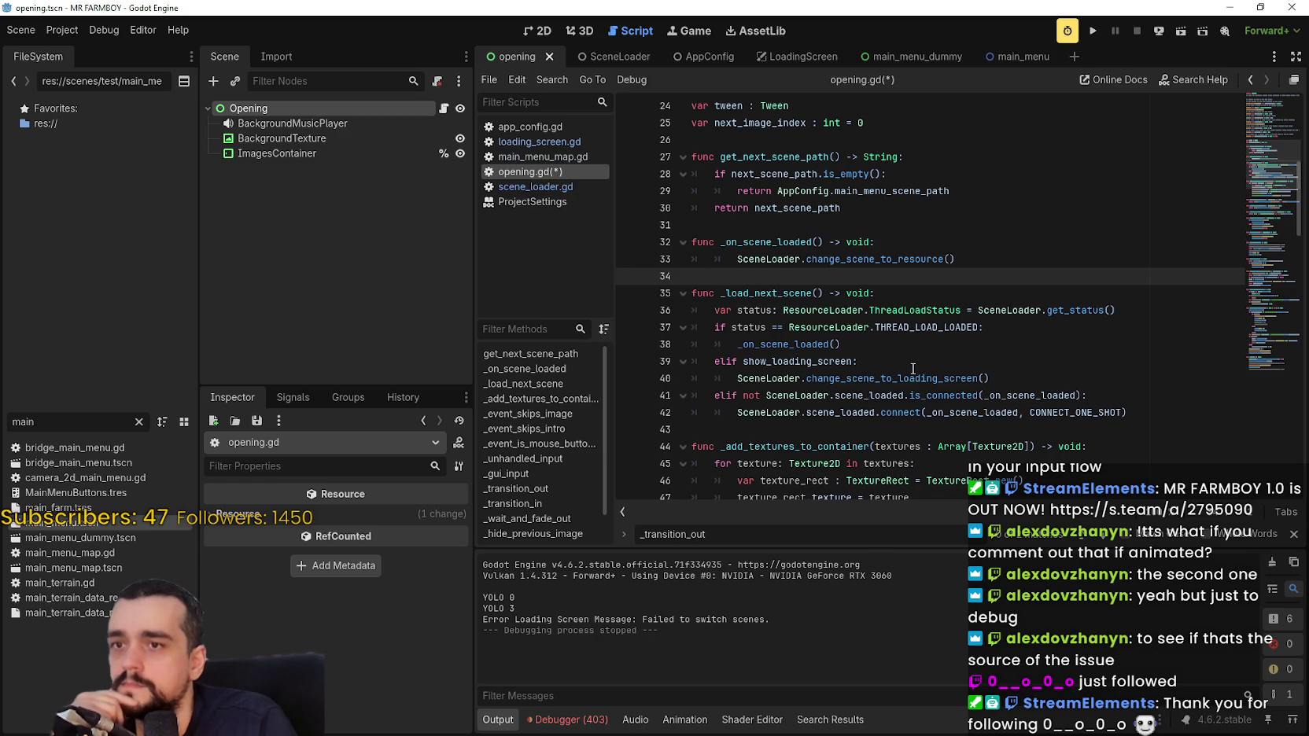
Copy SceneLoader.change_scene_to_loading_screen() onto a new line 38 before _on_scene_loaded and save.
{"action": "double_click", "coordinate": [807, 344]}
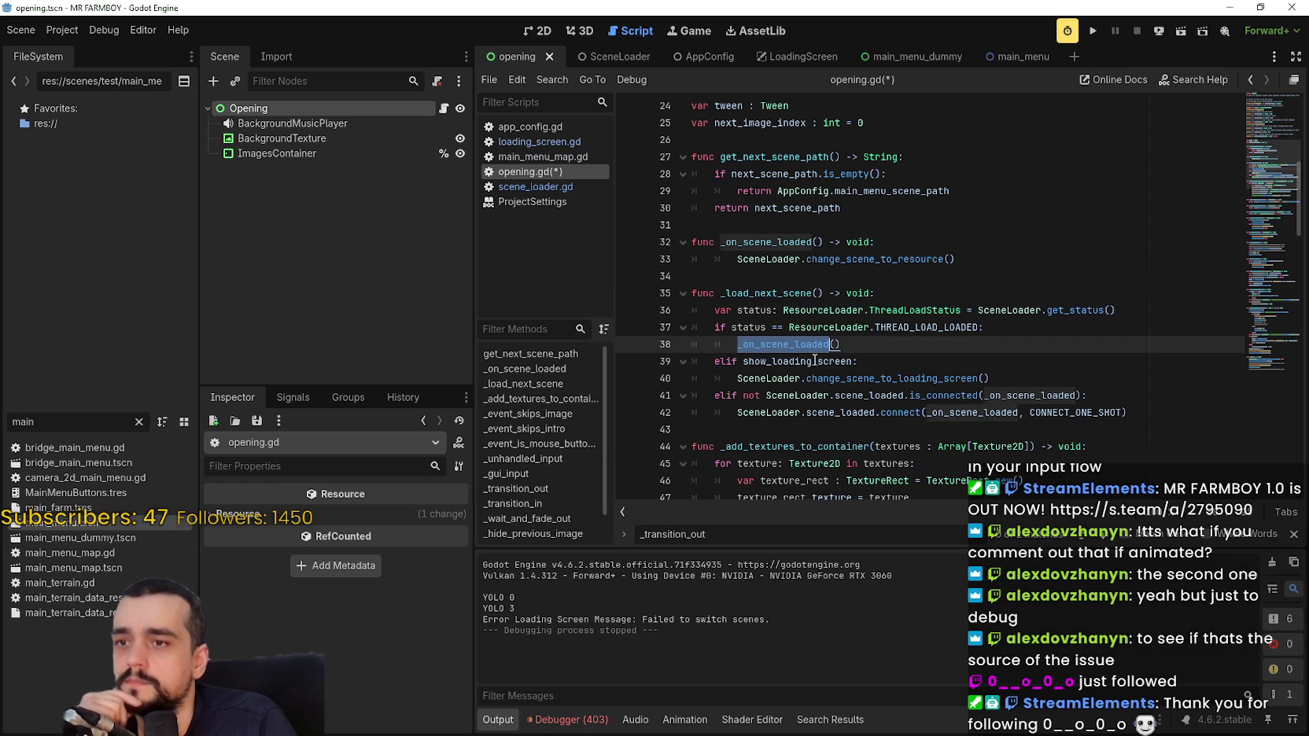
{"action": "left_click_drag", "start_coordinate": [1020, 378], "coordinate": [749, 374]}
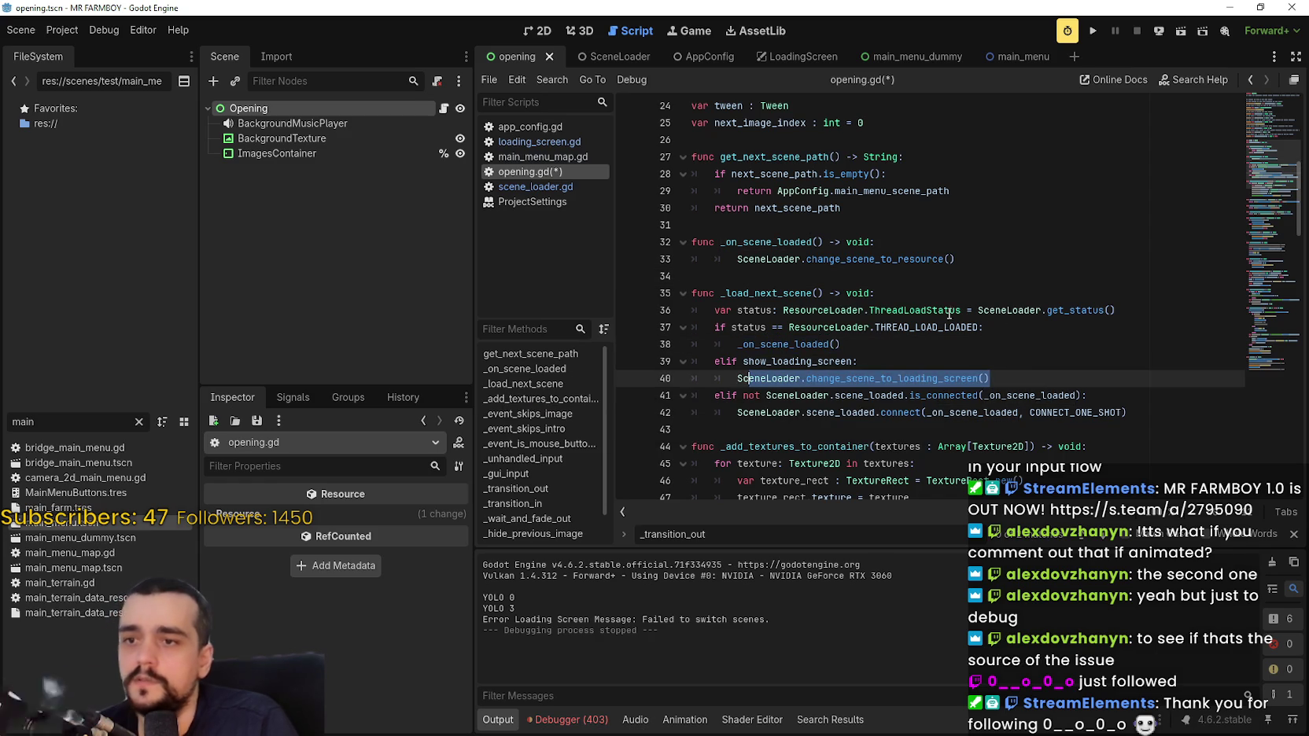
{"action": "double_click", "coordinate": [739, 376]}
{"action": "left_click_drag", "start_coordinate": [740, 376], "coordinate": [948, 379]}
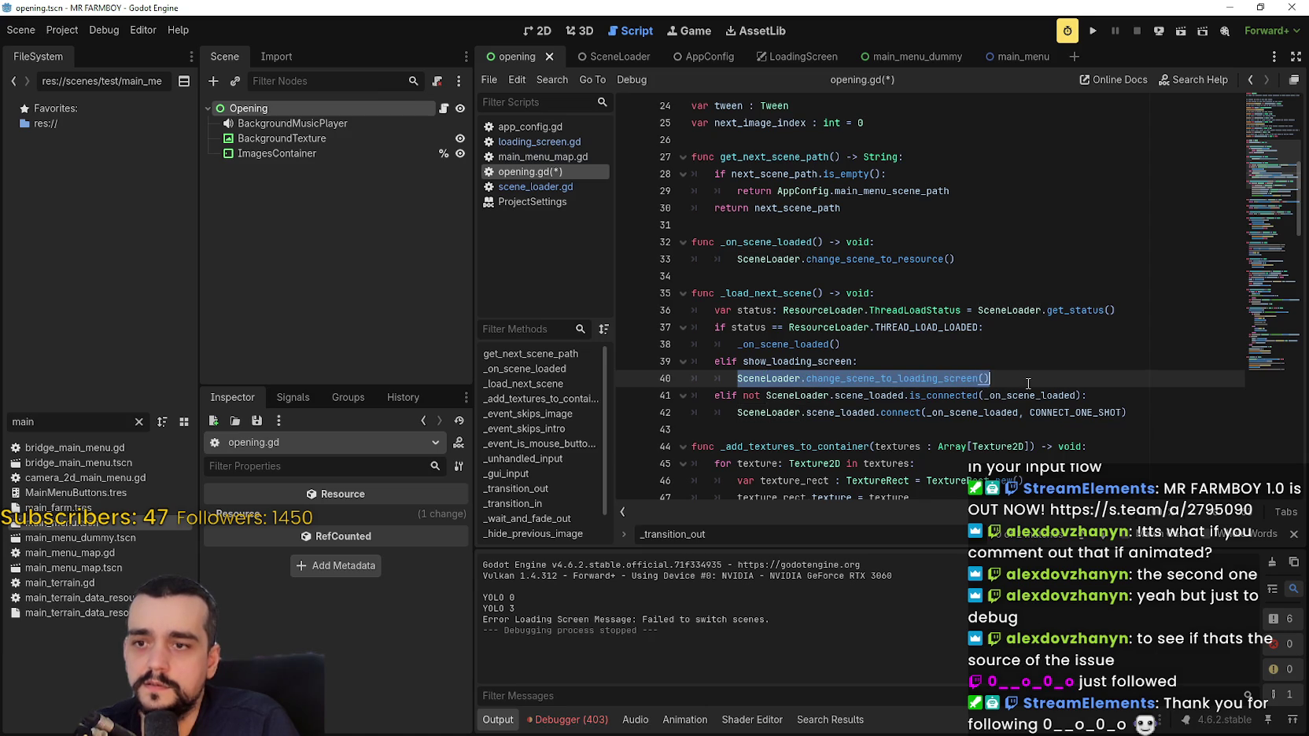
{"action": "left_click", "coordinate": [1039, 325]}
{"action": "key", "text": "Return"}
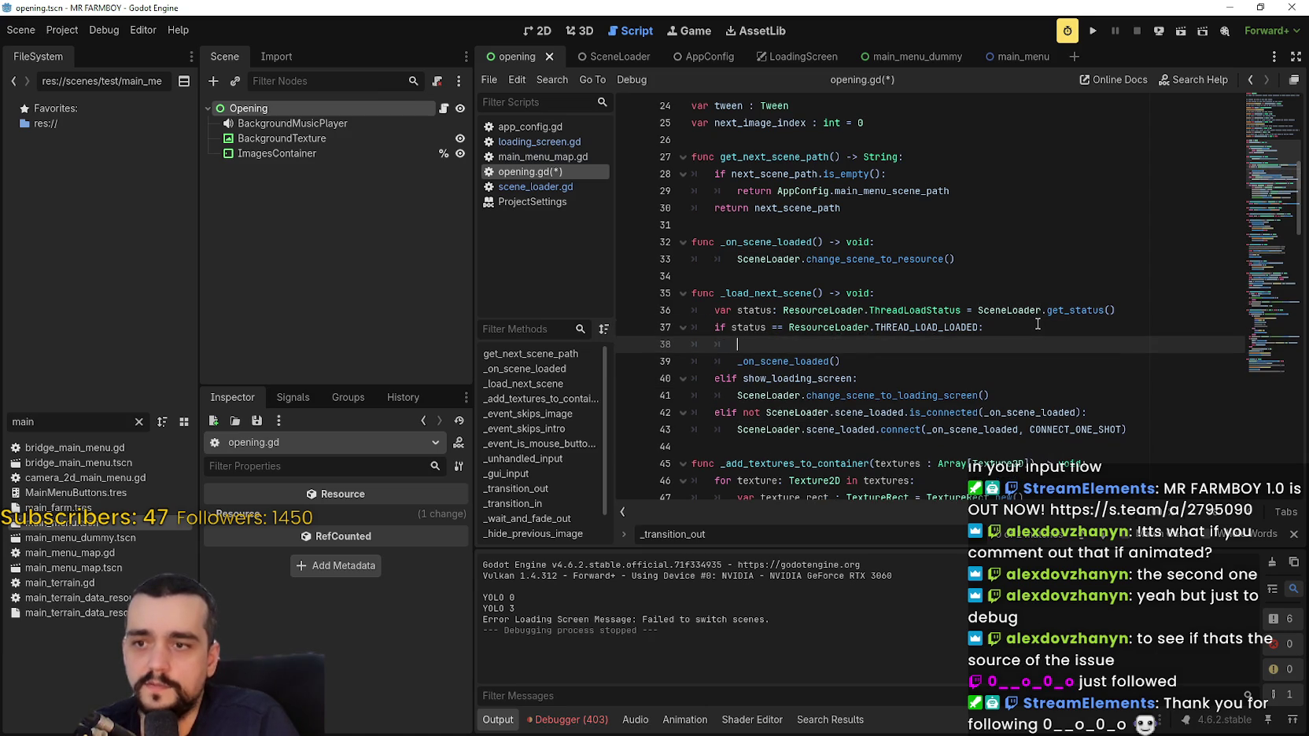
{"action": "key", "text": "ctrl+v"}
{"action": "key", "text": "ctrl+s"}
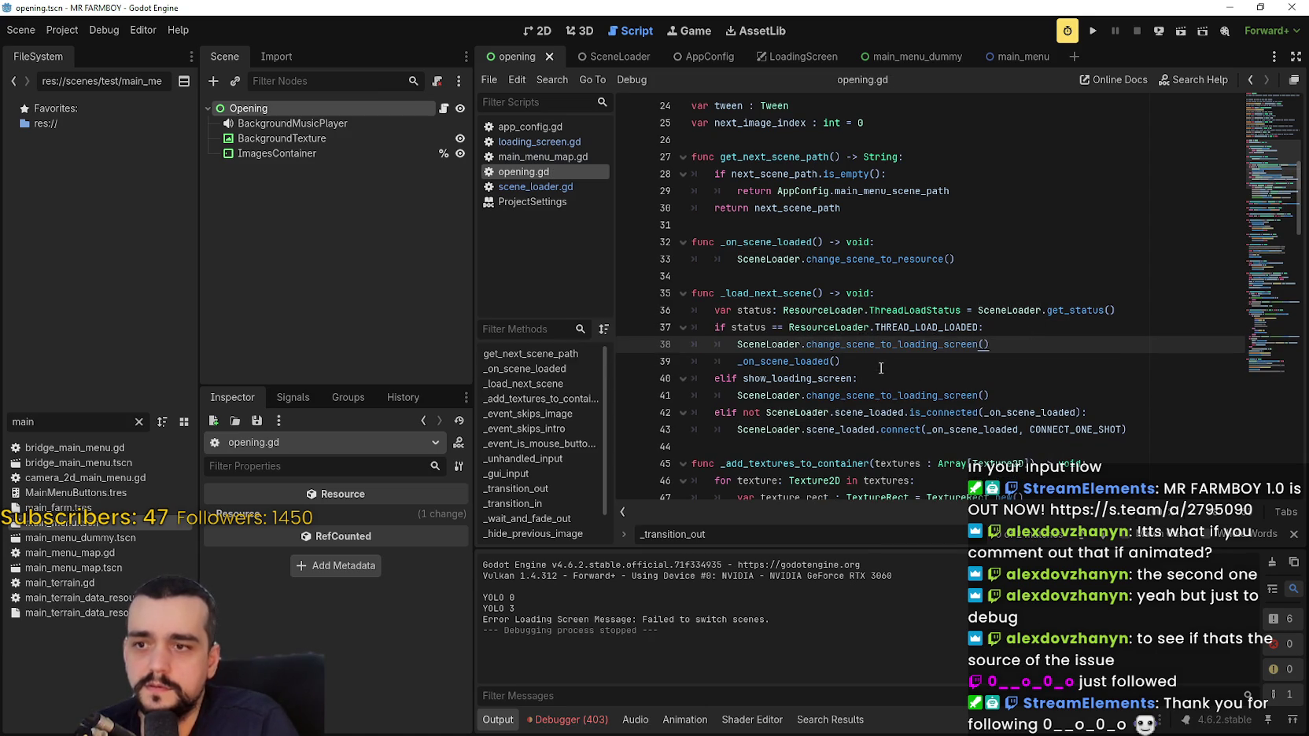
Run the game, which now reaches the MR FARMBOY main menu.
{"action": "left_click", "coordinate": [882, 370]}
{"action": "double_click", "coordinate": [791, 360]}
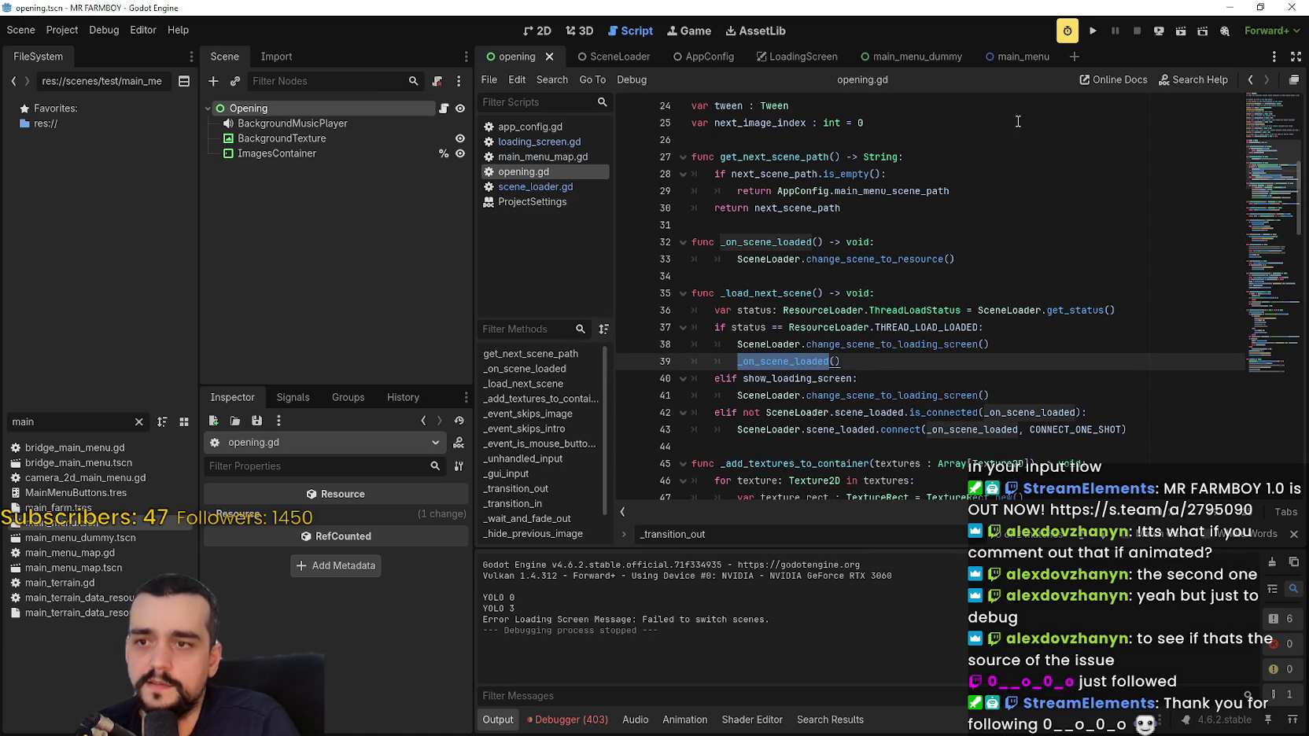
{"action": "left_click", "coordinate": [1093, 30]}
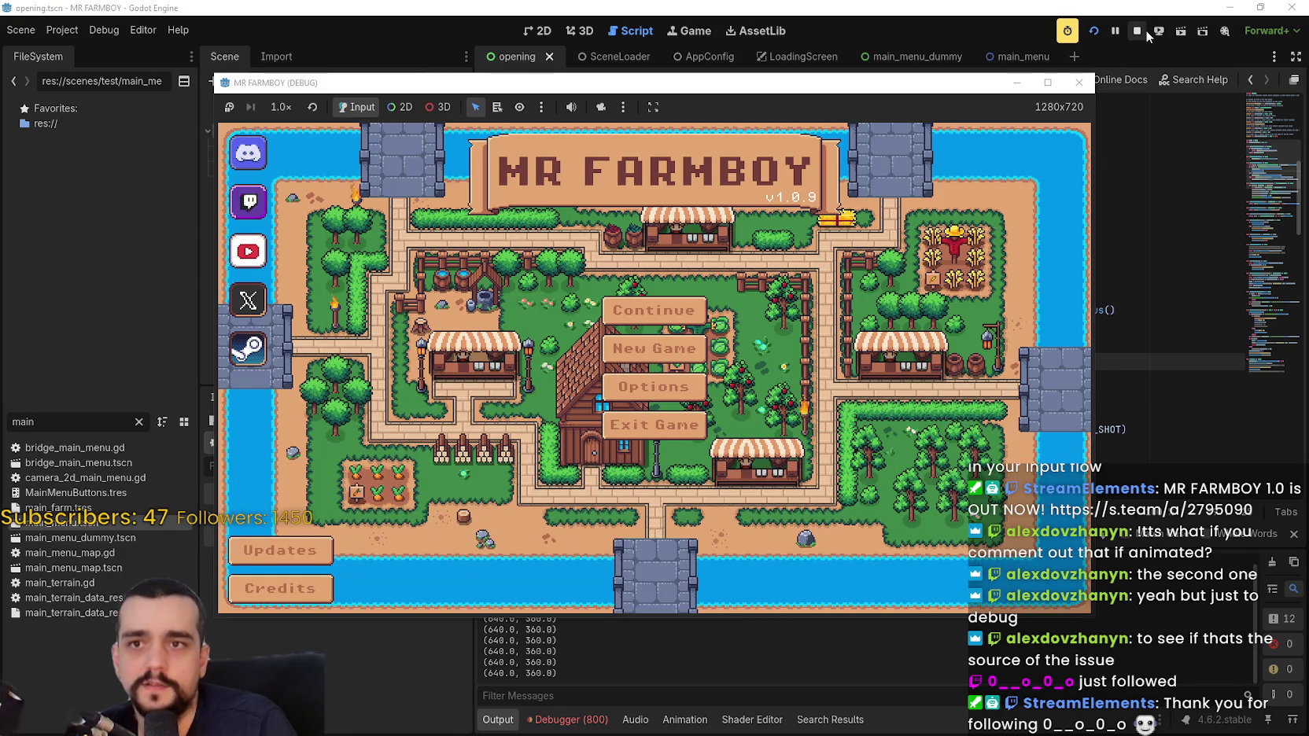
Stop the game and delete the added change_scene_to_loading_screen() line 38.
{"action": "left_click", "coordinate": [1144, 30]}
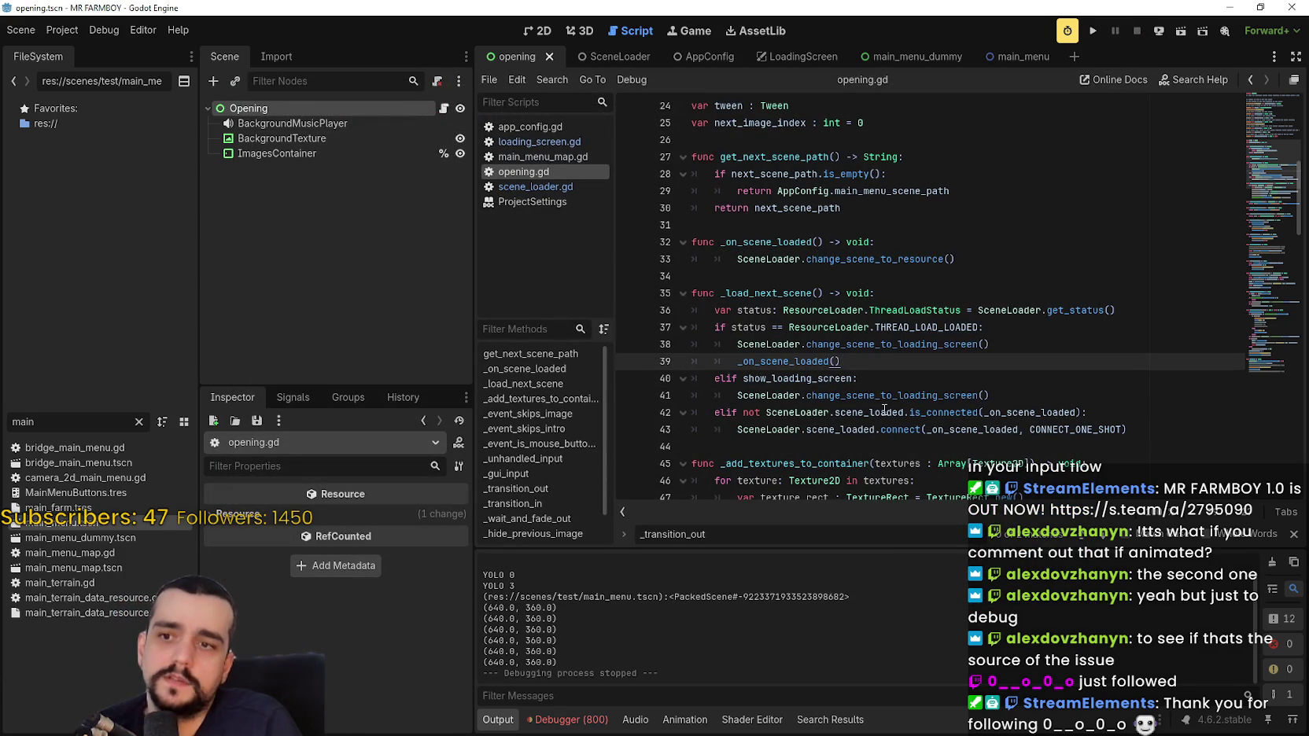
{"action": "mouse_move", "coordinate": [885, 401]}
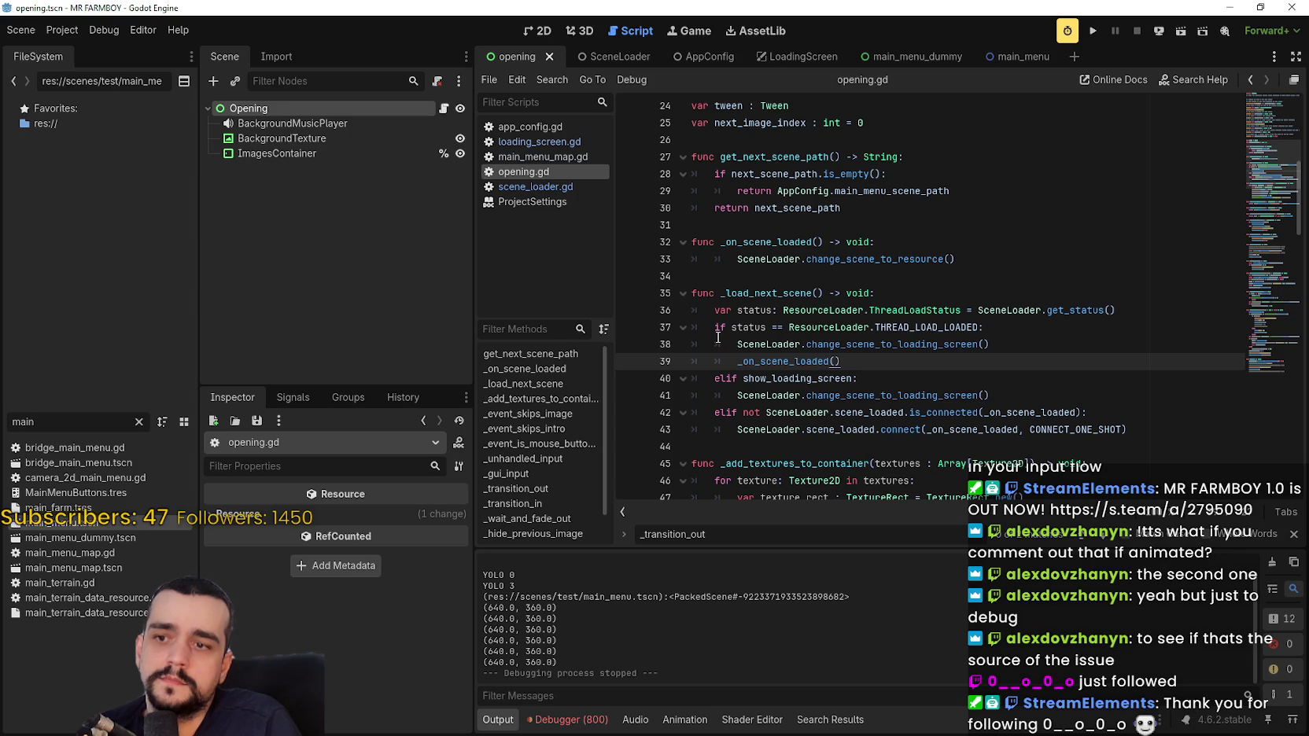
{"action": "left_click_drag", "start_coordinate": [989, 344], "coordinate": [652, 343]}
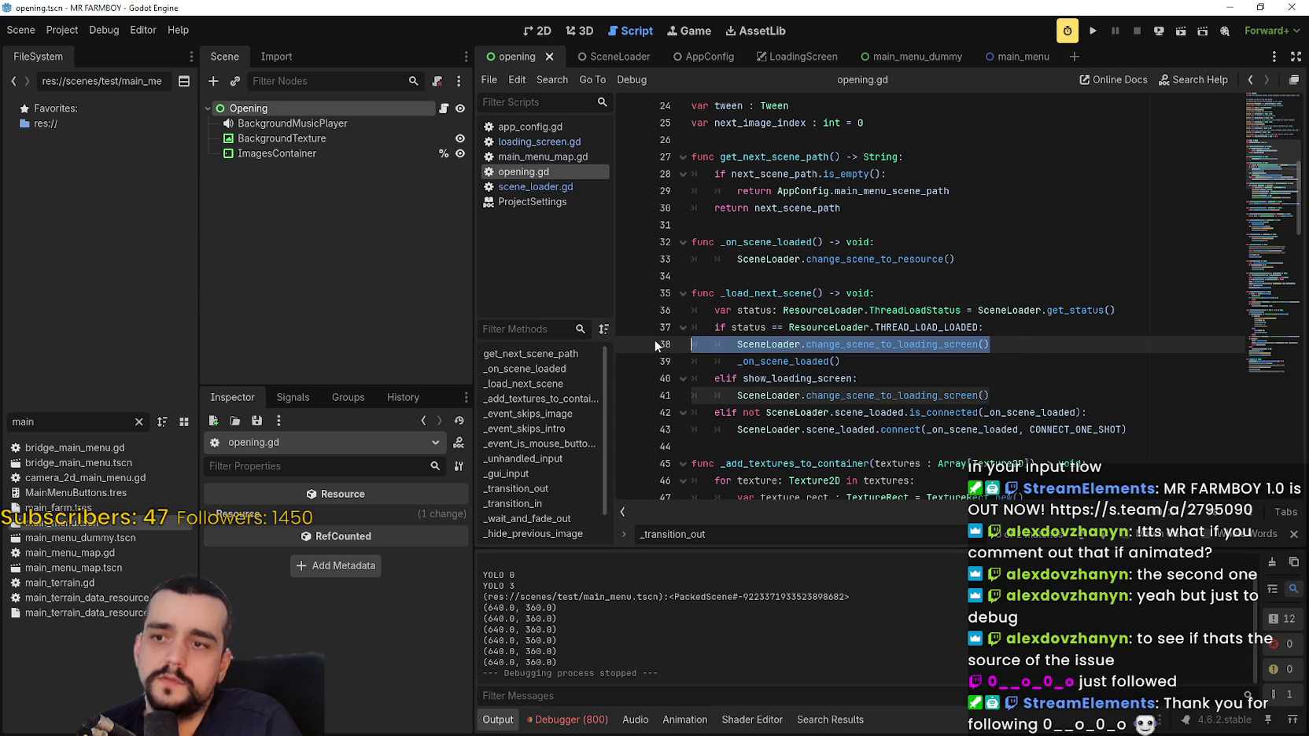
{"action": "left_click", "coordinate": [1047, 368]}
{"action": "mouse_move", "coordinate": [993, 343]}
{"action": "left_mouse_down"}
{"action": "mouse_move", "coordinate": [712, 327]}
{"action": "mouse_move", "coordinate": [681, 348]}
{"action": "left_mouse_up"}
{"action": "key", "text": "BackSpace"}
{"action": "key", "text": "BackSpace"}
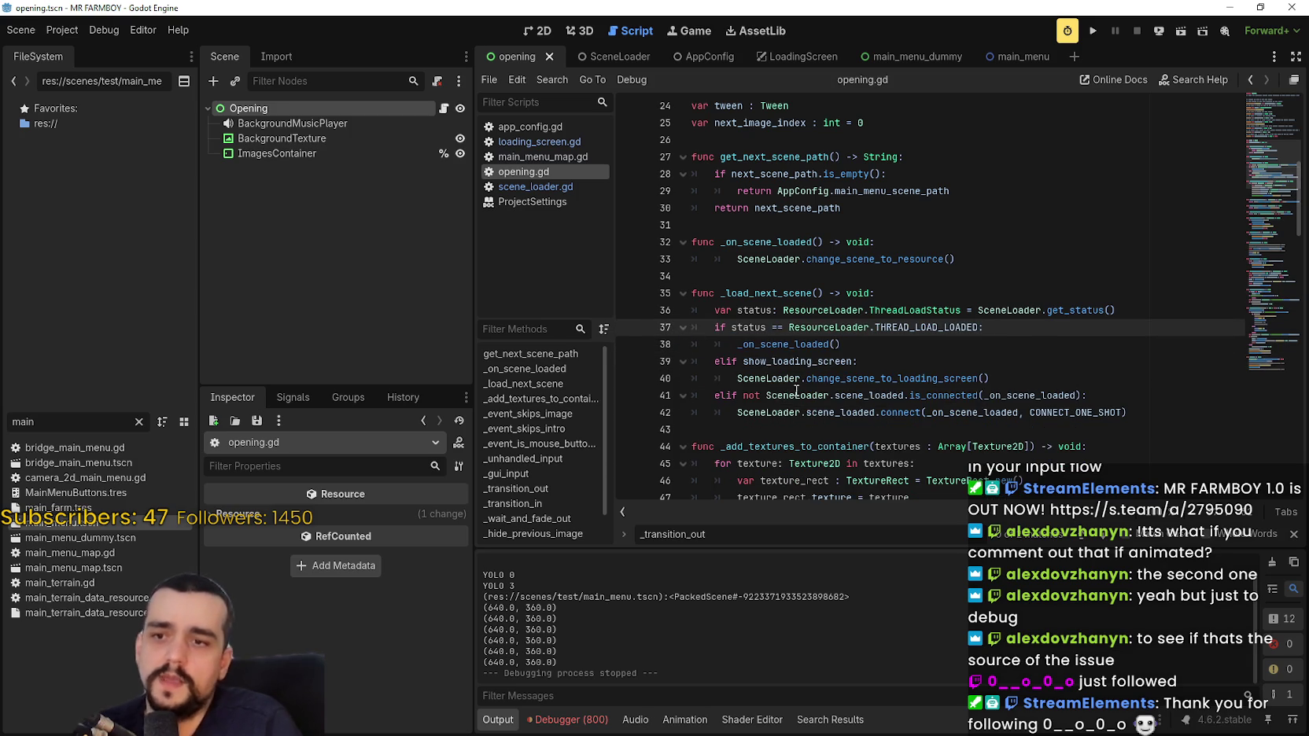
{"action": "left_click_drag", "start_coordinate": [791, 393], "coordinate": [937, 394]}
{"action": "double_click", "coordinate": [1036, 396]}
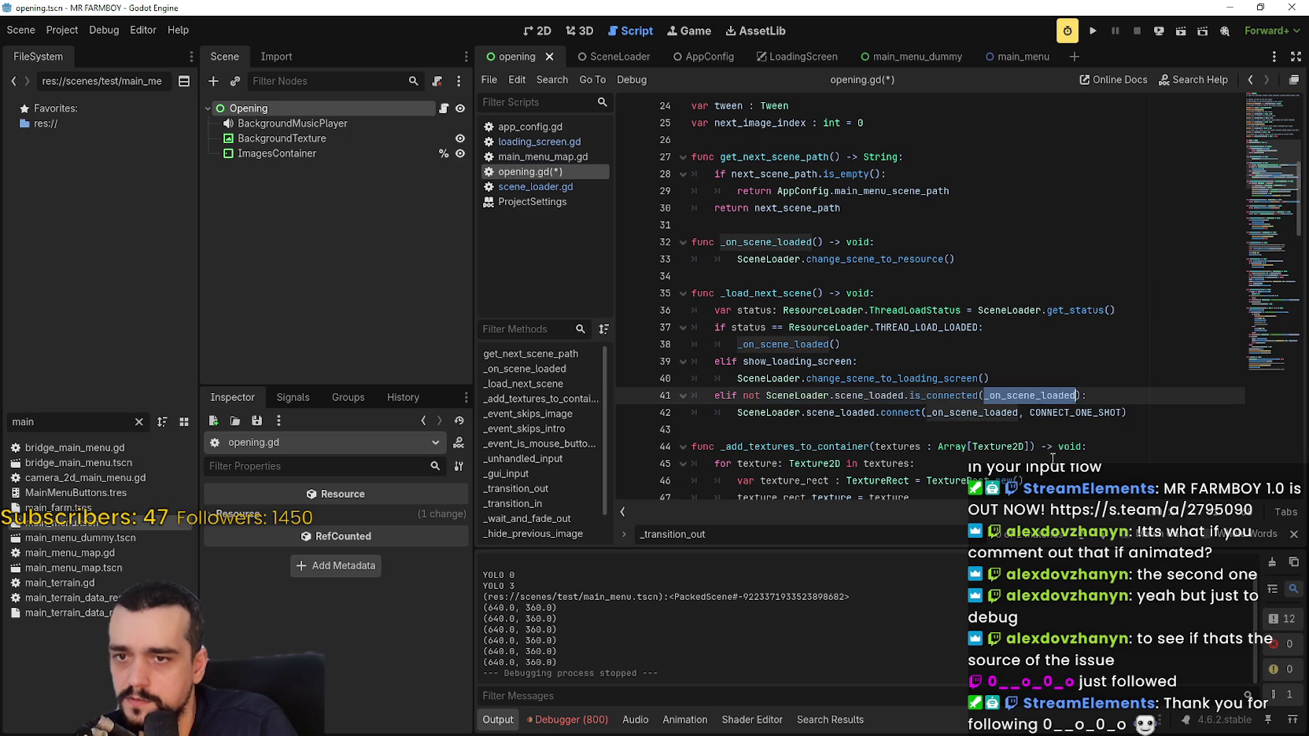
Paste change_scene_to_loading_screen() above change_scene_to_resource() in _on_scene_loaded.
{"action": "double_click", "coordinate": [829, 412]}
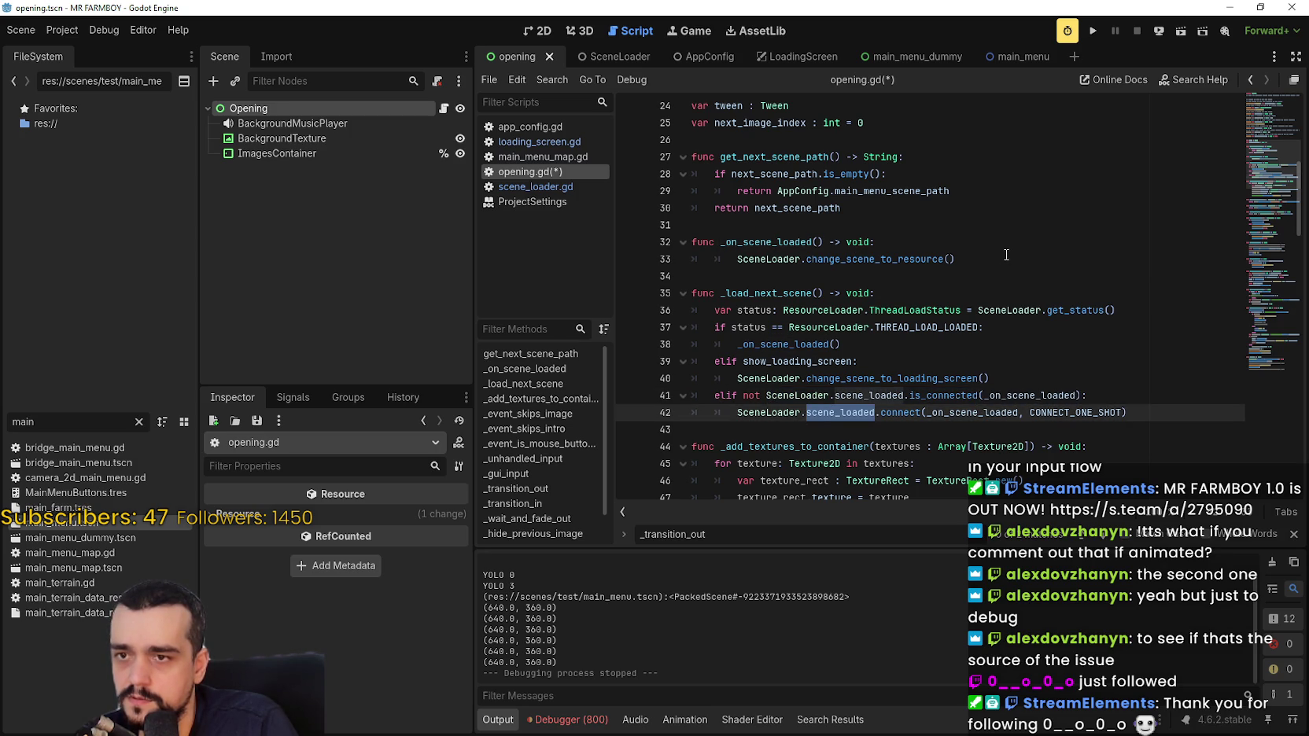
{"action": "left_click", "coordinate": [902, 397]}
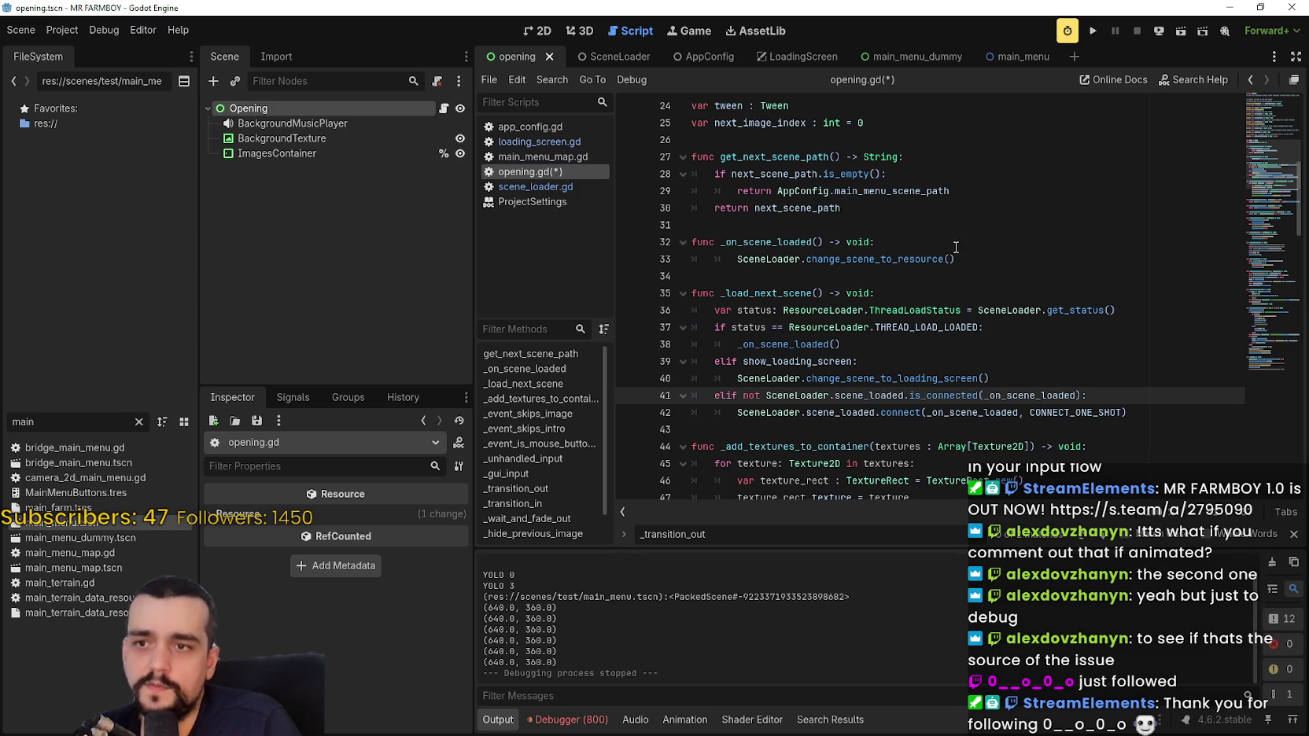
{"action": "left_click", "coordinate": [982, 259]}
{"action": "left_click_drag", "start_coordinate": [1001, 385], "coordinate": [714, 379]}
{"action": "key", "text": "ctrl+c"}
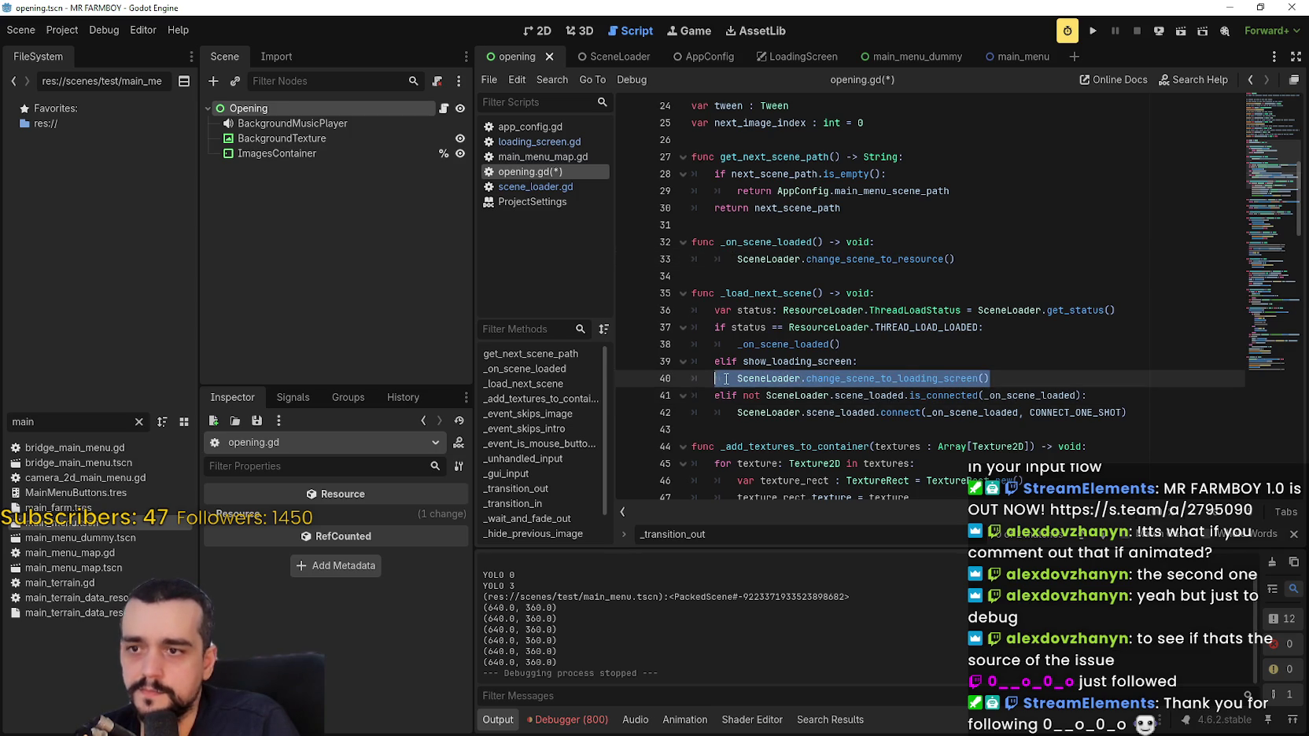
{"action": "left_click", "coordinate": [998, 262]}
{"action": "key", "text": "ctrl+shift+Return"}
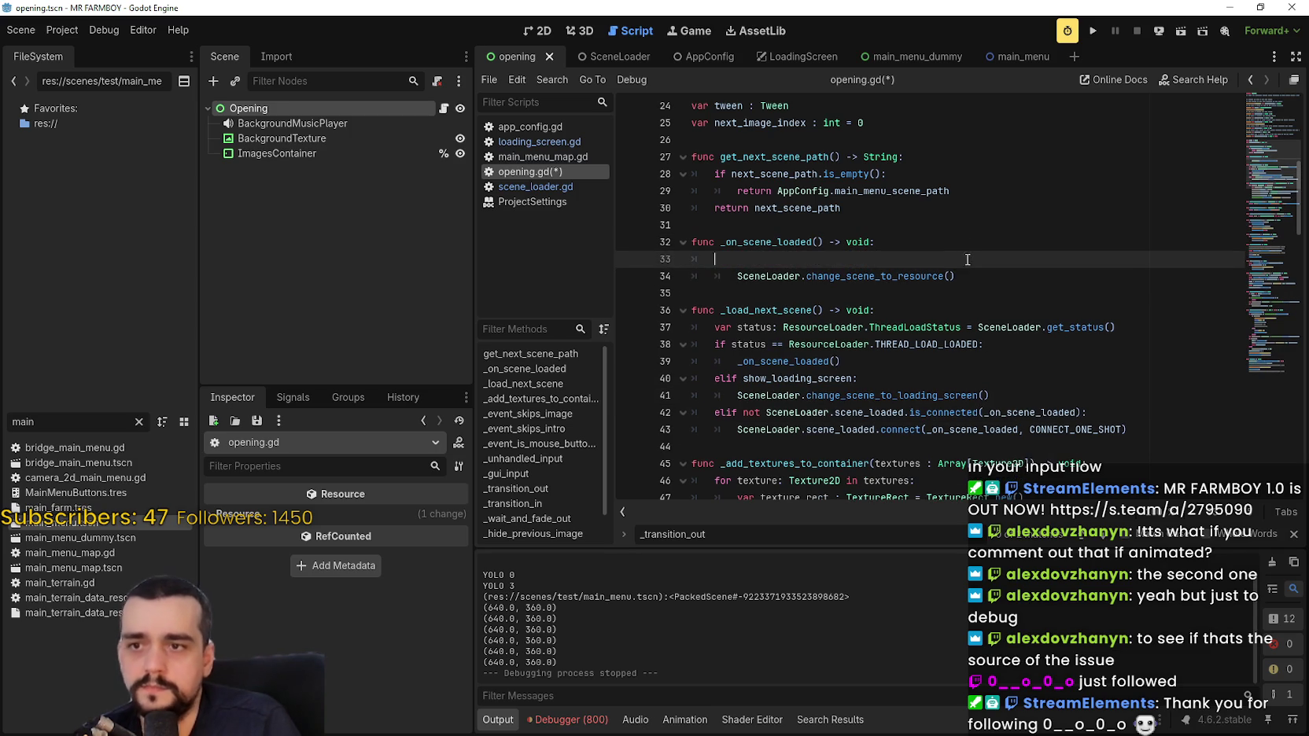
{"action": "key", "text": "ctrl+v"}
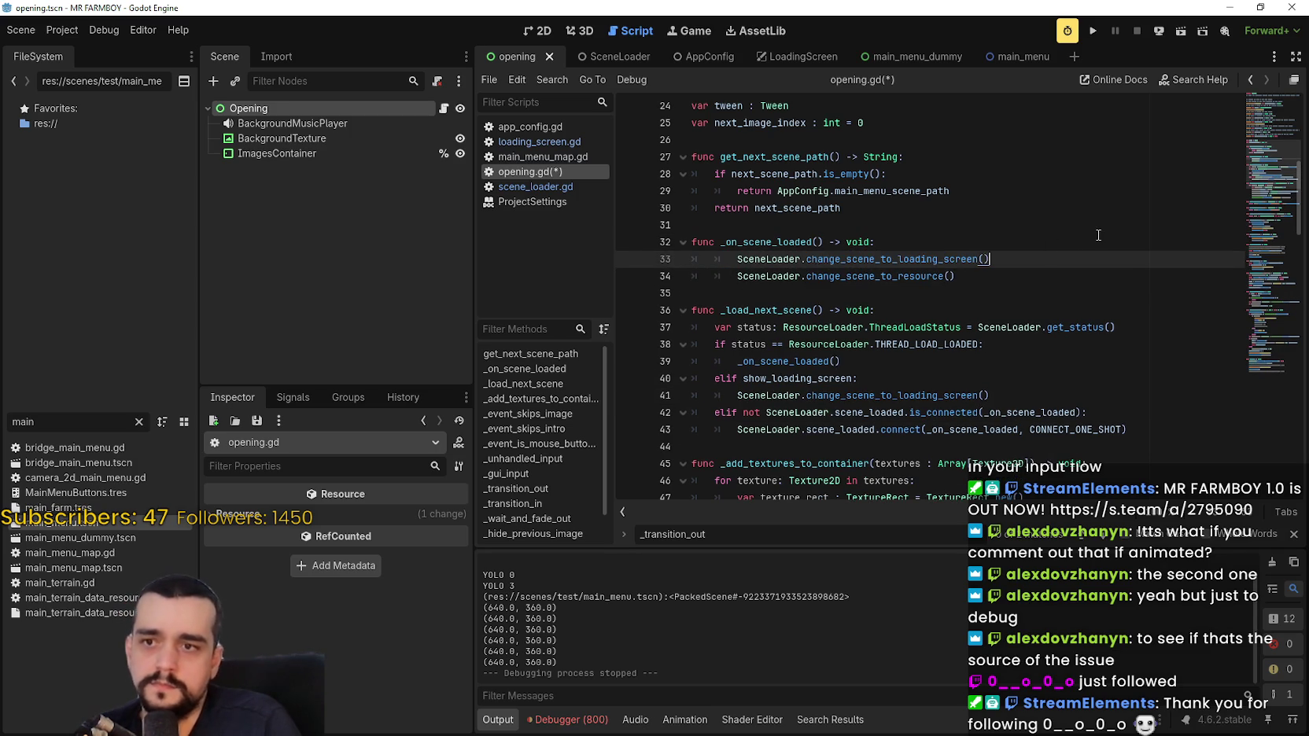
Add 'await get_tree().physics_frame' beneath it, save, and run the game.
{"action": "key", "text": "Return"}
{"action": "type", "text": "await"}
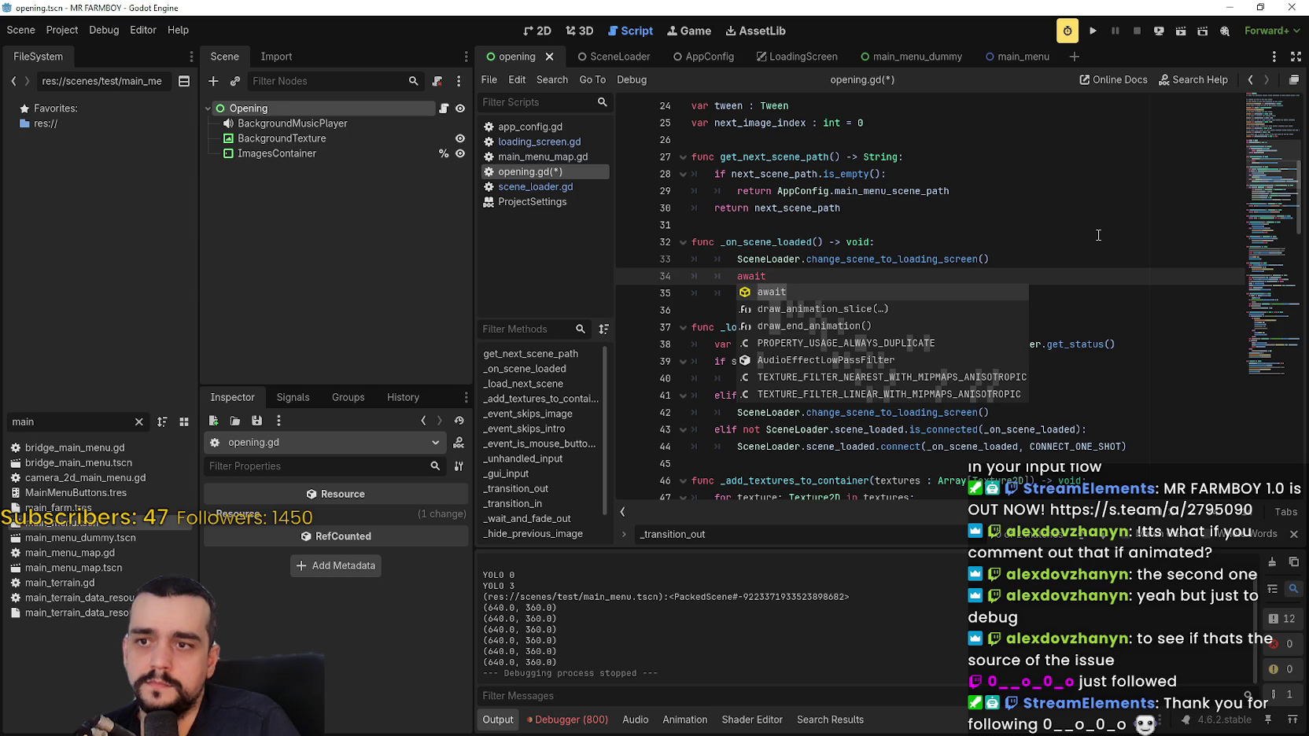
{"action": "type", "text": " get_tree"}
{"action": "key", "text": "Return"}
{"action": "type", "text": "physics"}
{"action": "key", "text": "Return"}
{"action": "key", "text": "ctrl+s"}
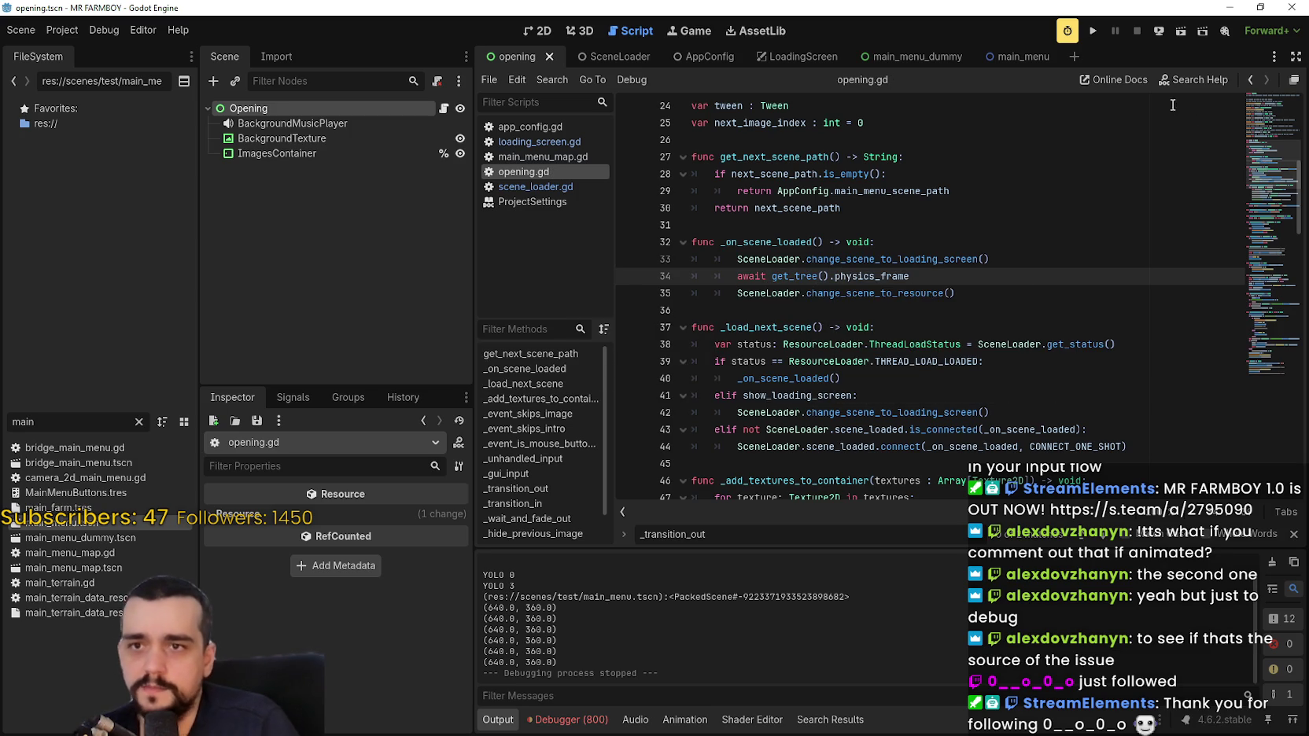
{"action": "left_click", "coordinate": [1093, 31]}
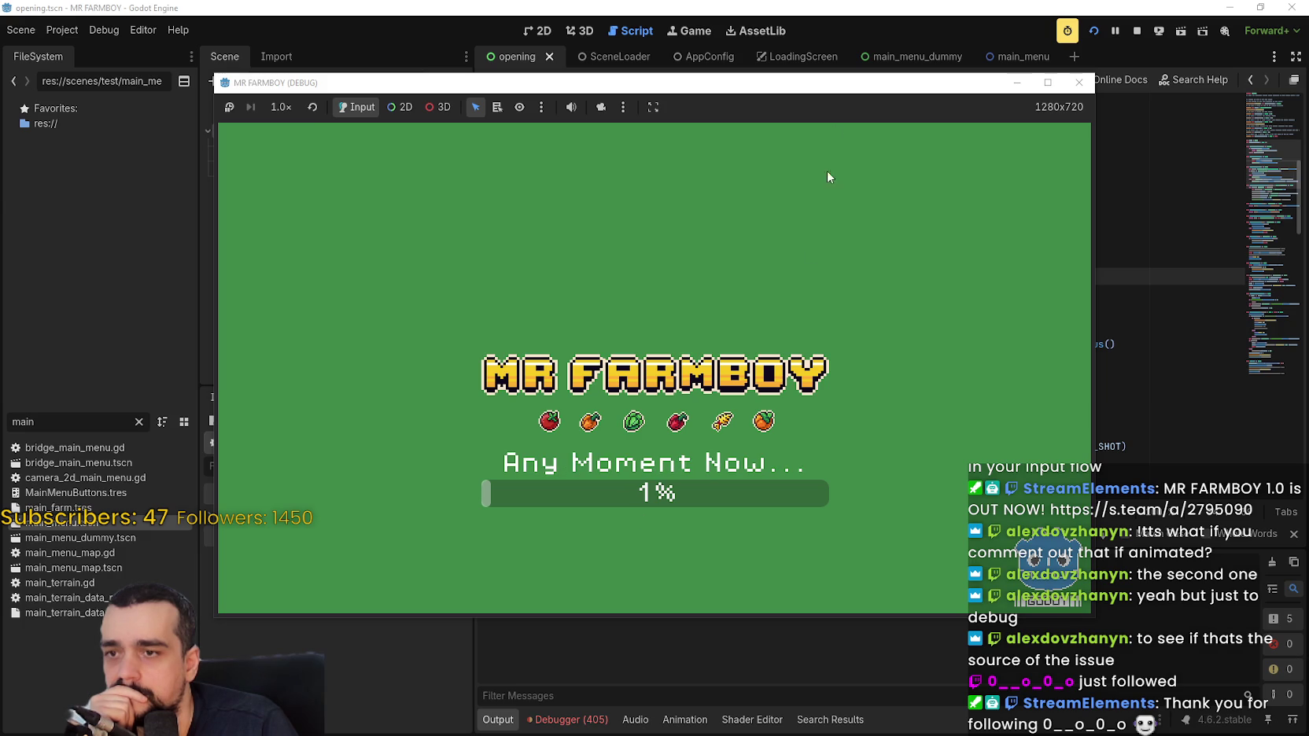
{"action": "mouse_move", "coordinate": [844, 93]}
{"action": "left_mouse_down"}
{"action": "mouse_move", "coordinate": [893, 347]}
{"action": "mouse_move", "coordinate": [860, 96]}
{"action": "left_mouse_up"}
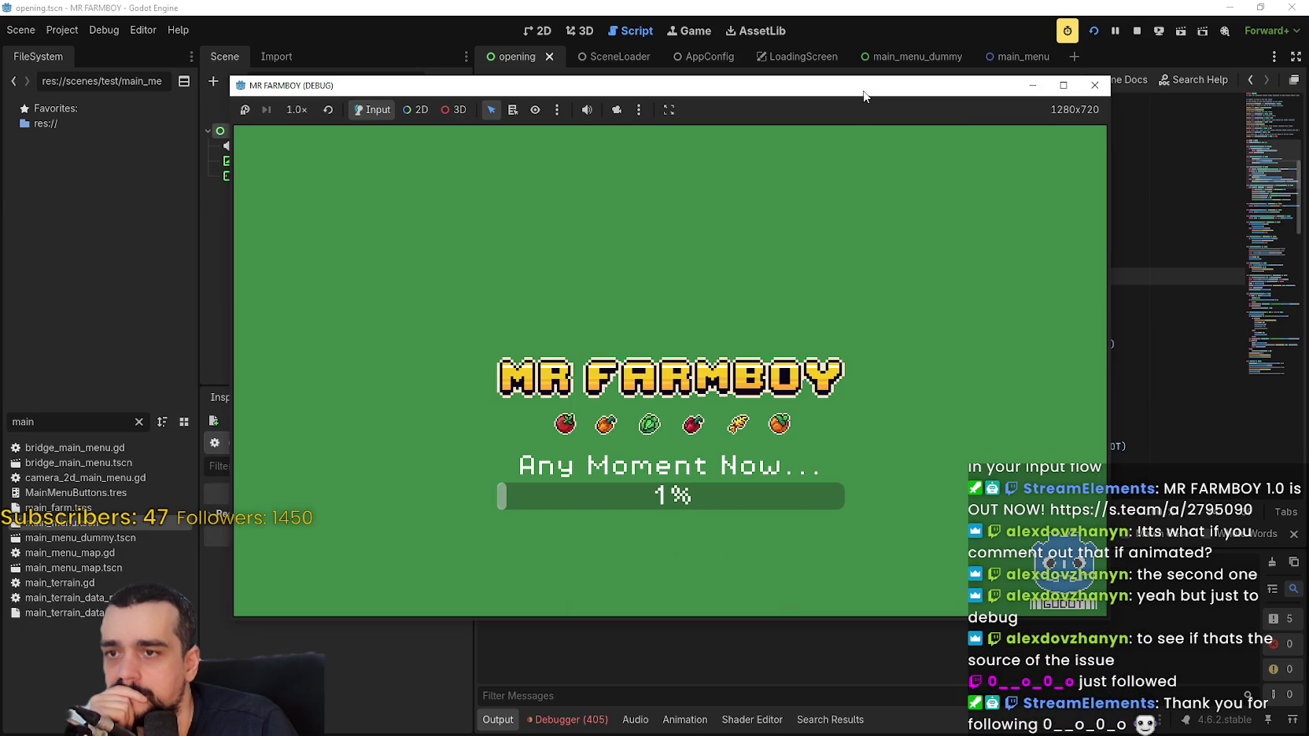
{"action": "left_click", "coordinate": [1137, 30]}
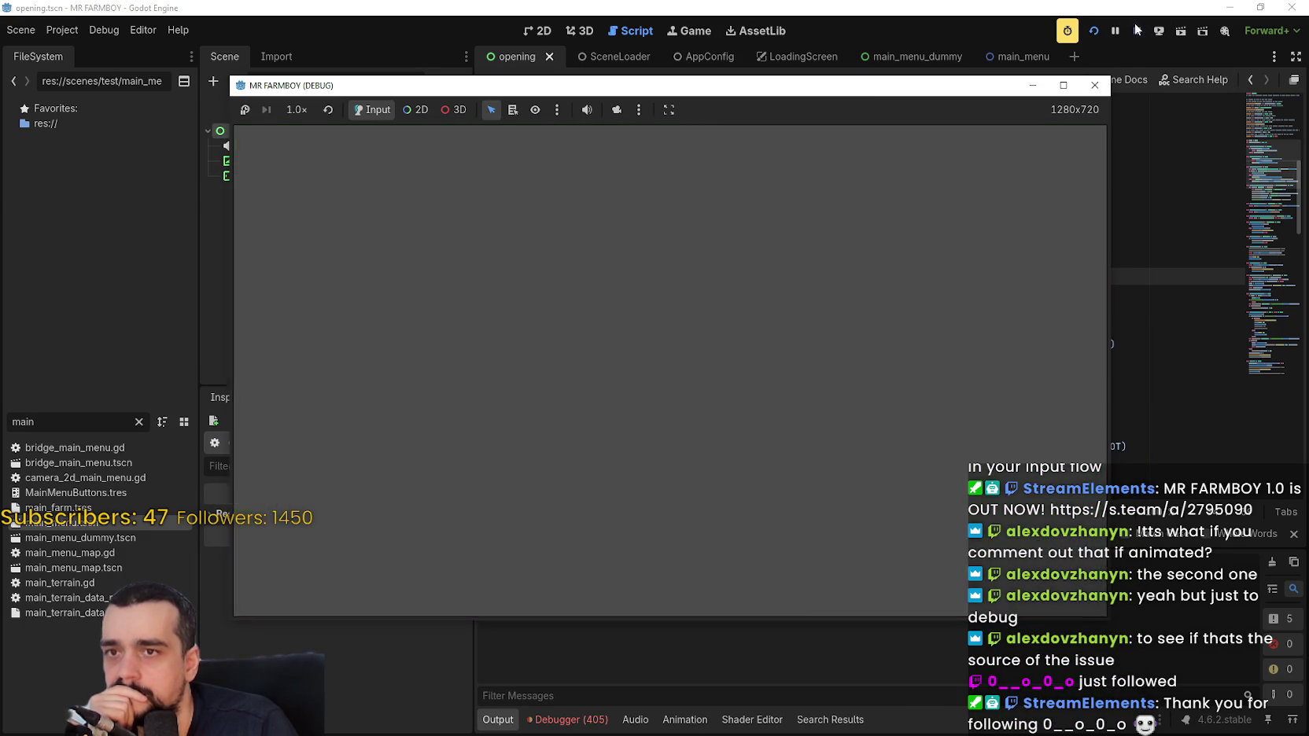
{"action": "double_click", "coordinate": [904, 259]}
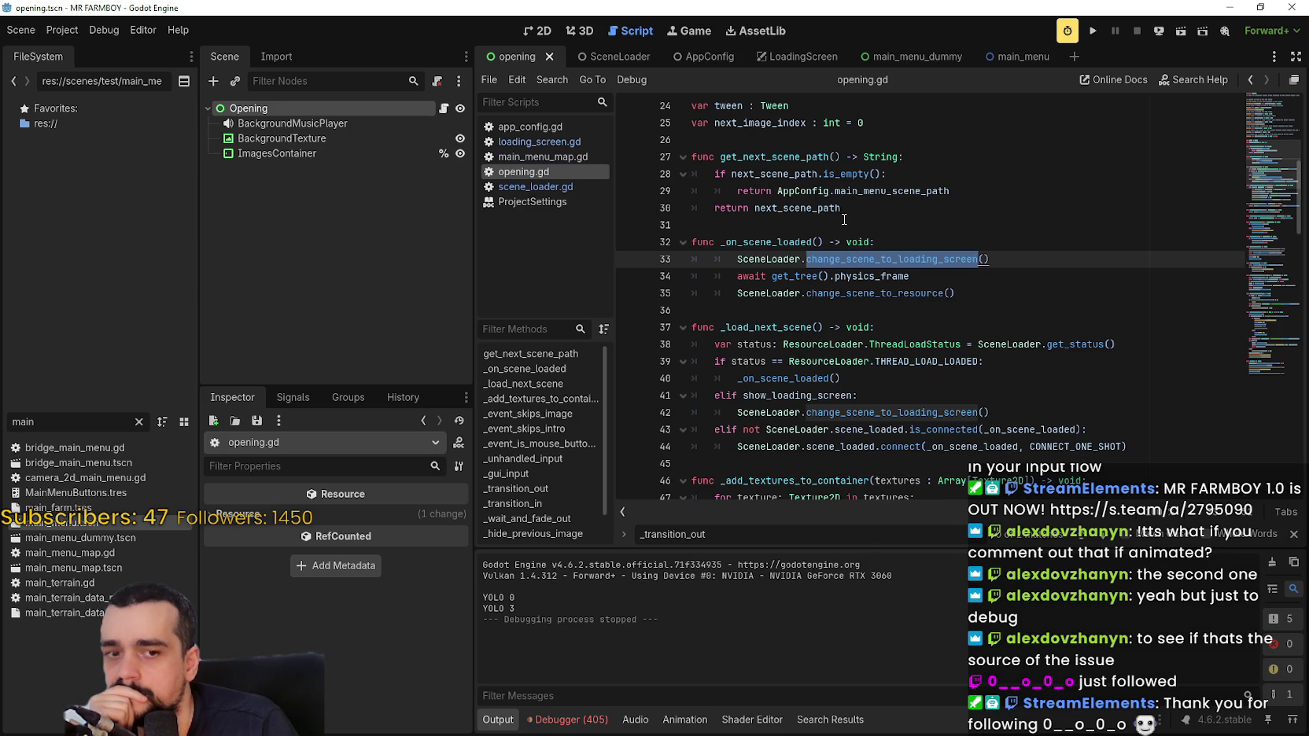
Inspect the scene_loaded connection check and the _on_scene_loaded references around line 43.
{"action": "mouse_move", "coordinate": [846, 289]}
{"action": "left_click_drag", "start_coordinate": [875, 446], "coordinate": [832, 437]}
{"action": "double_click", "coordinate": [852, 432]}
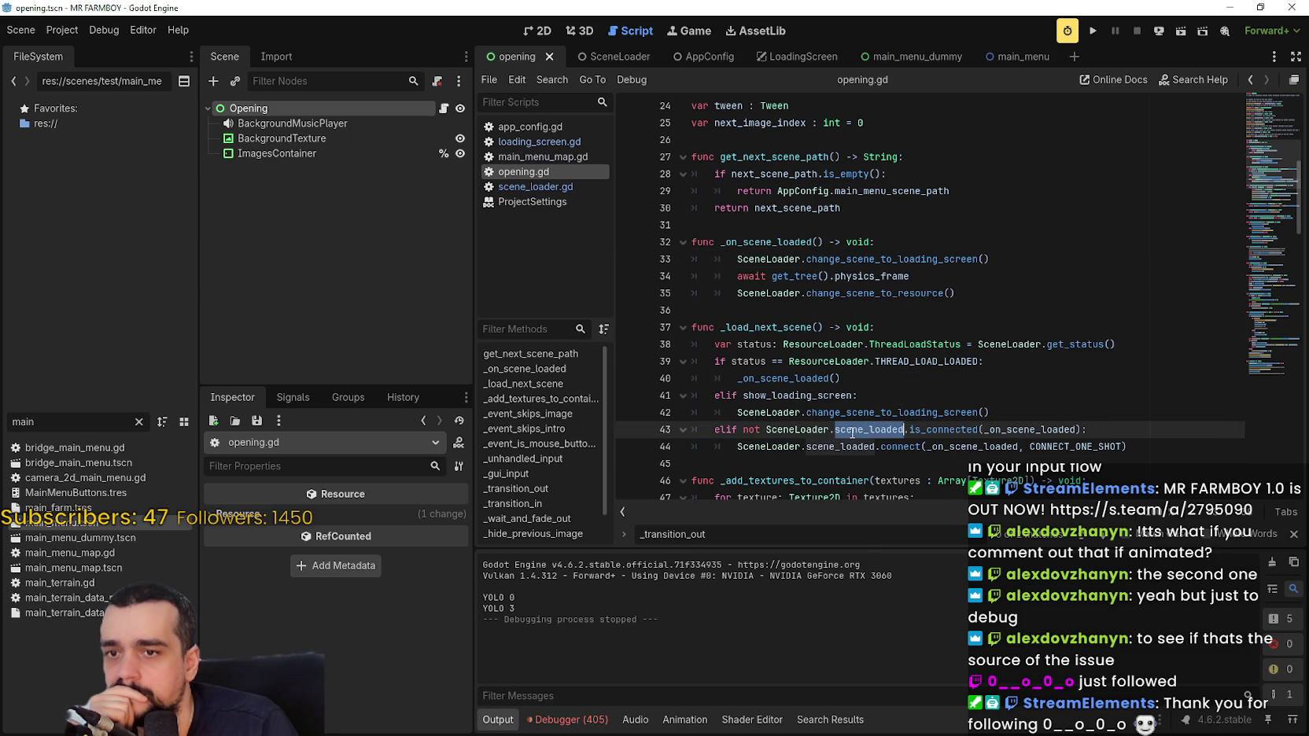
{"action": "double_click", "coordinate": [1039, 430]}
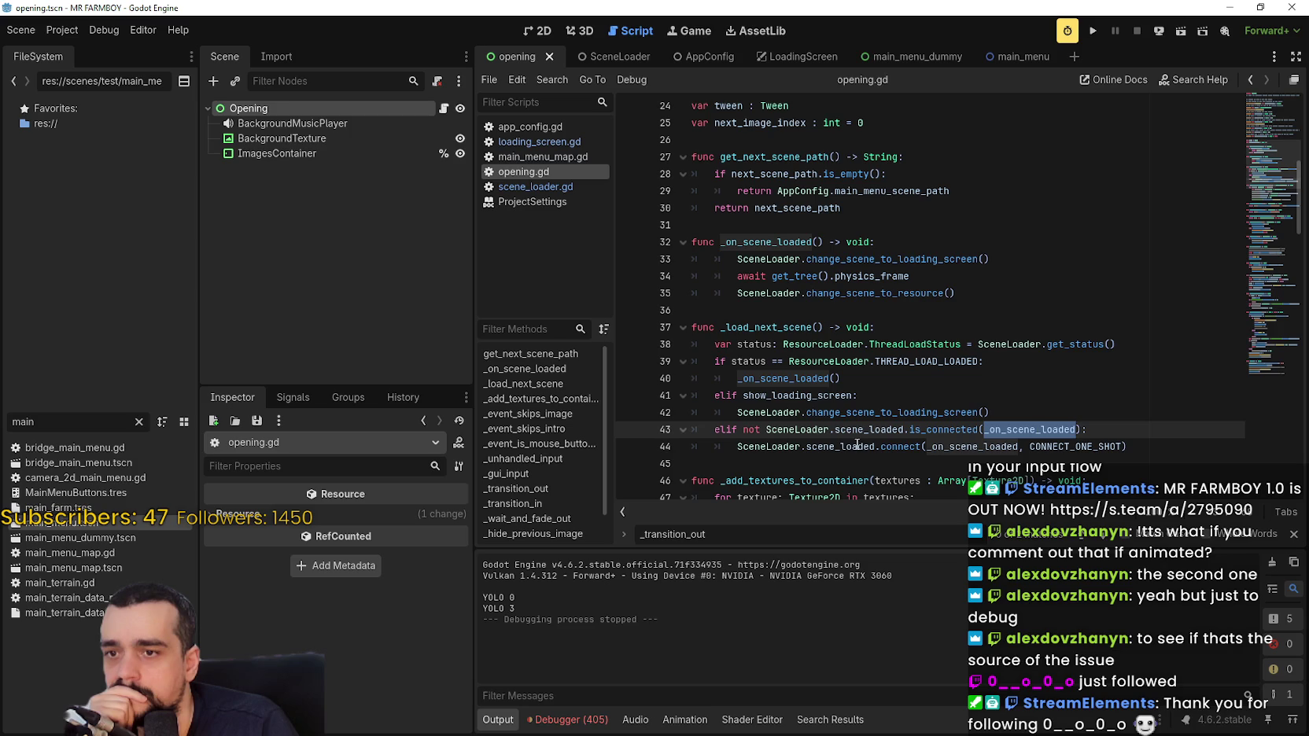
{"action": "double_click", "coordinate": [982, 447]}
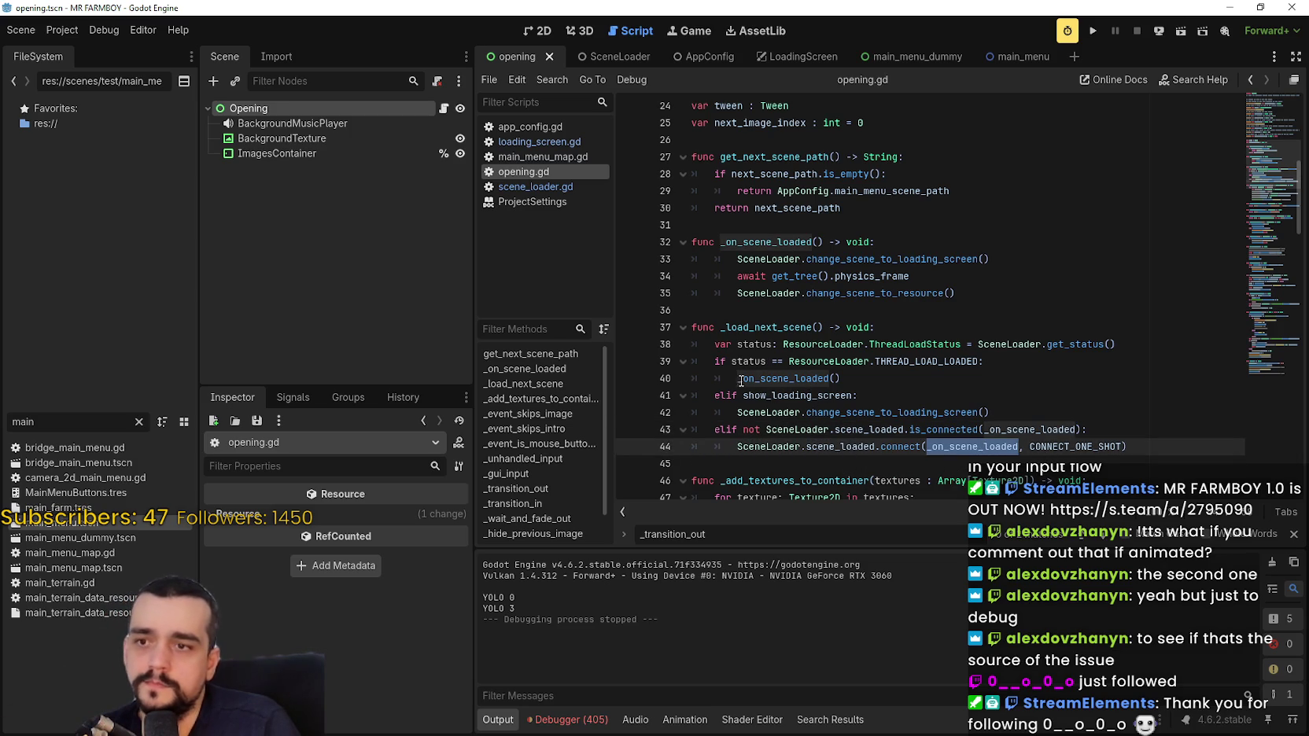
{"action": "left_click", "coordinate": [713, 361]}
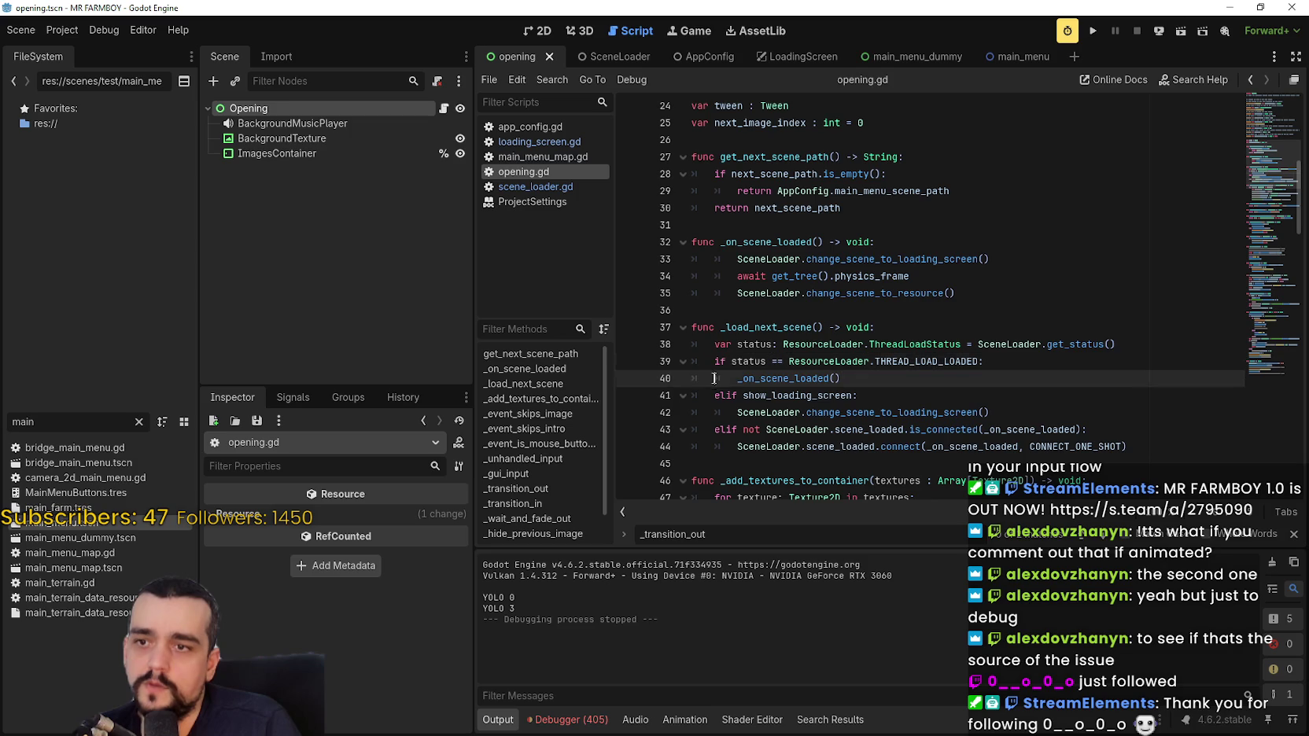
Comment out the loading-screen call and the await on lines 33 and 34.
{"action": "left_click", "coordinate": [737, 259]}
{"action": "type", "text": "#"}
{"action": "left_click", "coordinate": [737, 276]}
{"action": "type", "text": "#"}
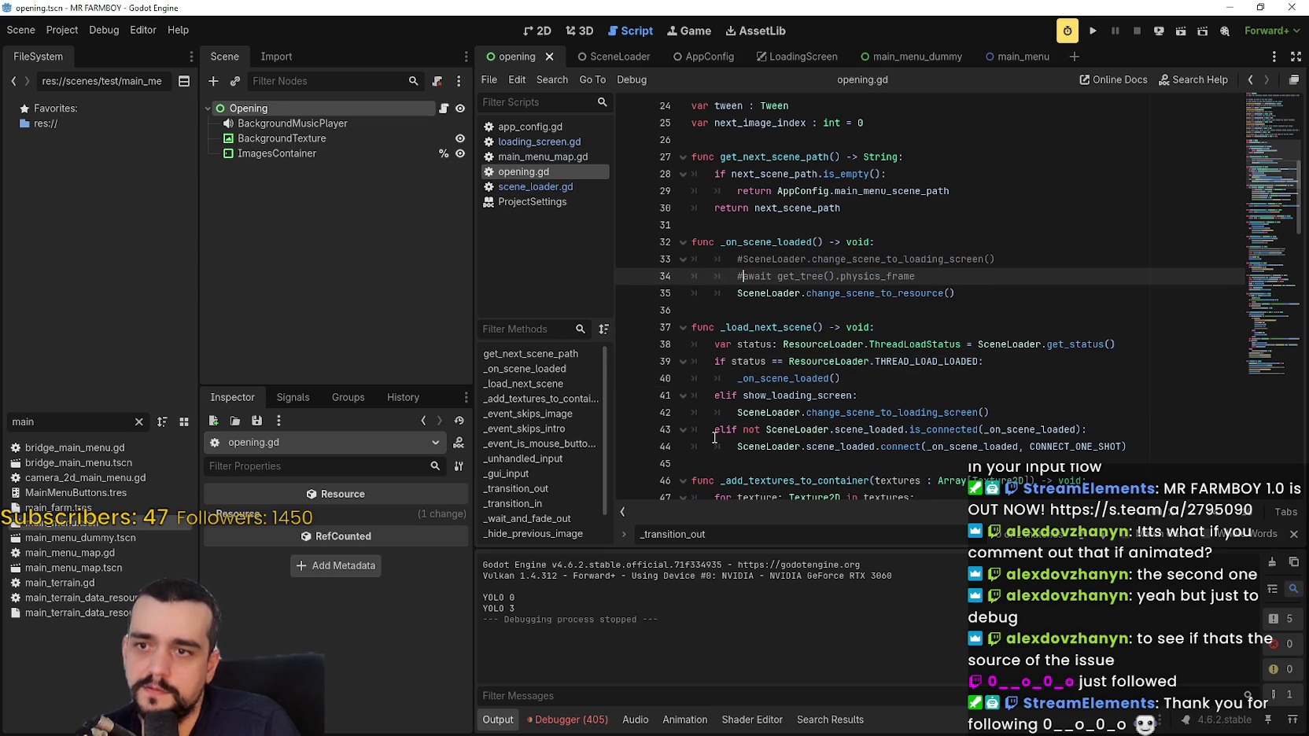
Comment out the thread-status check and the _on_scene_loaded call on lines 38–40 with Ctrl+K.
{"action": "left_click", "coordinate": [716, 412]}
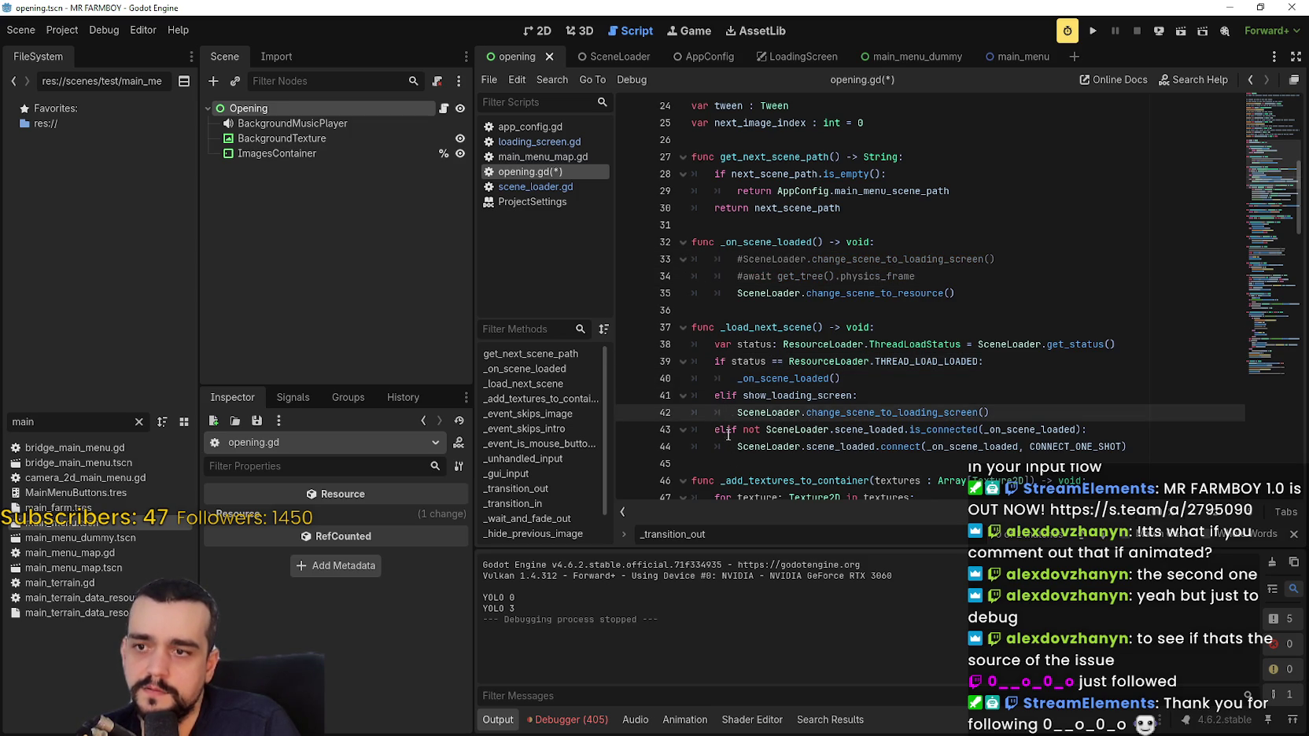
{"action": "left_click", "coordinate": [729, 431]}
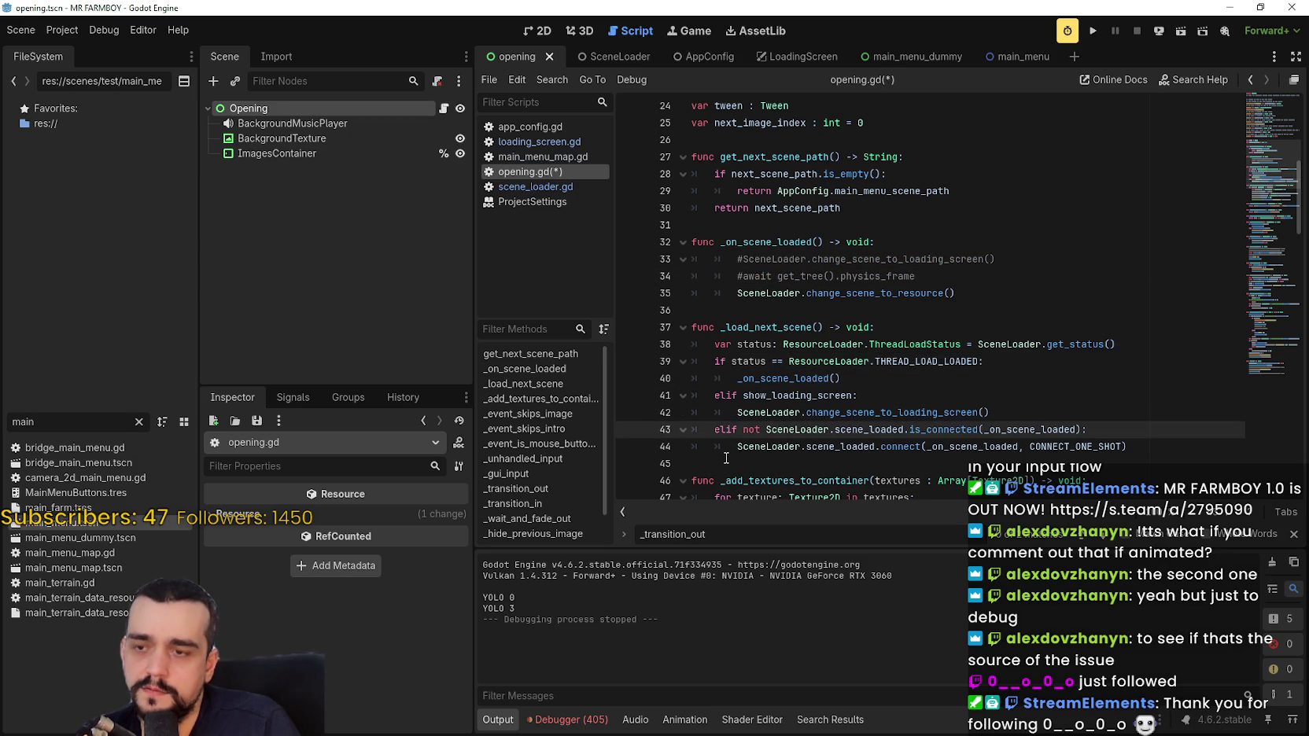
{"action": "left_click", "coordinate": [716, 362]}
{"action": "key", "text": "ctrl+k"}
{"action": "key", "text": "Up"}
{"action": "key", "text": "ctrl+k"}
{"action": "key", "text": "Down"}
{"action": "key", "text": "Down"}
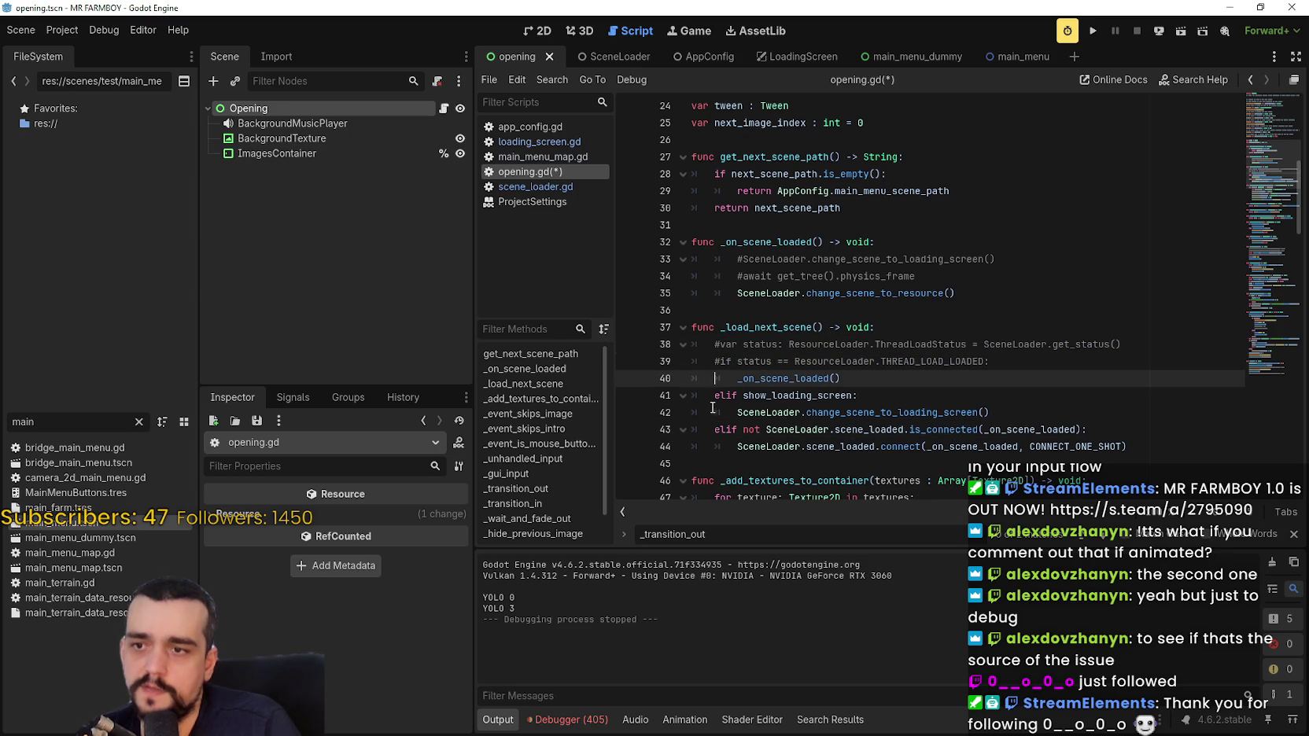
{"action": "key", "text": "ctrl+k"}
{"action": "key", "text": "Down"}
Turn both elif branches into plain if statements, save the script, and run the game.
{"action": "key", "text": "Delete"}
{"action": "key", "text": "Delete"}
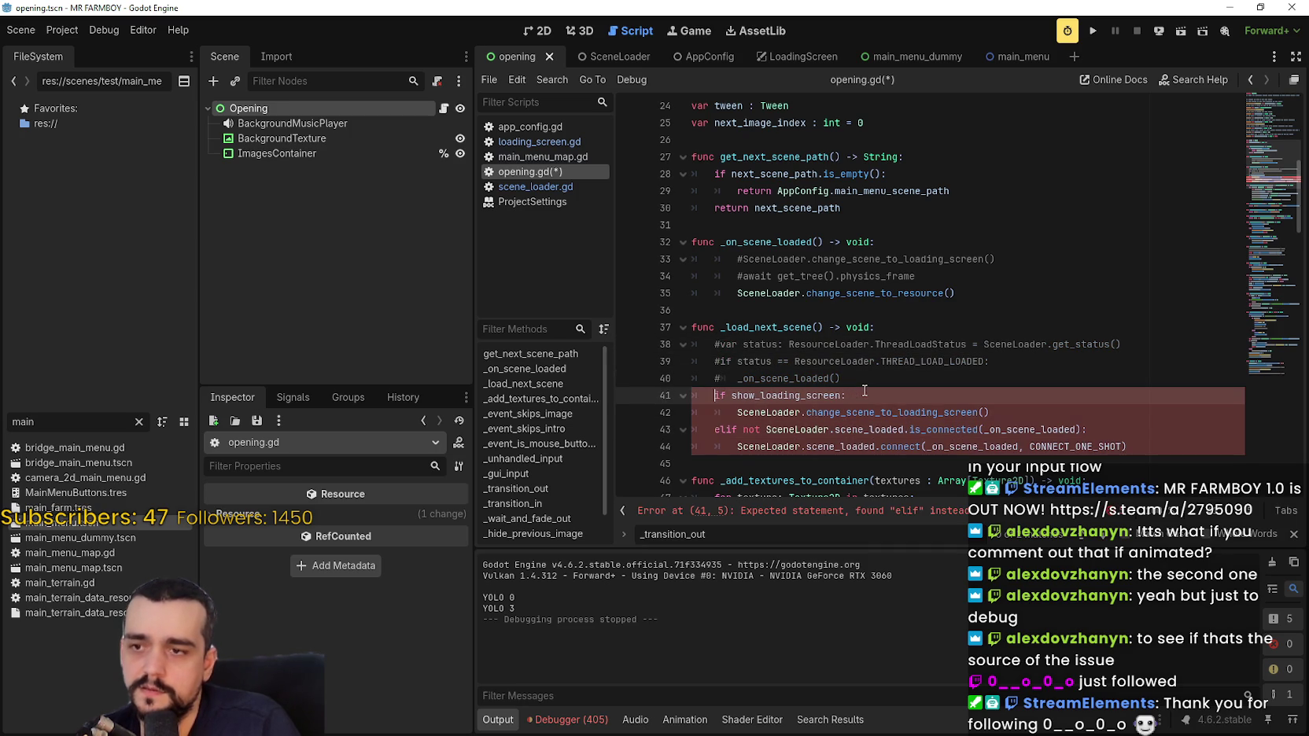
{"action": "left_click", "coordinate": [728, 424]}
{"action": "key", "text": "ctrl+s"}
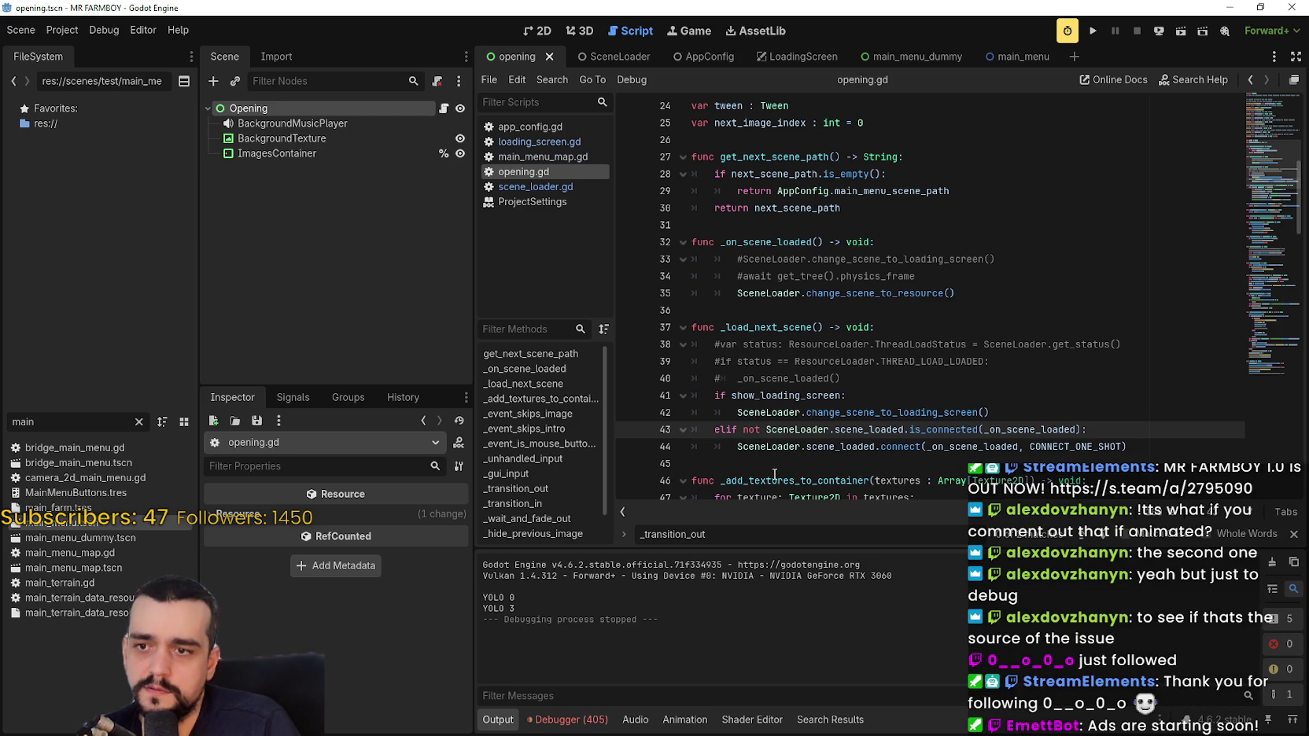
{"action": "key", "text": "BackSpace"}
{"action": "key", "text": "BackSpace"}
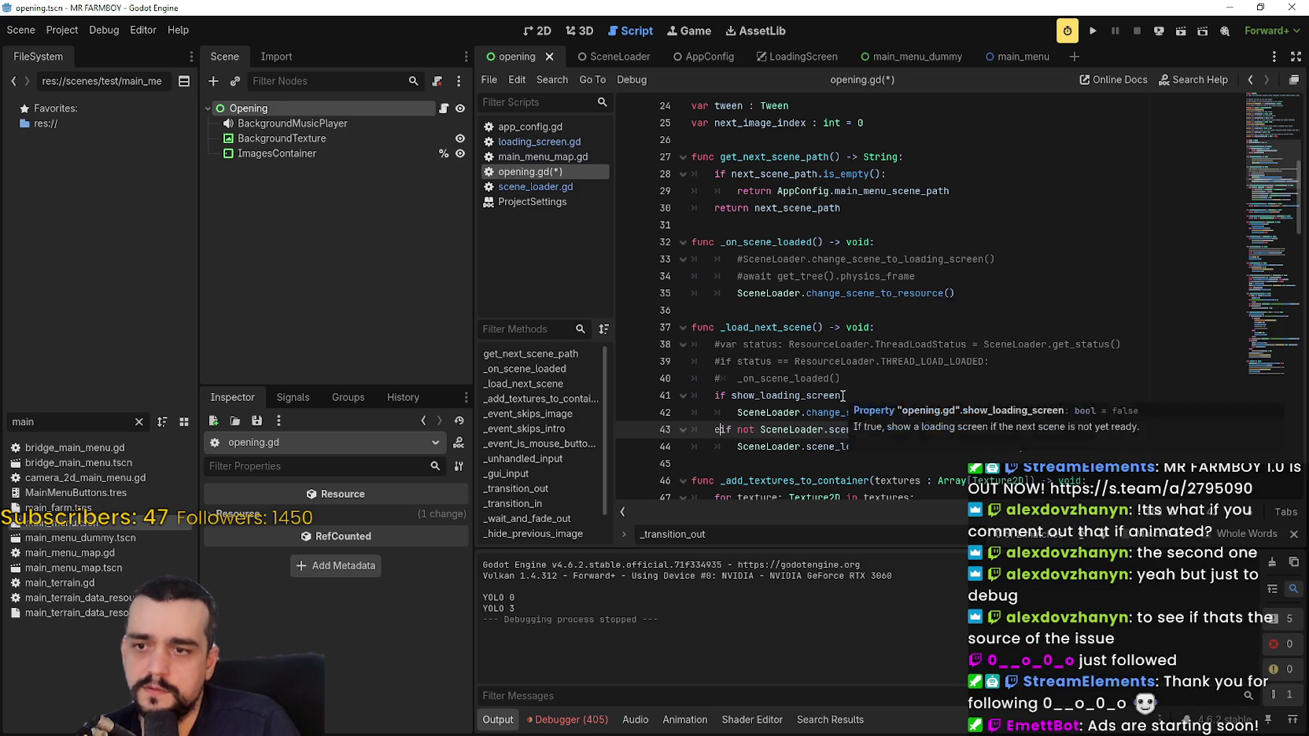
{"action": "key", "text": "ctrl+s"}
{"action": "left_click", "coordinate": [1101, 29]}
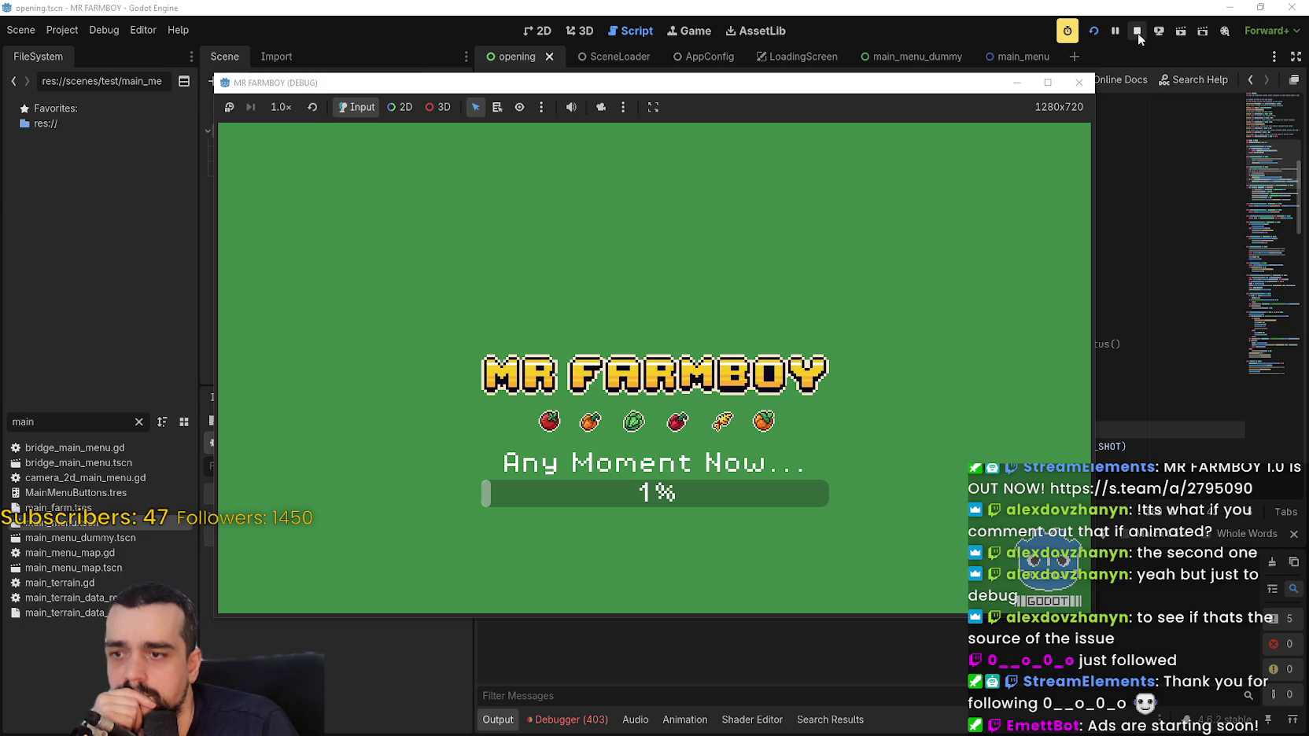
Comment out the show_loading_screen branch on lines 41–42, then rerun and stop the game.
{"action": "left_click", "coordinate": [1138, 34]}
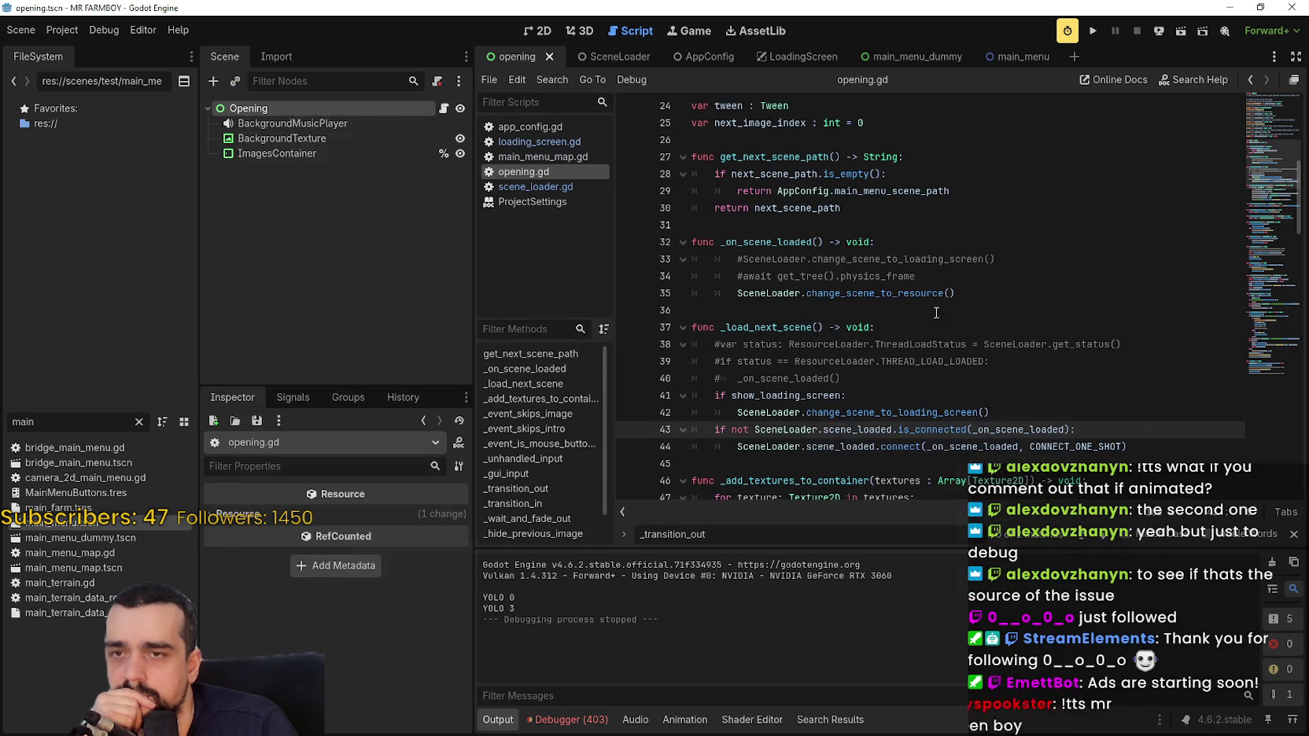
{"action": "left_click", "coordinate": [712, 395]}
{"action": "key", "text": "ctrl+k"}
{"action": "left_click", "coordinate": [724, 417]}
{"action": "key", "text": "ctrl+k"}
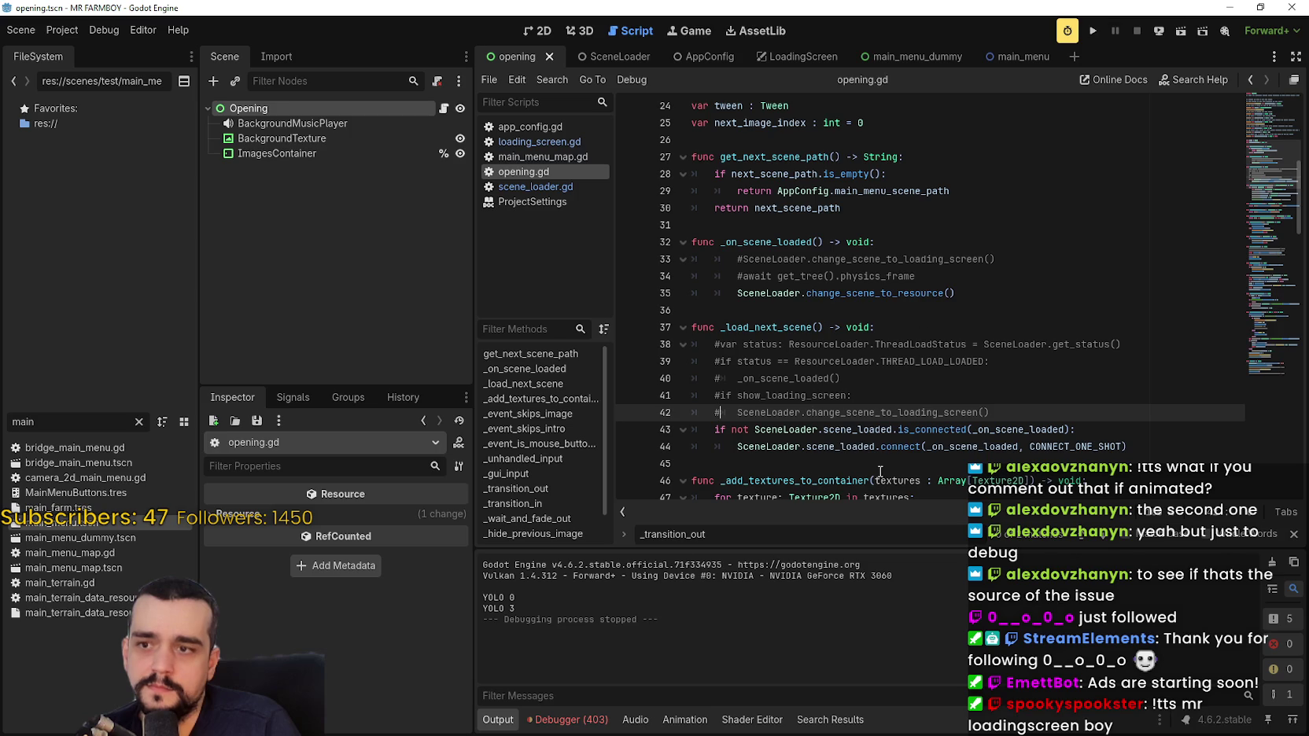
{"action": "left_click", "coordinate": [1093, 31]}
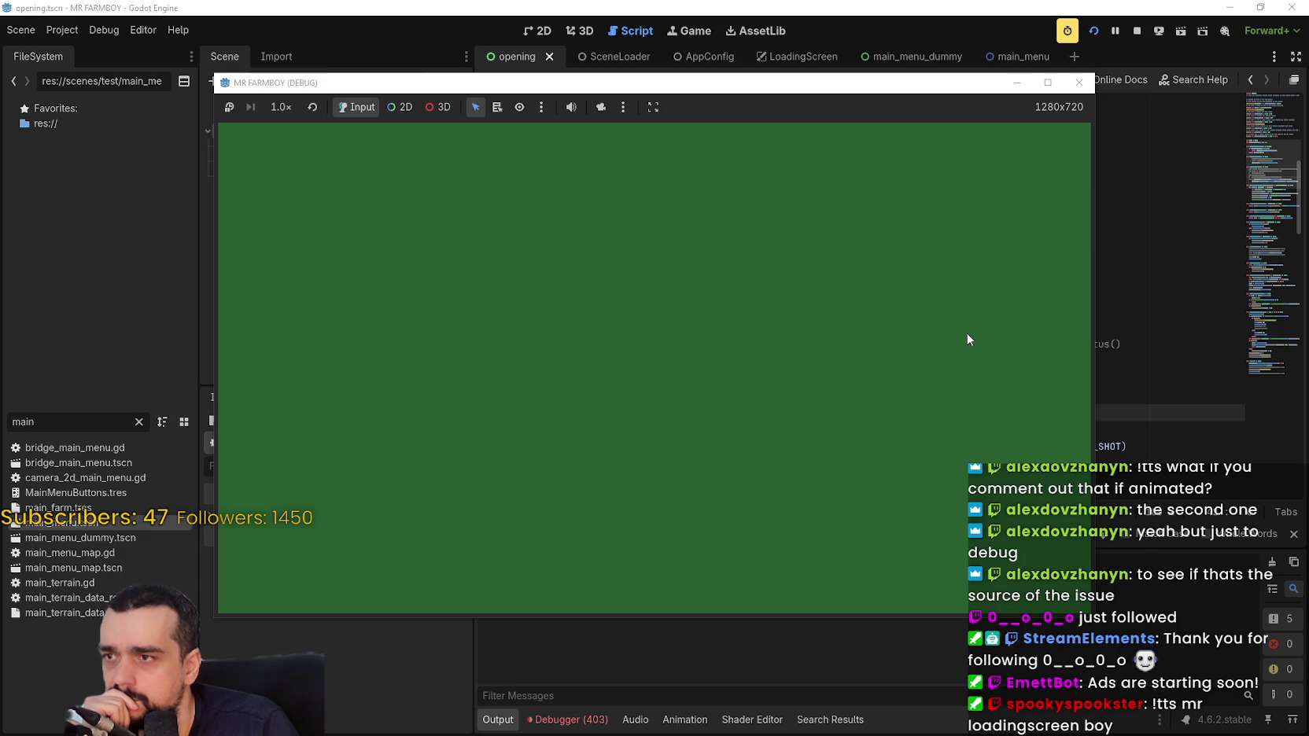
{"action": "left_click", "coordinate": [1139, 34]}
Select the SceneLoader.scene_loaded.connect call on line 44 for copying.
{"action": "left_click", "coordinate": [856, 446]}
{"action": "double_click", "coordinate": [858, 446]}
{"action": "scroll", "coordinate": [813, 438], "scroll_direction": "down", "scroll_amount": 1}
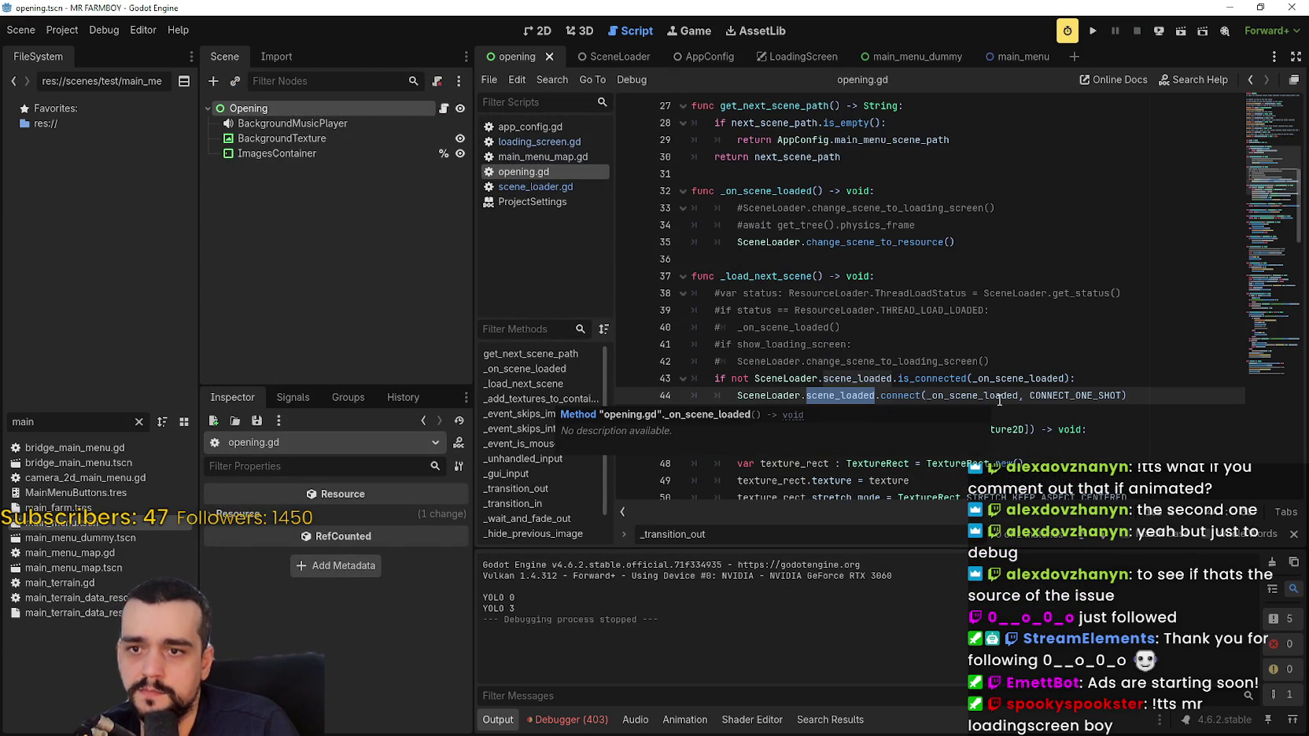
{"action": "double_click", "coordinate": [1095, 394]}
{"action": "key", "text": "End"}
{"action": "left_click", "coordinate": [716, 395], "text": "shift"}
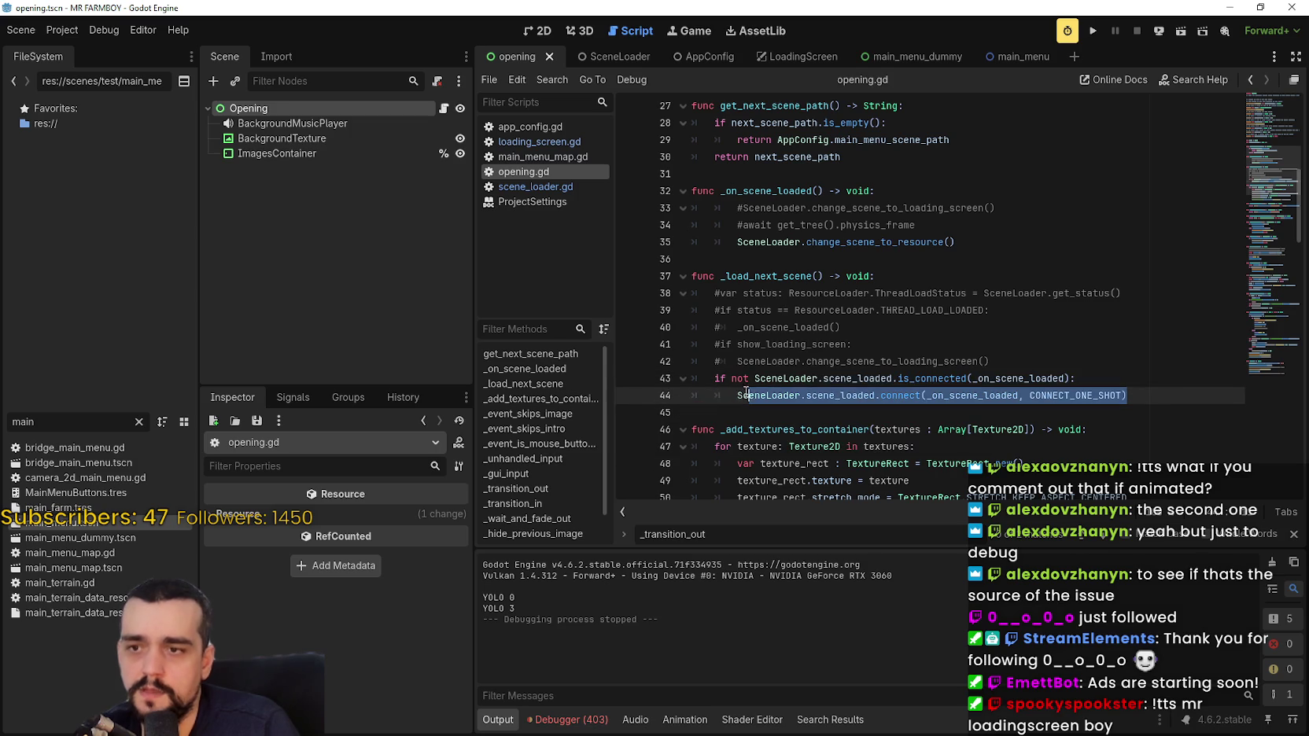
{"action": "left_click_drag", "start_coordinate": [737, 395], "coordinate": [1129, 395]}
{"action": "key", "text": "ctrl+c"}
Paste SceneLoader.scene_loaded.connect(_on_scene_loaded, CONNECT_ONE_SHOT) on a new line below load_scene in _ready.
{"action": "scroll", "coordinate": [943, 298], "scroll_direction": "up", "scroll_amount": 7}
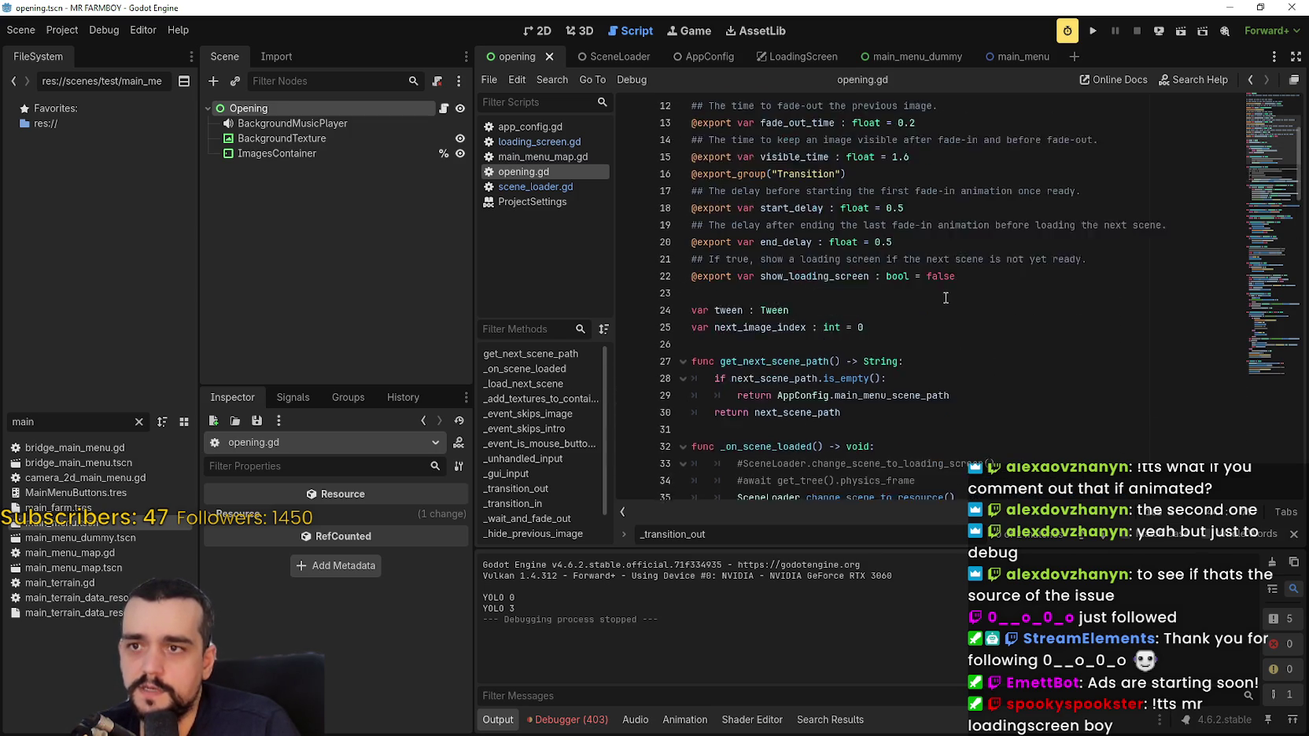
{"action": "scroll", "coordinate": [943, 297], "scroll_direction": "down", "scroll_amount": 6}
{"action": "scroll", "coordinate": [943, 298], "scroll_direction": "down", "scroll_amount": 15}
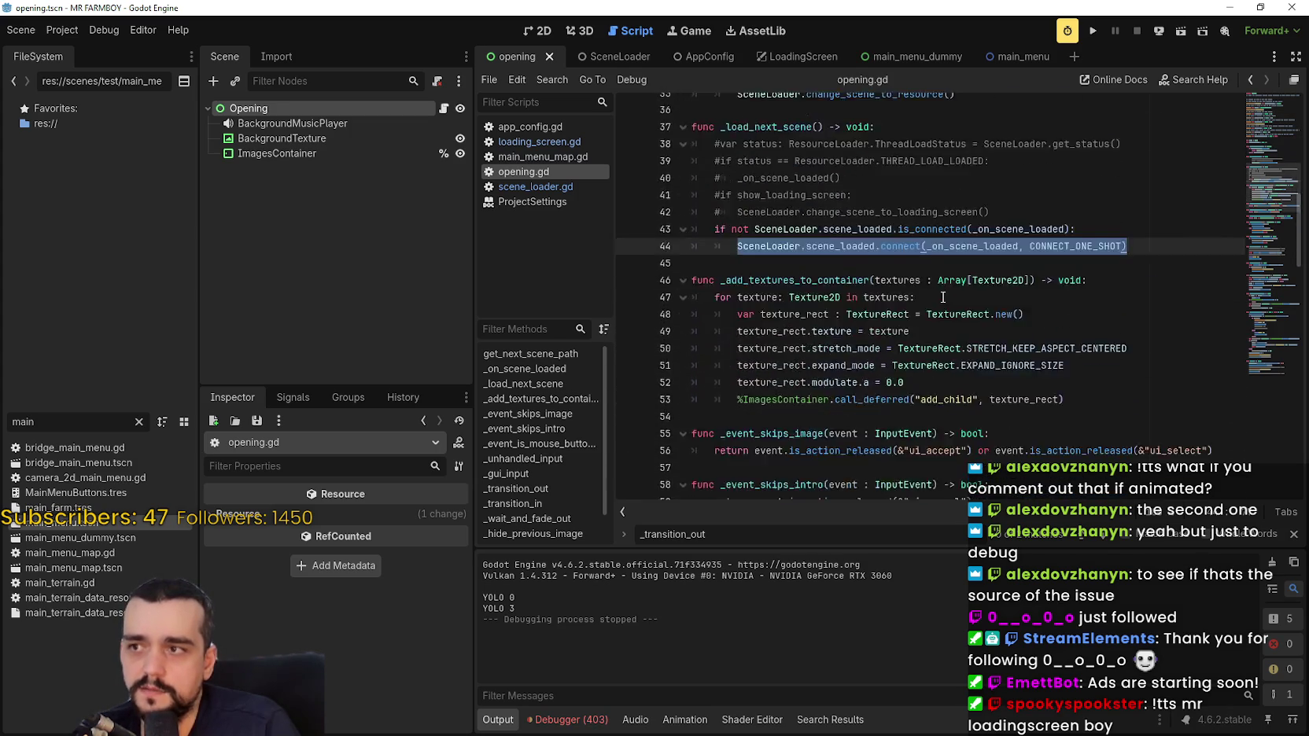
{"action": "scroll", "coordinate": [949, 311], "scroll_direction": "down", "scroll_amount": 10}
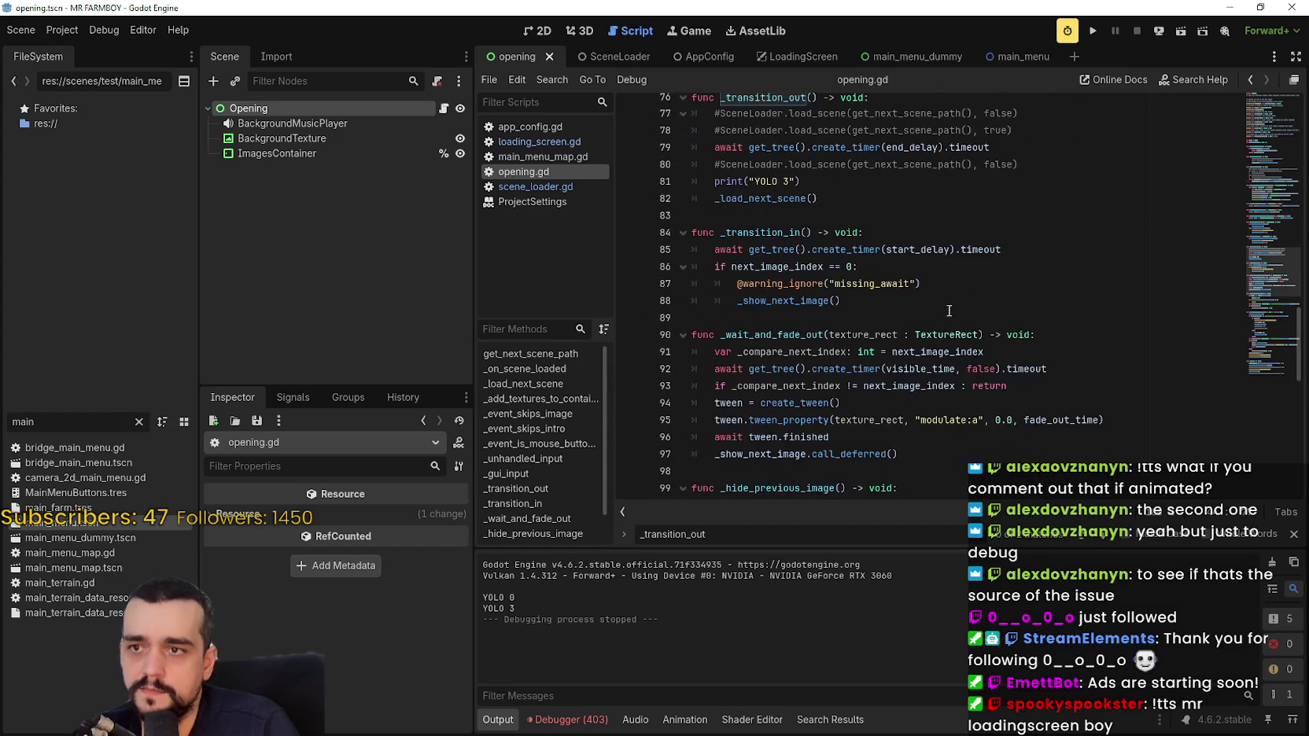
{"action": "scroll", "coordinate": [949, 310], "scroll_direction": "down", "scroll_amount": 5}
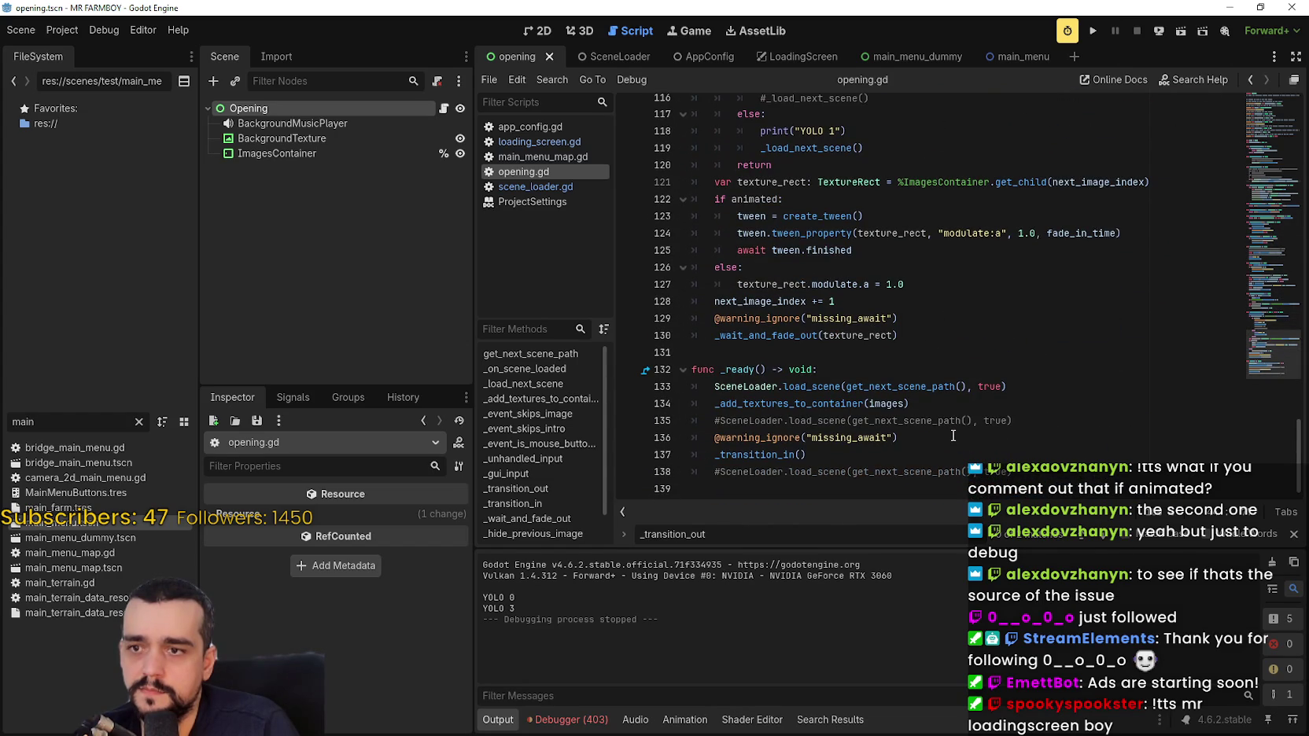
{"action": "left_click", "coordinate": [1047, 371]}
{"action": "left_click", "coordinate": [1104, 387]}
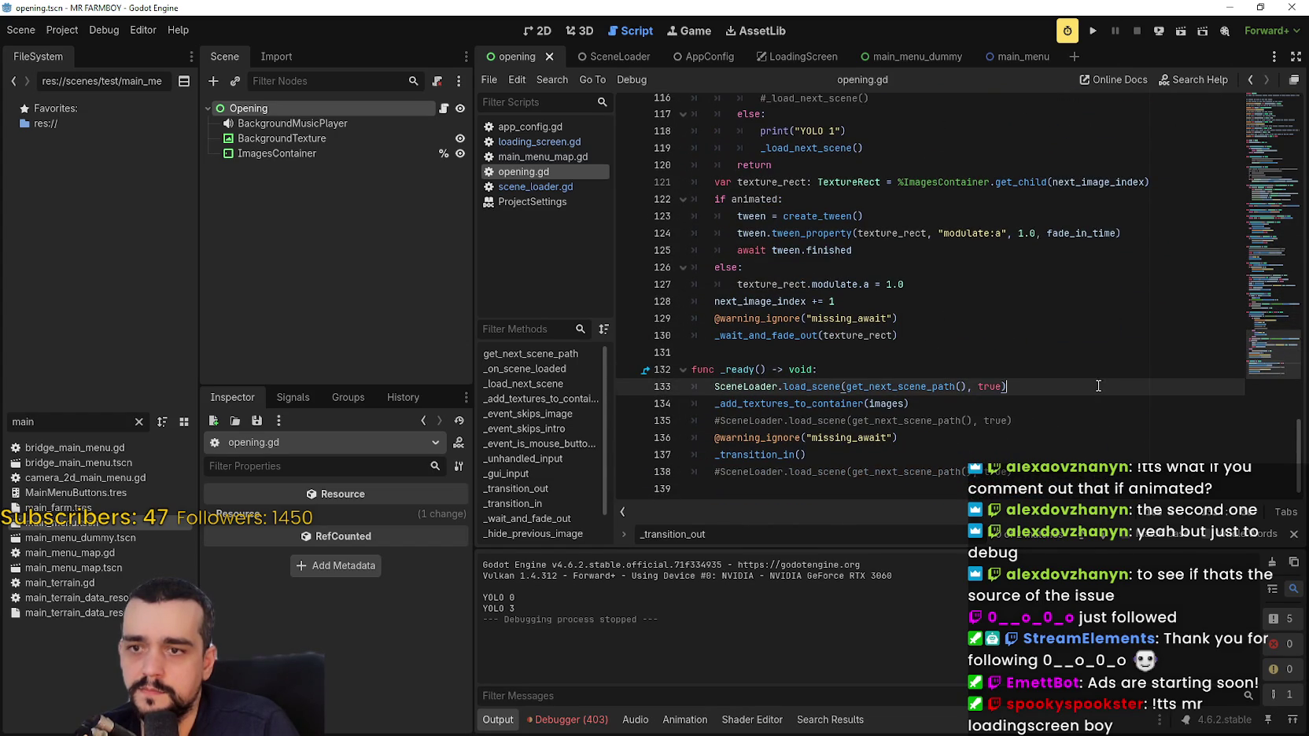
{"action": "key", "text": "Return"}
{"action": "key", "text": "ctrl+v"}
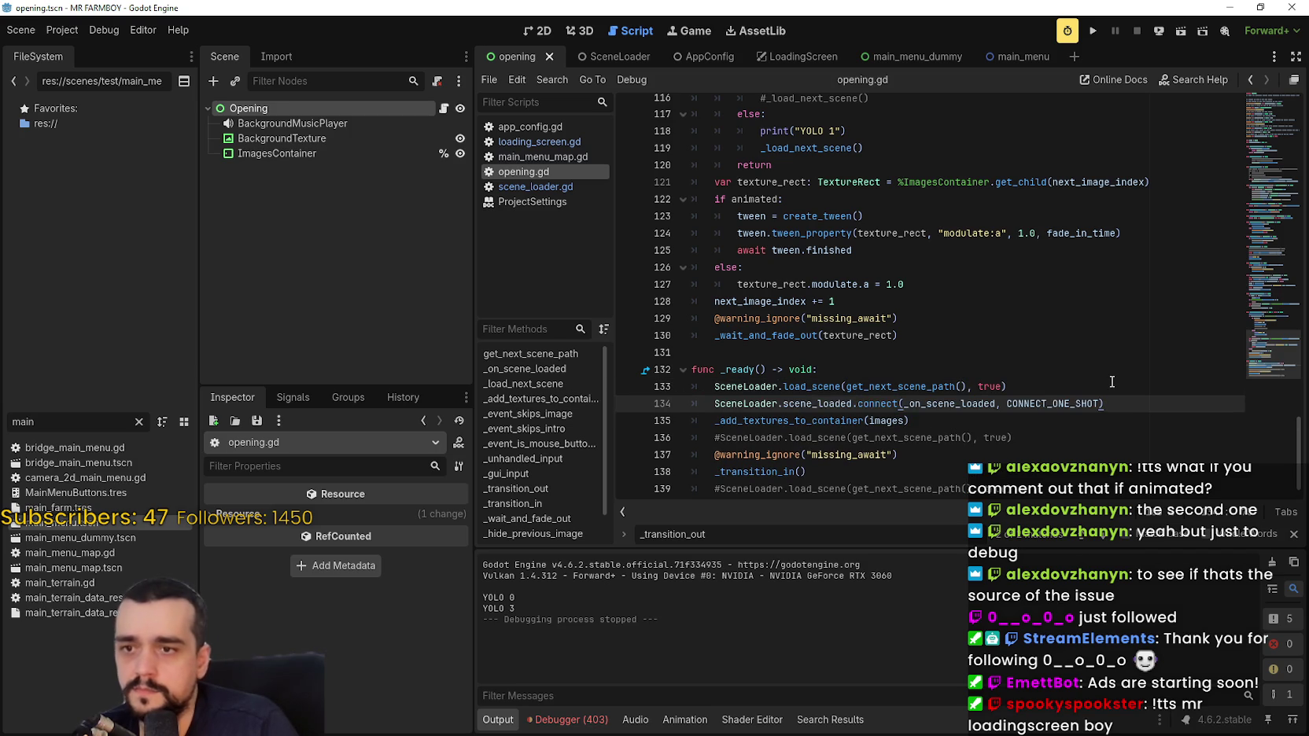
Check the _on_scene_loaded callback and CONNECT_ONE_SHOT flag, then save opening.gd and run with F5.
{"action": "double_click", "coordinate": [974, 403]}
{"action": "double_click", "coordinate": [1068, 403]}
{"action": "double_click", "coordinate": [983, 403]}
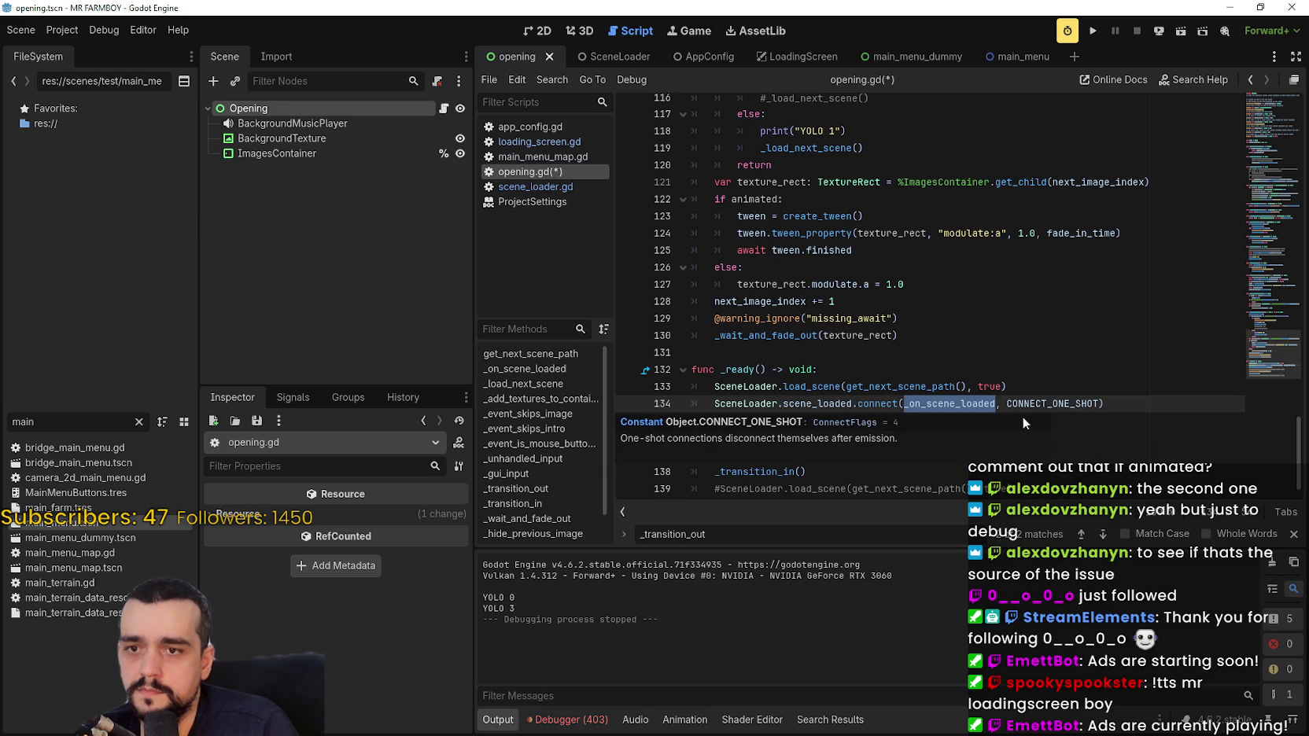
{"action": "scroll", "coordinate": [832, 437], "scroll_direction": "up", "scroll_amount": 10}
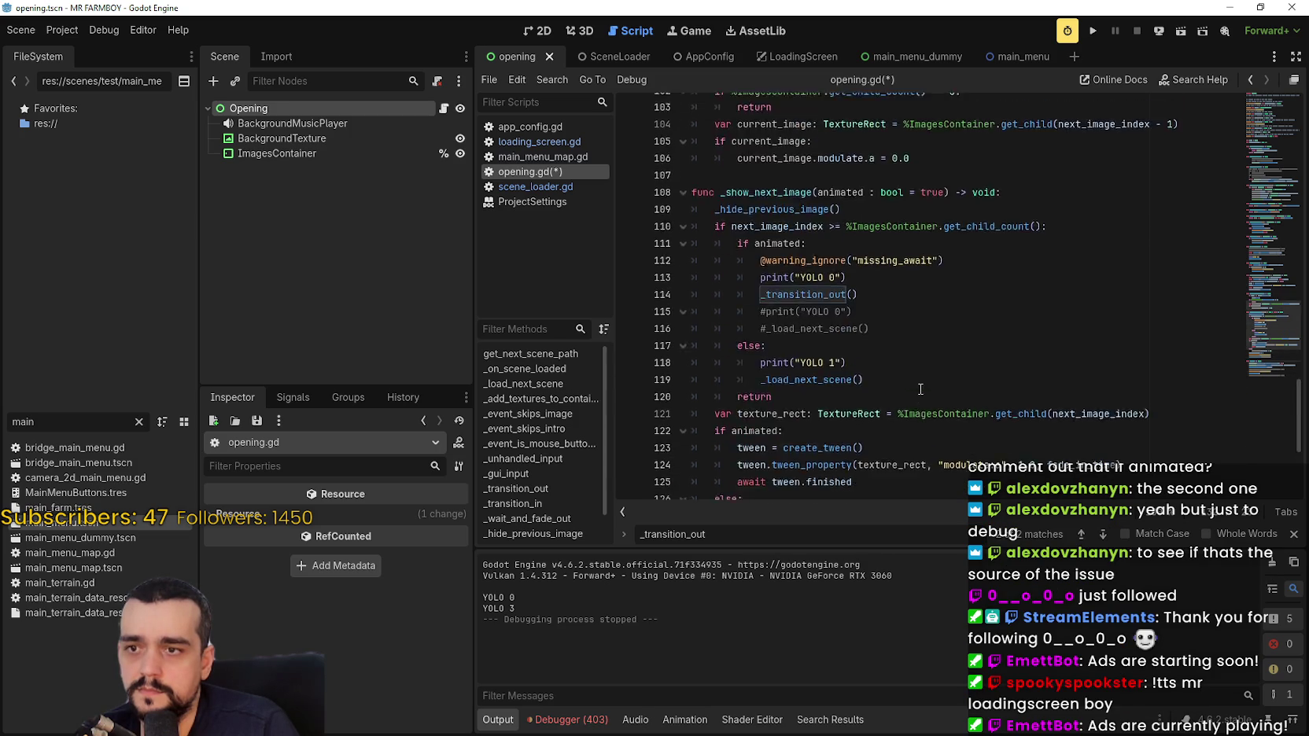
{"action": "scroll", "coordinate": [921, 378], "scroll_direction": "up", "scroll_amount": 15}
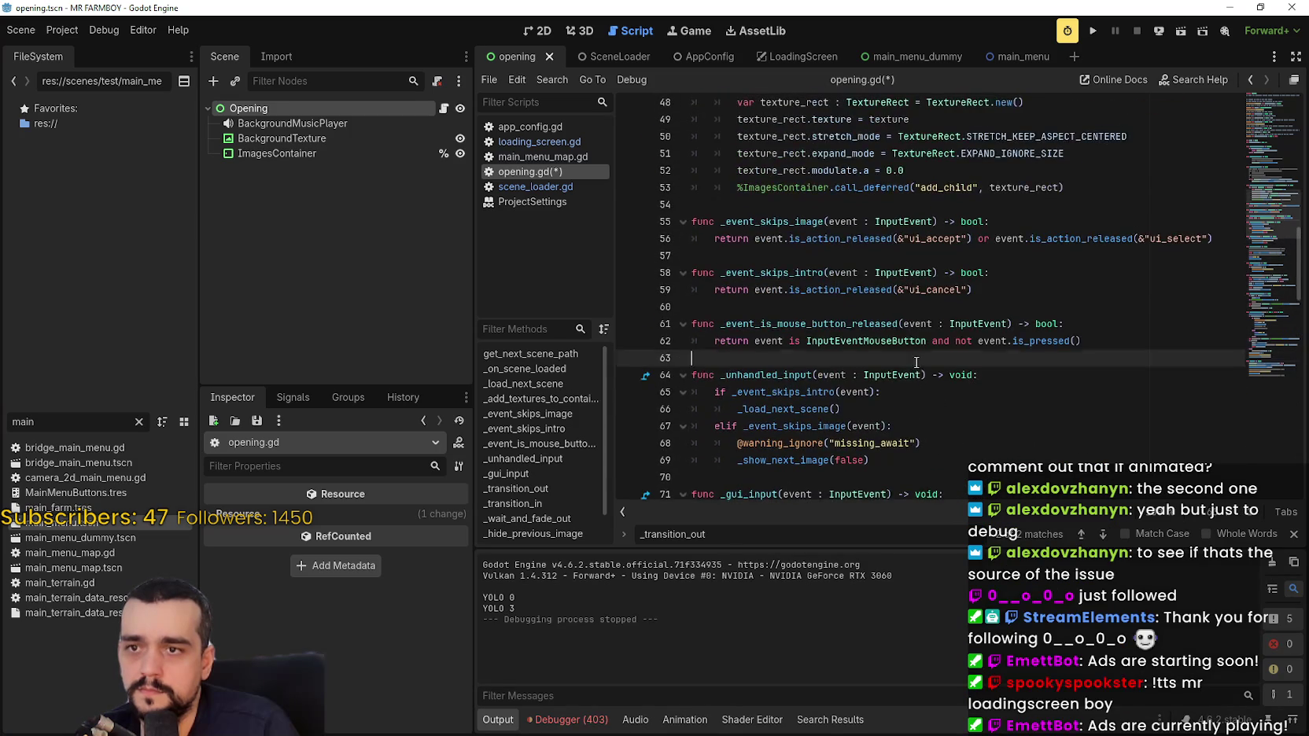
{"action": "scroll", "coordinate": [916, 362], "scroll_direction": "up", "scroll_amount": 4}
{"action": "left_click", "coordinate": [822, 390]}
{"action": "key", "text": "ctrl+s"}
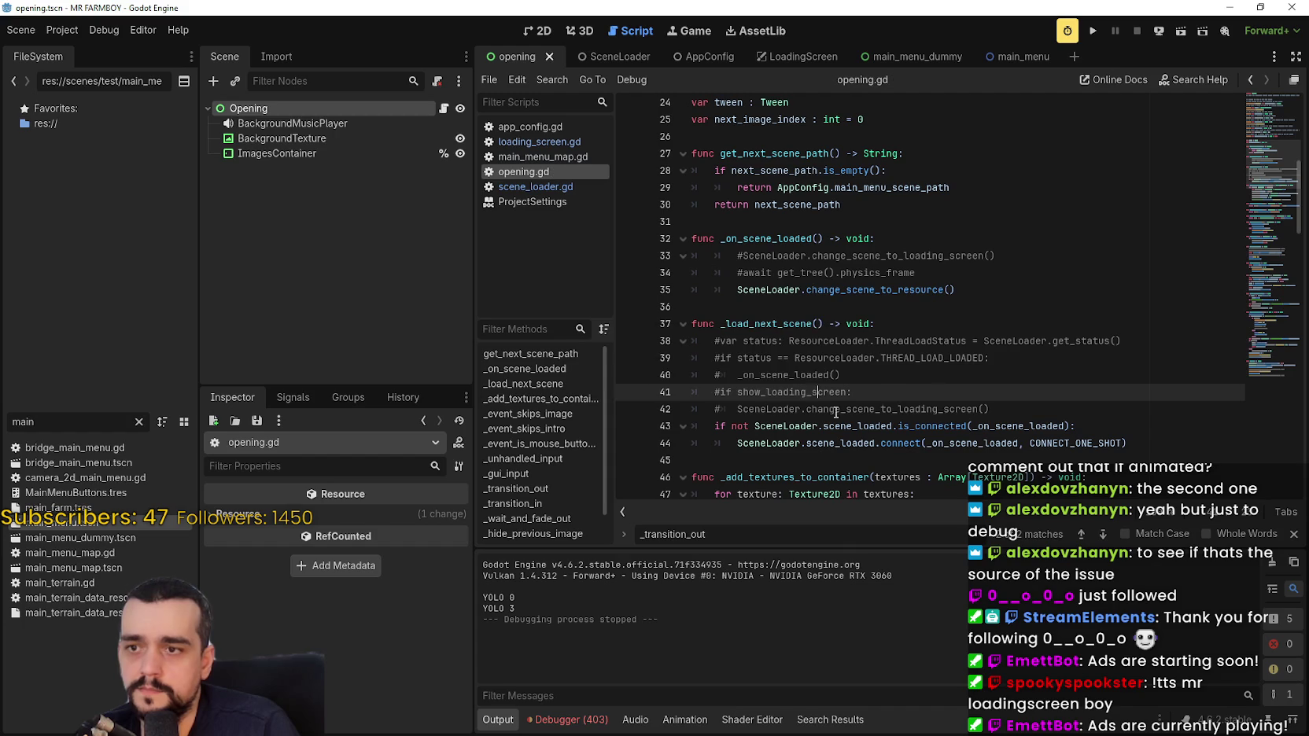
{"action": "key", "text": "F5"}
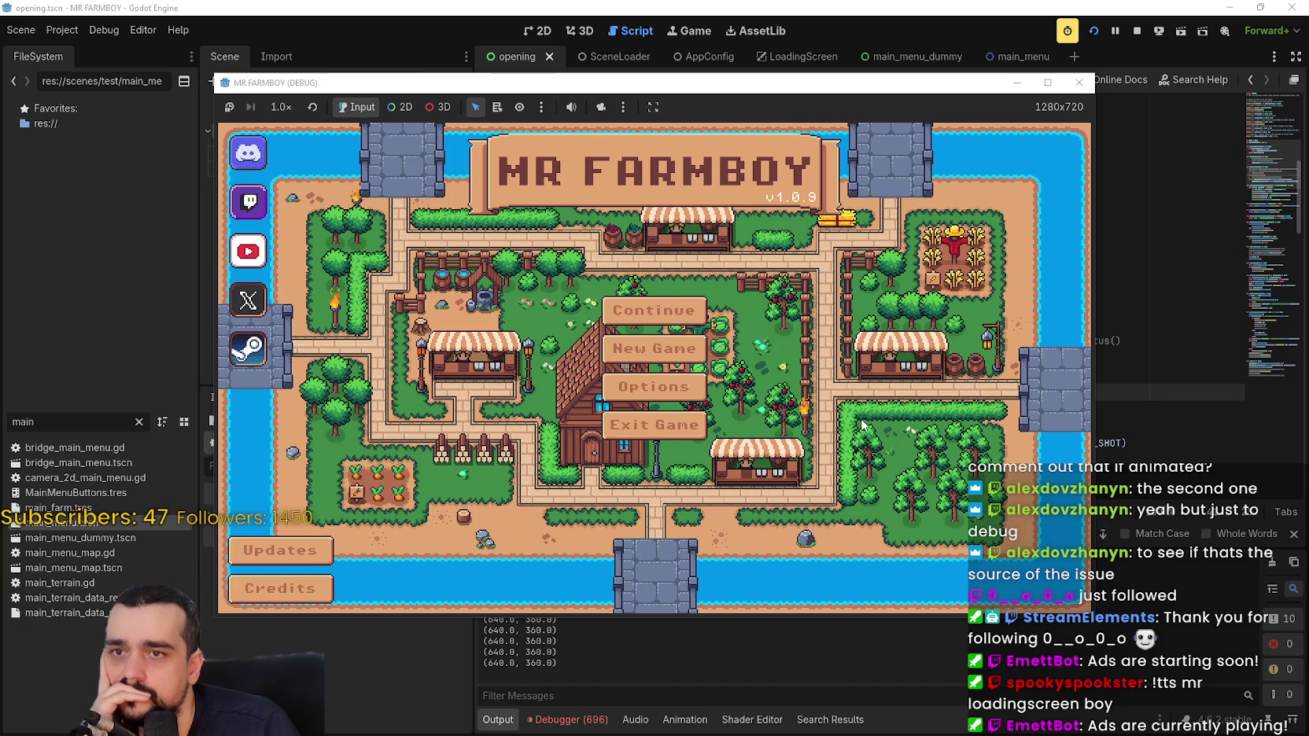
Restart the test run once and stop it after it reaches the MR FARMBOY main menu.
{"action": "left_click", "coordinate": [1136, 31]}
{"action": "left_click", "coordinate": [1093, 31]}
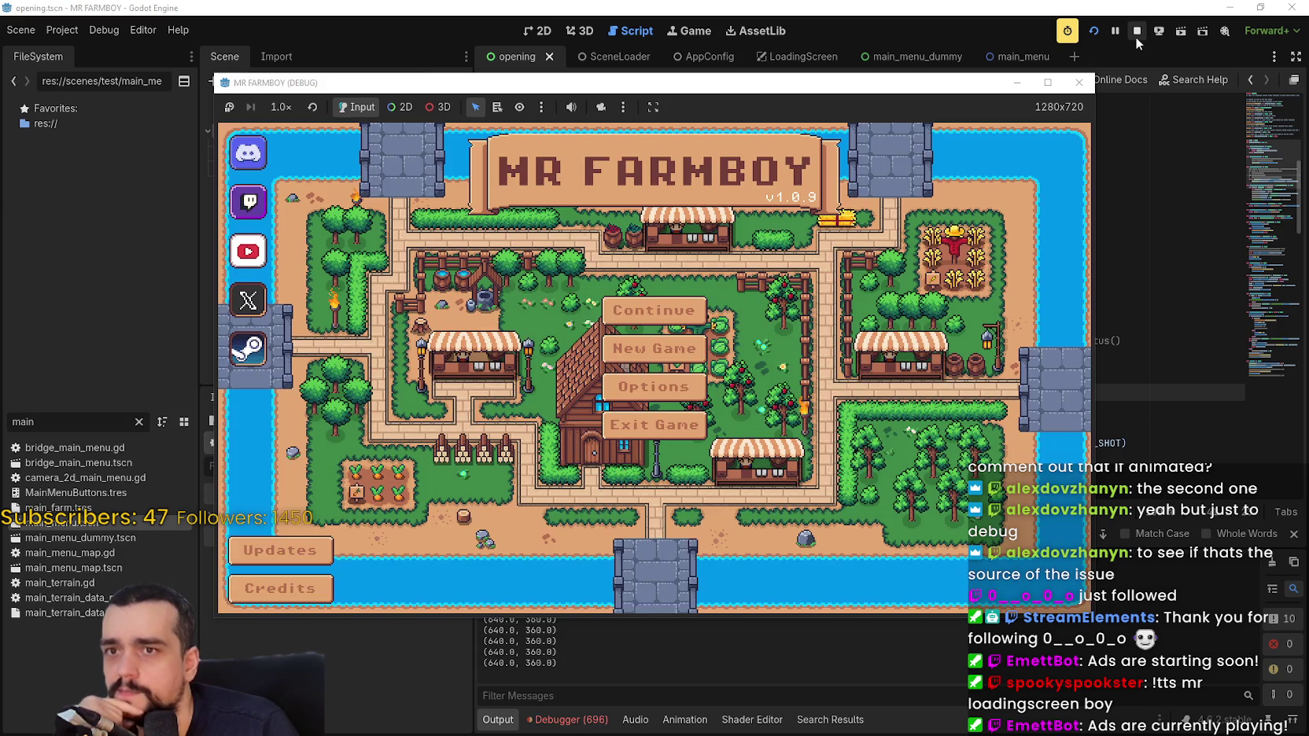
{"action": "left_click", "coordinate": [1135, 36]}
{"action": "left_click", "coordinate": [901, 405]}
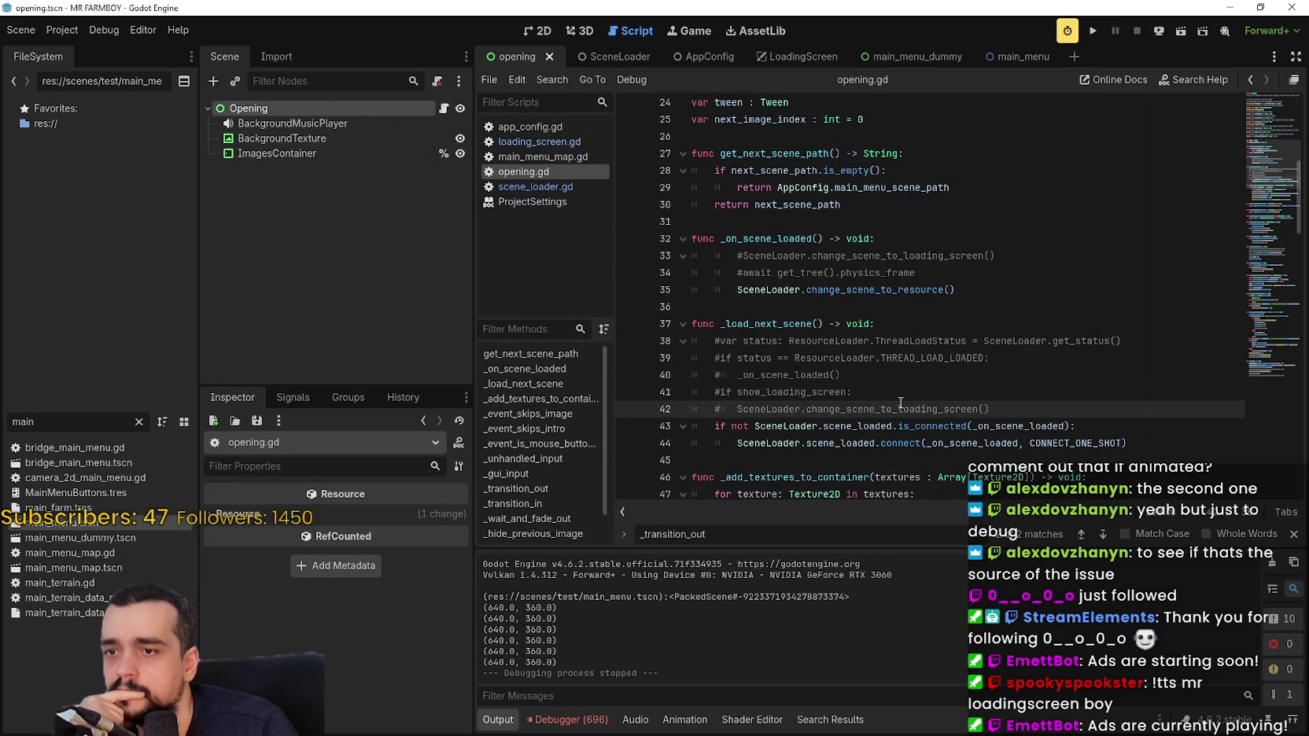
Remove the scene_loaded connect line from the end of _ready.
{"action": "mouse_move", "coordinate": [888, 439]}
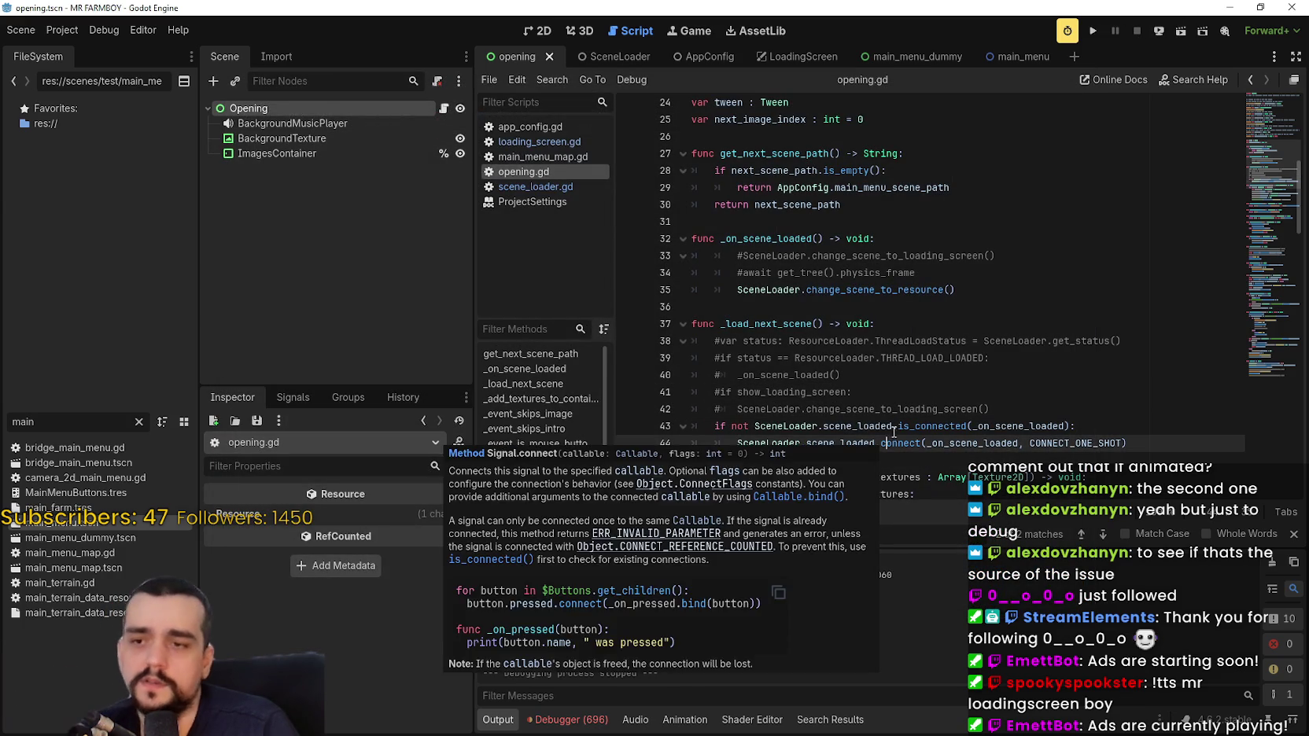
{"action": "key", "text": "ctrl+End"}
{"action": "type", "text": "_add_textures_to_container(images)"}
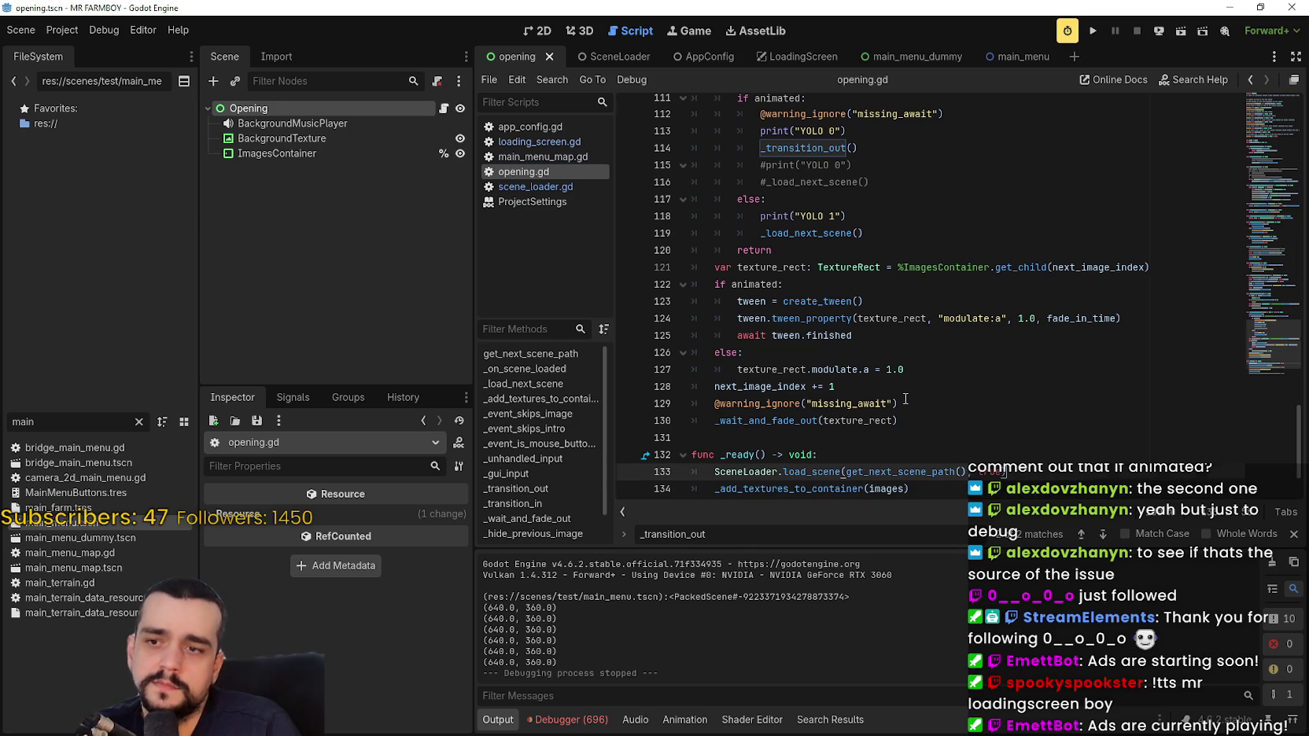
{"action": "key", "text": "ctrl+z"}
Uncomment the var status and THREAD_LOAD_LOADED check lines, turn both ifs back into elif, and save.
{"action": "scroll", "coordinate": [831, 355], "scroll_direction": "up", "scroll_amount": 2}
{"action": "key", "text": "Up"}
{"action": "key", "text": "Delete"}
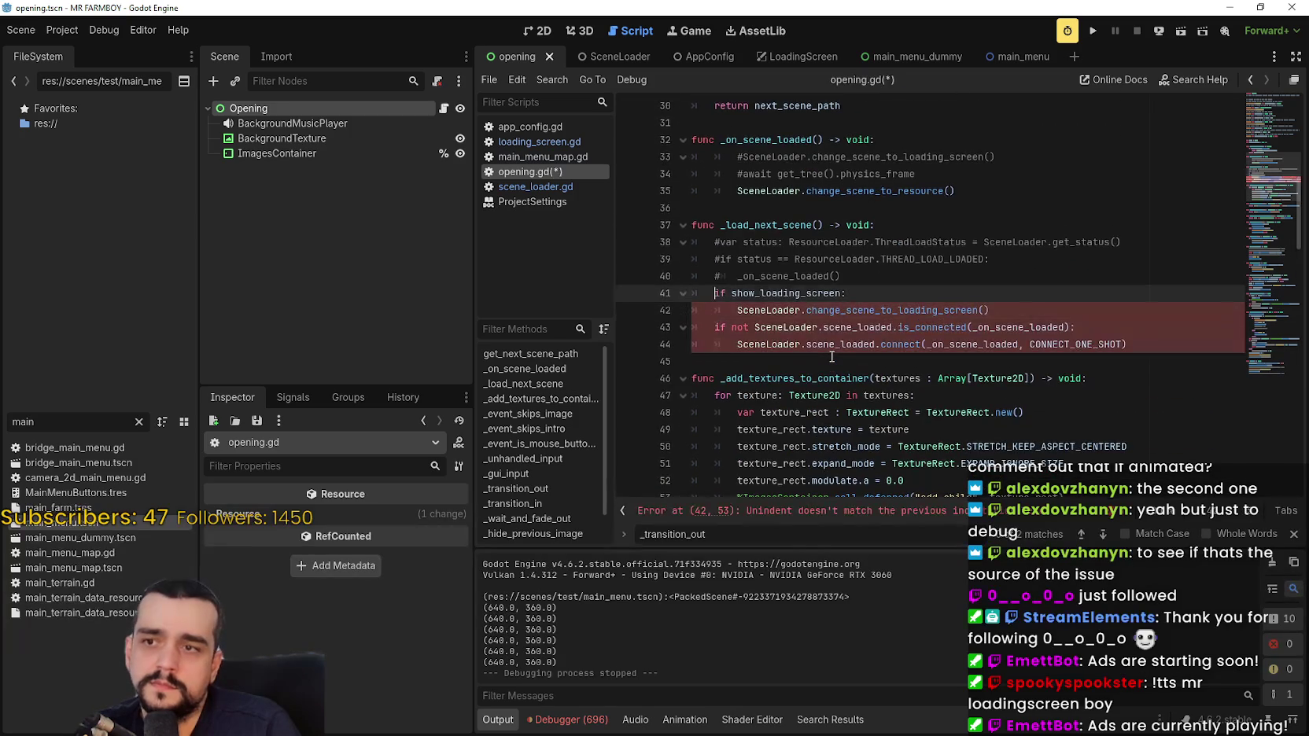
{"action": "key", "text": "Down"}
{"action": "key", "text": "Down"}
{"action": "type", "text": "el"}
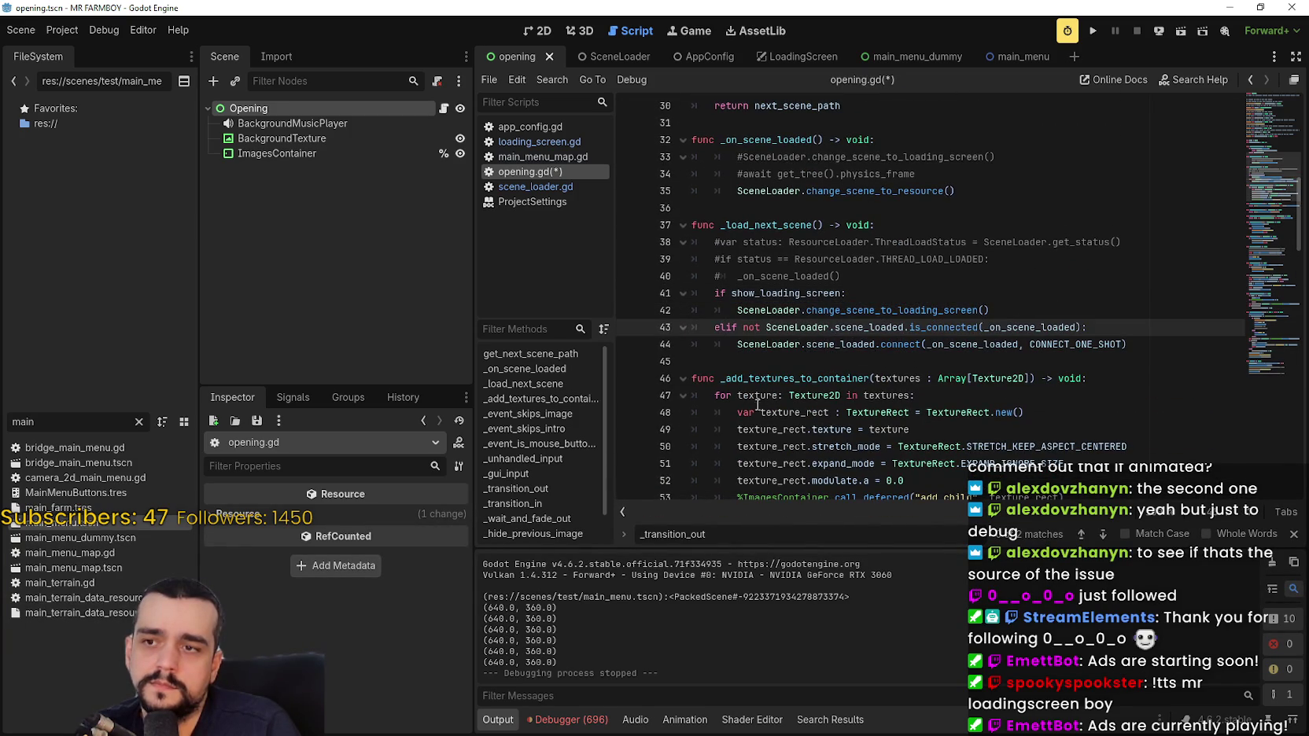
{"action": "key", "text": "Up"}
{"action": "key", "text": "Up"}
{"action": "key", "text": "Home"}
{"action": "type", "text": "el"}
{"action": "key", "text": "Up"}
{"action": "key", "text": "Home"}
{"action": "key", "text": "Delete"}
{"action": "key", "text": "Up"}
{"action": "key", "text": "Up"}
{"action": "key", "text": "Home"}
{"action": "key", "text": "Delete"}
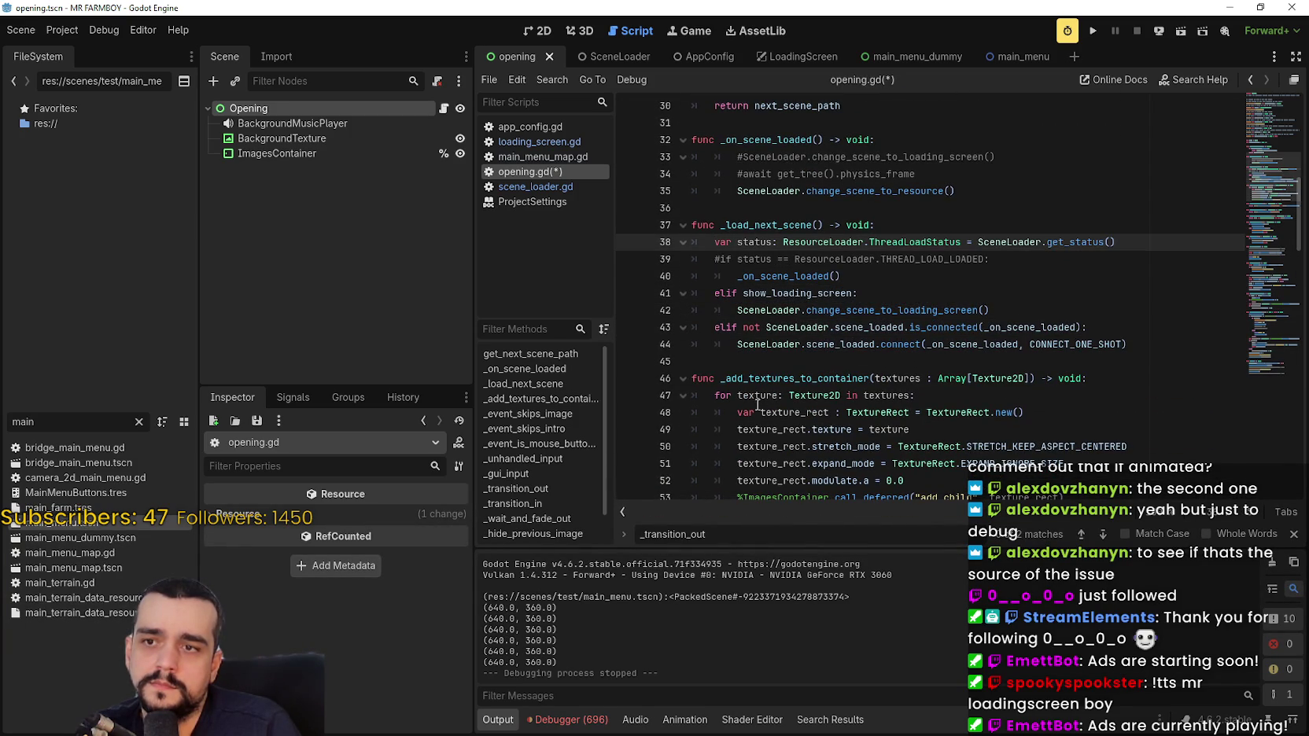
{"action": "key", "text": "Down"}
{"action": "key", "text": "Delete"}
{"action": "key", "text": "ctrl+s"}
Uncomment the await physics_frame line in _on_scene_loaded and test-run the game.
{"action": "double_click", "coordinate": [804, 275]}
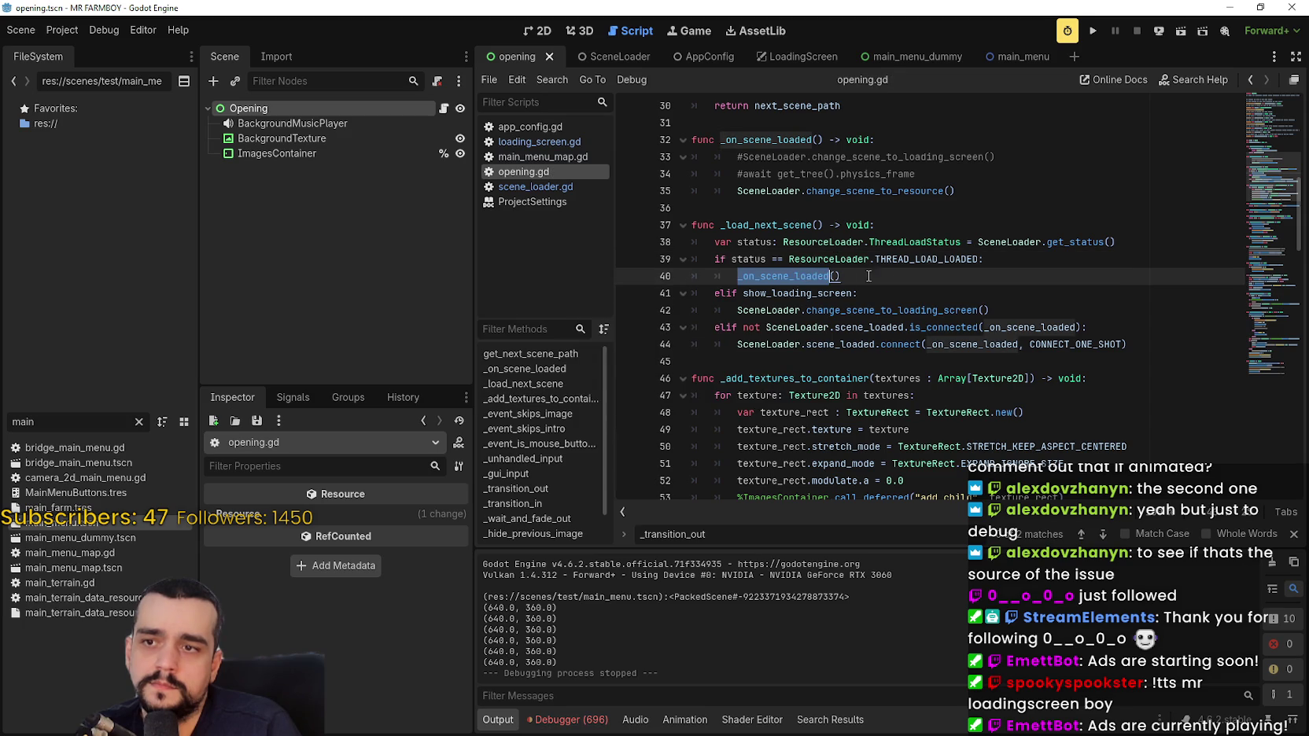
{"action": "mouse_move", "coordinate": [956, 252]}
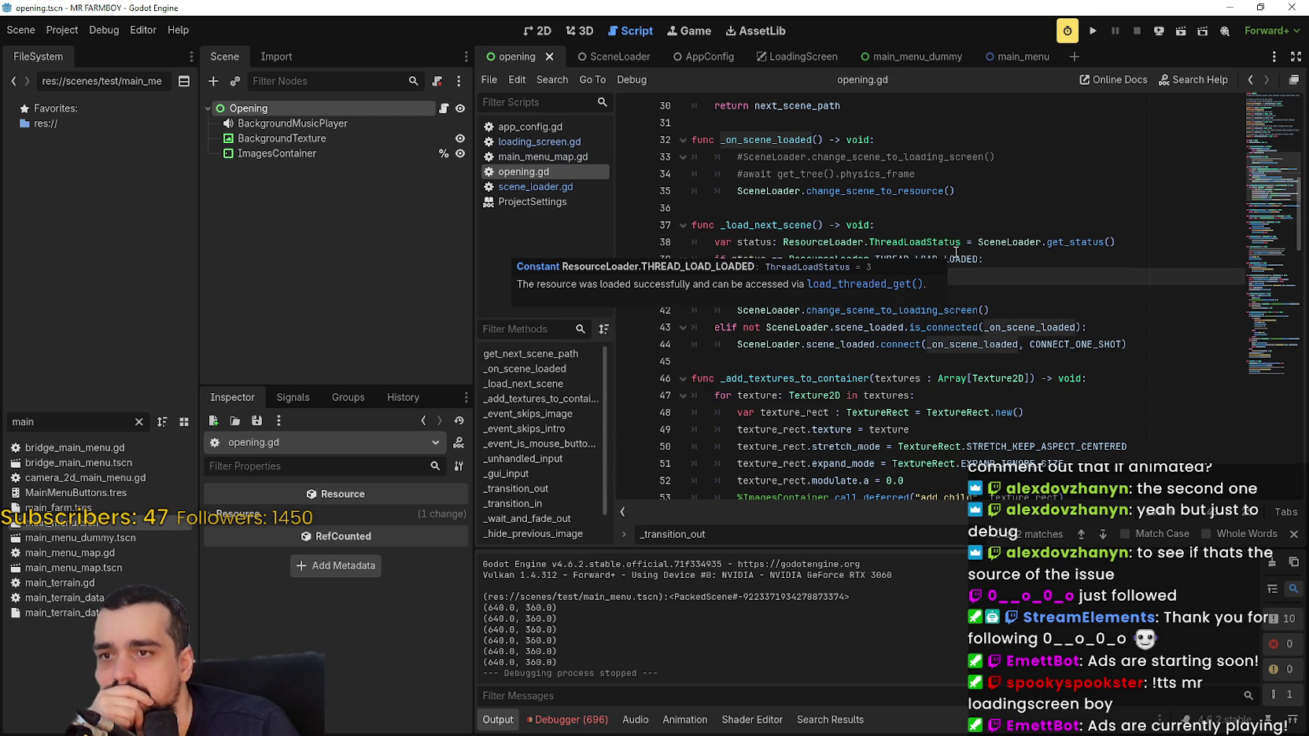
{"action": "left_click", "coordinate": [1091, 277]}
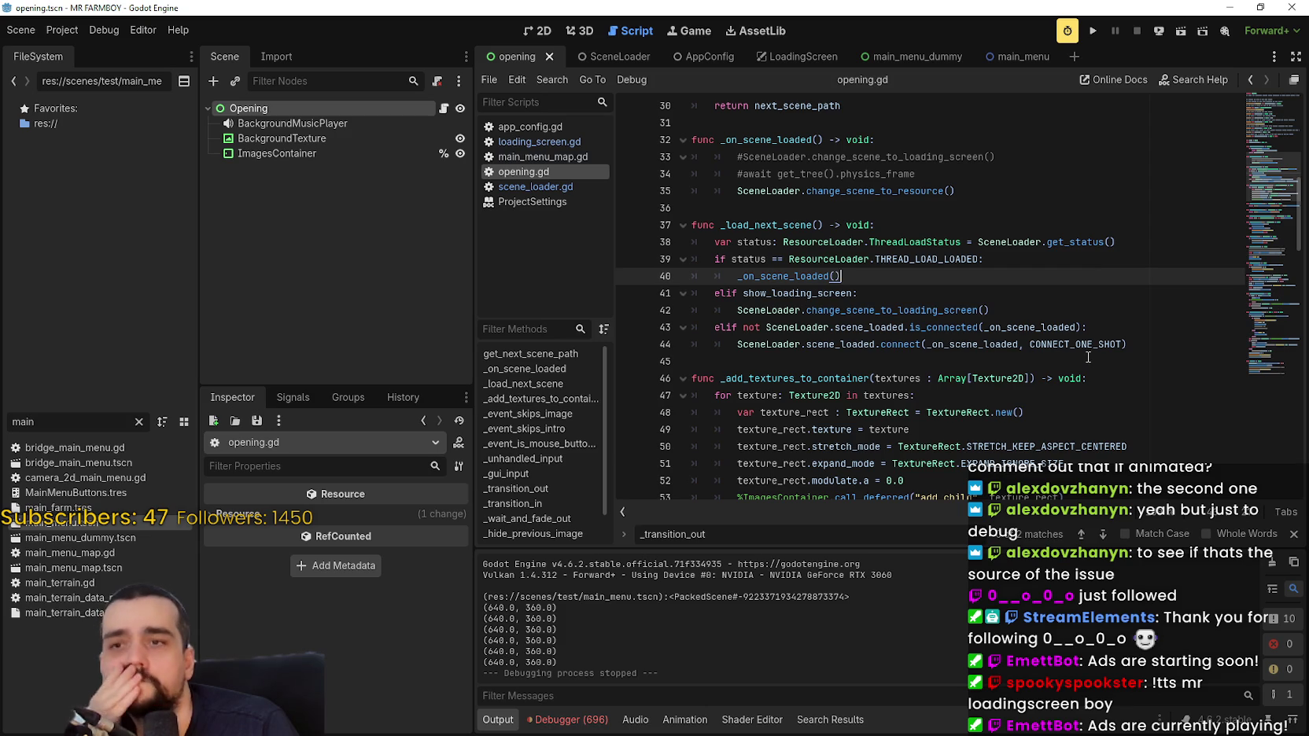
{"action": "left_click", "coordinate": [909, 175]}
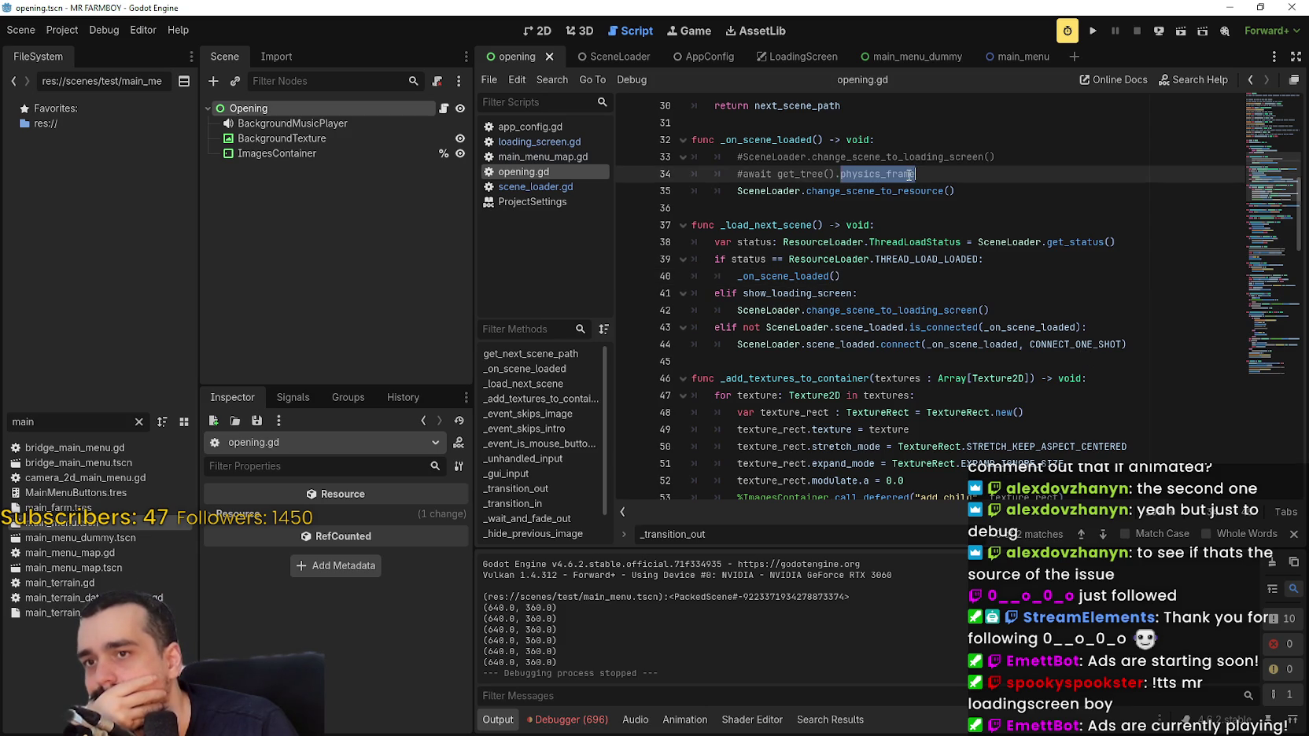
{"action": "key", "text": "Home"}
{"action": "key", "text": "Delete"}
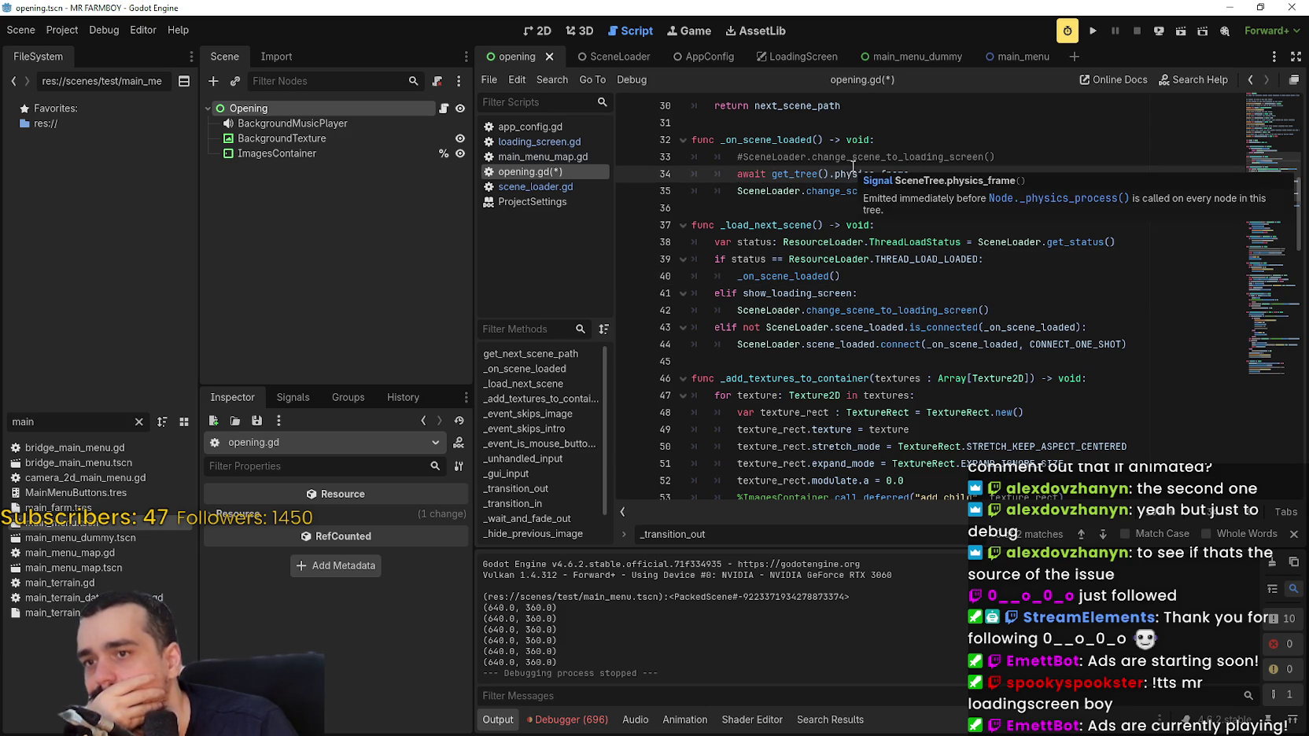
{"action": "key", "text": "F5"}
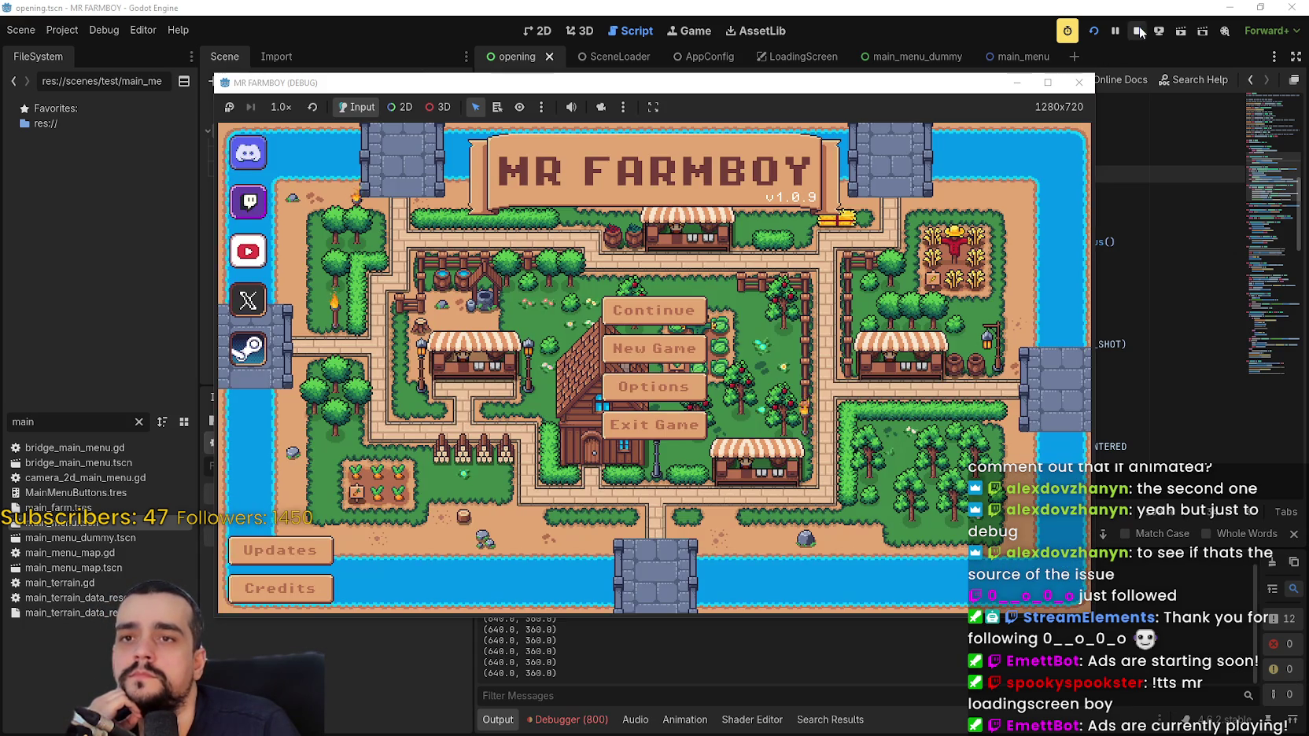
{"action": "left_click", "coordinate": [1139, 31]}
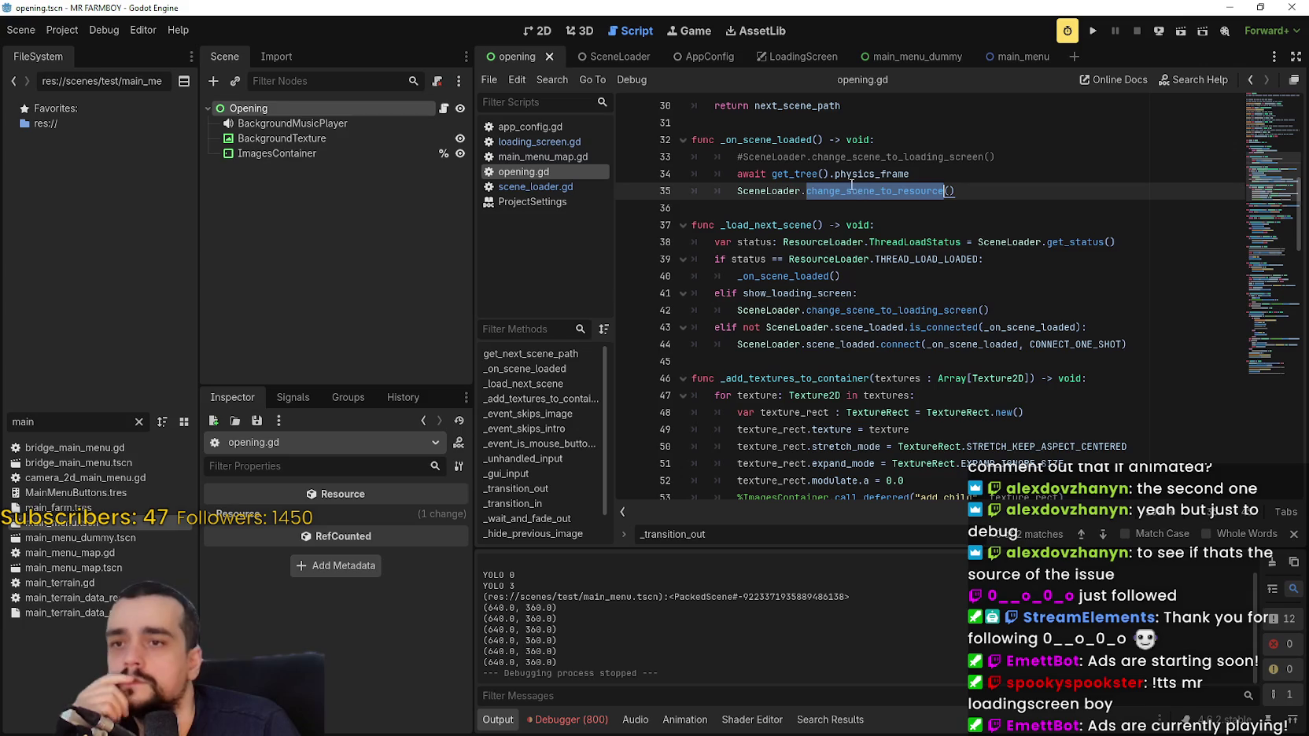
Comment the await physics_frame line back out with Ctrl+K.
{"action": "left_click_drag", "start_coordinate": [738, 174], "coordinate": [949, 174]}
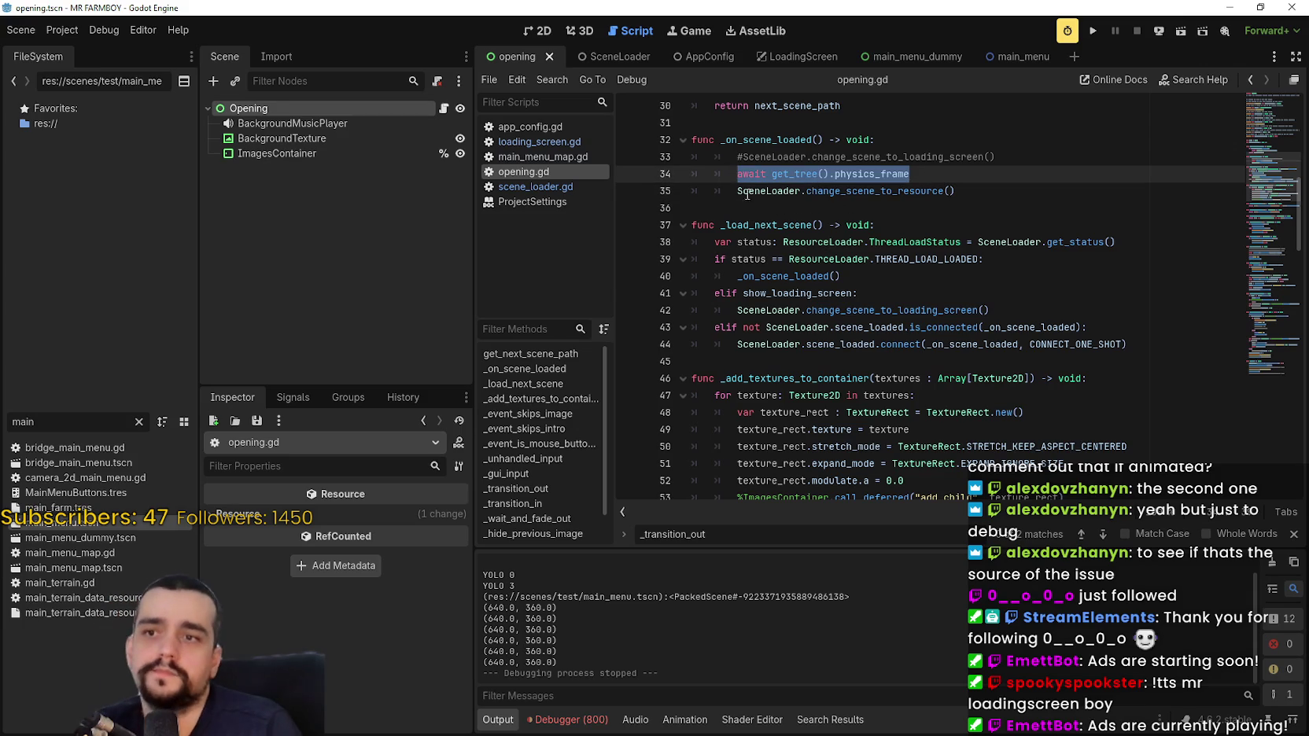
{"action": "key", "text": "ctrl+k"}
{"action": "right_click", "coordinate": [875, 195]}
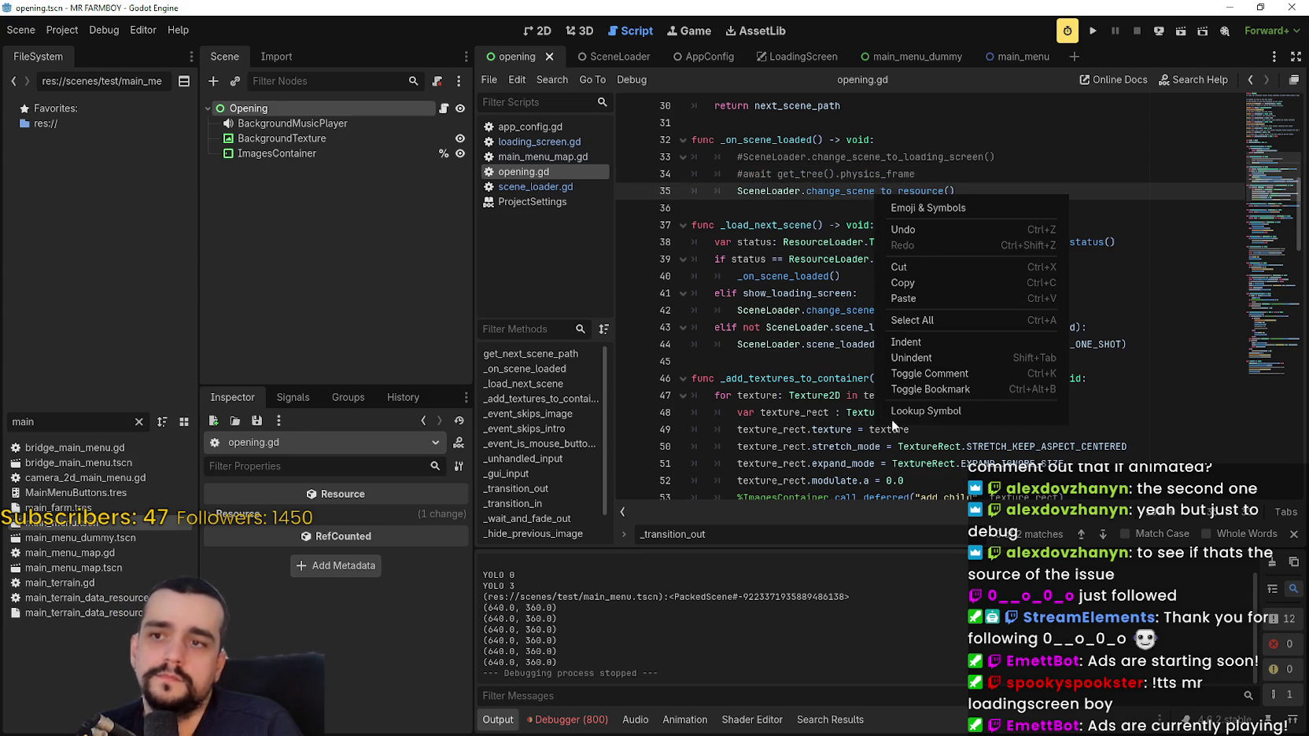
Follow change_scene_to_resource and get_resource to their definitions in scene_loader.gd, reaching the has_cached check.
{"action": "left_click", "coordinate": [889, 411]}
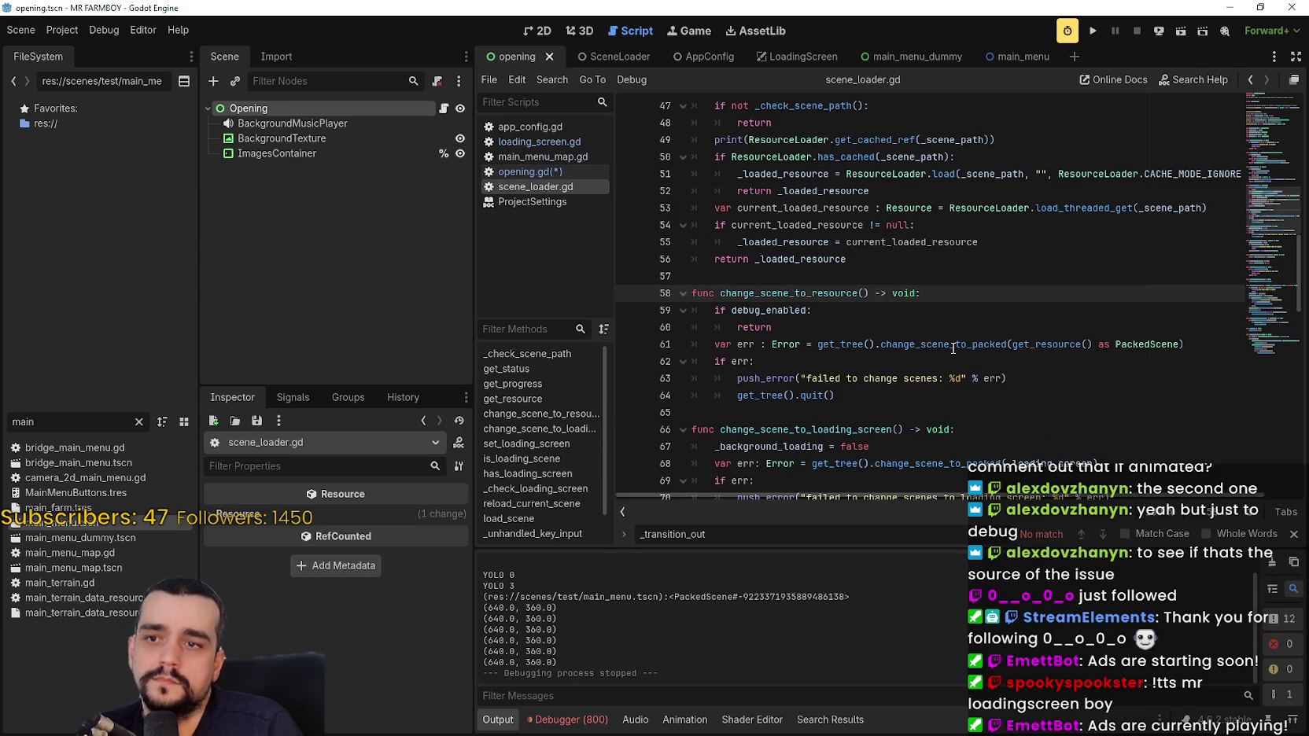
{"action": "mouse_move", "coordinate": [953, 348]}
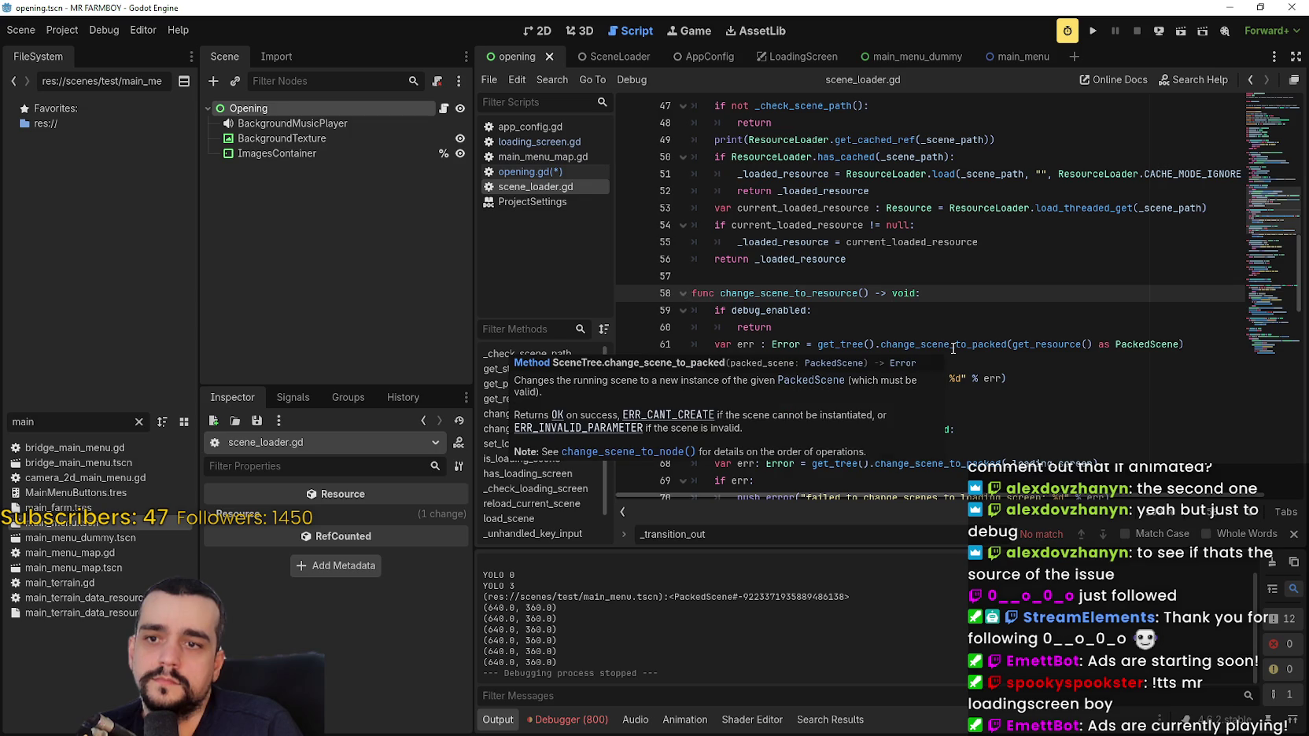
{"action": "right_click", "coordinate": [1033, 343]}
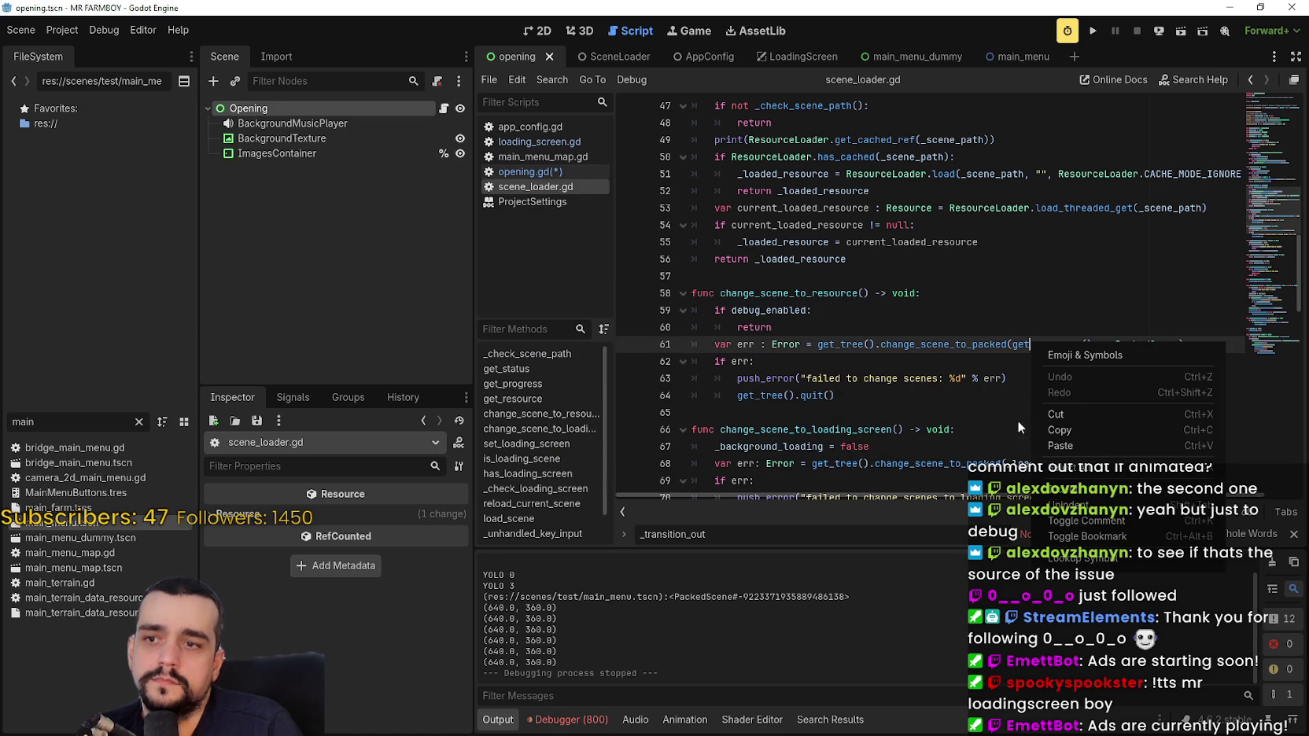
{"action": "left_click", "coordinate": [1089, 557]}
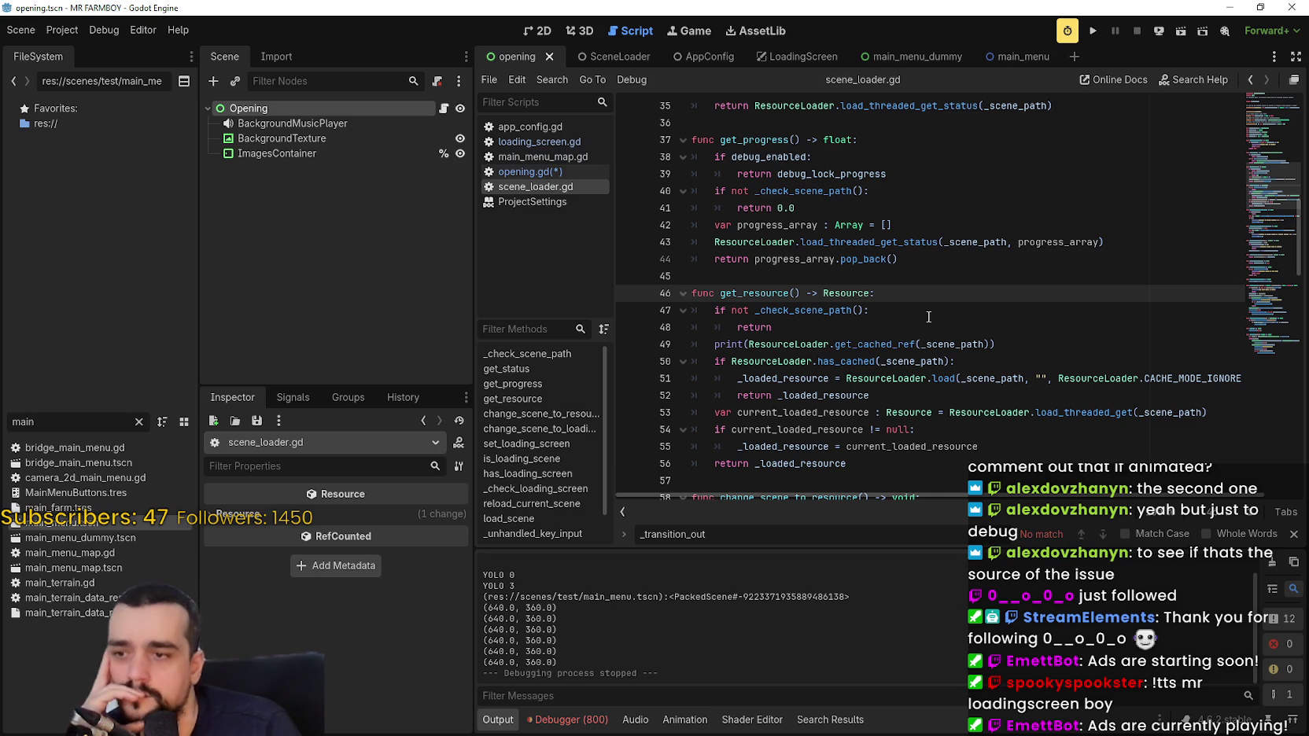
{"action": "scroll", "coordinate": [929, 317], "scroll_direction": "down", "scroll_amount": 2}
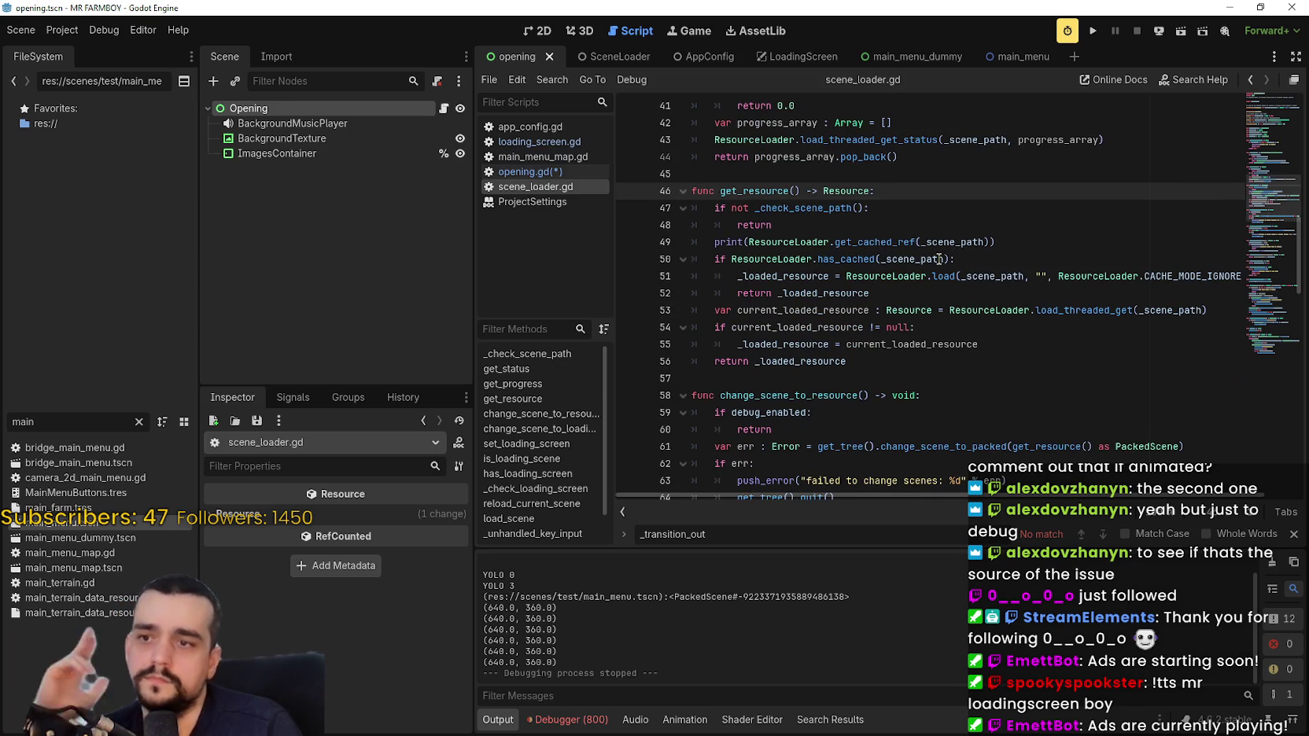
{"action": "mouse_move", "coordinate": [938, 259]}
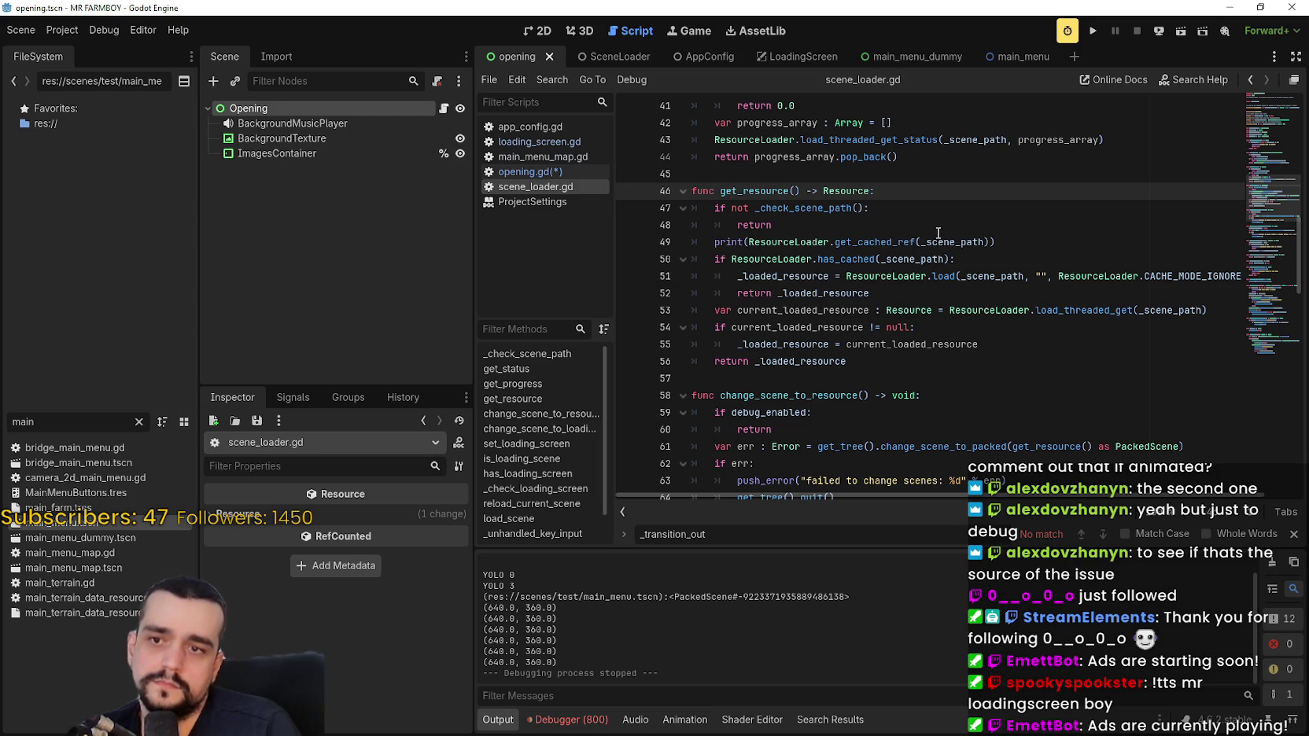
{"action": "left_click", "coordinate": [1067, 260]}
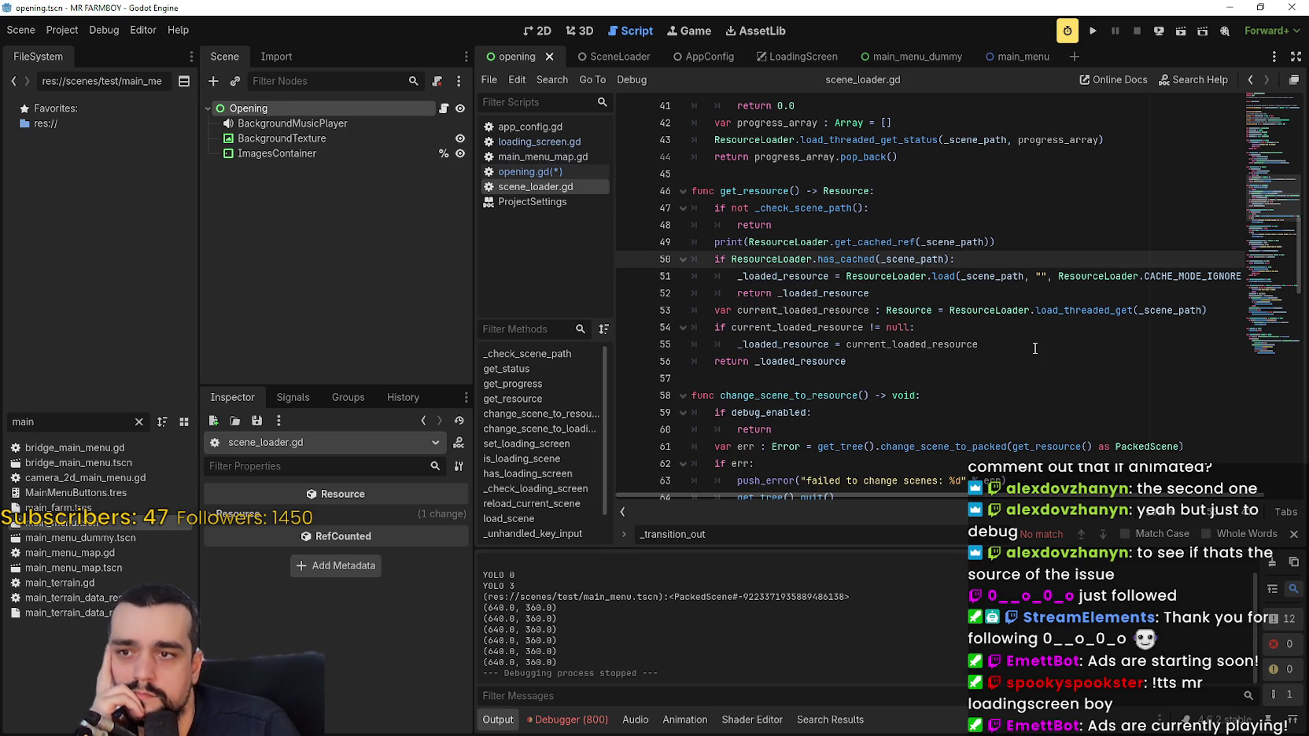
Read through scene_loader.gd's load_scene and _process code, then switch back to opening.gd.
{"action": "scroll", "coordinate": [1035, 349], "scroll_direction": "up", "scroll_amount": 2}
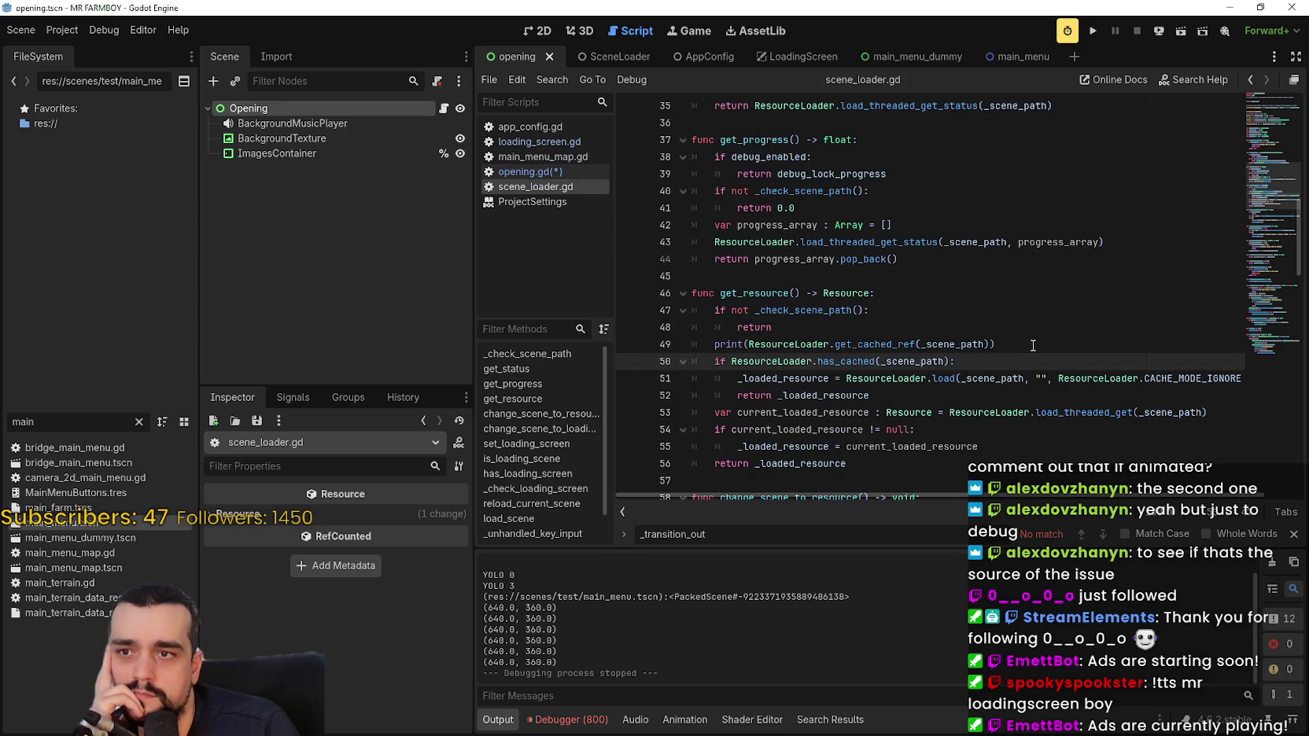
{"action": "scroll", "coordinate": [1024, 336], "scroll_direction": "down", "scroll_amount": 2}
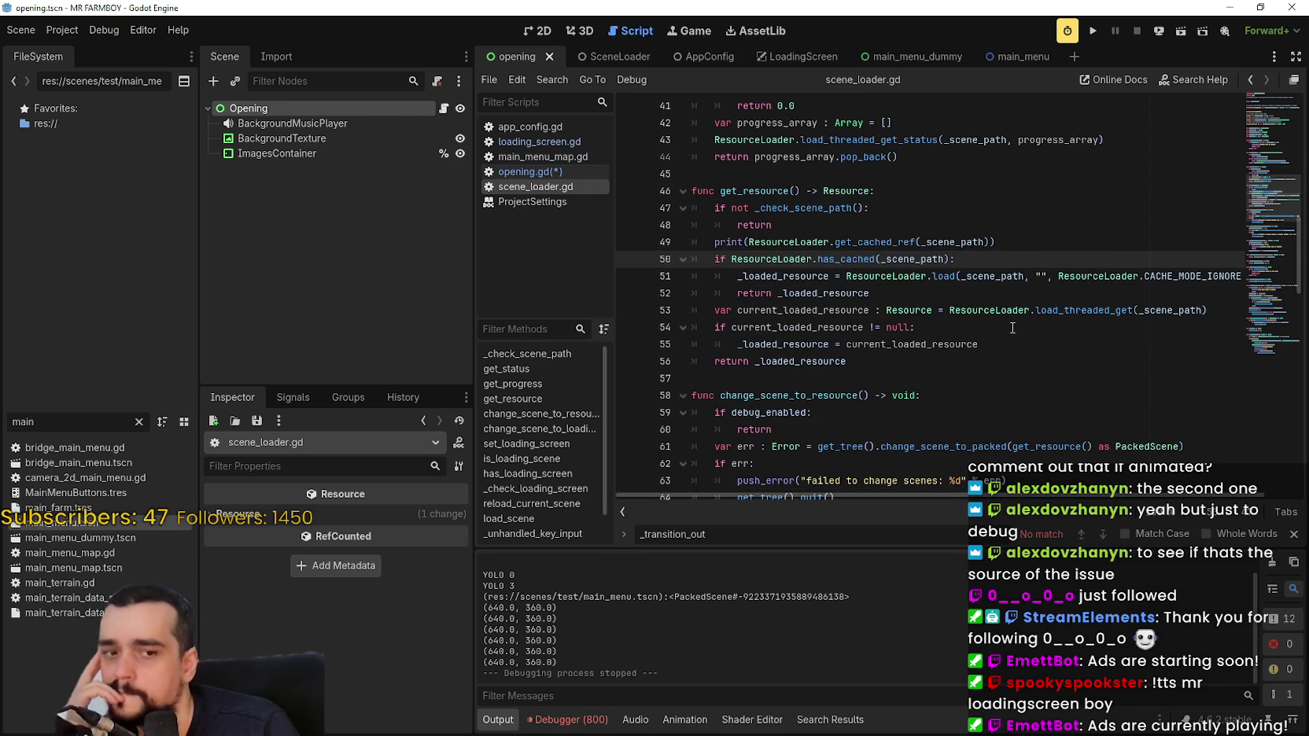
{"action": "scroll", "coordinate": [1013, 328], "scroll_direction": "down", "scroll_amount": 3}
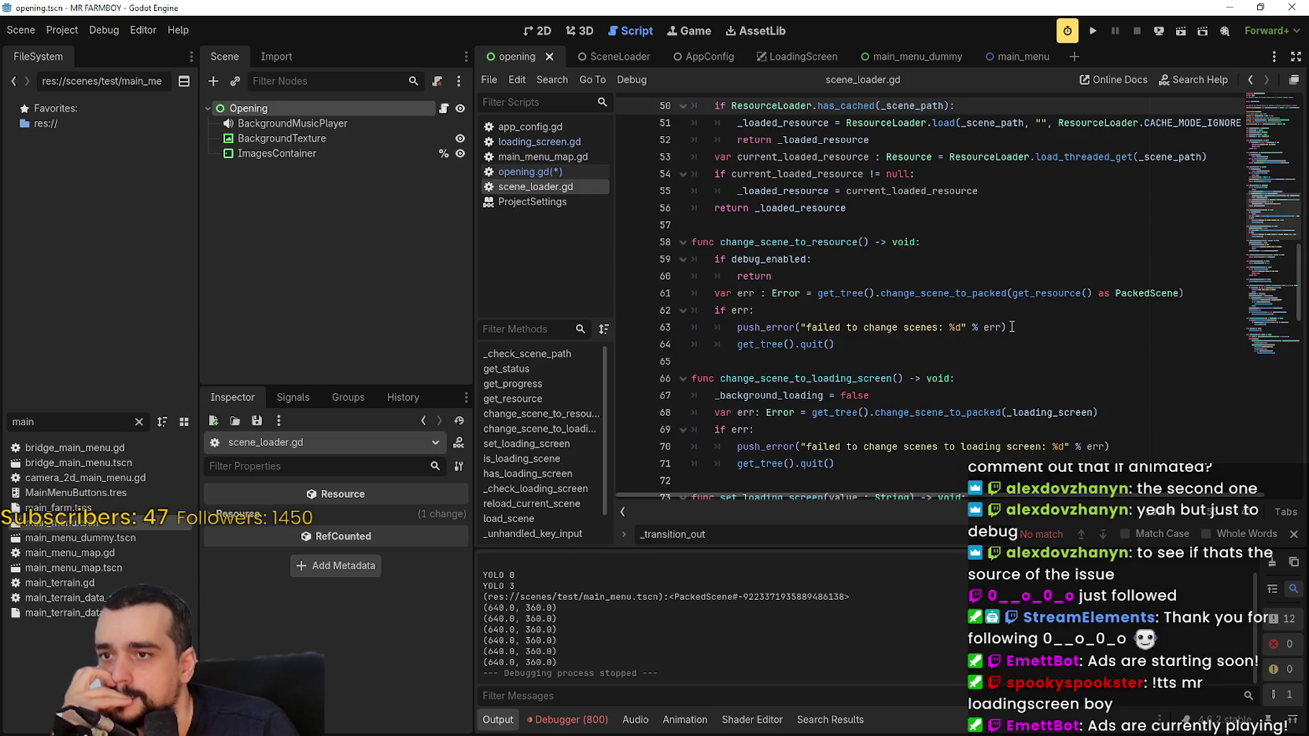
{"action": "scroll", "coordinate": [1013, 327], "scroll_direction": "down", "scroll_amount": 5}
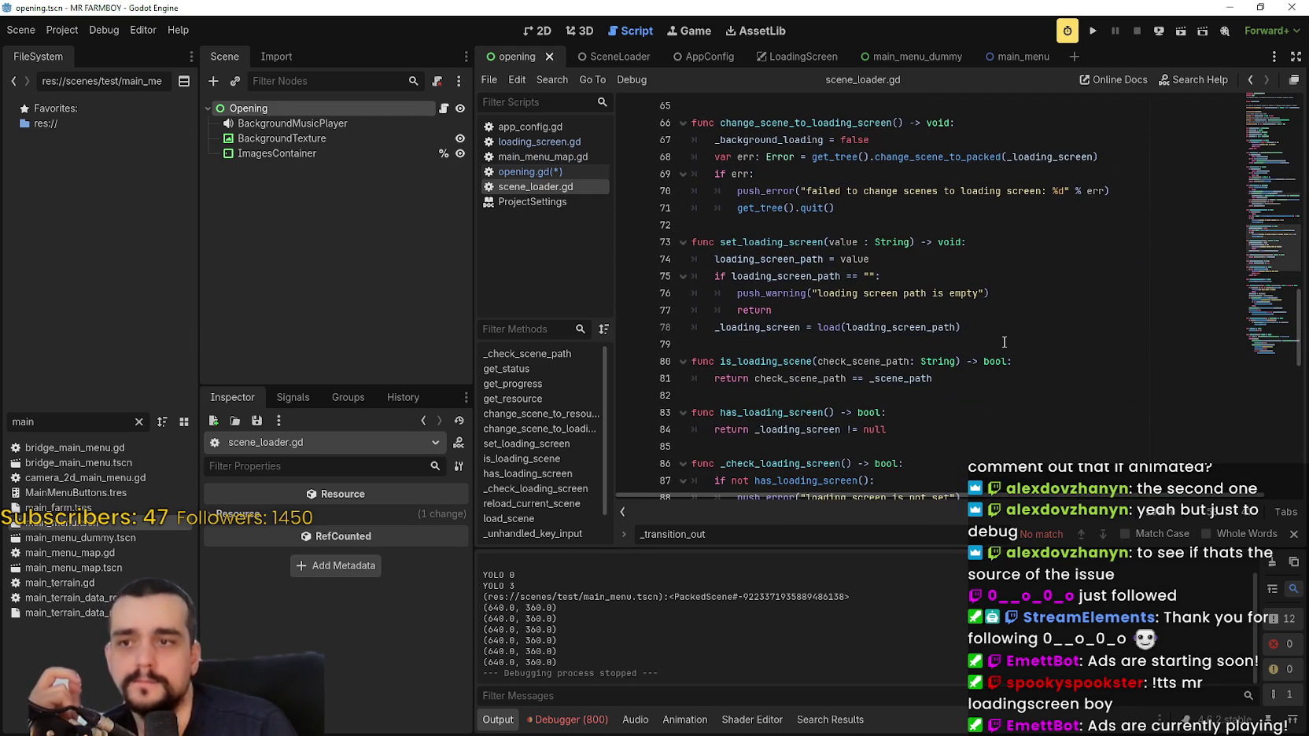
{"action": "scroll", "coordinate": [1003, 342], "scroll_direction": "down", "scroll_amount": 7}
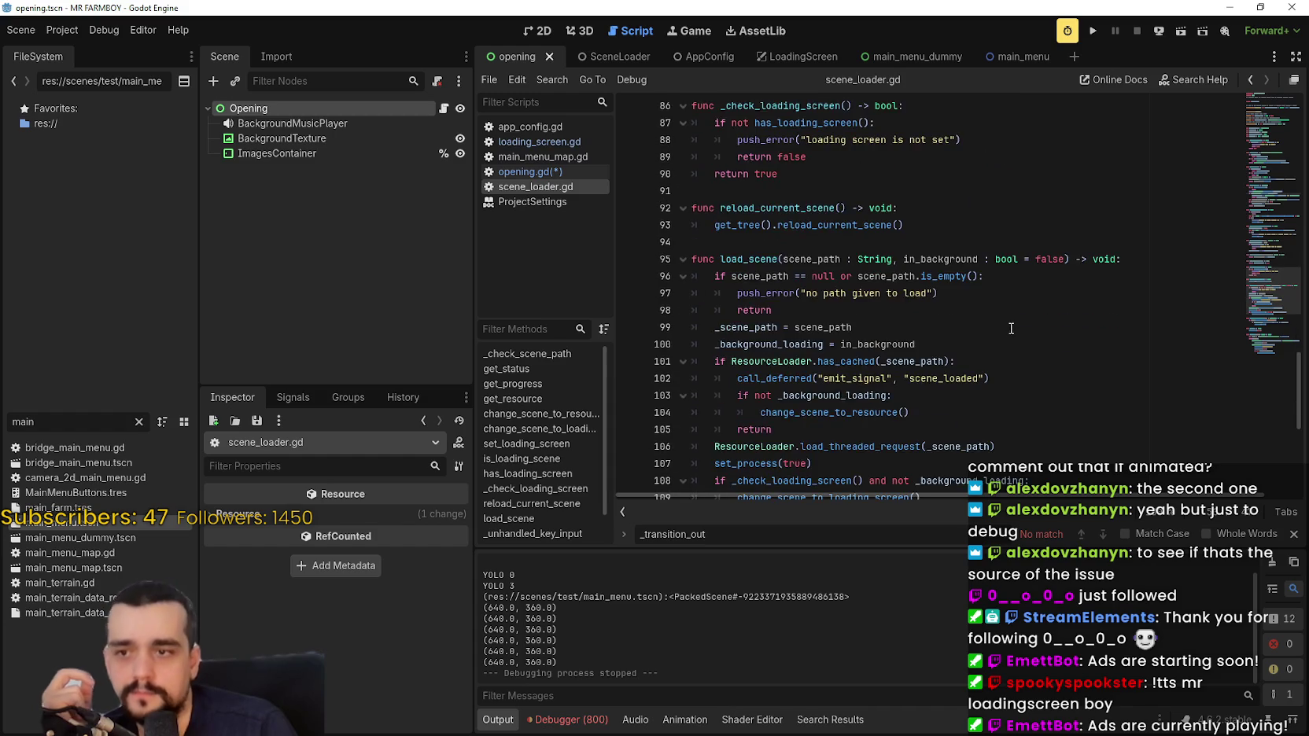
{"action": "scroll", "coordinate": [1007, 328], "scroll_direction": "down", "scroll_amount": 7}
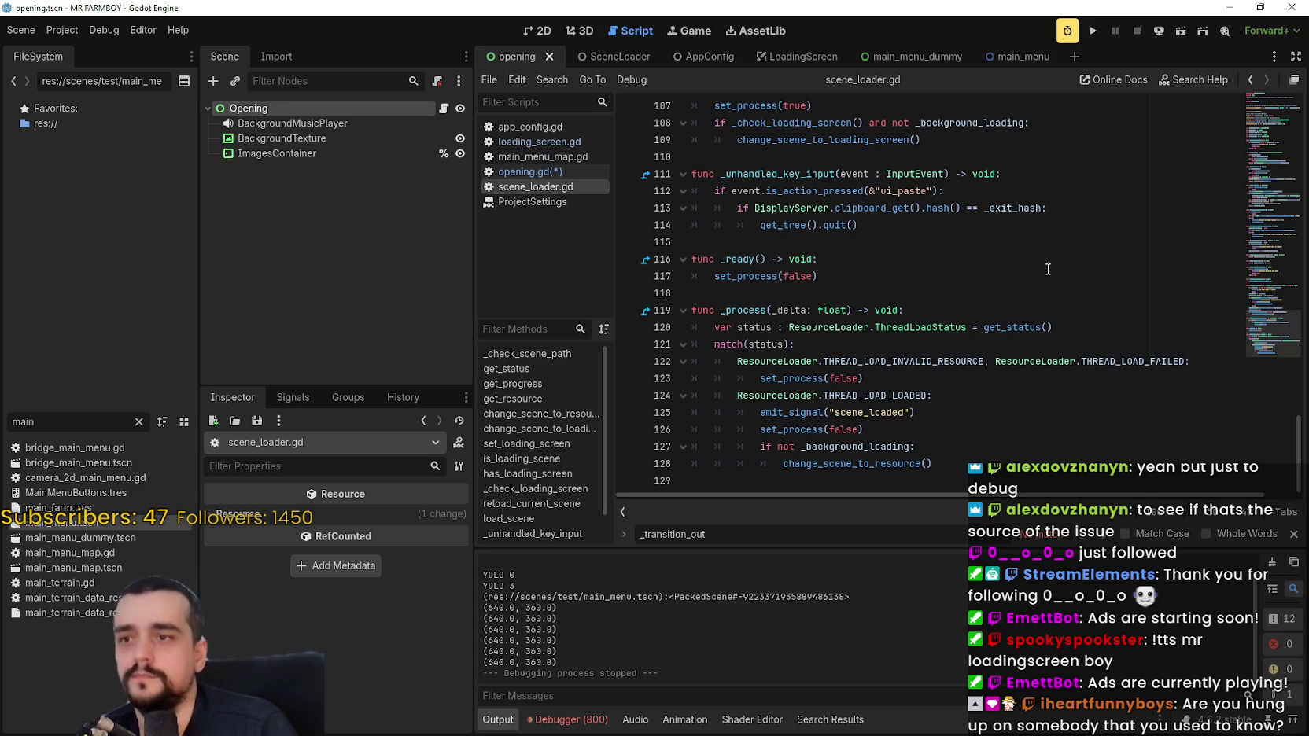
{"action": "left_click", "coordinate": [1030, 245]}
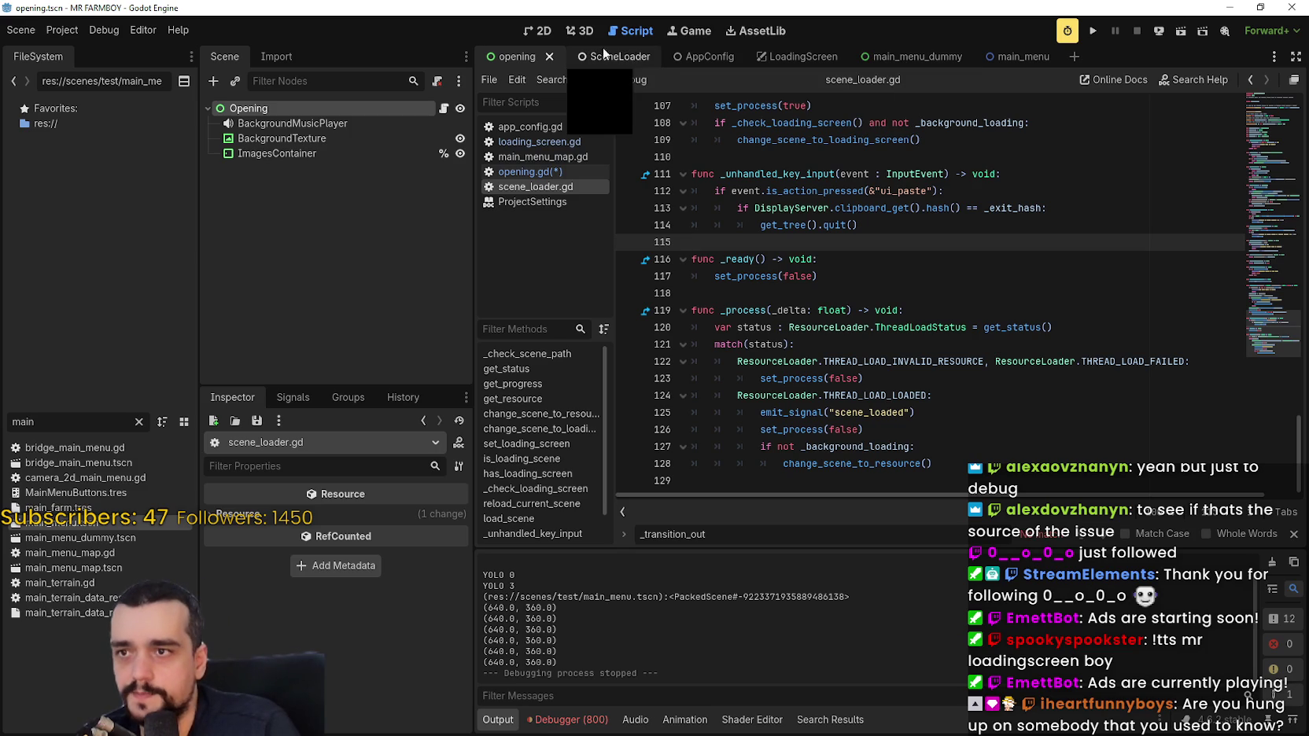
{"action": "left_click", "coordinate": [445, 109]}
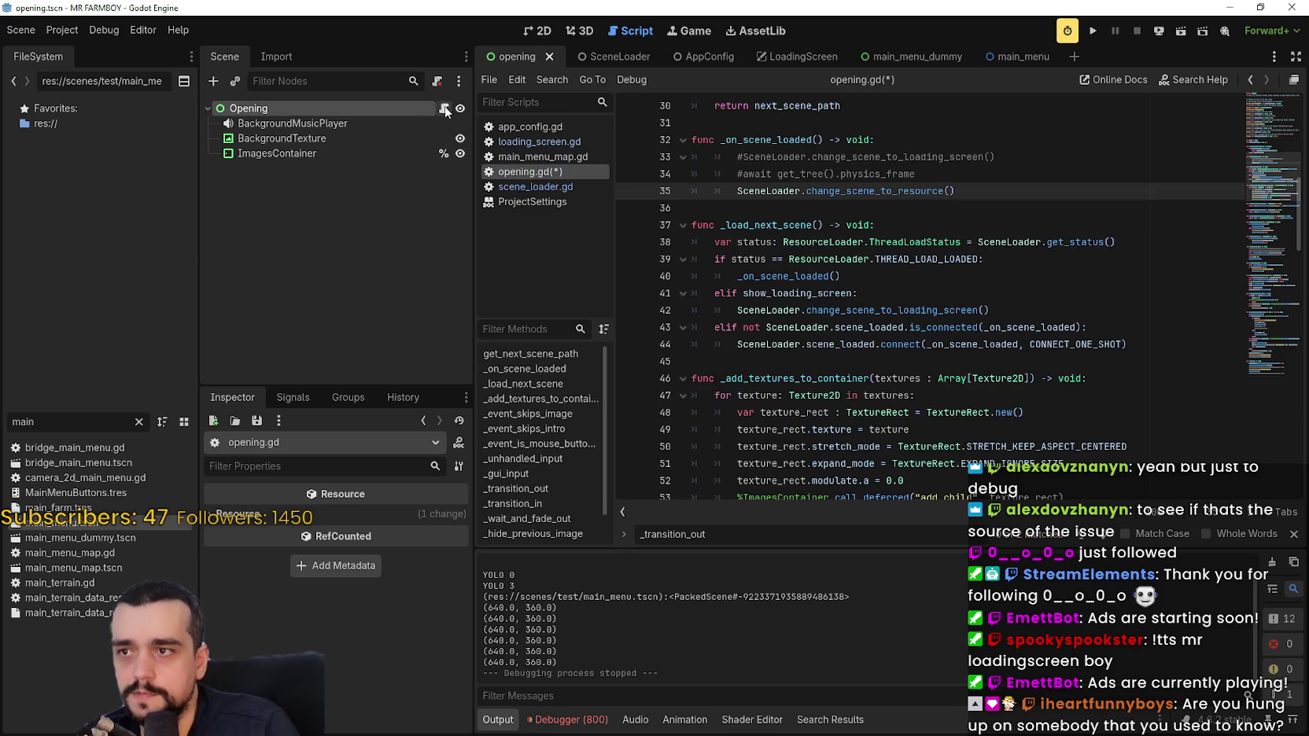
Comment out SceneLoader.load_scene(get_next_scene_path(), true) on line 133, after briefly trying false.
{"action": "left_click", "coordinate": [1252, 372]}
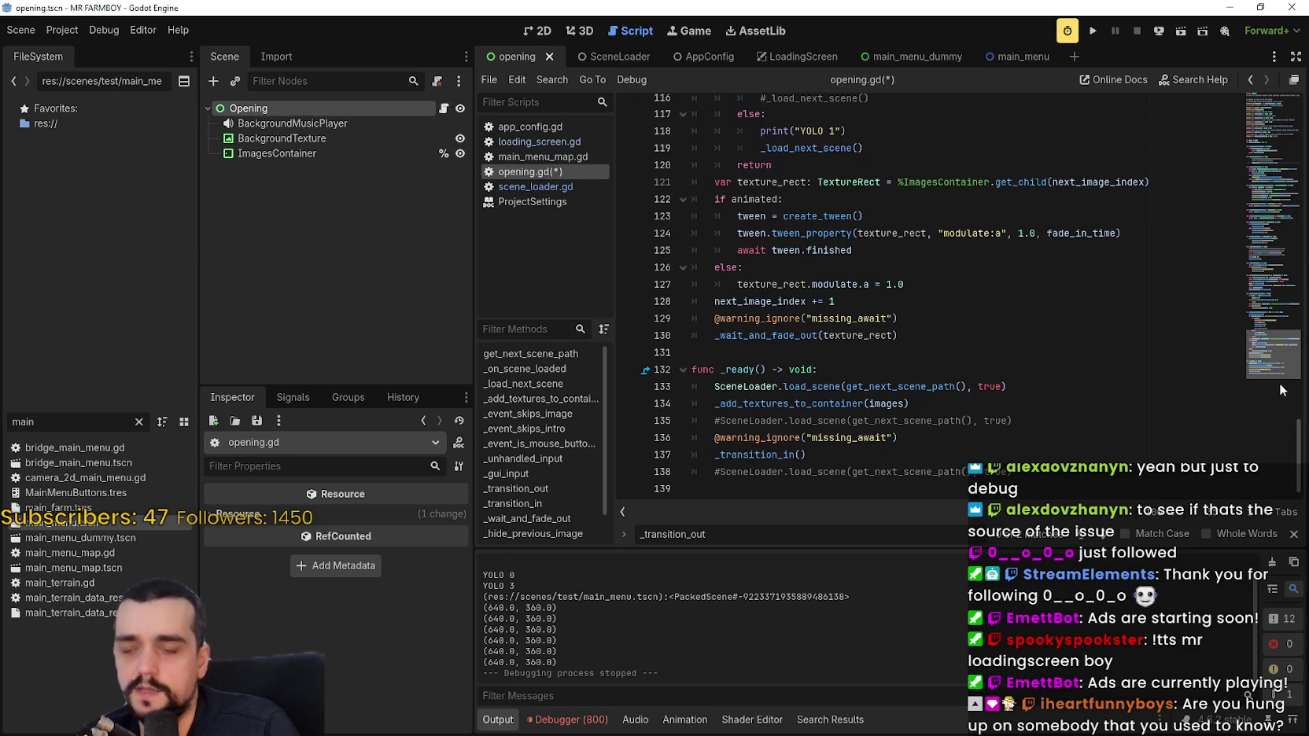
{"action": "double_click", "coordinate": [990, 387]}
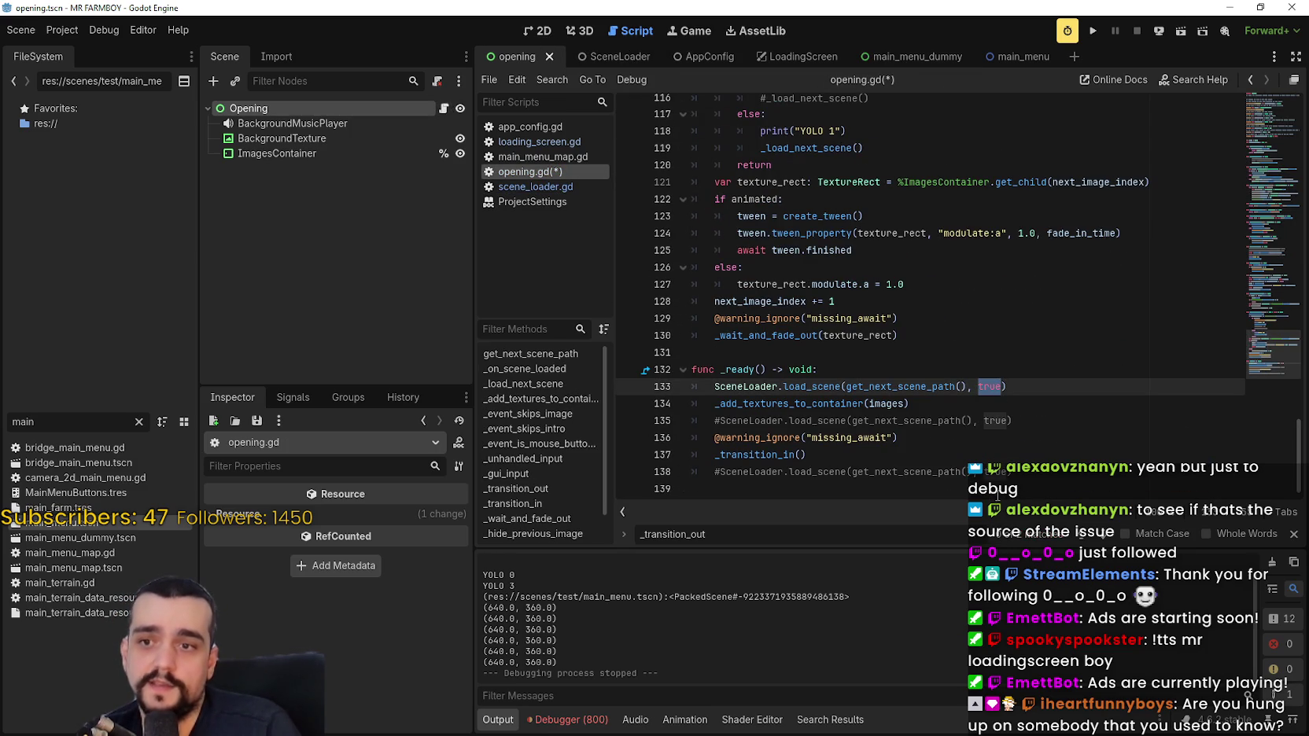
{"action": "left_click_drag", "start_coordinate": [1040, 386], "coordinate": [714, 386]}
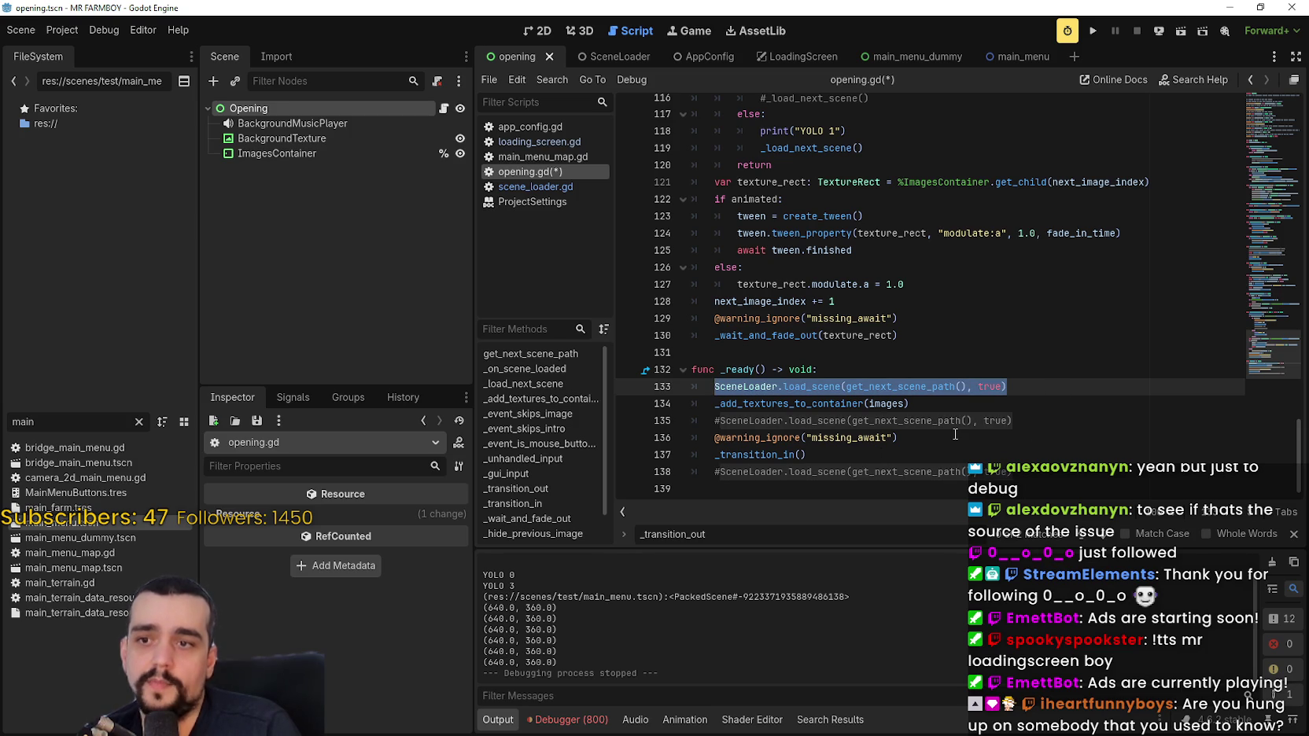
{"action": "double_click", "coordinate": [990, 386]}
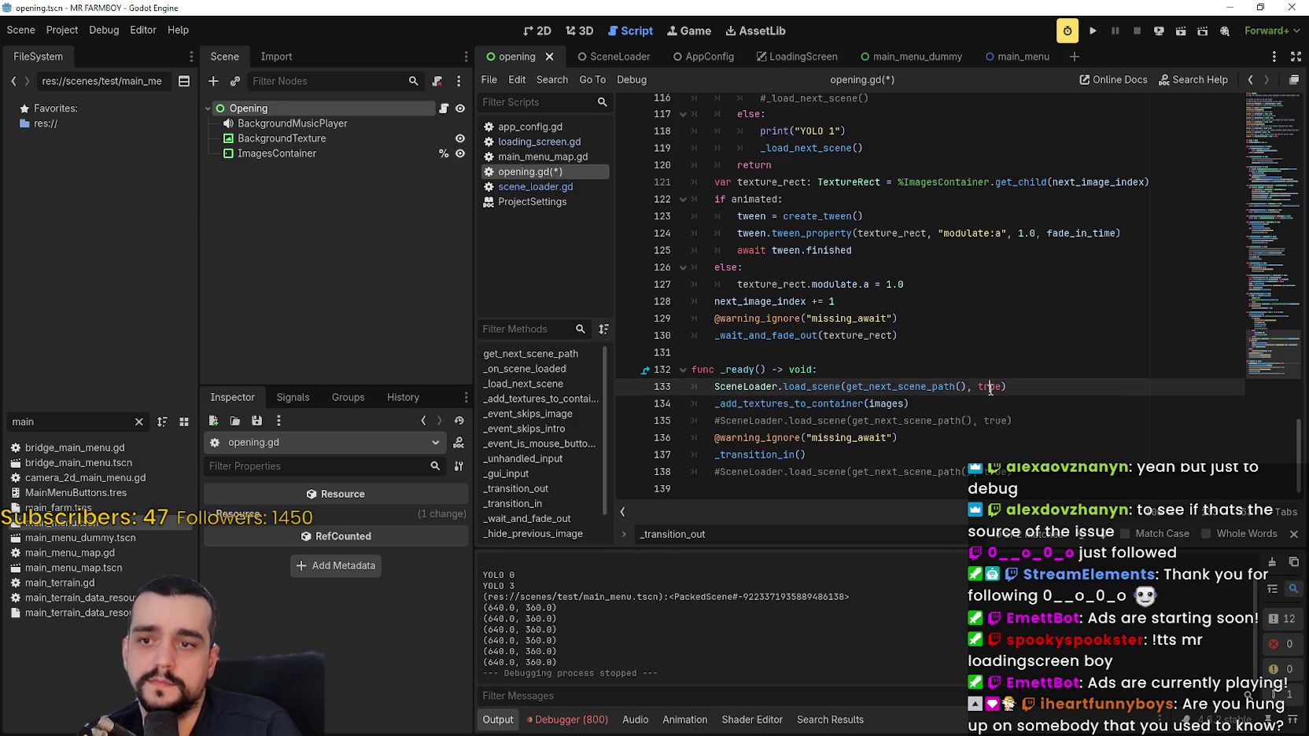
{"action": "type", "text": "false"}
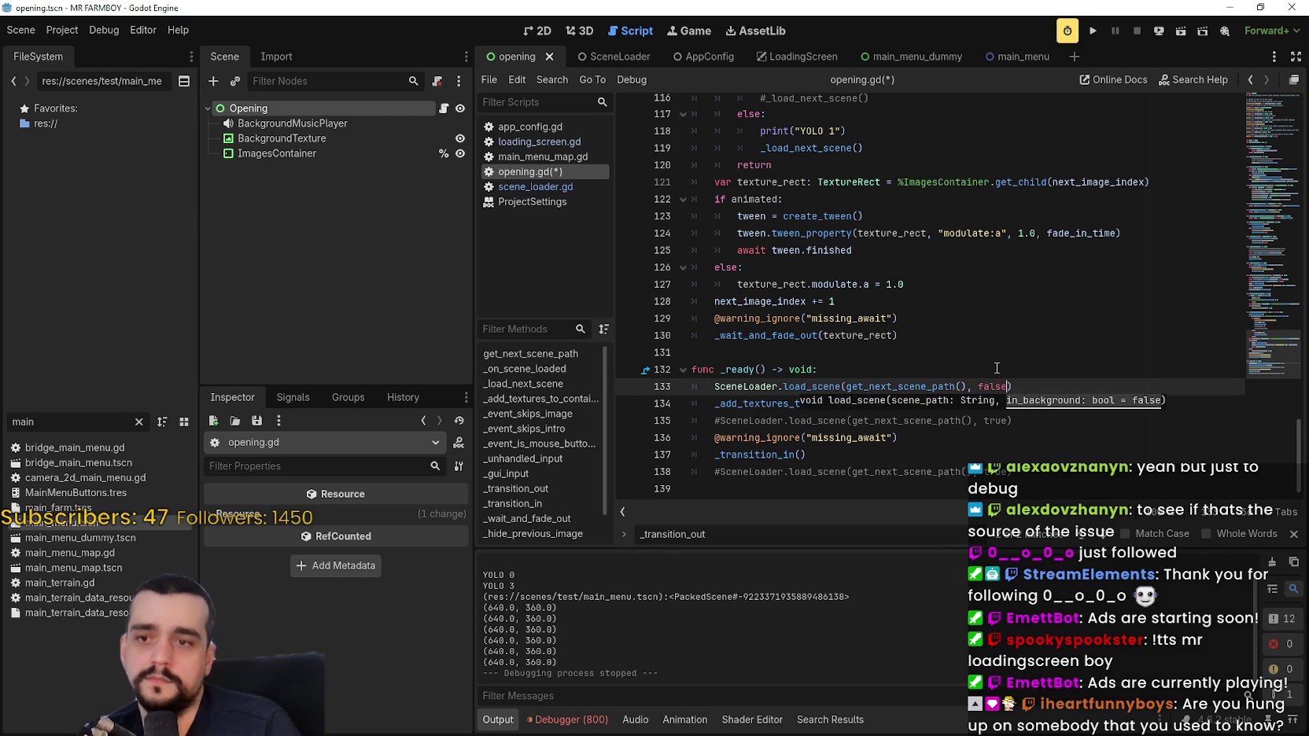
{"action": "key", "text": "ctrl+z"}
{"action": "left_click", "coordinate": [714, 386]}
{"action": "type", "text": "#"}
{"action": "left_click_drag", "start_coordinate": [719, 387], "coordinate": [1072, 386]}
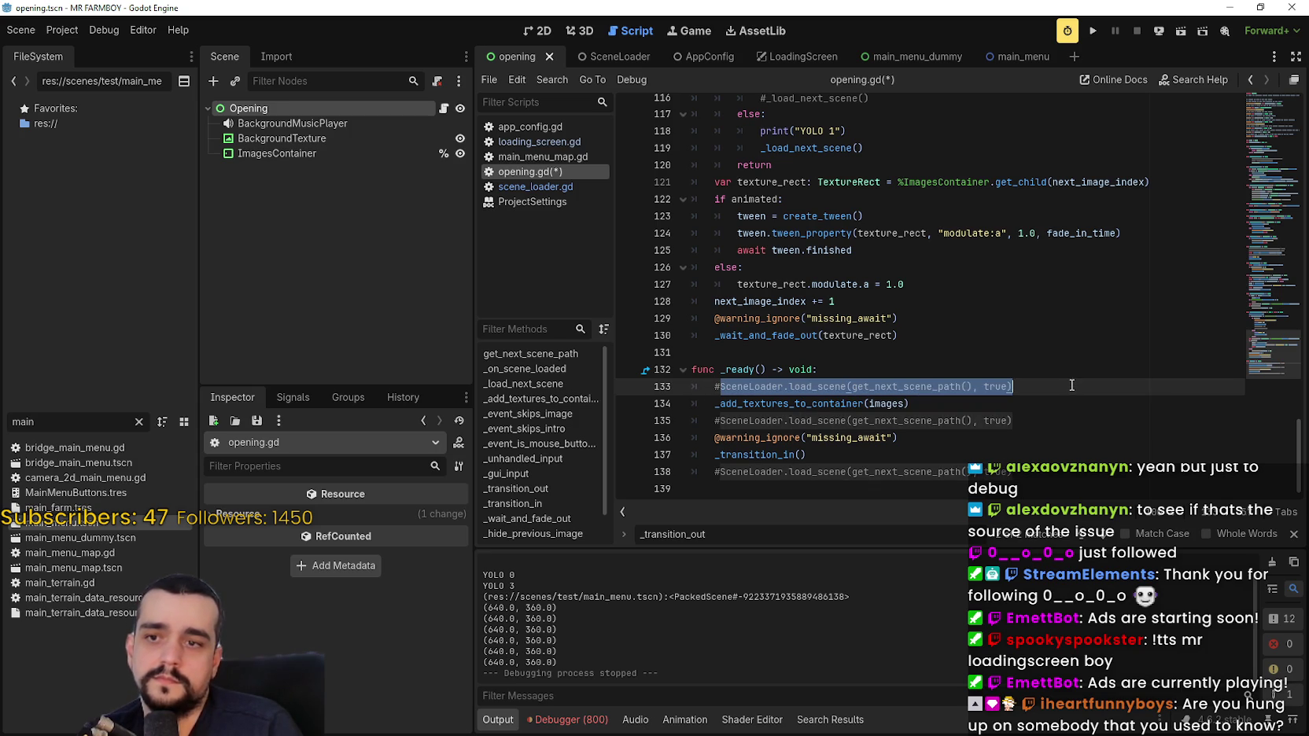
Check the _load_next_scene call in _transition_out, save opening.gd, close the find bar, and run.
{"action": "scroll", "coordinate": [877, 346], "scroll_direction": "up", "scroll_amount": 7}
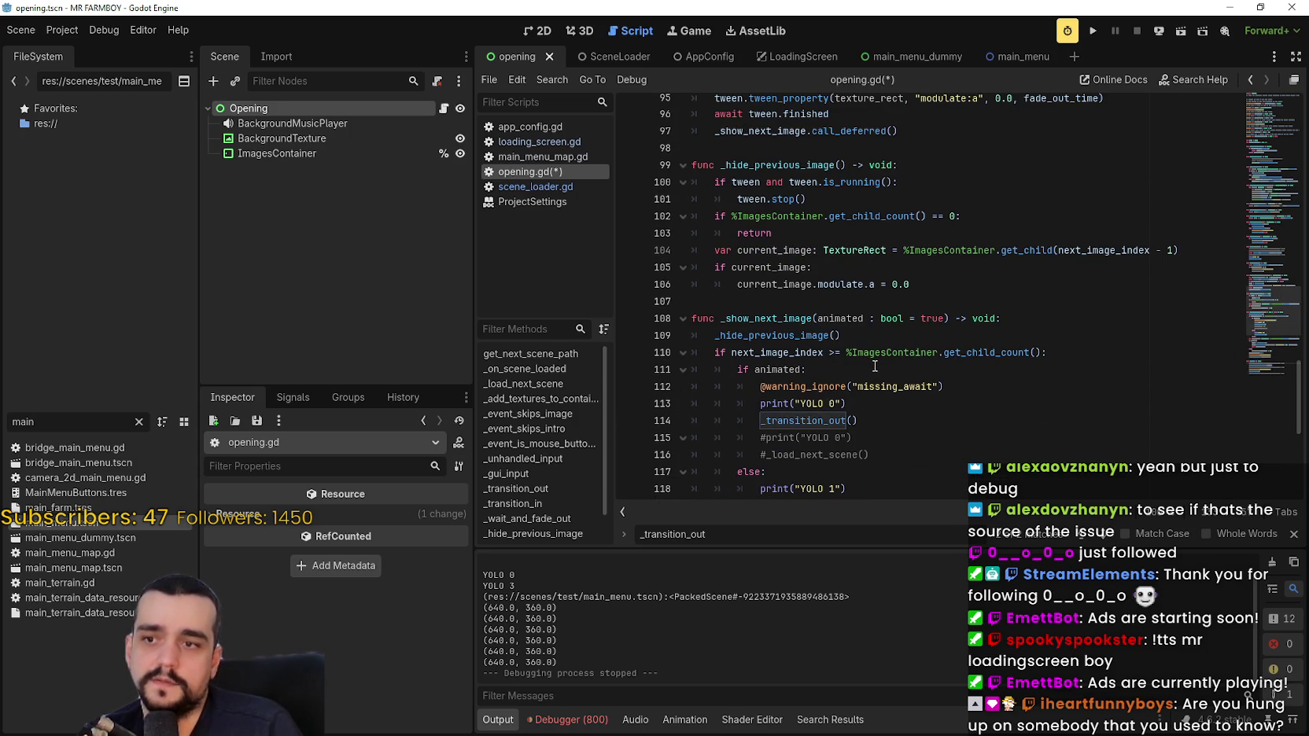
{"action": "scroll", "coordinate": [875, 366], "scroll_direction": "up", "scroll_amount": 3}
{"action": "scroll", "coordinate": [872, 359], "scroll_direction": "up", "scroll_amount": 4}
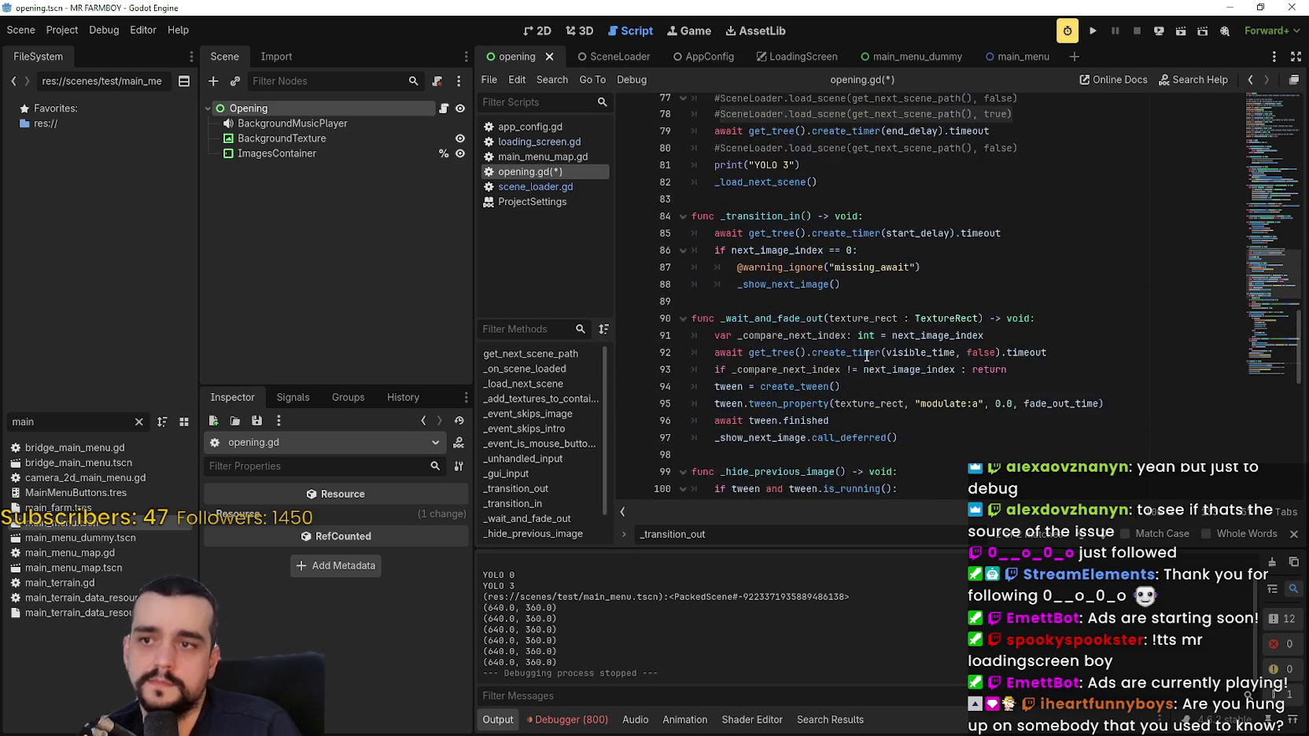
{"action": "double_click", "coordinate": [759, 213]}
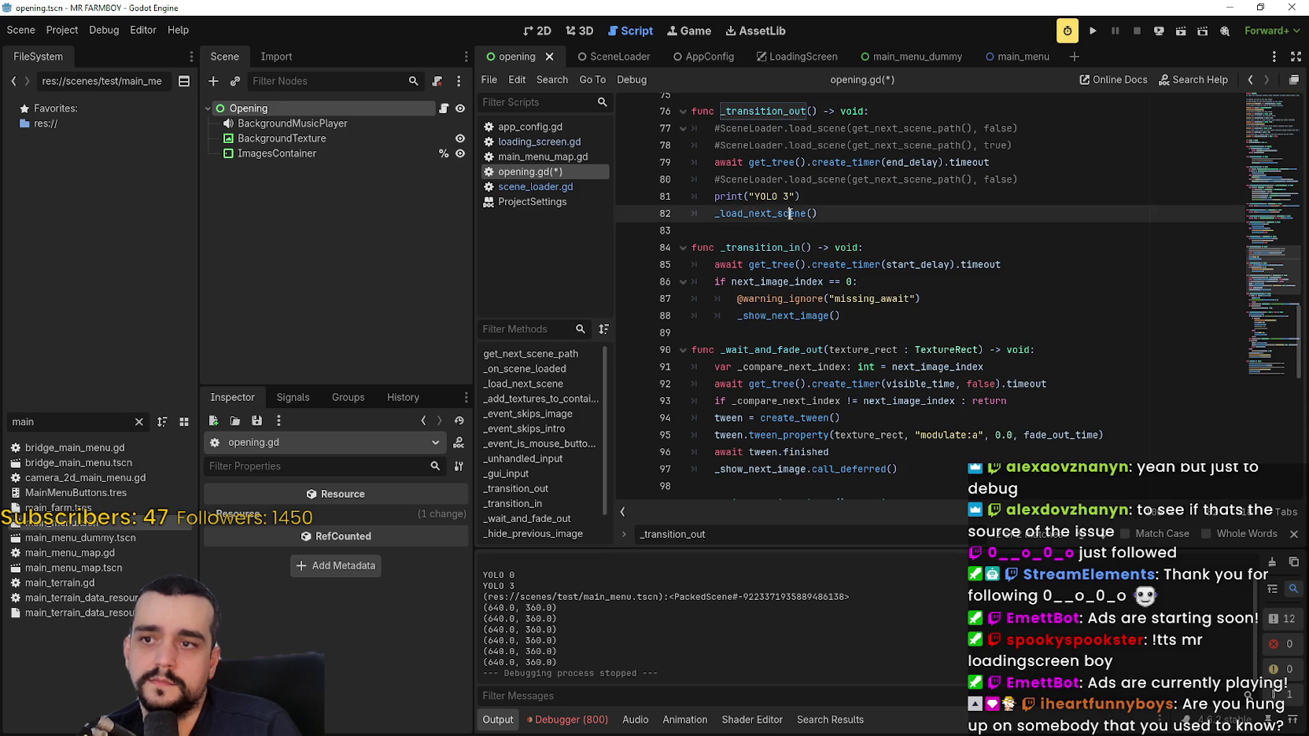
{"action": "scroll", "coordinate": [925, 392], "scroll_direction": "up", "scroll_amount": 2}
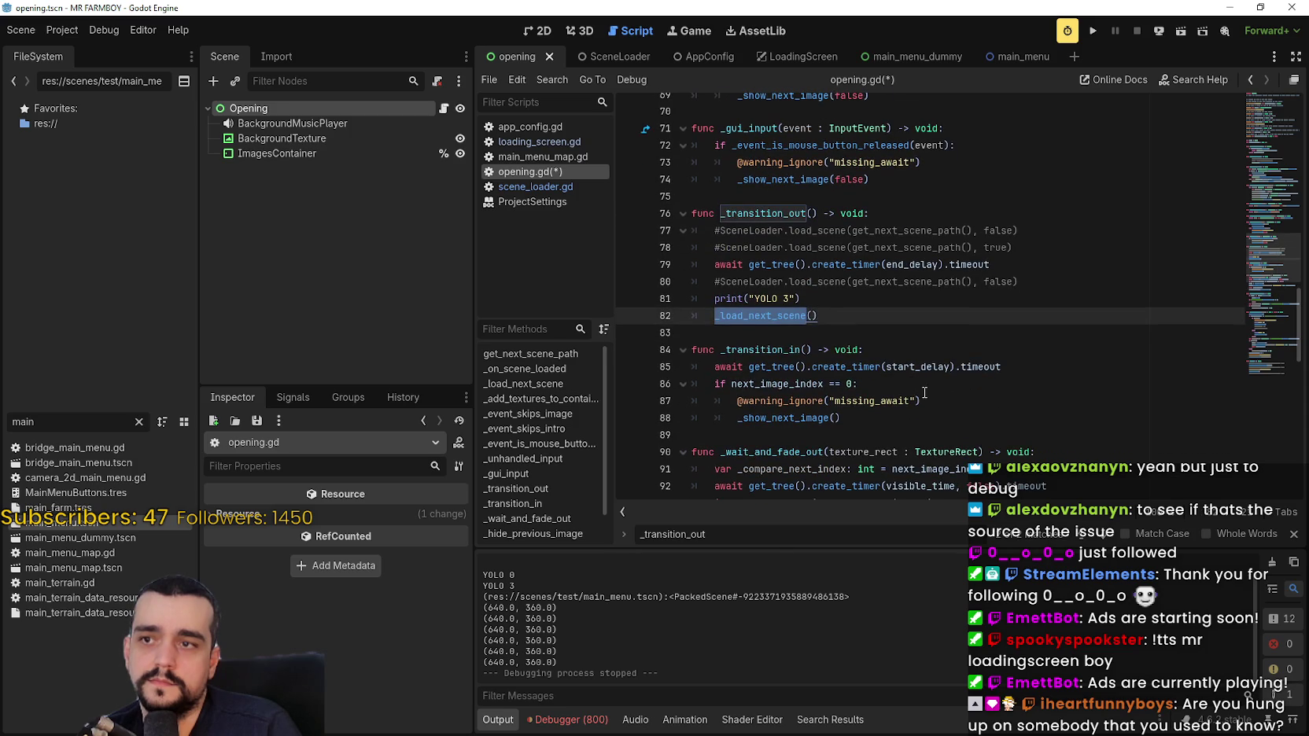
{"action": "left_click", "coordinate": [880, 334]}
{"action": "key", "text": "ctrl+s"}
{"action": "scroll", "coordinate": [875, 337], "scroll_direction": "down", "scroll_amount": 2}
{"action": "key", "text": "Escape"}
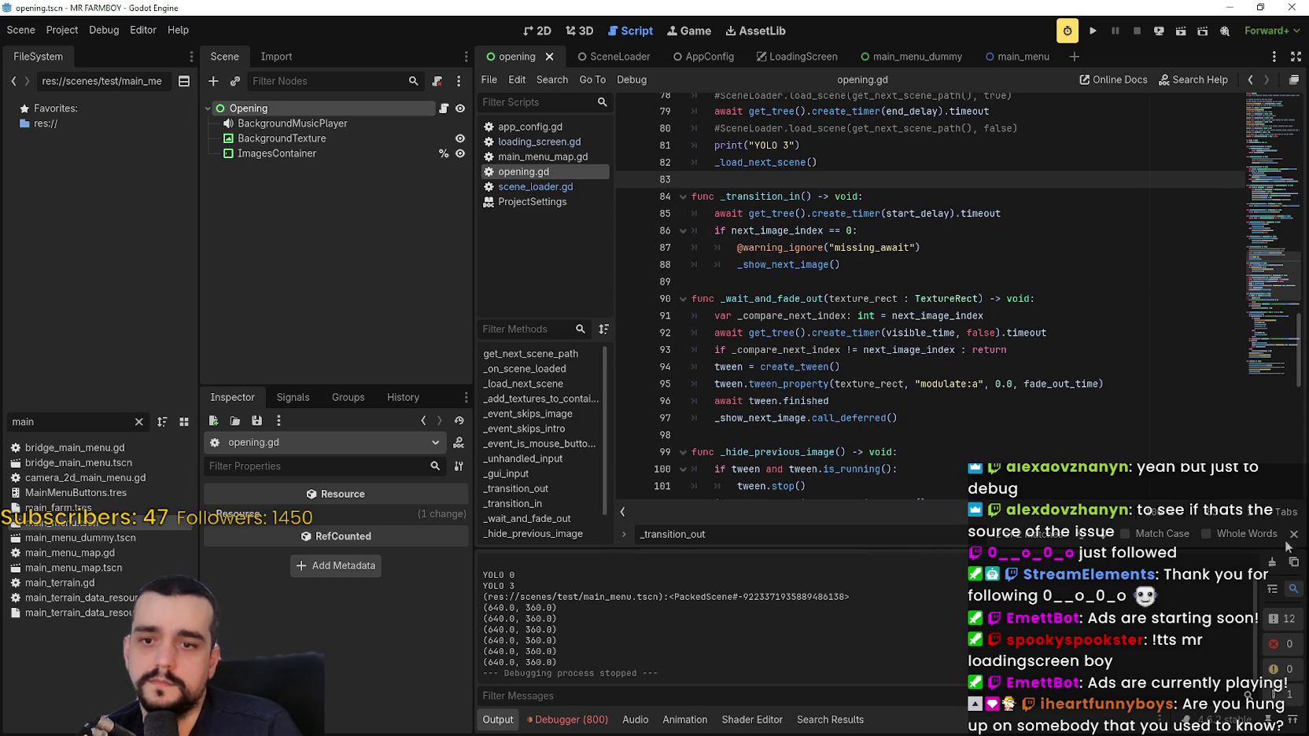
{"action": "left_click", "coordinate": [1093, 35]}
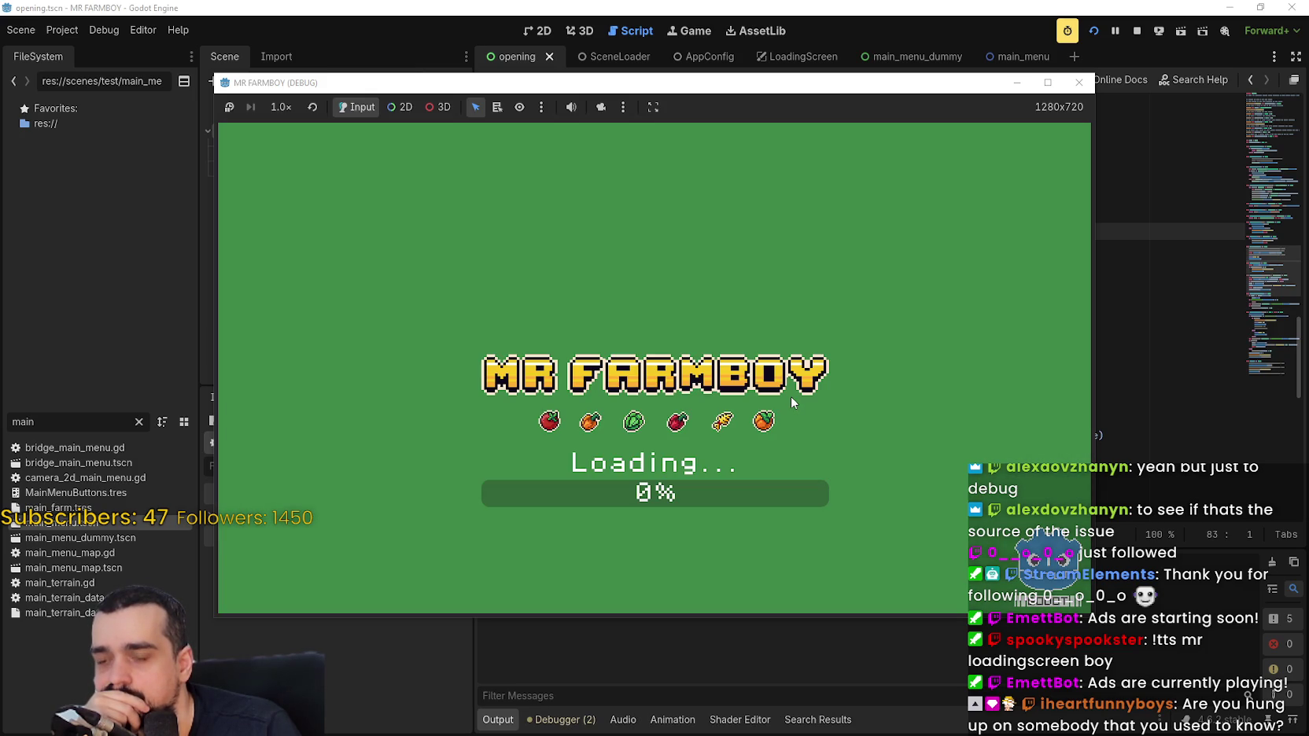
{"action": "left_click", "coordinate": [1137, 30]}
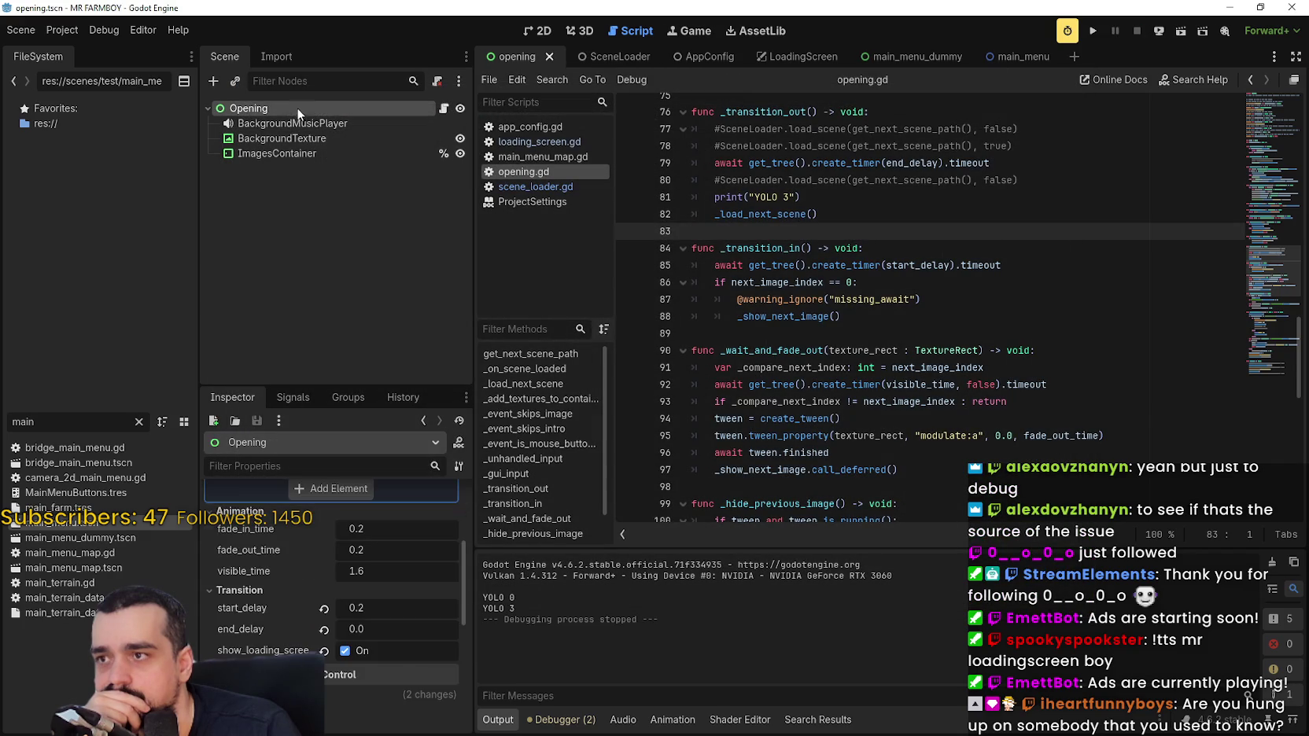
Point Opening's next_scene_path to scenes/test/main_menu.tscn and run the project.
{"action": "scroll", "coordinate": [325, 597], "scroll_direction": "up", "scroll_amount": 5}
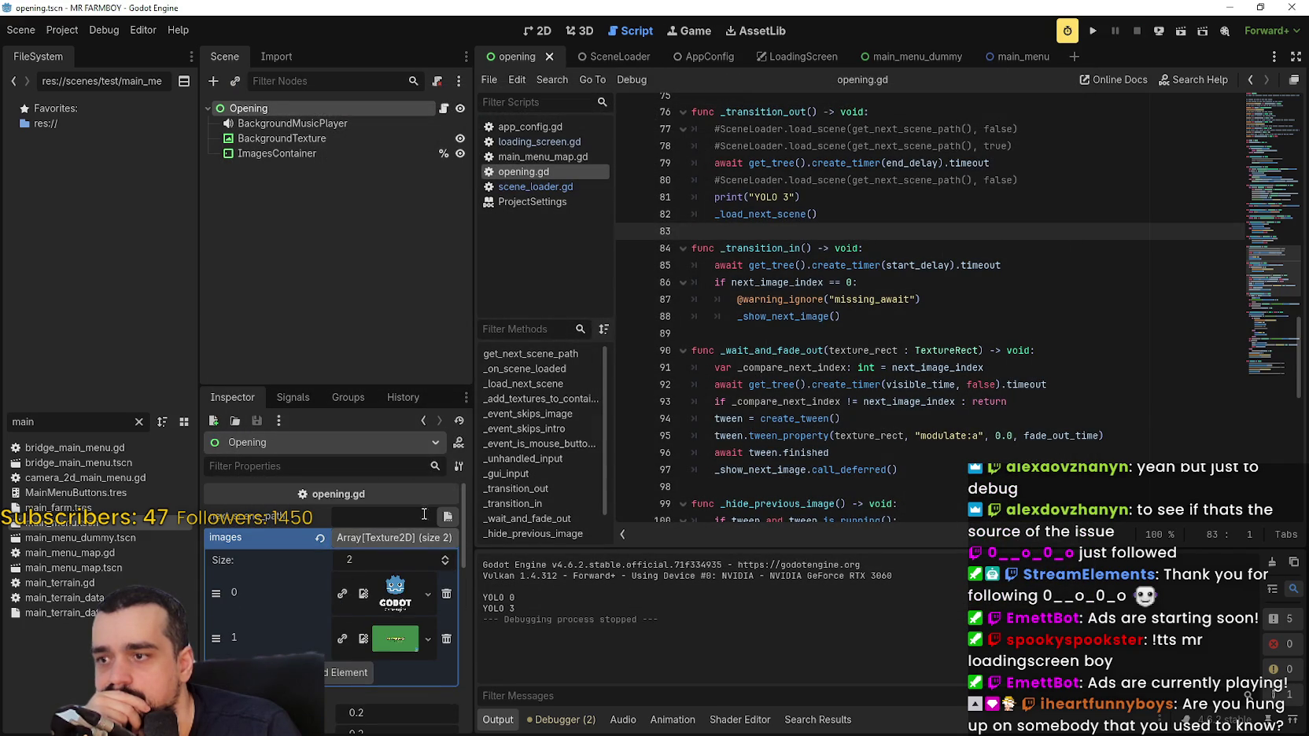
{"action": "left_click", "coordinate": [448, 516]}
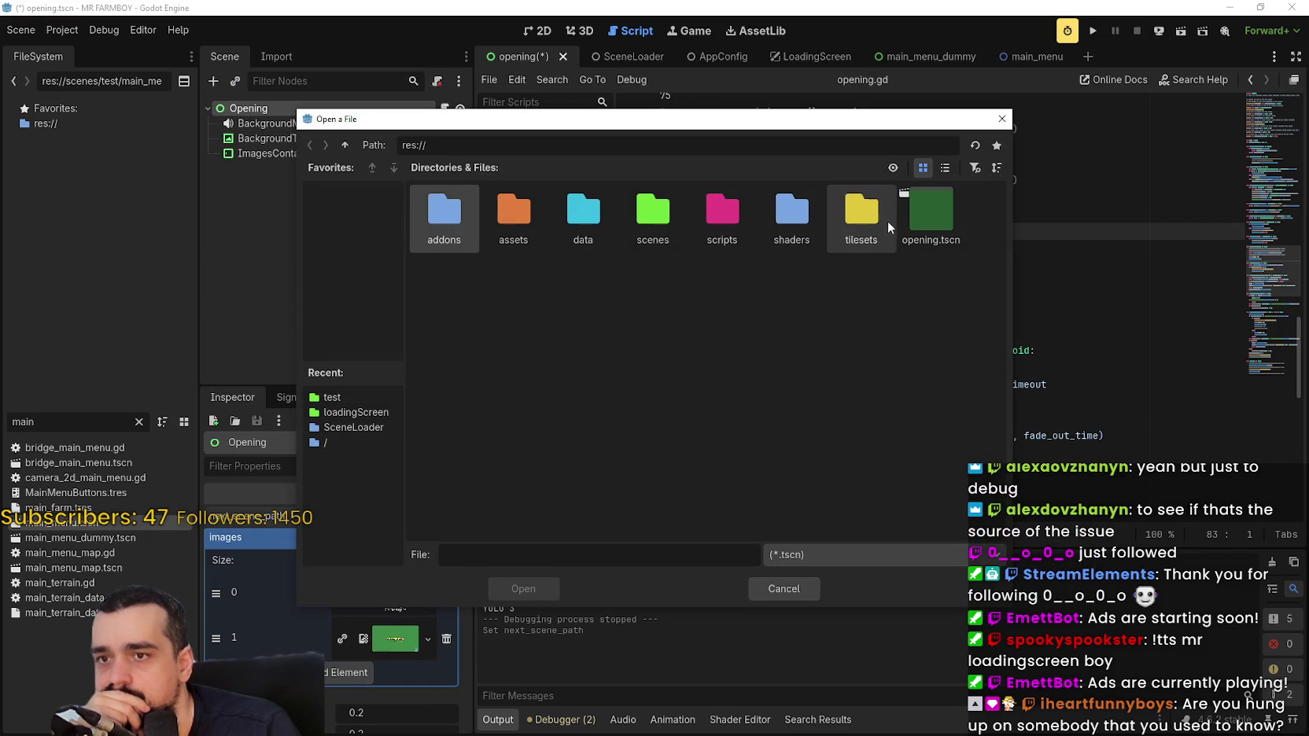
{"action": "double_click", "coordinate": [682, 221]}
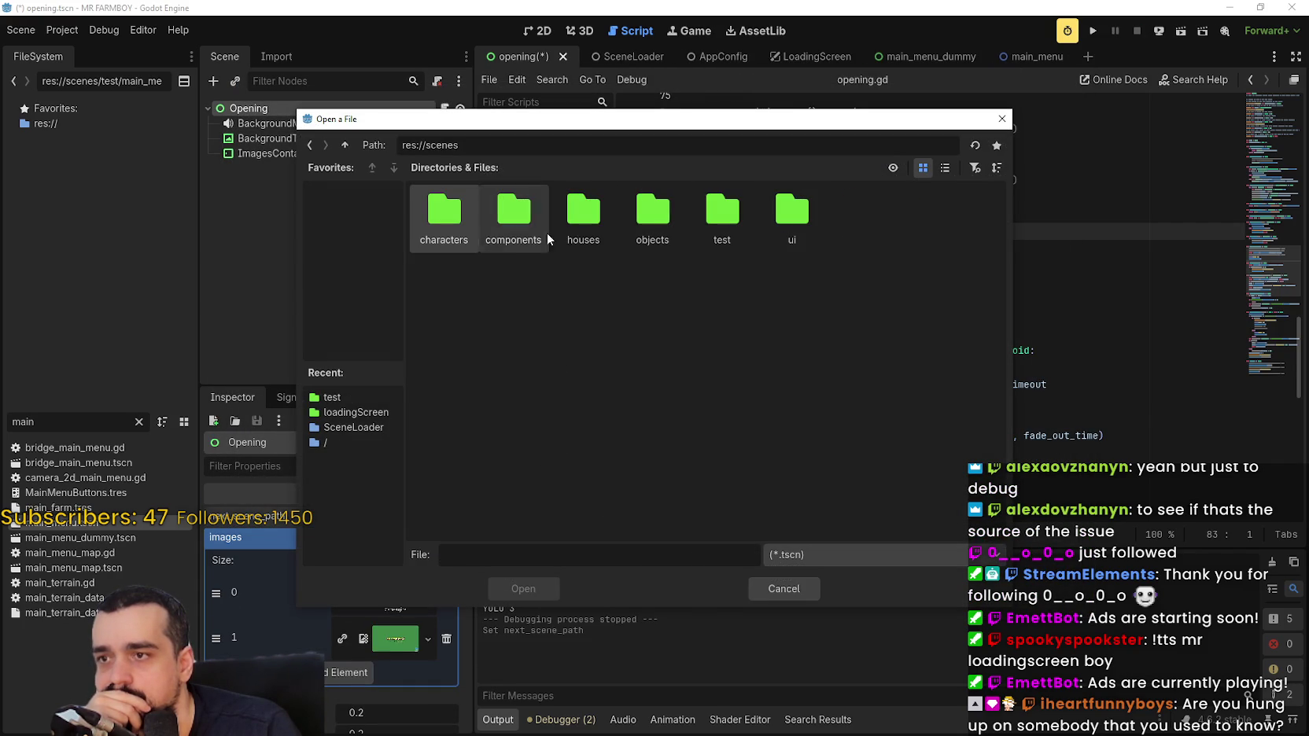
{"action": "double_click", "coordinate": [728, 216]}
{"action": "double_click", "coordinate": [512, 227]}
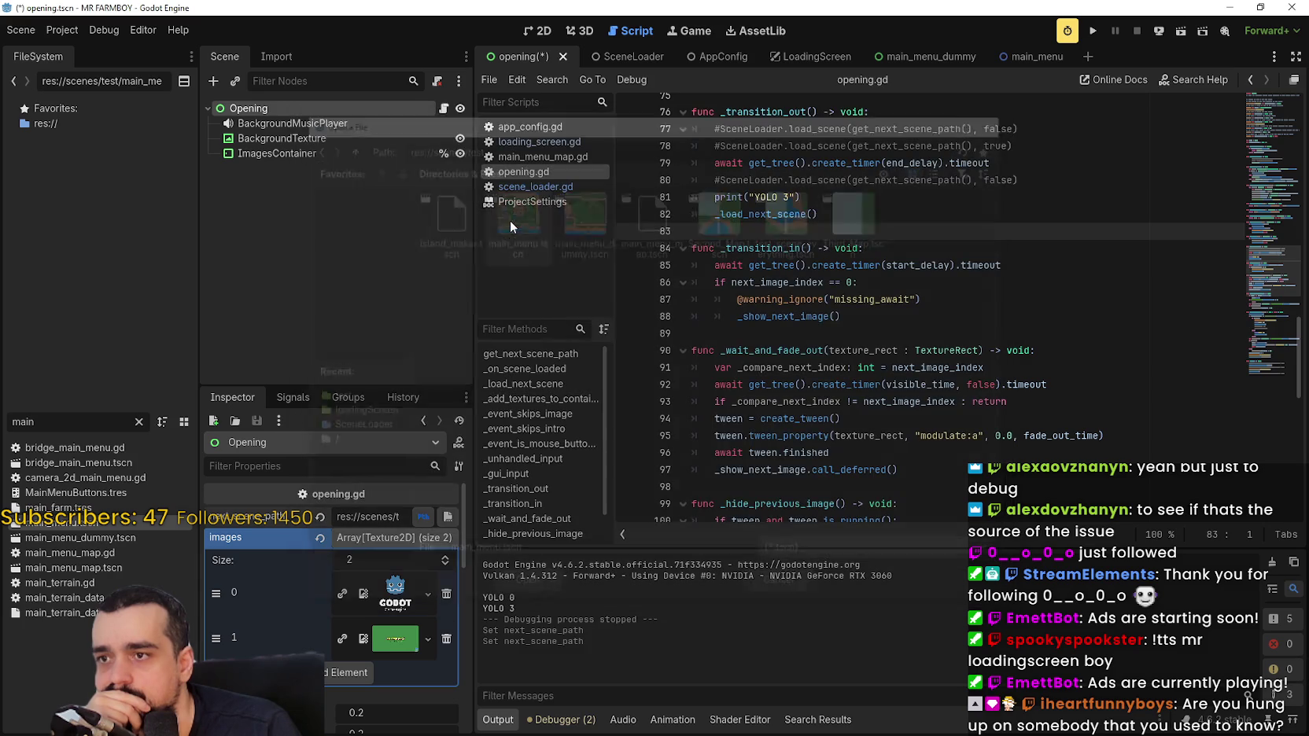
{"action": "left_click", "coordinate": [1095, 32]}
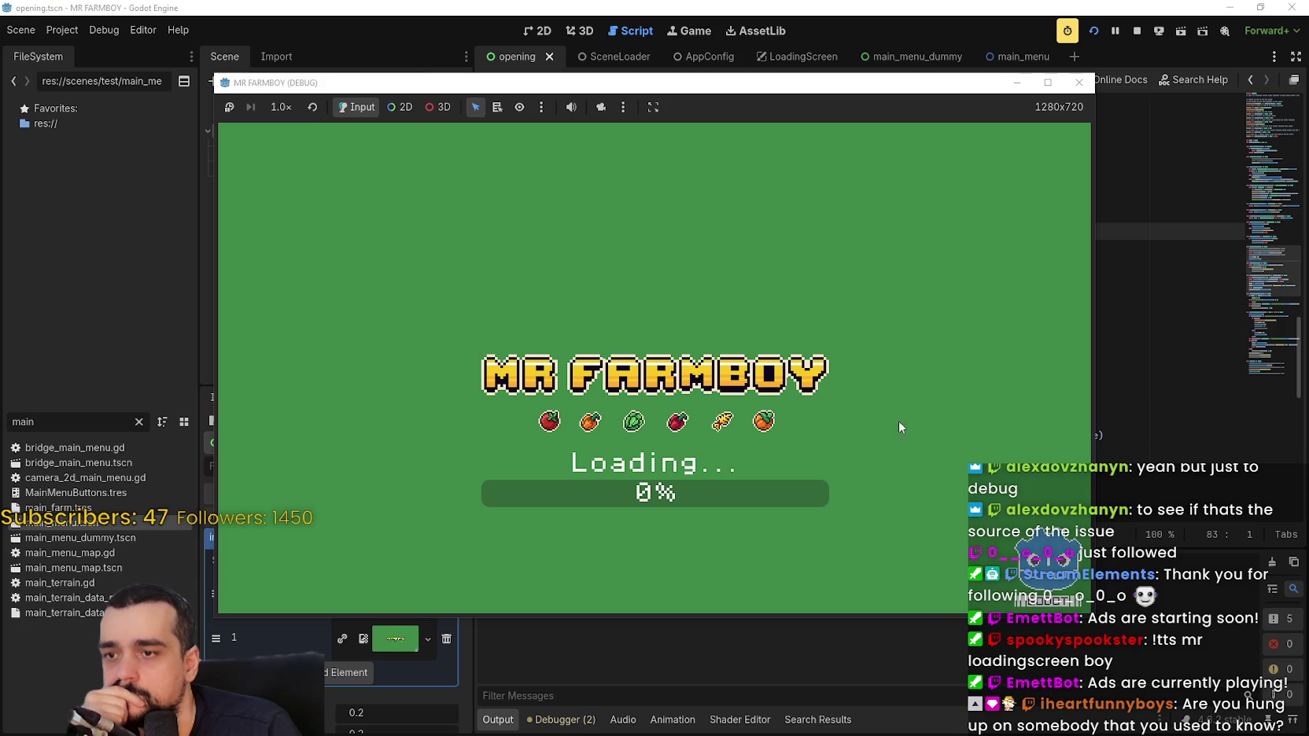
Stop the running game and comment out the _load_next_scene() call on line 82.
{"action": "left_click", "coordinate": [1137, 30]}
{"action": "scroll", "coordinate": [966, 313], "scroll_direction": "up", "scroll_amount": 2}
{"action": "scroll", "coordinate": [966, 313], "scroll_direction": "up", "scroll_amount": 3}
{"action": "double_click", "coordinate": [786, 417]}
{"action": "scroll", "coordinate": [842, 378], "scroll_direction": "down", "scroll_amount": 2}
{"action": "left_click", "coordinate": [845, 319]}
{"action": "key", "text": "Home"}
{"action": "type", "text": "#"}
Paste the SceneLoader.load_scene(get_next_scene_path(), ...) call on a new line 83 and save.
{"action": "left_click", "coordinate": [850, 318]}
{"action": "key", "text": "Return"}
{"action": "type", "text": "SceneLoader.load_scene(get_next_scene_path(), true)"}
{"action": "key", "text": "ctrl+s"}
Change the load_scene argument from true to false, save opening.gd, and rerun the game.
{"action": "double_click", "coordinate": [990, 335]}
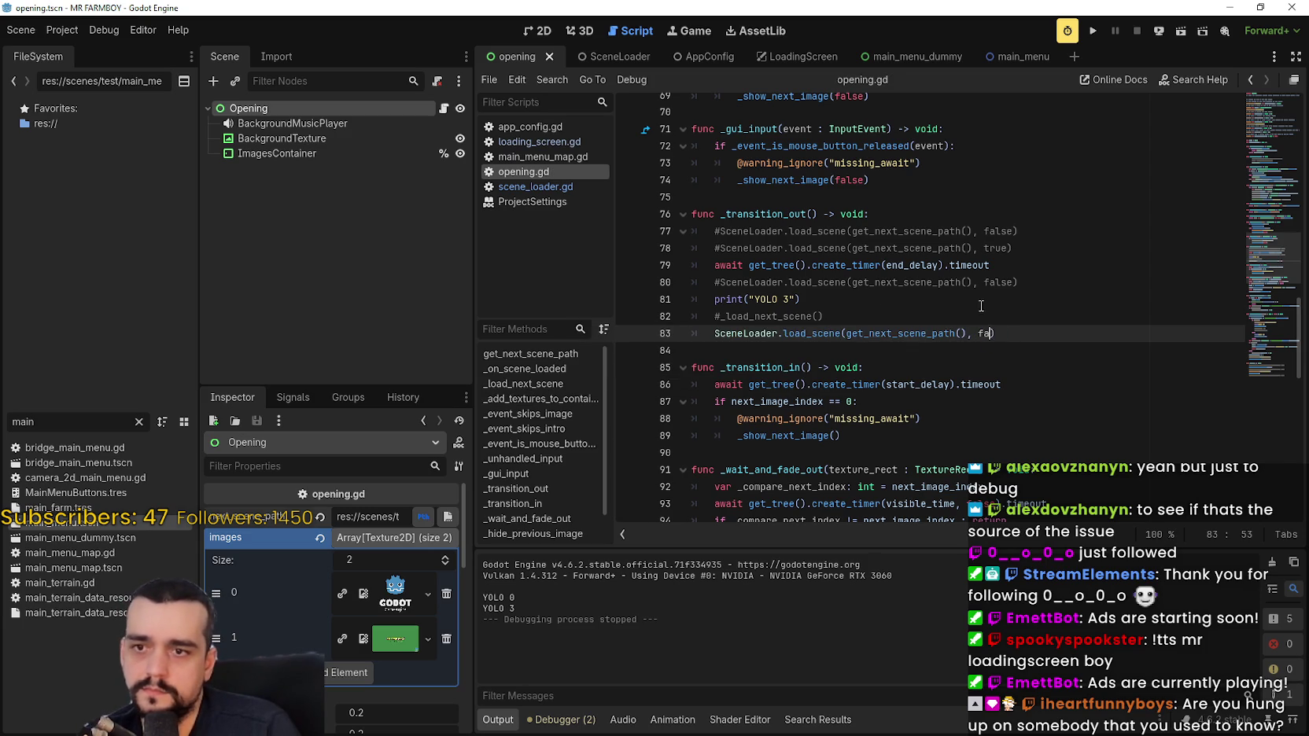
{"action": "type", "text": "false"}
{"action": "left_click", "coordinate": [985, 305]}
{"action": "key", "text": "ctrl+s"}
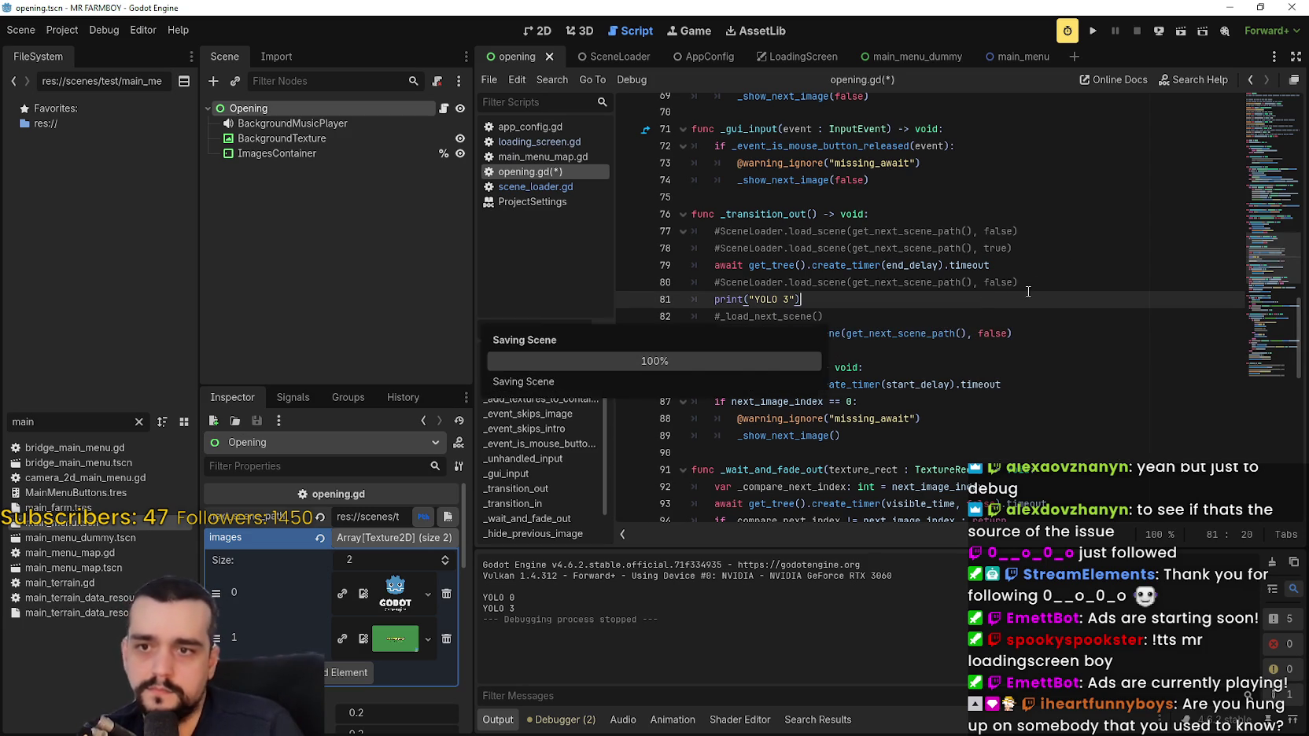
{"action": "left_click", "coordinate": [1093, 31]}
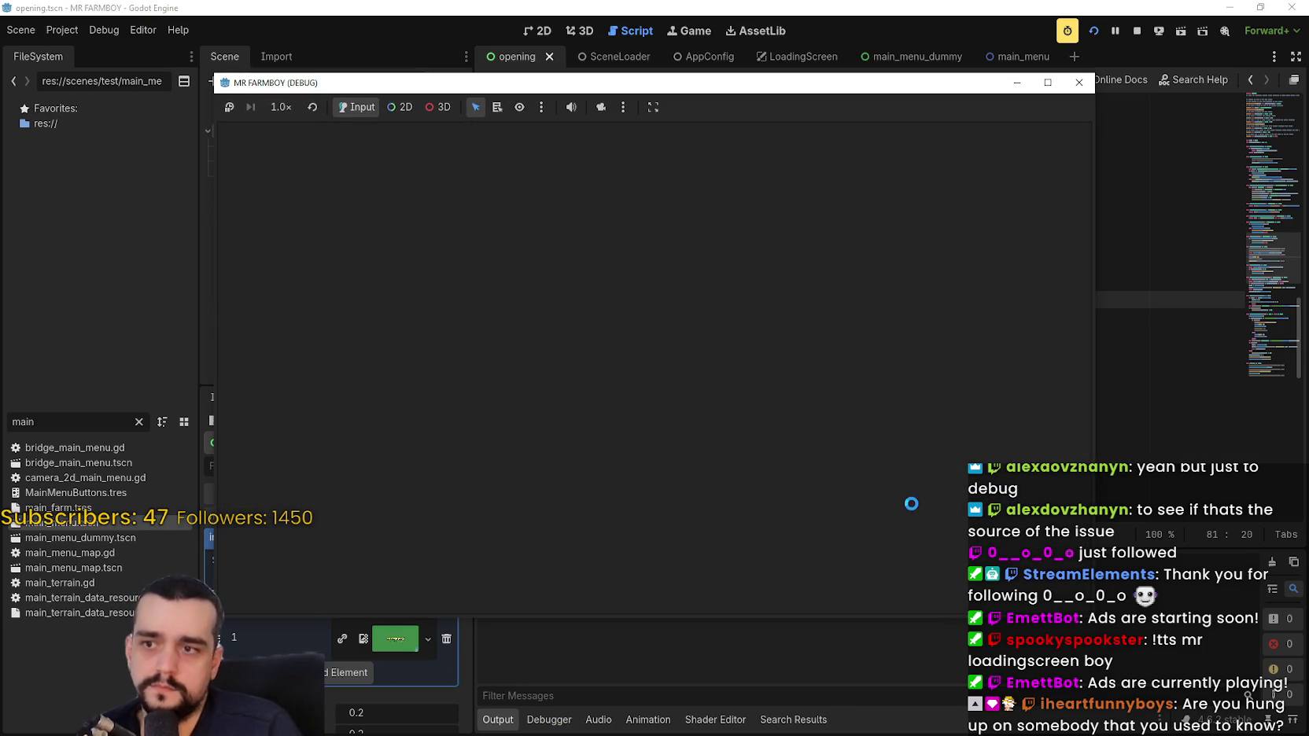
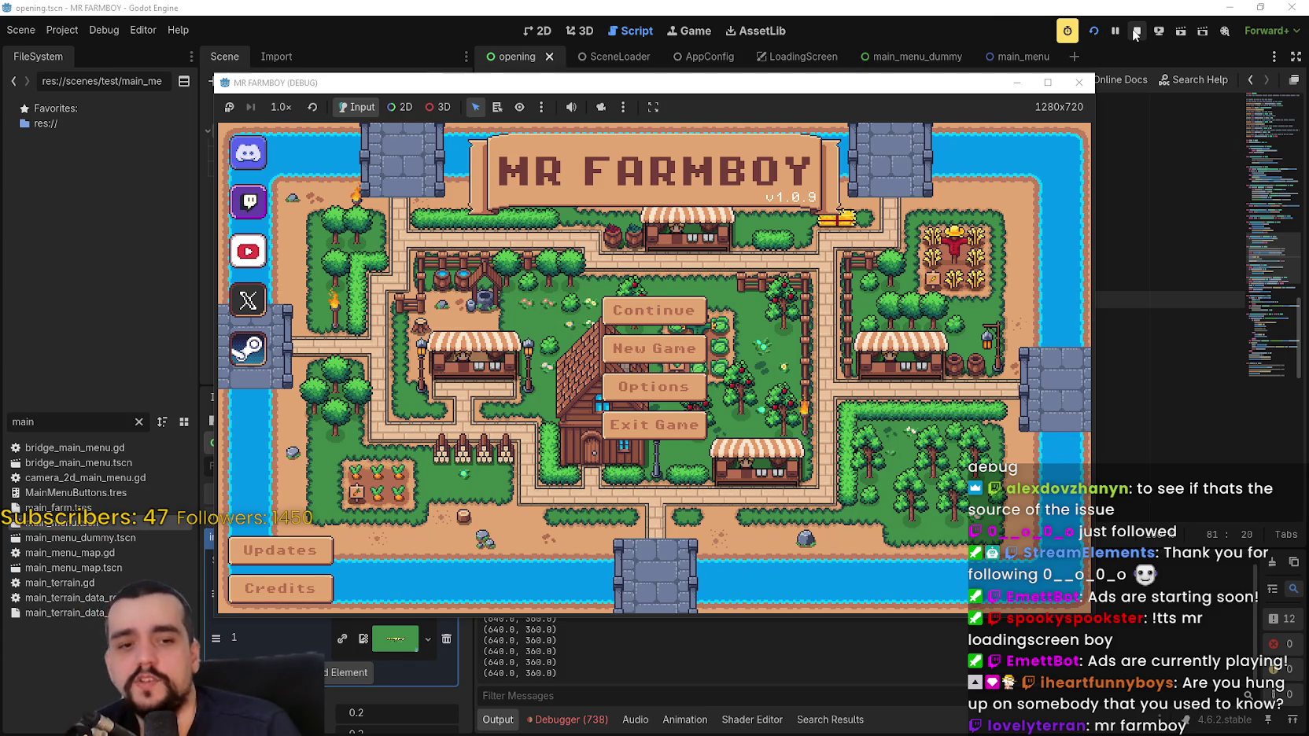
Stop the game and uncomment the _load_next_scene() call in _transition_out.
{"action": "left_click", "coordinate": [1136, 33]}
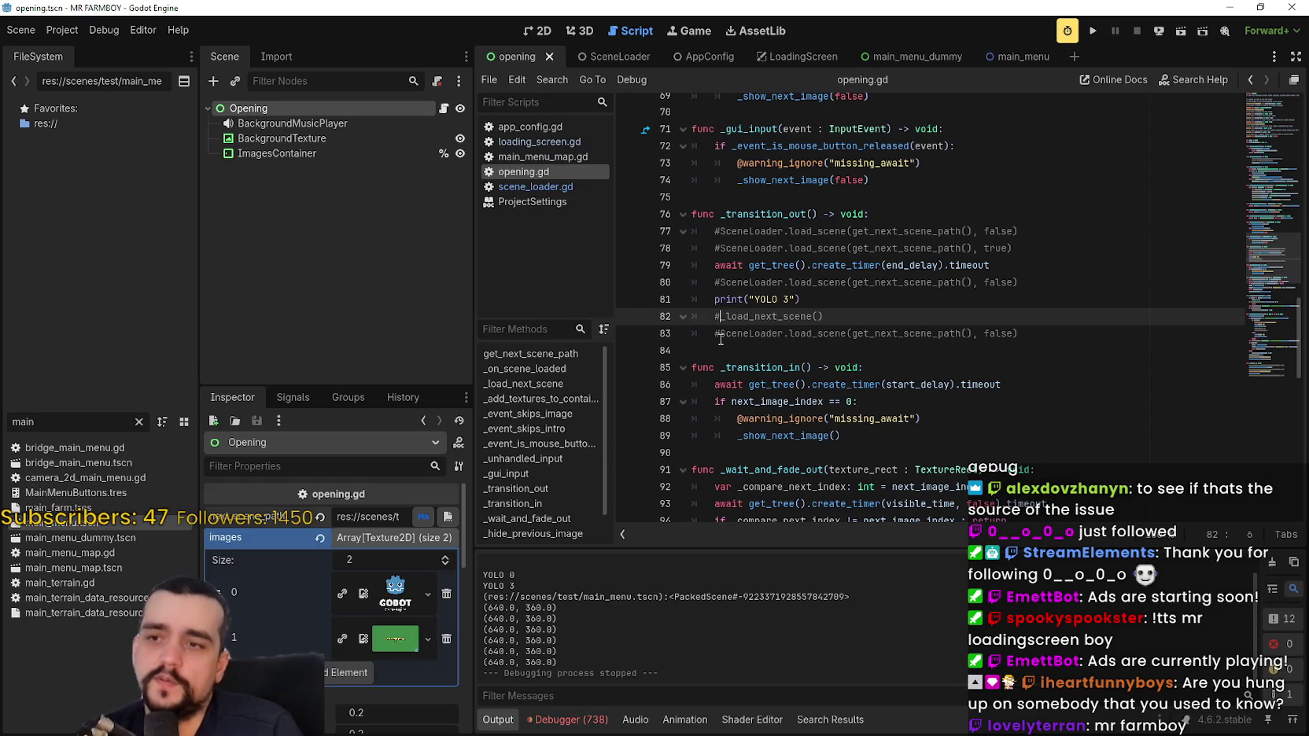
{"action": "triple_click", "coordinate": [748, 332]}
{"action": "key", "text": "ctrl+k"}
{"action": "key", "text": "ctrl+k"}
{"action": "left_click", "coordinate": [944, 305]}
{"action": "left_click", "coordinate": [936, 318]}
{"action": "left_click", "coordinate": [843, 348]}
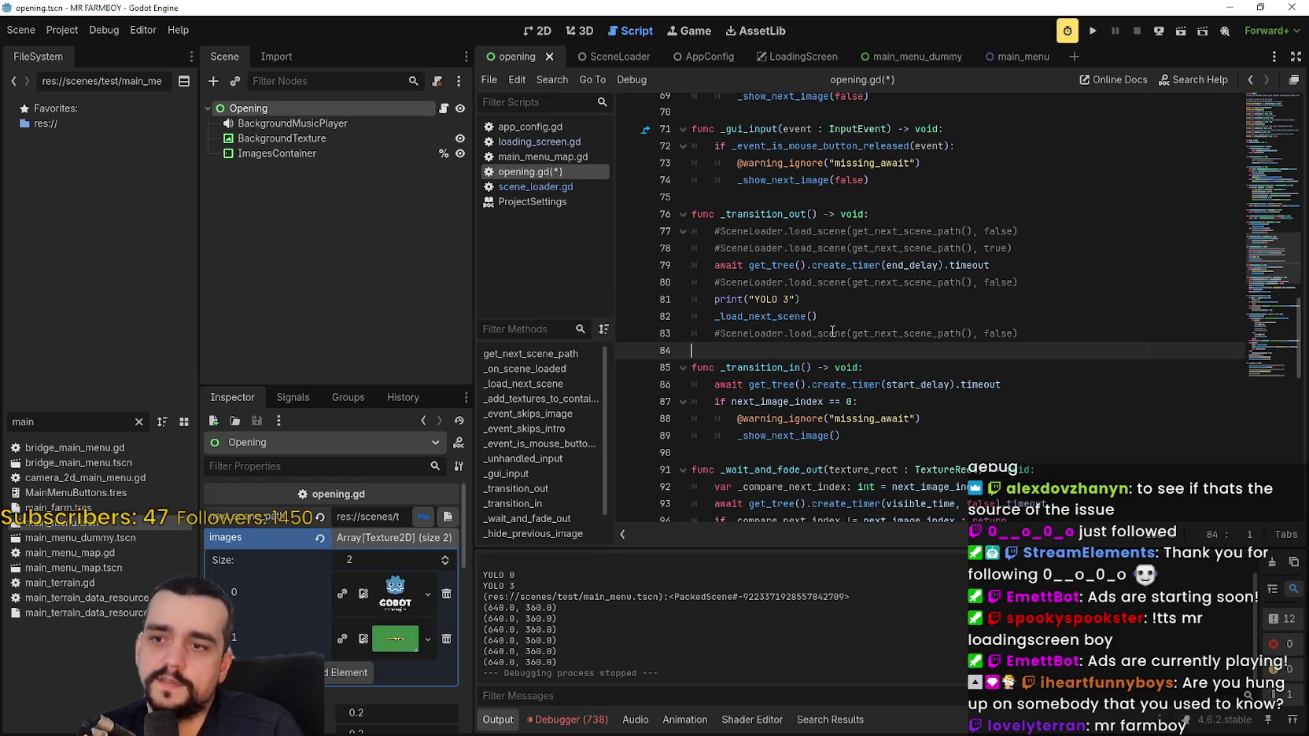
Add SceneLoader.load_scene(get_next_scene_path(), true) under _show_next_image(), save, and run with F5.
{"action": "scroll", "coordinate": [824, 328], "scroll_direction": "down", "scroll_amount": 1}
{"action": "left_click", "coordinate": [928, 418]}
{"action": "left_click", "coordinate": [915, 399]}
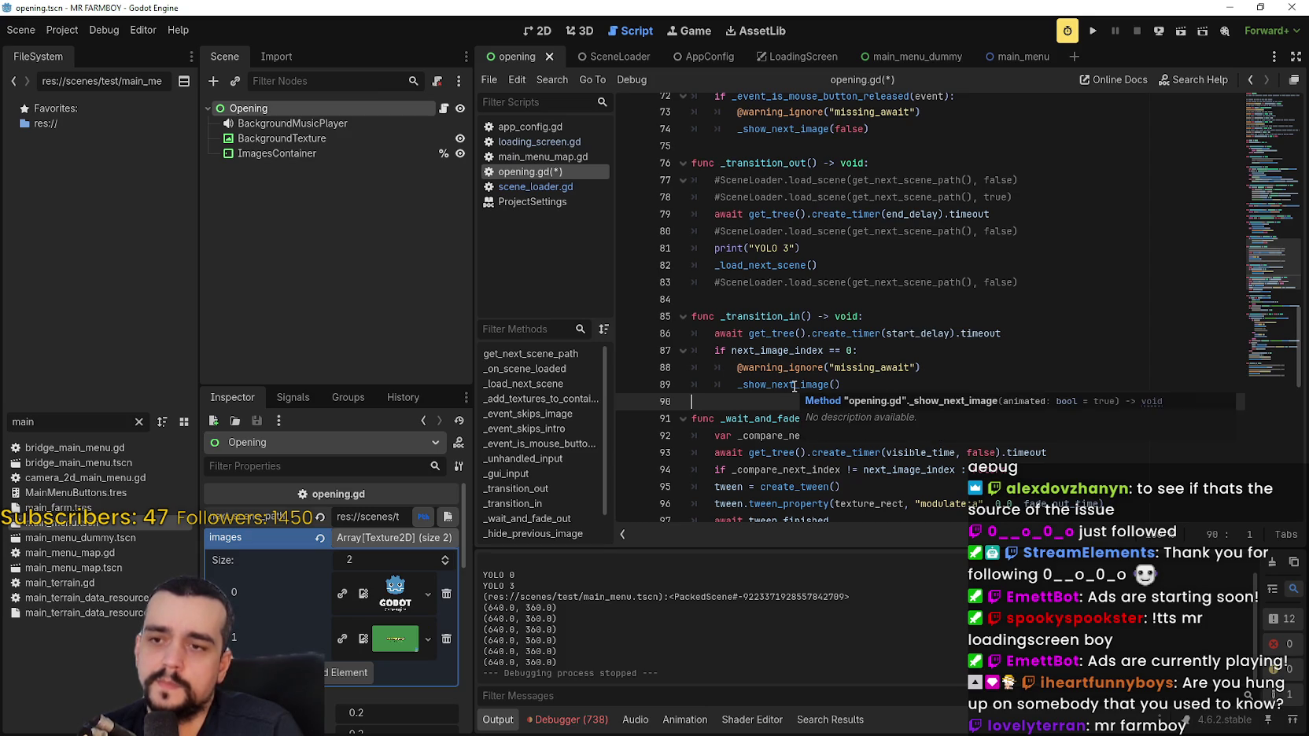
{"action": "left_click", "coordinate": [972, 371]}
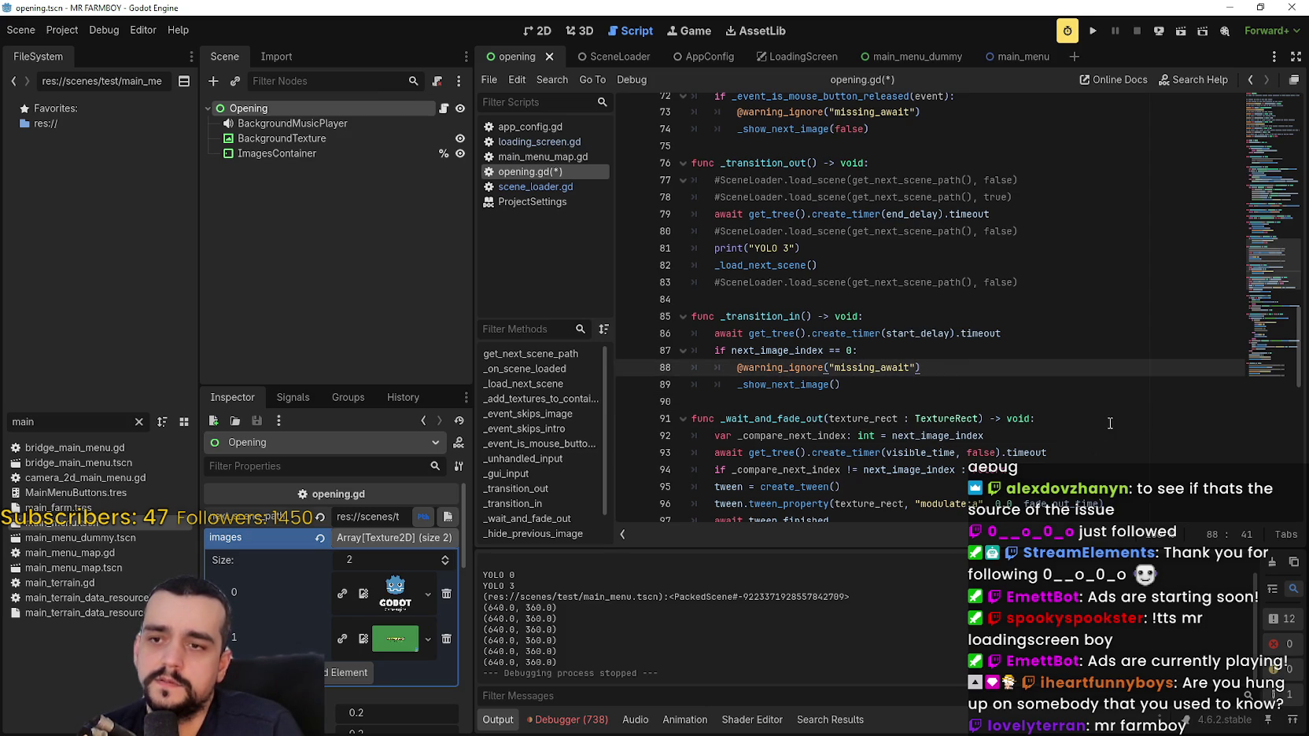
{"action": "key", "text": "Down"}
{"action": "key", "text": "Return"}
{"action": "type", "text": "SceneLoader.load_scene(get_next_scene_path(), false)"}
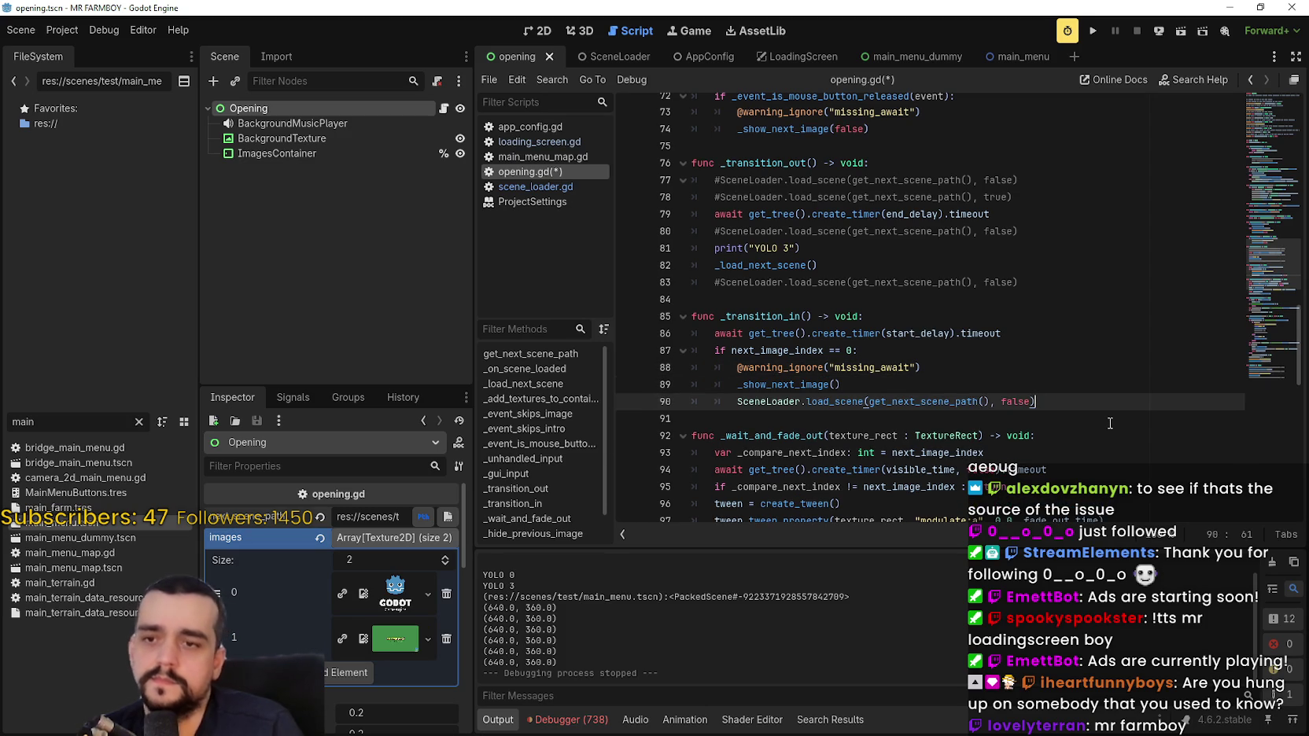
{"action": "key", "text": "Left"}
{"action": "key", "text": "BackSpace"}
{"action": "key", "text": "BackSpace"}
{"action": "key", "text": "BackSpace"}
{"action": "type", "text": "true"}
{"action": "key", "text": "ctrl+s"}
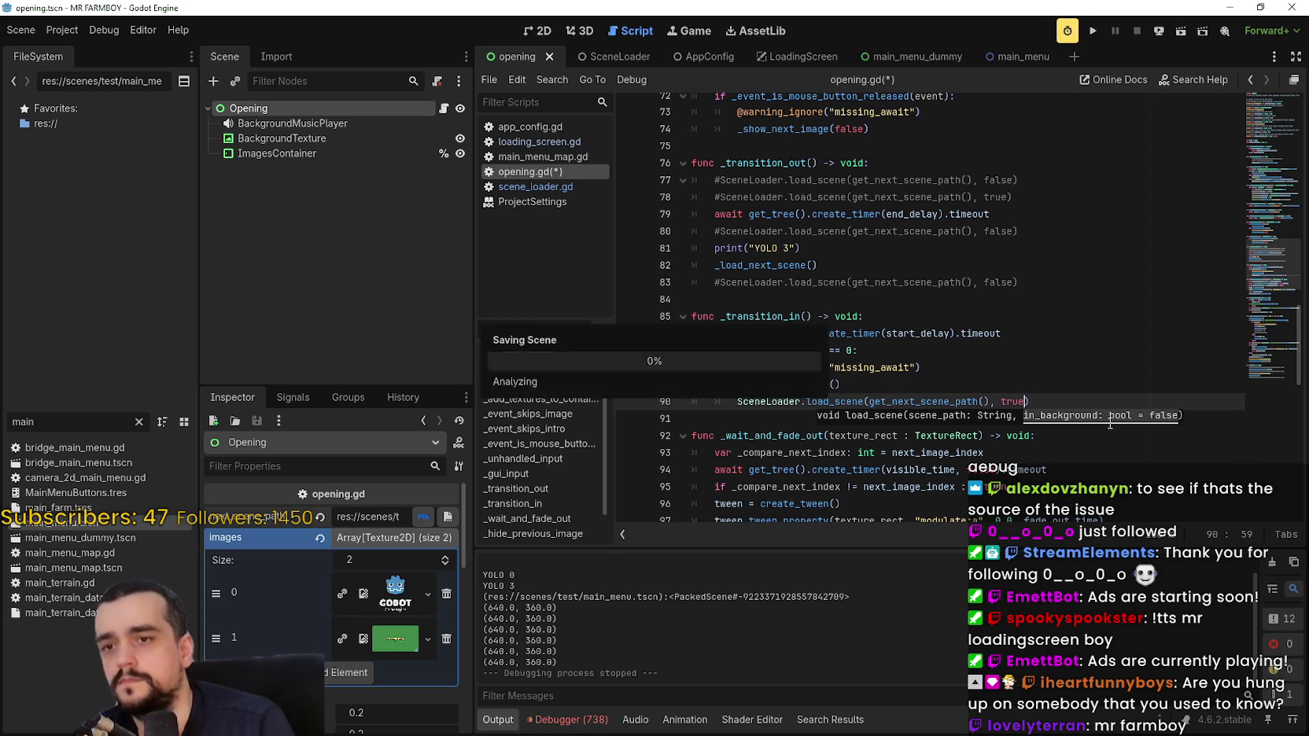
{"action": "key", "text": "F5"}
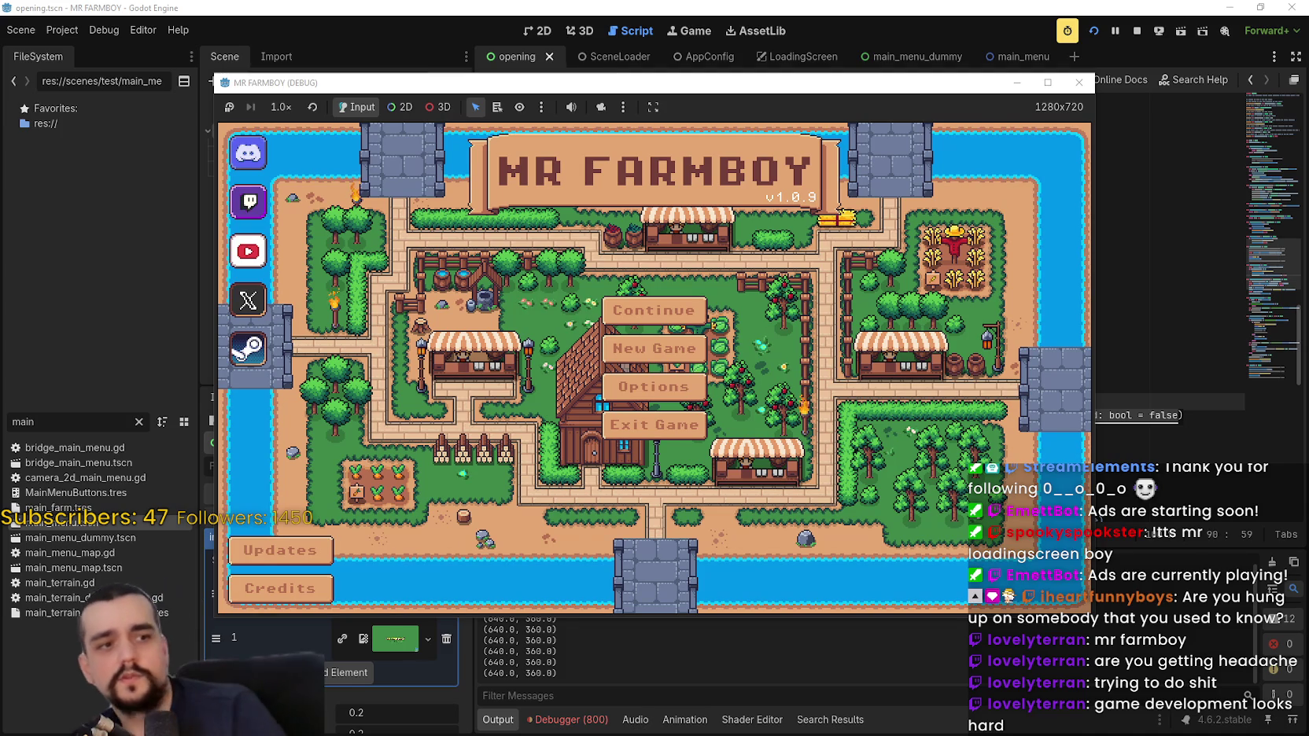
{"action": "left_click", "coordinate": [1047, 83]}
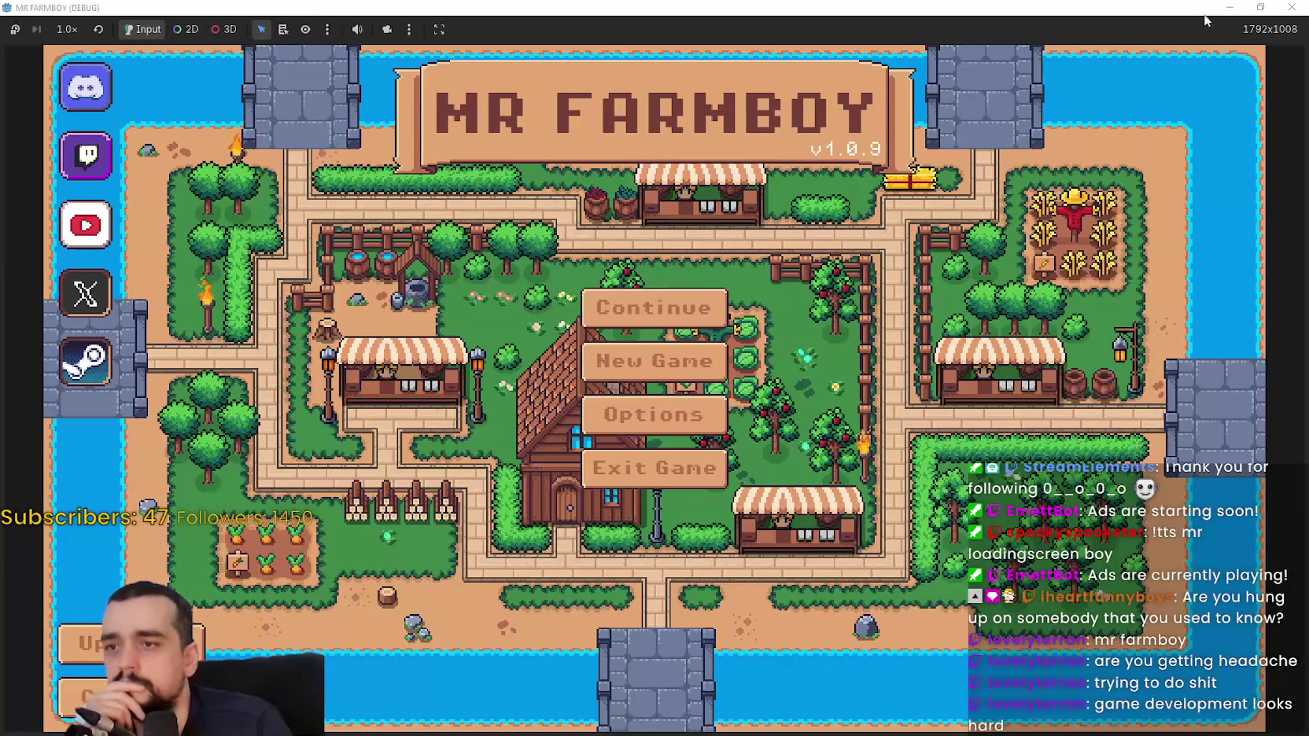
{"action": "left_click", "coordinate": [1255, 8]}
{"action": "left_click", "coordinate": [1137, 31]}
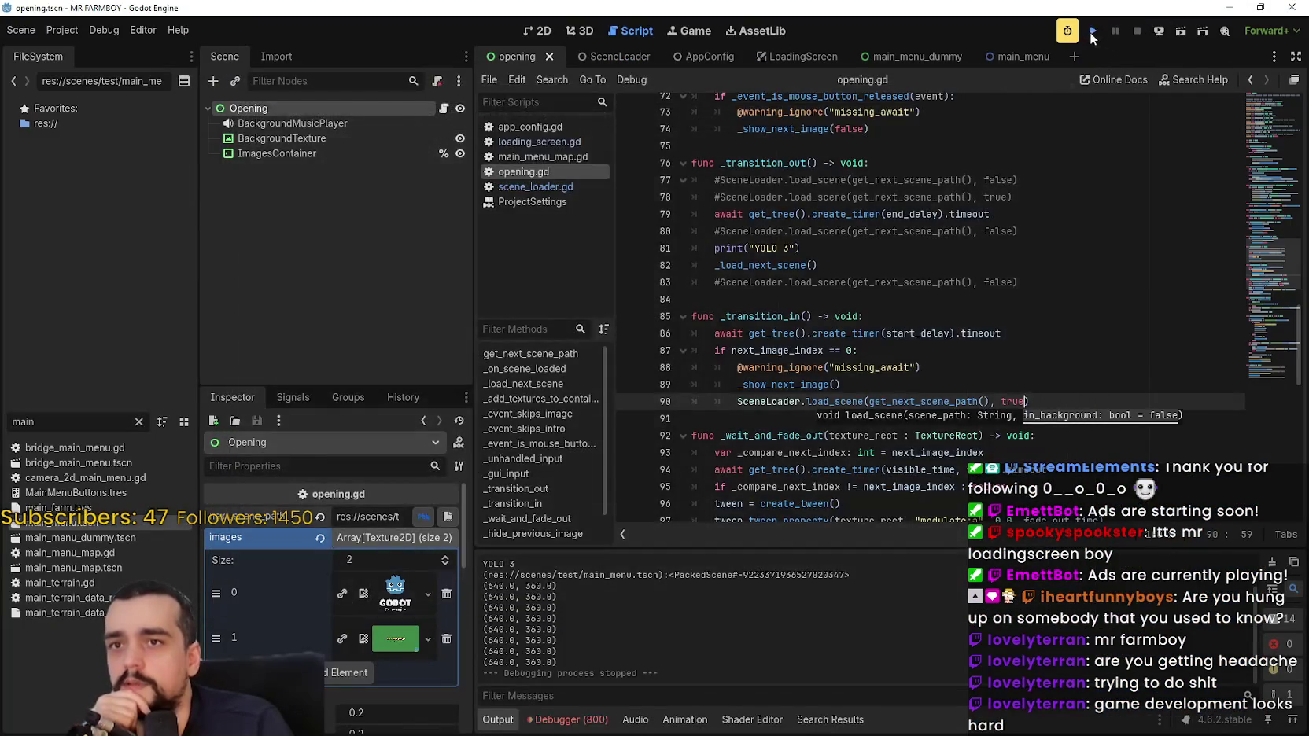
{"action": "key", "text": "F5"}
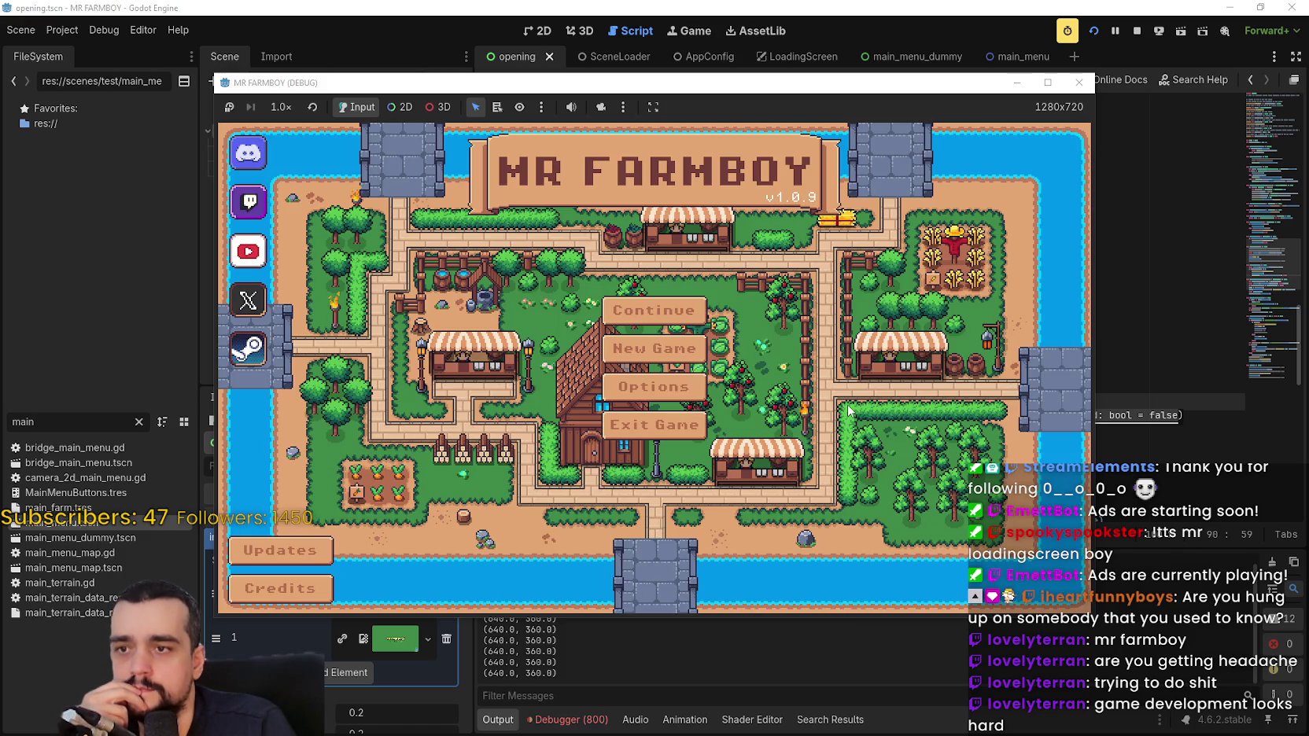
{"action": "left_click", "coordinate": [1139, 30]}
{"action": "left_click", "coordinate": [887, 437]}
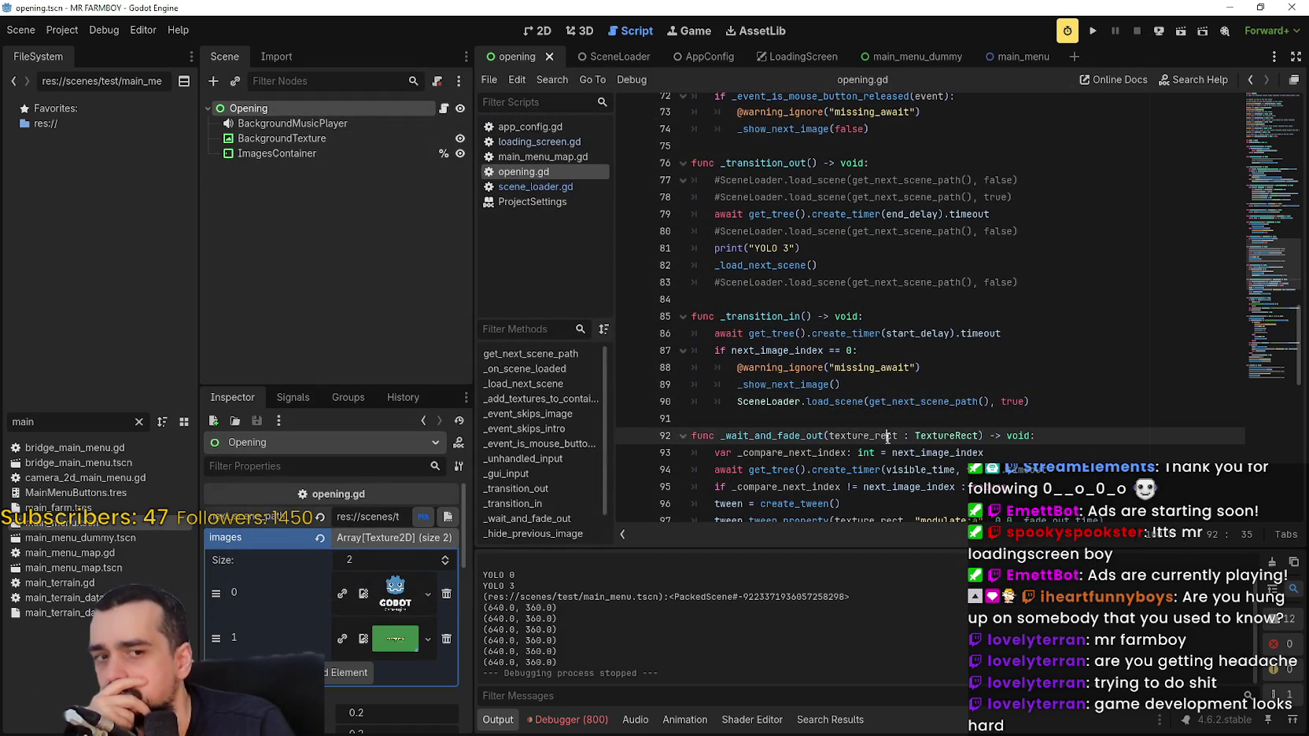
{"action": "left_click", "coordinate": [1031, 401]}
{"action": "left_click", "coordinate": [736, 403], "text": "shift"}
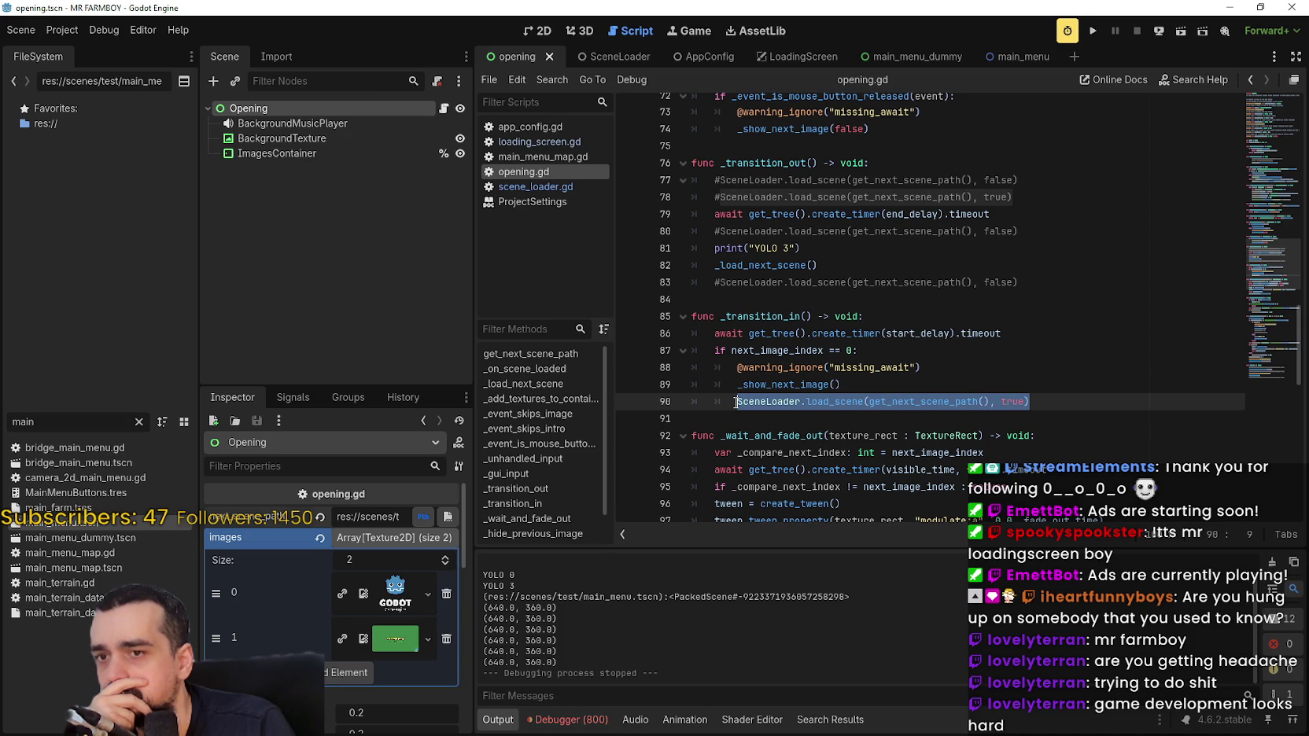
{"action": "scroll", "coordinate": [756, 403], "scroll_direction": "up", "scroll_amount": 4}
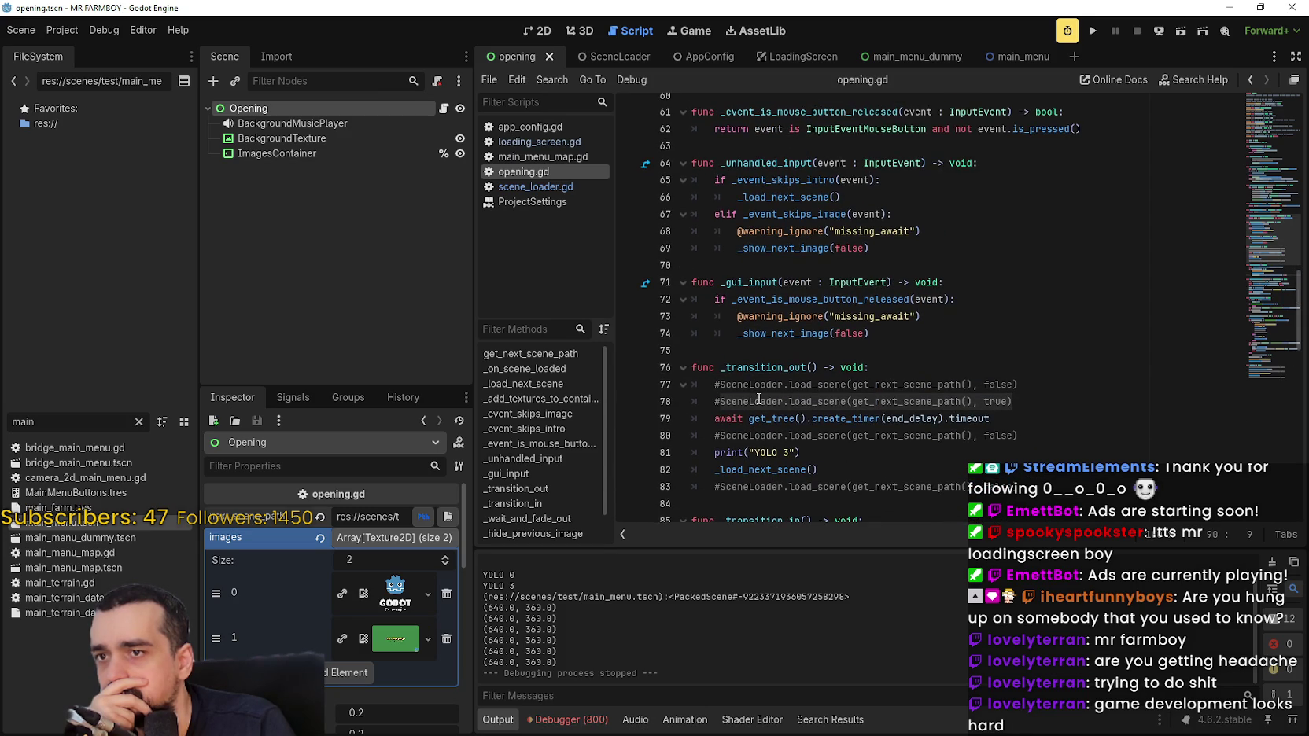
{"action": "scroll", "coordinate": [770, 277], "scroll_direction": "down", "scroll_amount": 4}
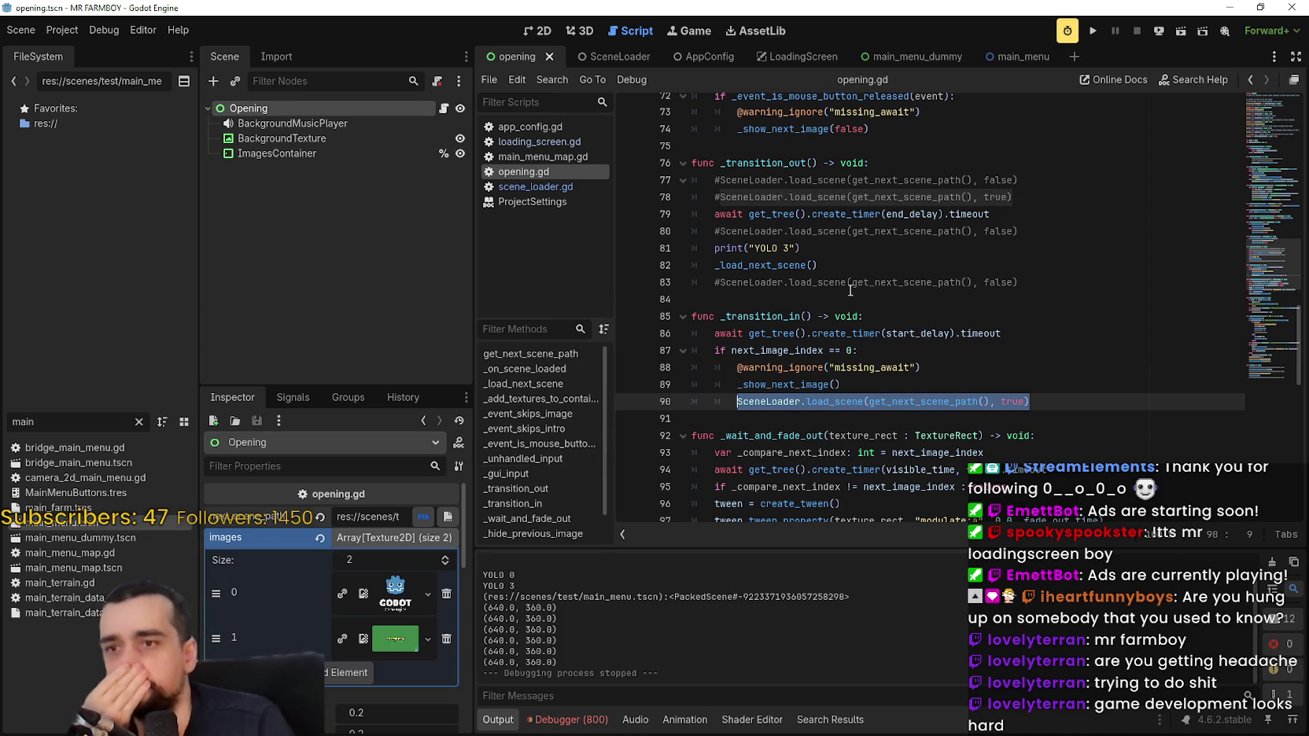
{"action": "left_click", "coordinate": [898, 315]}
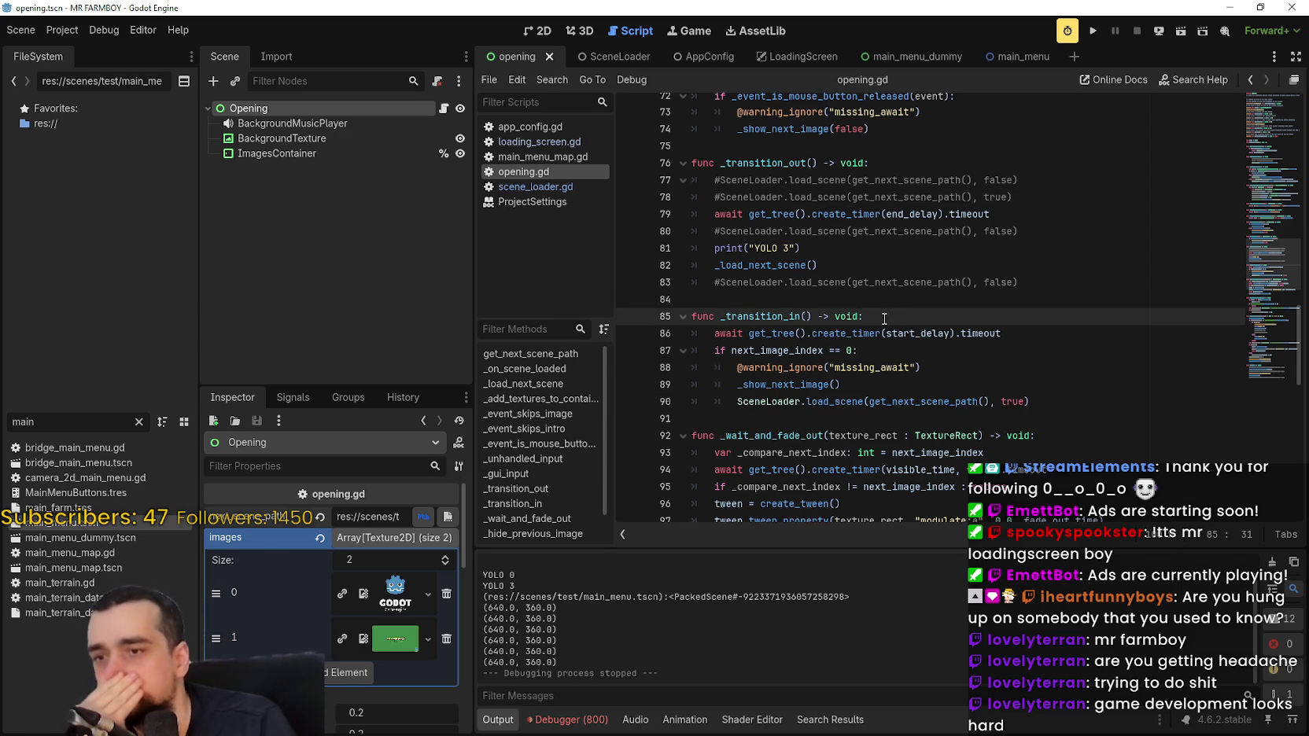
{"action": "left_click", "coordinate": [856, 384]}
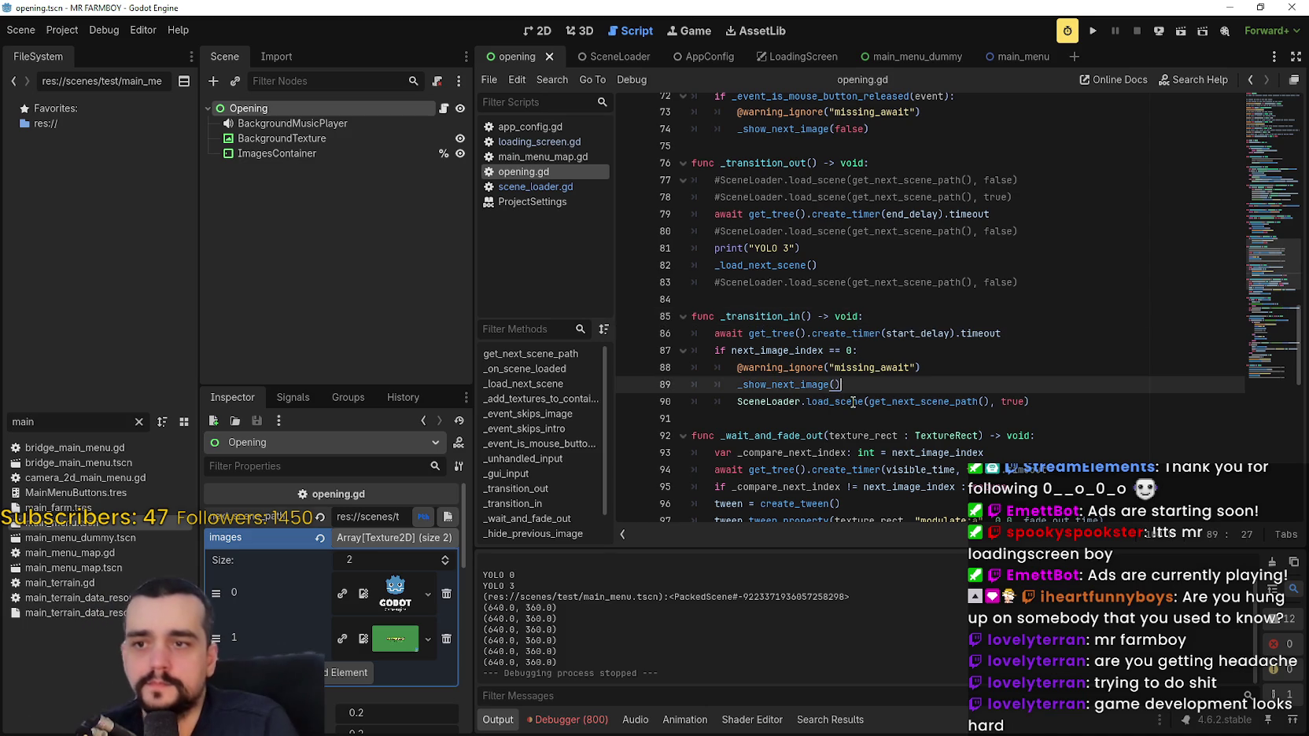
{"action": "left_click_drag", "start_coordinate": [737, 403], "coordinate": [1163, 408]}
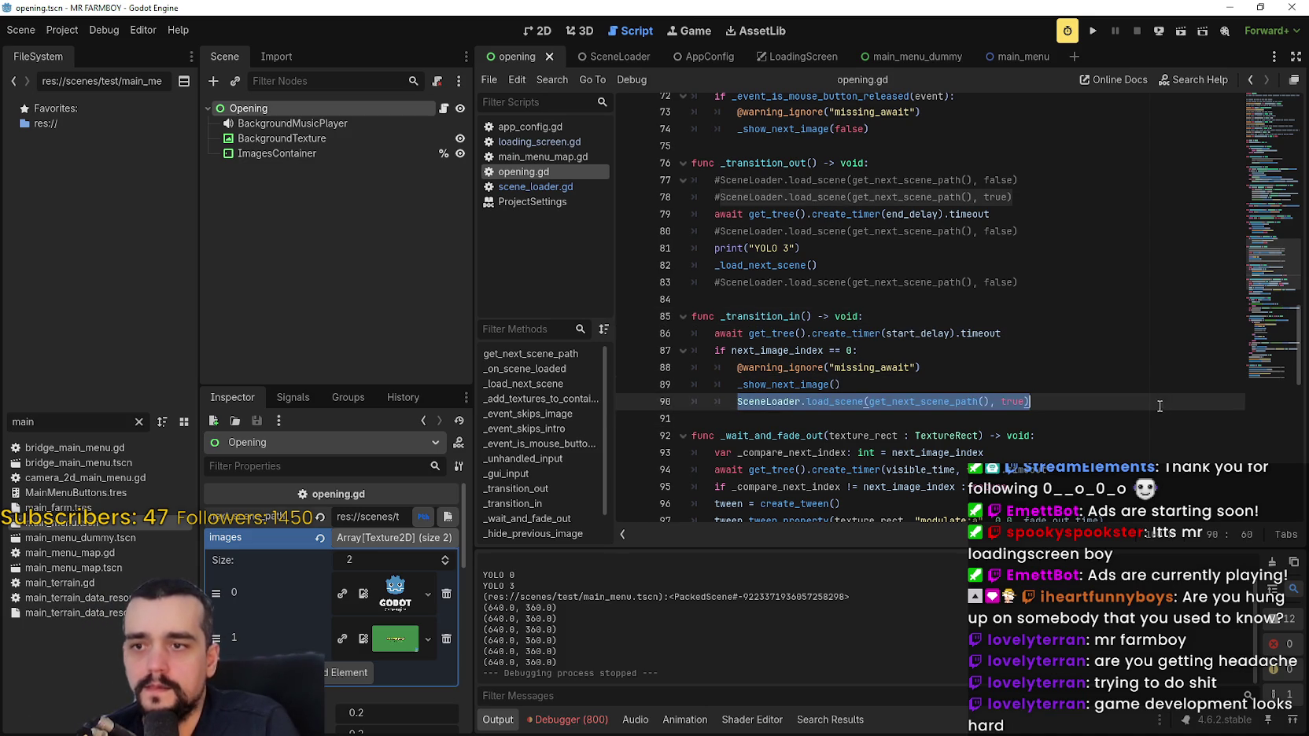
{"action": "scroll", "coordinate": [791, 403], "scroll_direction": "down", "scroll_amount": 2}
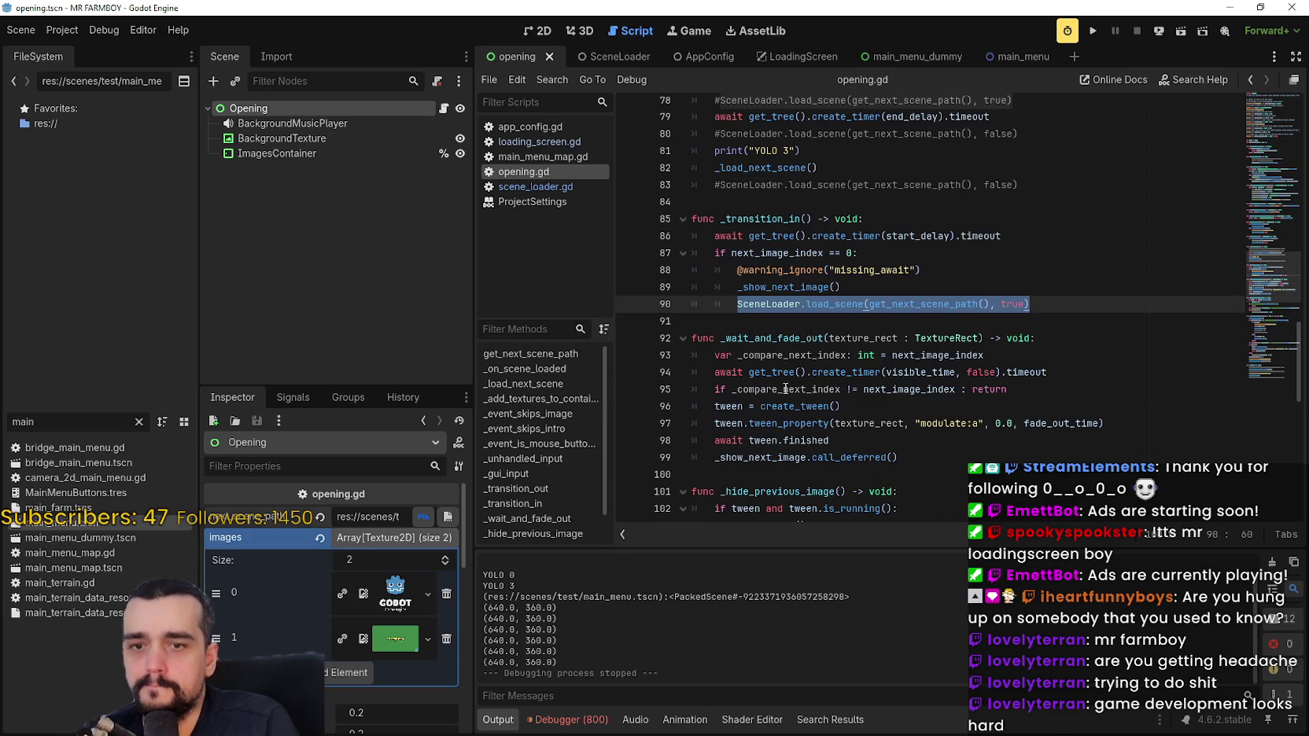
{"action": "scroll", "coordinate": [1047, 438], "scroll_direction": "down", "scroll_amount": 1}
{"action": "scroll", "coordinate": [925, 366], "scroll_direction": "down", "scroll_amount": 3}
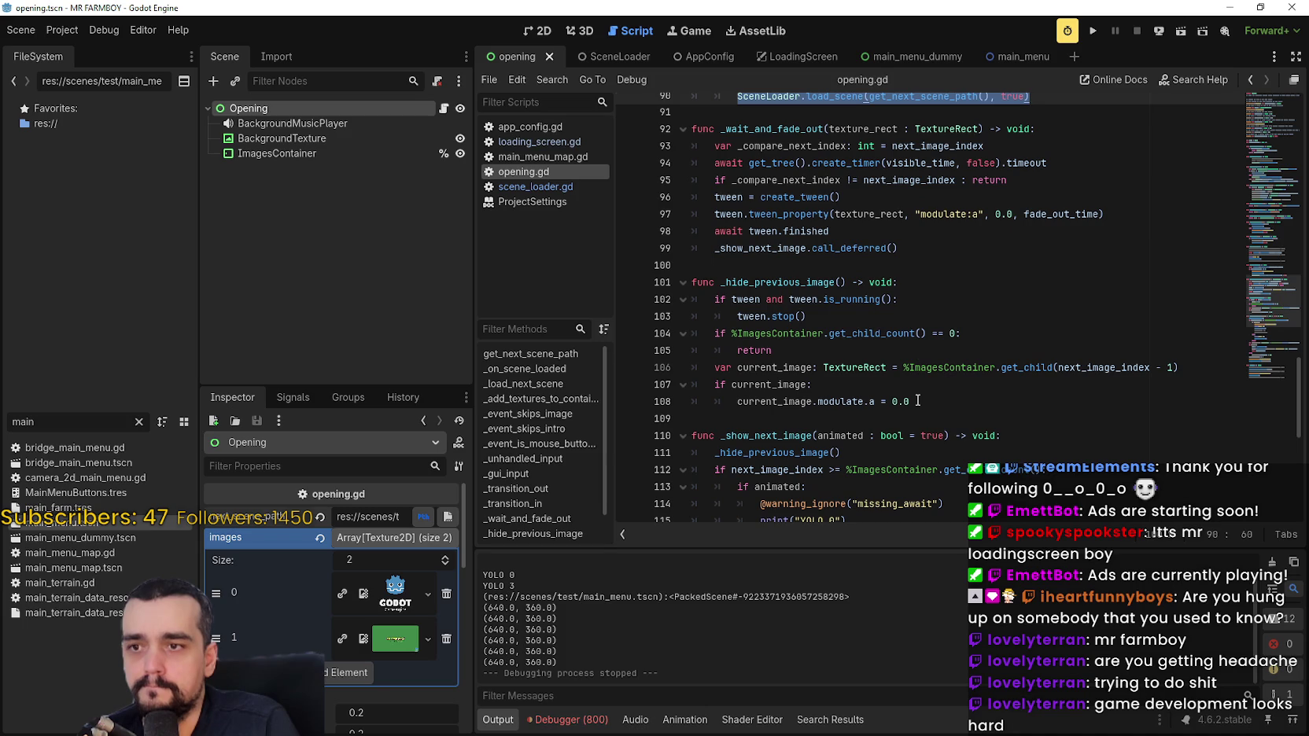
{"action": "scroll", "coordinate": [917, 401], "scroll_direction": "down", "scroll_amount": 4}
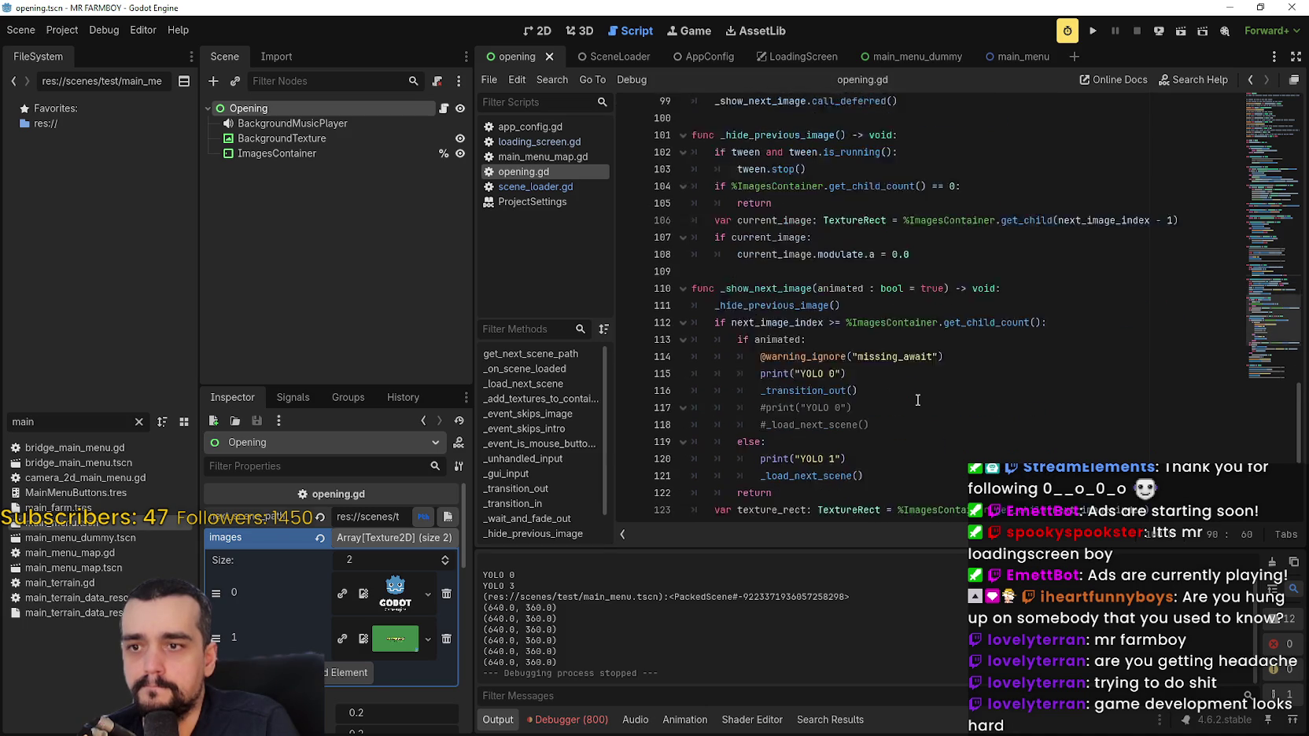
{"action": "scroll", "coordinate": [917, 399], "scroll_direction": "down", "scroll_amount": 5}
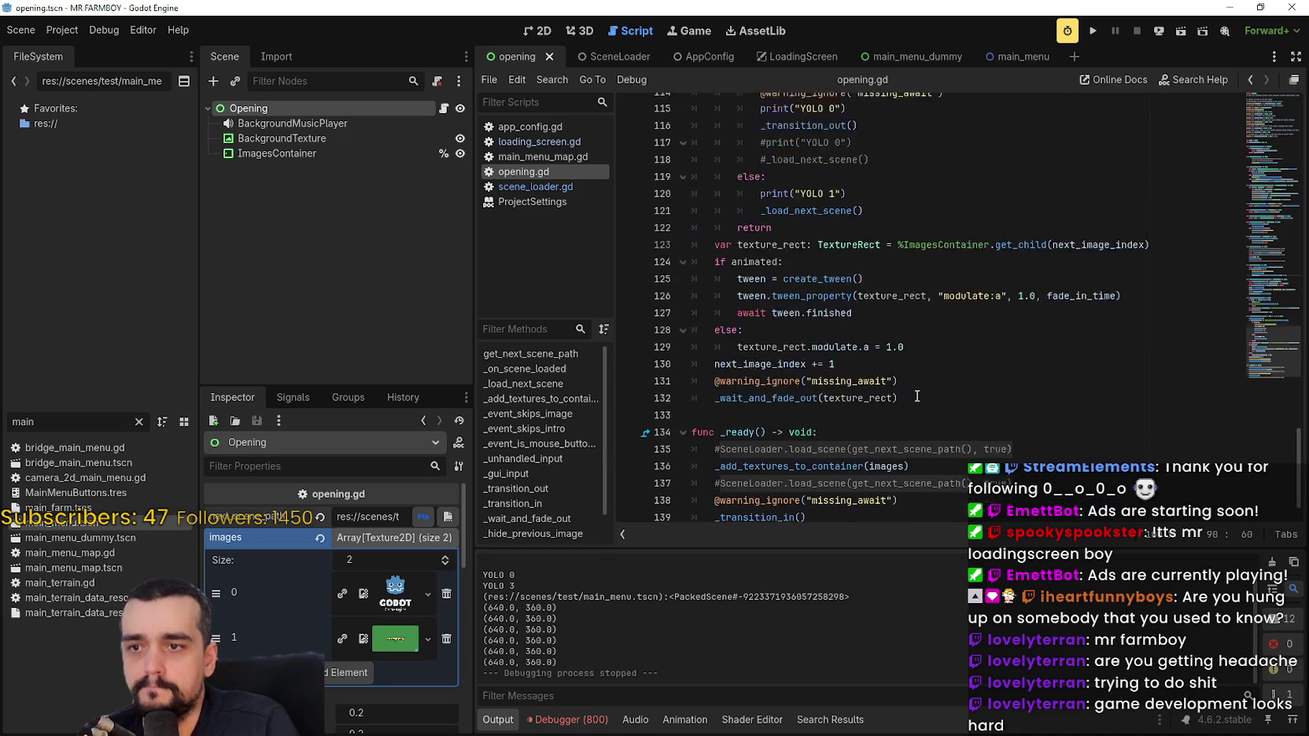
{"action": "scroll", "coordinate": [917, 394], "scroll_direction": "up", "scroll_amount": 7}
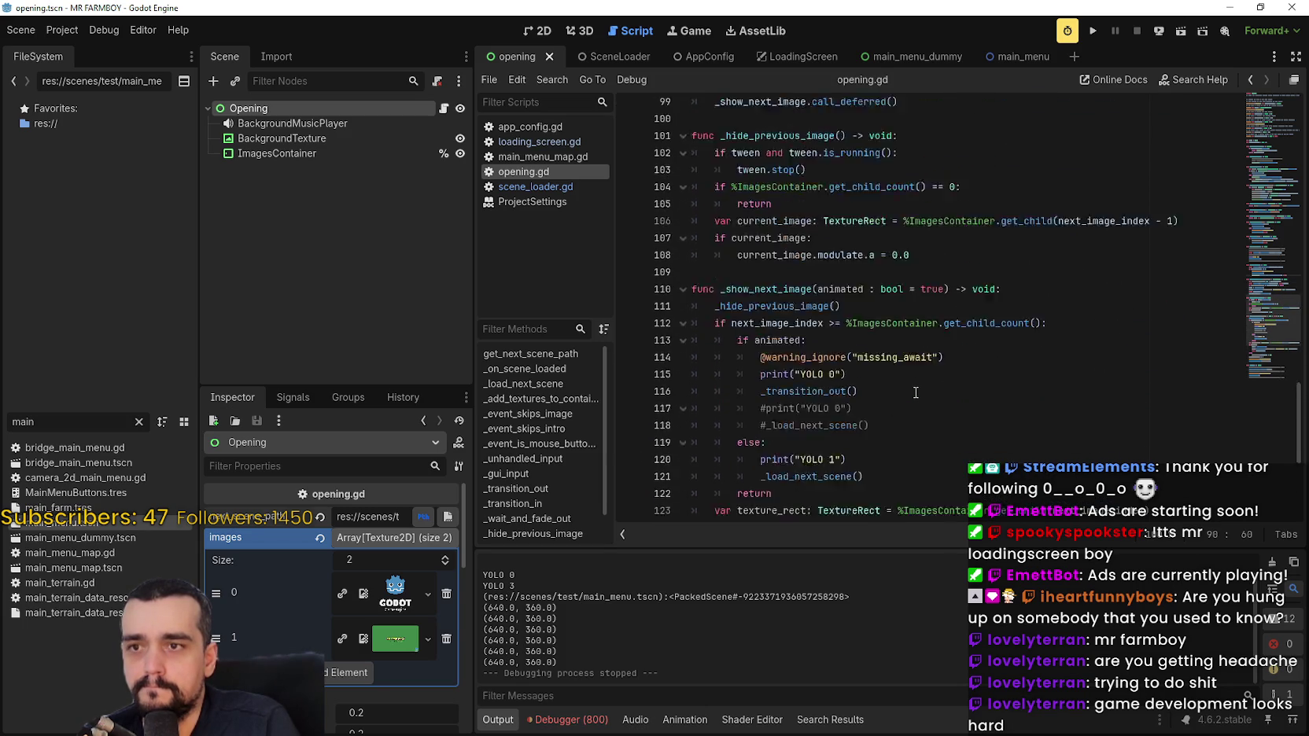
{"action": "scroll", "coordinate": [916, 386], "scroll_direction": "down", "scroll_amount": 6}
{"action": "scroll", "coordinate": [916, 386], "scroll_direction": "up", "scroll_amount": 12}
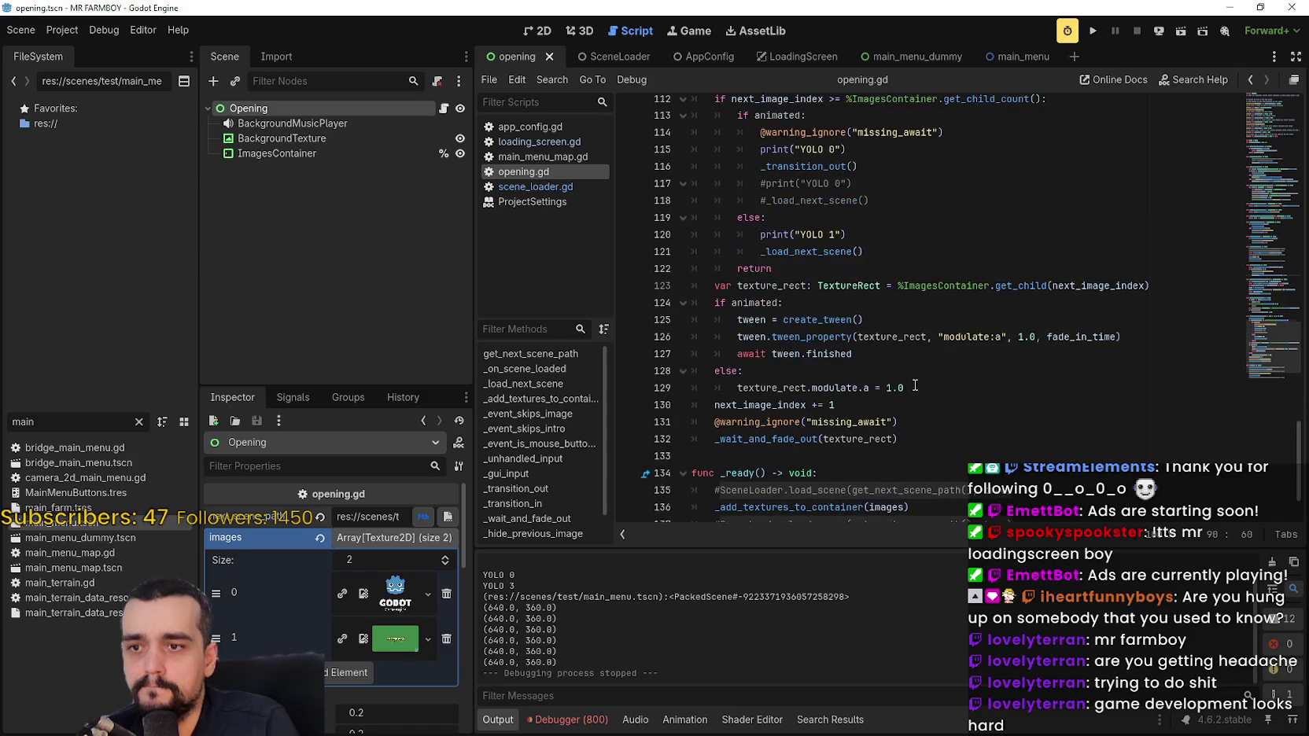
{"action": "scroll", "coordinate": [916, 386], "scroll_direction": "up", "scroll_amount": 3}
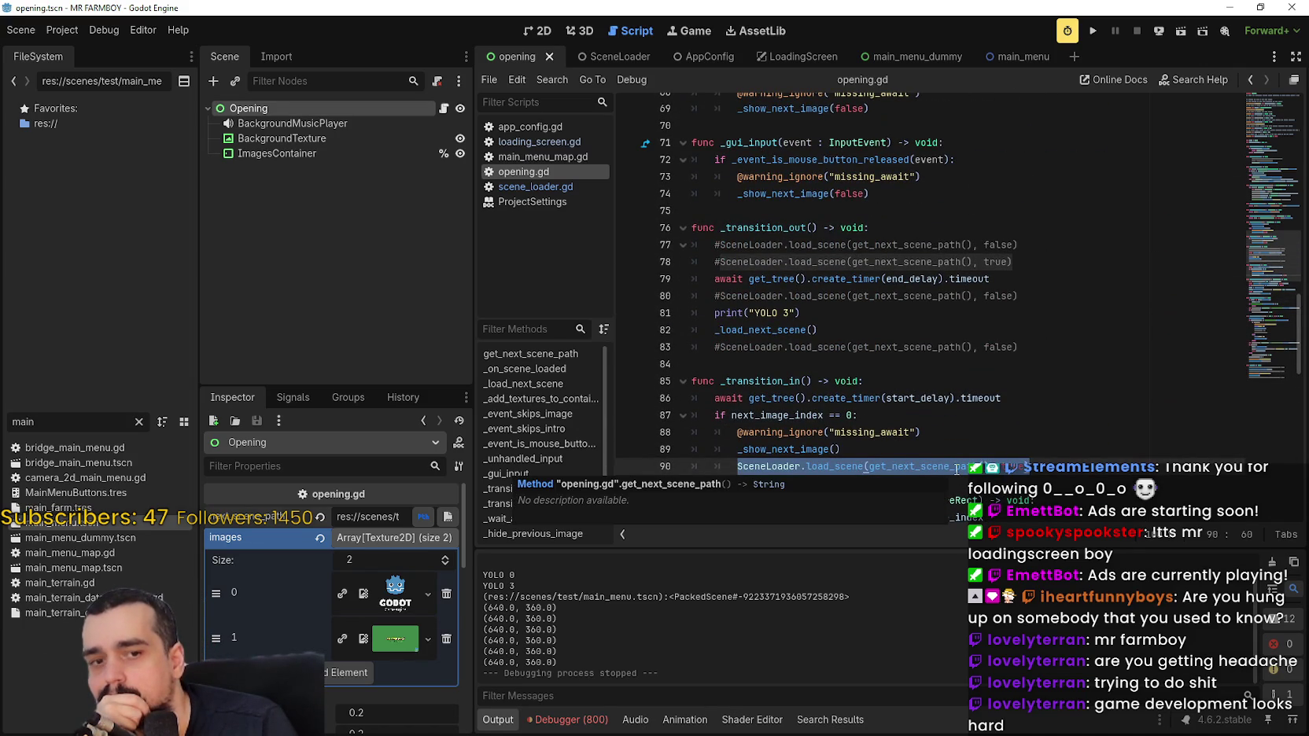
{"action": "double_click", "coordinate": [956, 470]}
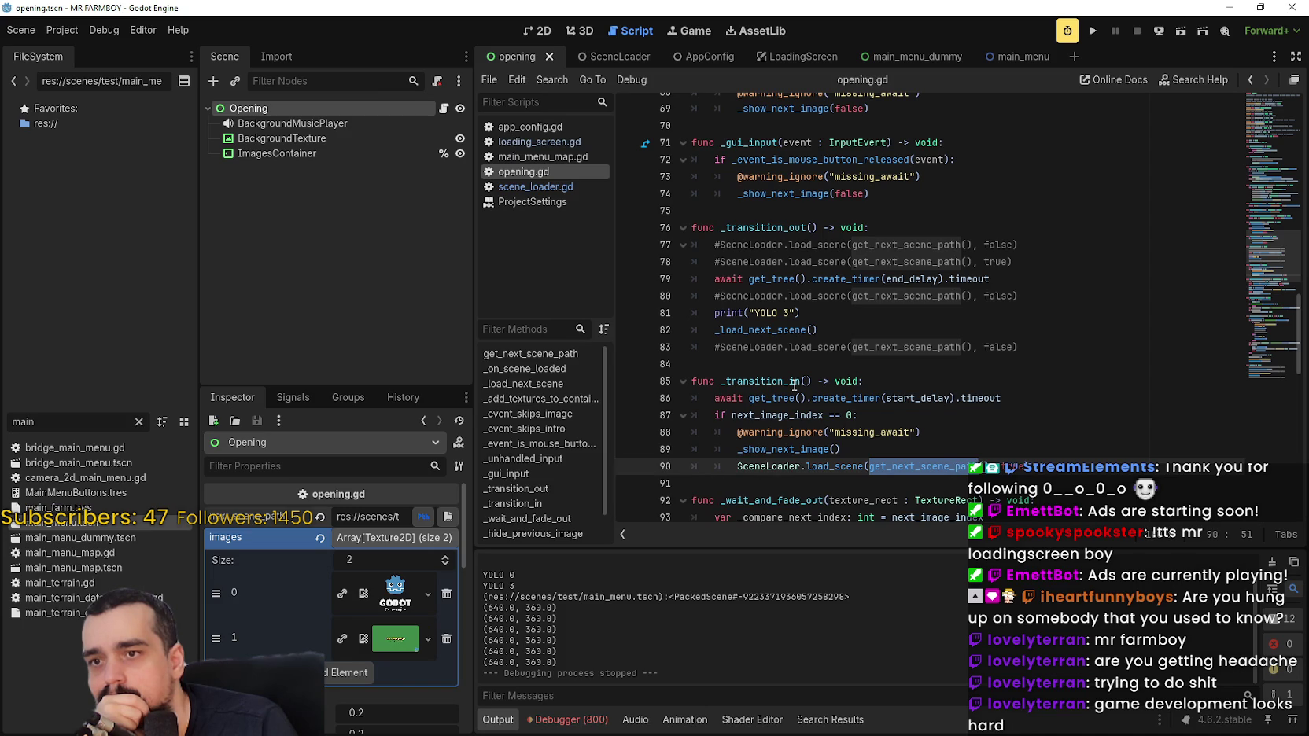
Comment out line 90, uncomment the scene-loading call on line 135 in _ready, and save.
{"action": "left_click", "coordinate": [737, 467]}
{"action": "type", "text": "#"}
{"action": "scroll", "coordinate": [745, 442], "scroll_direction": "down", "scroll_amount": 1}
{"action": "scroll", "coordinate": [745, 442], "scroll_direction": "down", "scroll_amount": 15}
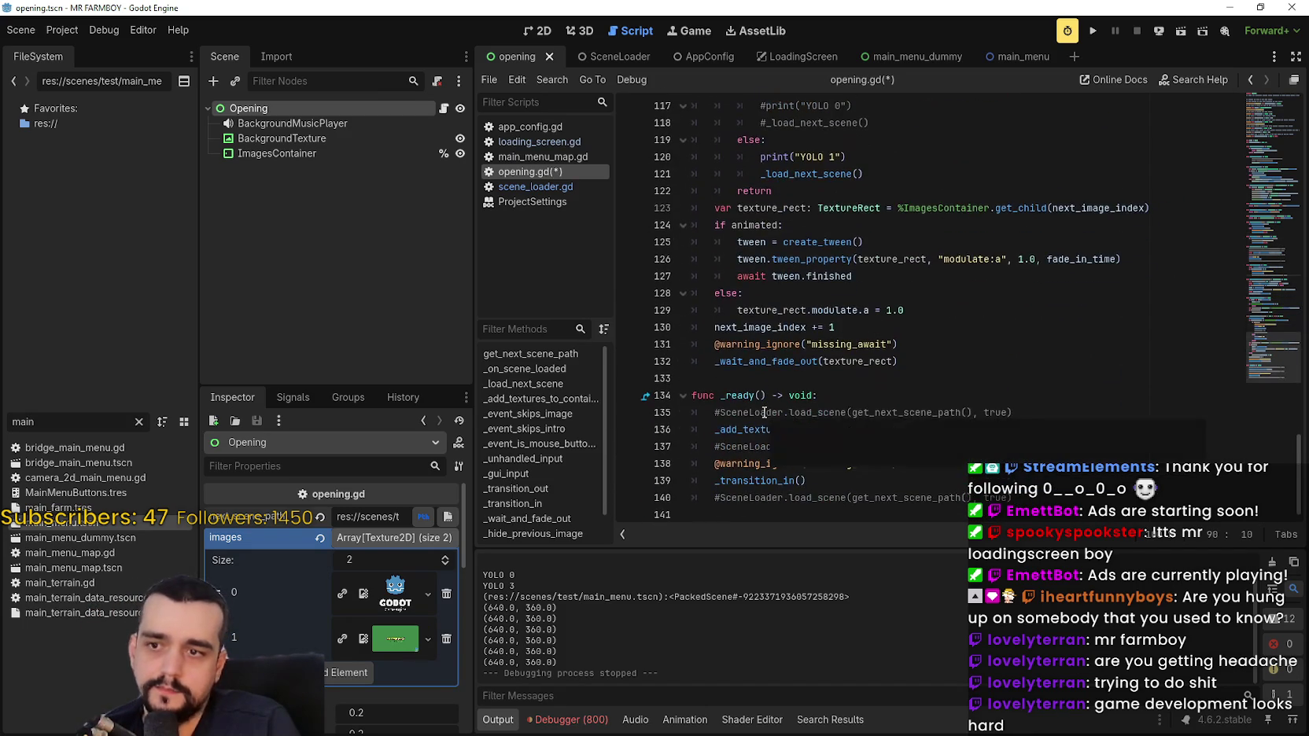
{"action": "left_click", "coordinate": [717, 412]}
{"action": "key", "text": "Delete"}
{"action": "key", "text": "ctrl+s"}
Review opening.gd, select _load_next_scene on line 121, and run the project.
{"action": "left_click", "coordinate": [952, 435]}
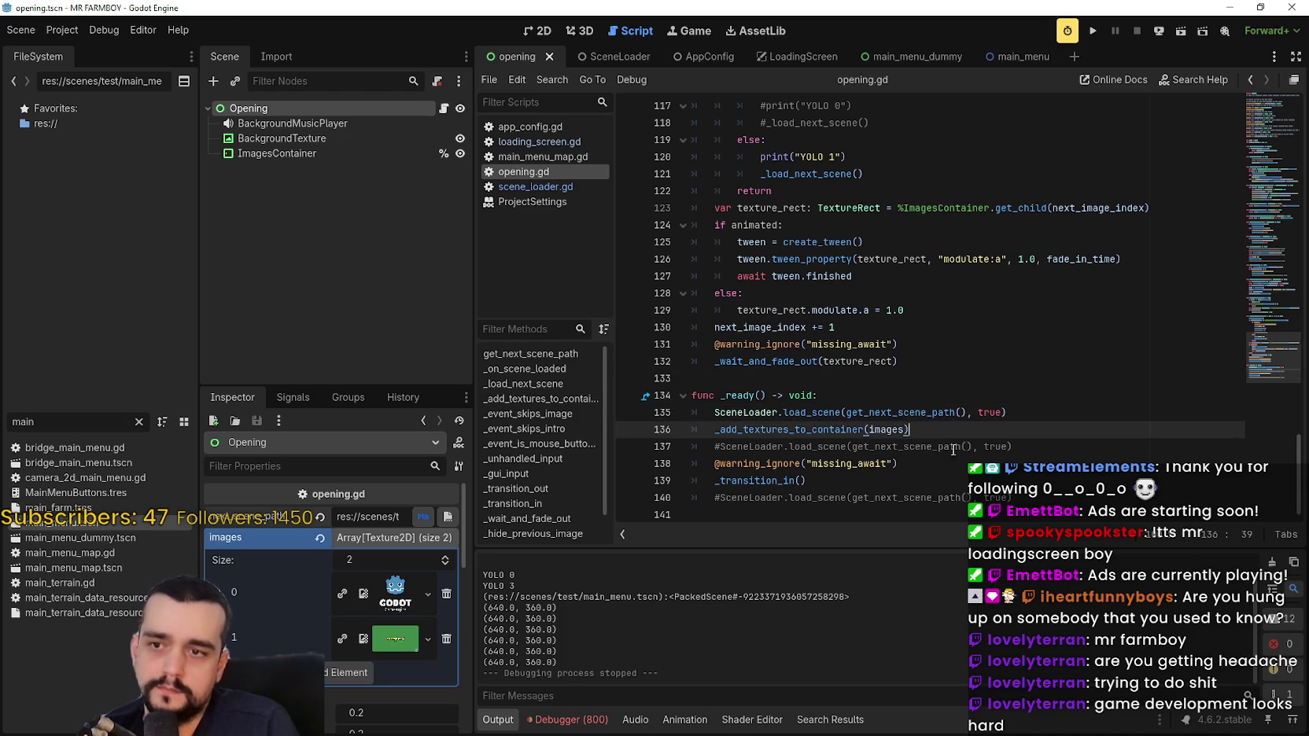
{"action": "scroll", "coordinate": [919, 422], "scroll_direction": "up", "scroll_amount": 8}
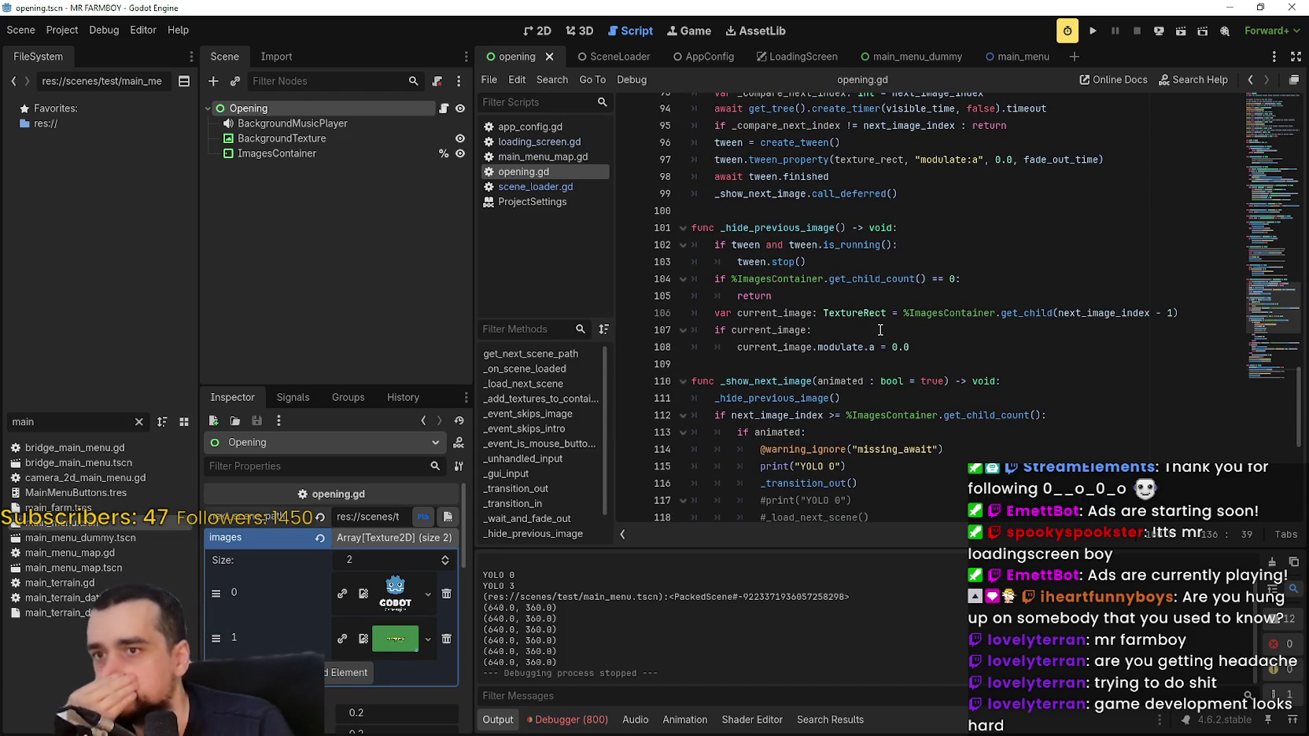
{"action": "scroll", "coordinate": [880, 330], "scroll_direction": "up", "scroll_amount": 7}
{"action": "left_click", "coordinate": [916, 362]}
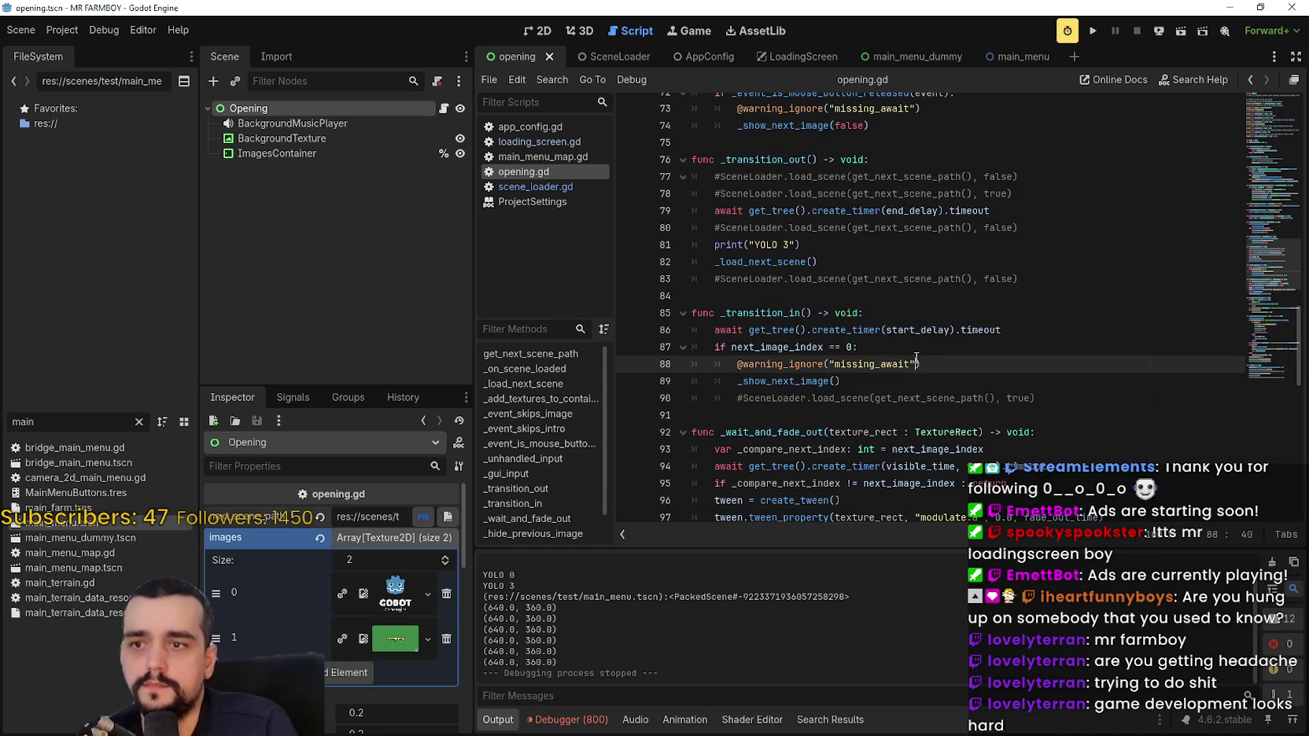
{"action": "triple_click", "coordinate": [834, 262]}
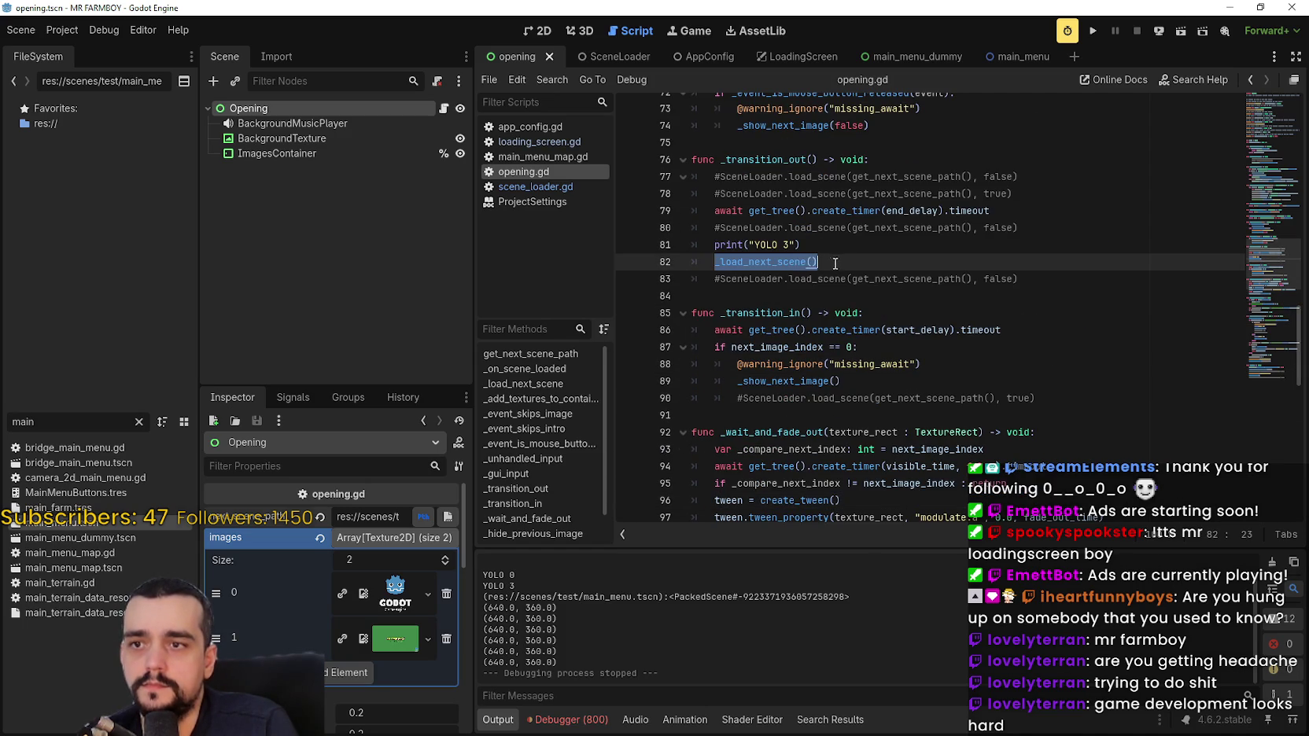
{"action": "left_click", "coordinate": [918, 307]}
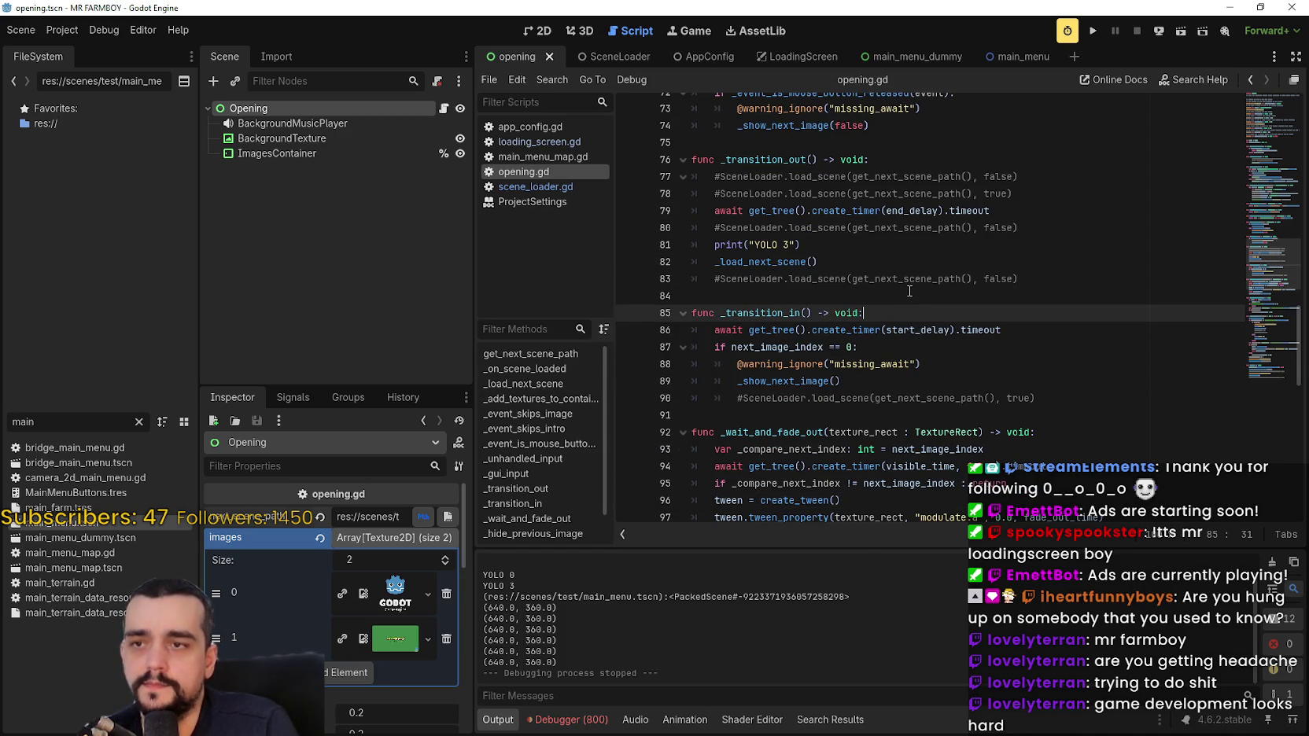
{"action": "scroll", "coordinate": [910, 291], "scroll_direction": "down", "scroll_amount": 8}
{"action": "scroll", "coordinate": [982, 383], "scroll_direction": "down", "scroll_amount": 2}
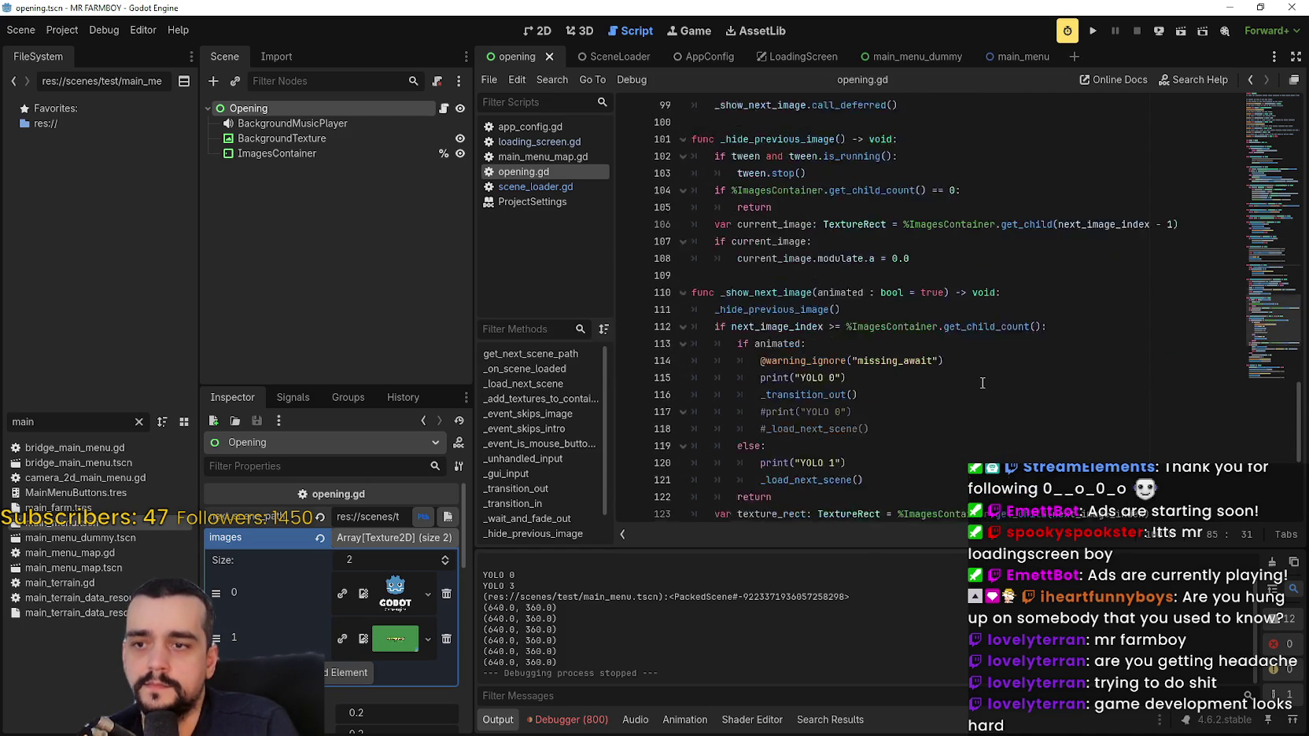
{"action": "double_click", "coordinate": [784, 417]}
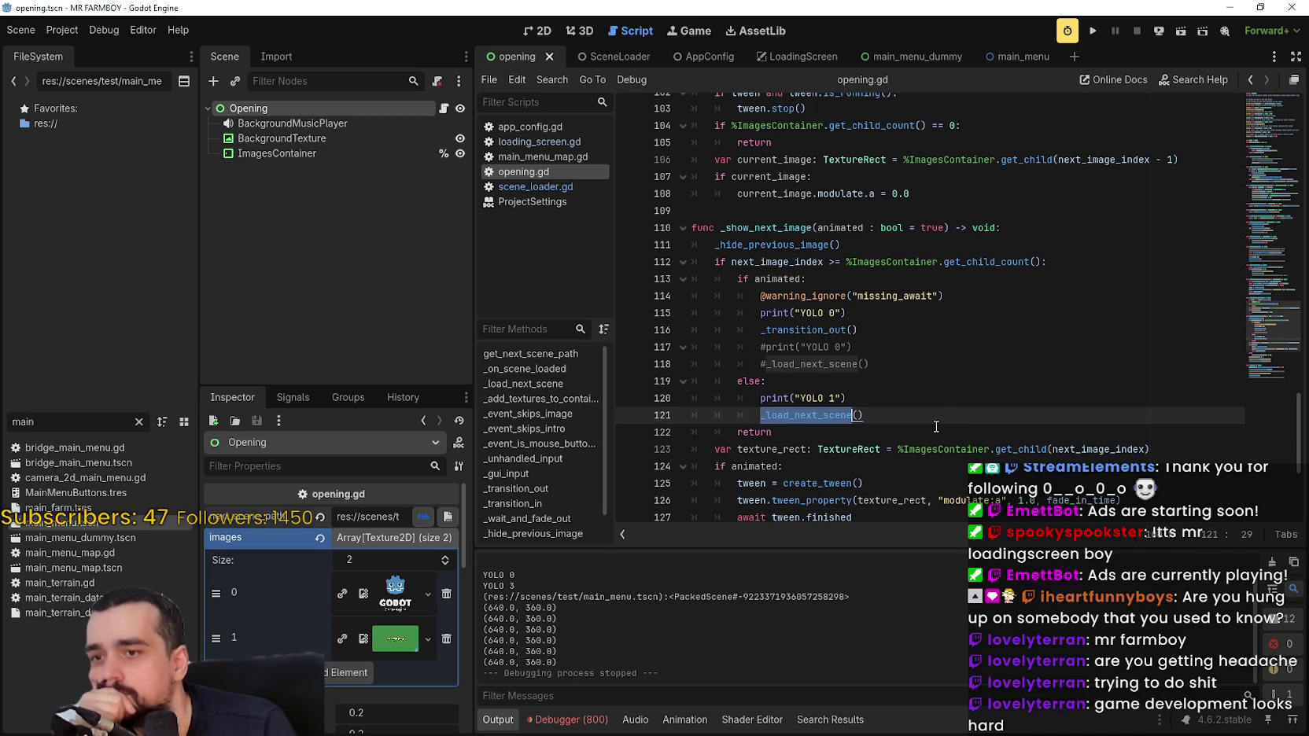
{"action": "scroll", "coordinate": [926, 419], "scroll_direction": "down", "scroll_amount": 4}
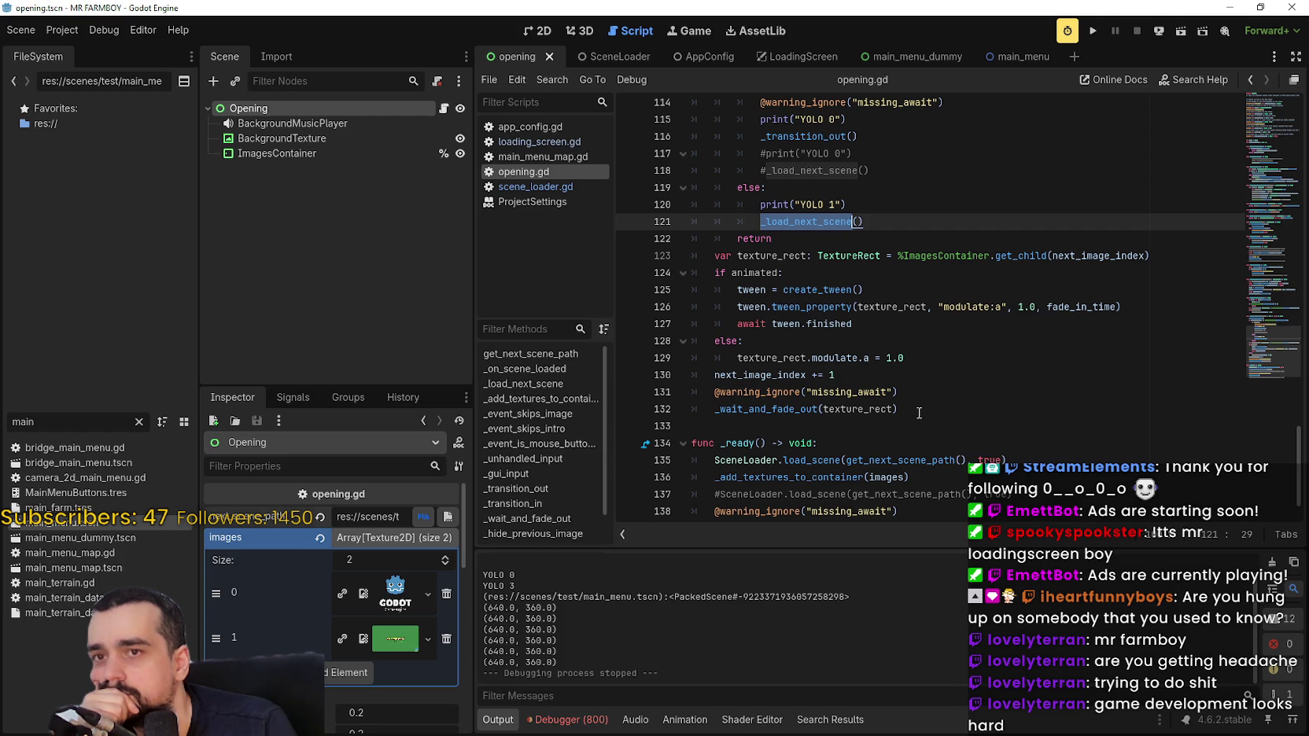
{"action": "scroll", "coordinate": [919, 414], "scroll_direction": "down", "scroll_amount": 1}
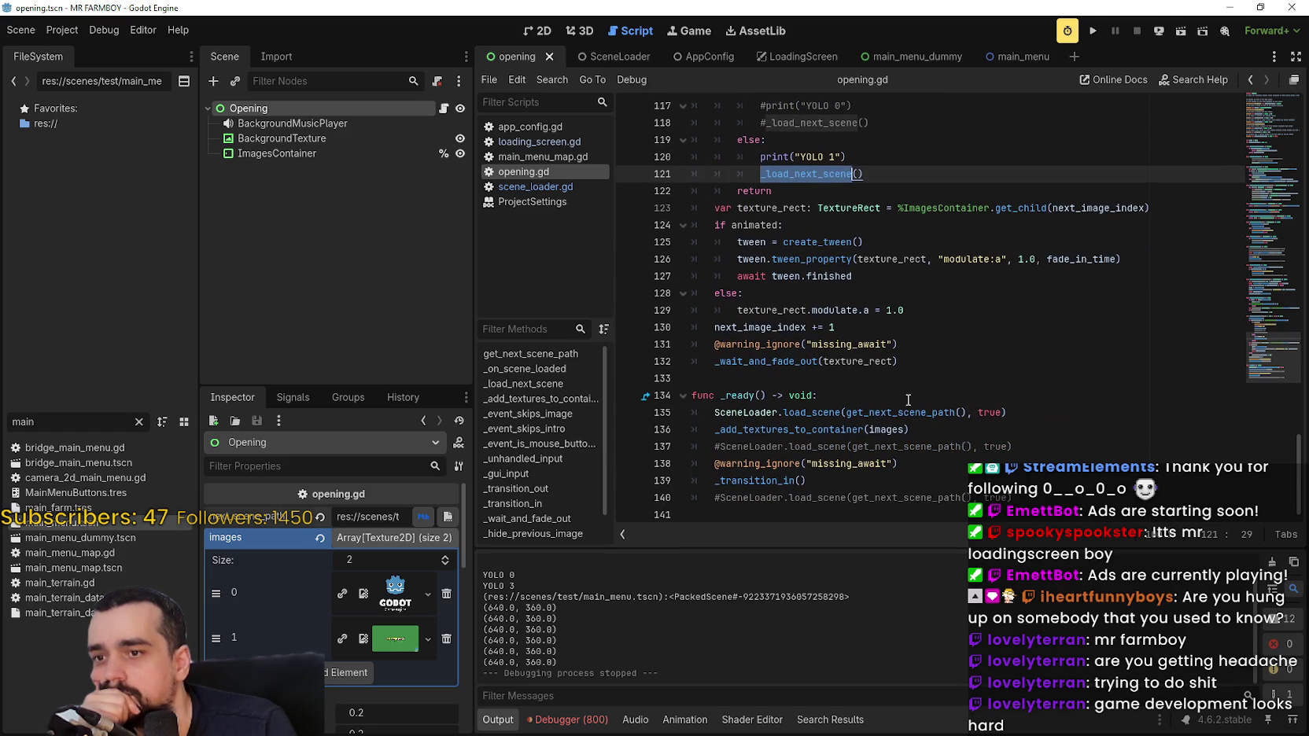
{"action": "left_click", "coordinate": [1093, 32]}
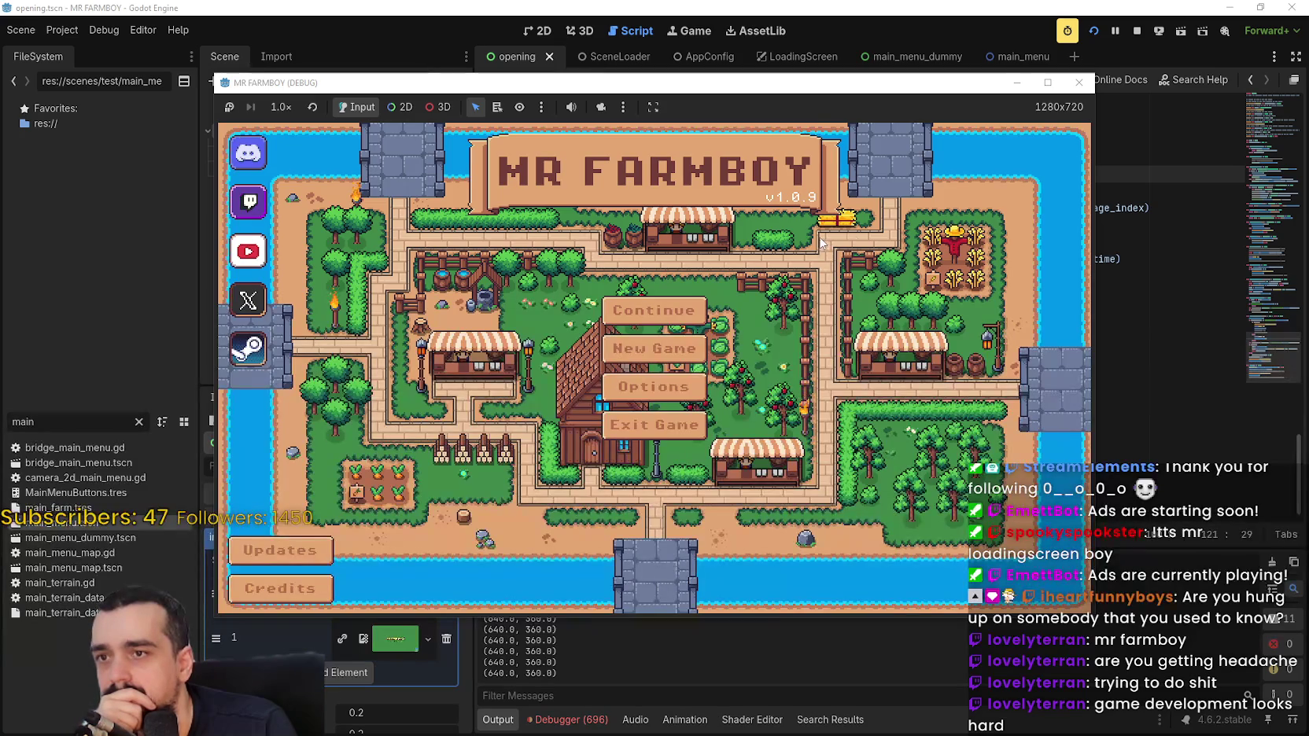
Stop and relaunch the game, let it reach the main menu, then stop it again.
{"action": "left_click", "coordinate": [1138, 31]}
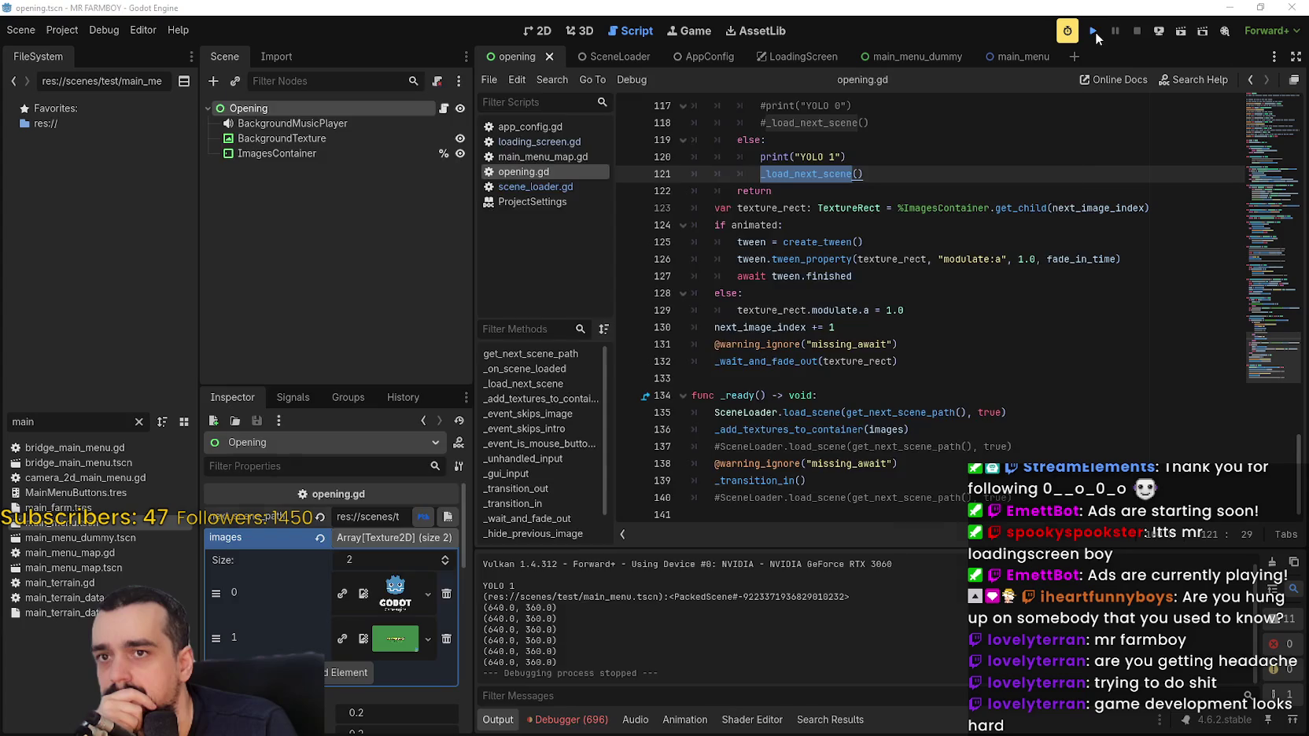
{"action": "left_click", "coordinate": [1095, 31]}
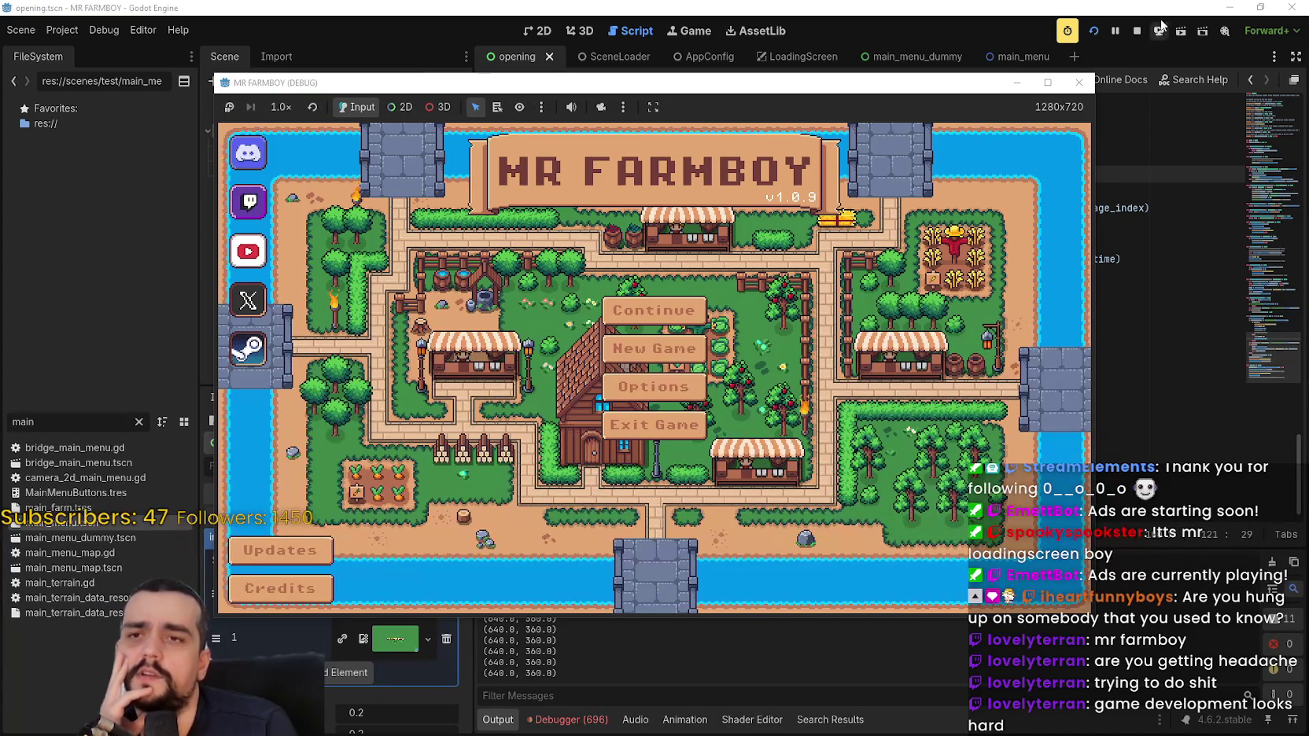
{"action": "left_click", "coordinate": [1137, 31]}
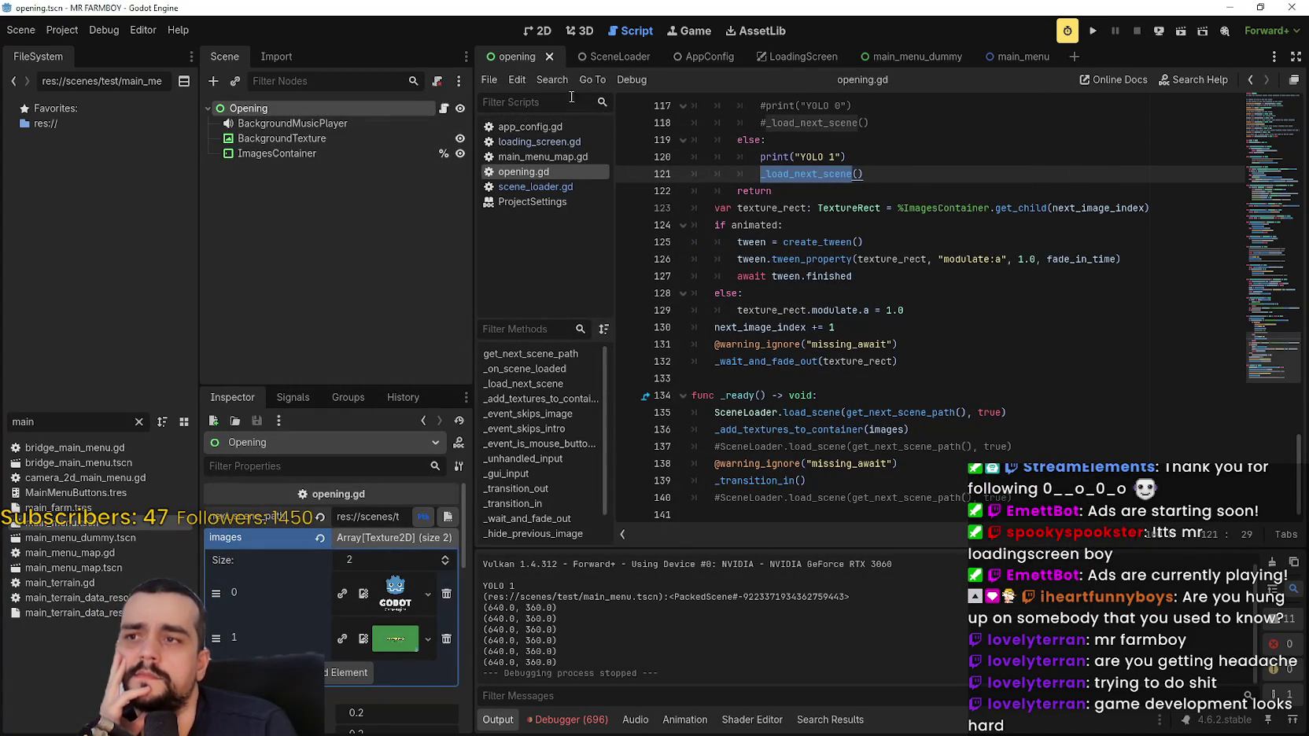
Open the LoadingScreen scene and its loading_screen.gd script, and inspect the LoadingTimer node.
{"action": "left_click", "coordinate": [783, 51]}
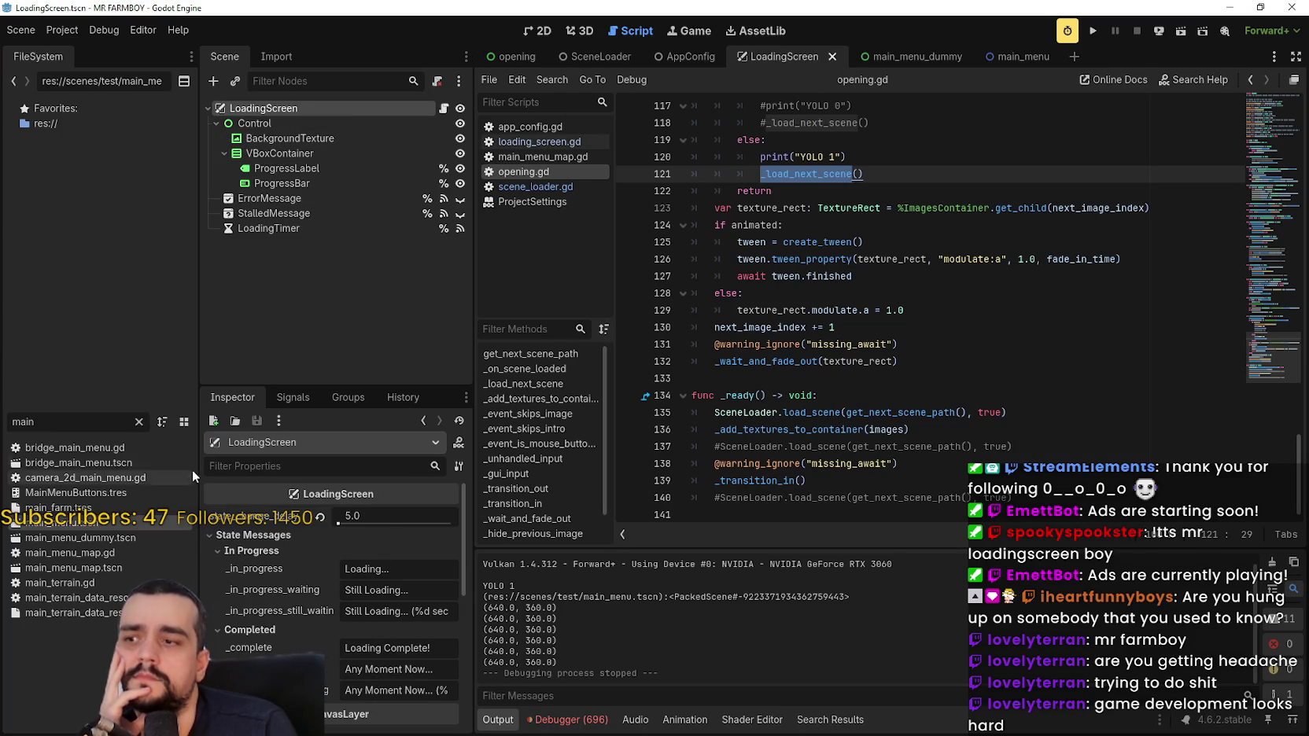
{"action": "mouse_move", "coordinate": [234, 523]}
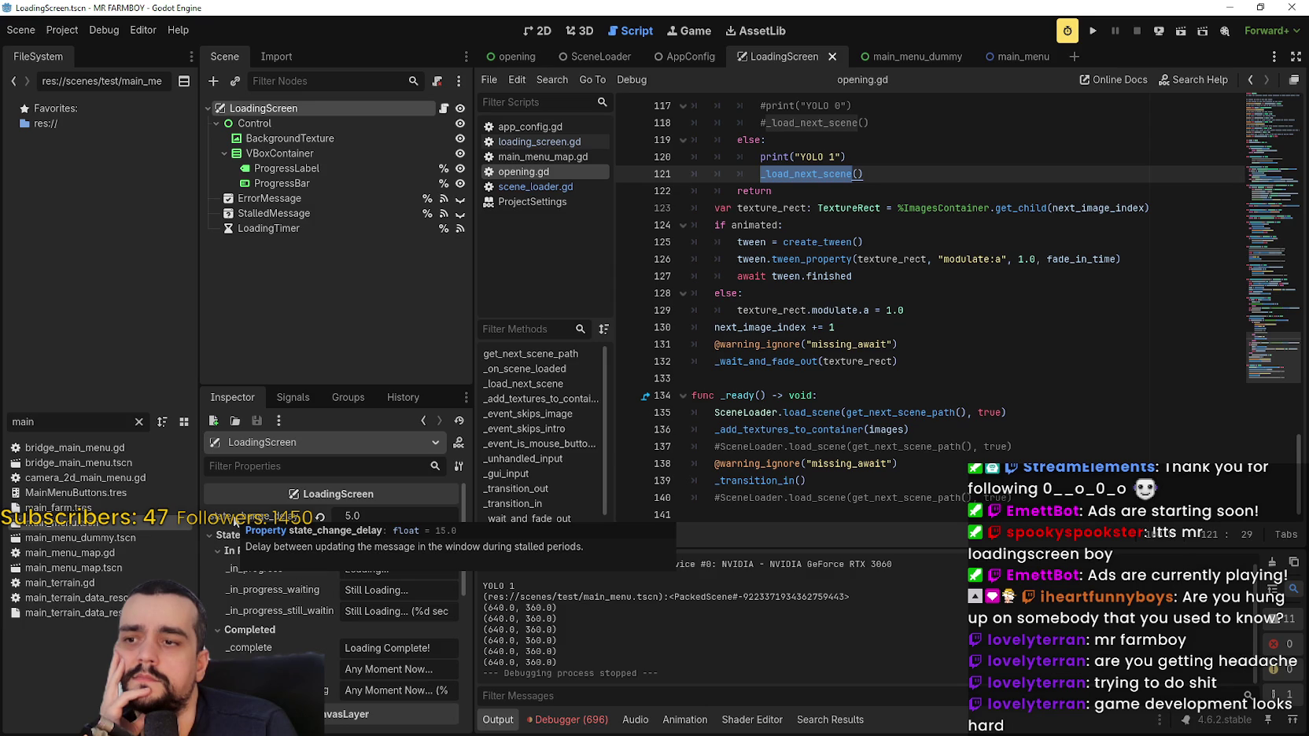
{"action": "left_click", "coordinate": [443, 109]}
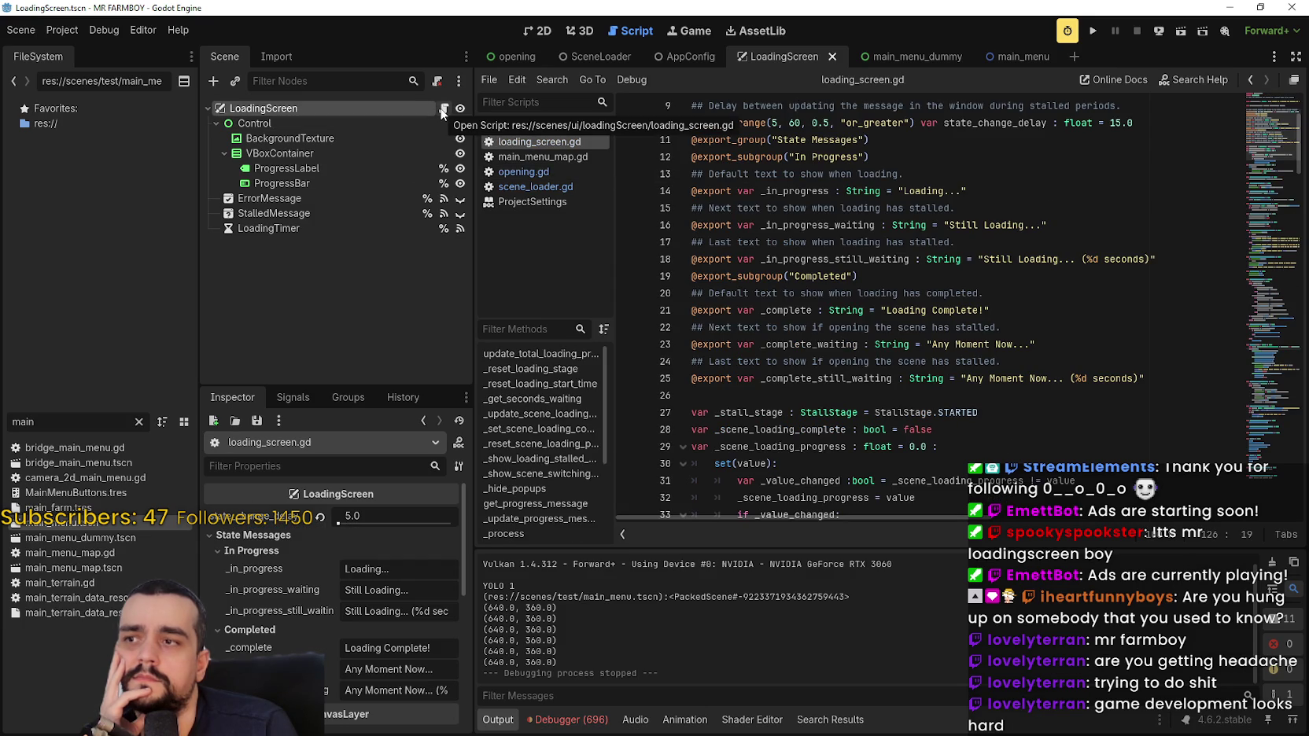
{"action": "left_click", "coordinate": [319, 230]}
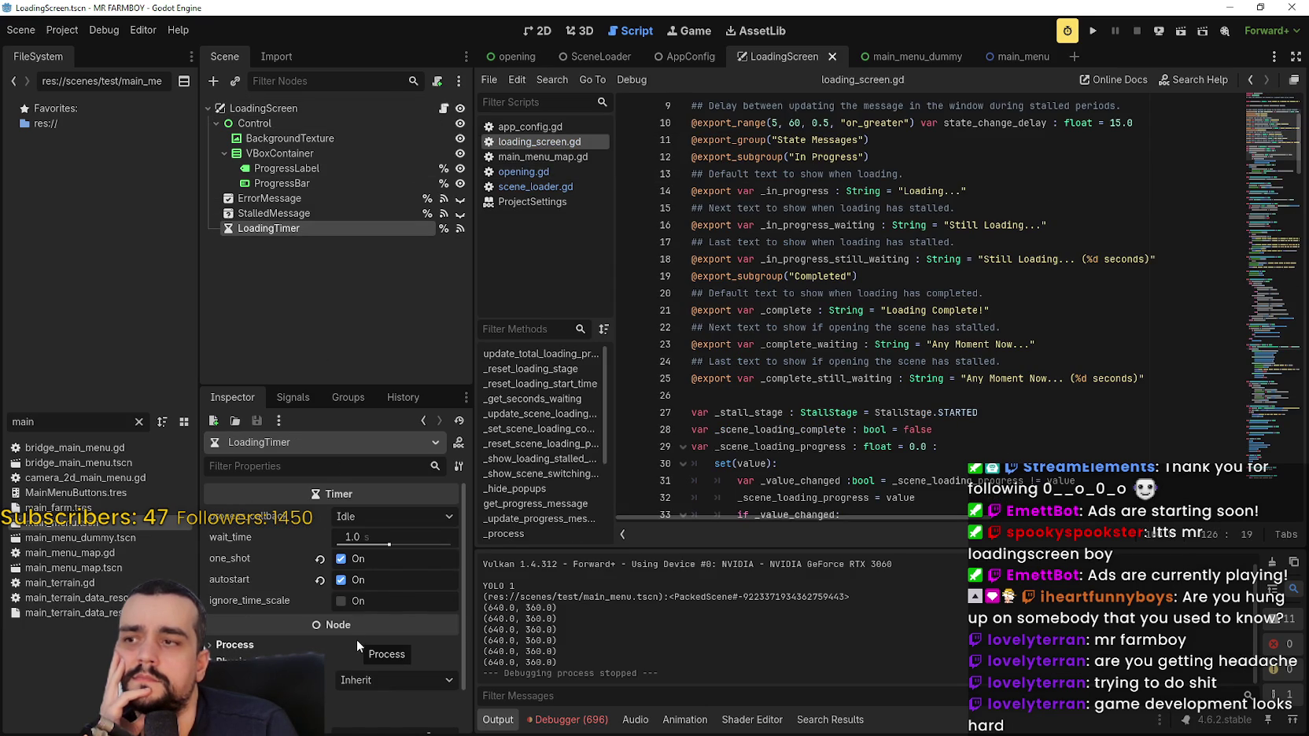
{"action": "mouse_move", "coordinate": [269, 543]}
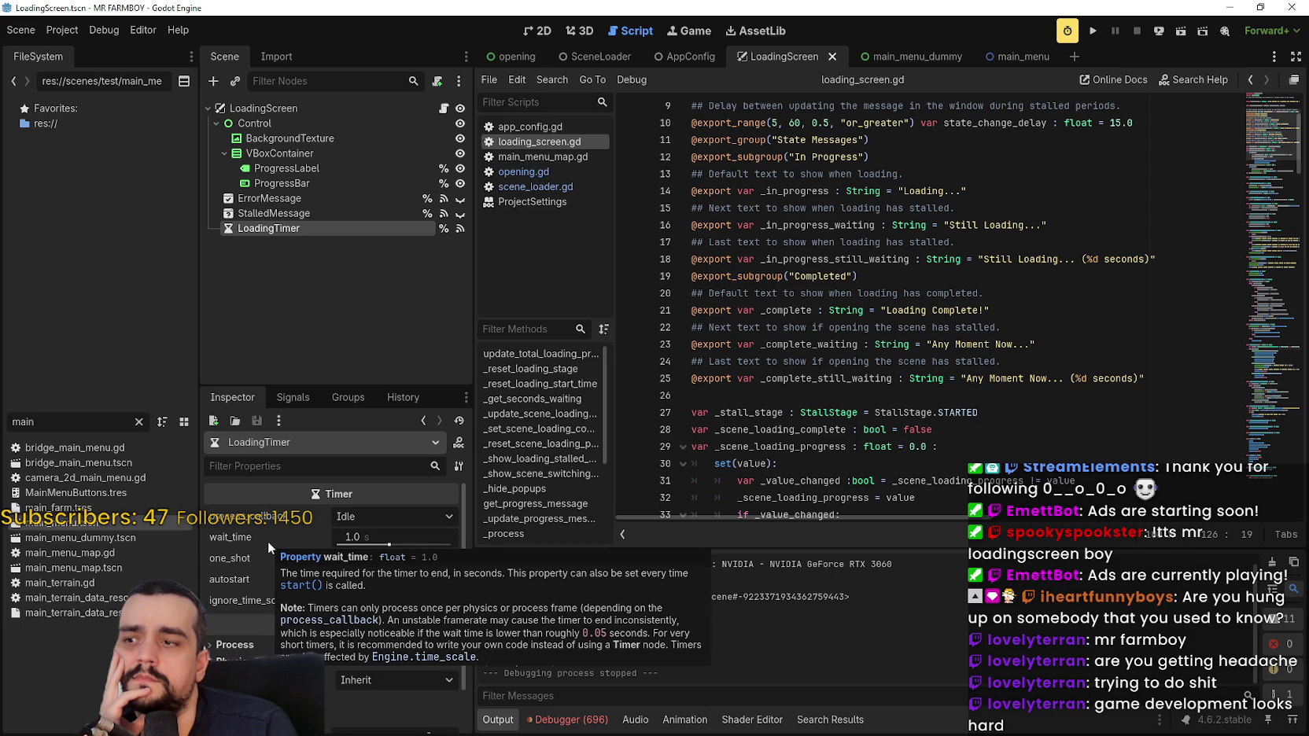
{"action": "left_click", "coordinate": [936, 173]}
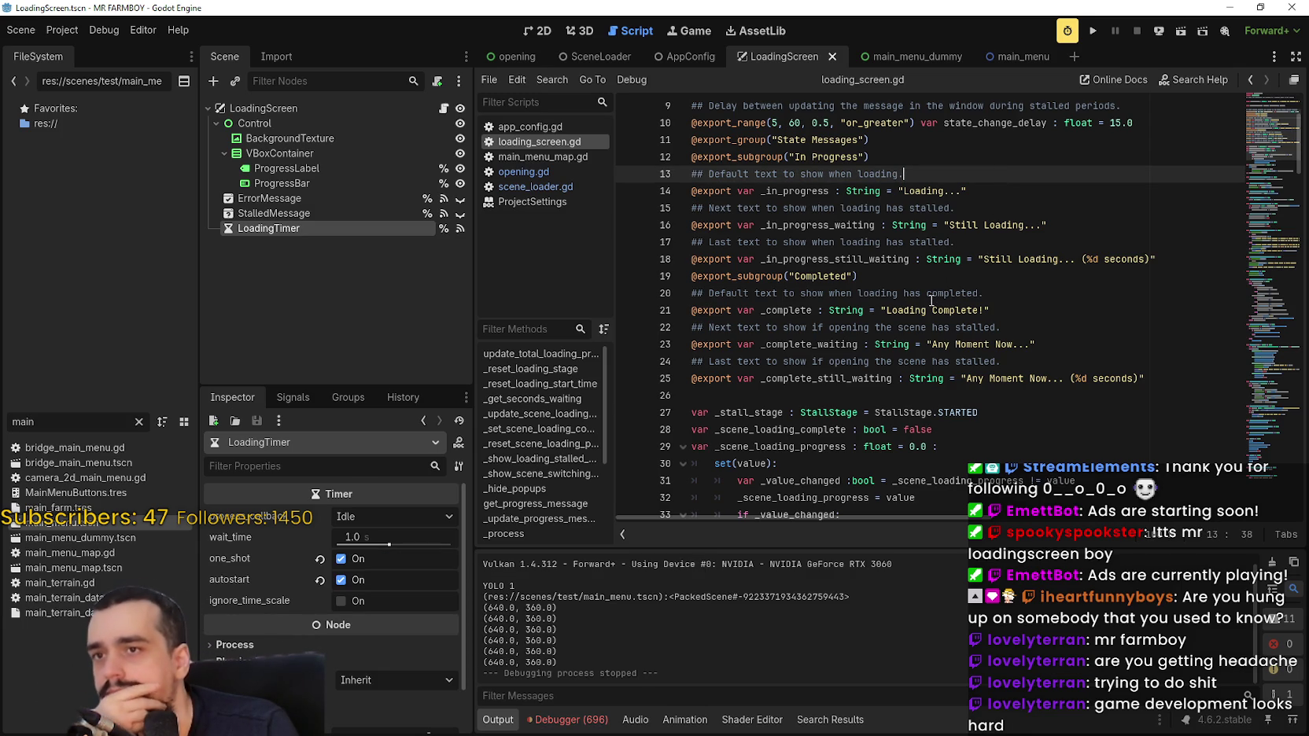
Scroll through loading_screen.gd to review its progress and stall-message logic.
{"action": "scroll", "coordinate": [931, 301], "scroll_direction": "down", "scroll_amount": 5}
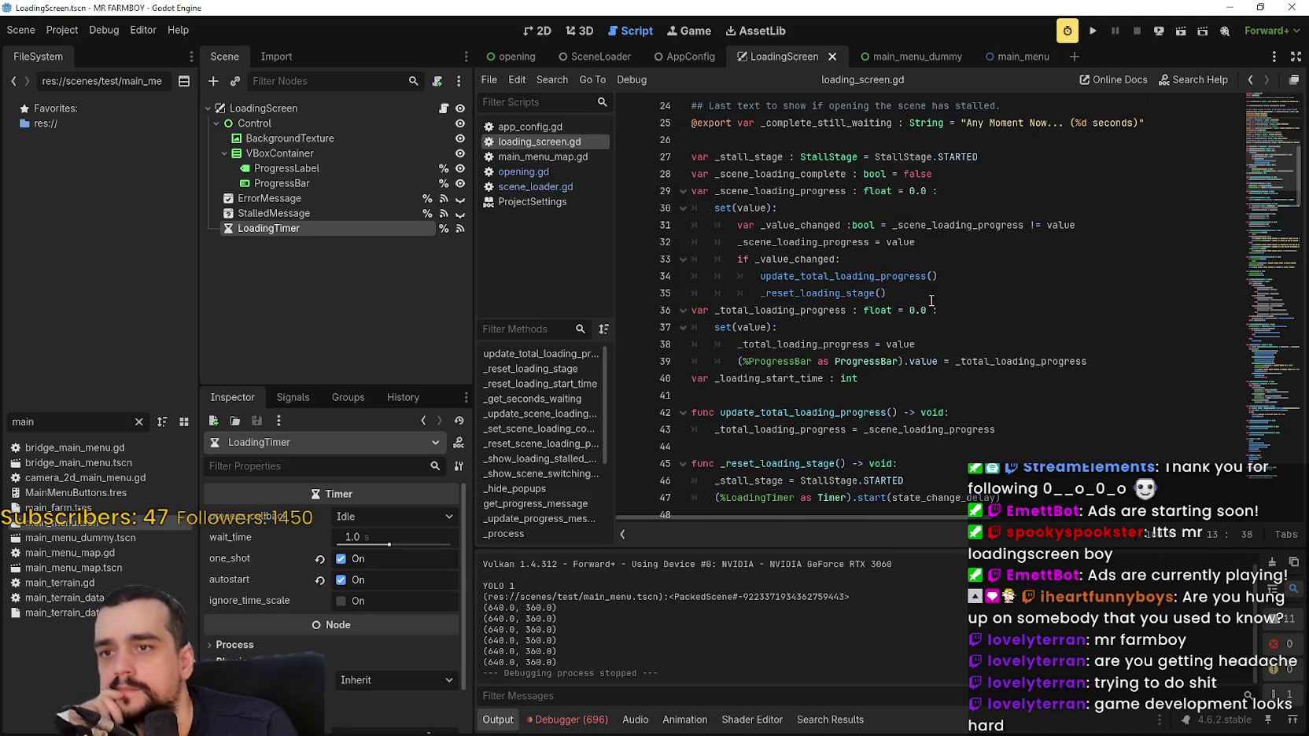
{"action": "scroll", "coordinate": [932, 300], "scroll_direction": "down", "scroll_amount": 9}
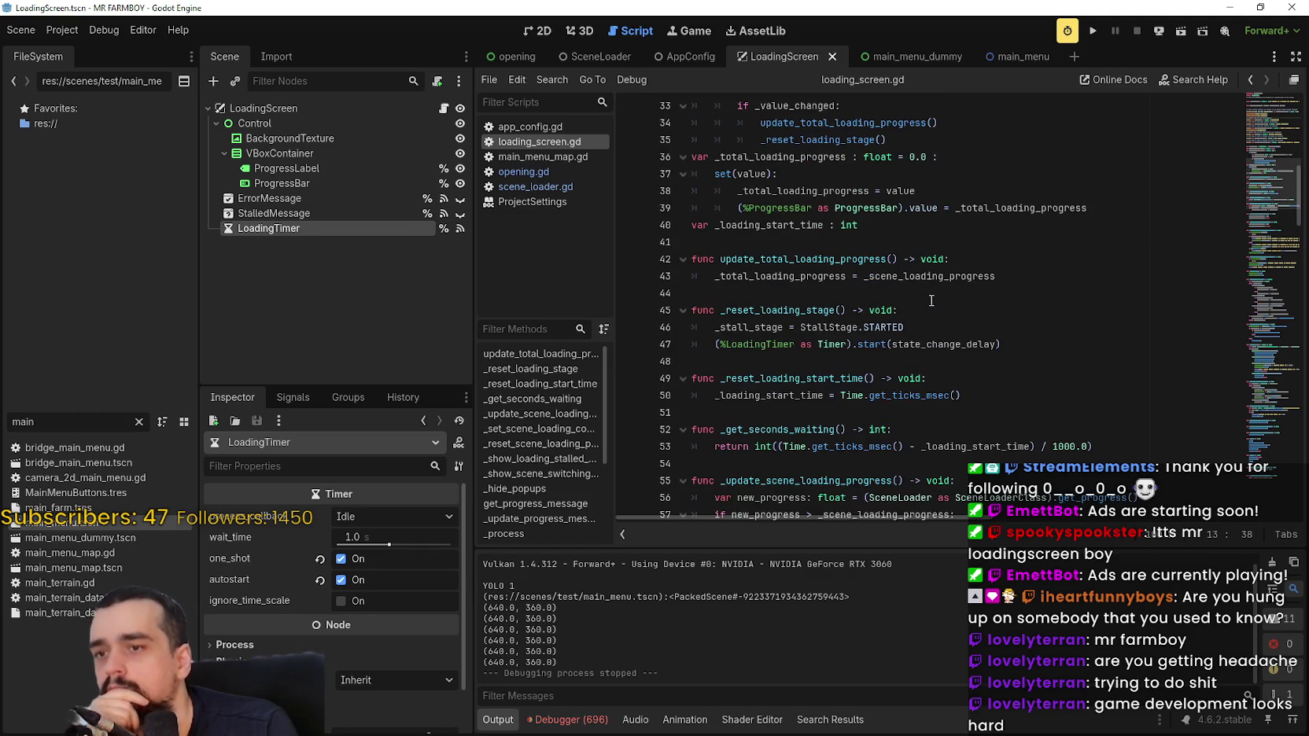
{"action": "scroll", "coordinate": [932, 318], "scroll_direction": "down", "scroll_amount": 2}
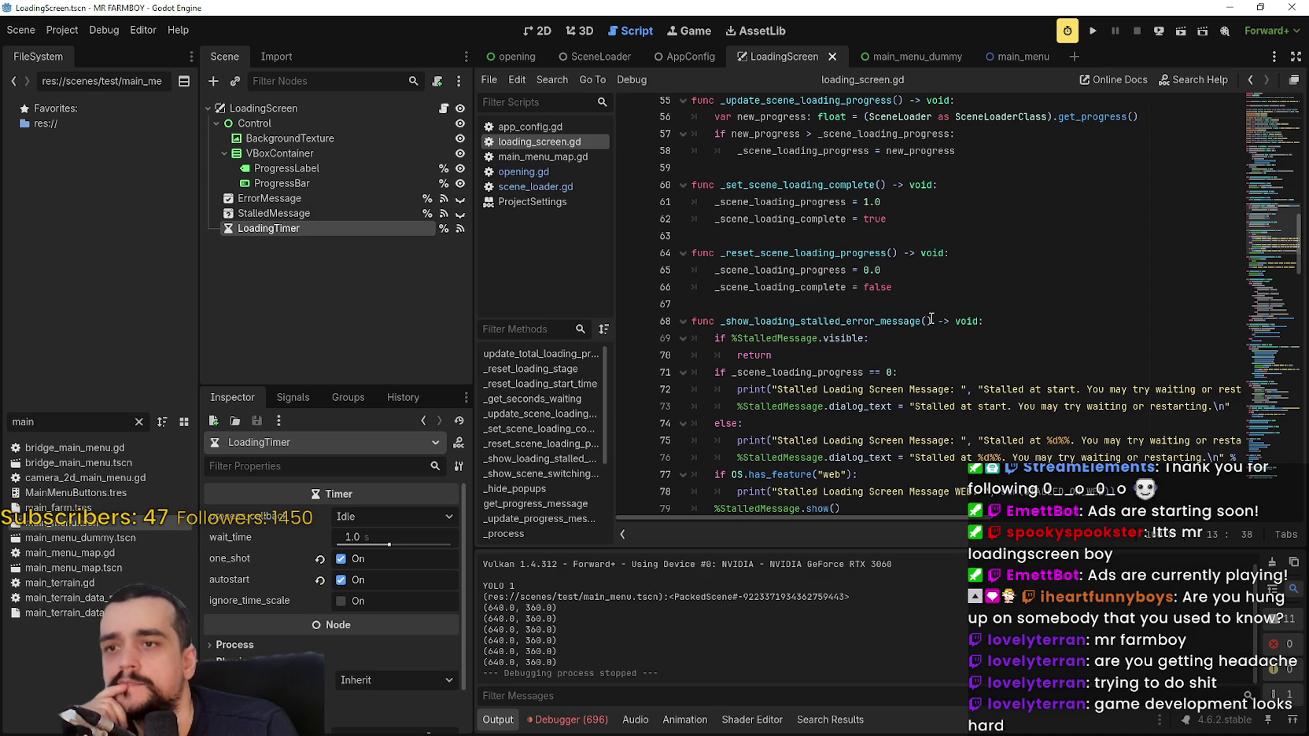
{"action": "scroll", "coordinate": [930, 319], "scroll_direction": "down", "scroll_amount": 1}
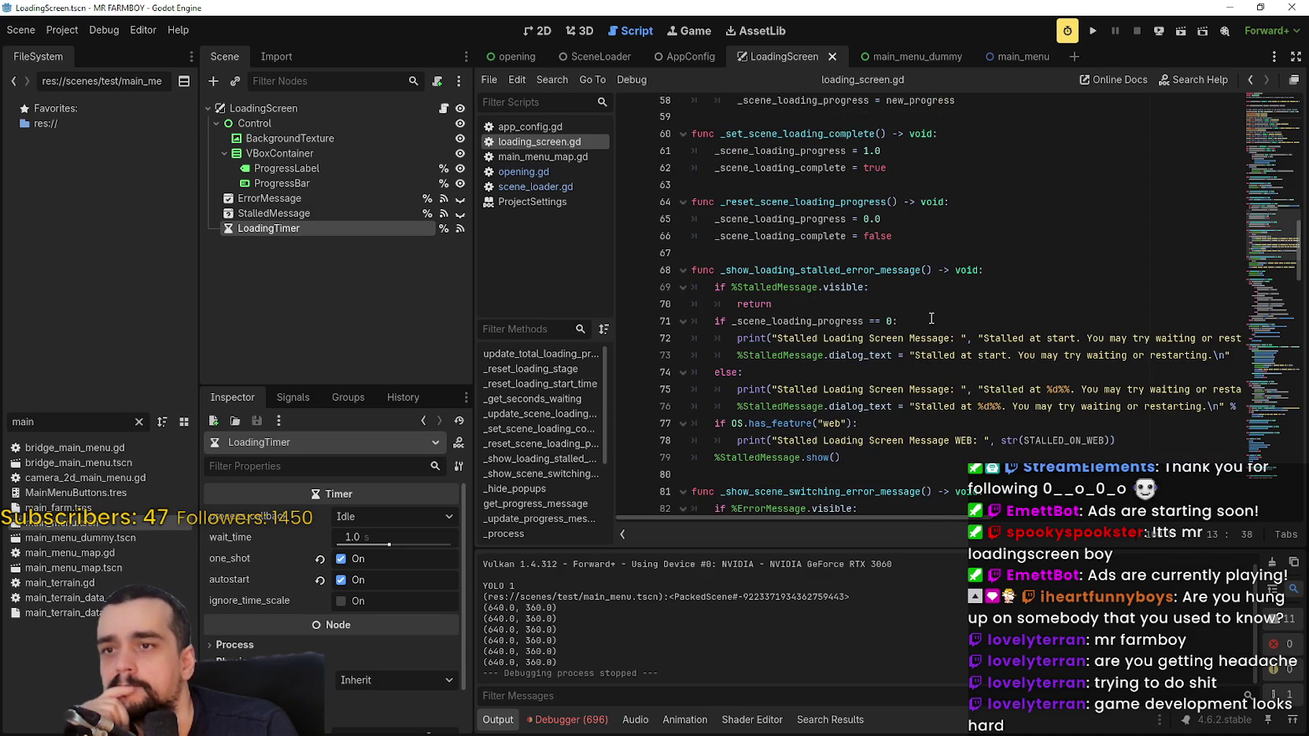
{"action": "scroll", "coordinate": [931, 319], "scroll_direction": "down", "scroll_amount": 1}
{"action": "scroll", "coordinate": [931, 319], "scroll_direction": "down", "scroll_amount": 3}
{"action": "scroll", "coordinate": [931, 319], "scroll_direction": "up", "scroll_amount": 3}
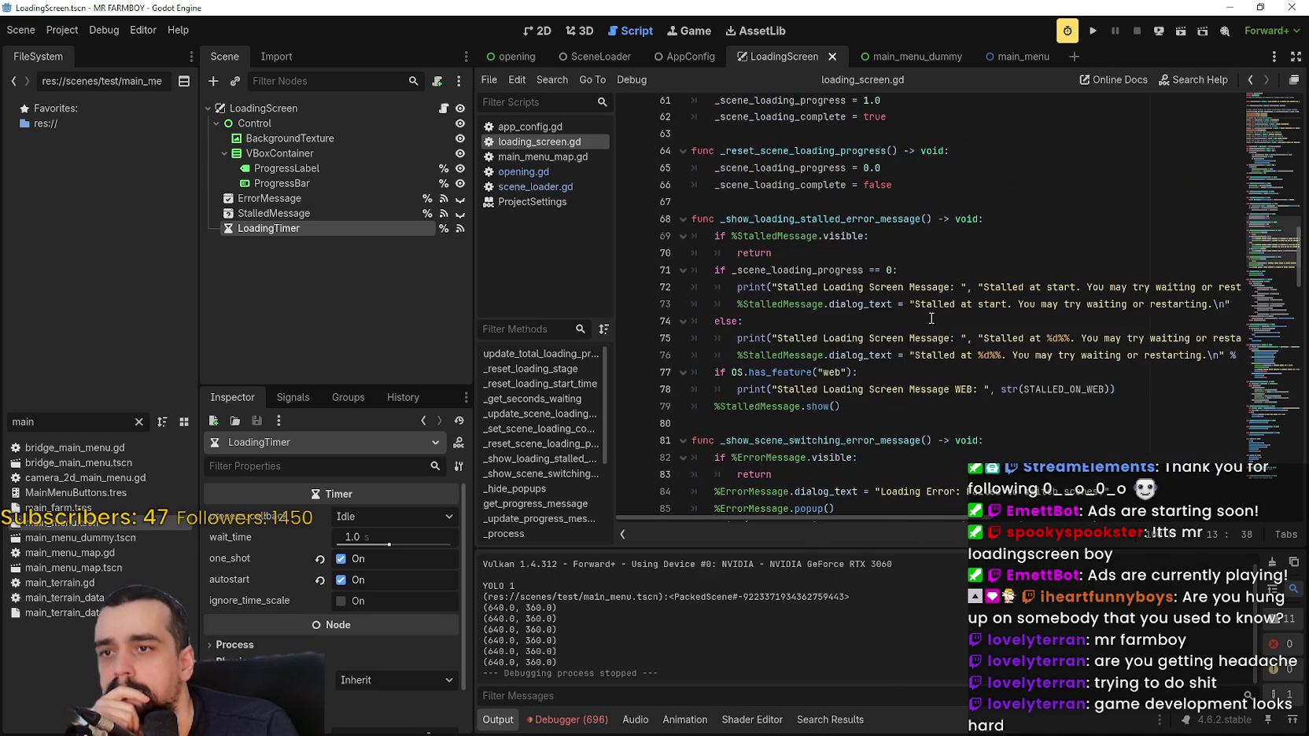
{"action": "scroll", "coordinate": [926, 291], "scroll_direction": "down", "scroll_amount": 3}
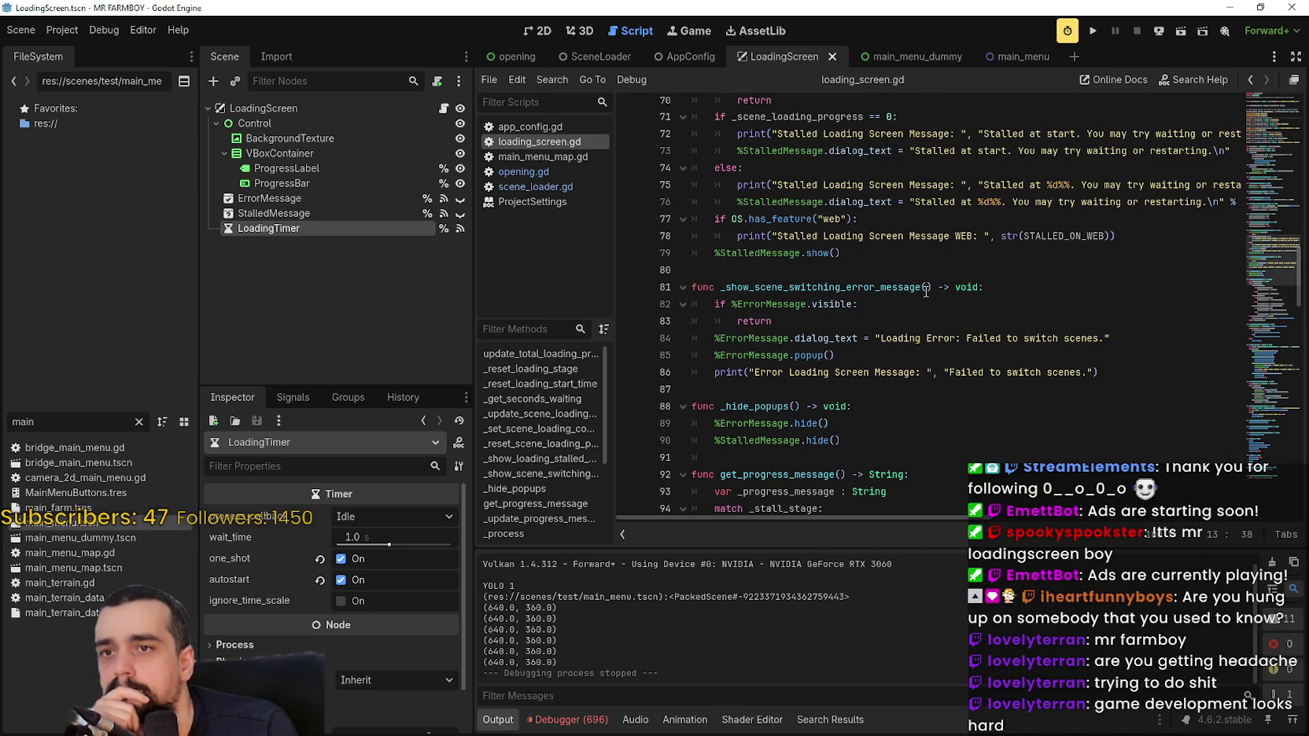
{"action": "scroll", "coordinate": [926, 291], "scroll_direction": "down", "scroll_amount": 4}
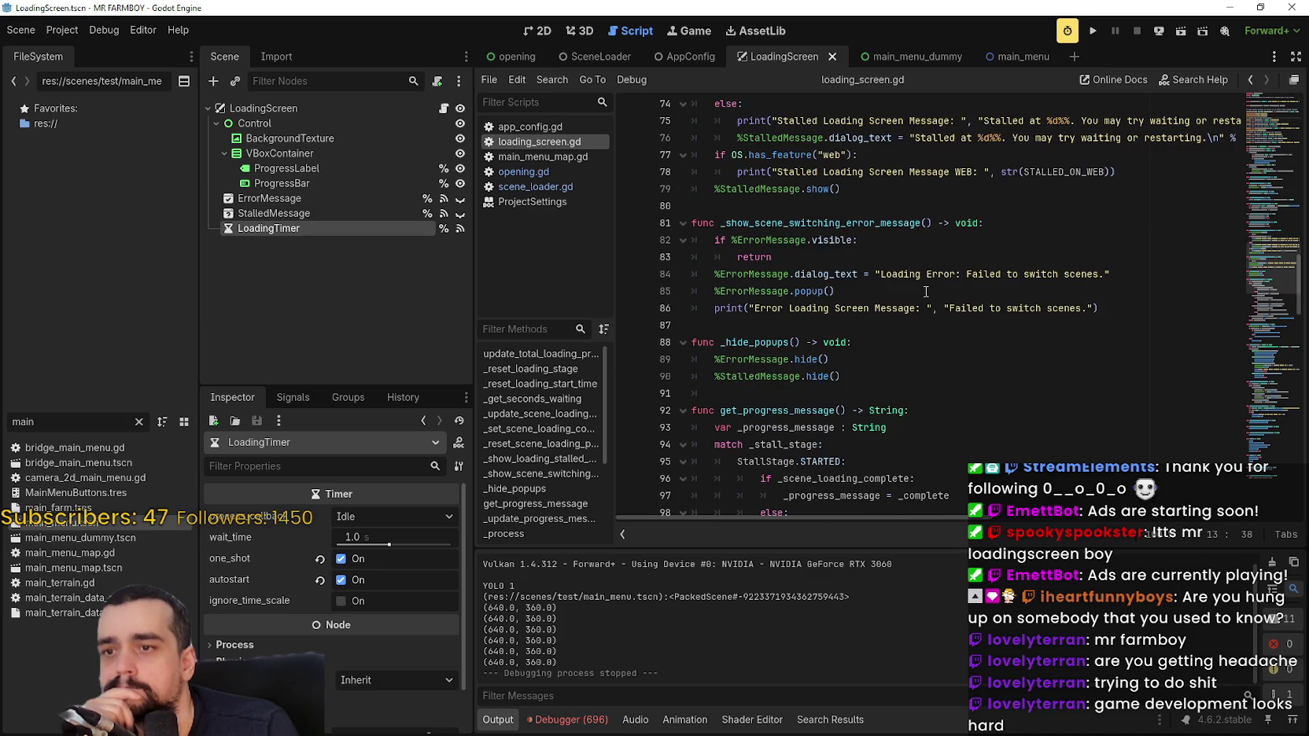
{"action": "scroll", "coordinate": [926, 291], "scroll_direction": "down", "scroll_amount": 3}
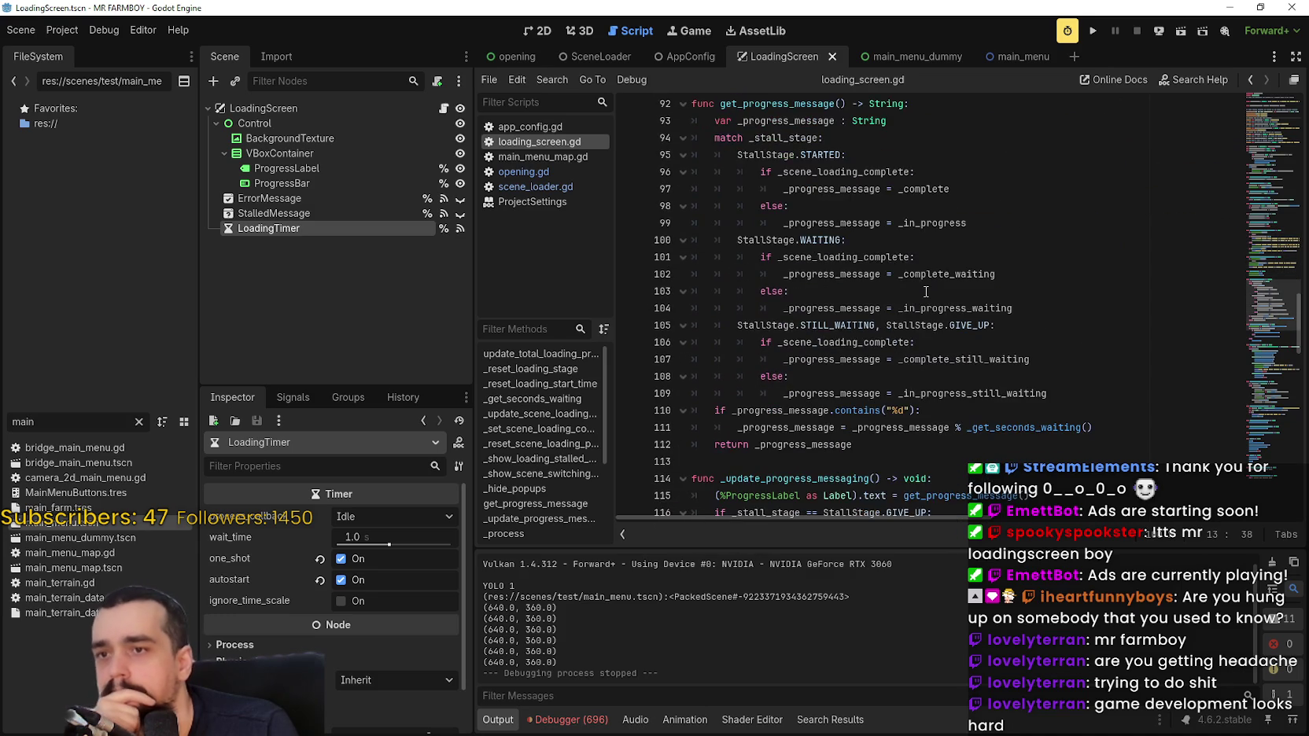
{"action": "scroll", "coordinate": [926, 291], "scroll_direction": "down", "scroll_amount": 2}
Select _progress_message on line 109, then inspect the LoadingScreen root's CanvasLayer properties.
{"action": "double_click", "coordinate": [882, 293]}
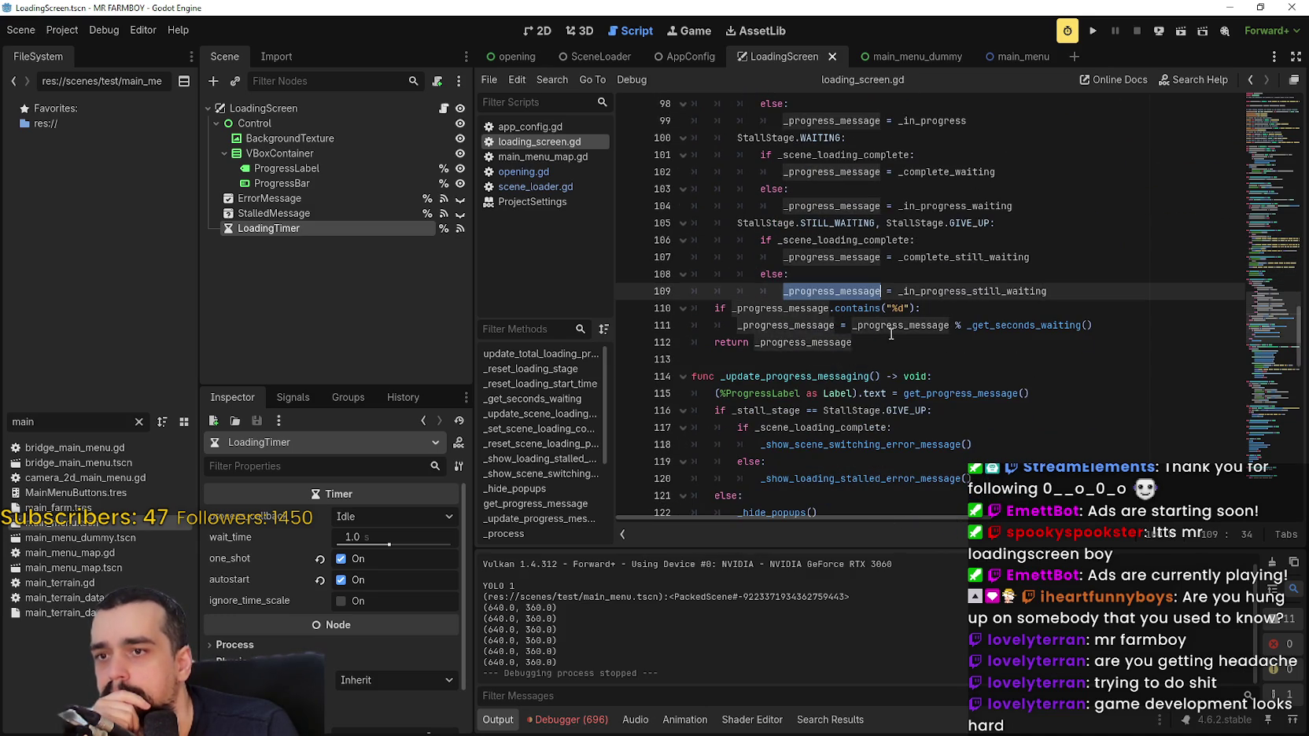
{"action": "scroll", "coordinate": [894, 344], "scroll_direction": "down", "scroll_amount": 3}
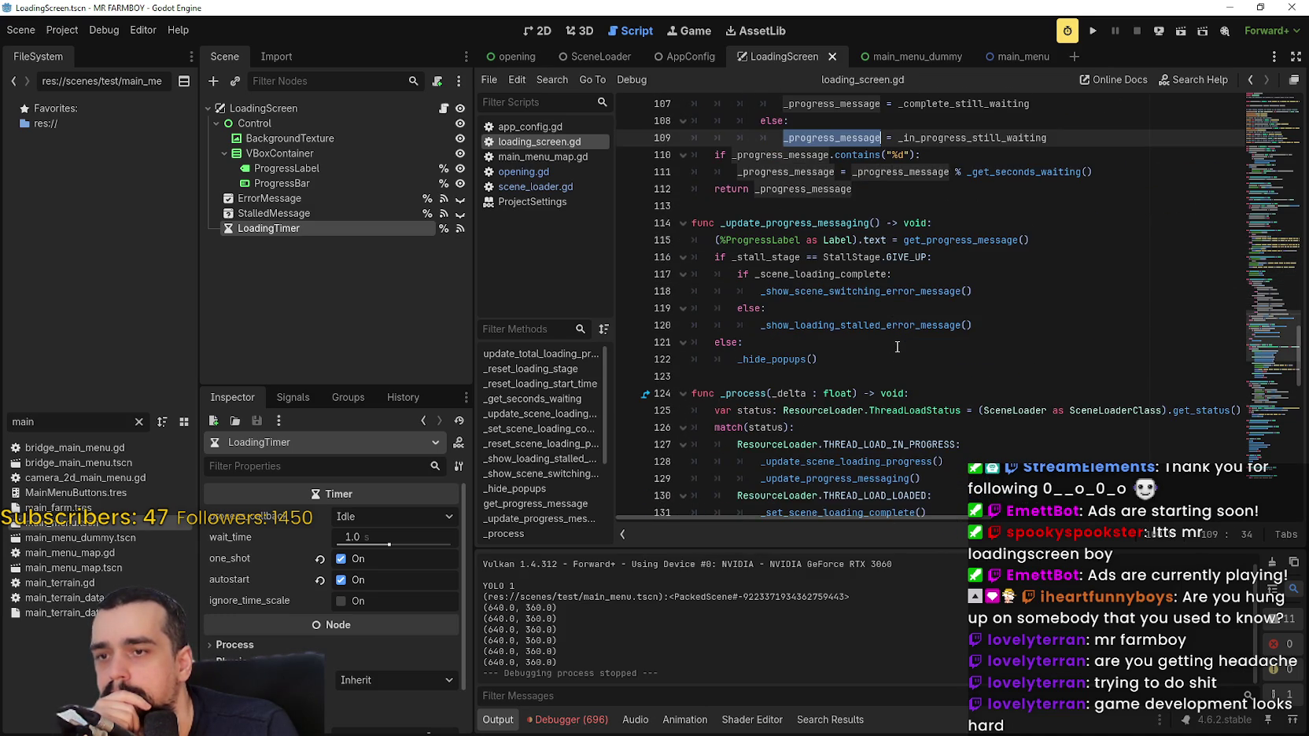
{"action": "scroll", "coordinate": [897, 346], "scroll_direction": "down", "scroll_amount": 3}
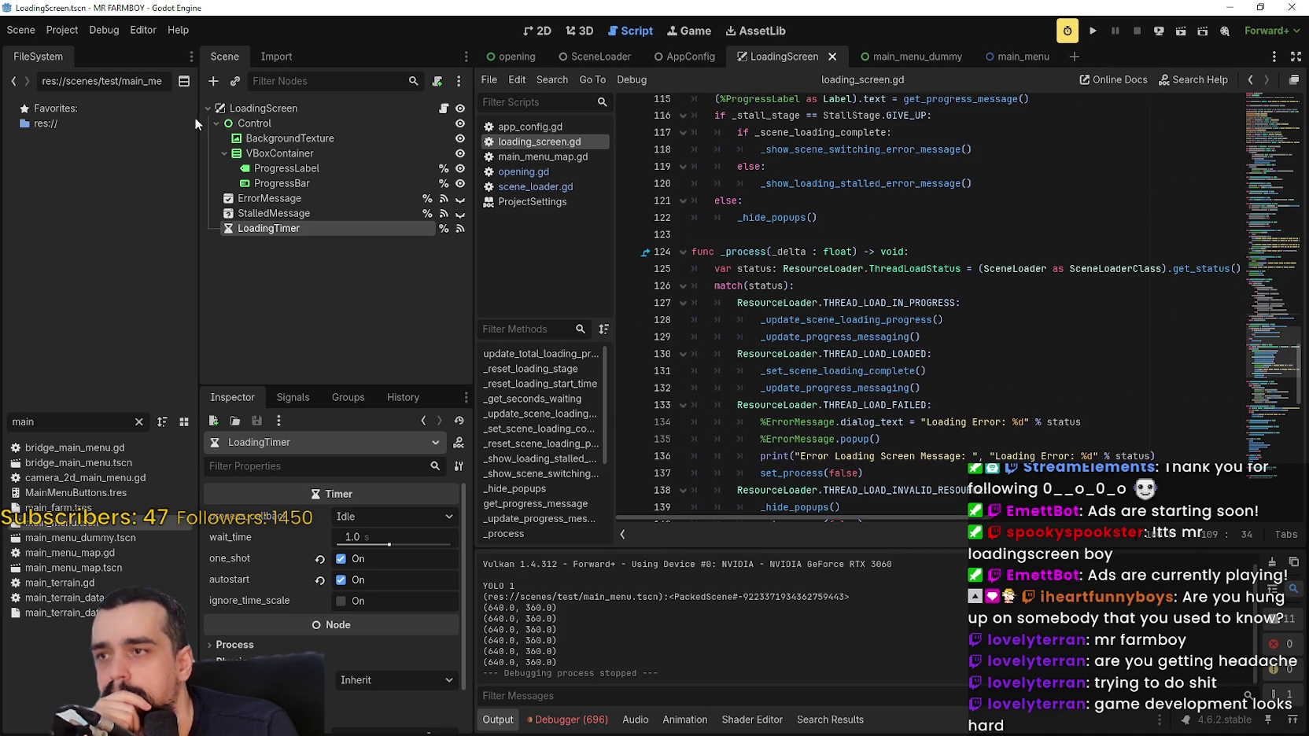
{"action": "left_click", "coordinate": [263, 108]}
{"action": "scroll", "coordinate": [337, 630], "scroll_direction": "up", "scroll_amount": 5}
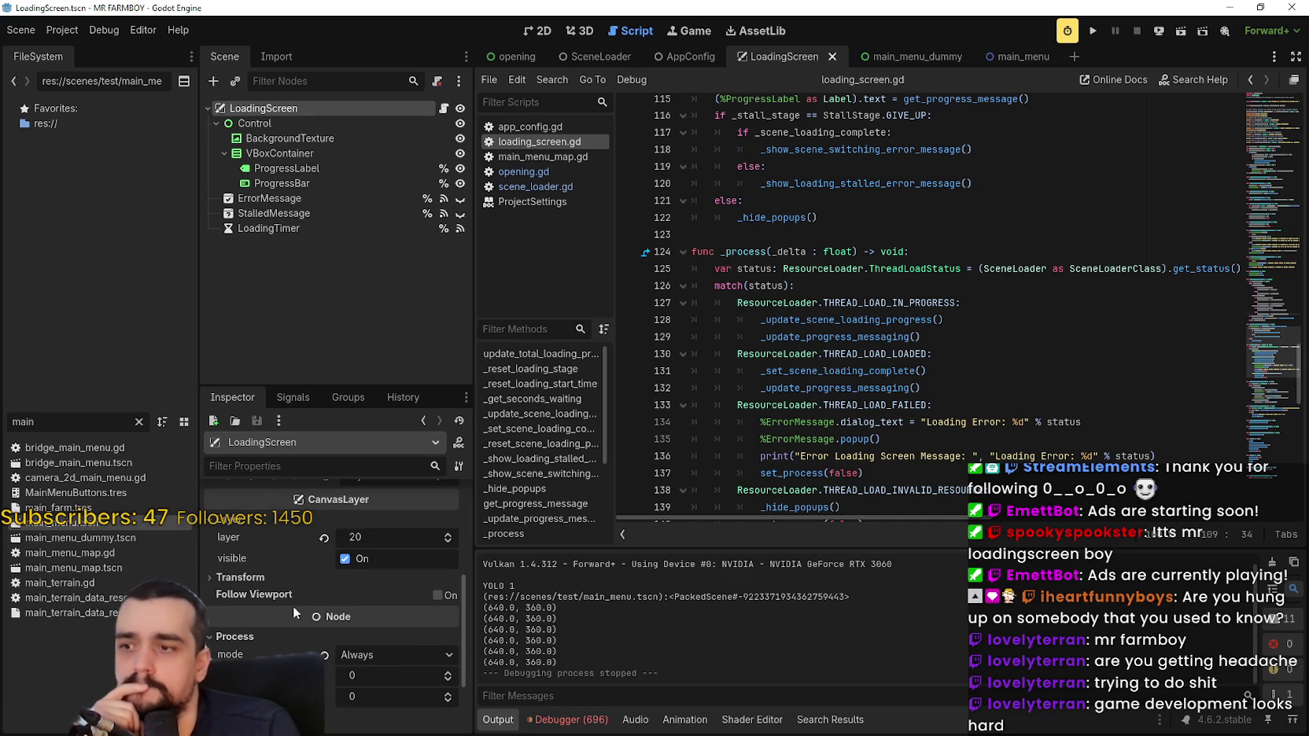
{"action": "scroll", "coordinate": [277, 591], "scroll_direction": "down", "scroll_amount": 3}
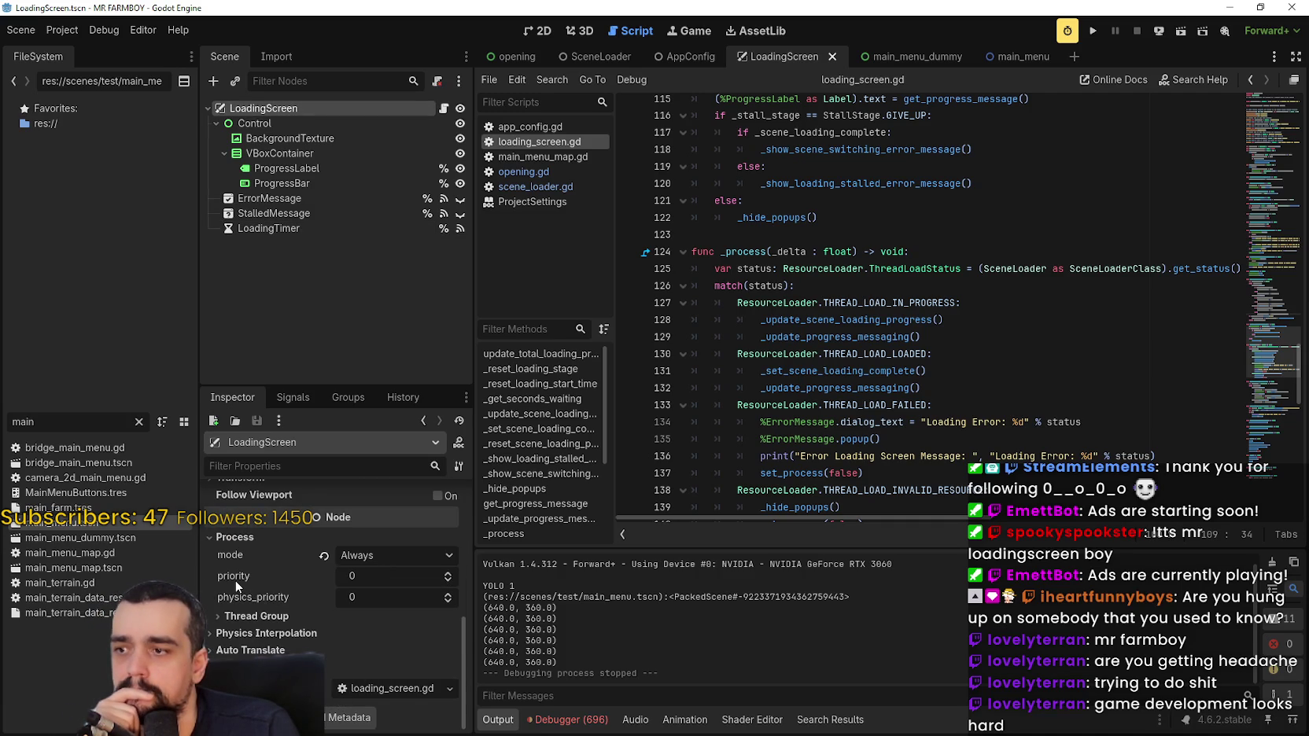
{"action": "mouse_move", "coordinate": [234, 580]}
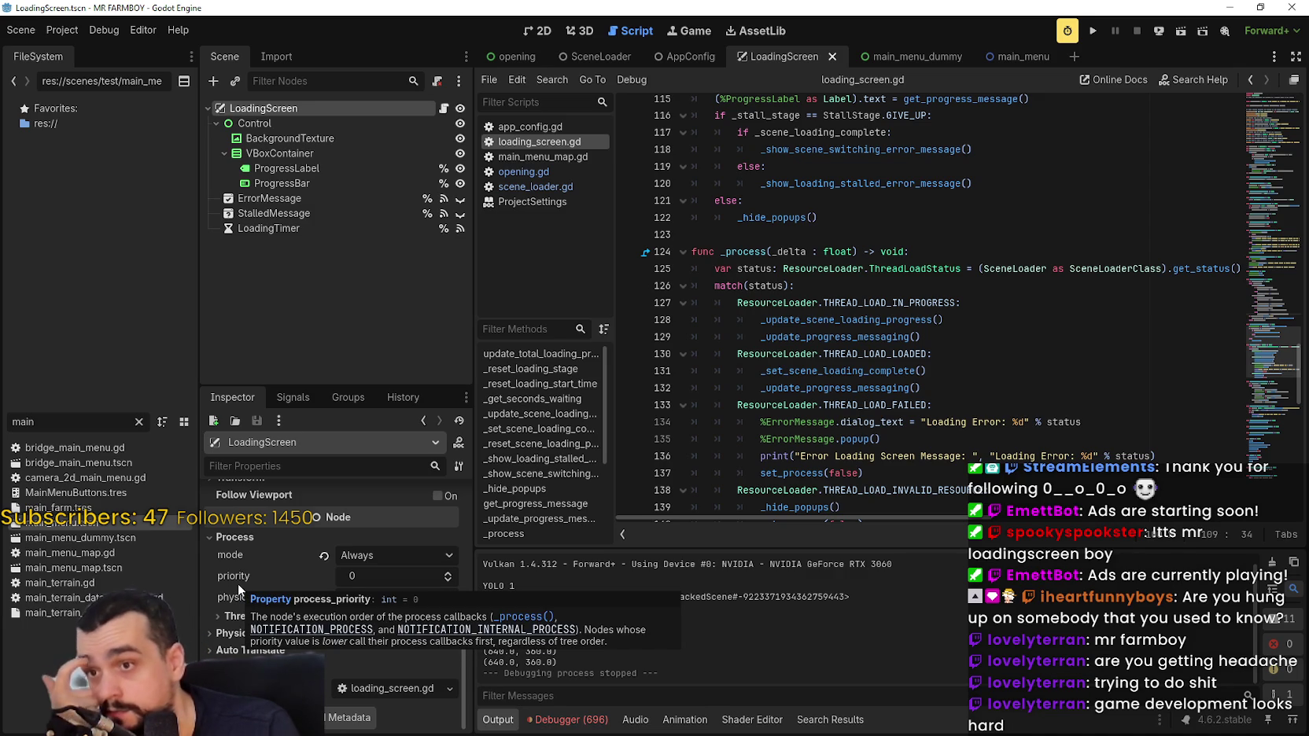
{"action": "scroll", "coordinate": [983, 298], "scroll_direction": "down", "scroll_amount": 2}
{"action": "left_click", "coordinate": [983, 299]}
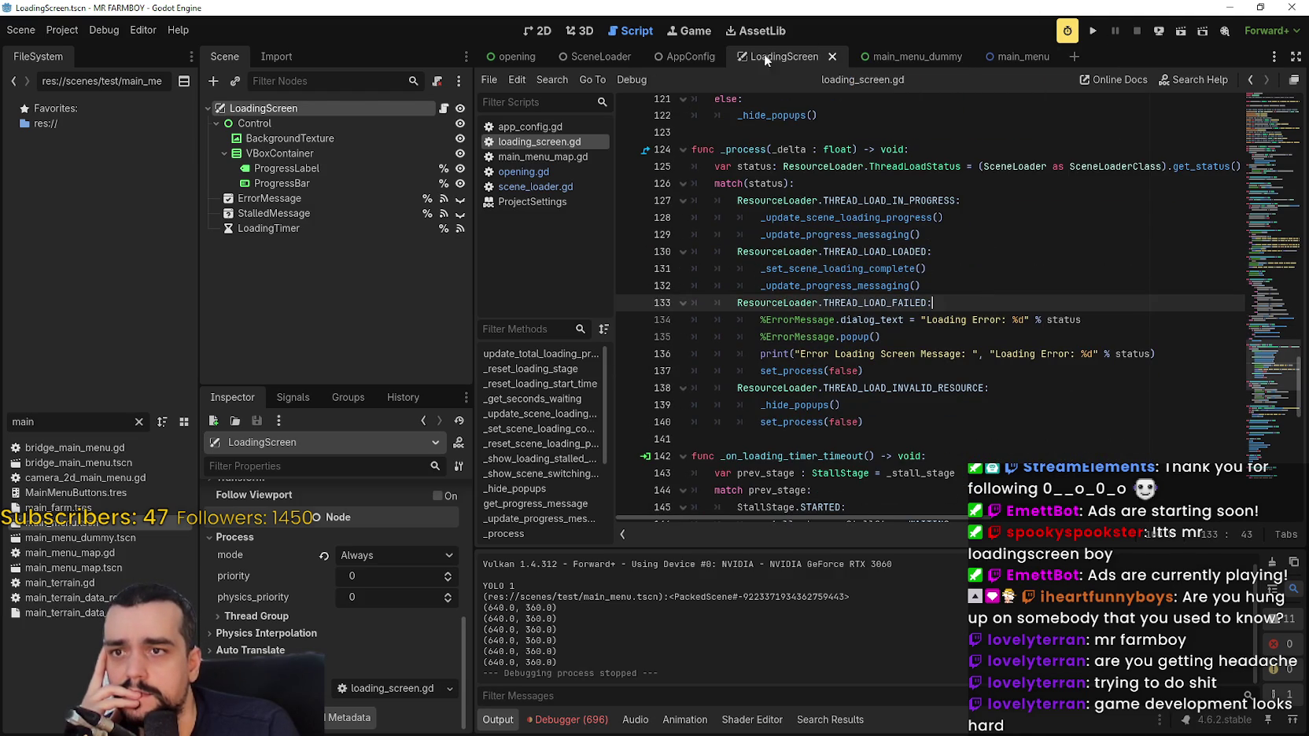
Set the Opening node's process priority and physics priority to 1, then run the project.
{"action": "left_click", "coordinate": [510, 56]}
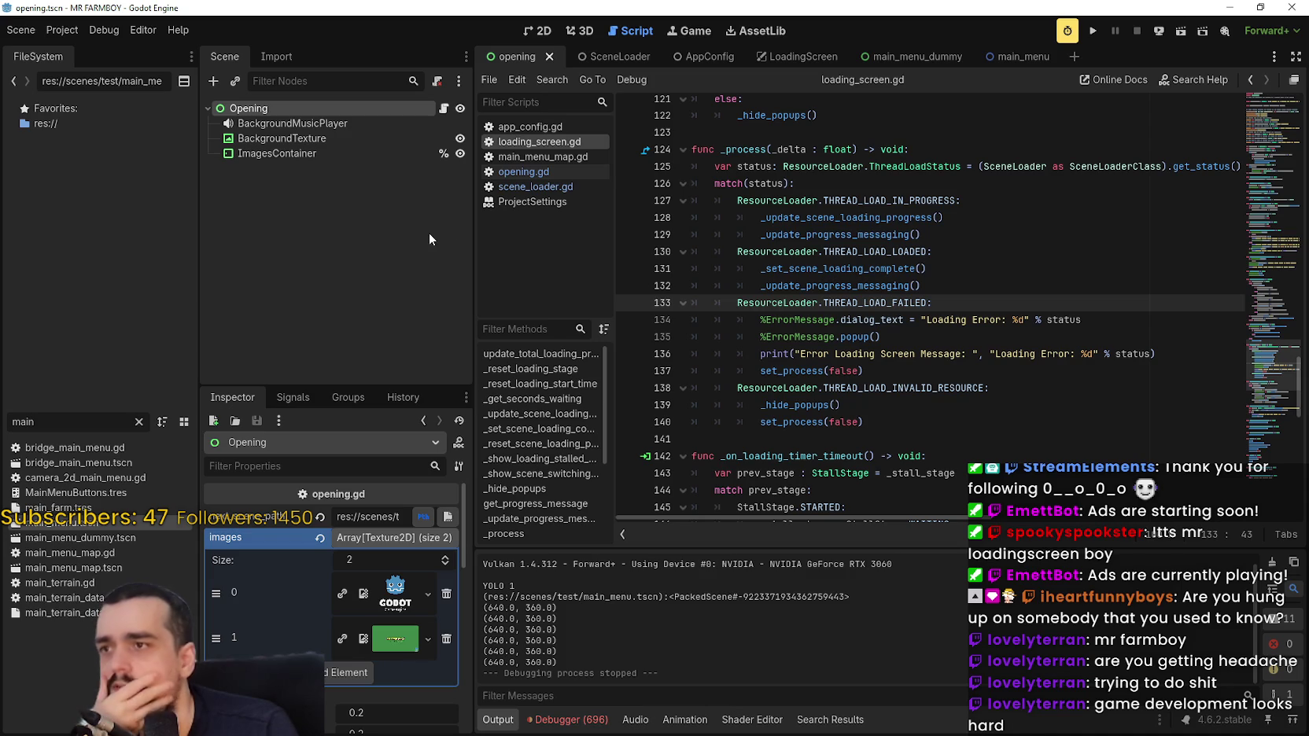
{"action": "scroll", "coordinate": [303, 647], "scroll_direction": "down", "scroll_amount": 4}
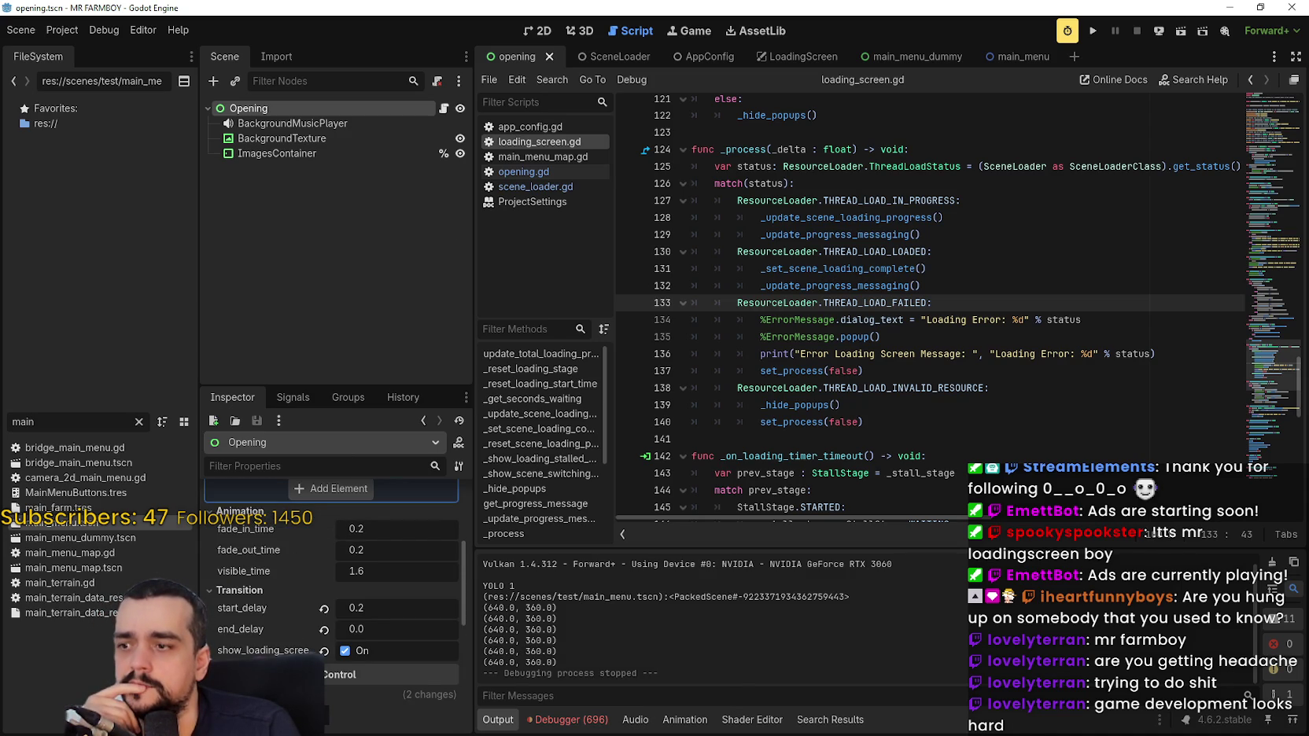
{"action": "scroll", "coordinate": [330, 583], "scroll_direction": "down", "scroll_amount": 3}
{"action": "scroll", "coordinate": [330, 566], "scroll_direction": "down", "scroll_amount": 3}
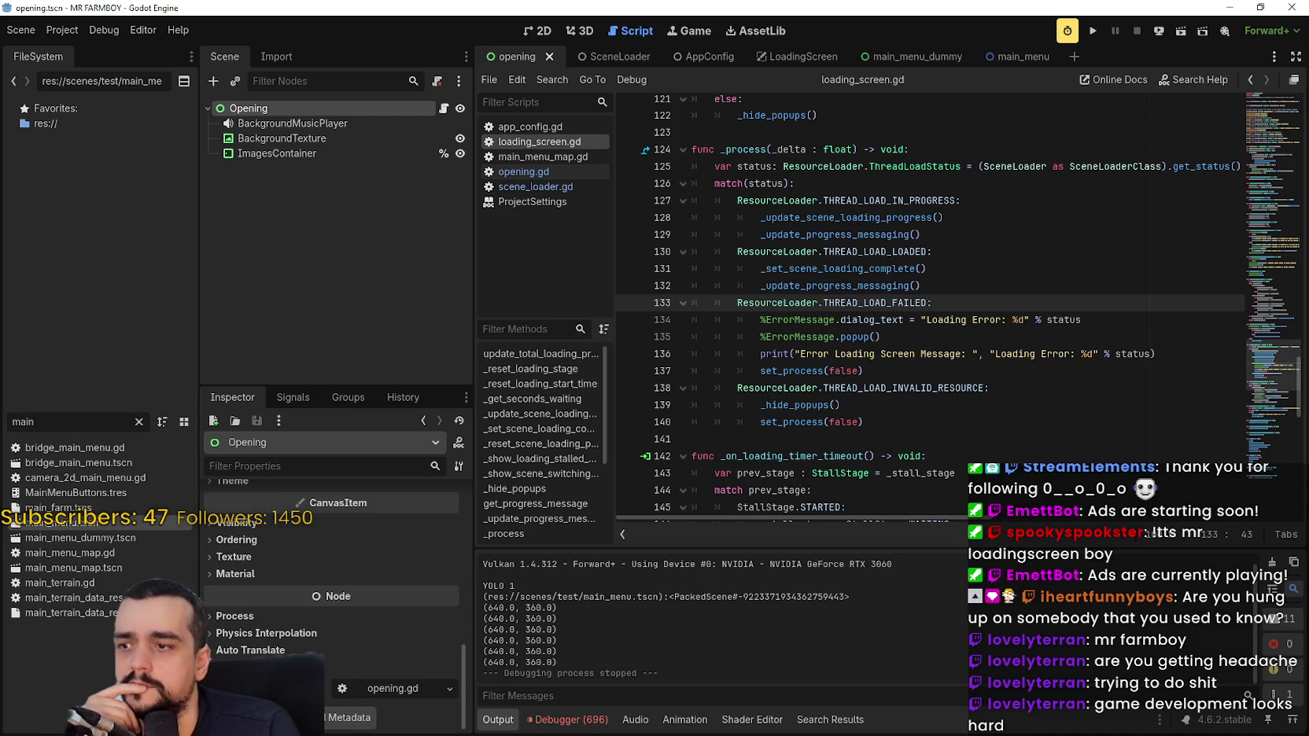
{"action": "left_click", "coordinate": [283, 618]}
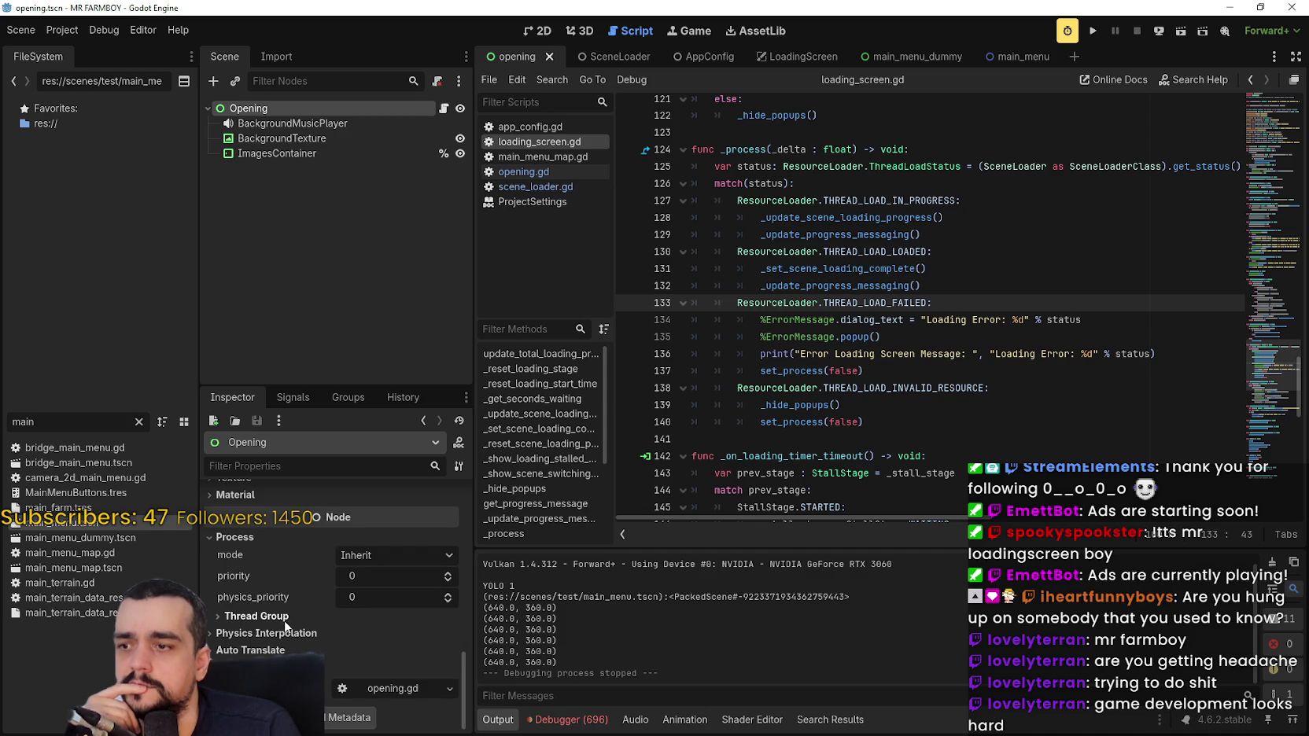
{"action": "left_click", "coordinate": [450, 575]}
{"action": "left_click", "coordinate": [449, 595]}
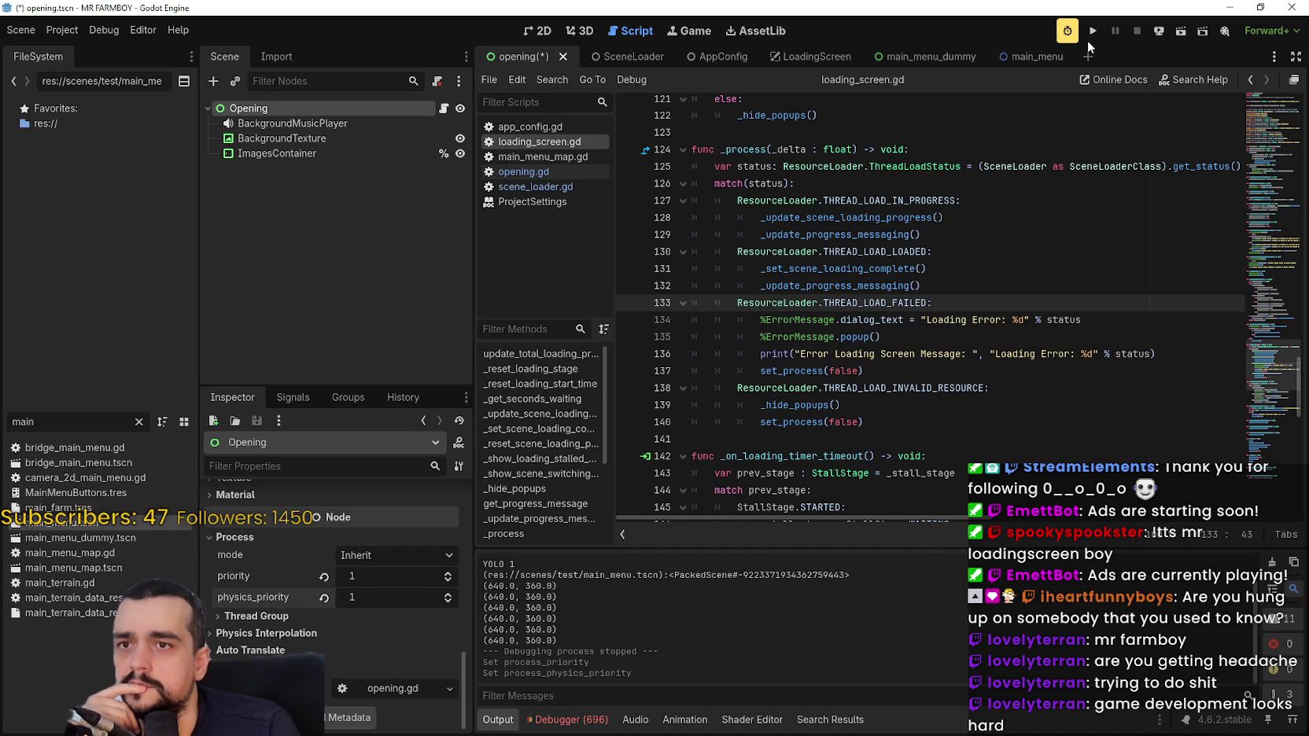
{"action": "left_click", "coordinate": [1091, 35]}
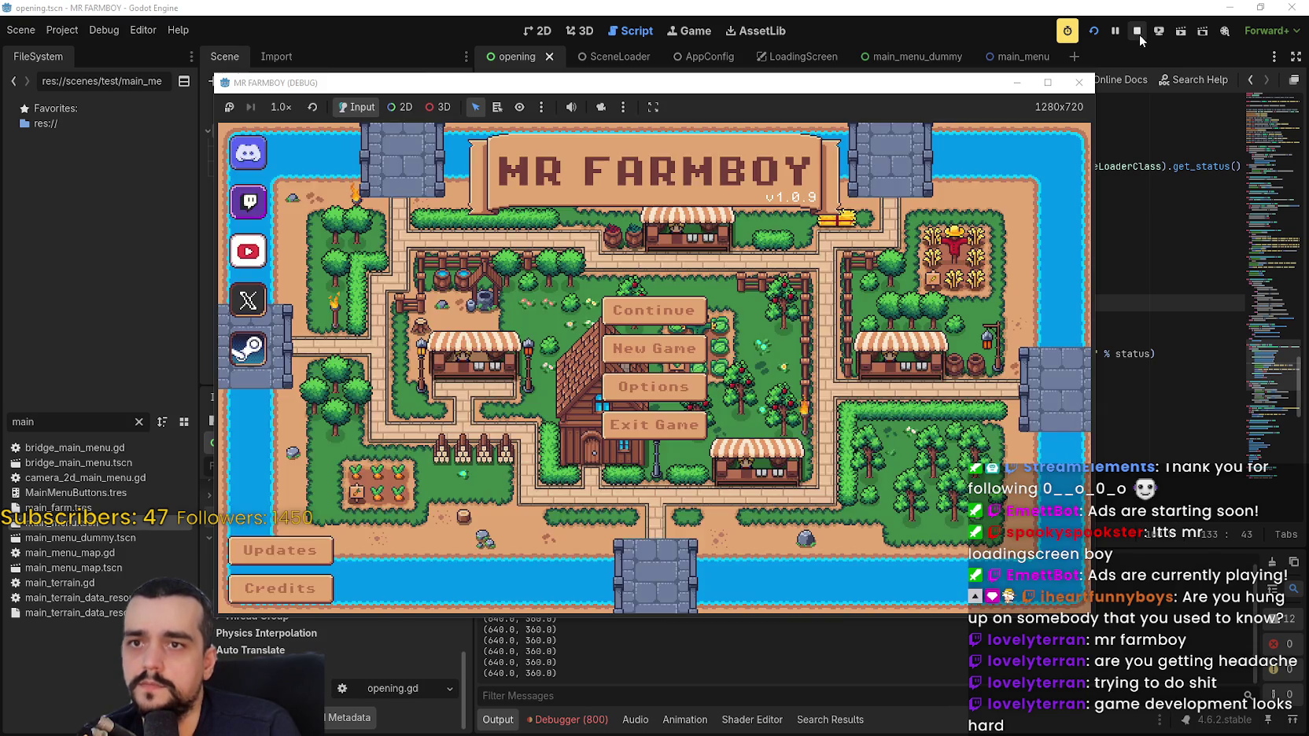
Stop the game and reset the Opening node's process and physics priority to 0.
{"action": "left_click", "coordinate": [1139, 33]}
{"action": "left_click", "coordinate": [323, 577]}
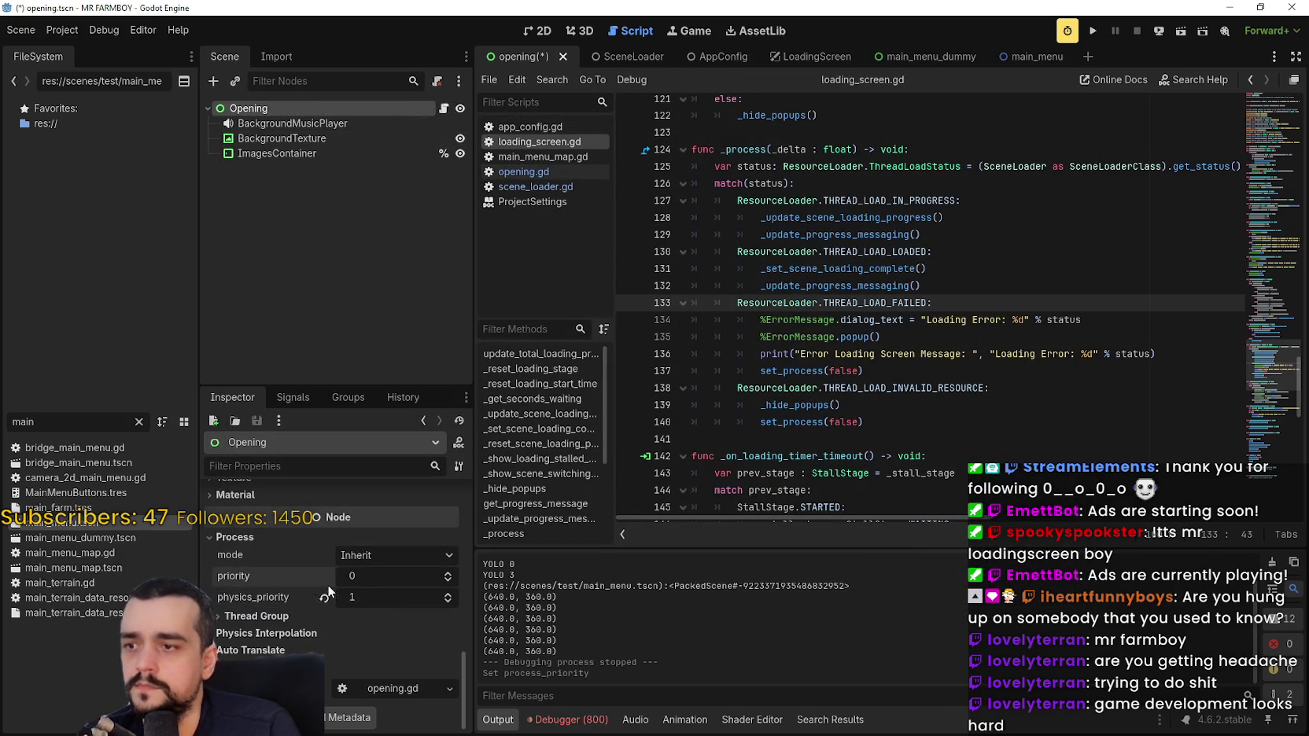
{"action": "left_click", "coordinate": [324, 598]}
Set the Opening node's physics interpolation mode to On, then switch to main_menu.
{"action": "left_click", "coordinate": [327, 618]}
{"action": "left_click", "coordinate": [331, 652]}
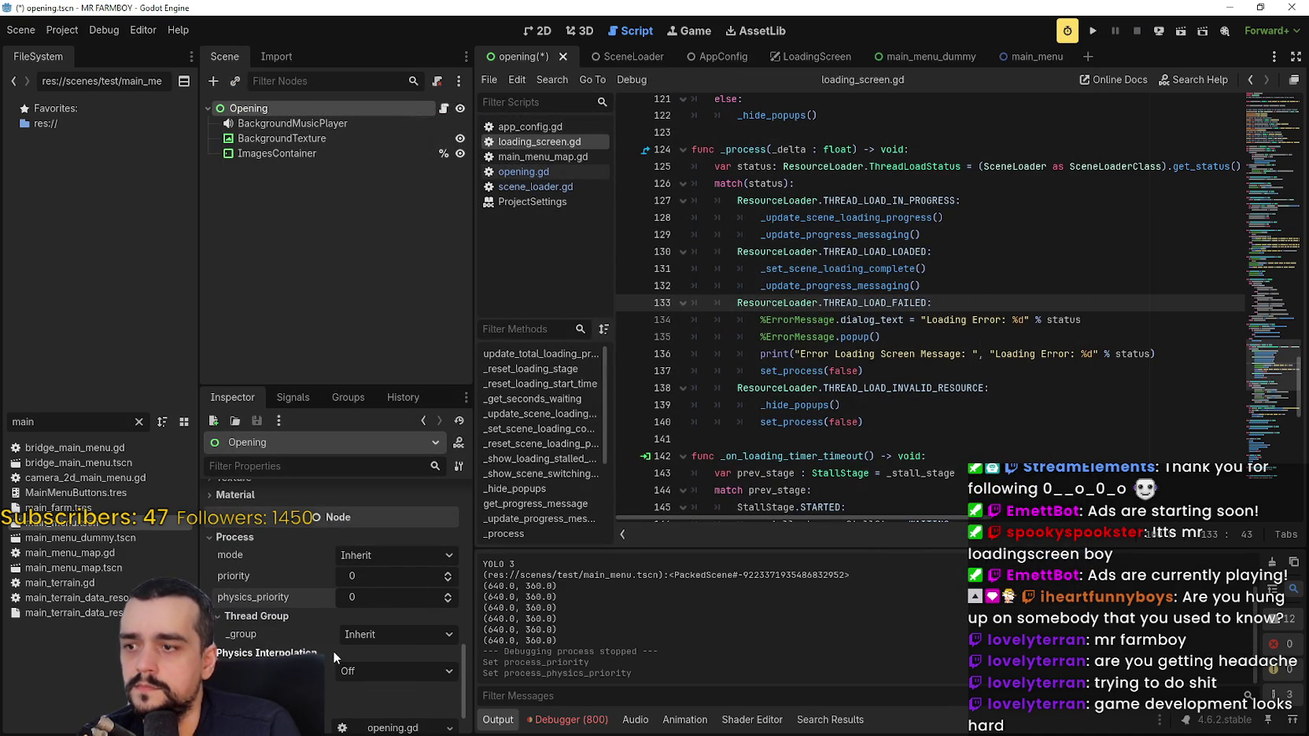
{"action": "mouse_move", "coordinate": [335, 661]}
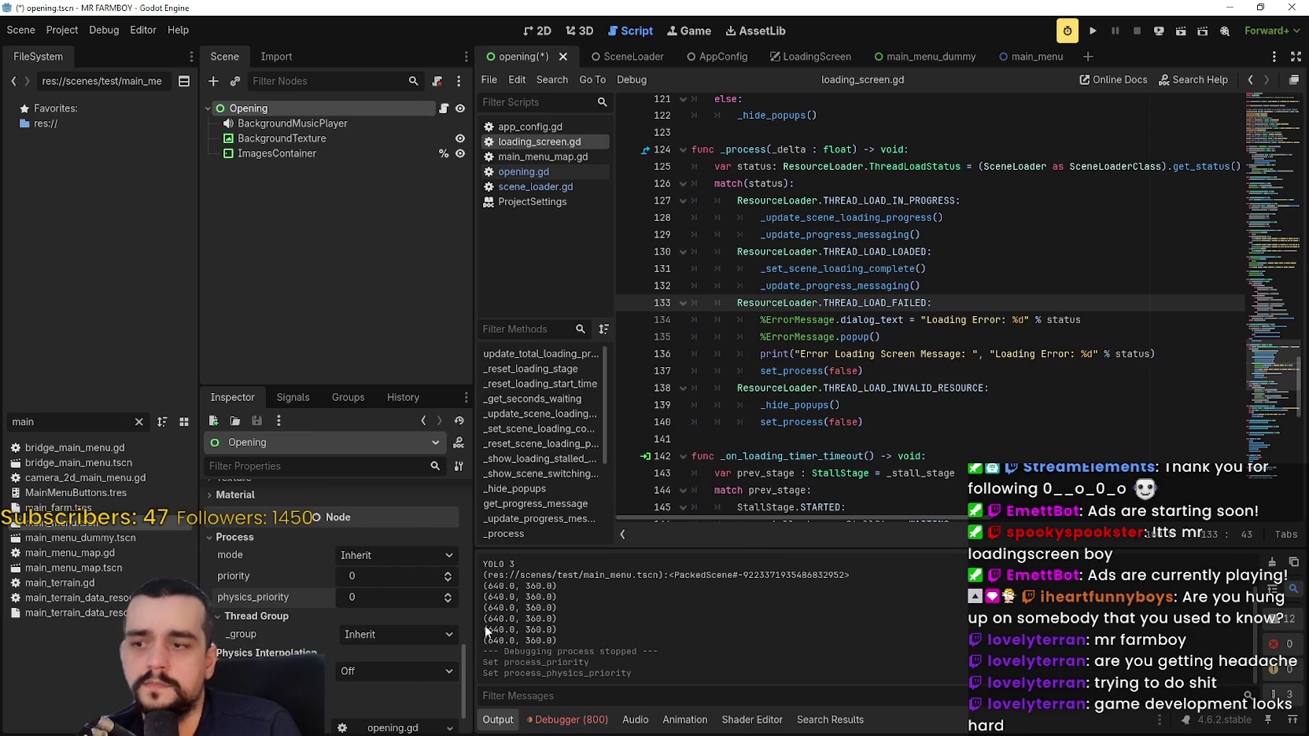
{"action": "left_click", "coordinate": [385, 671]}
{"action": "left_click", "coordinate": [383, 705]}
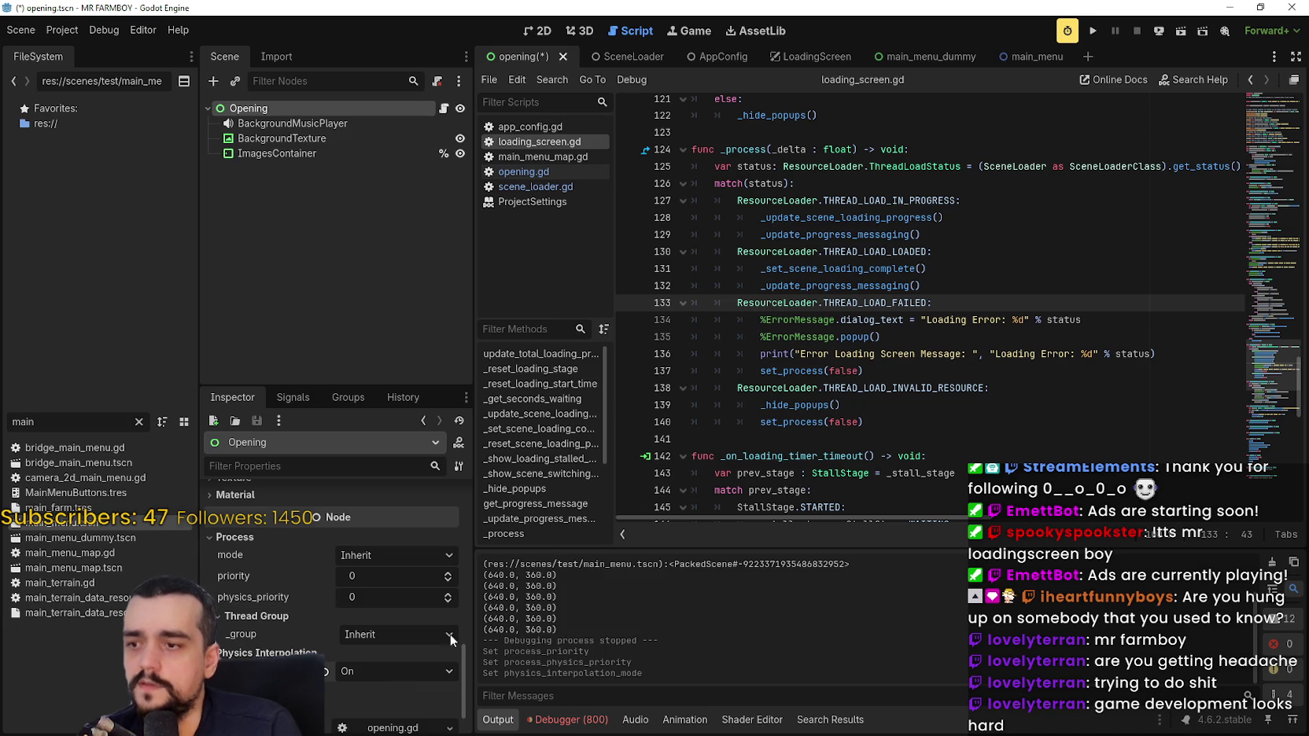
{"action": "left_click", "coordinate": [1027, 56]}
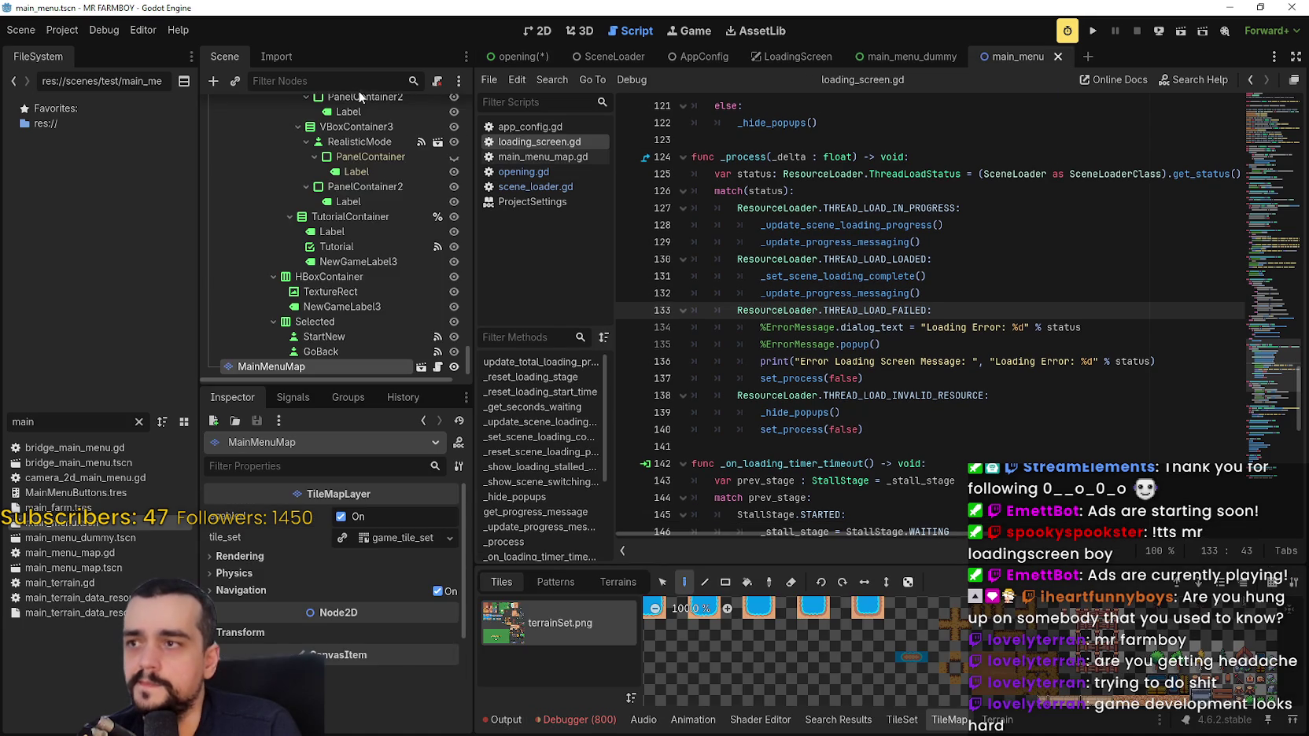
Try MainMenu's physics interpolation On, revert it to Inherit, then Save & Close main_menu.
{"action": "scroll", "coordinate": [440, 134], "scroll_direction": "up", "scroll_amount": 10}
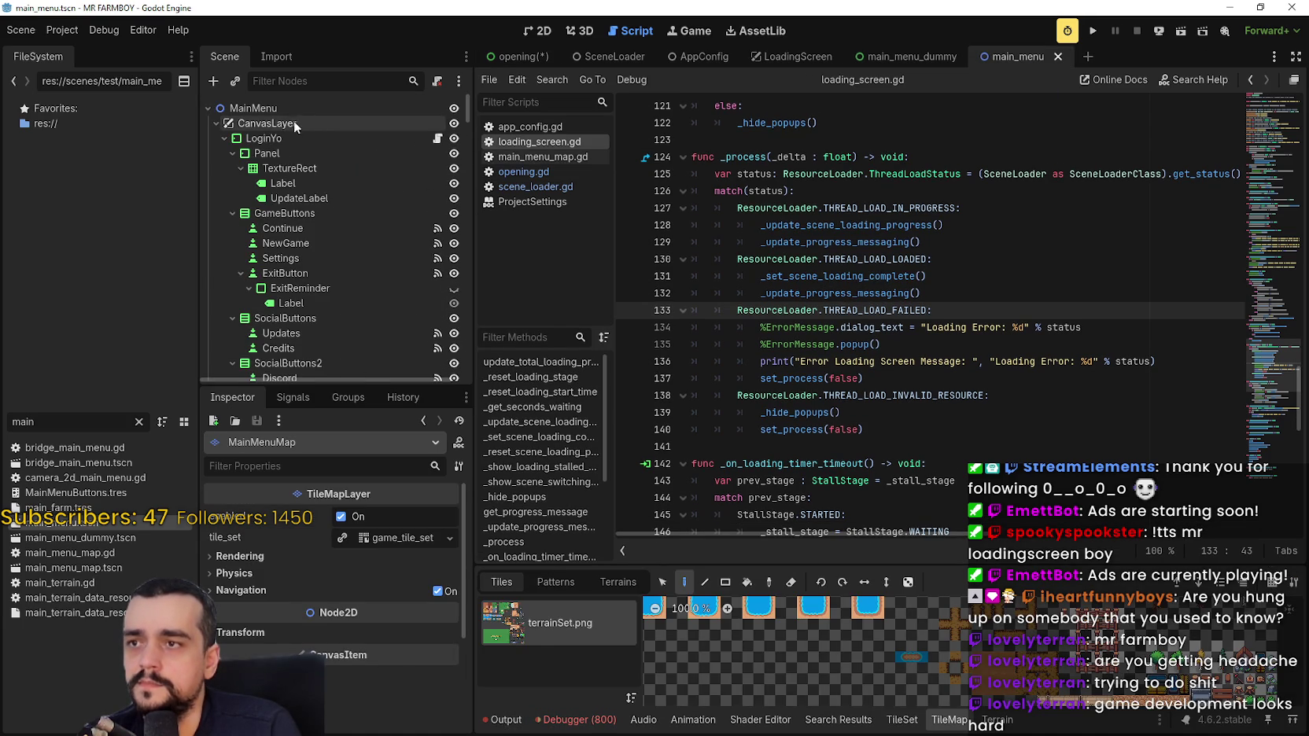
{"action": "left_click", "coordinate": [438, 108]}
{"action": "scroll", "coordinate": [299, 653], "scroll_direction": "down", "scroll_amount": 1}
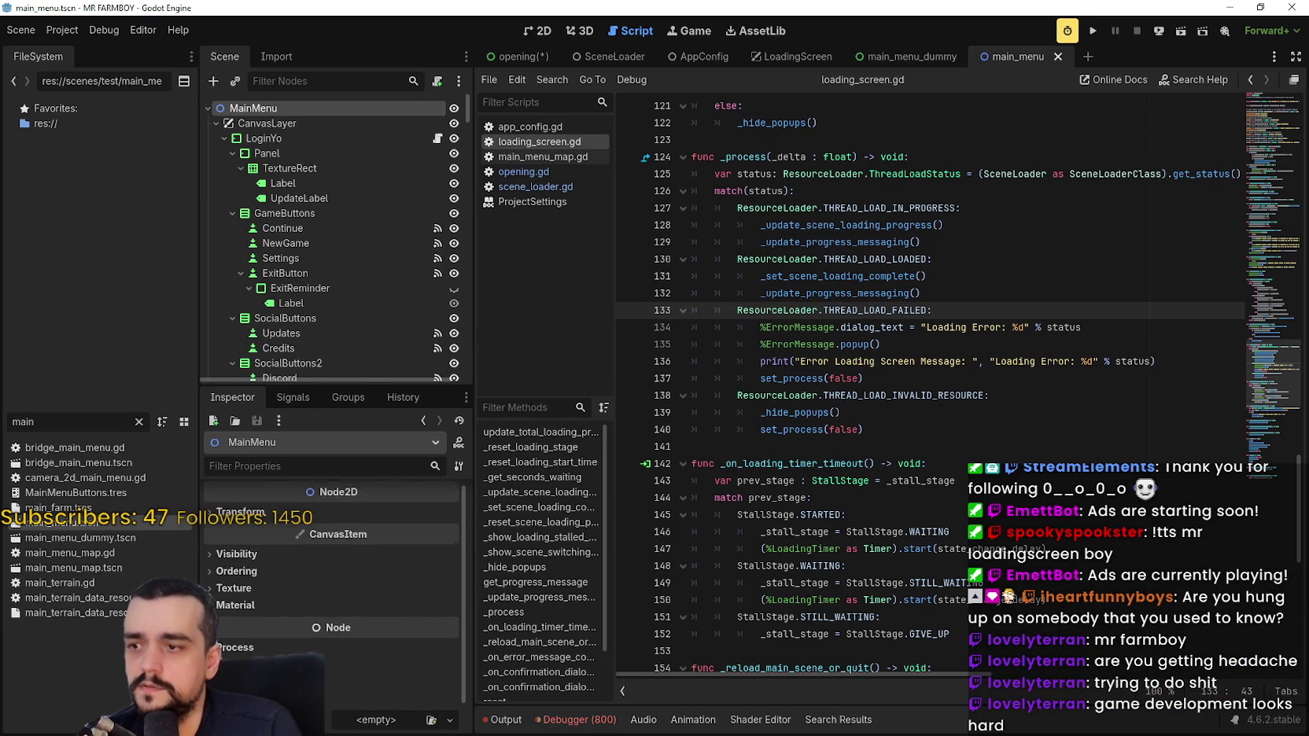
{"action": "left_click", "coordinate": [266, 617]}
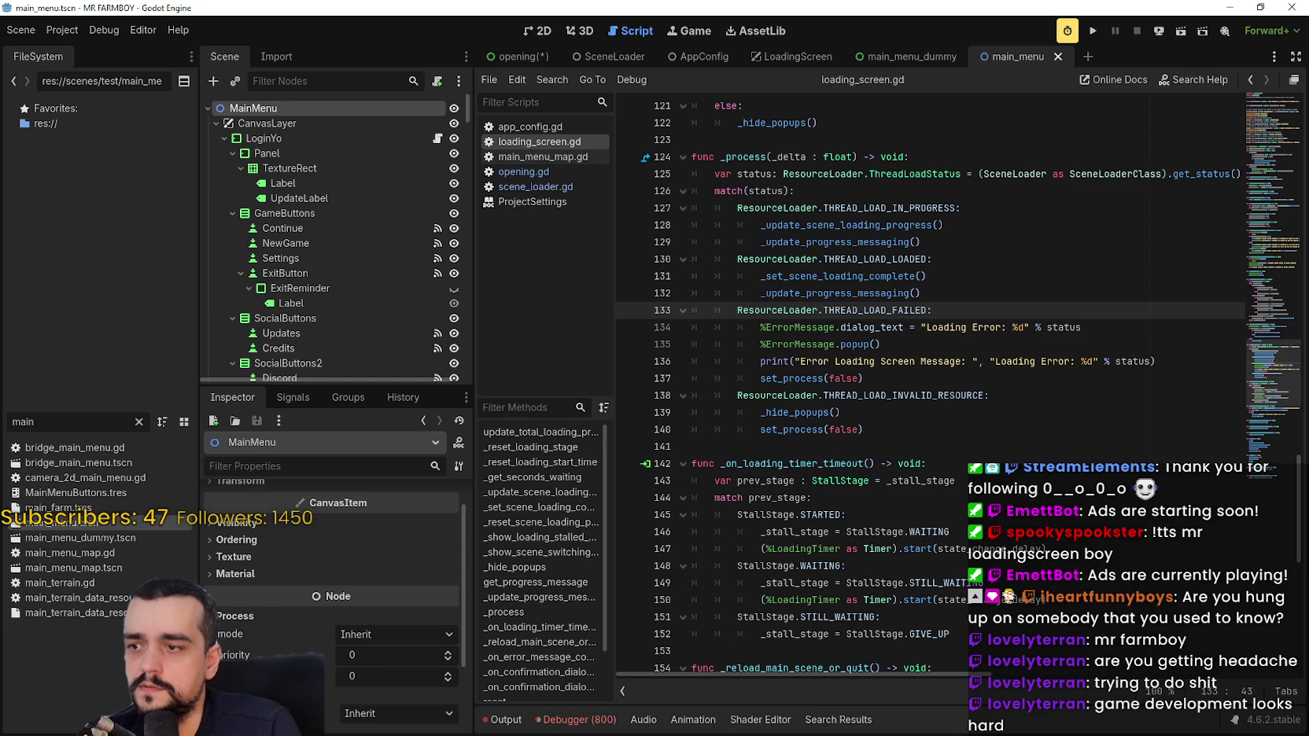
{"action": "scroll", "coordinate": [331, 629], "scroll_direction": "down", "scroll_amount": 3}
{"action": "left_click", "coordinate": [385, 659]}
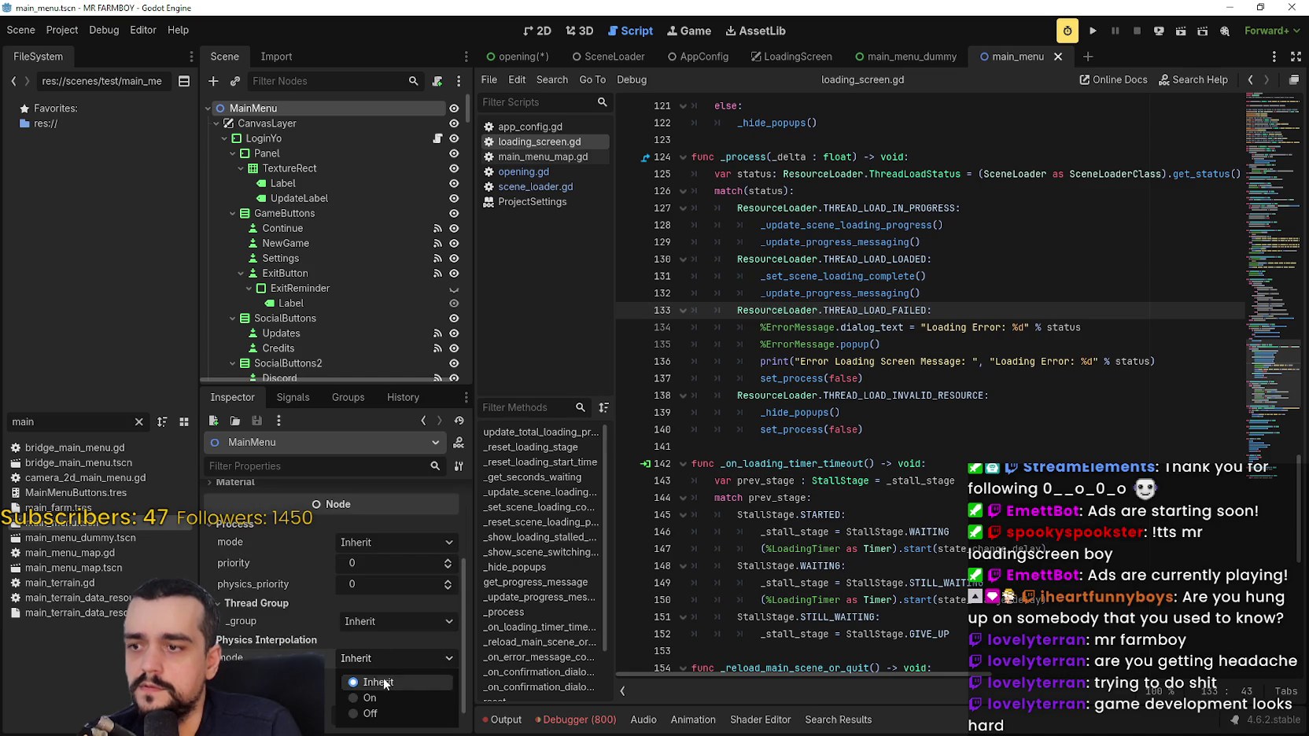
{"action": "left_click", "coordinate": [370, 698]}
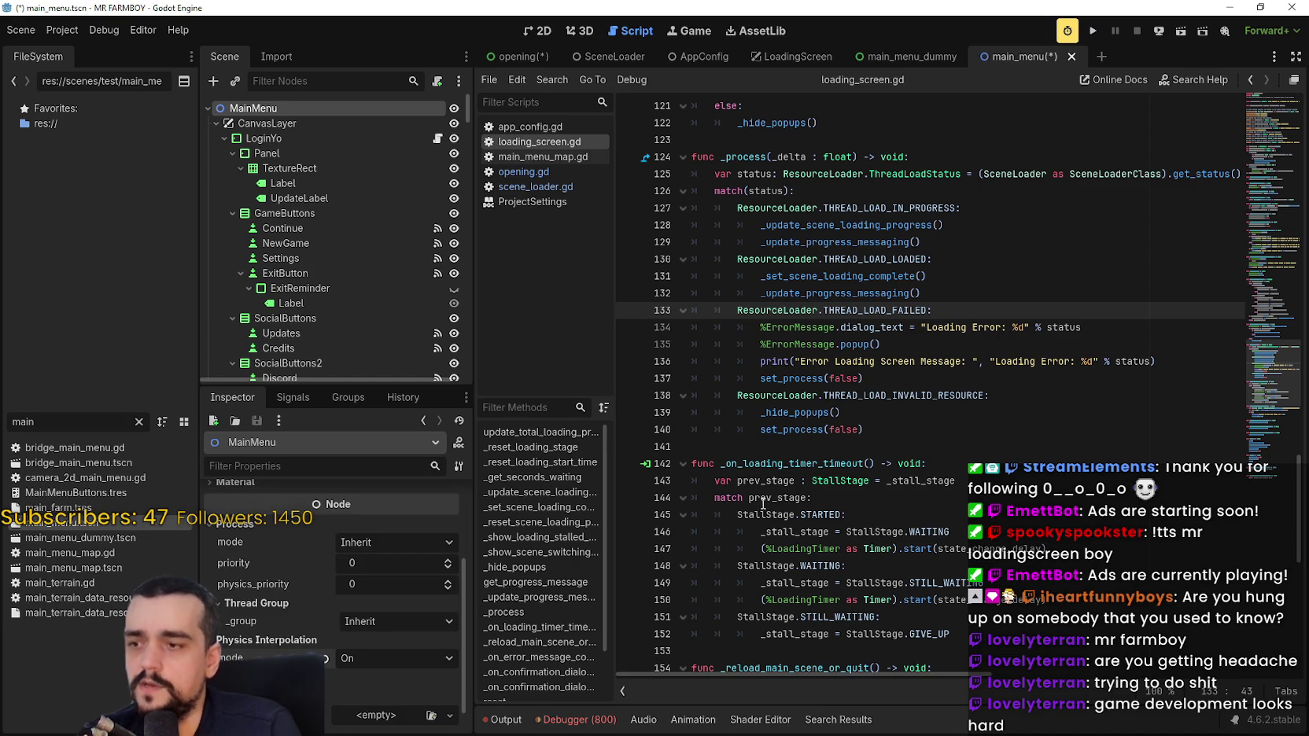
{"action": "left_click", "coordinate": [325, 659]}
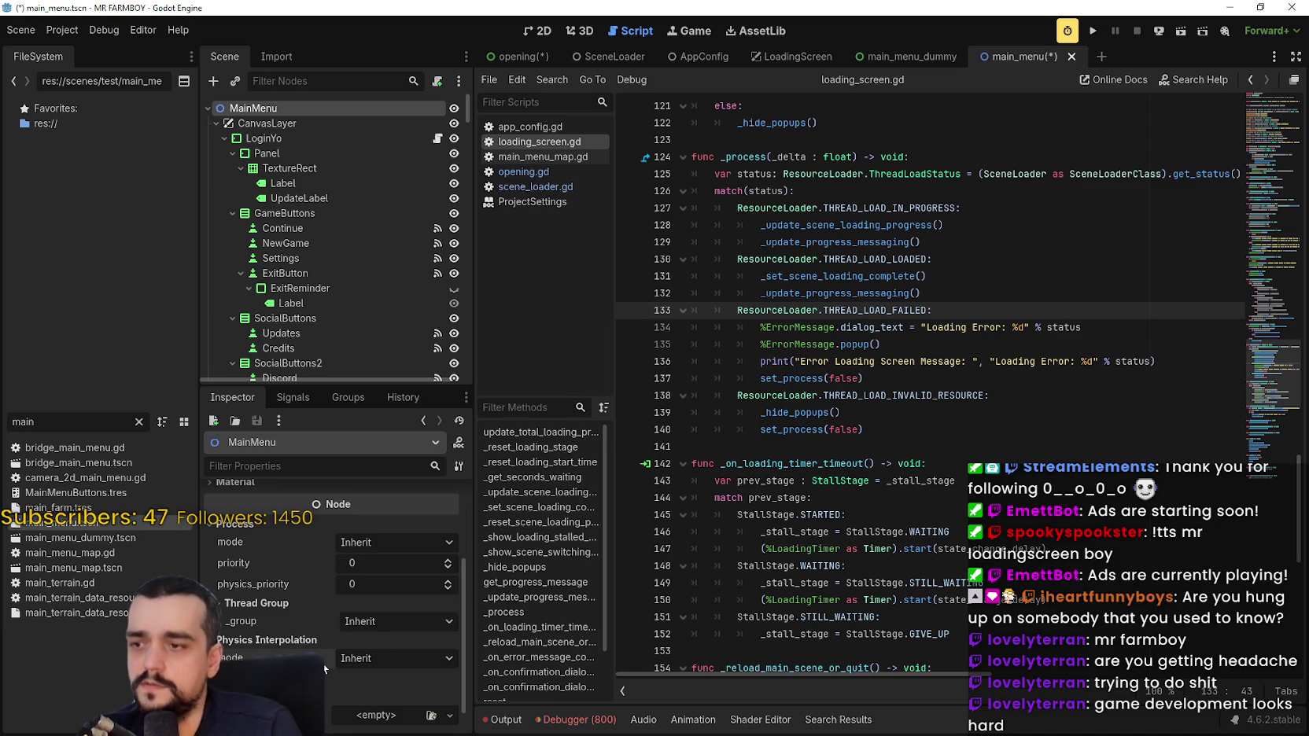
{"action": "left_click", "coordinate": [1072, 57]}
{"action": "left_click", "coordinate": [559, 406]}
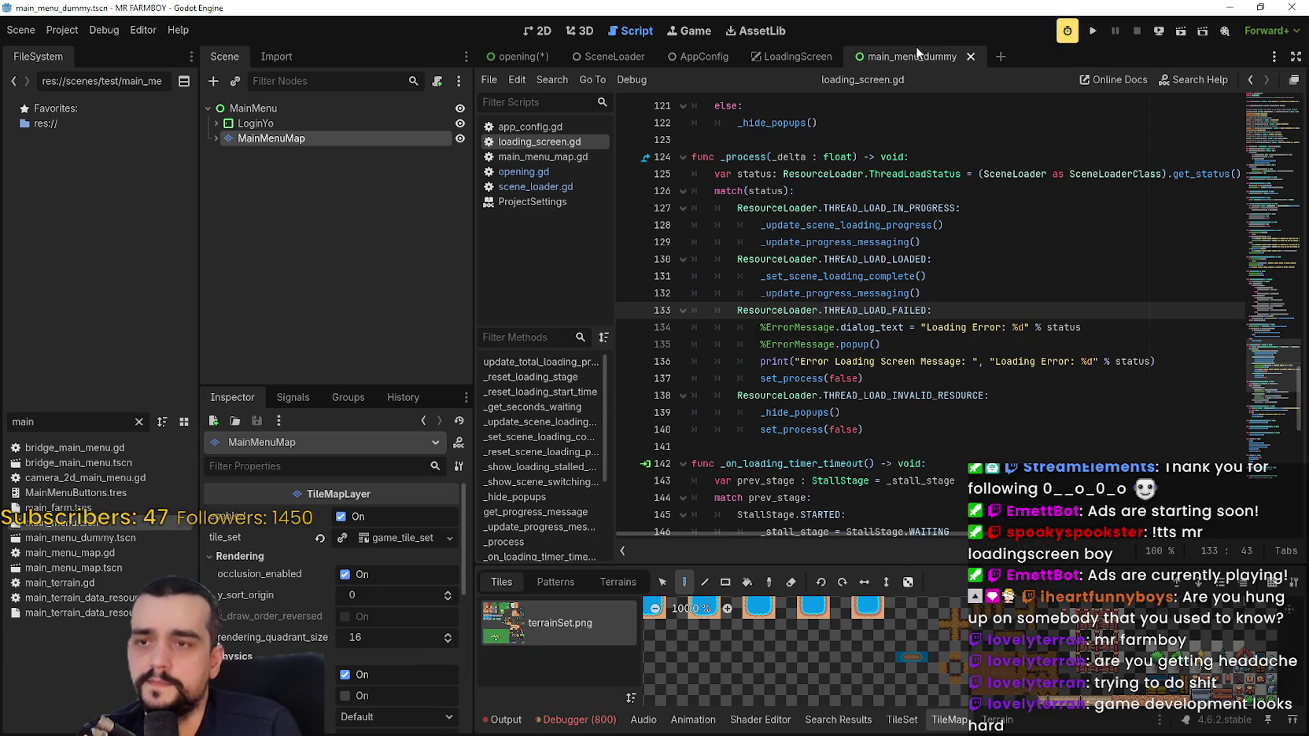
Set physics interpolation to On for main_menu_dummy's MainMenu node and run the project.
{"action": "left_click", "coordinate": [253, 108]}
{"action": "scroll", "coordinate": [356, 710], "scroll_direction": "down", "scroll_amount": 1}
{"action": "scroll", "coordinate": [356, 710], "scroll_direction": "down", "scroll_amount": 3}
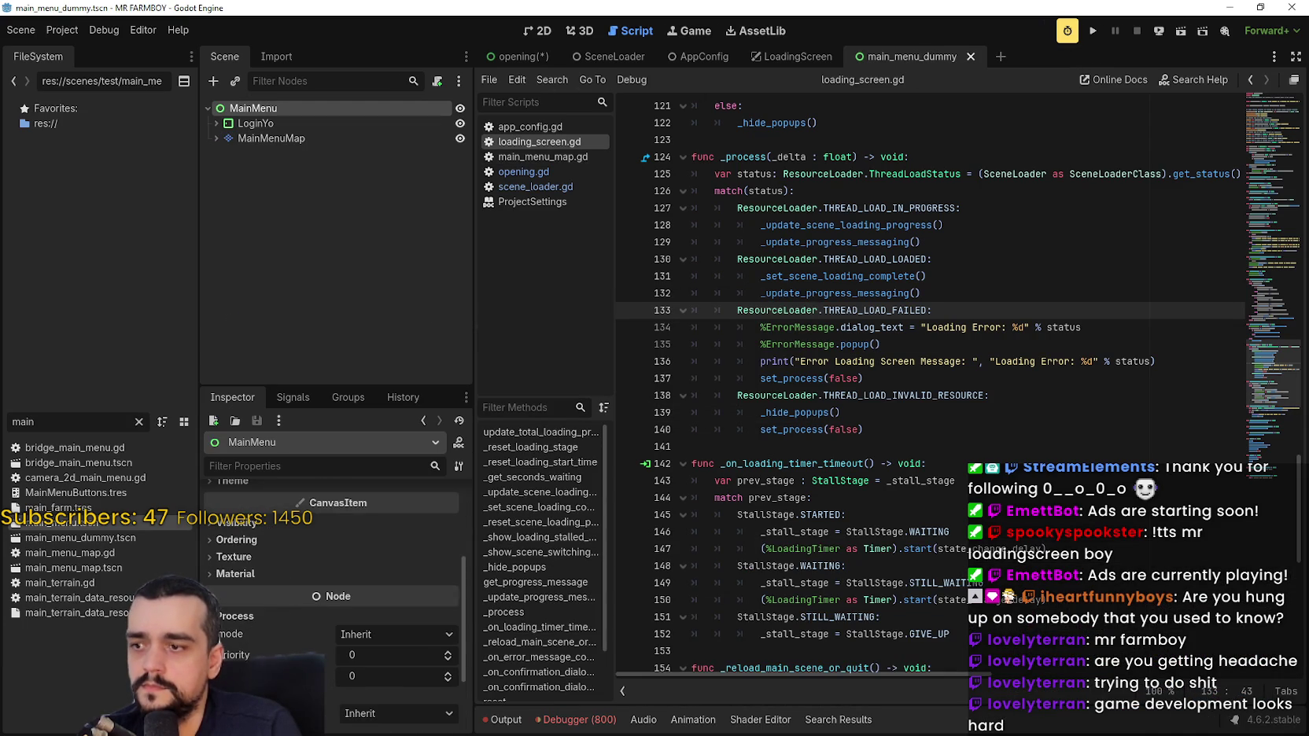
{"action": "scroll", "coordinate": [356, 711], "scroll_direction": "down", "scroll_amount": 2}
{"action": "left_click", "coordinate": [369, 697]}
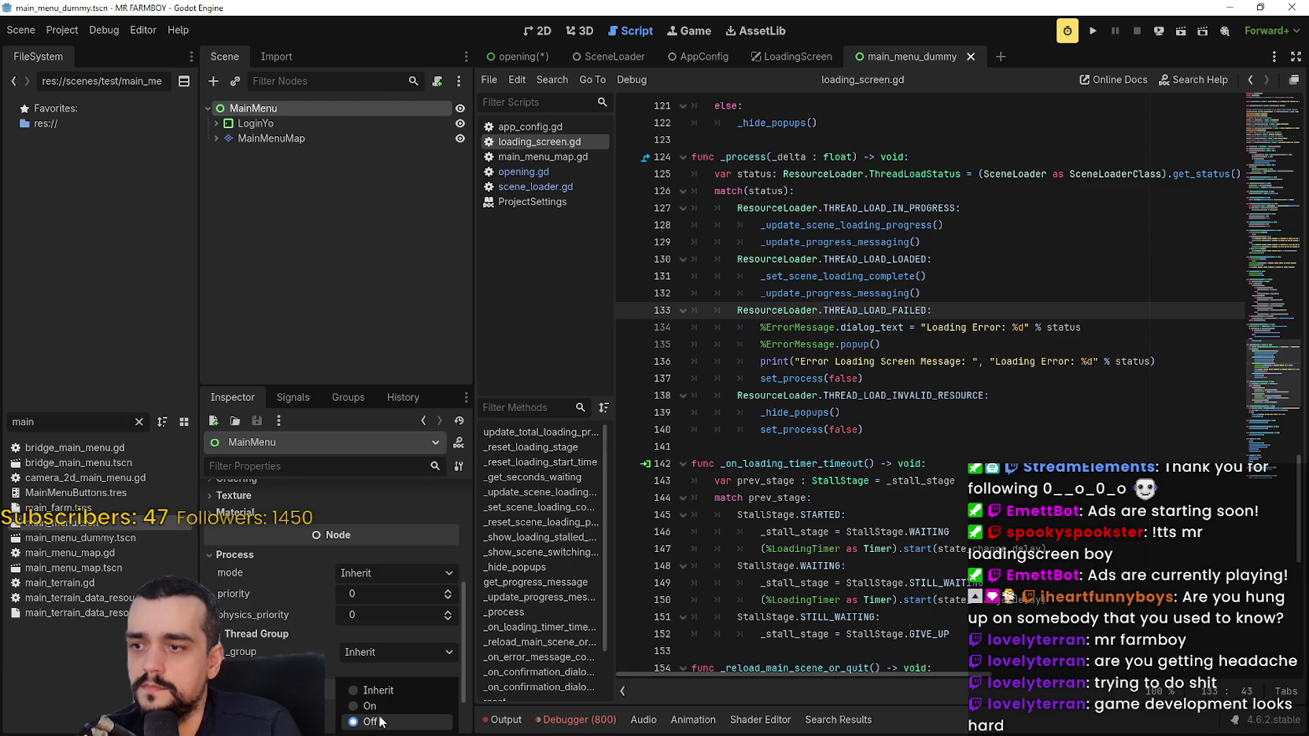
{"action": "left_click", "coordinate": [370, 706]}
{"action": "left_click", "coordinate": [1093, 31]}
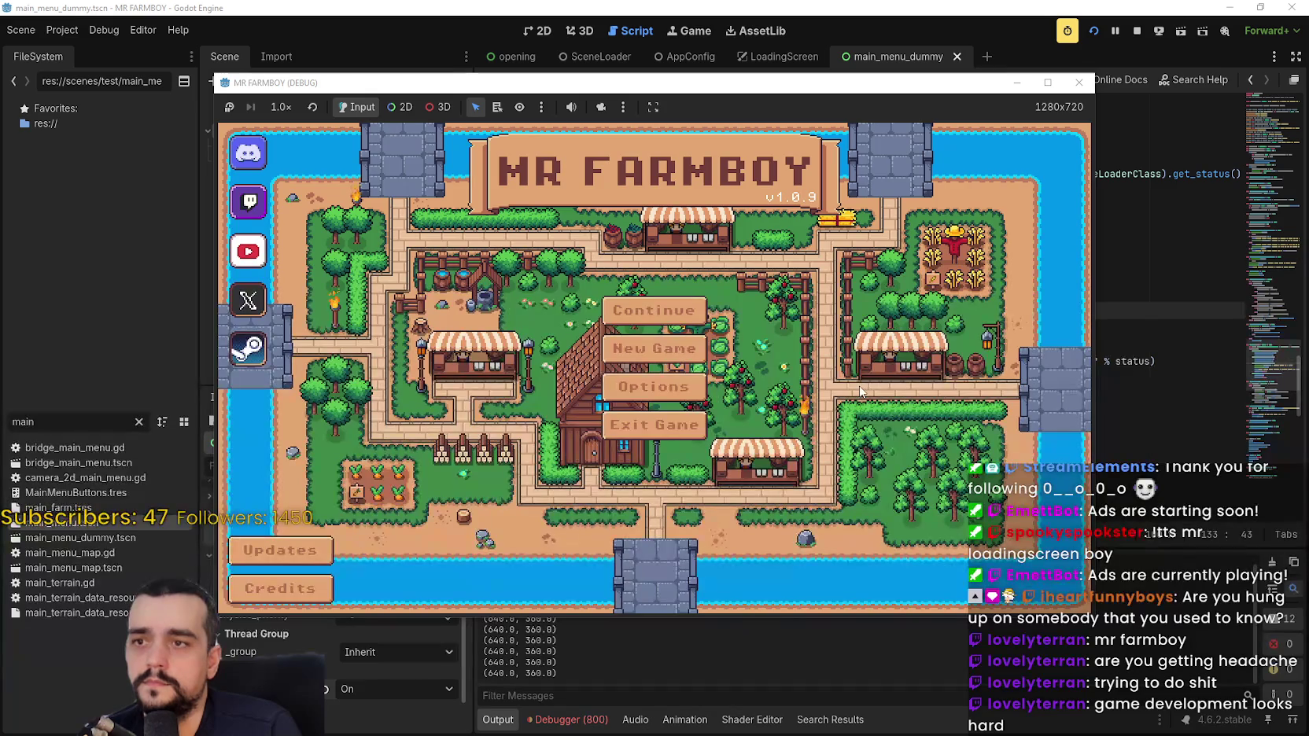
Stop the game and edit main_menu_scene_path in the AppConfig scene.
{"action": "left_click", "coordinate": [1137, 31]}
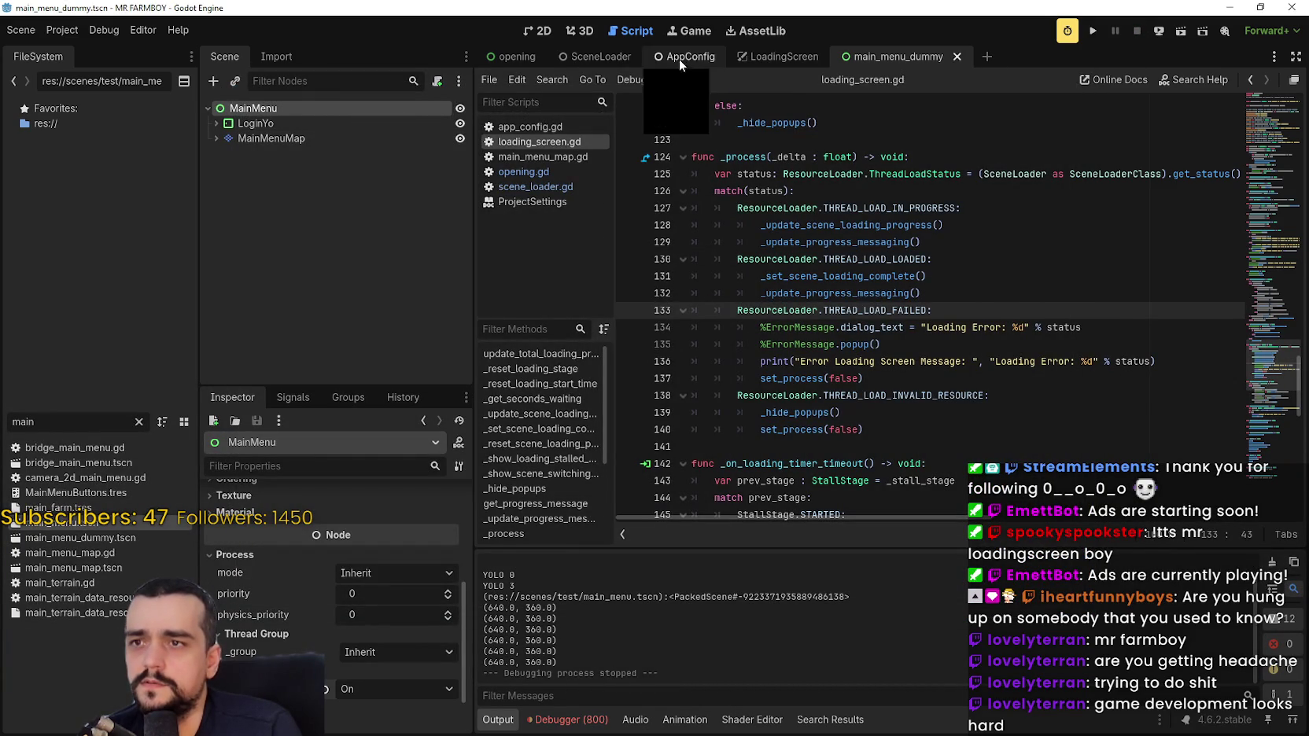
{"action": "left_click", "coordinate": [657, 58]}
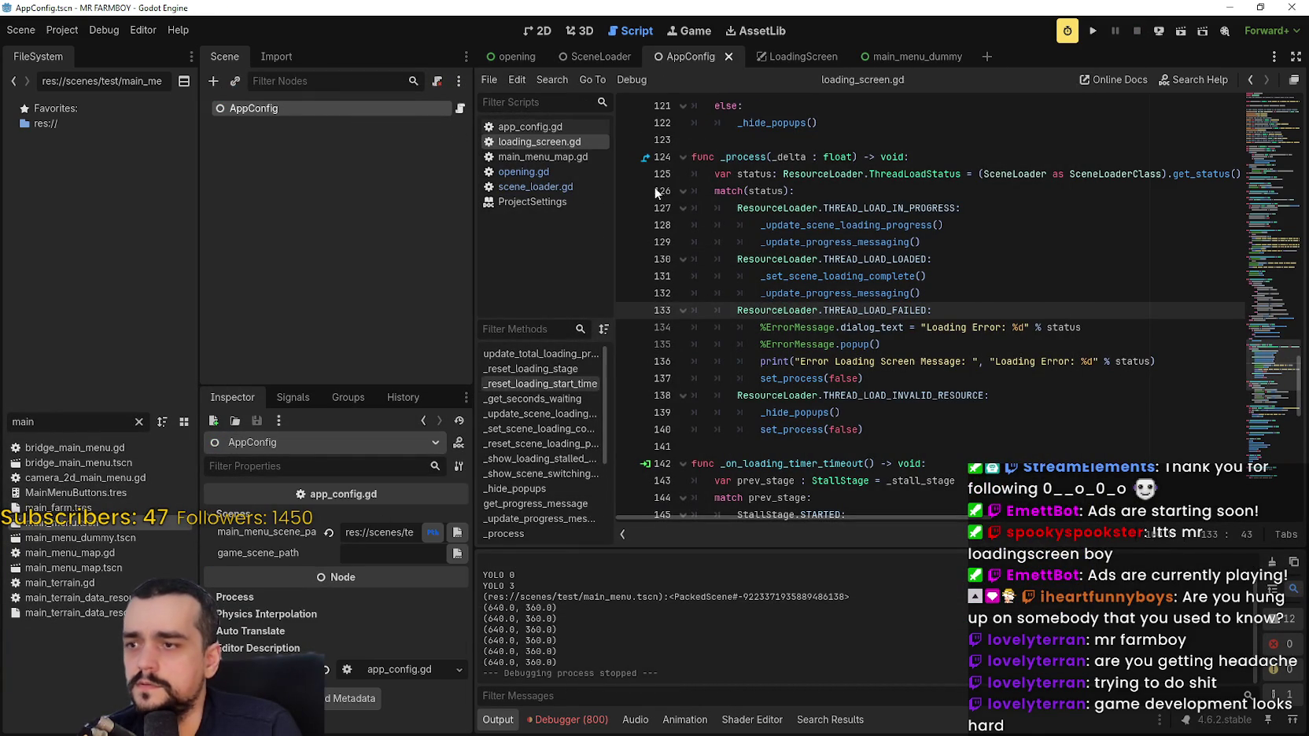
{"action": "left_click", "coordinate": [380, 535]}
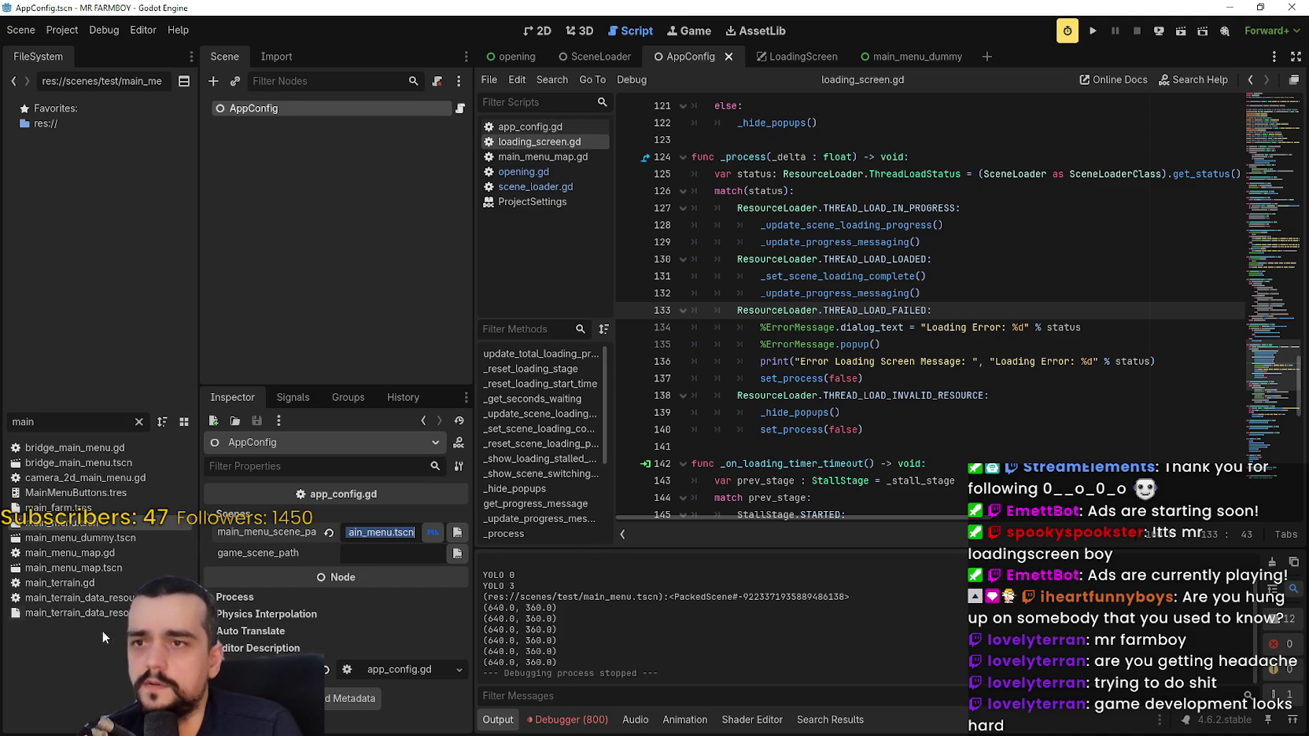
Open main_menu.tscn, set its physics interpolation to On, and test-run the game.
{"action": "double_click", "coordinate": [72, 523]}
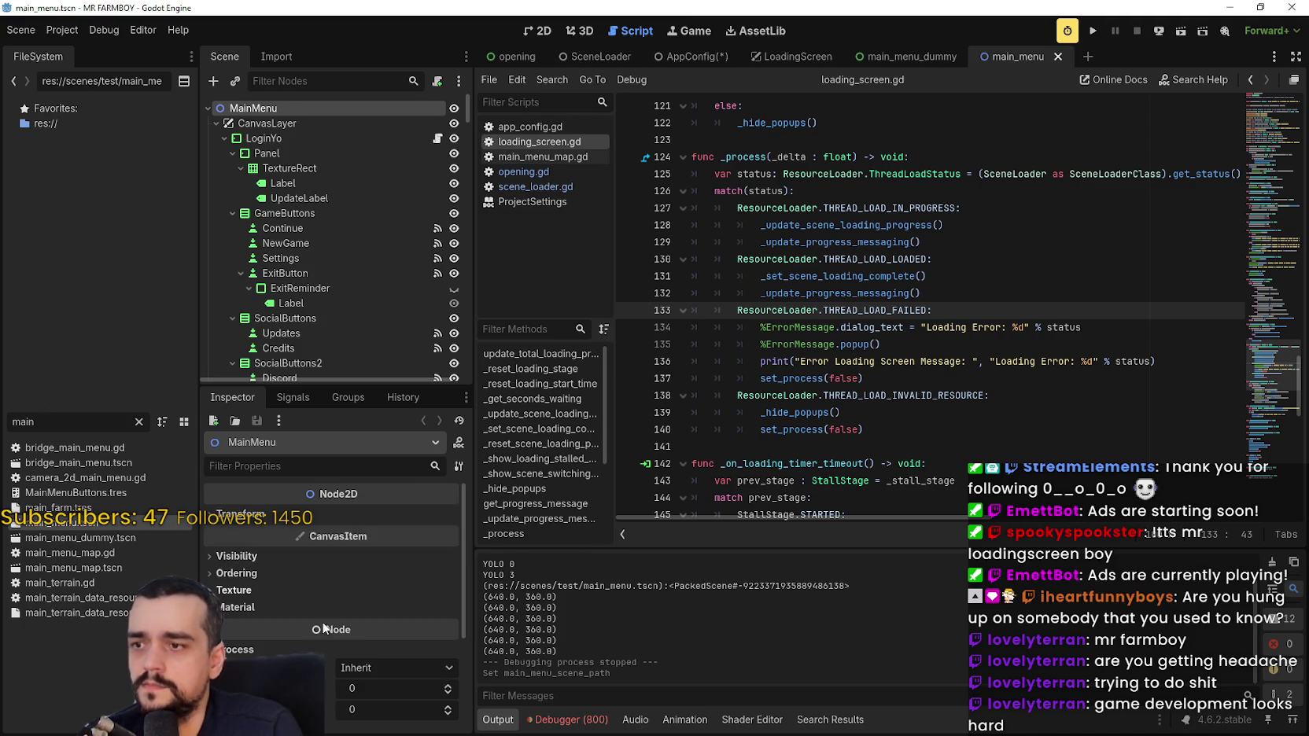
{"action": "scroll", "coordinate": [275, 632], "scroll_direction": "down", "scroll_amount": 5}
{"action": "left_click", "coordinate": [358, 635]}
{"action": "left_click", "coordinate": [380, 675]}
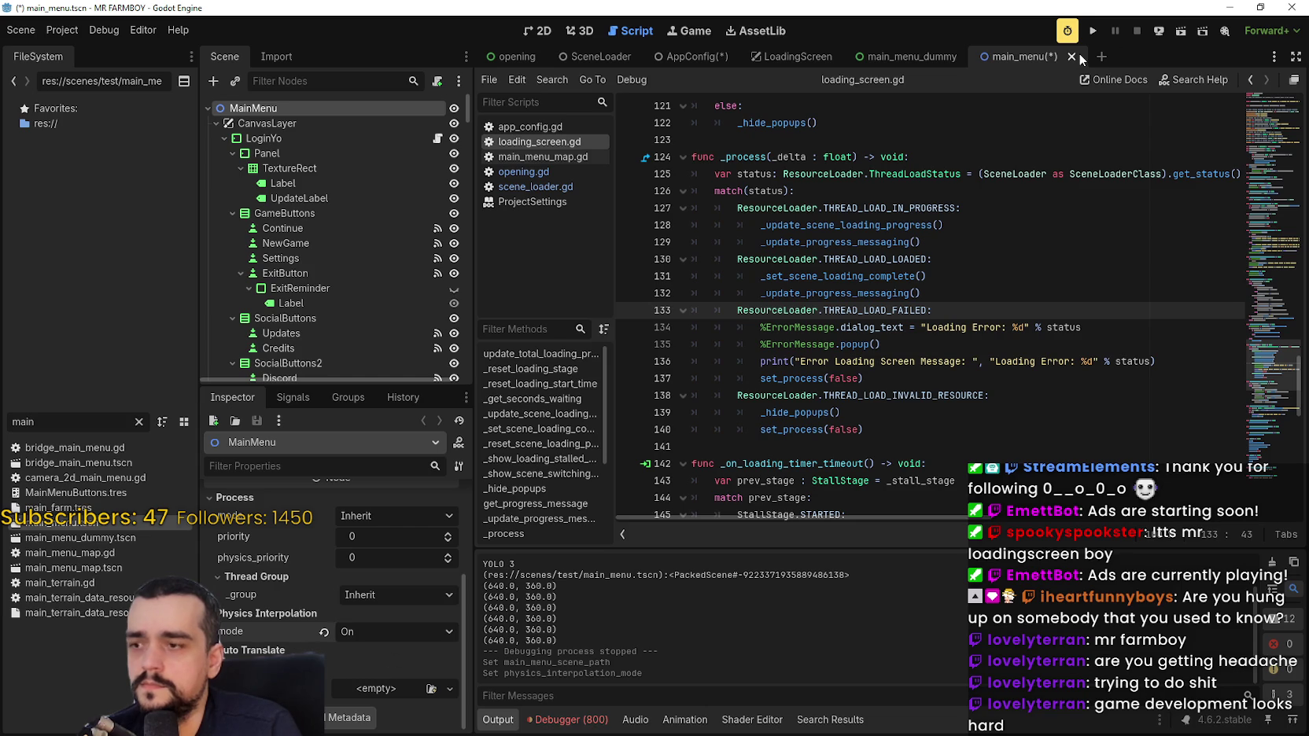
{"action": "left_click", "coordinate": [1093, 31]}
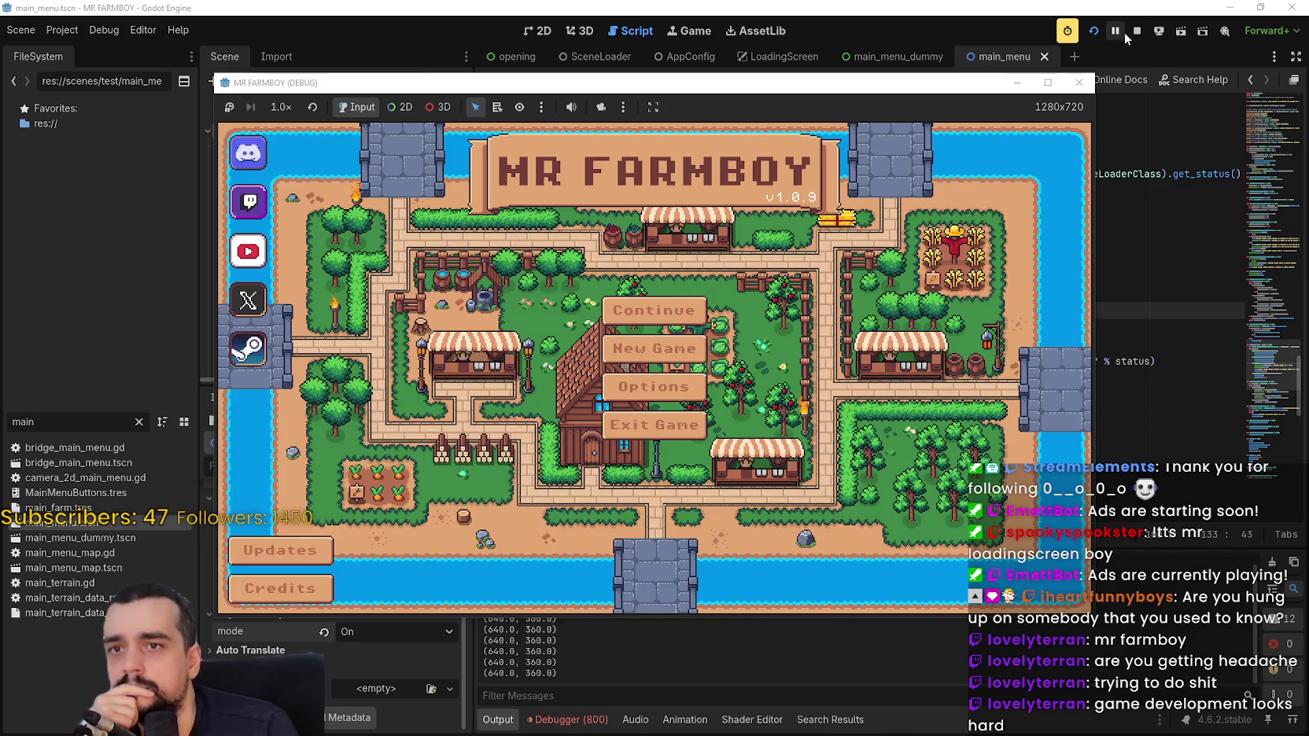
{"action": "left_click", "coordinate": [1136, 30]}
Revert physics interpolation in main_menu, main_menu_dummy and opening, then return to loading_screen.gd.
{"action": "left_click", "coordinate": [324, 632]}
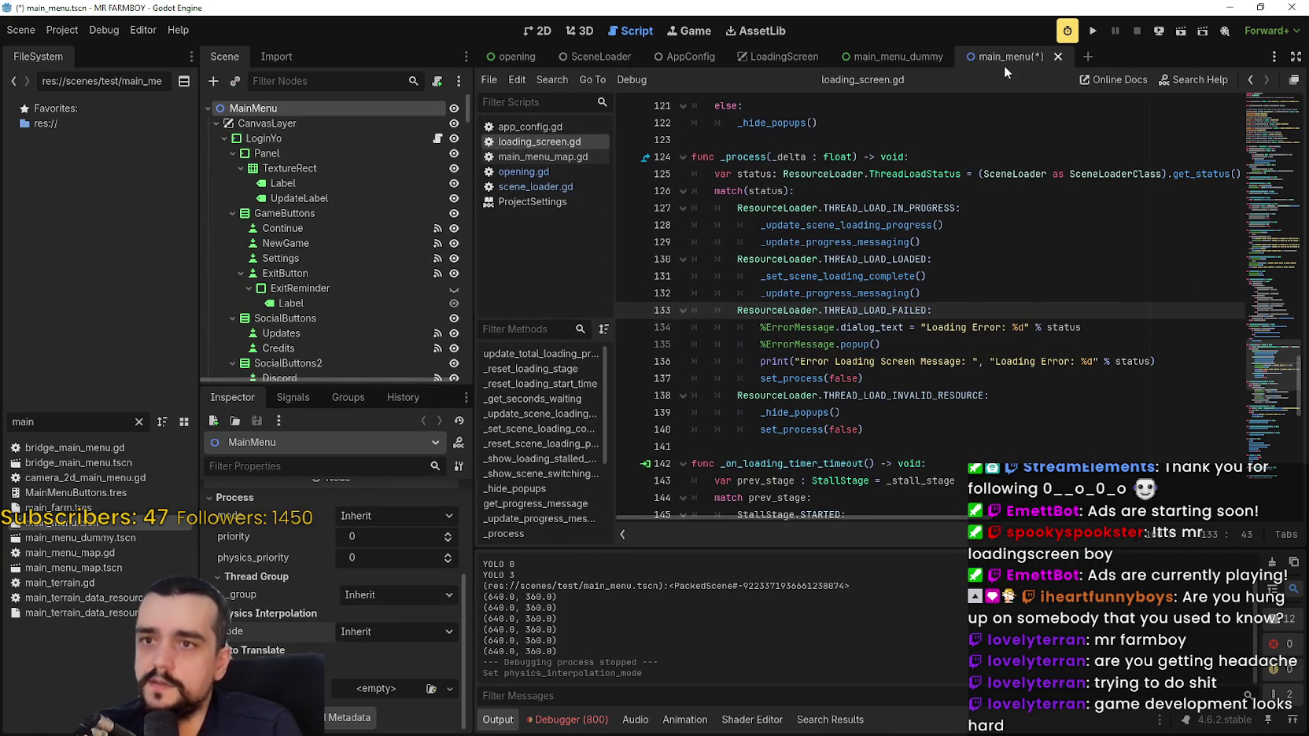
{"action": "left_click", "coordinate": [889, 57]}
{"action": "left_click", "coordinate": [326, 690]}
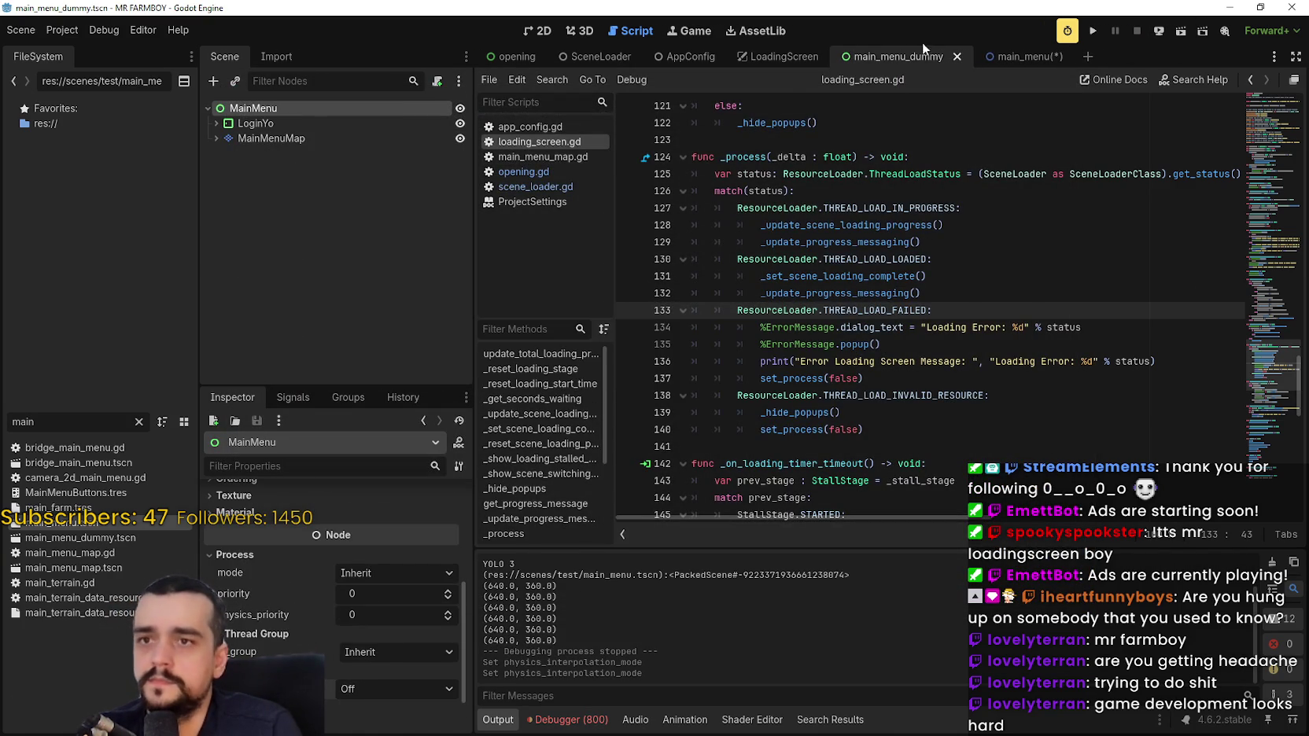
{"action": "left_click", "coordinate": [514, 56]}
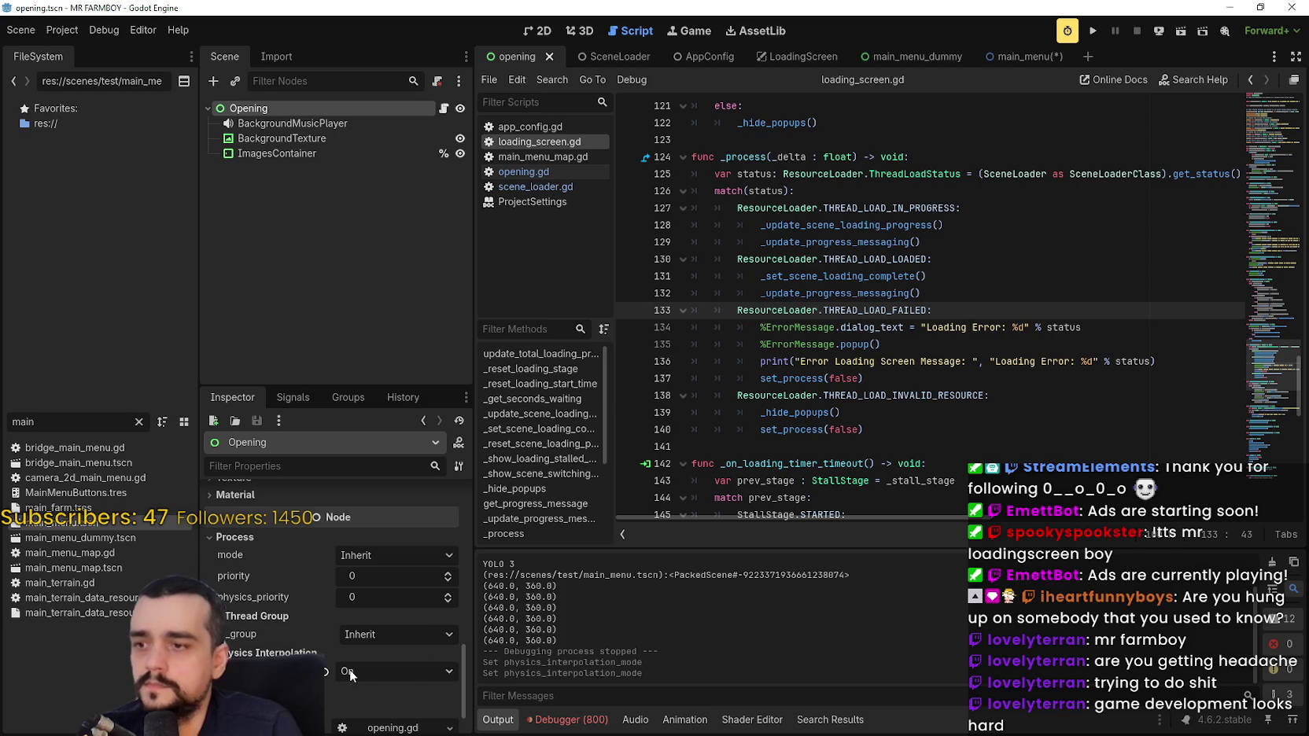
{"action": "left_click", "coordinate": [326, 673]}
{"action": "left_click", "coordinate": [993, 362]}
{"action": "scroll", "coordinate": [952, 379], "scroll_direction": "down", "scroll_amount": 2}
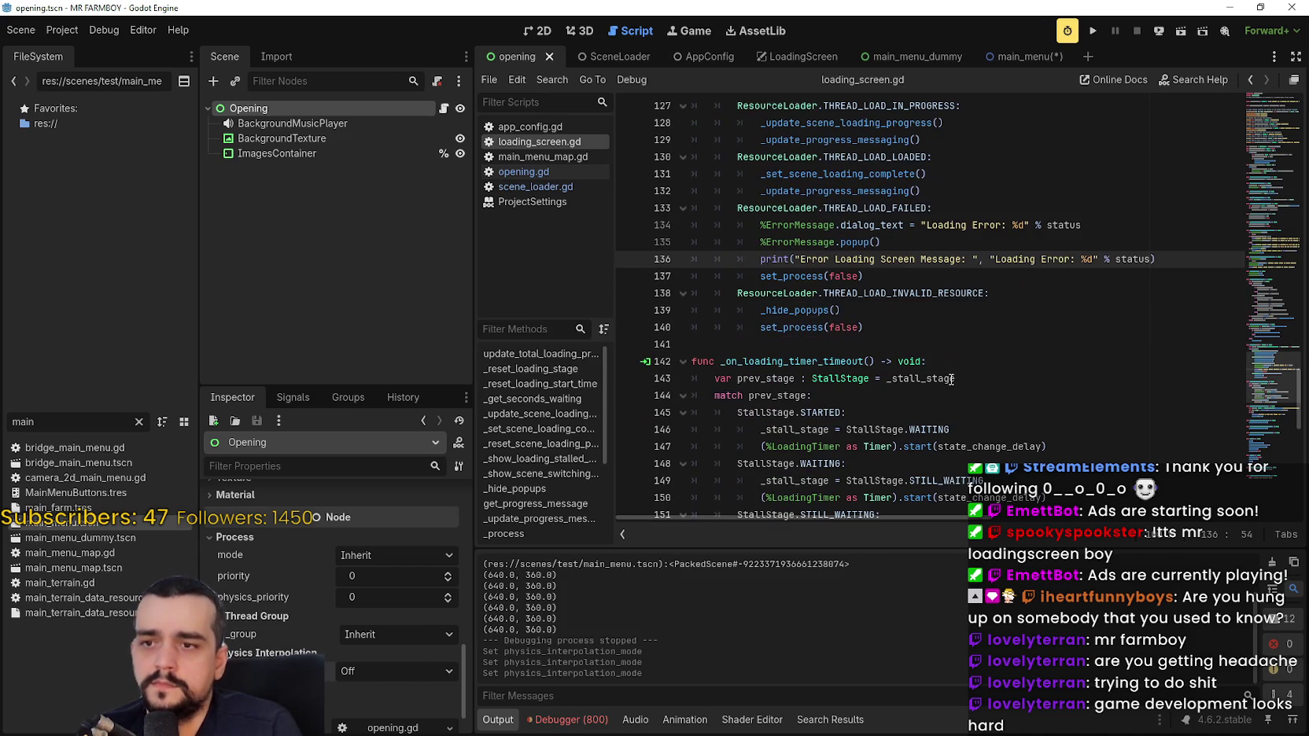
{"action": "left_click", "coordinate": [904, 328]}
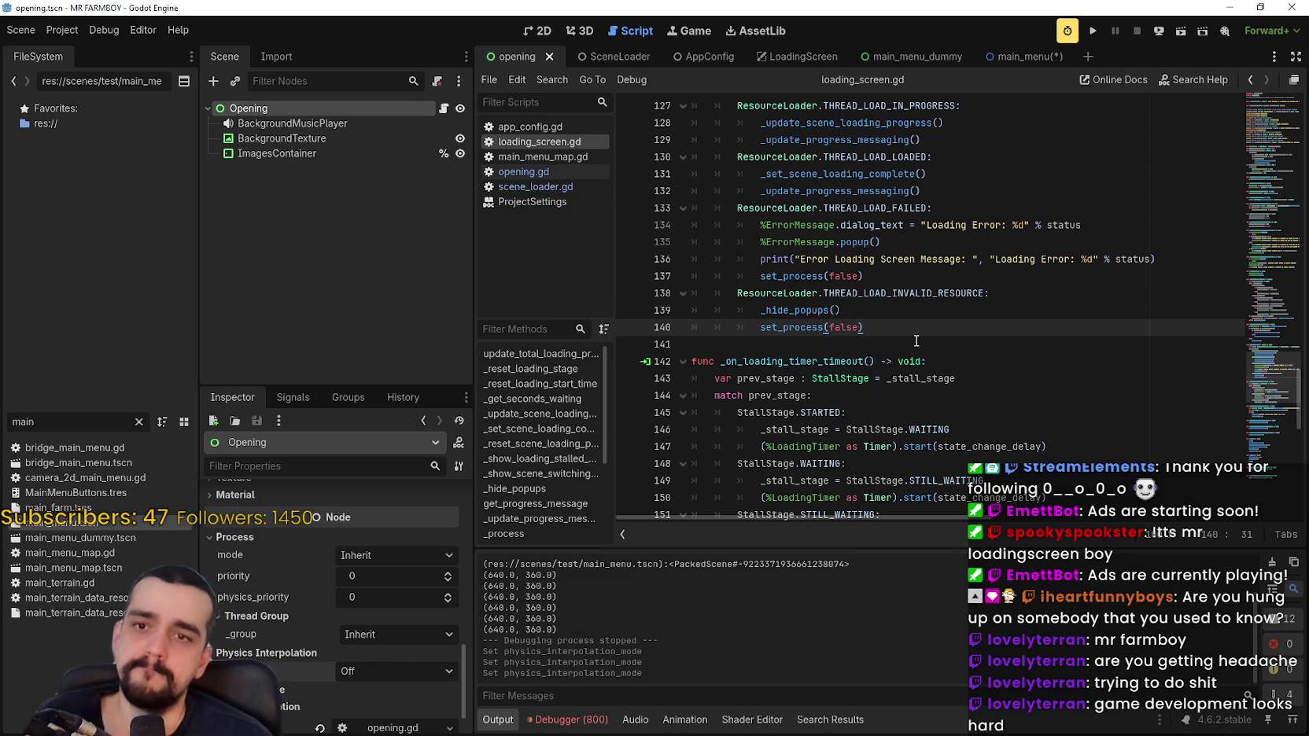
{"action": "left_click", "coordinate": [832, 344]}
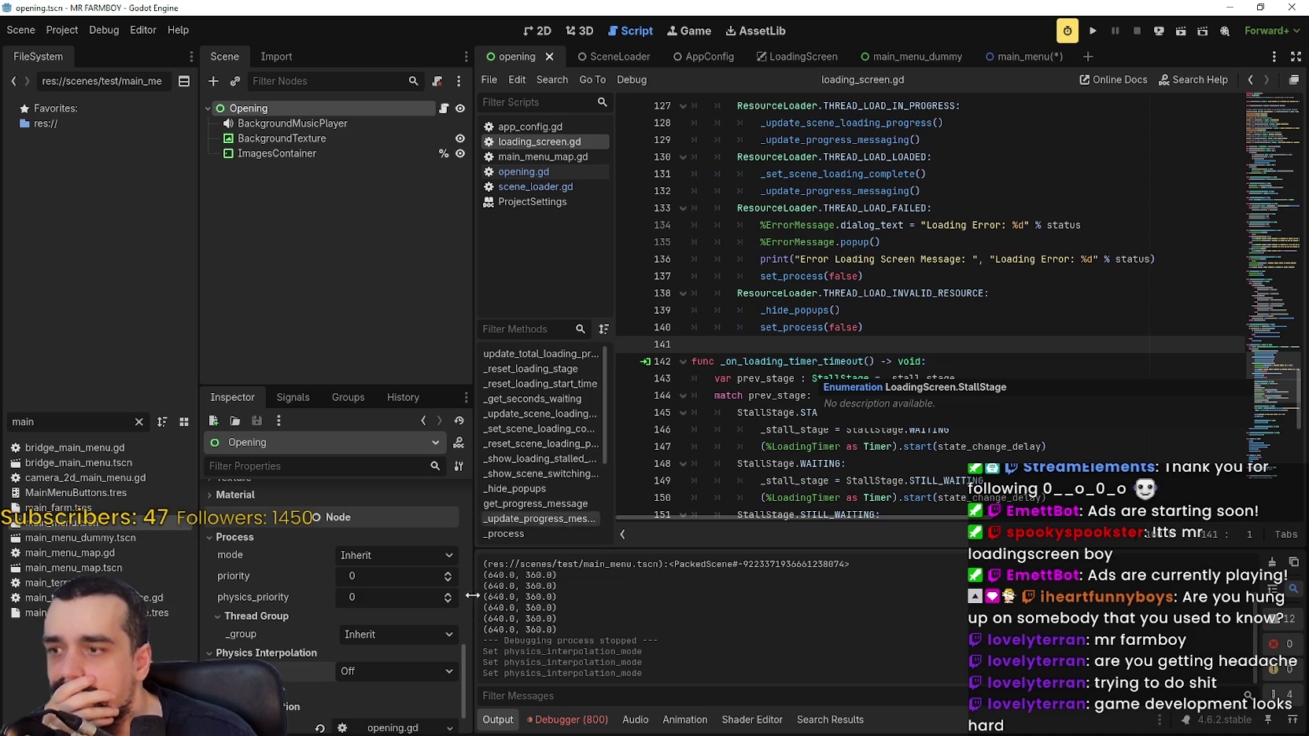
Remove the second splash image so only the Godot logo remains in the images array.
{"action": "scroll", "coordinate": [429, 596], "scroll_direction": "down", "scroll_amount": 10}
{"action": "scroll", "coordinate": [431, 596], "scroll_direction": "up", "scroll_amount": 3}
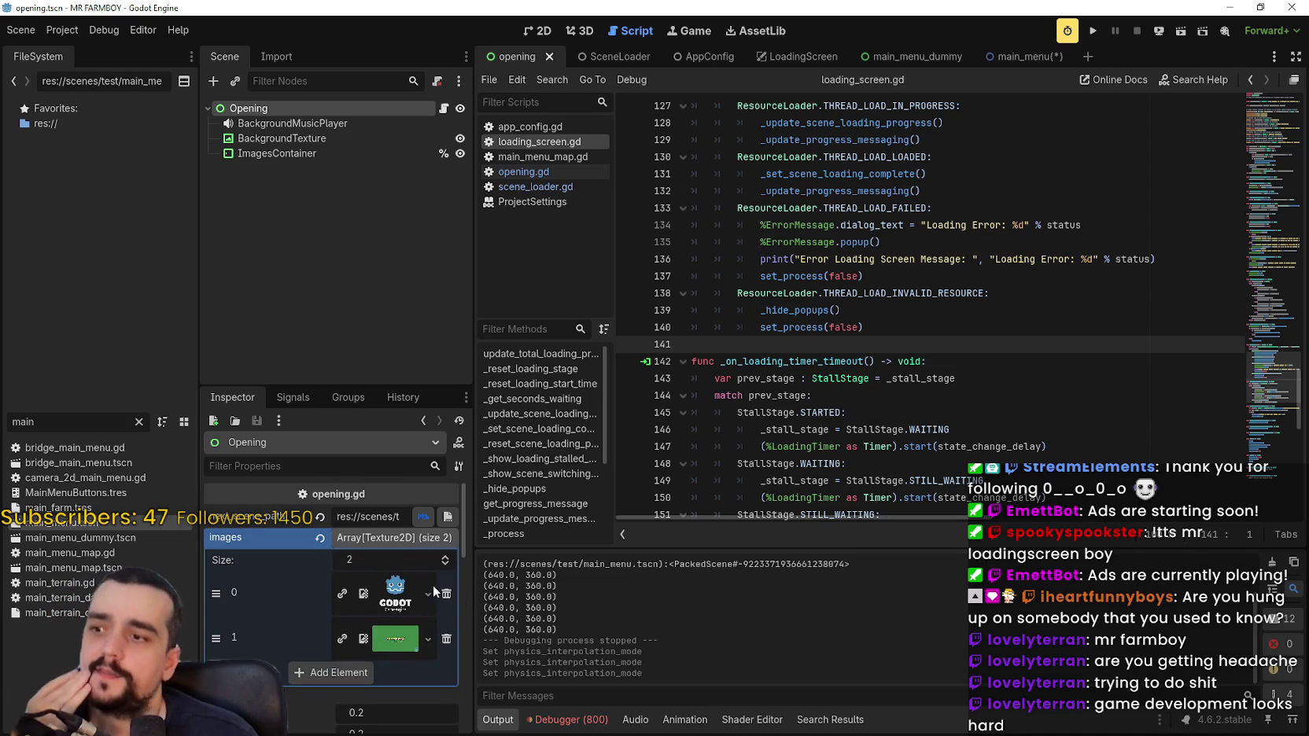
{"action": "left_click", "coordinate": [445, 639]}
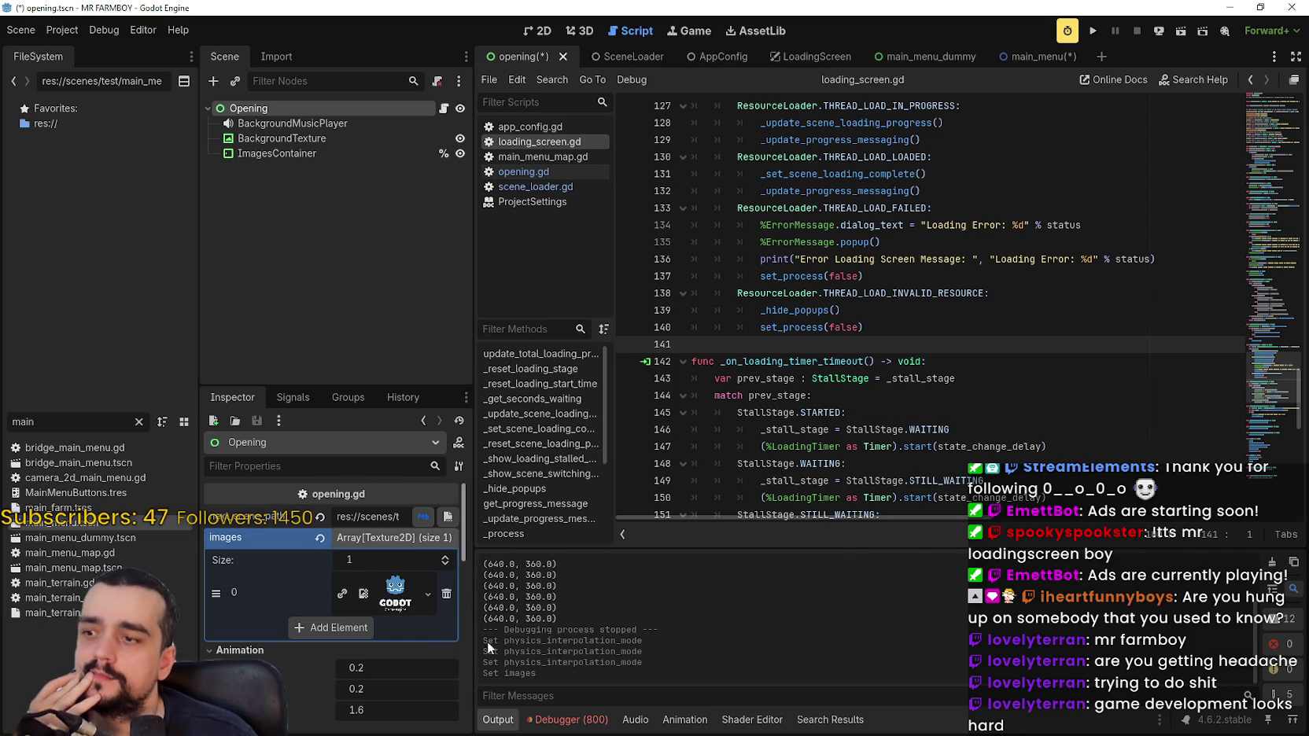
Test-run the game through to the MR FARMBOY main menu, restarting once, then stop it.
{"action": "left_click", "coordinate": [1092, 32]}
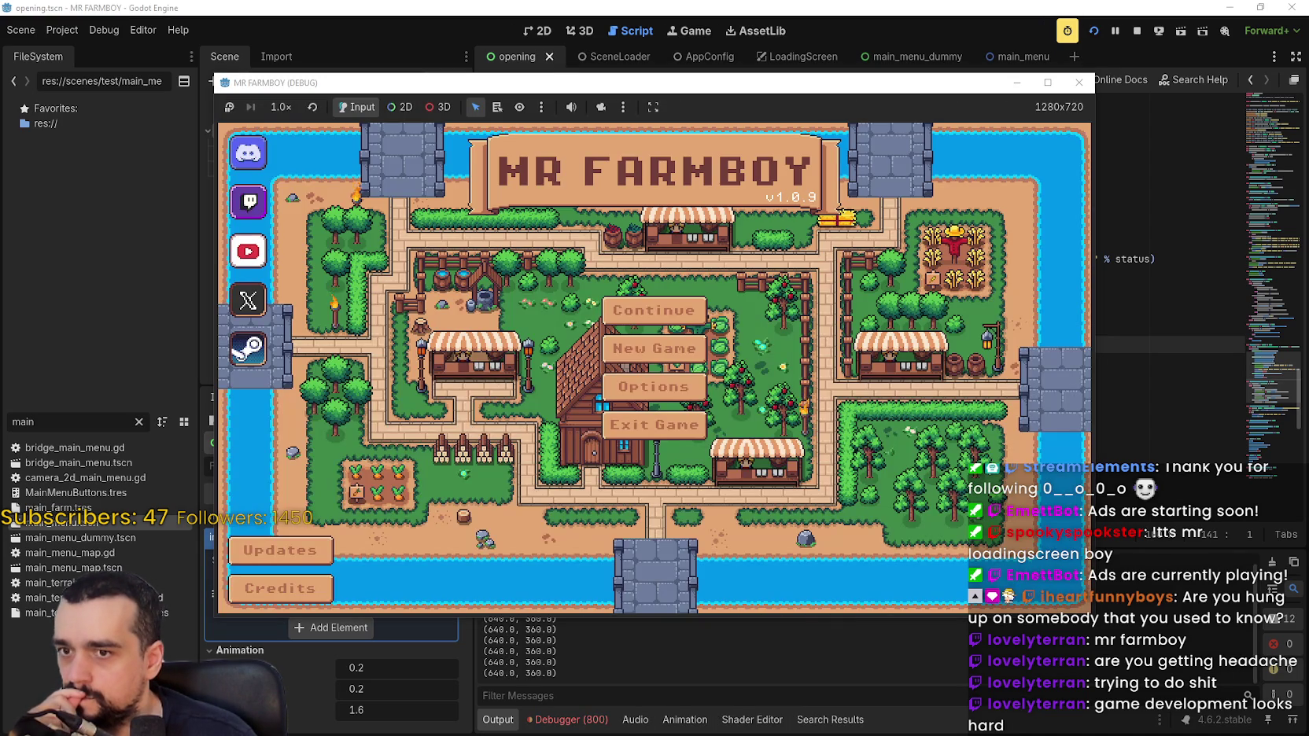
{"action": "left_click", "coordinate": [1095, 30]}
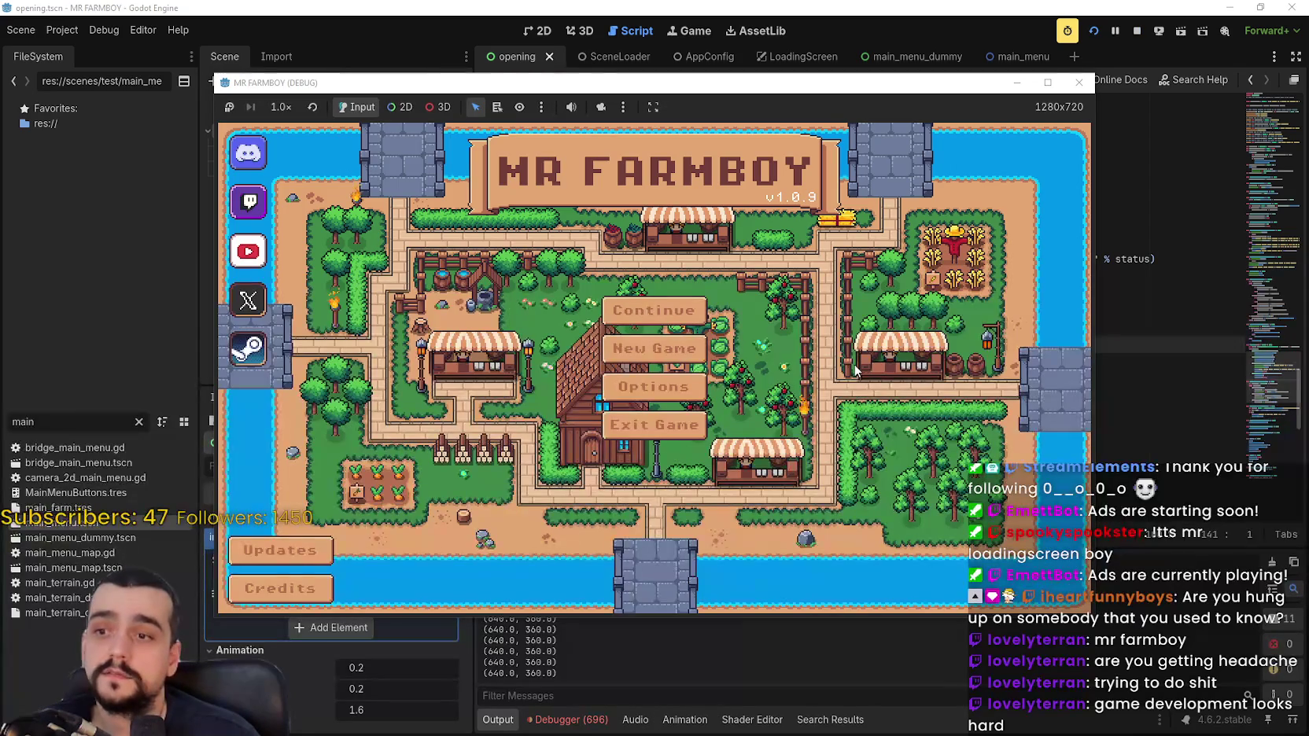
{"action": "left_click", "coordinate": [1137, 30]}
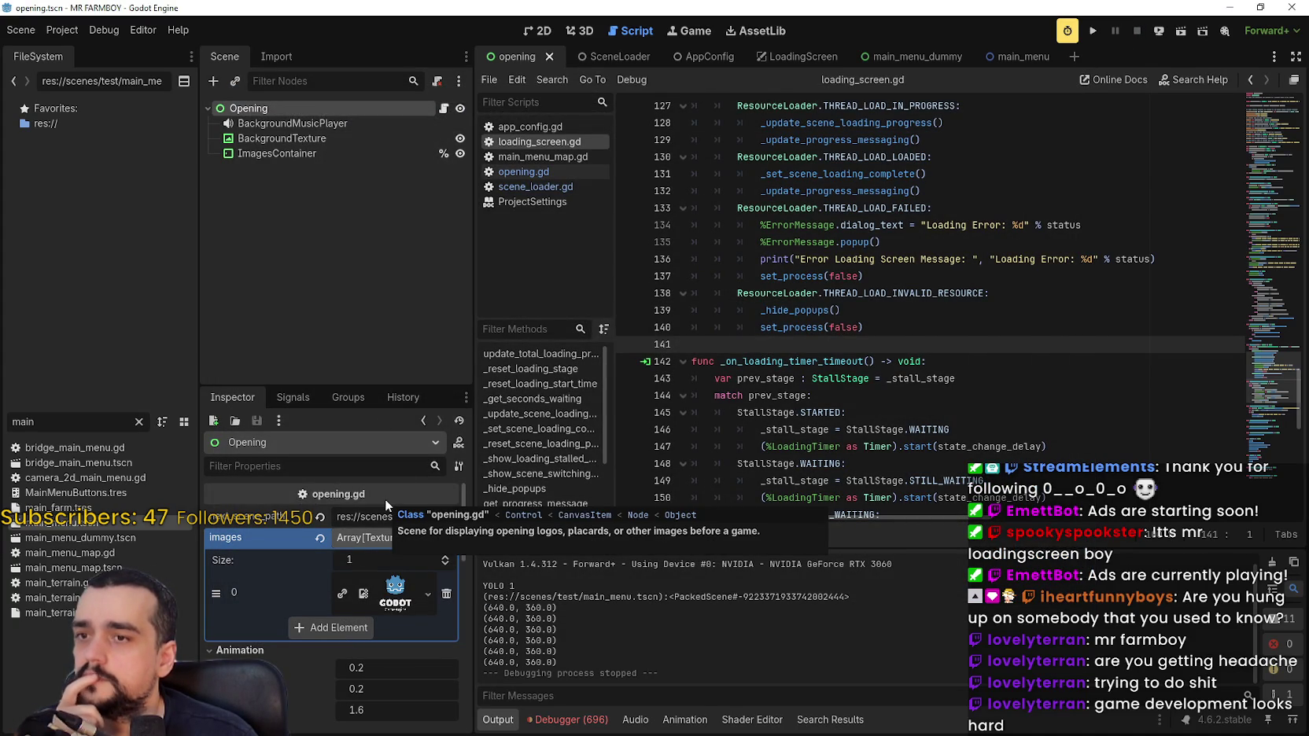
In the LoadingScreen scene, cut LoadingTimer's wait time to 0.001 s.
{"action": "left_click", "coordinate": [967, 391]}
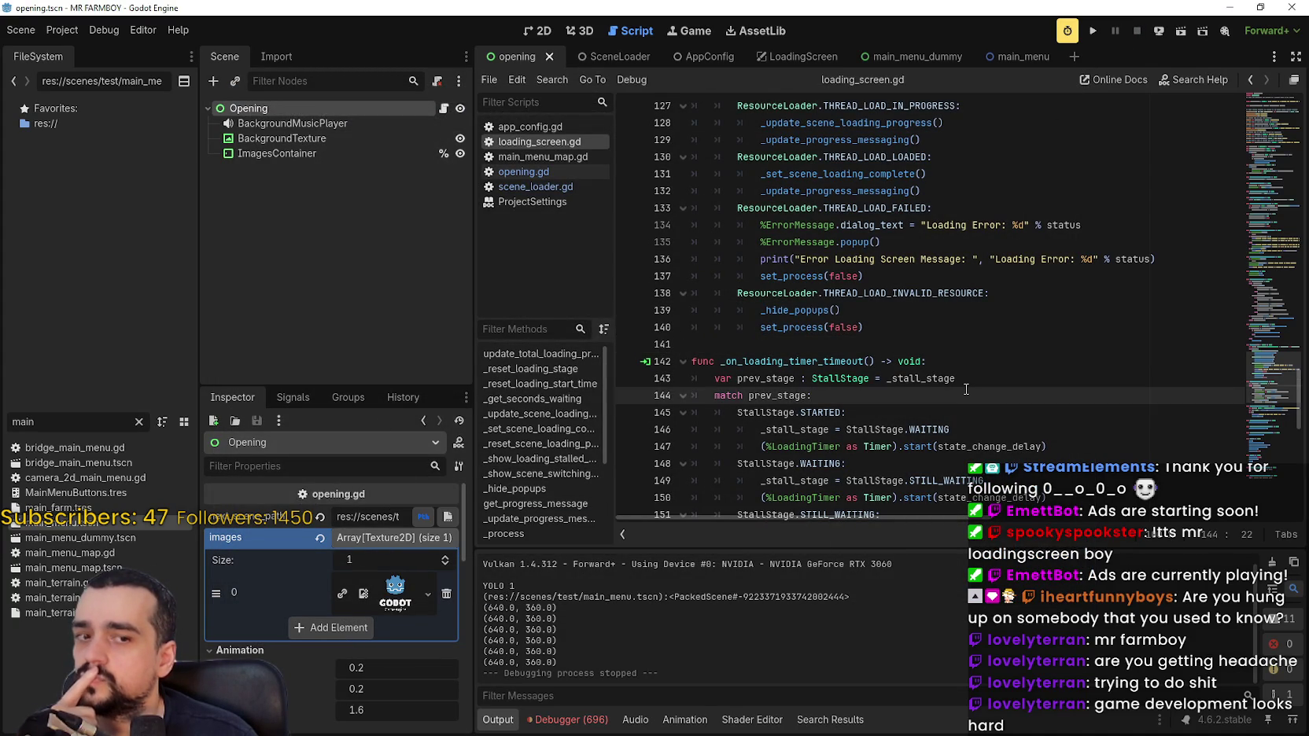
{"action": "left_click", "coordinate": [780, 58]}
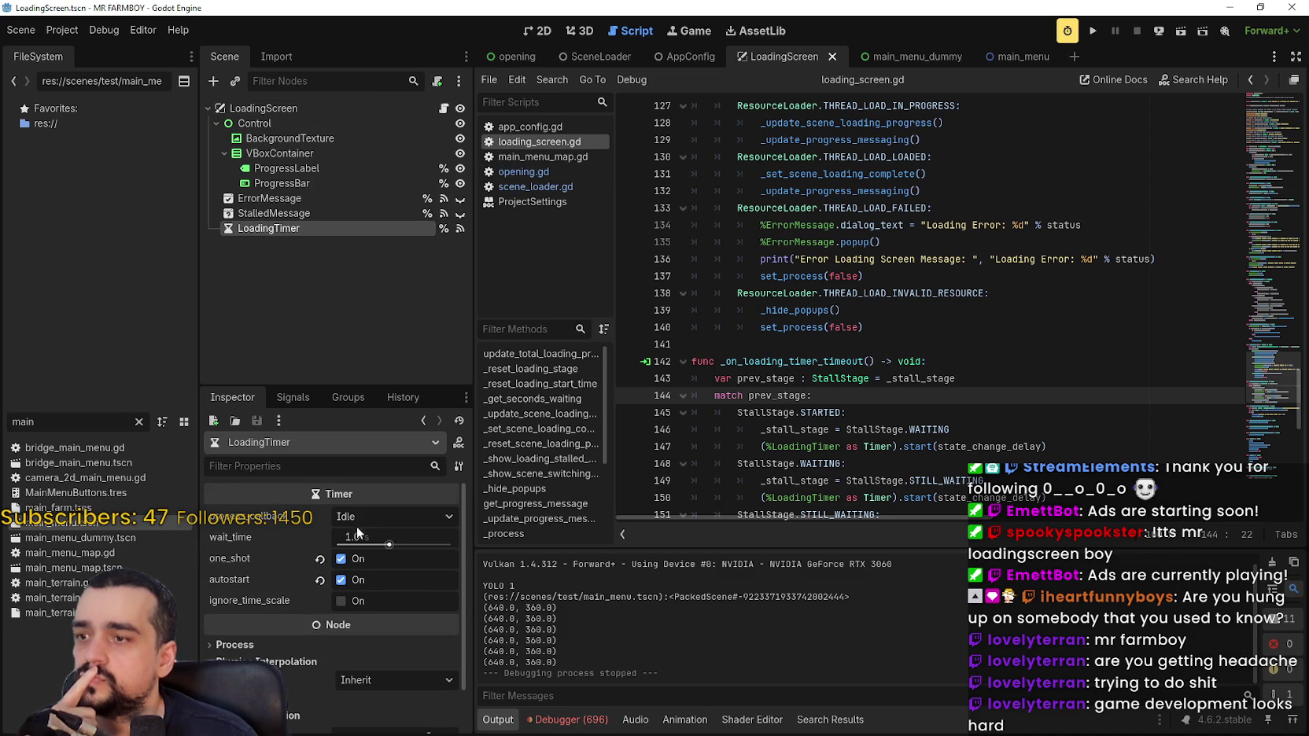
{"action": "left_click_drag", "start_coordinate": [357, 544], "coordinate": [345, 549]}
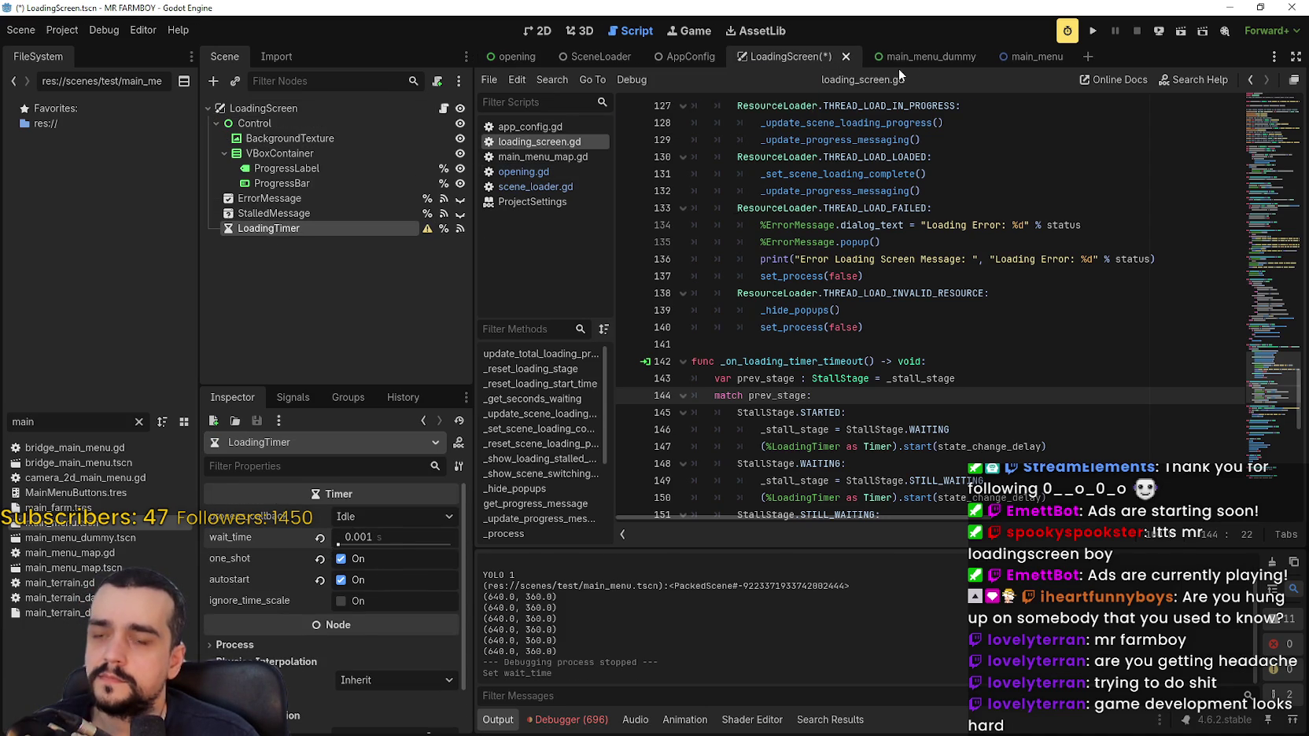
Test-run the game with the 0.001 s timer, close it with F8, then revert wait time to 1.0 s.
{"action": "left_click", "coordinate": [1093, 30]}
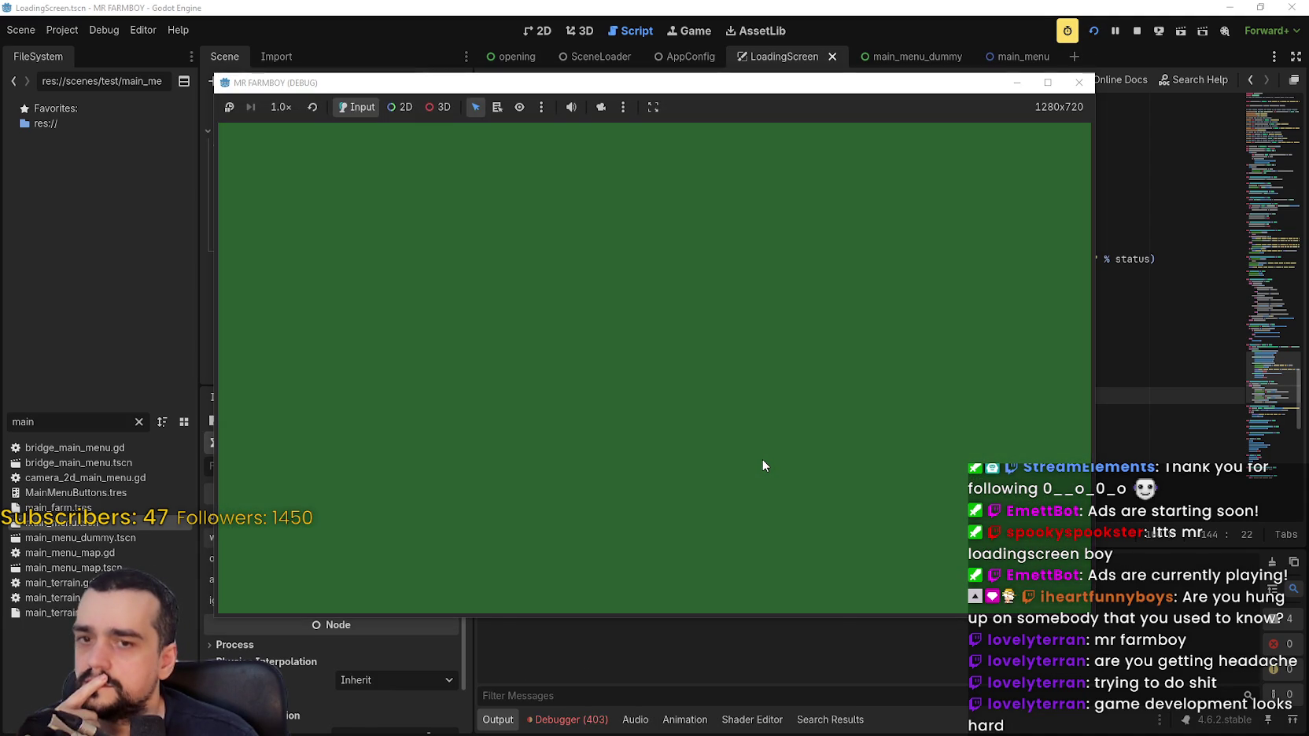
{"action": "key", "text": "F8"}
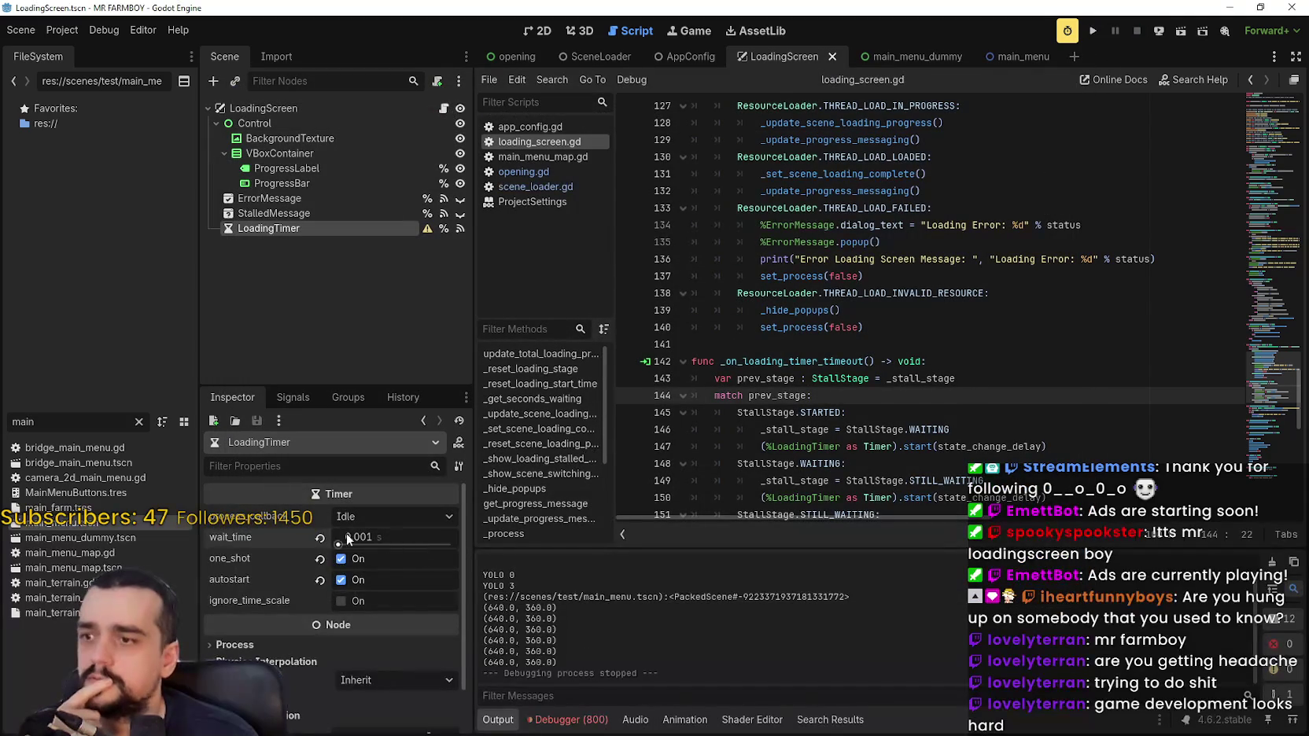
{"action": "left_click", "coordinate": [320, 538]}
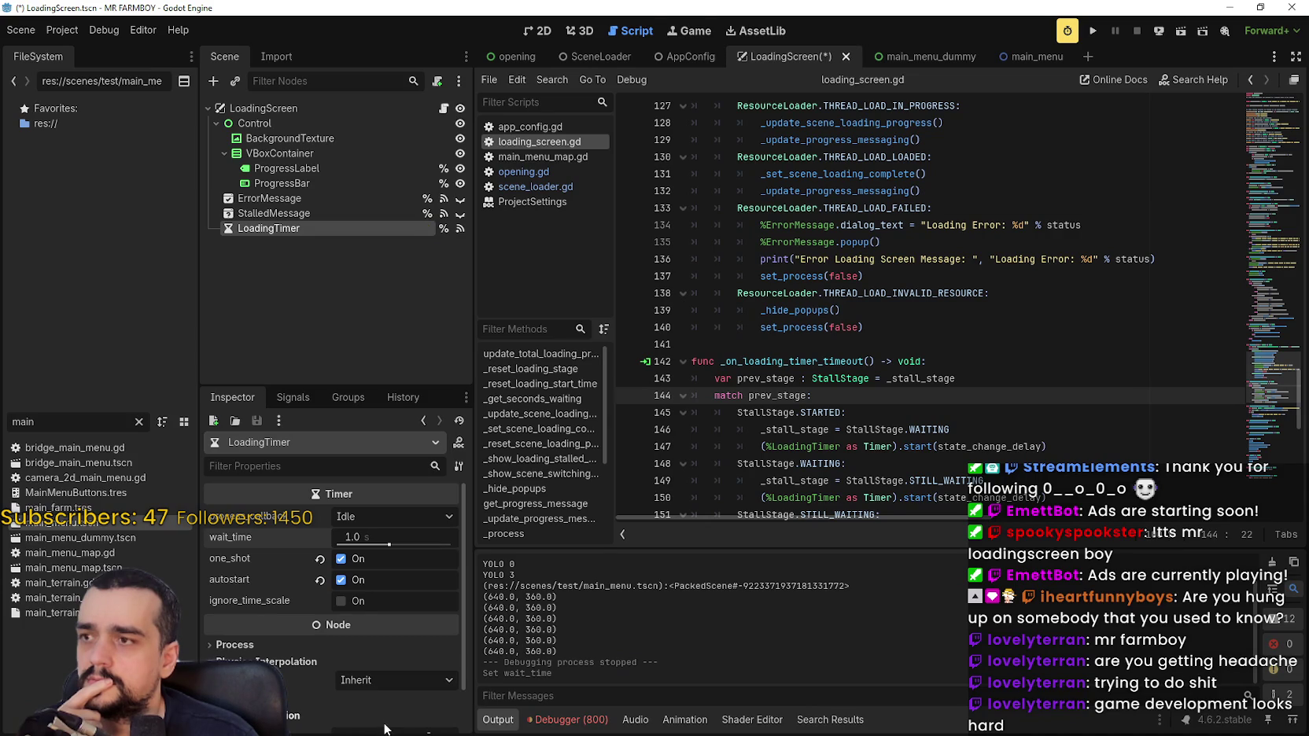
Raise the LoadingScreen root's state_change_delay from 5.0 to 15.0.
{"action": "left_click", "coordinate": [353, 110]}
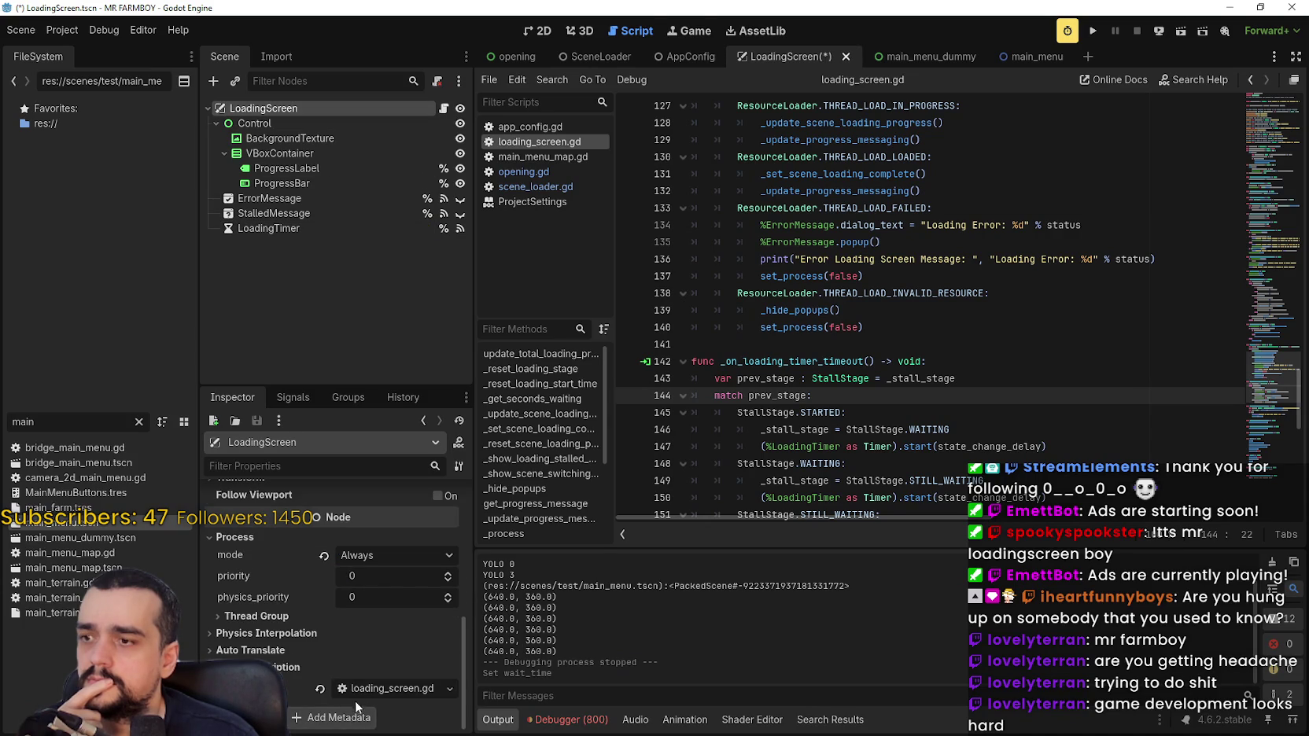
{"action": "scroll", "coordinate": [356, 691], "scroll_direction": "up", "scroll_amount": 5}
{"action": "scroll", "coordinate": [356, 685], "scroll_direction": "up", "scroll_amount": 5}
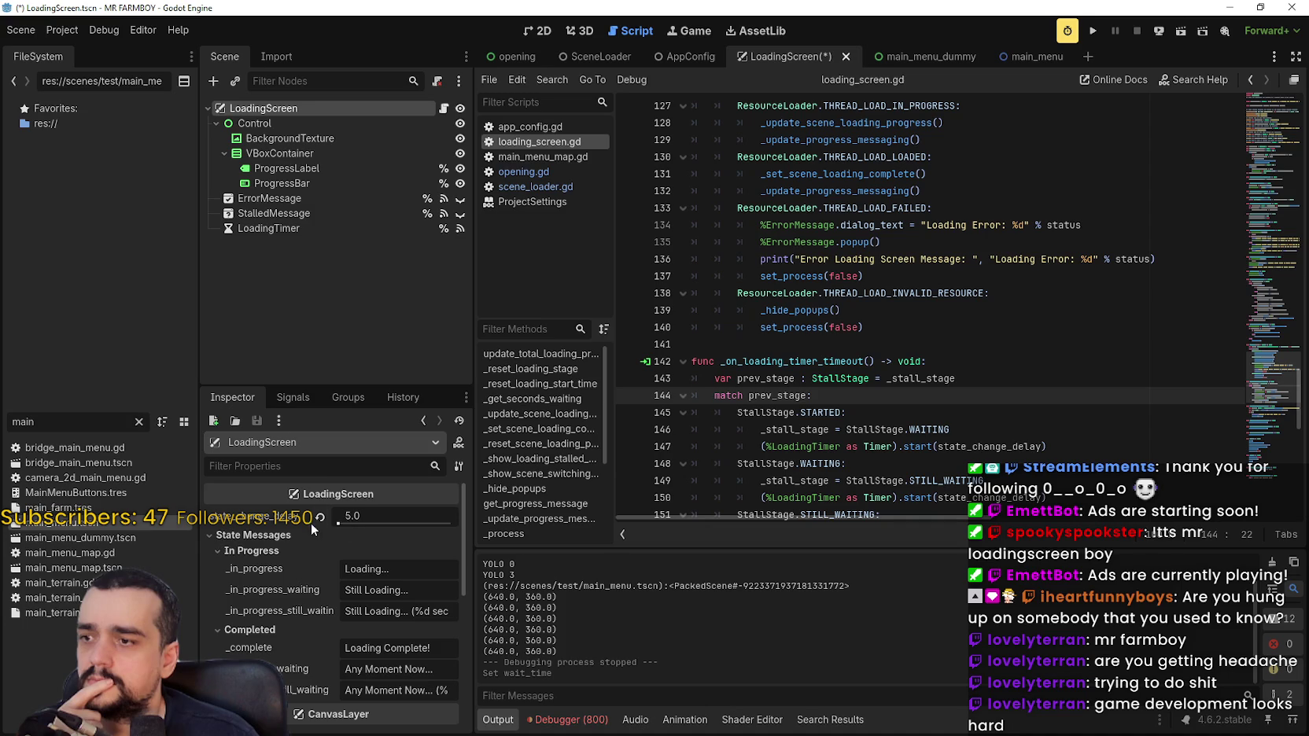
{"action": "left_click_drag", "start_coordinate": [338, 522], "coordinate": [356, 504]}
Test-run the loading screen, restart once, stop, and return to the Opening scene.
{"action": "left_click", "coordinate": [1093, 30]}
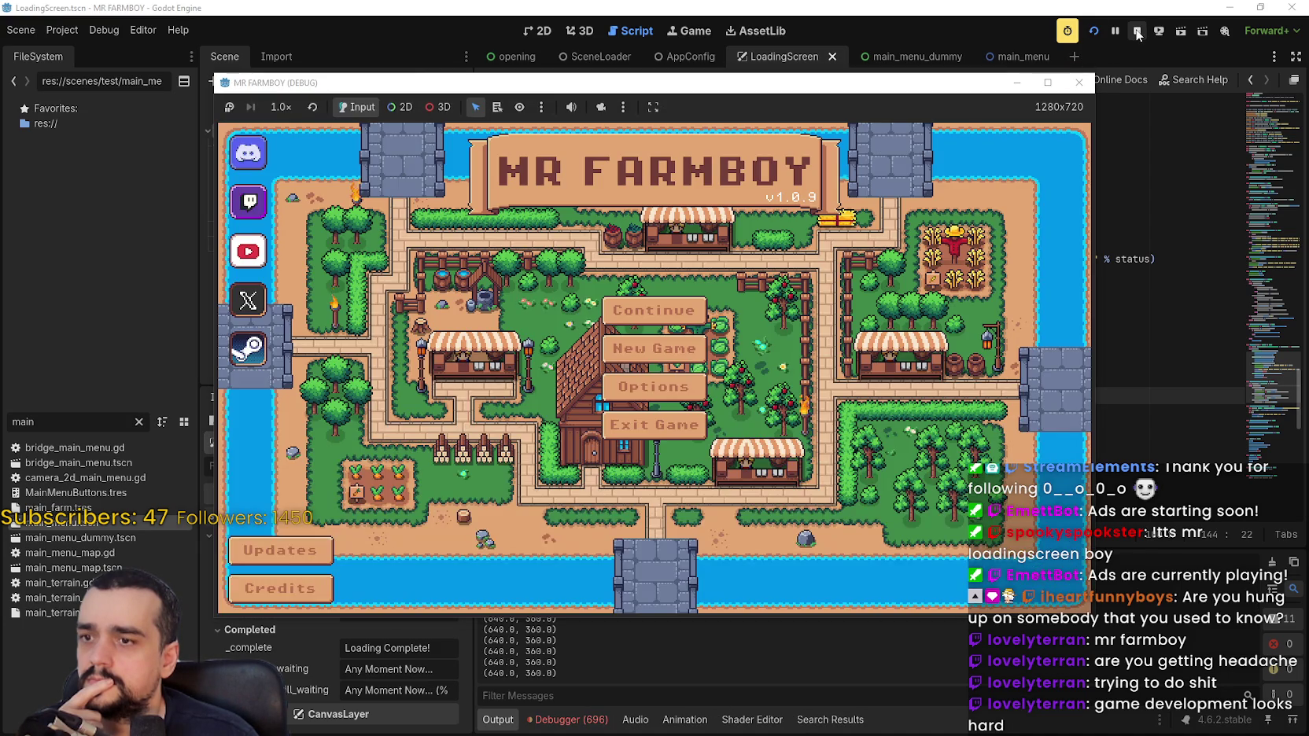
{"action": "left_click", "coordinate": [1137, 31]}
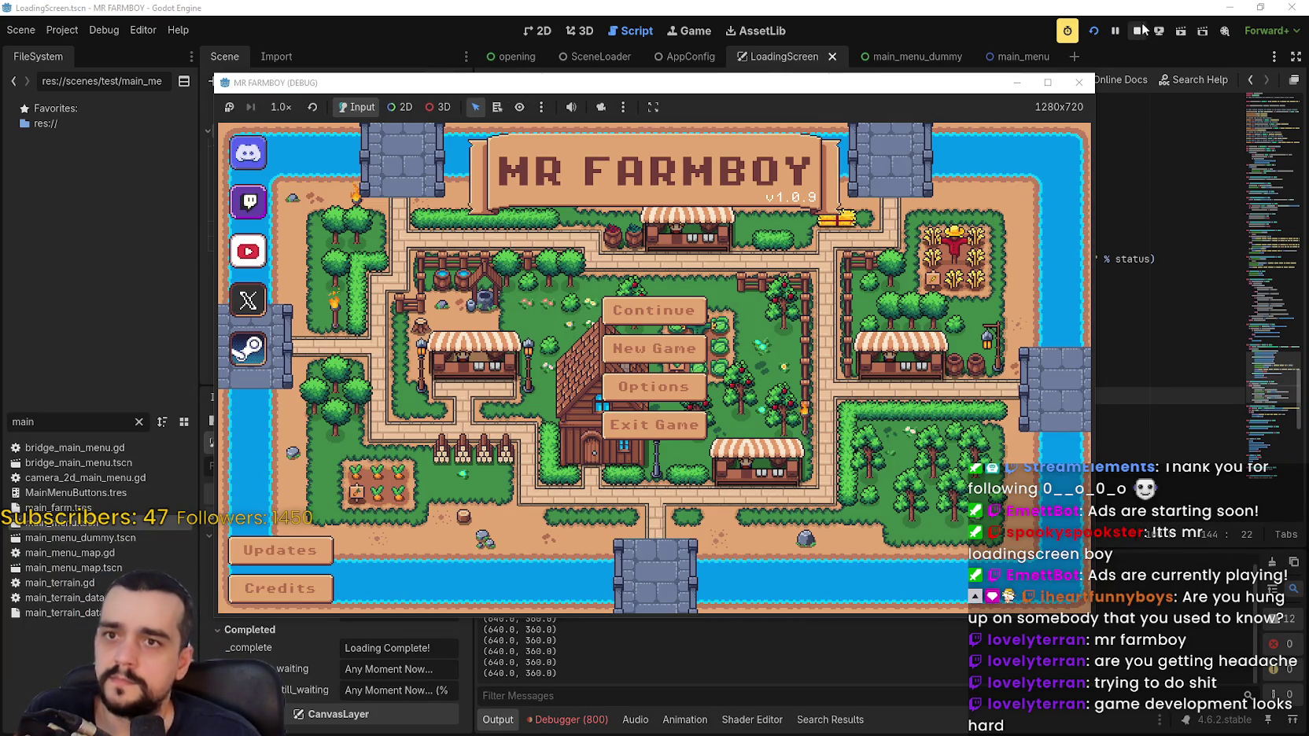
{"action": "left_click", "coordinate": [1142, 31]}
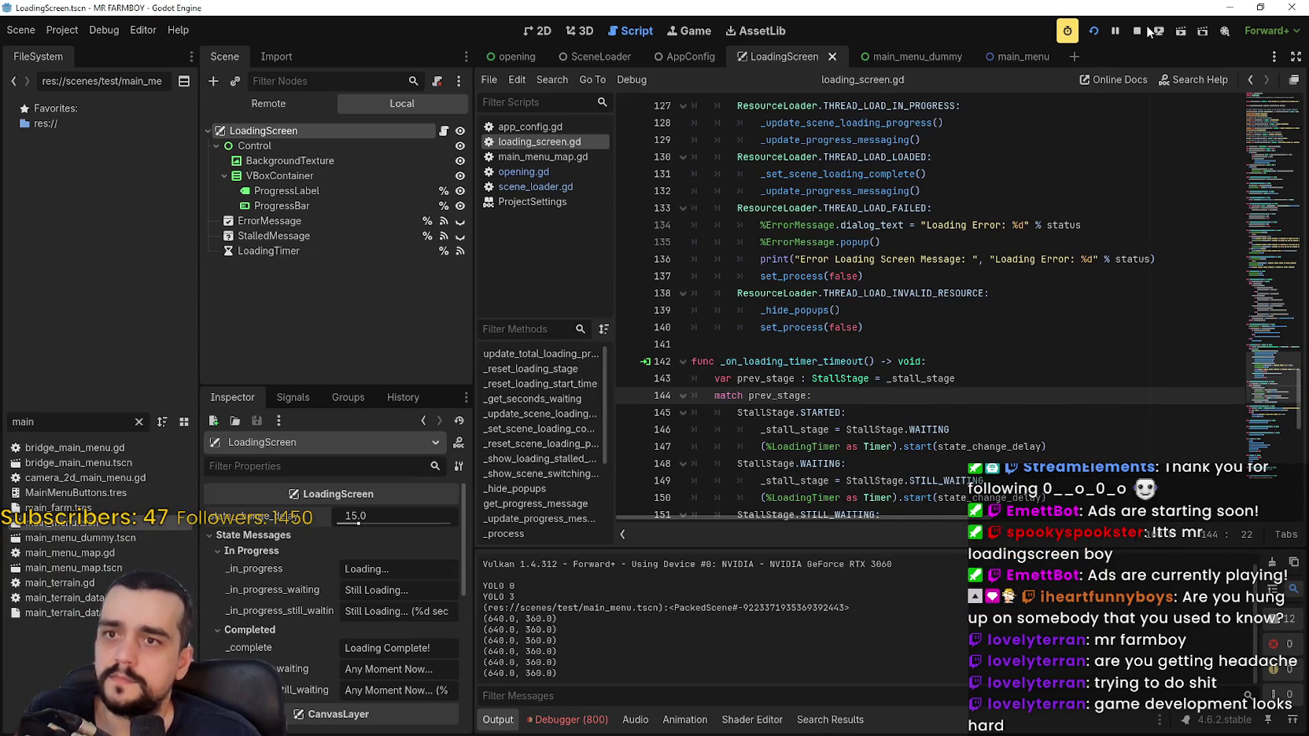
{"action": "left_click", "coordinate": [511, 56]}
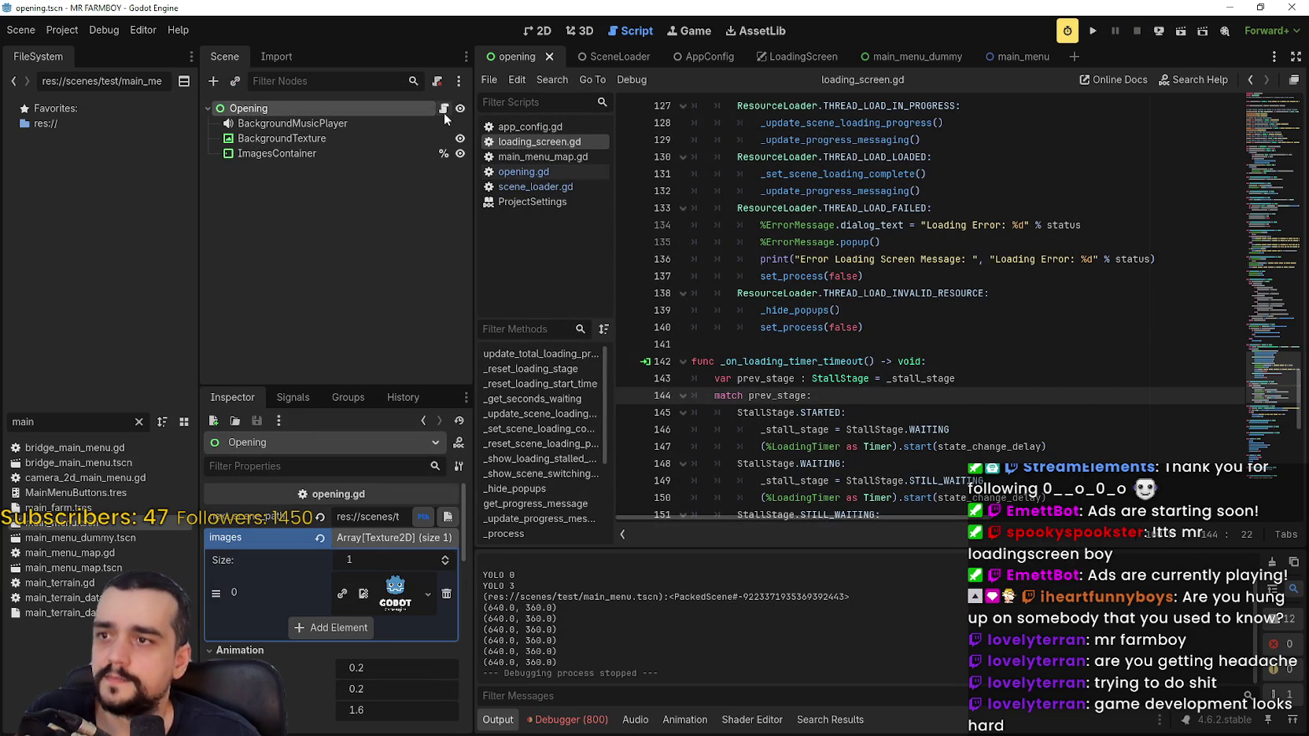
Open opening.gd and highlight the word 'animated' in the fade-in code to see its uses.
{"action": "left_click", "coordinate": [443, 108]}
{"action": "left_click", "coordinate": [777, 286]}
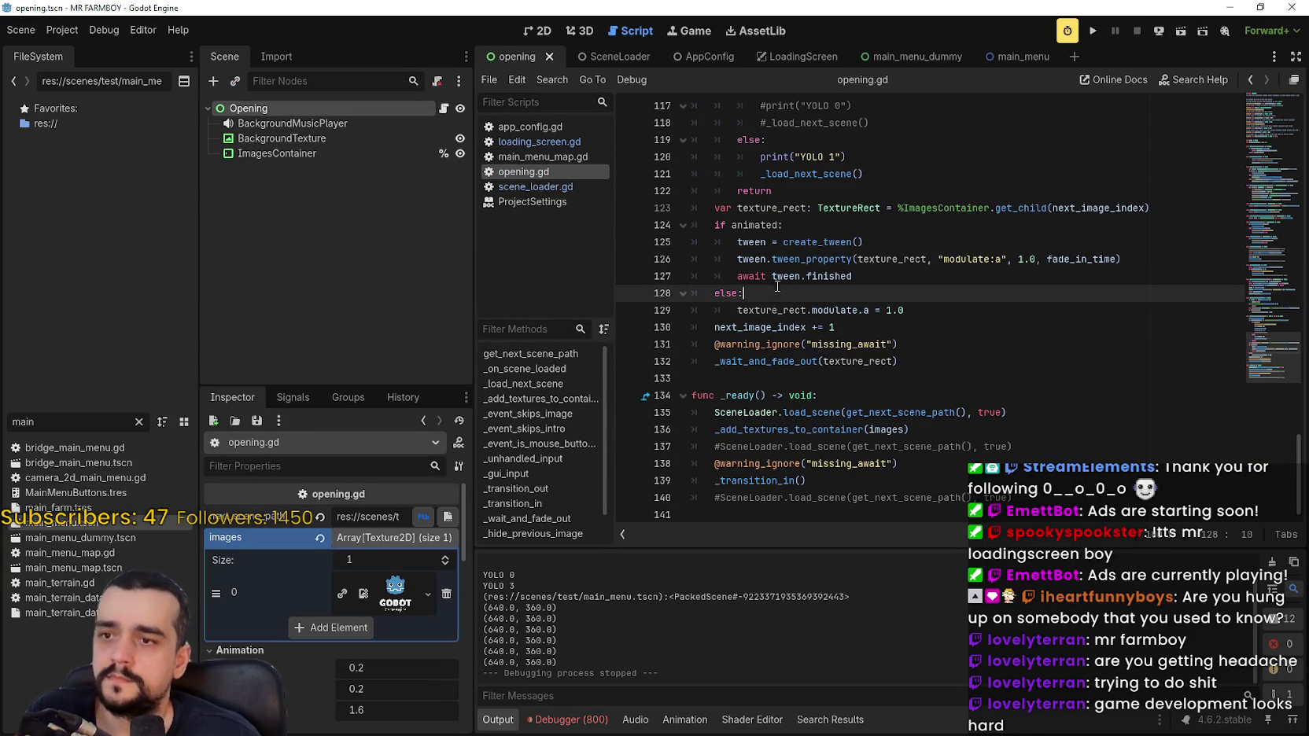
{"action": "mouse_move", "coordinate": [840, 409]}
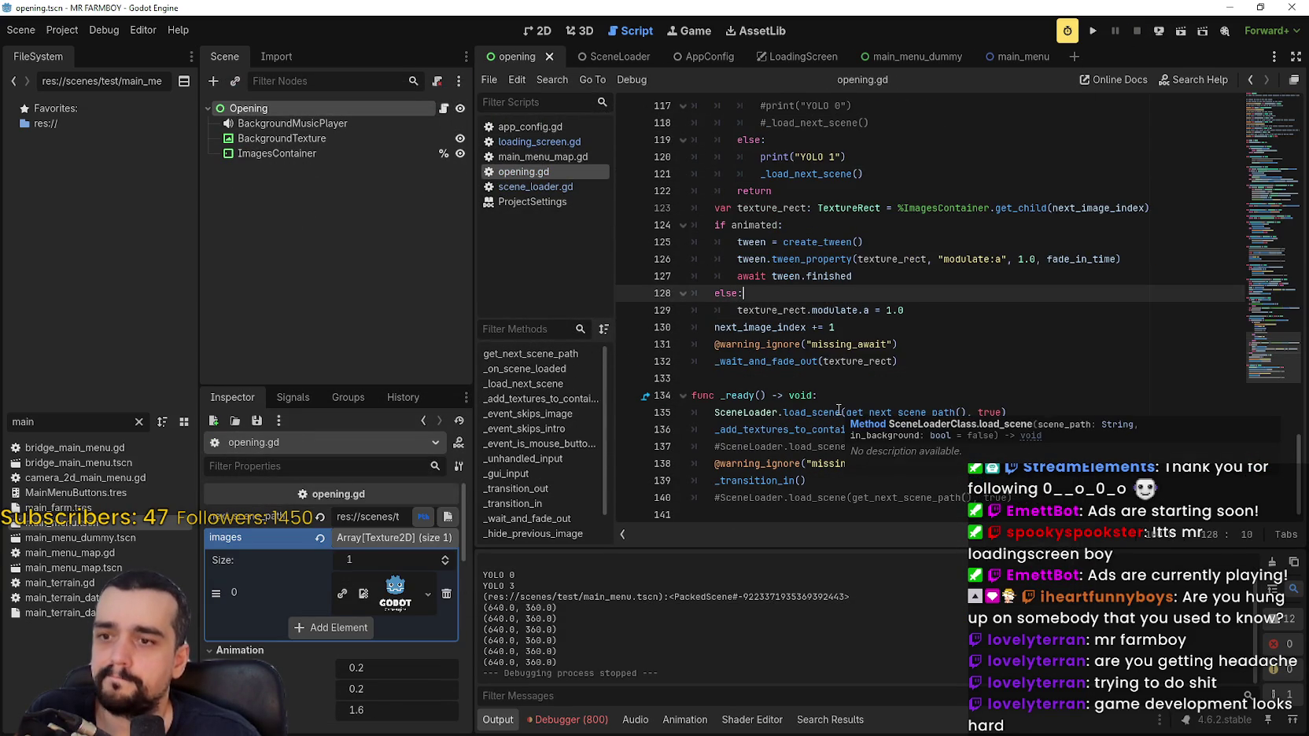
{"action": "scroll", "coordinate": [840, 410], "scroll_direction": "up", "scroll_amount": 6}
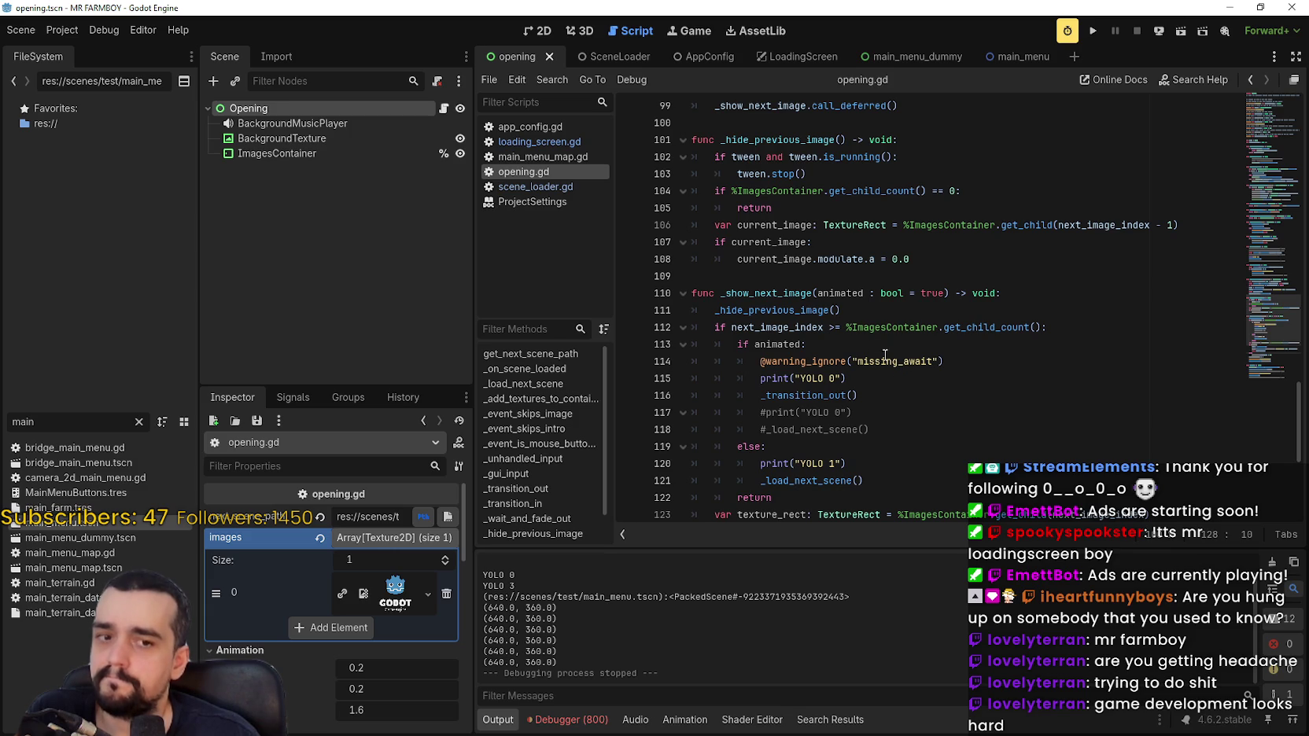
{"action": "double_click", "coordinate": [777, 344]}
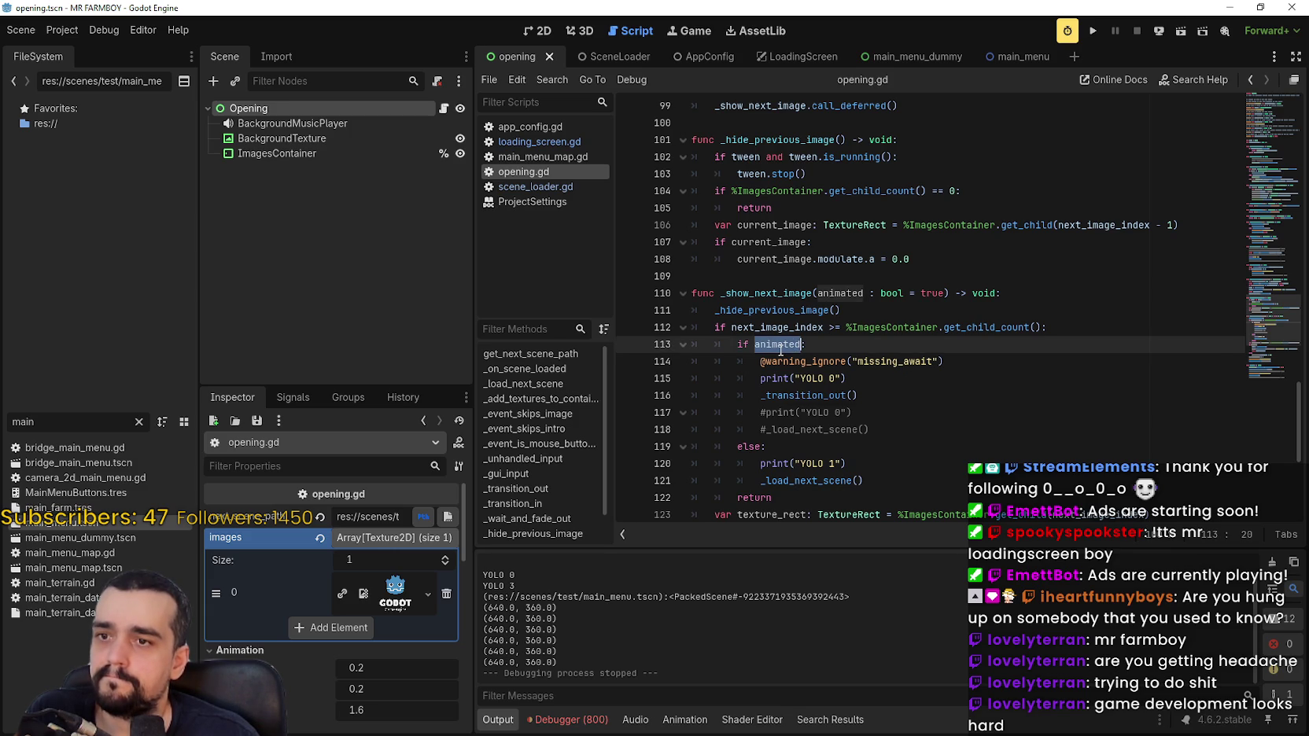
{"action": "mouse_move", "coordinate": [780, 349]}
{"action": "scroll", "coordinate": [877, 399], "scroll_direction": "down", "scroll_amount": 5}
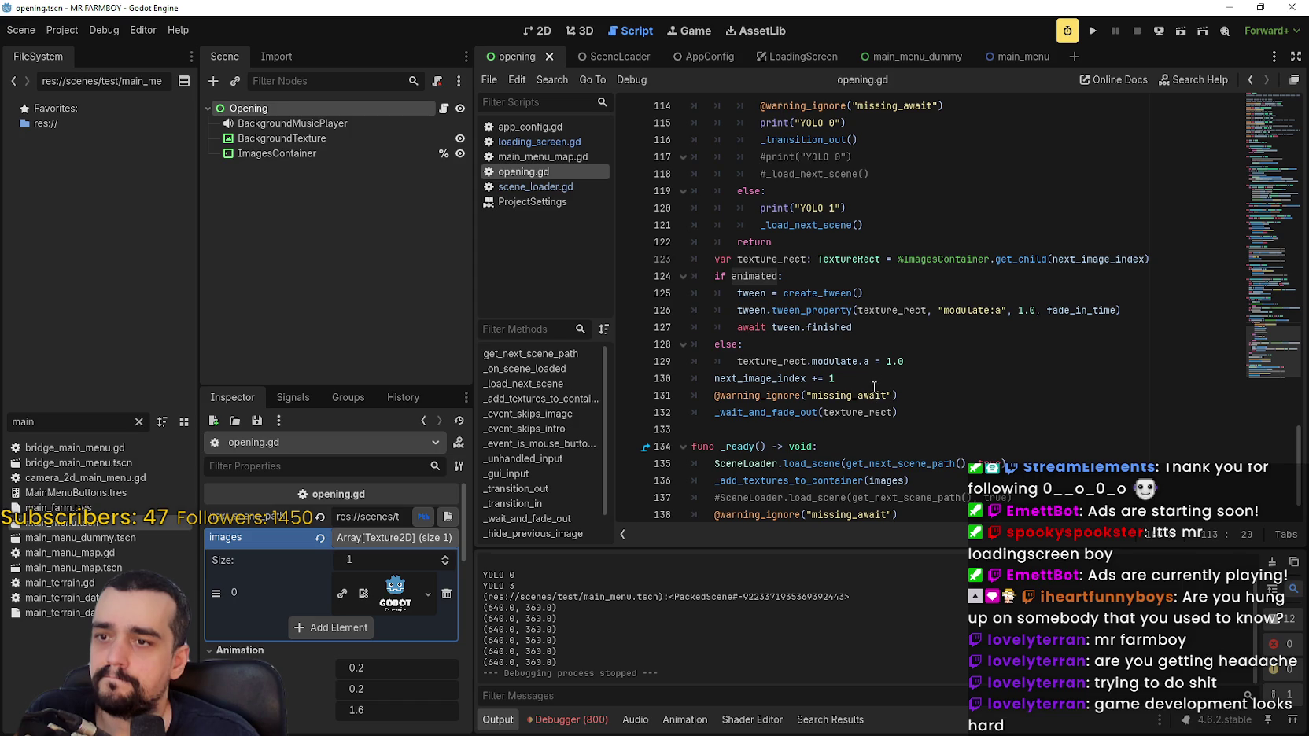
{"action": "scroll", "coordinate": [875, 391], "scroll_direction": "up", "scroll_amount": 3}
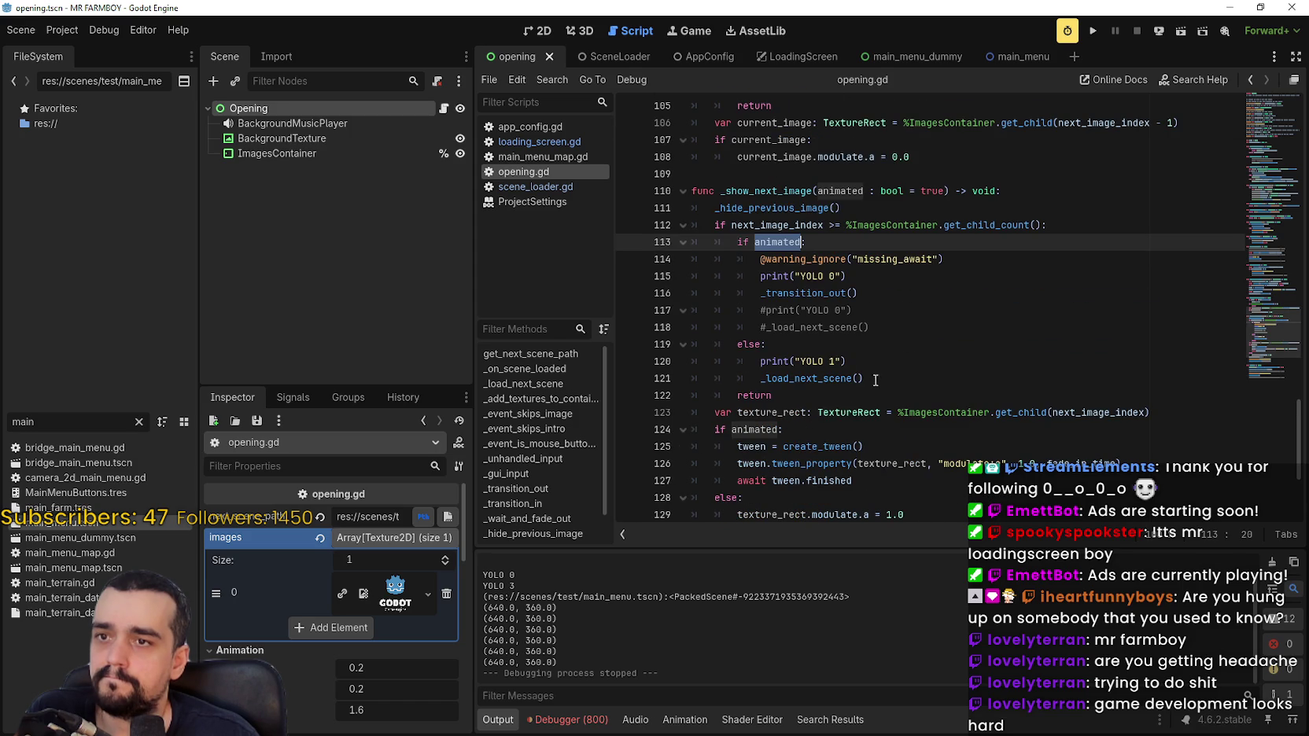
Search the script for _show_next_image and trace its calls back to line 74.
{"action": "double_click", "coordinate": [783, 192]}
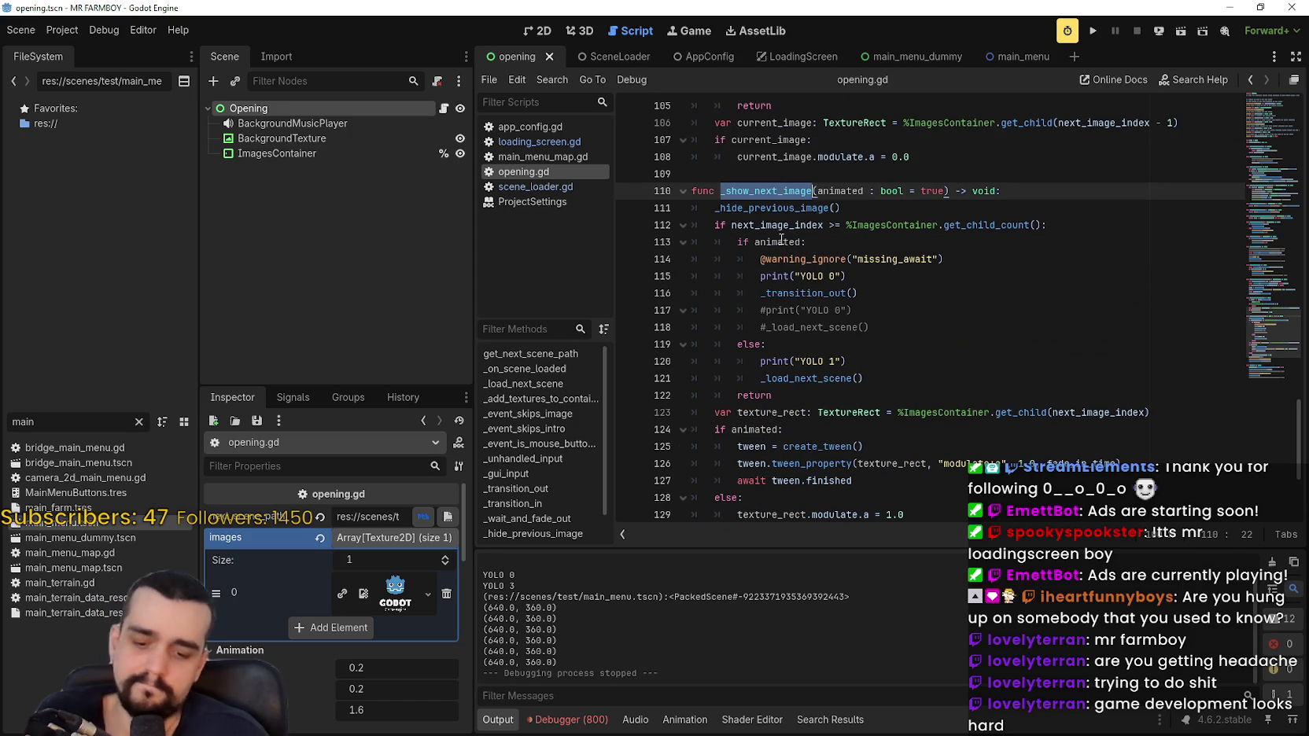
{"action": "key", "text": "ctrl+f"}
{"action": "left_click", "coordinate": [1093, 534]}
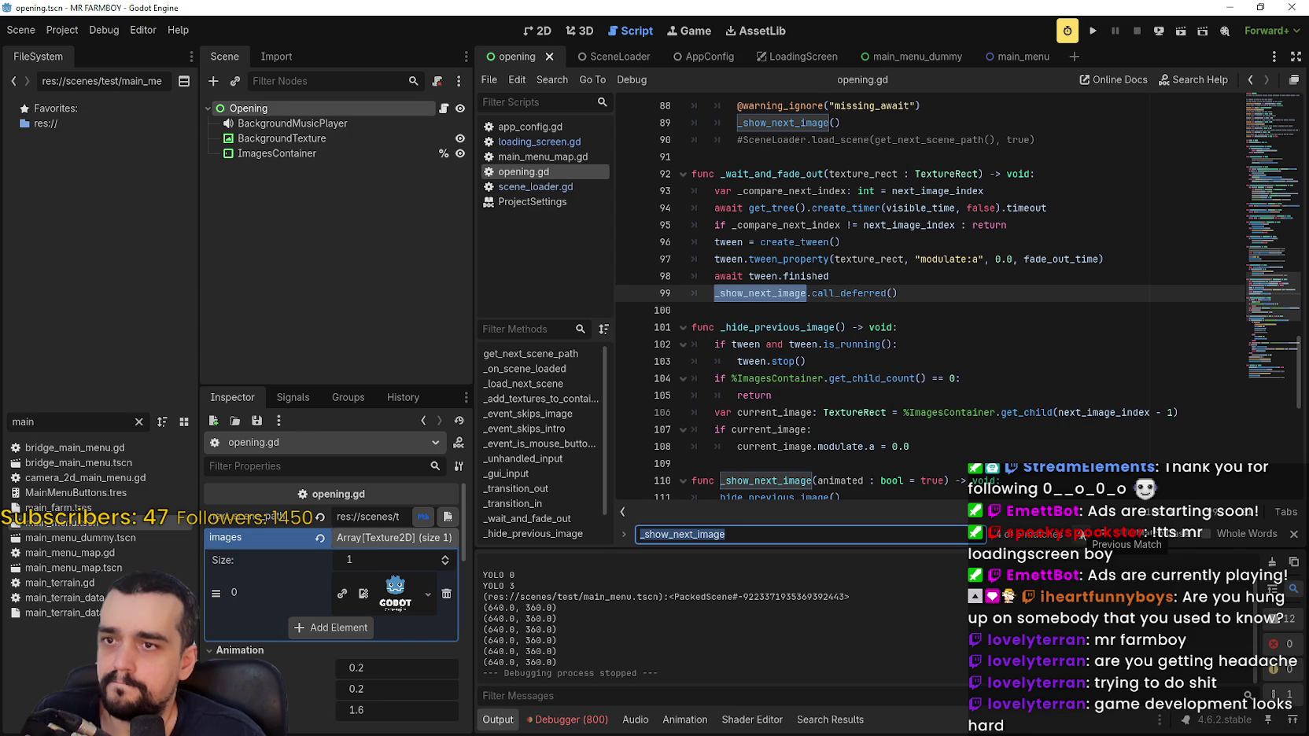
{"action": "left_click", "coordinate": [1093, 534]}
{"action": "left_click", "coordinate": [1094, 534]}
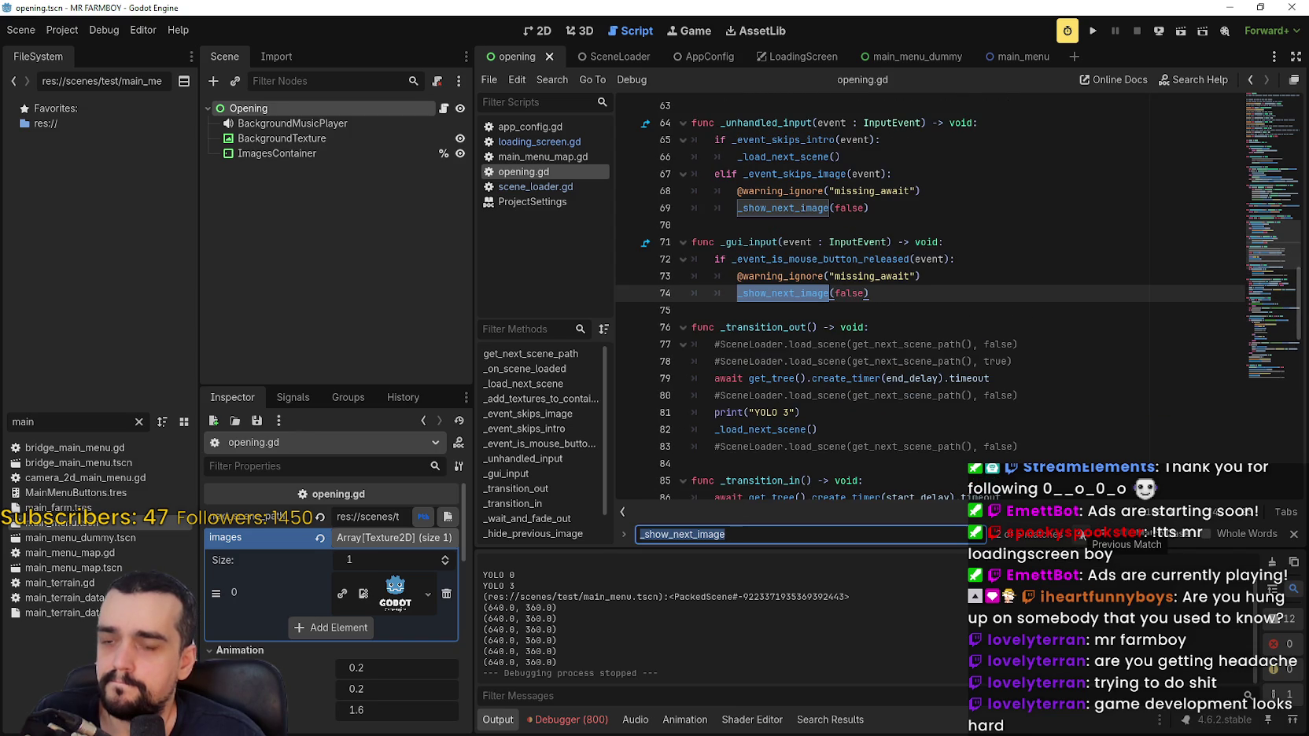
{"action": "left_click", "coordinate": [920, 299]}
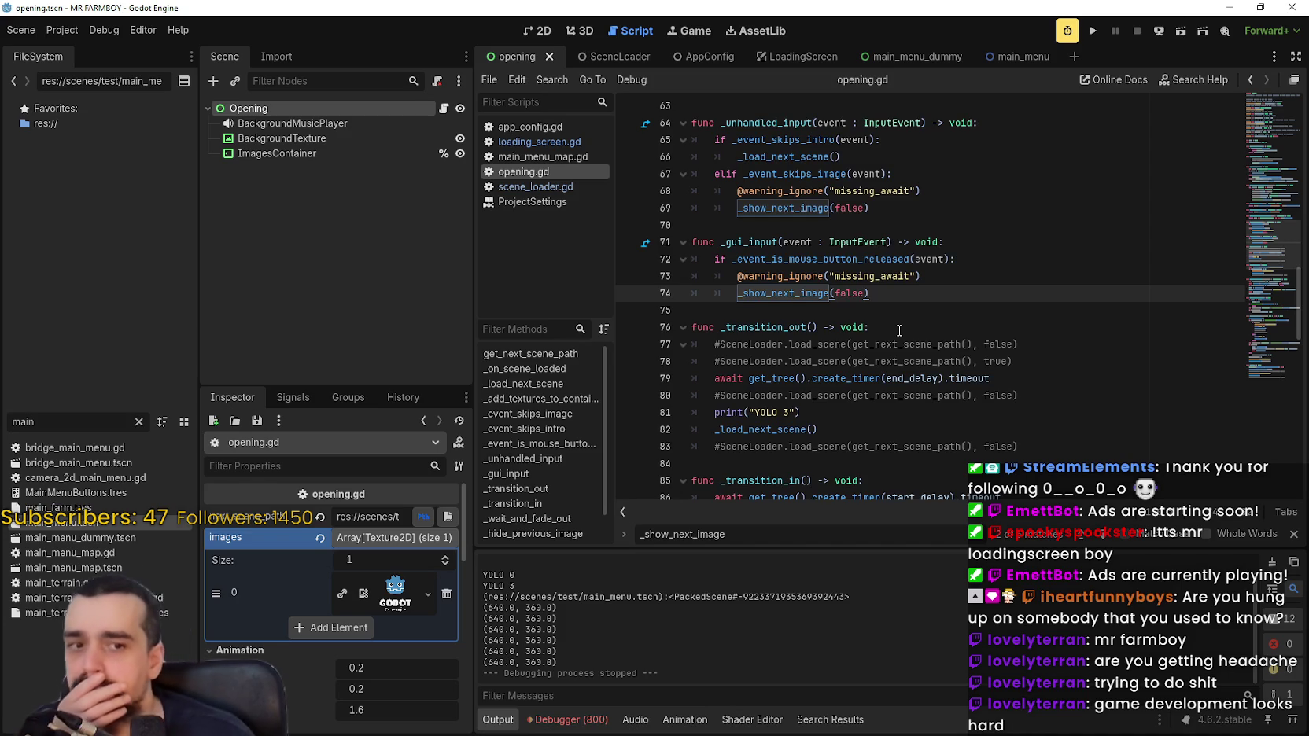
{"action": "scroll", "coordinate": [912, 331], "scroll_direction": "down", "scroll_amount": 8}
{"action": "scroll", "coordinate": [900, 335], "scroll_direction": "down", "scroll_amount": 1}
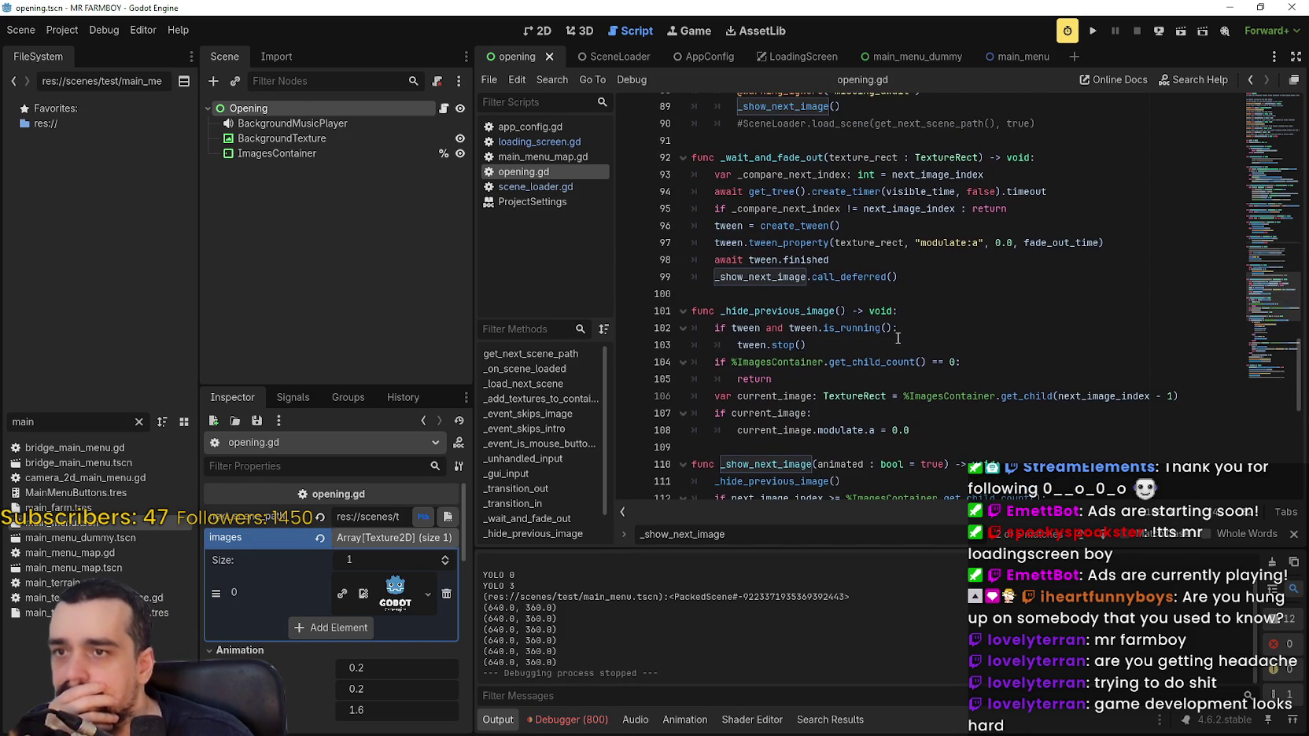
{"action": "scroll", "coordinate": [898, 337], "scroll_direction": "up", "scroll_amount": 3}
{"action": "scroll", "coordinate": [897, 337], "scroll_direction": "down", "scroll_amount": 7}
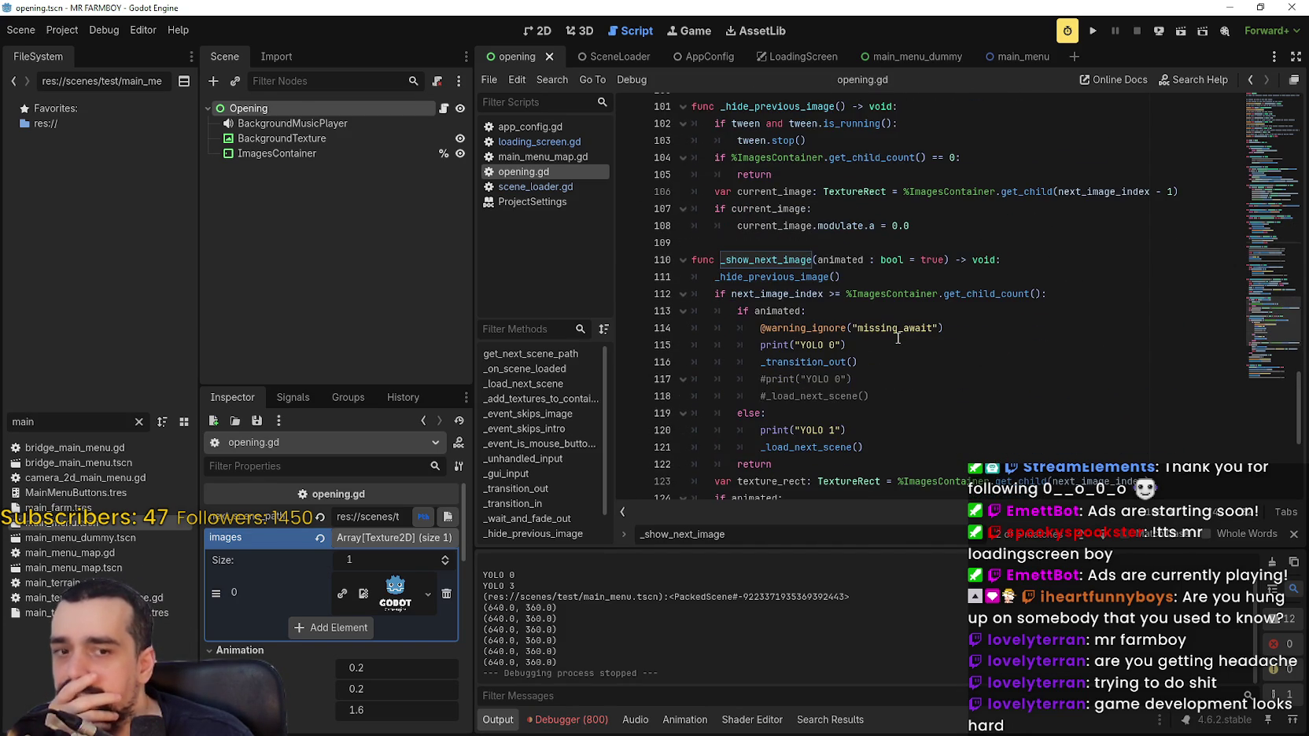
Comment out _hide_previous_image() on line 111, test-run the game, then restore the call.
{"action": "mouse_move", "coordinate": [715, 276]}
{"action": "left_mouse_down"}
{"action": "mouse_move", "coordinate": [881, 293]}
{"action": "mouse_move", "coordinate": [940, 280]}
{"action": "left_mouse_up"}
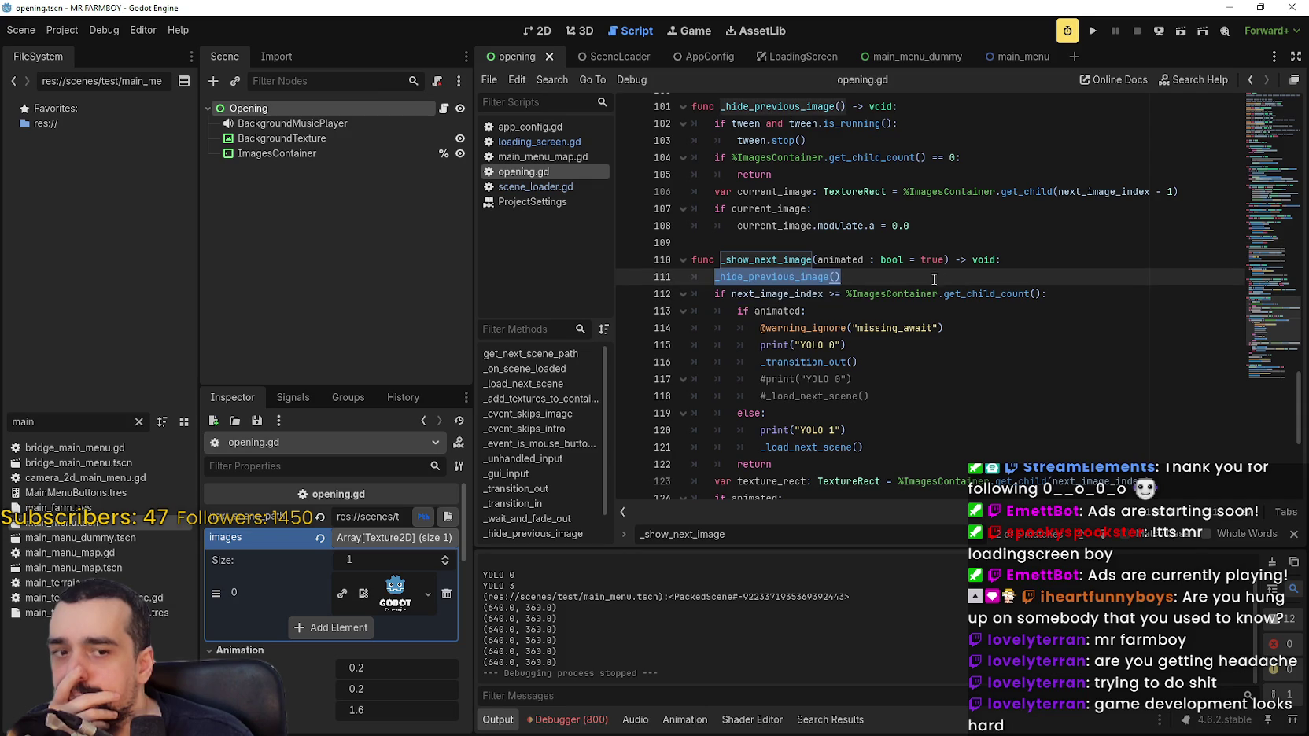
{"action": "left_click", "coordinate": [710, 277]}
{"action": "type", "text": "#"}
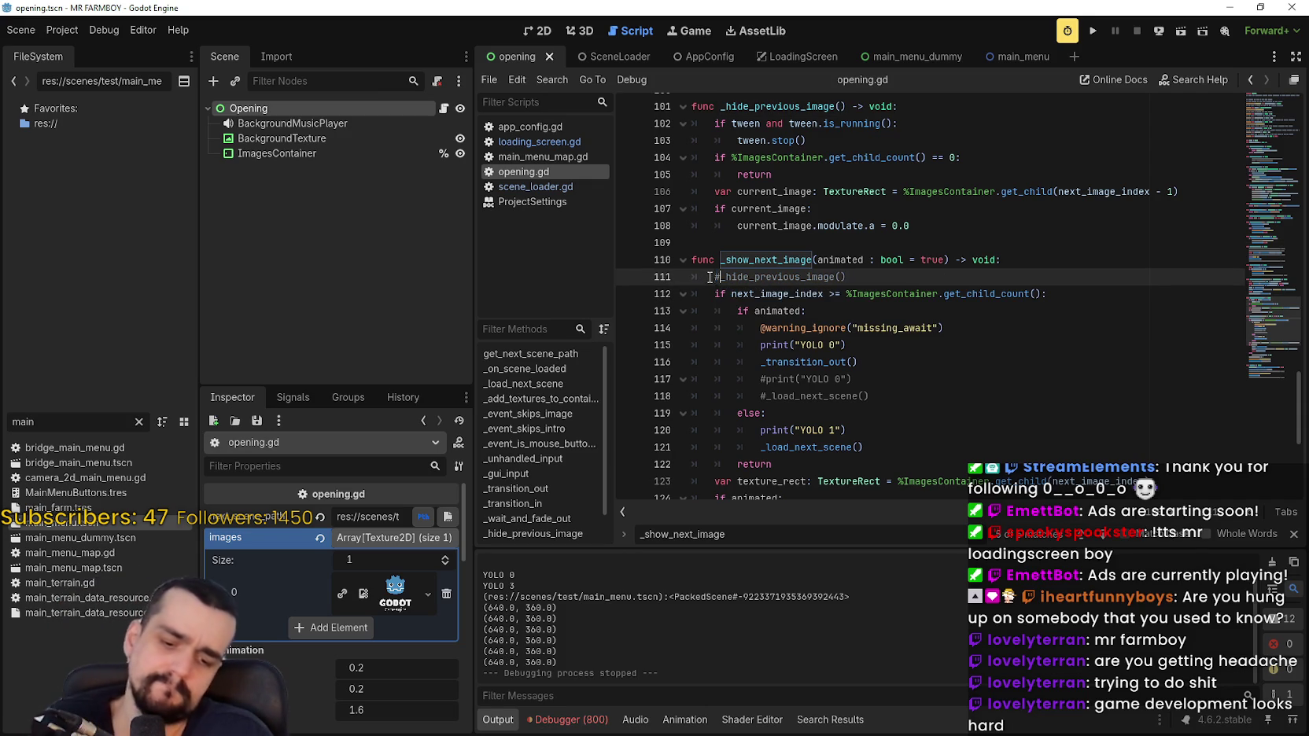
{"action": "left_click", "coordinate": [1093, 30]}
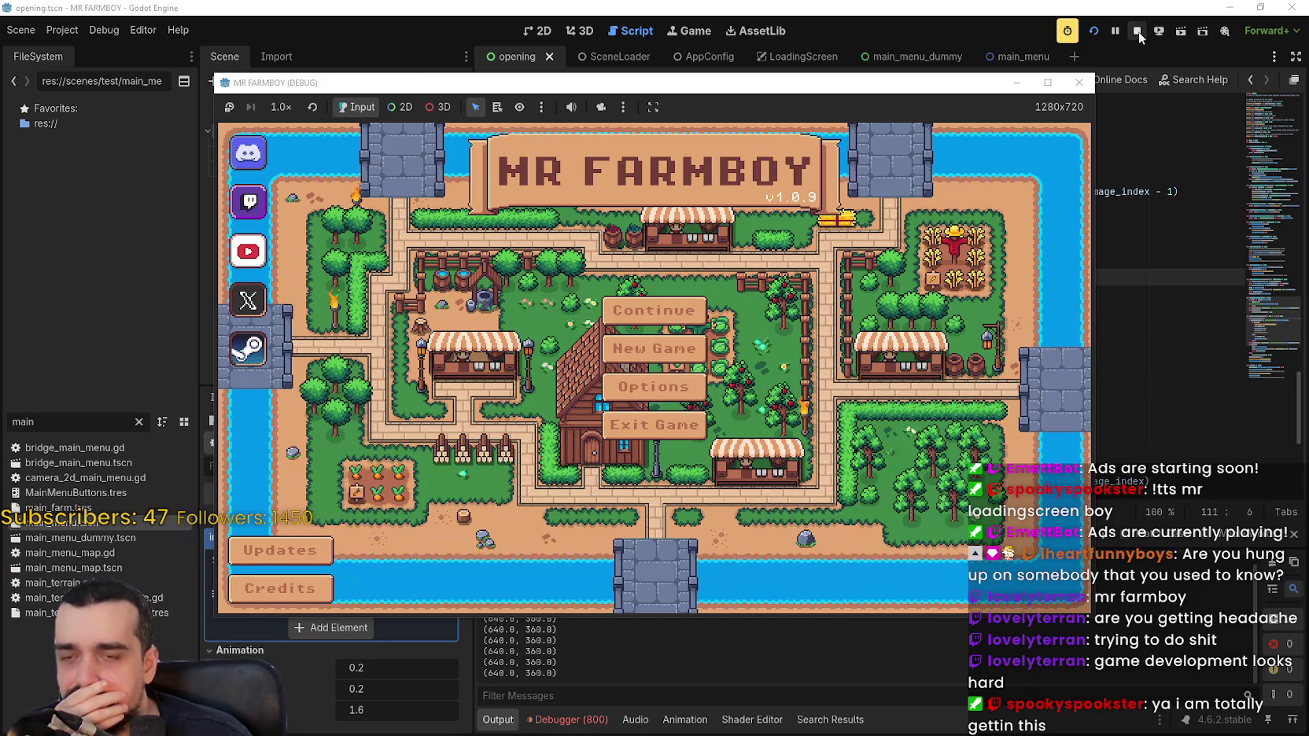
{"action": "left_click", "coordinate": [1137, 31]}
{"action": "key", "text": "BackSpace"}
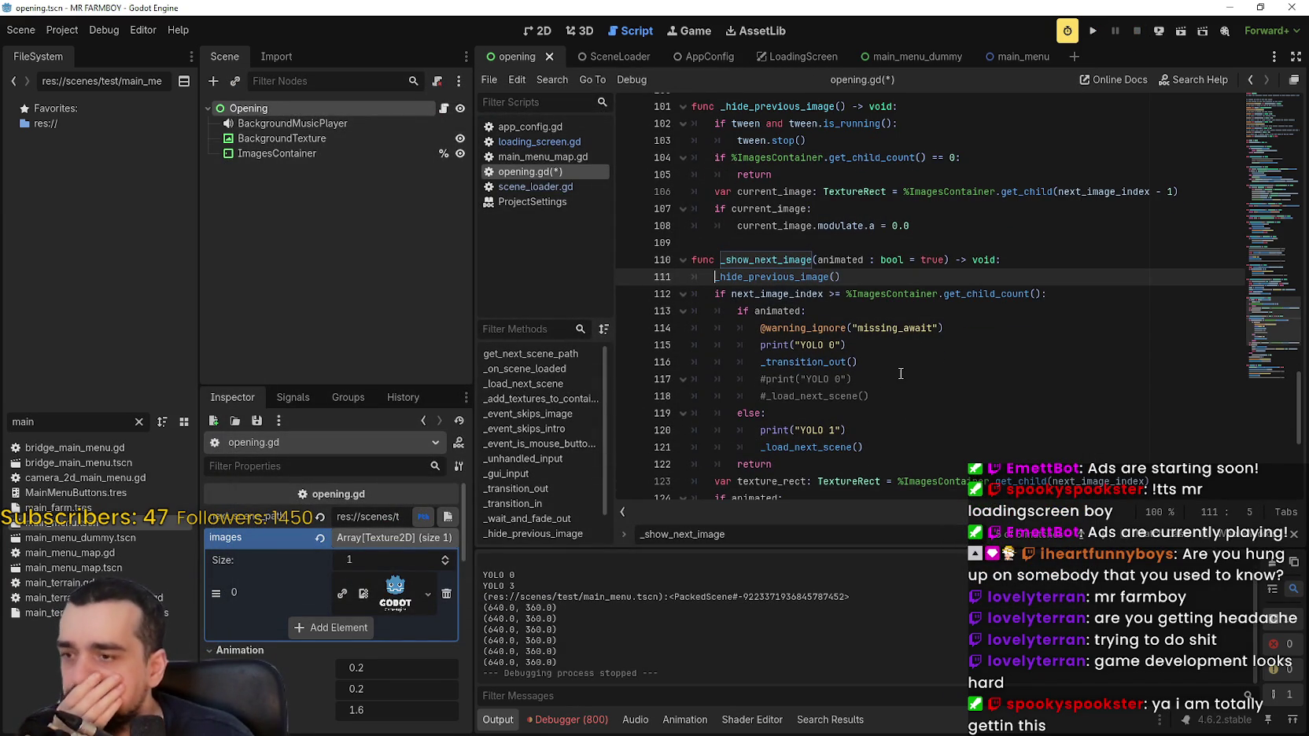
{"action": "scroll", "coordinate": [901, 373], "scroll_direction": "down", "scroll_amount": 6}
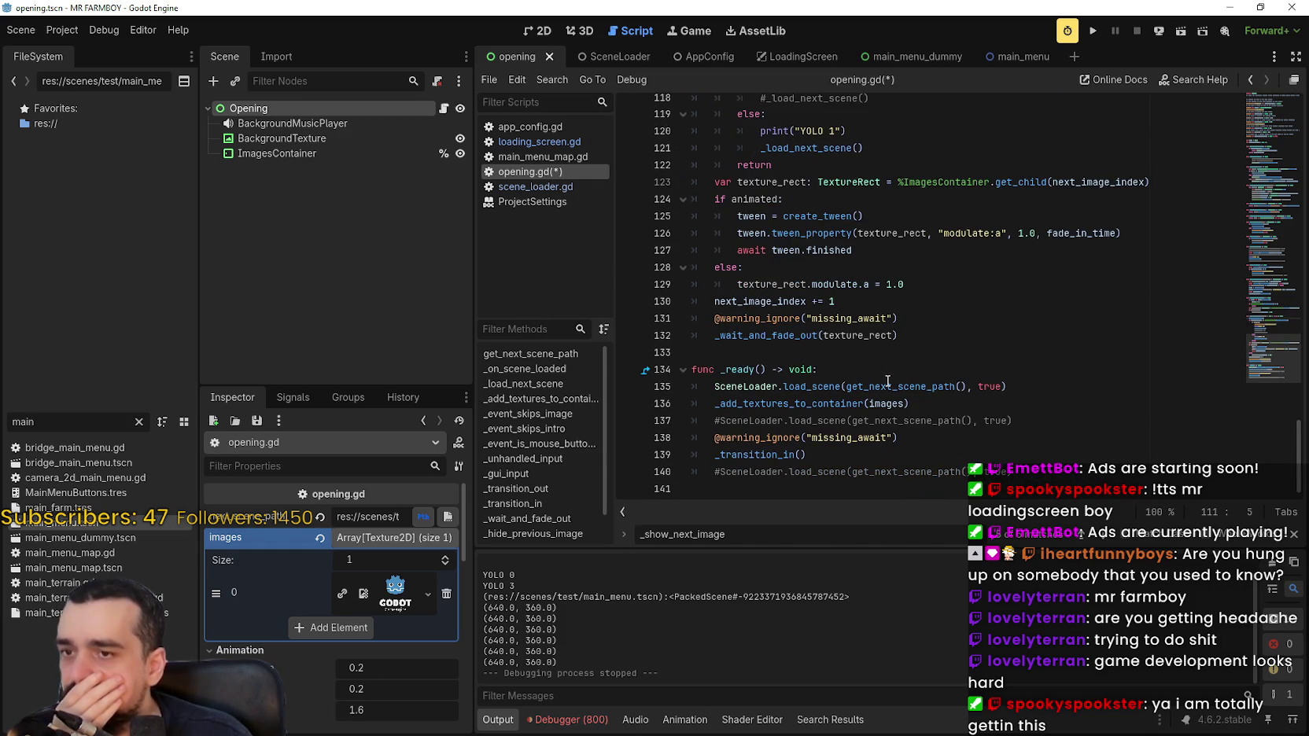
Scroll up through opening.gd's functions, pausing on lines 91 and 26.
{"action": "scroll", "coordinate": [905, 354], "scroll_direction": "up", "scroll_amount": 9}
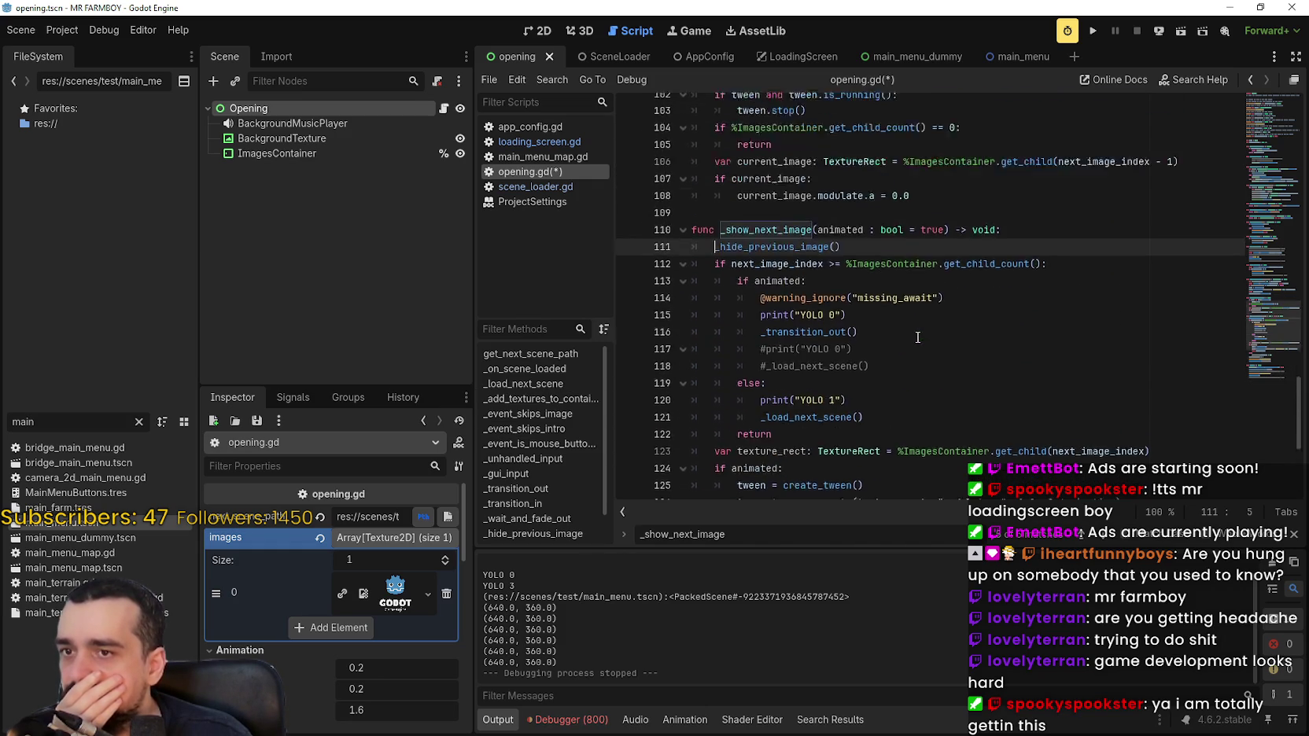
{"action": "scroll", "coordinate": [913, 336], "scroll_direction": "down", "scroll_amount": 7}
{"action": "scroll", "coordinate": [905, 332], "scroll_direction": "up", "scroll_amount": 6}
{"action": "scroll", "coordinate": [903, 331], "scroll_direction": "up", "scroll_amount": 4}
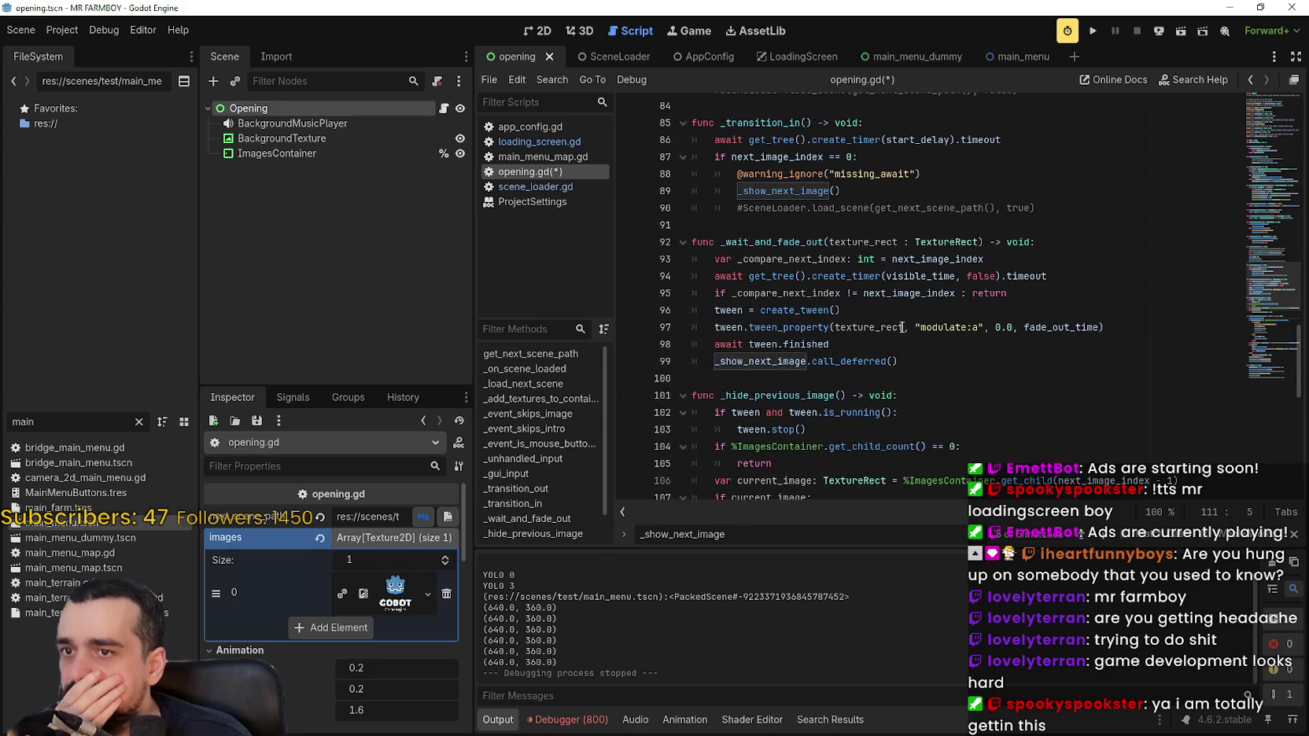
{"action": "left_click", "coordinate": [803, 280]}
{"action": "scroll", "coordinate": [802, 283], "scroll_direction": "up", "scroll_amount": 4}
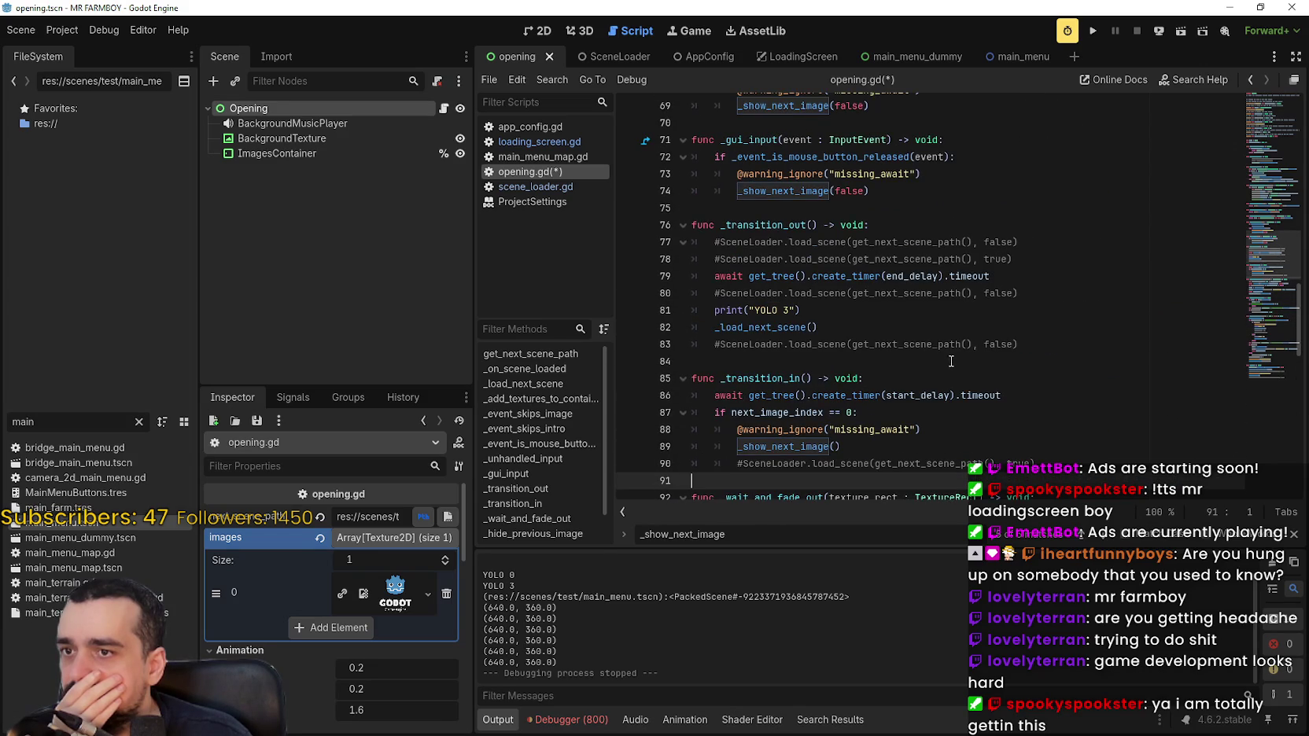
{"action": "scroll", "coordinate": [943, 348], "scroll_direction": "up", "scroll_amount": 6}
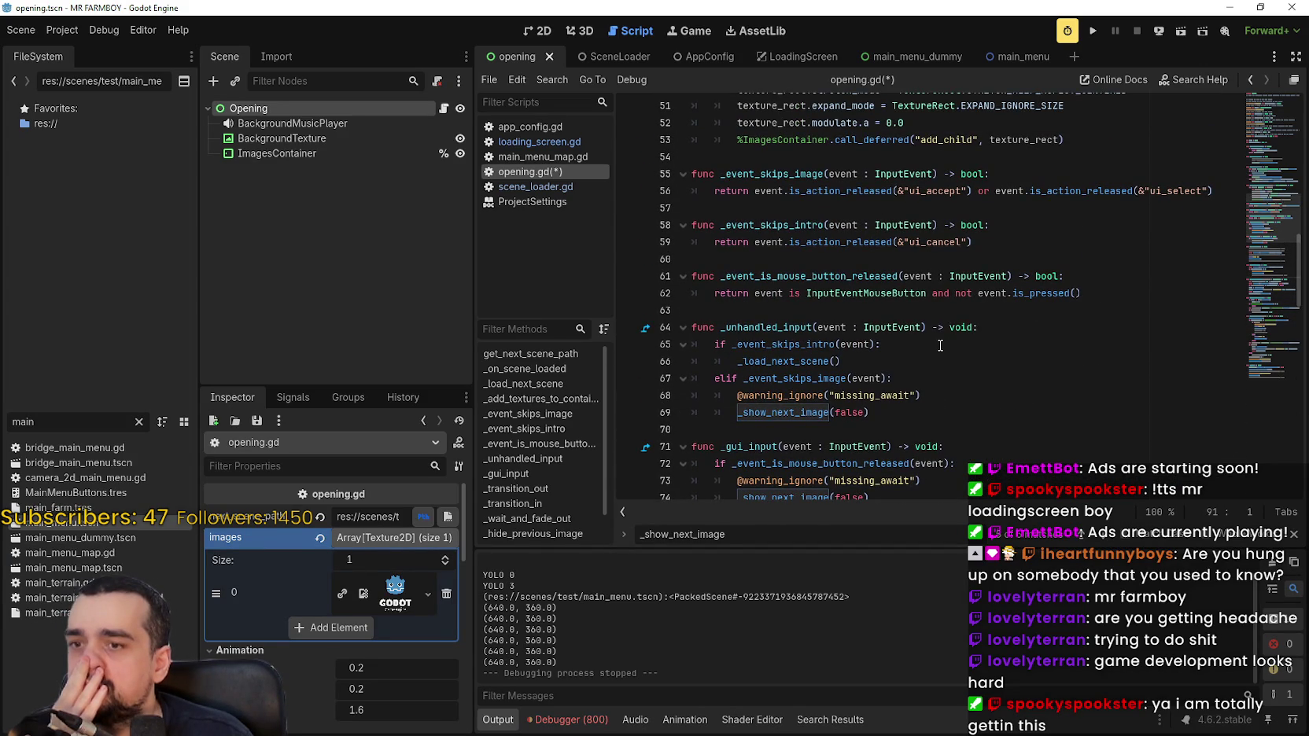
{"action": "scroll", "coordinate": [941, 346], "scroll_direction": "up", "scroll_amount": 12}
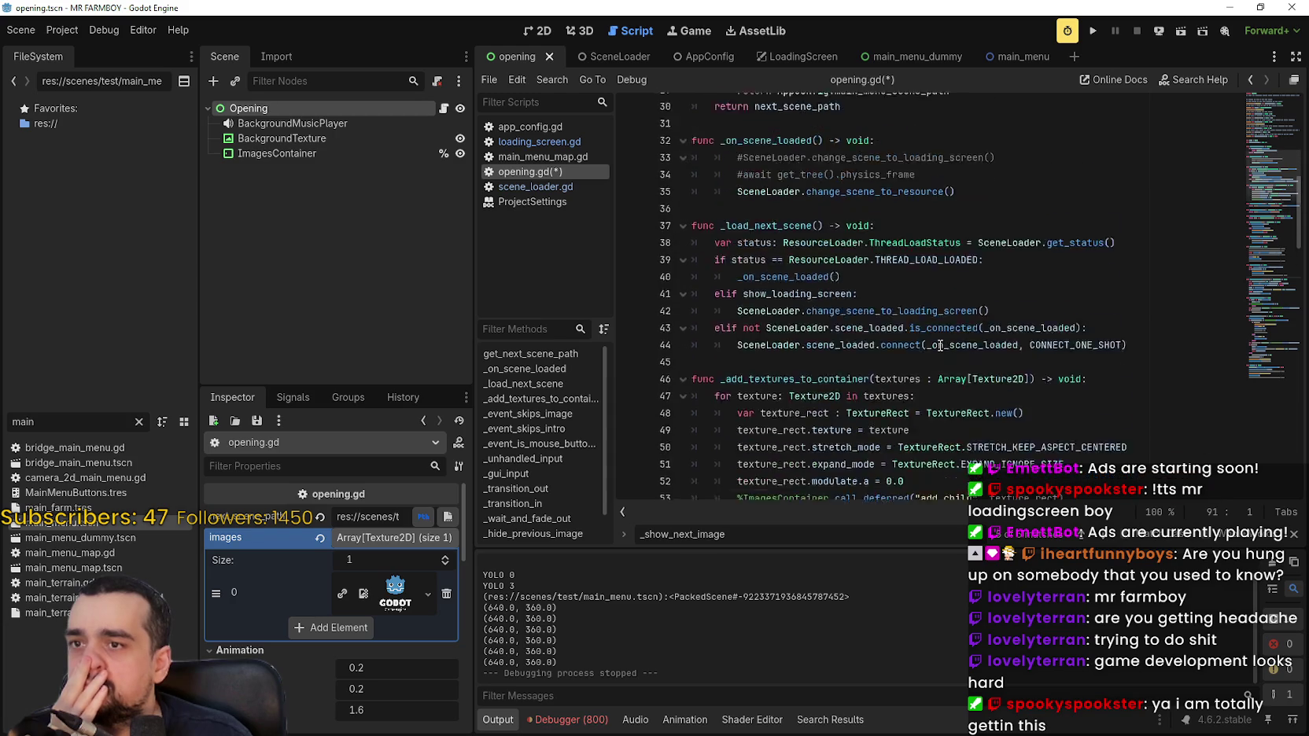
{"action": "left_click", "coordinate": [932, 270]}
Review the exported fade, visible-time and delay settings, then switch to the SceneLoader scene.
{"action": "scroll", "coordinate": [958, 372], "scroll_direction": "up", "scroll_amount": 4}
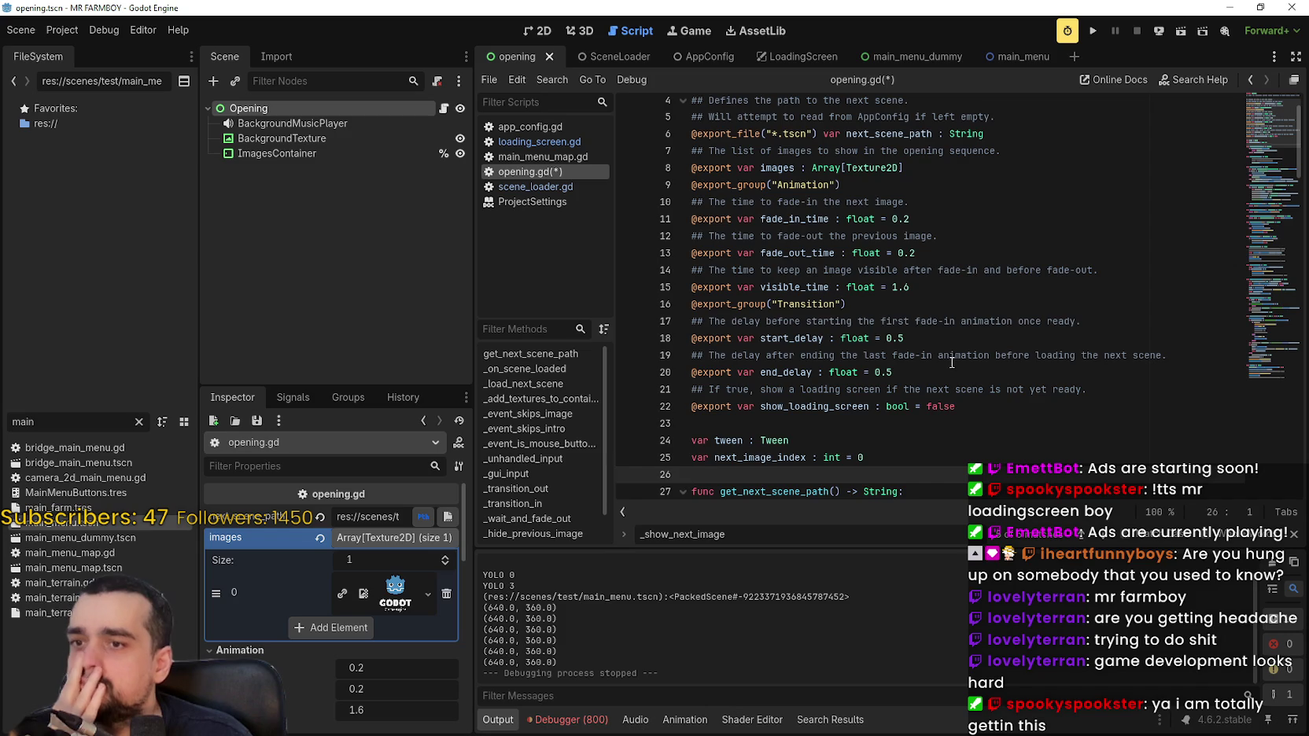
{"action": "scroll", "coordinate": [952, 362], "scroll_direction": "up", "scroll_amount": 2}
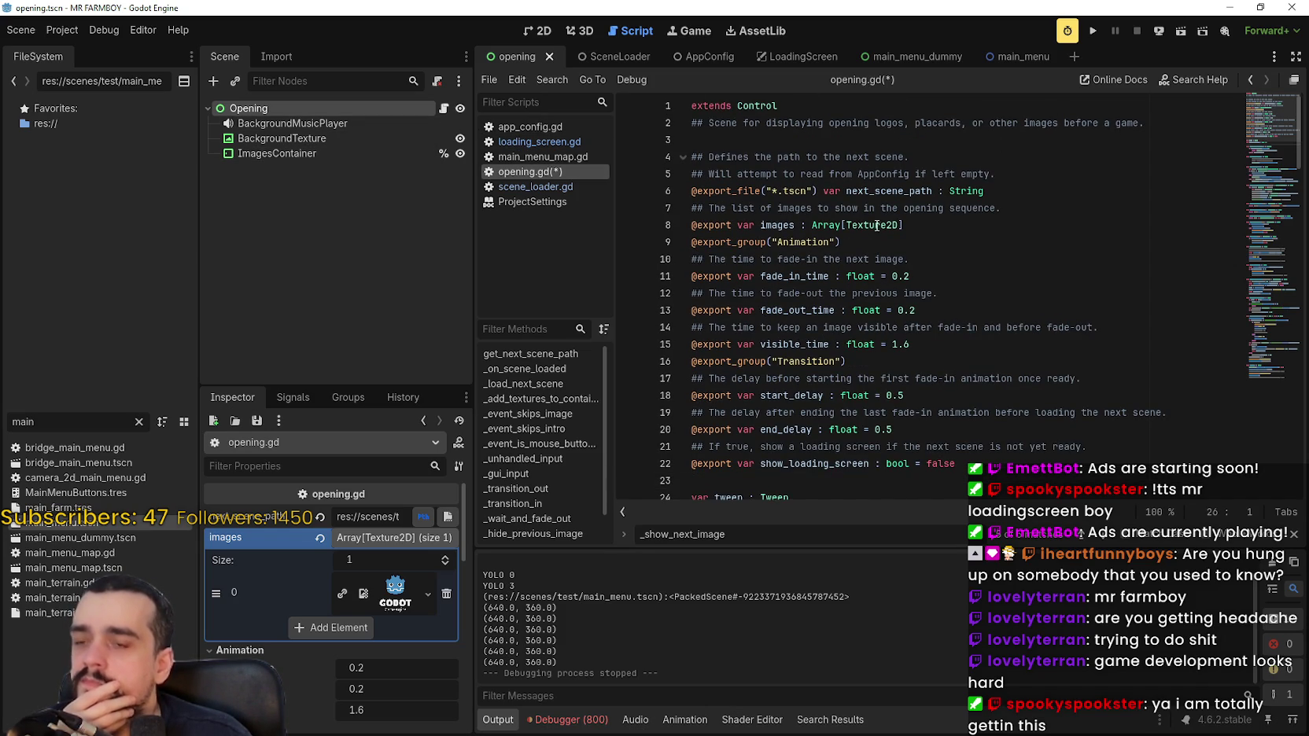
{"action": "scroll", "coordinate": [910, 318], "scroll_direction": "down", "scroll_amount": 4}
{"action": "scroll", "coordinate": [910, 317], "scroll_direction": "down", "scroll_amount": 3}
{"action": "left_click", "coordinate": [959, 324]}
{"action": "left_click", "coordinate": [959, 310]}
{"action": "scroll", "coordinate": [1272, 120], "scroll_direction": "up", "scroll_amount": 4}
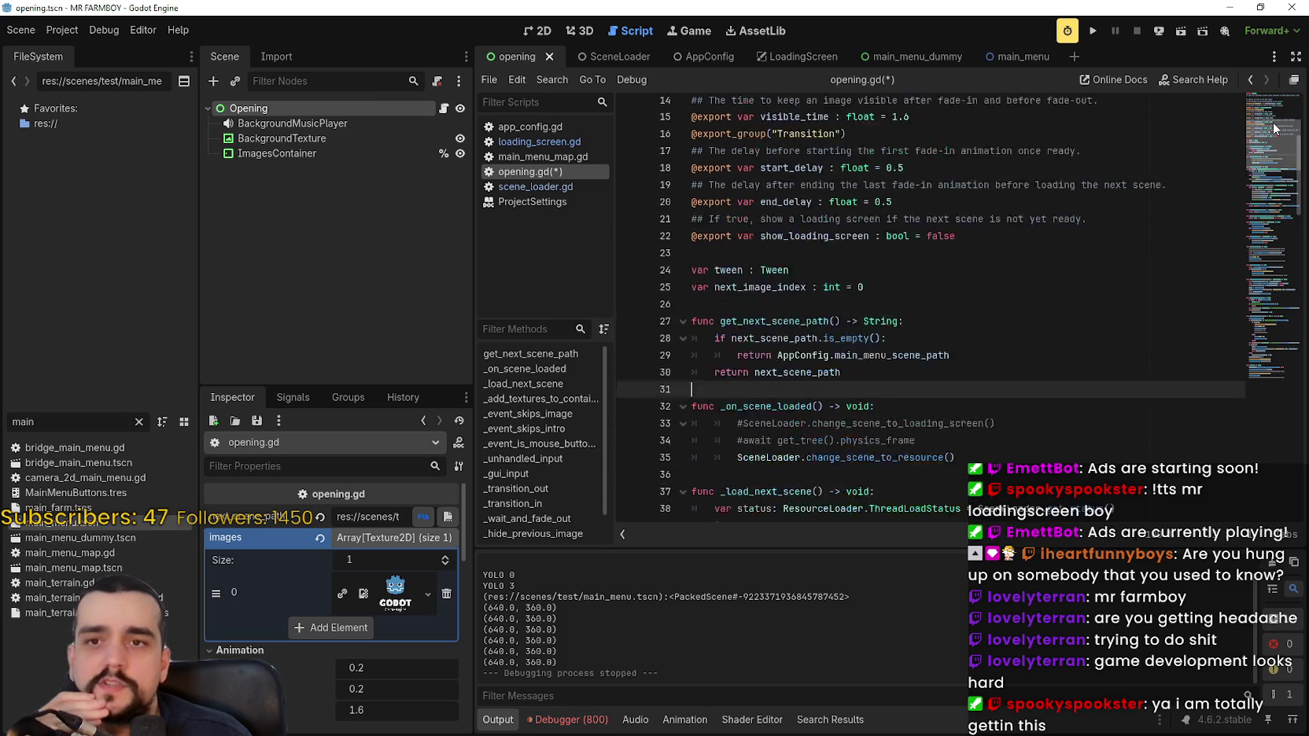
{"action": "scroll", "coordinate": [1272, 119], "scroll_direction": "up", "scroll_amount": 1}
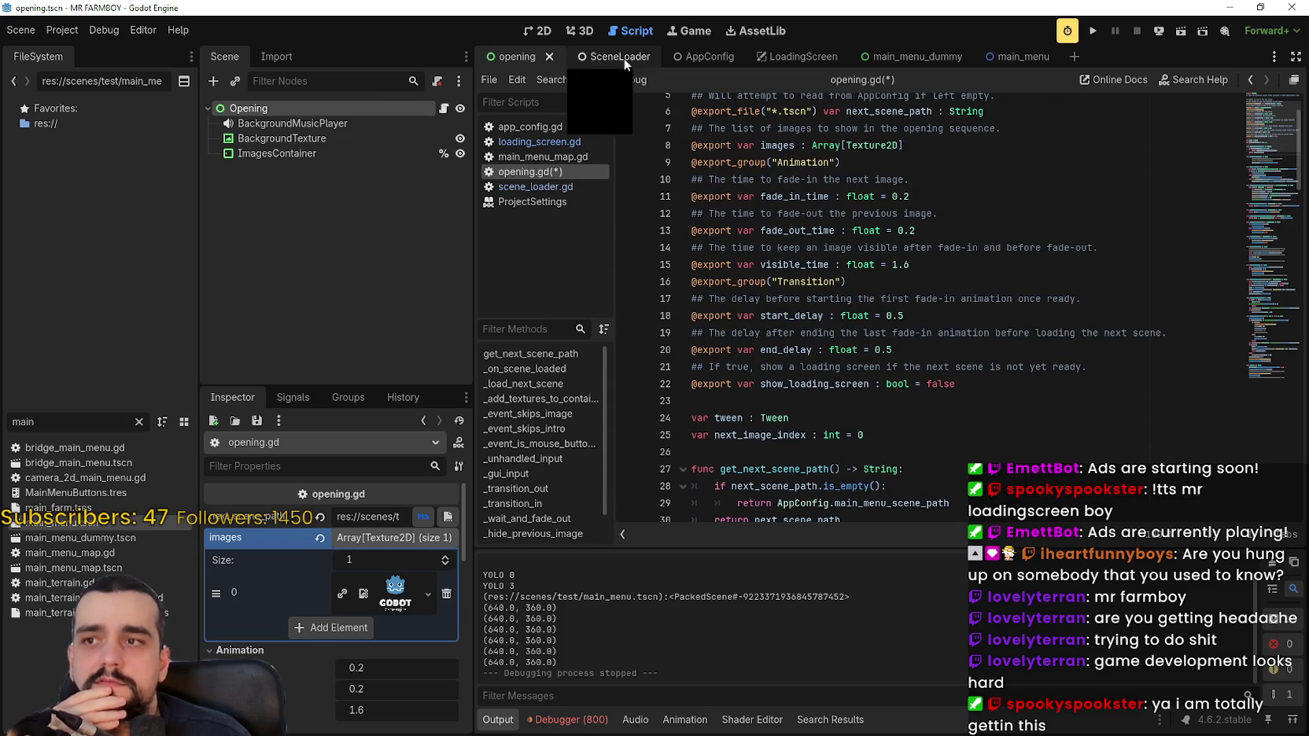
{"action": "left_click", "coordinate": [589, 58]}
From opening.gd, look up _on_scene_loaded and then change_scene_to_resource in scene_loader.gd.
{"action": "left_click", "coordinate": [455, 108]}
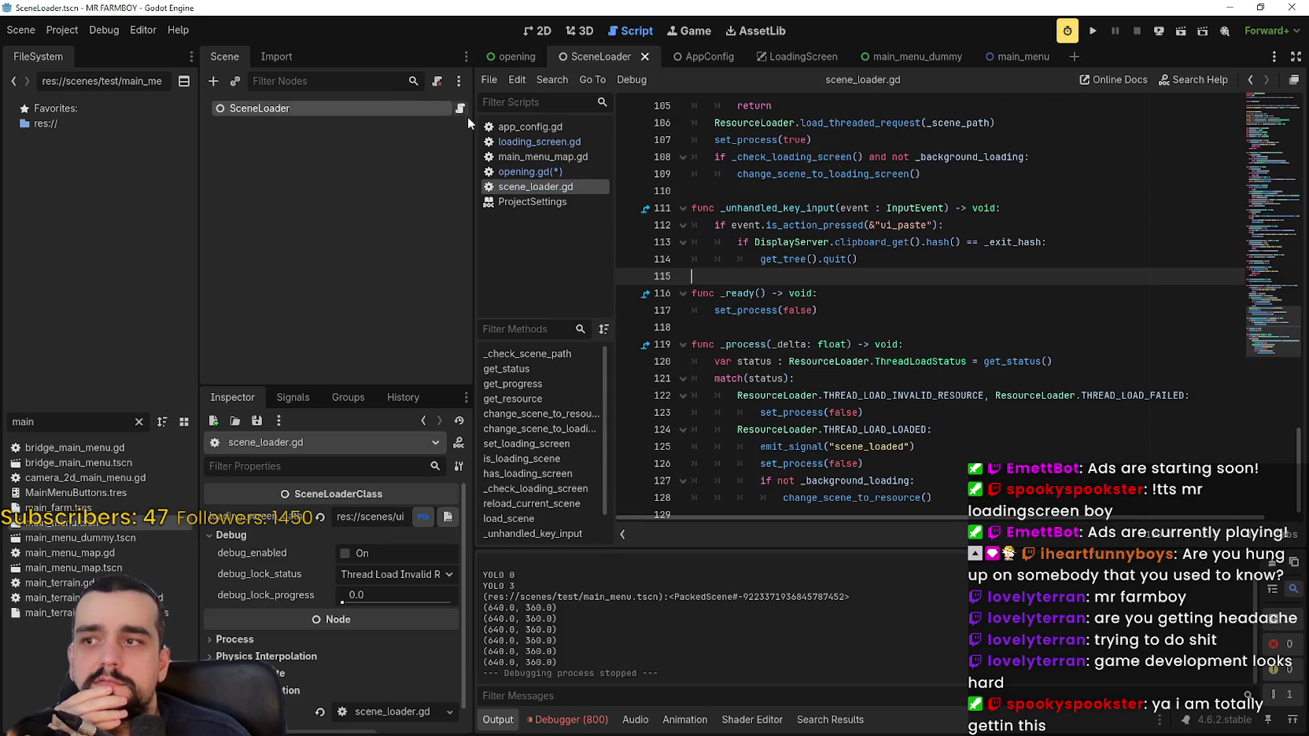
{"action": "left_click", "coordinate": [878, 263]}
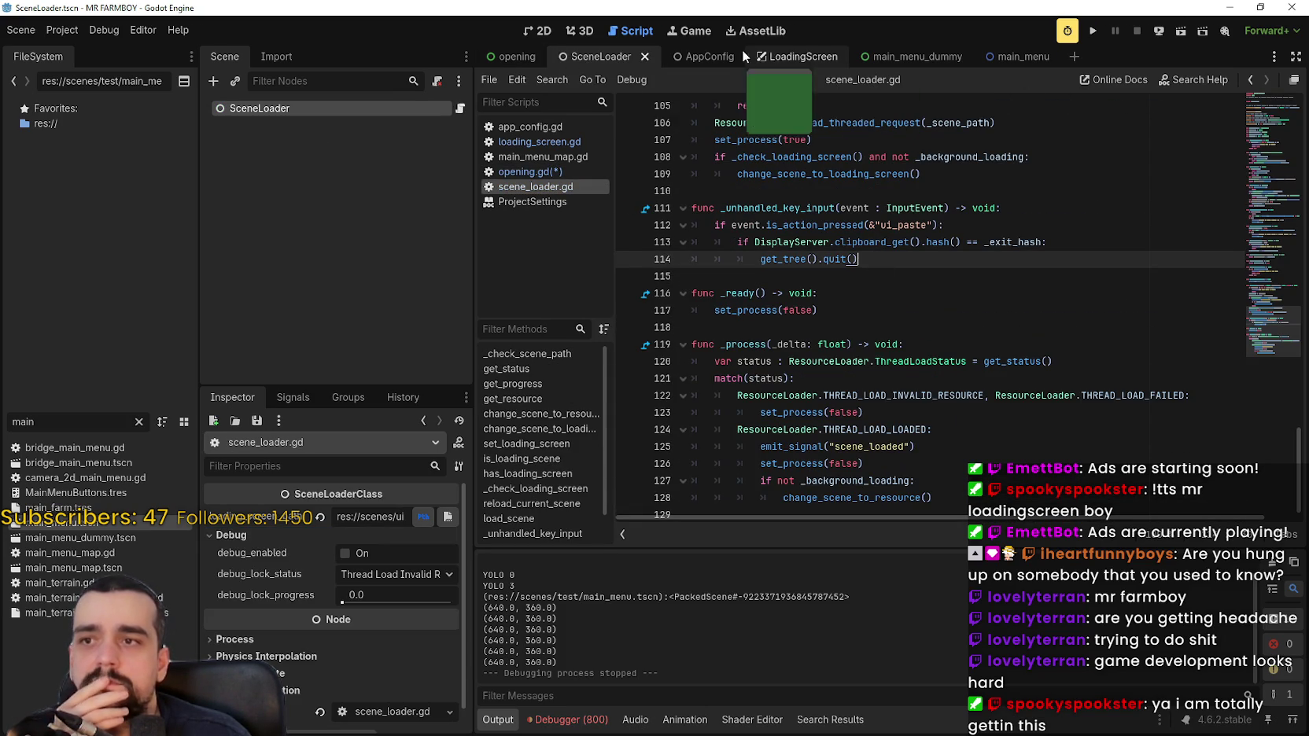
{"action": "left_click", "coordinate": [512, 57]}
{"action": "left_click", "coordinate": [445, 109]}
{"action": "scroll", "coordinate": [772, 206], "scroll_direction": "down", "scroll_amount": 10}
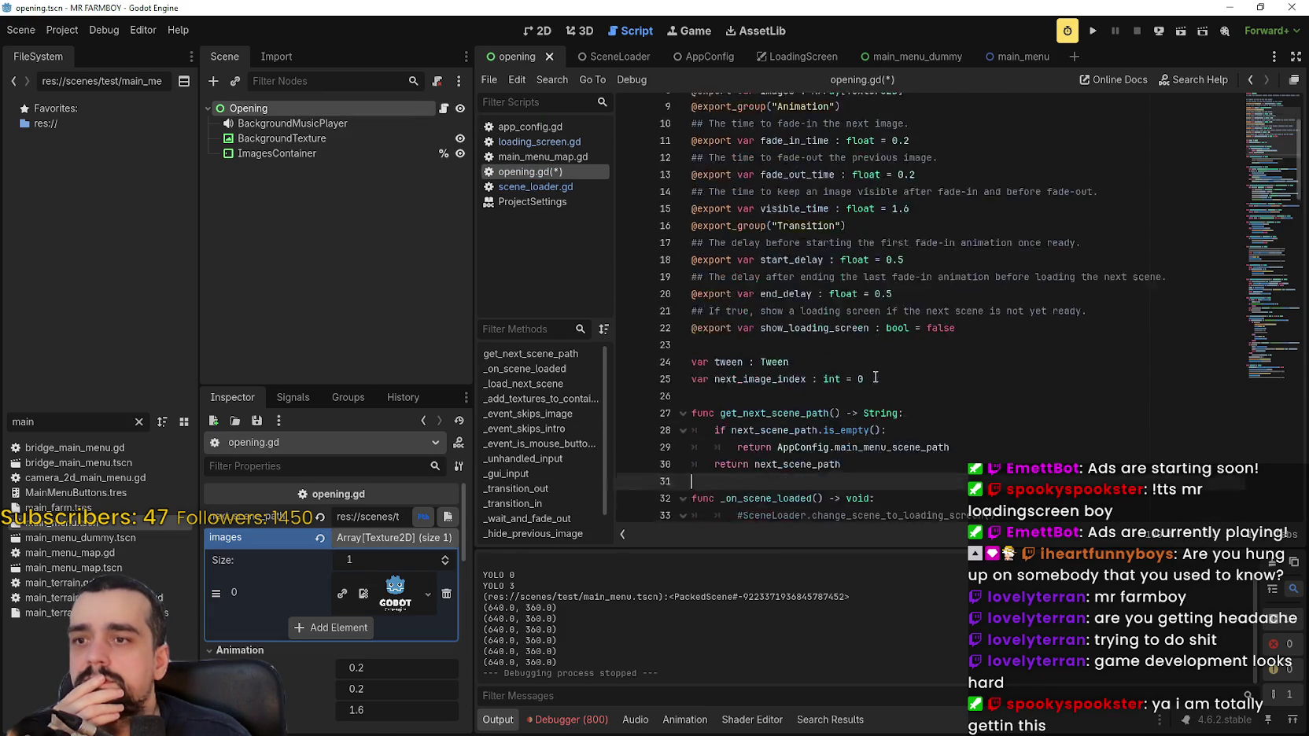
{"action": "right_click", "coordinate": [771, 206]}
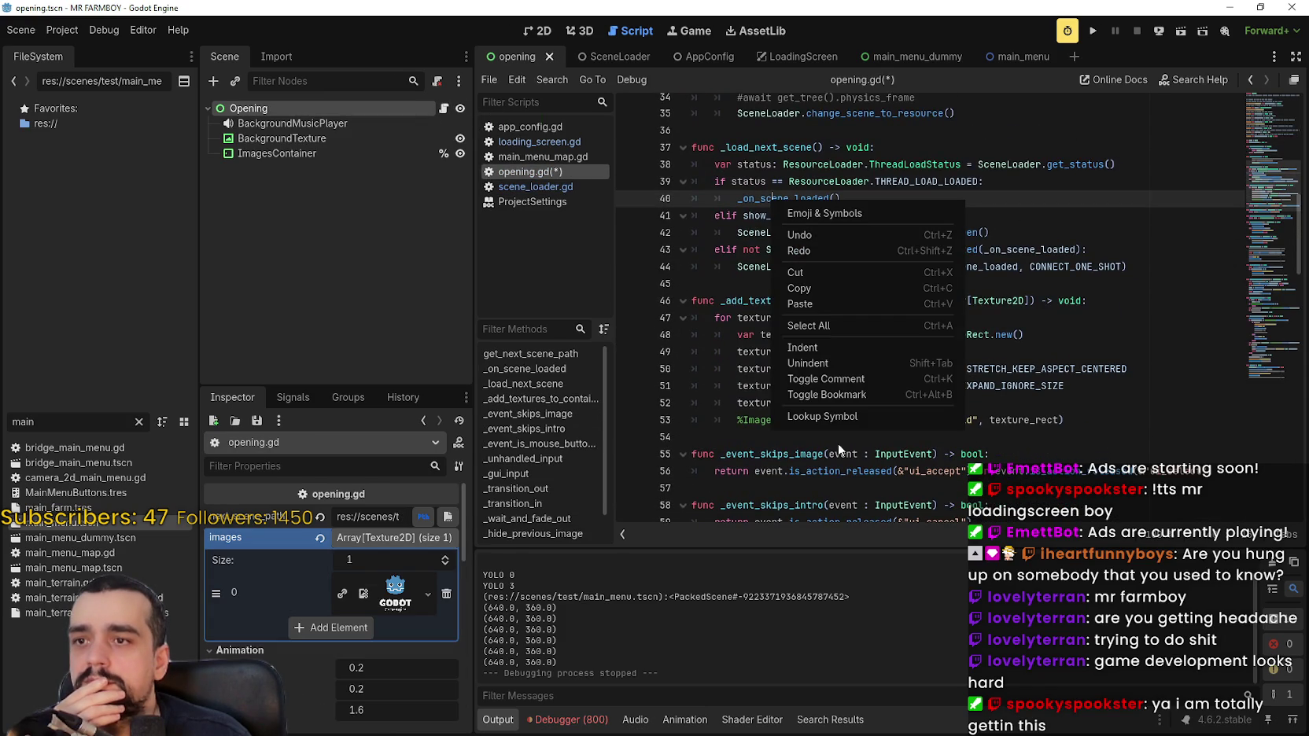
{"action": "left_click", "coordinate": [836, 413]}
{"action": "left_click", "coordinate": [857, 327]}
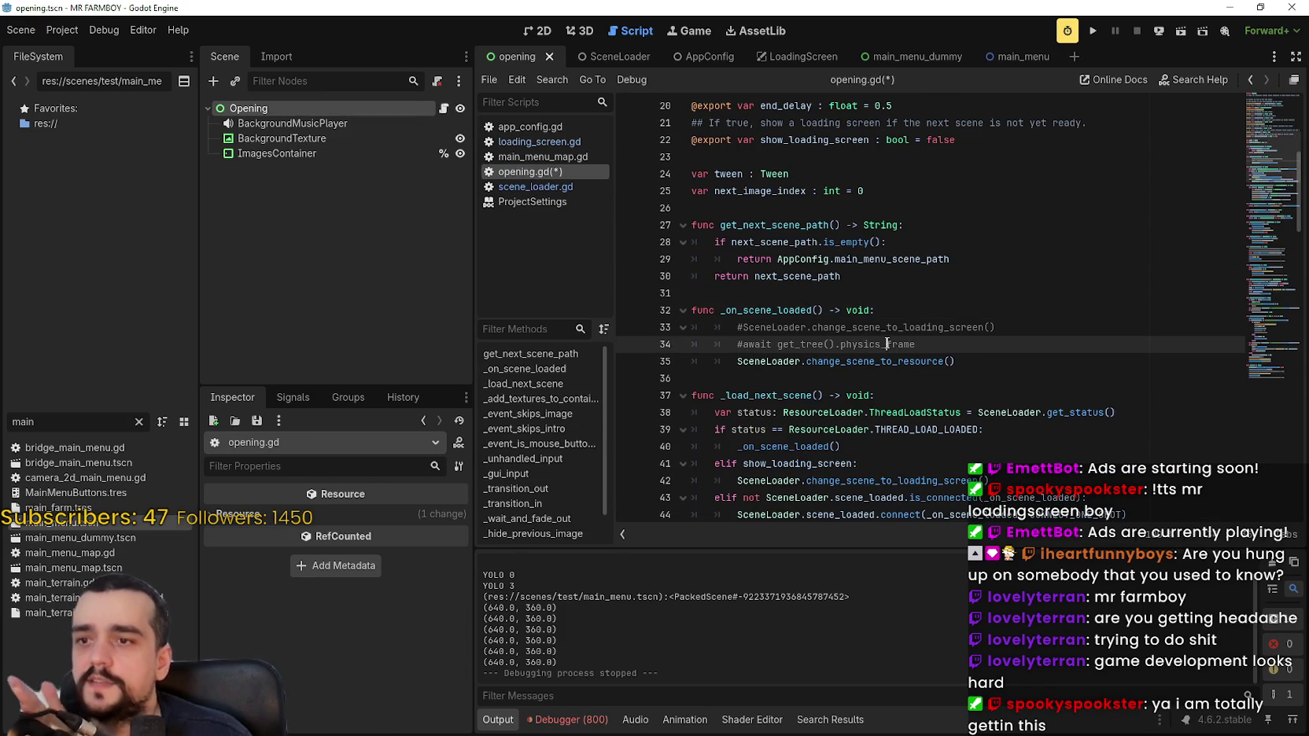
{"action": "right_click", "coordinate": [928, 362]}
{"action": "left_click", "coordinate": [976, 579]}
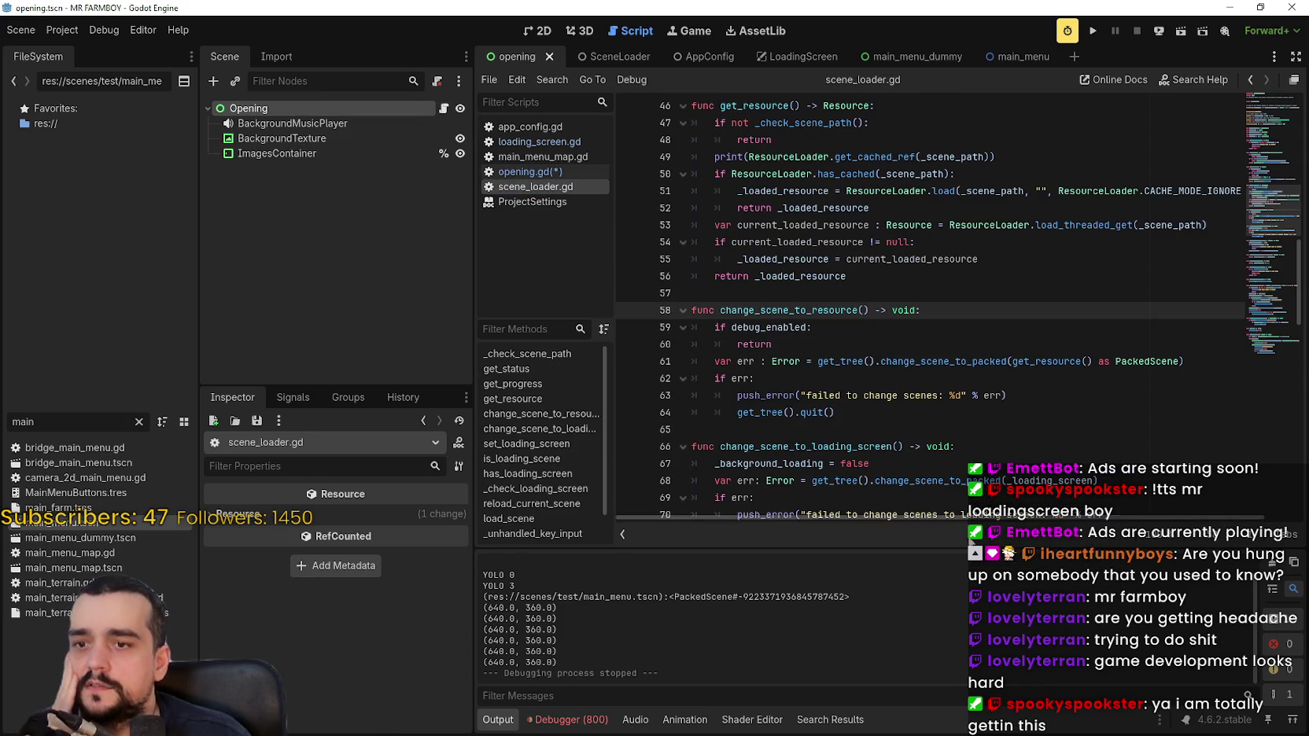
{"action": "left_click", "coordinate": [886, 417]}
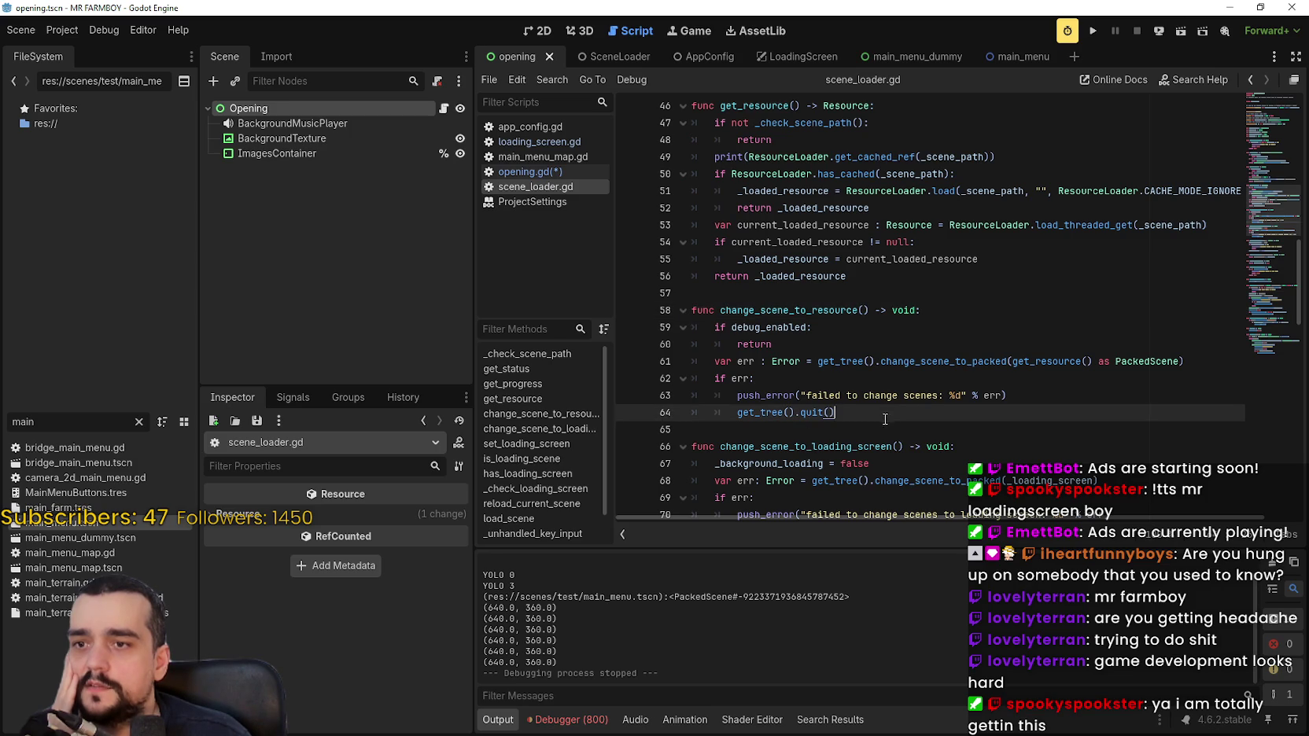
Add breakpoints on line 59 and on every line 47–56 of get_resource.
{"action": "left_click", "coordinate": [629, 328]}
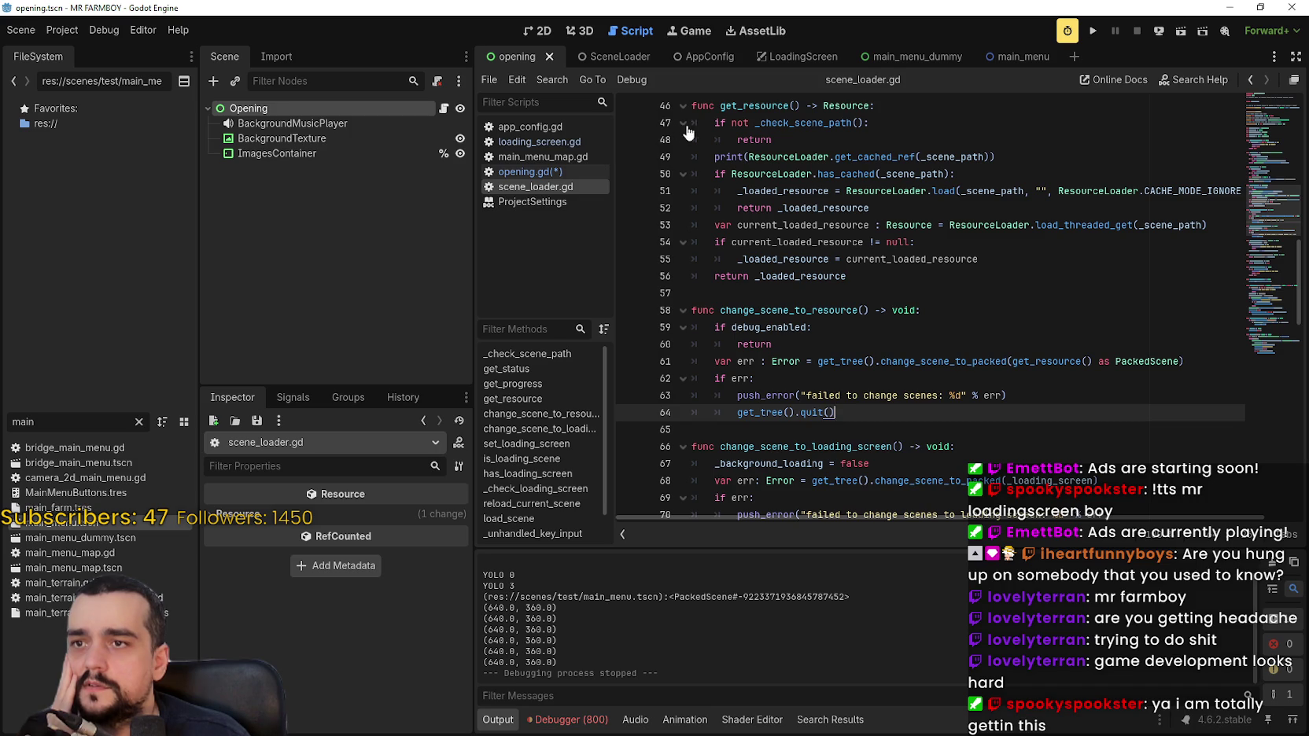
{"action": "left_click", "coordinate": [629, 123]}
{"action": "left_click", "coordinate": [629, 140]}
{"action": "left_click", "coordinate": [629, 157]}
{"action": "left_click", "coordinate": [628, 174]}
{"action": "left_click", "coordinate": [629, 192]}
{"action": "left_click", "coordinate": [629, 207]}
{"action": "left_click", "coordinate": [629, 225]}
{"action": "left_click", "coordinate": [629, 242]}
{"action": "left_click", "coordinate": [629, 259]}
{"action": "left_click", "coordinate": [629, 276]}
{"action": "left_click_drag", "start_coordinate": [825, 279], "coordinate": [874, 277]}
{"action": "left_click", "coordinate": [1022, 291]}
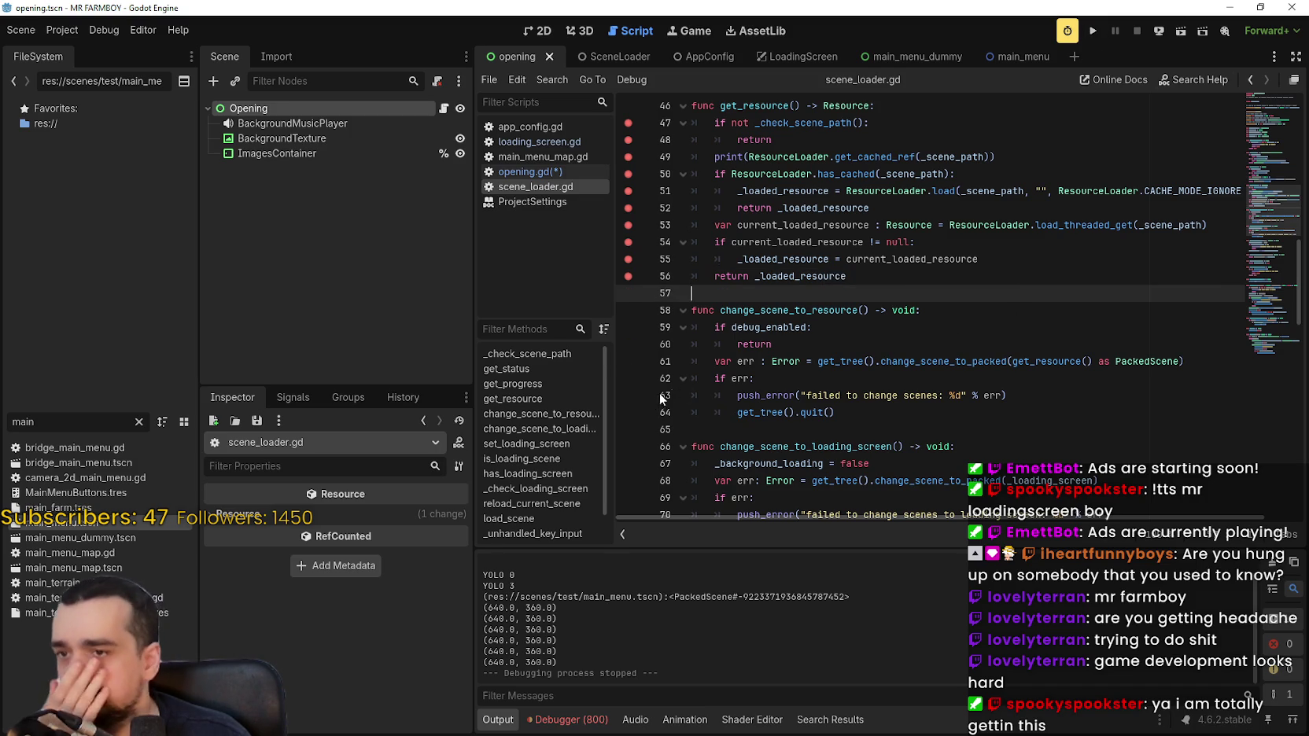
Run the project, continue past each get_resource breakpoint, then stop the game.
{"action": "left_click", "coordinate": [1094, 31]}
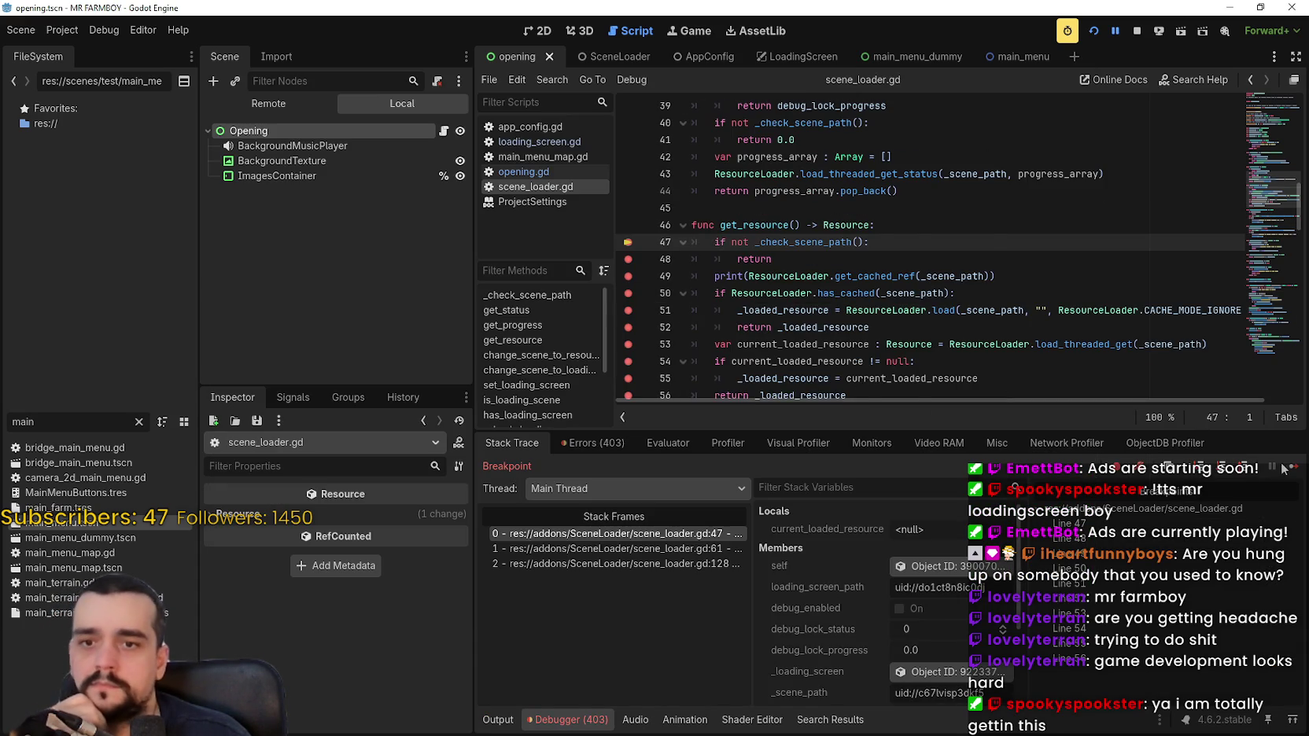
{"action": "left_click", "coordinate": [1280, 470]}
{"action": "left_click", "coordinate": [1294, 470]}
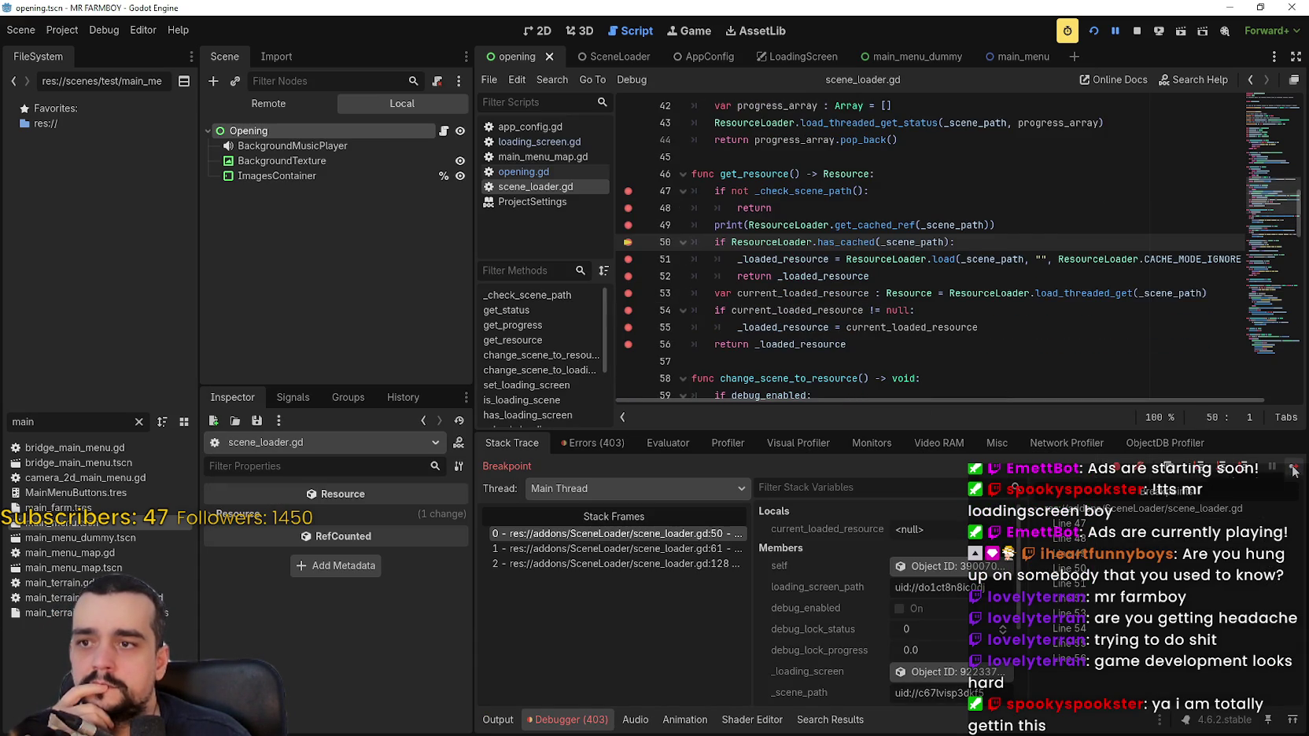
{"action": "left_click", "coordinate": [1294, 470]}
{"action": "left_click", "coordinate": [1294, 470]}
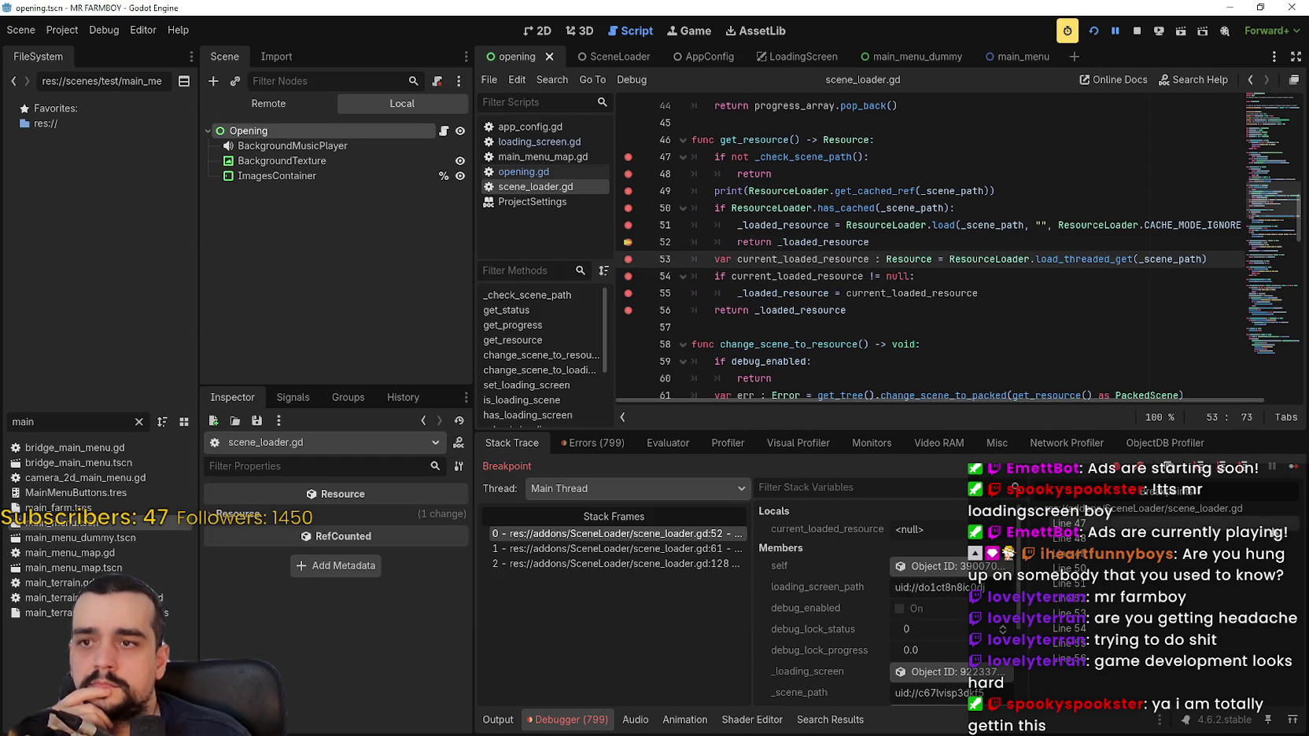
{"action": "left_click", "coordinate": [1294, 467]}
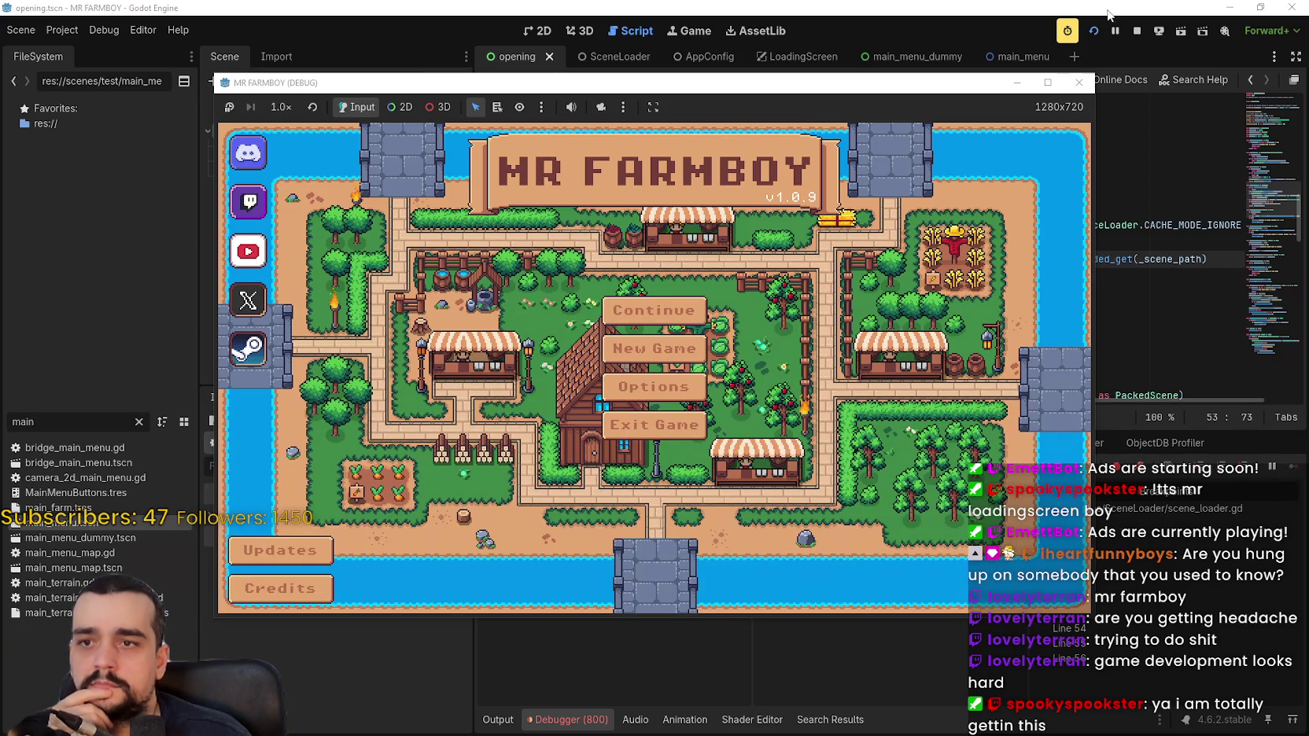
{"action": "left_click", "coordinate": [1137, 30]}
Run again and continue through the breakpoints on lines 50 and 51 until the game resumes.
{"action": "left_click", "coordinate": [1098, 31]}
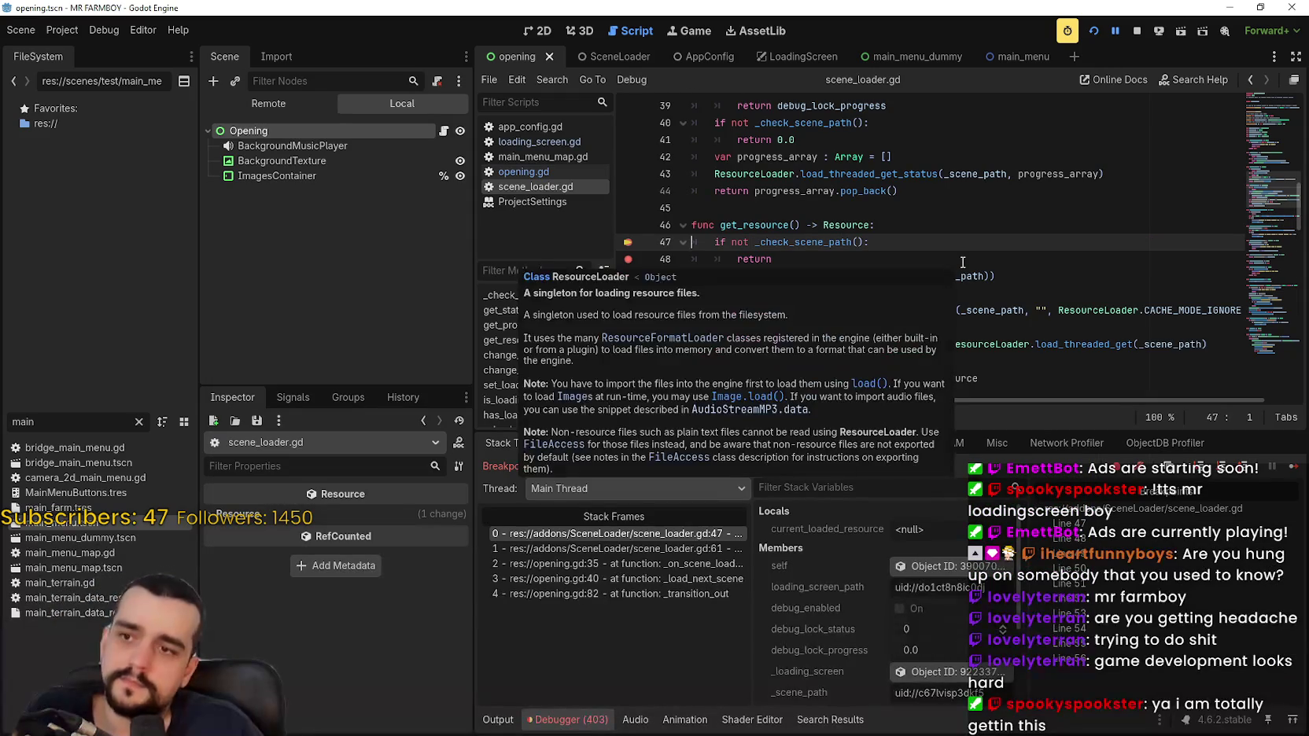
{"action": "left_click", "coordinate": [1294, 467]}
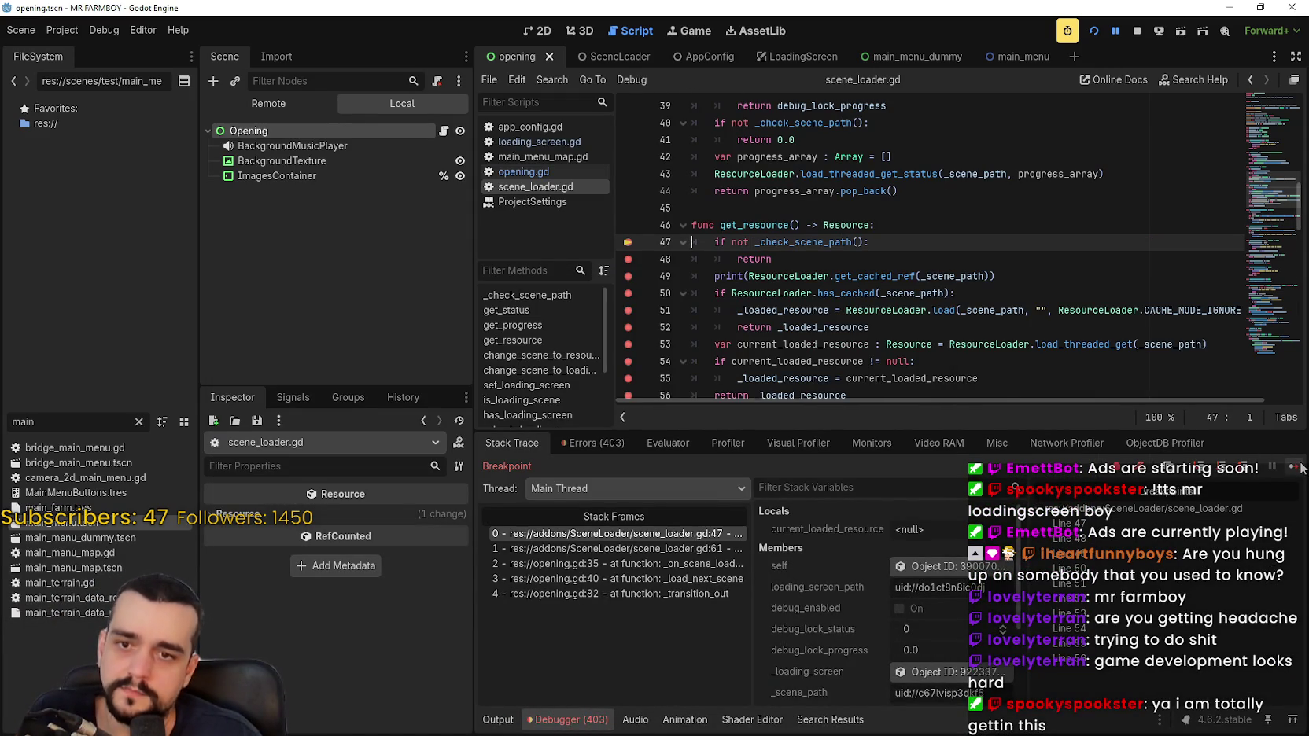
{"action": "left_click", "coordinate": [1294, 468]}
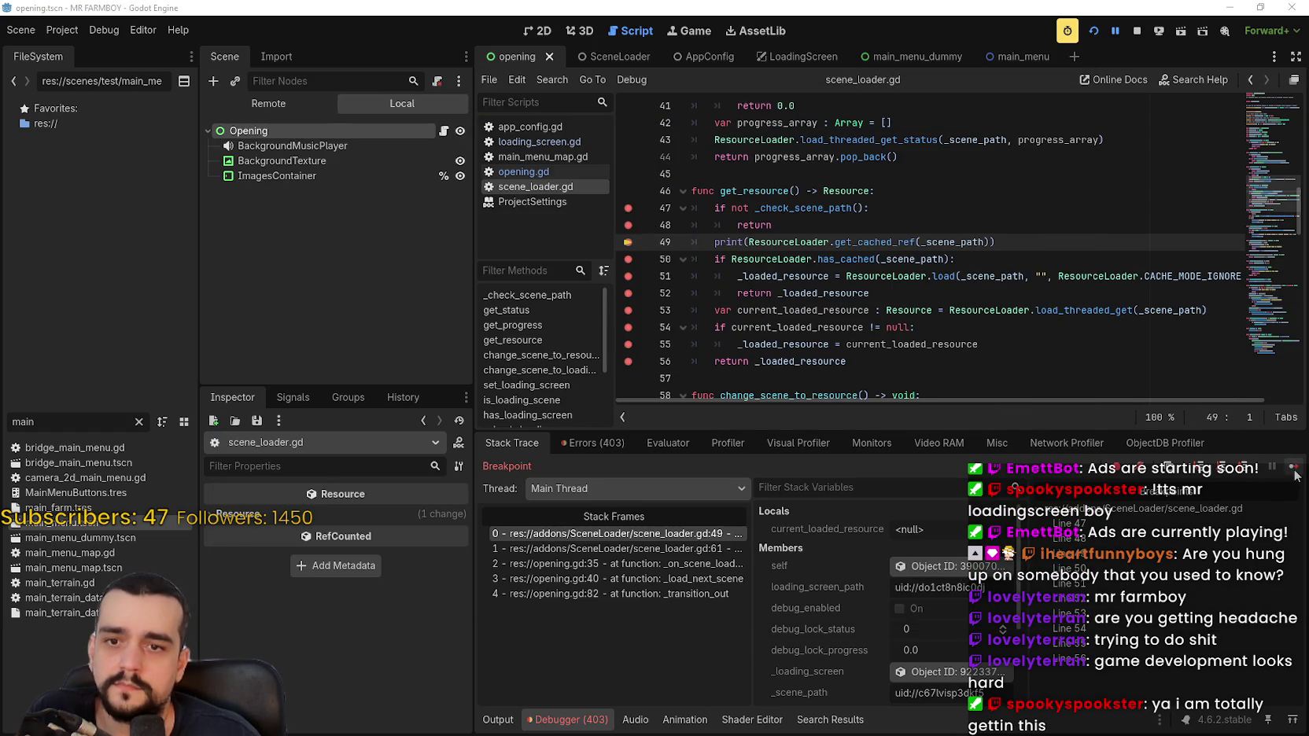
{"action": "left_click", "coordinate": [1293, 471]}
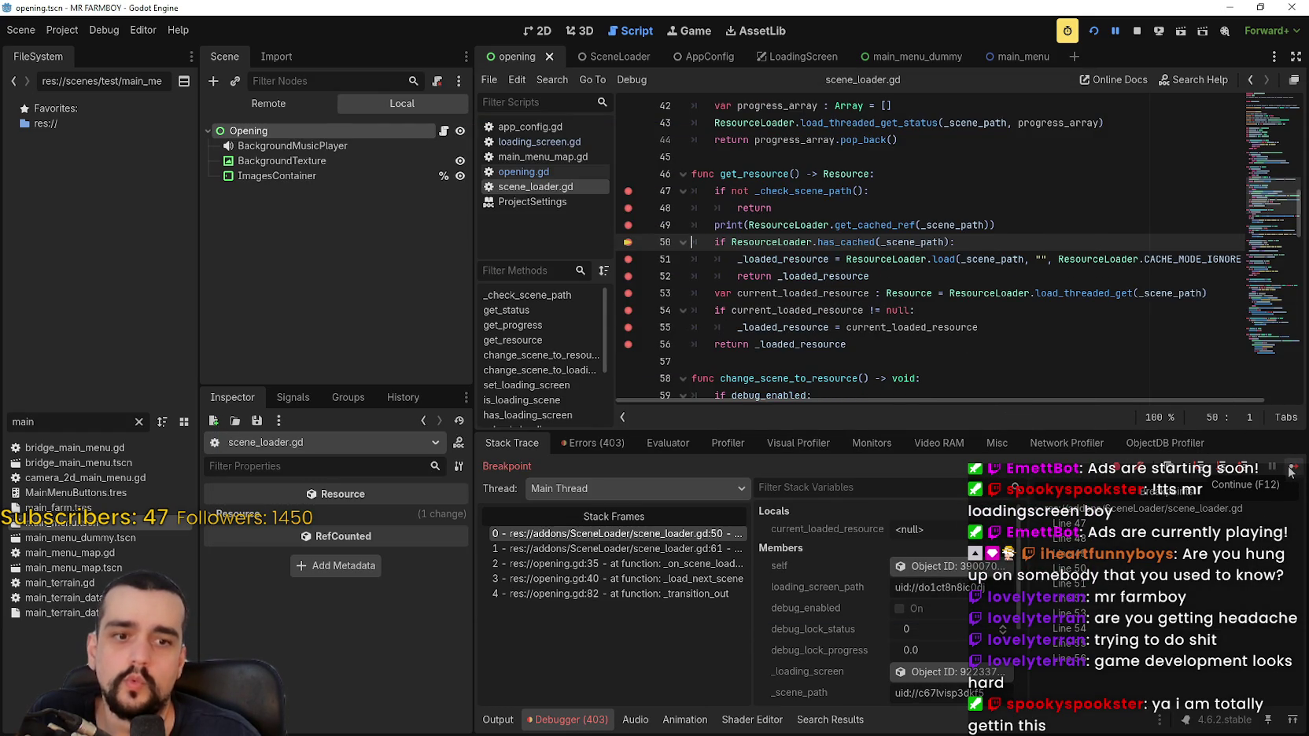
{"action": "left_click", "coordinate": [1291, 471]}
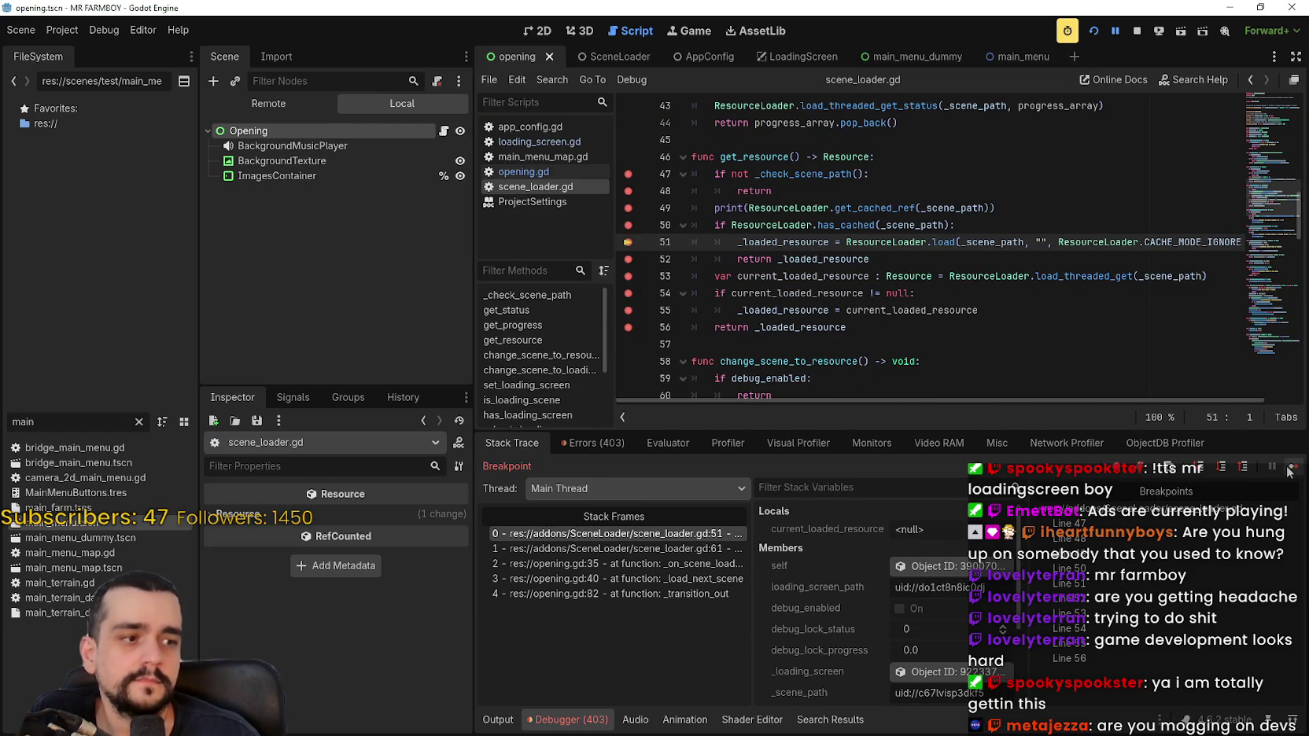
{"action": "left_click", "coordinate": [1291, 471]}
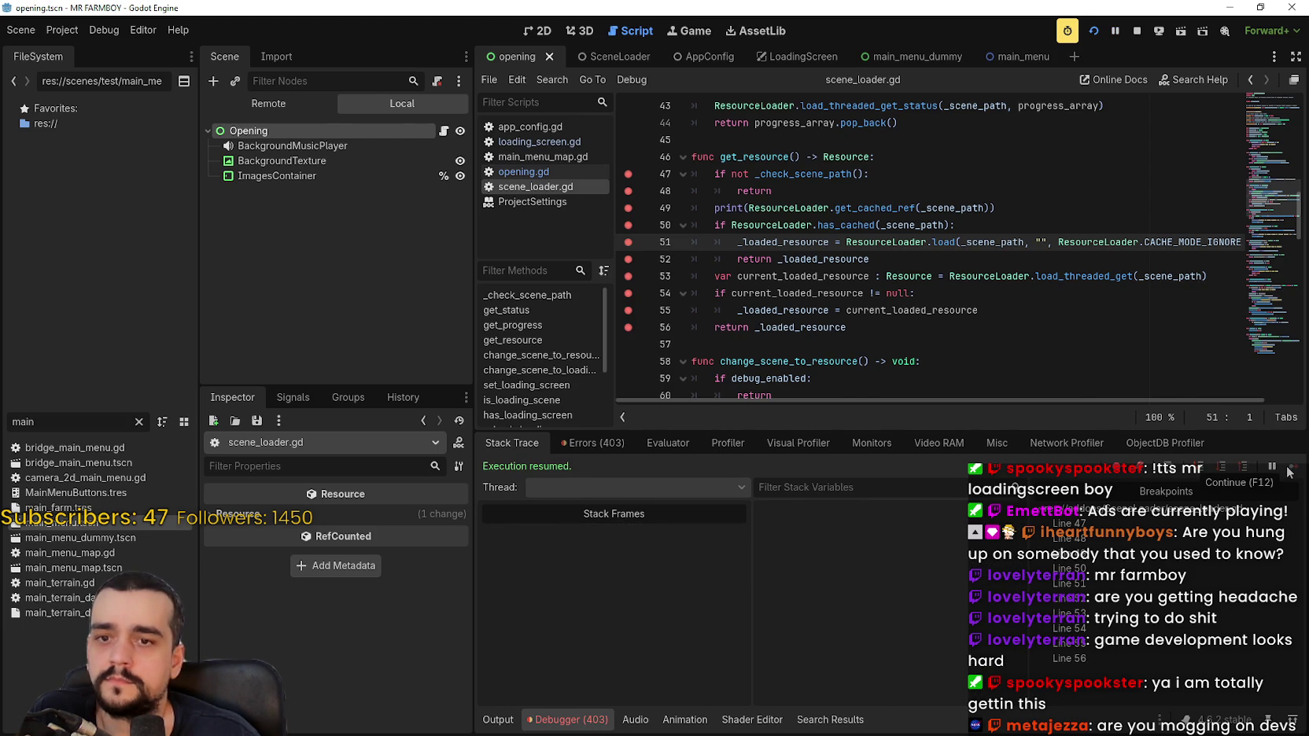
{"action": "left_click", "coordinate": [1291, 471]}
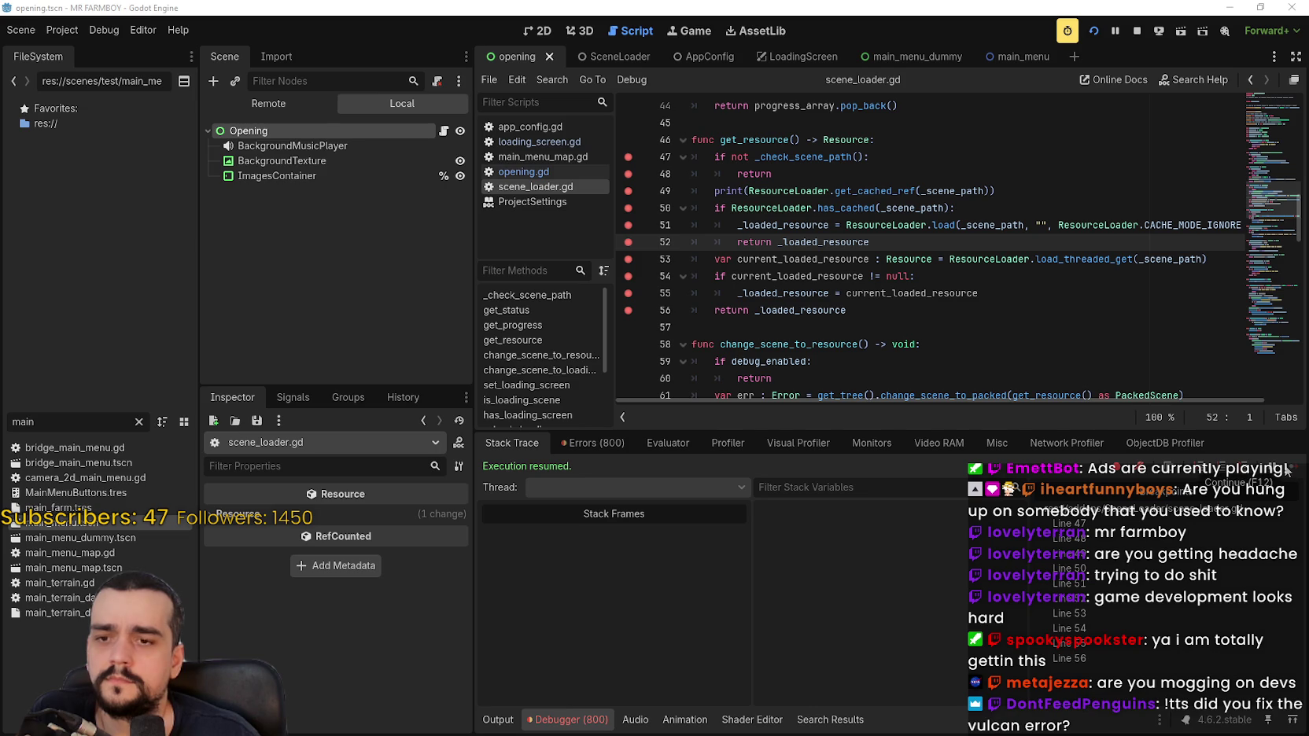
Go to the end of line 56, then bring up the opening.gd script.
{"action": "left_click", "coordinate": [883, 306]}
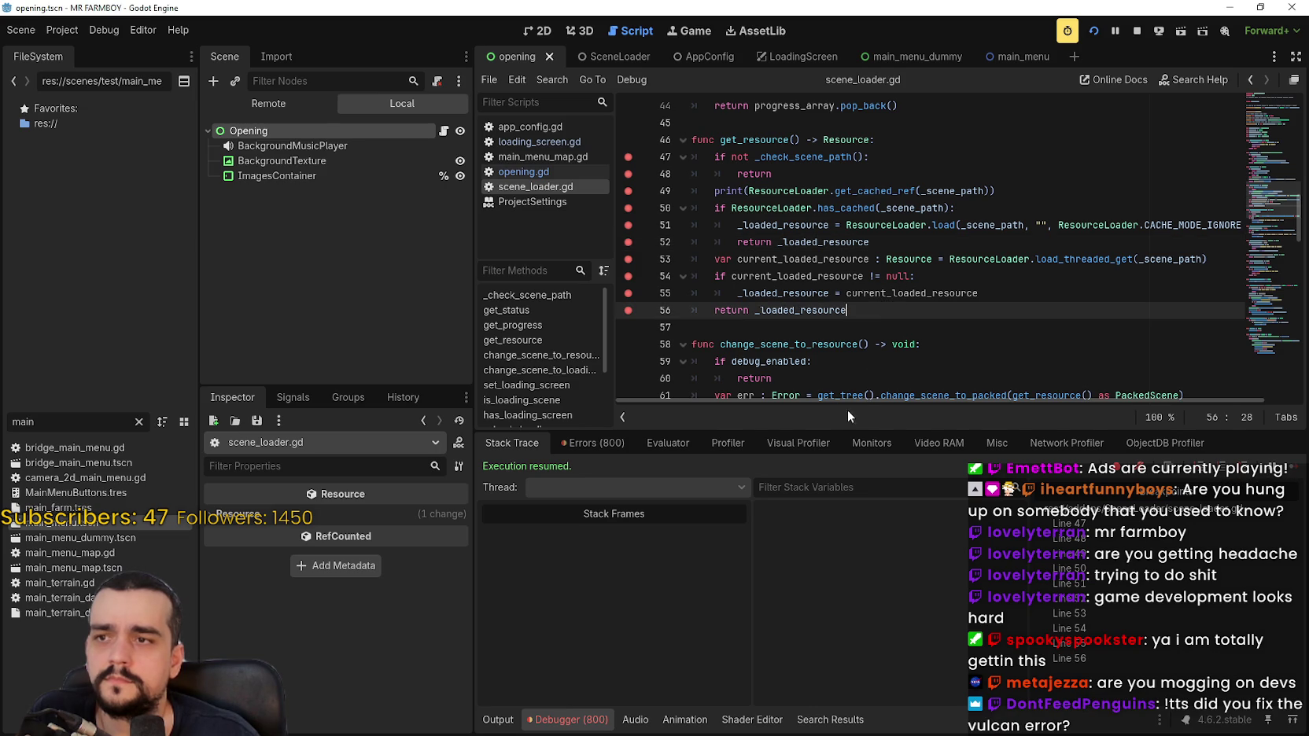
{"action": "scroll", "coordinate": [836, 292], "scroll_direction": "down", "scroll_amount": 1}
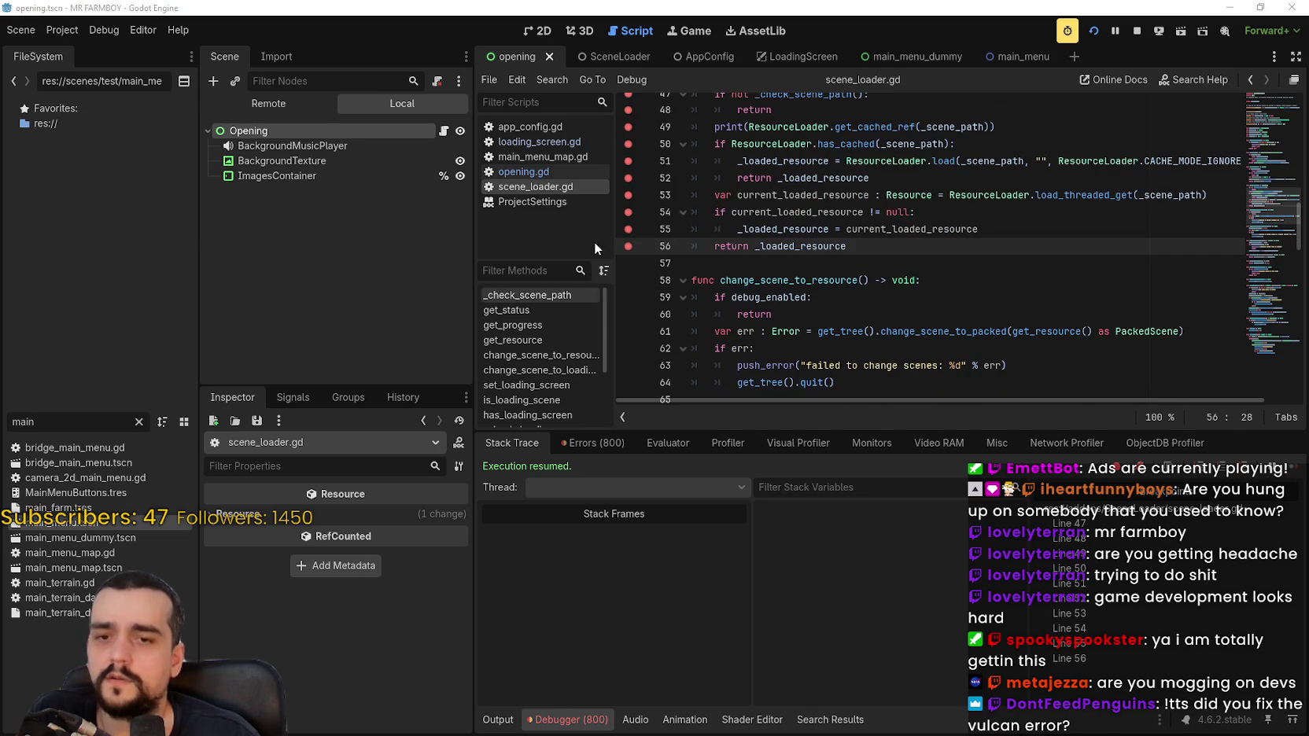
{"action": "left_click", "coordinate": [560, 172]}
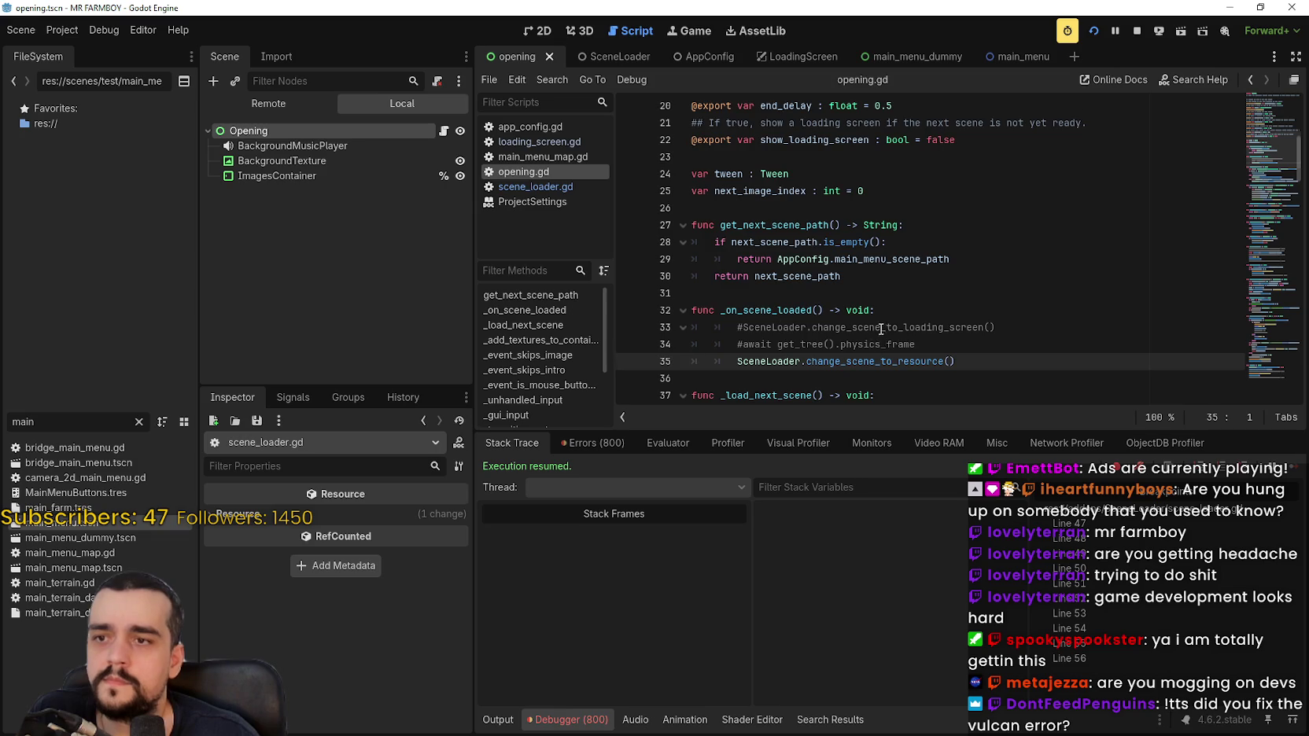
Look up change_scene_to_loading_screen and add breakpoints on lines 67–71.
{"action": "scroll", "coordinate": [879, 326], "scroll_direction": "down", "scroll_amount": 4}
{"action": "double_click", "coordinate": [887, 277]}
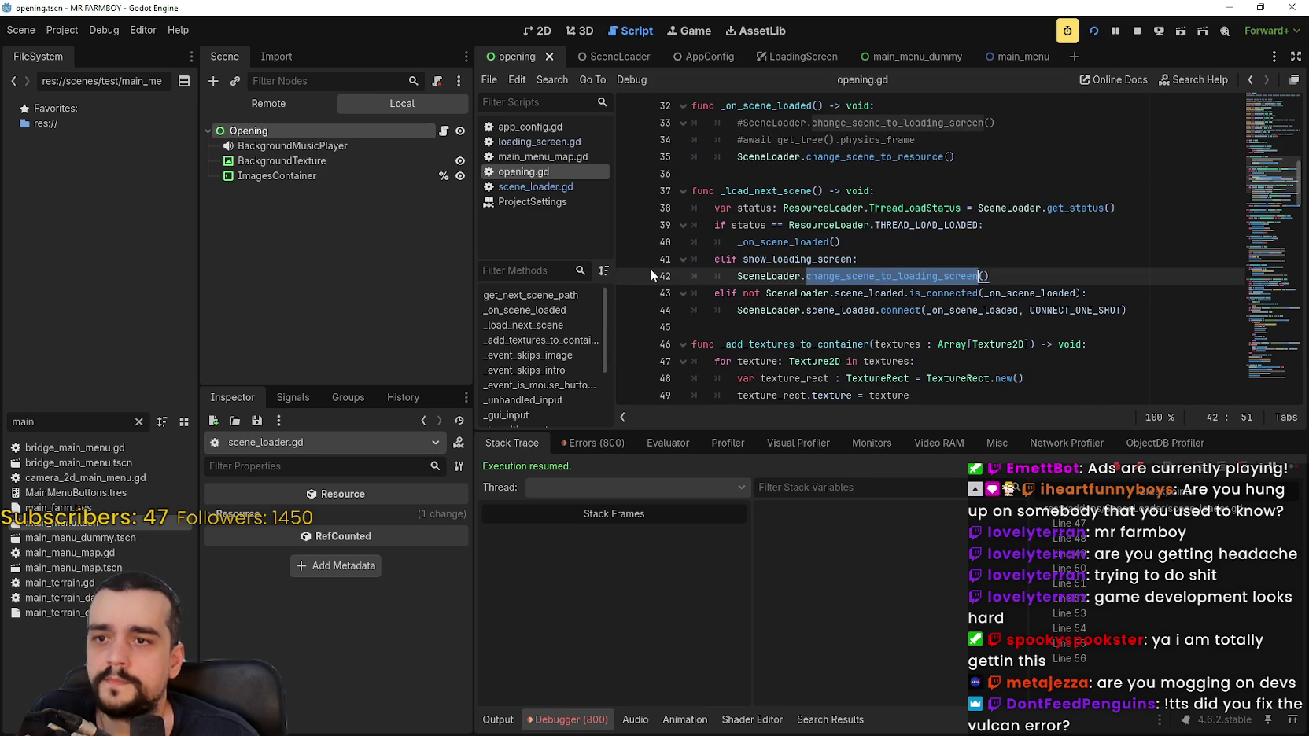
{"action": "right_click", "coordinate": [917, 275]}
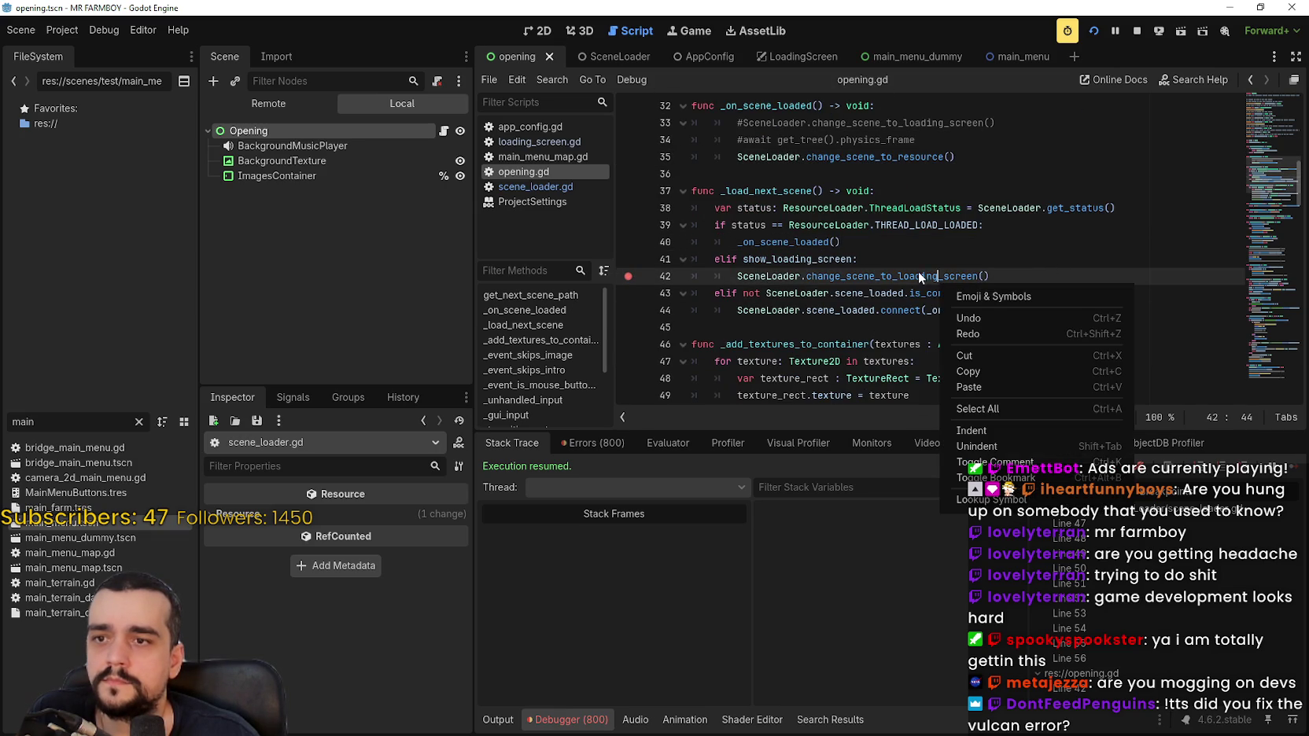
{"action": "left_click", "coordinate": [990, 499]}
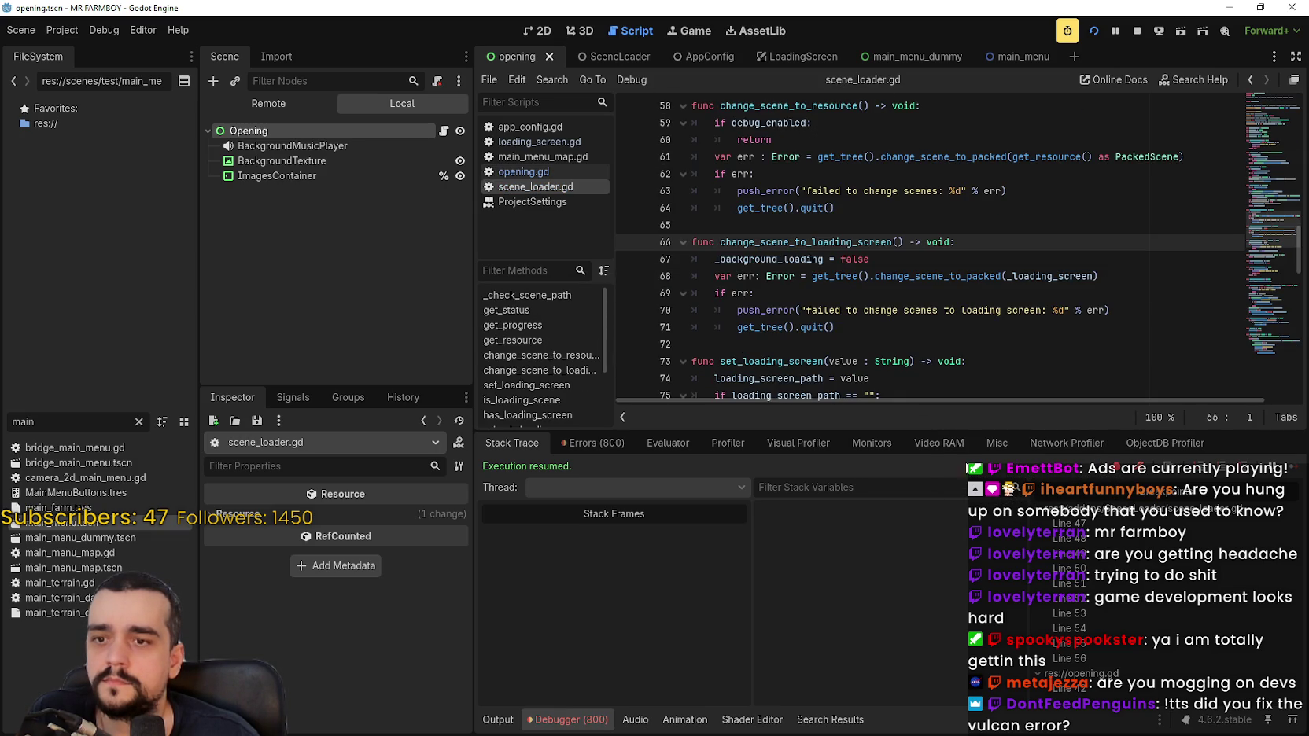
{"action": "left_click", "coordinate": [628, 259]}
{"action": "left_click", "coordinate": [628, 276]}
{"action": "left_click", "coordinate": [628, 294]}
{"action": "left_click", "coordinate": [628, 310]}
{"action": "left_click", "coordinate": [628, 327]}
Stop the old debug session, rerun the project, and skip the splash intro.
{"action": "left_click", "coordinate": [708, 344]}
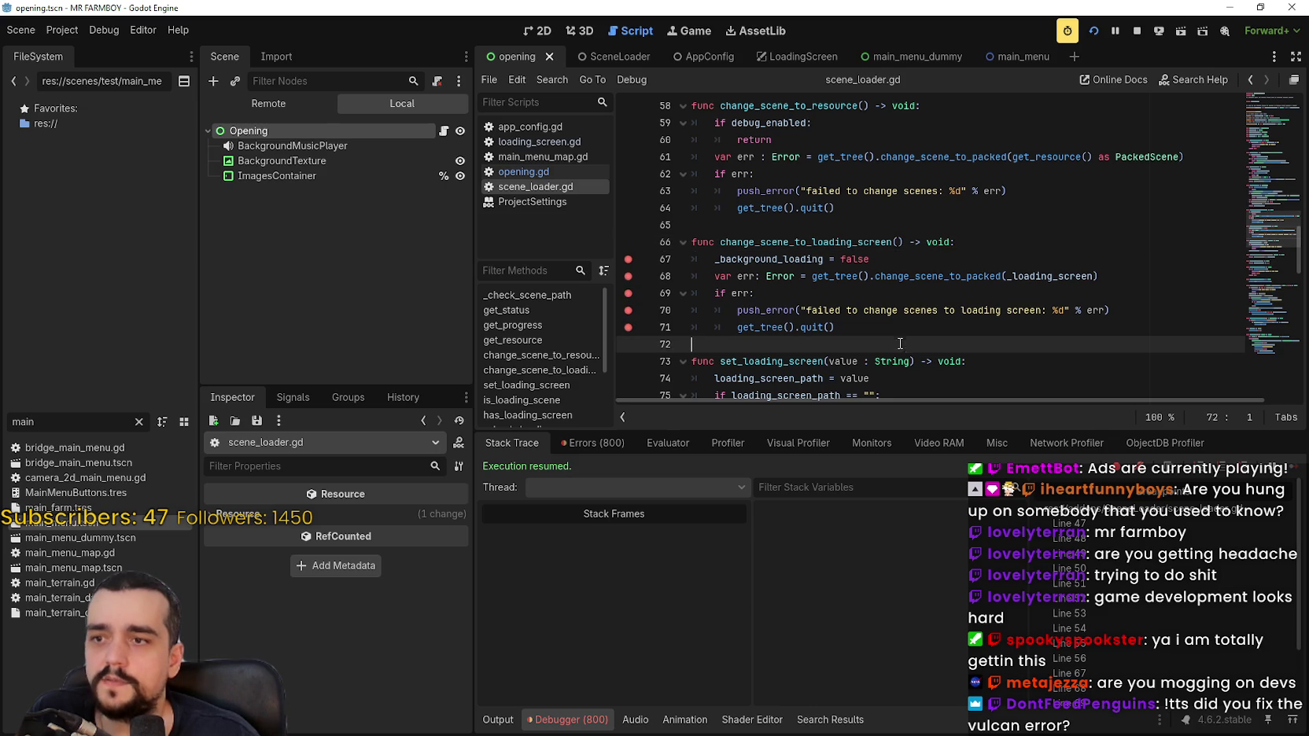
{"action": "left_click", "coordinate": [1136, 33]}
{"action": "left_click", "coordinate": [1093, 31]}
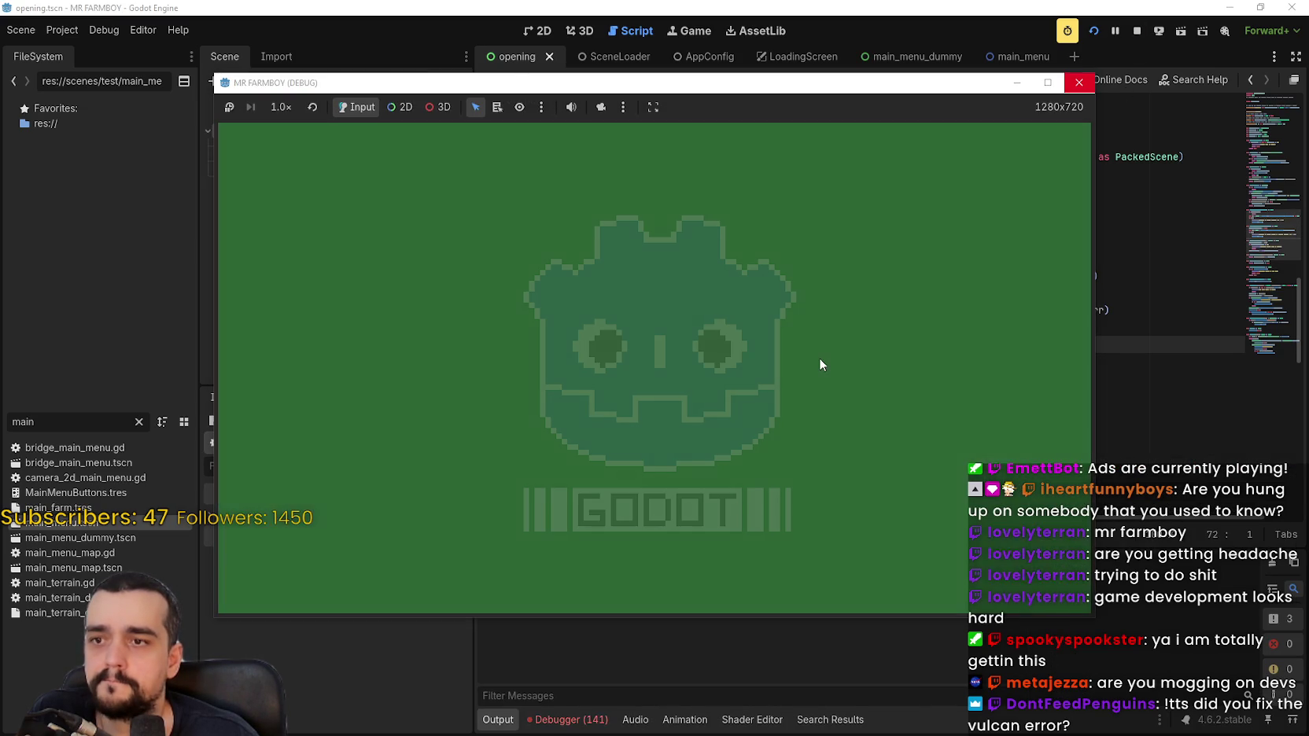
{"action": "left_click", "coordinate": [819, 358]}
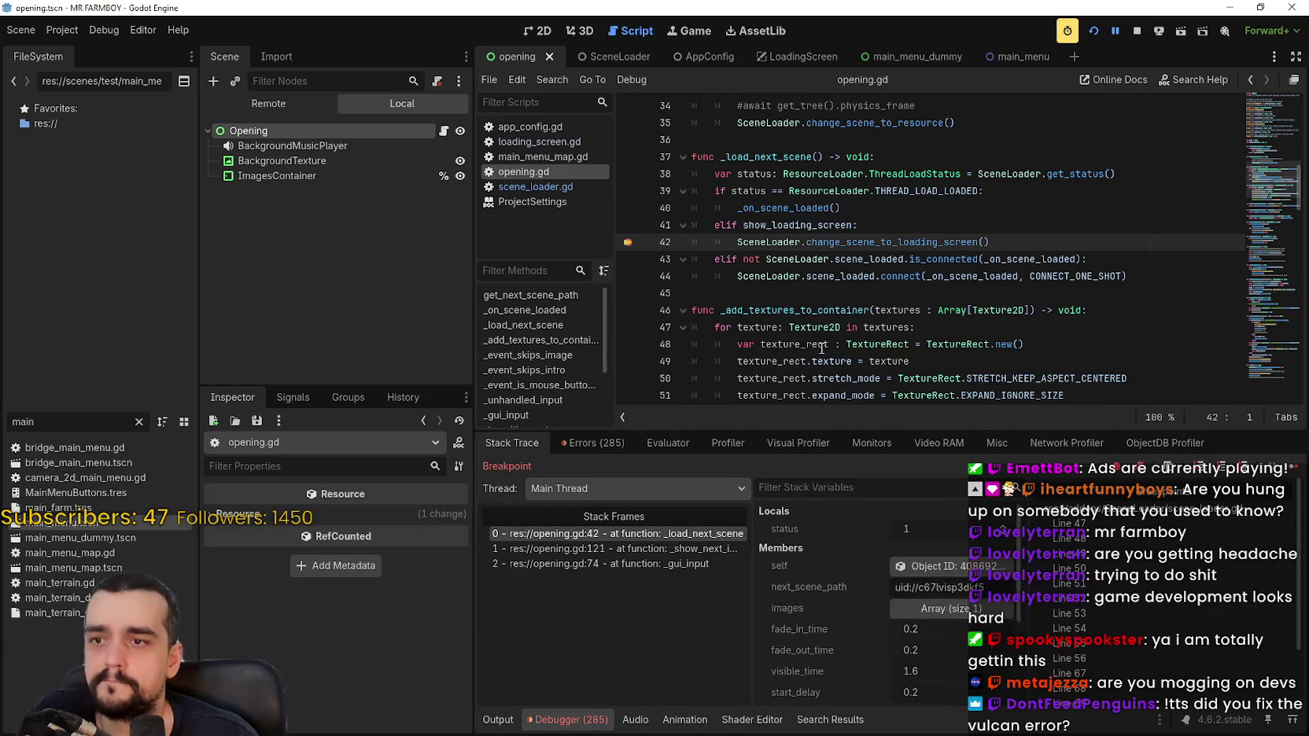
{"action": "mouse_move", "coordinate": [798, 228]}
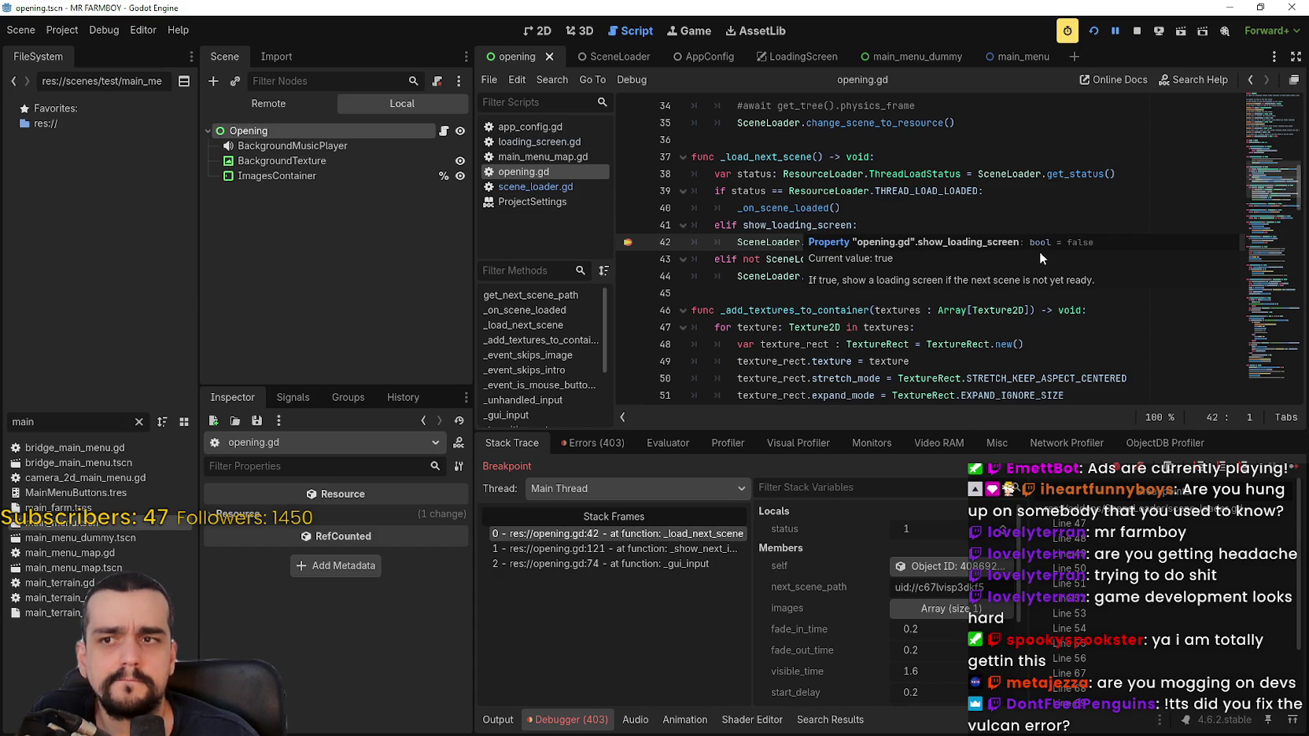
{"action": "left_click_drag", "start_coordinate": [1018, 237], "coordinate": [681, 230]}
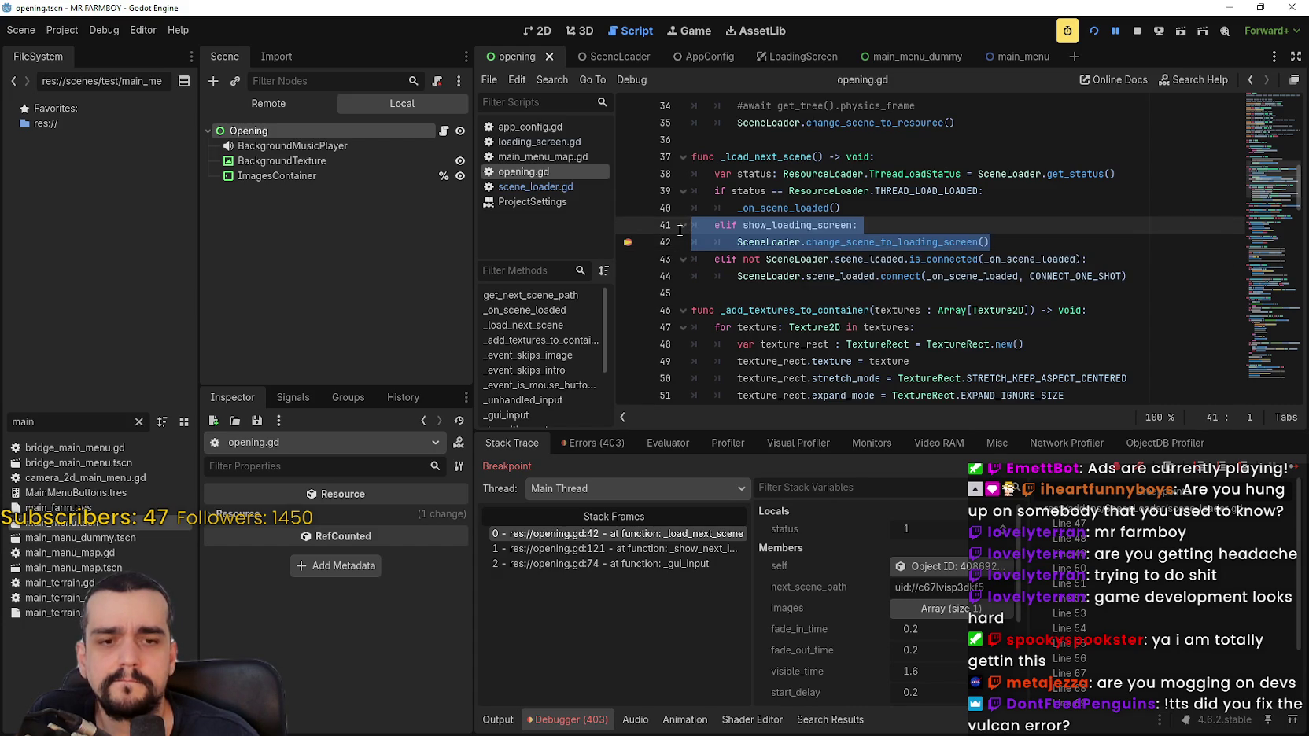
Step through the scene change and get_resource to line 52, resume to the main menu, then close.
{"action": "left_click", "coordinate": [1290, 472]}
{"action": "left_click", "coordinate": [1288, 472]}
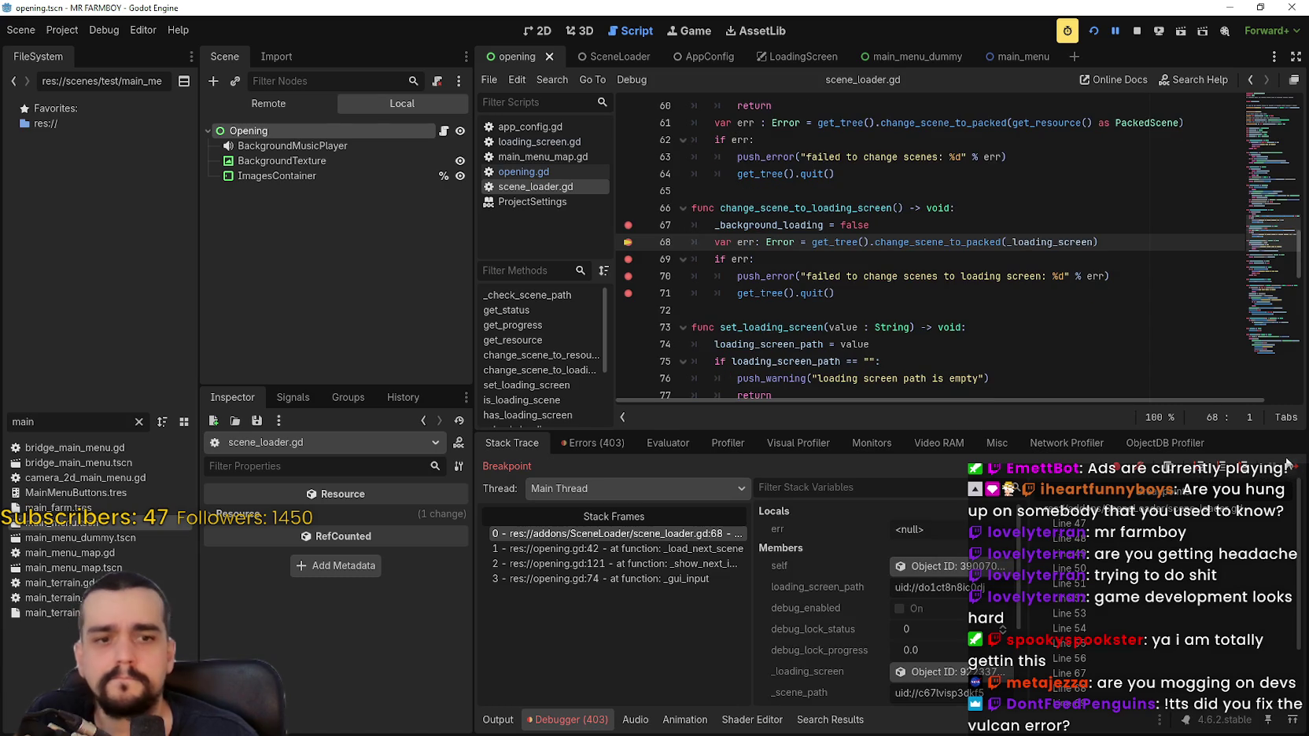
{"action": "left_click", "coordinate": [1290, 467]}
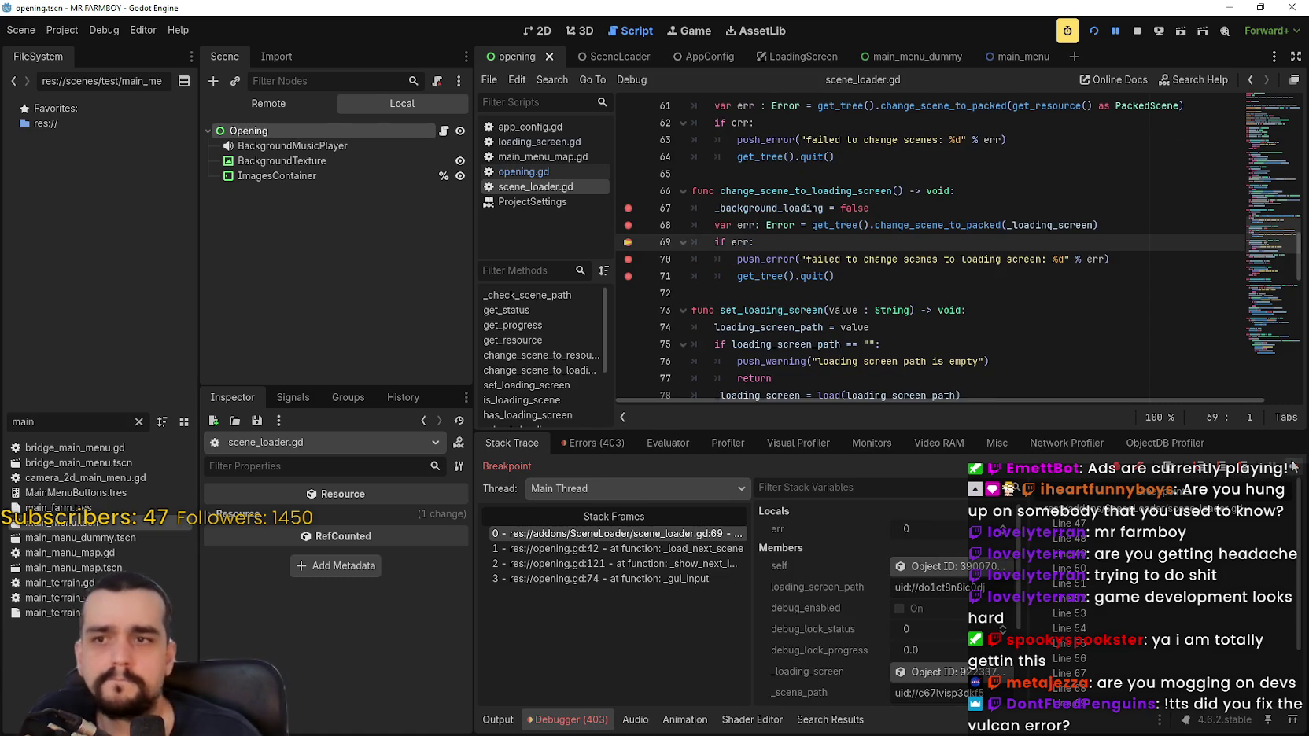
{"action": "left_click", "coordinate": [1291, 468]}
{"action": "left_click", "coordinate": [1291, 467]}
{"action": "left_click", "coordinate": [1292, 467]}
{"action": "left_click", "coordinate": [1292, 467]}
{"action": "left_click", "coordinate": [1294, 466]}
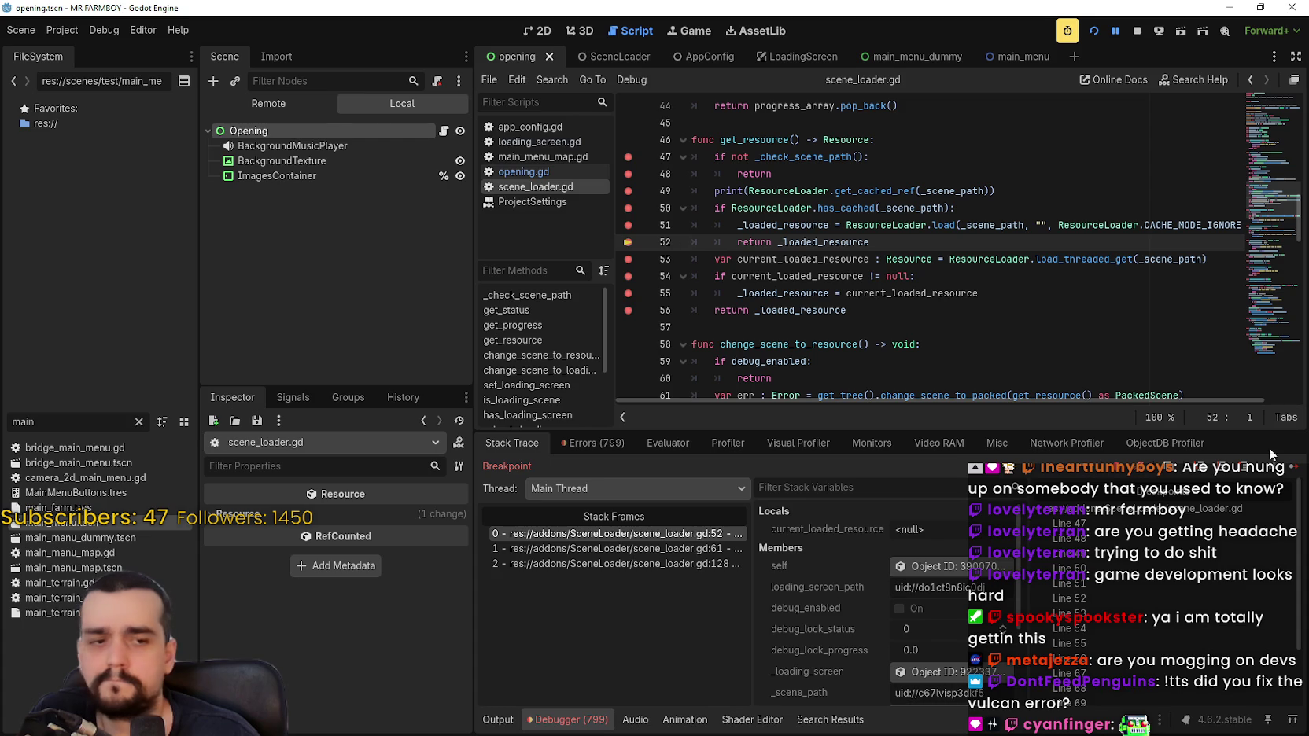
{"action": "left_click", "coordinate": [1297, 470]}
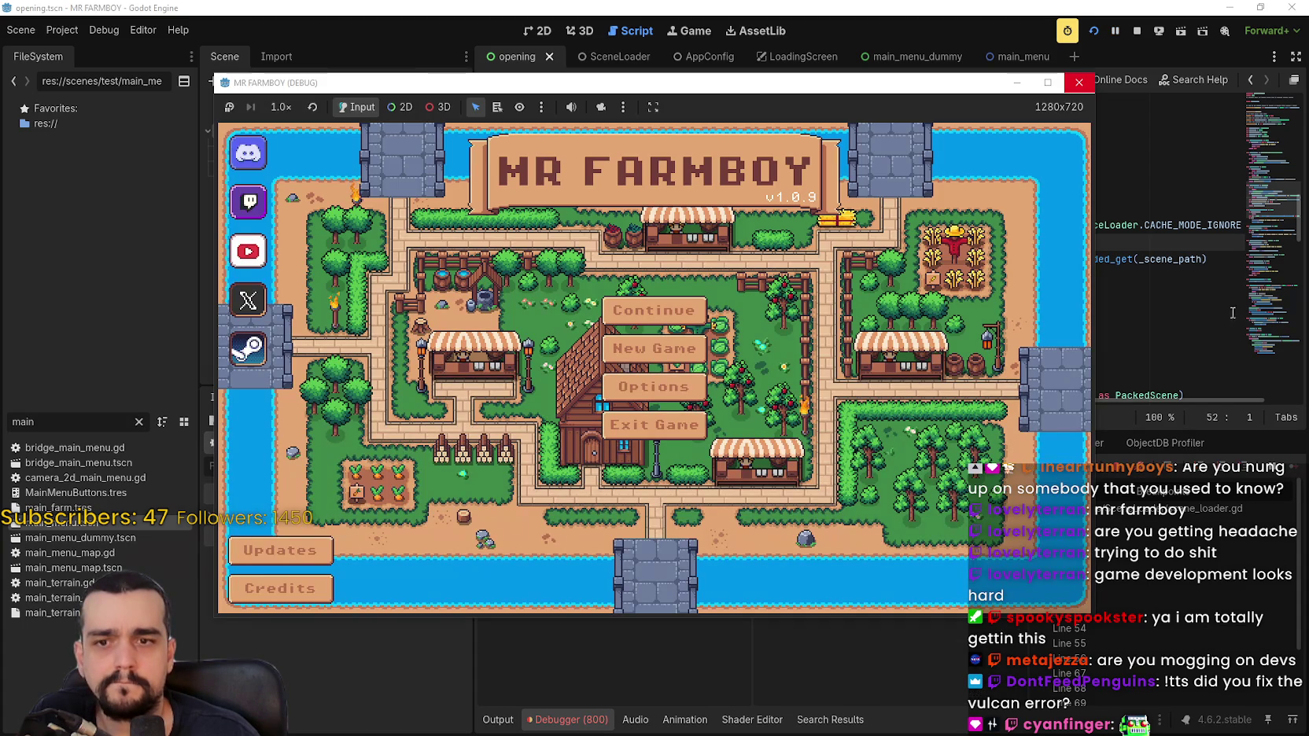
{"action": "left_click", "coordinate": [1137, 30]}
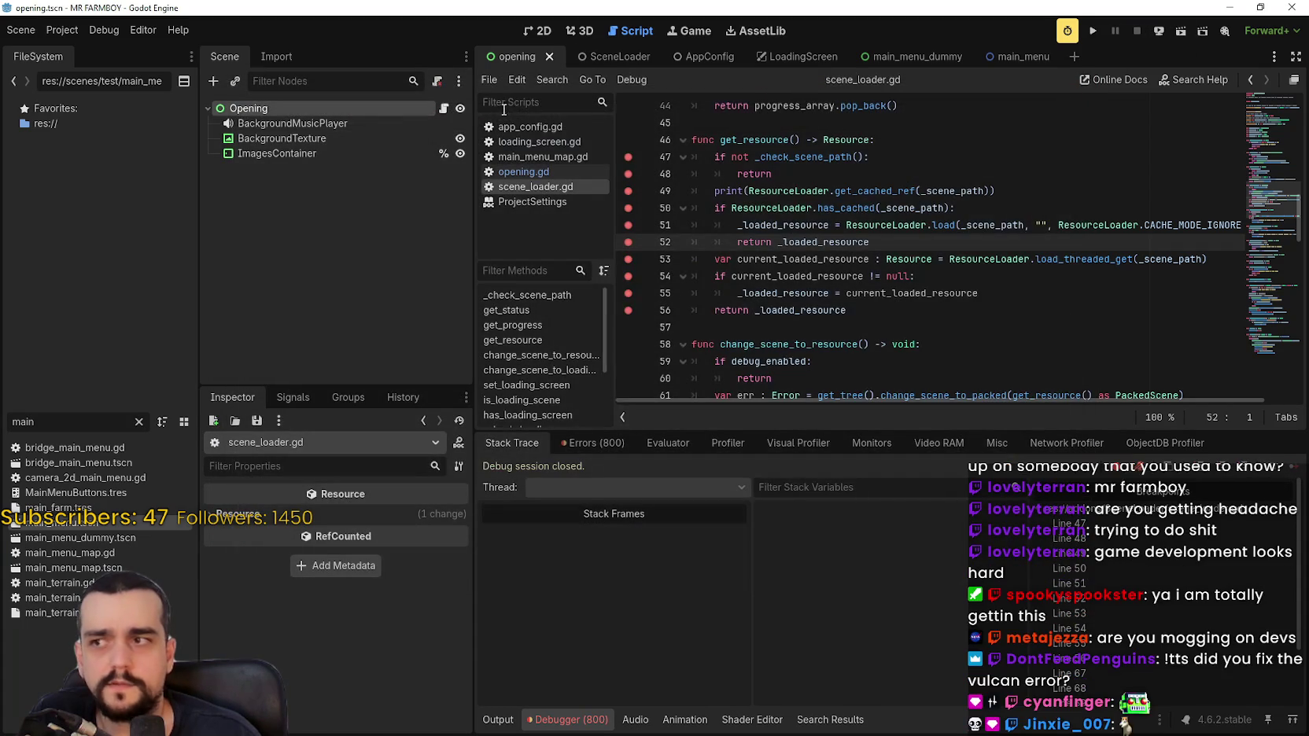
In opening.gd, change the elif on line 41 to if.
{"action": "left_click", "coordinate": [447, 108]}
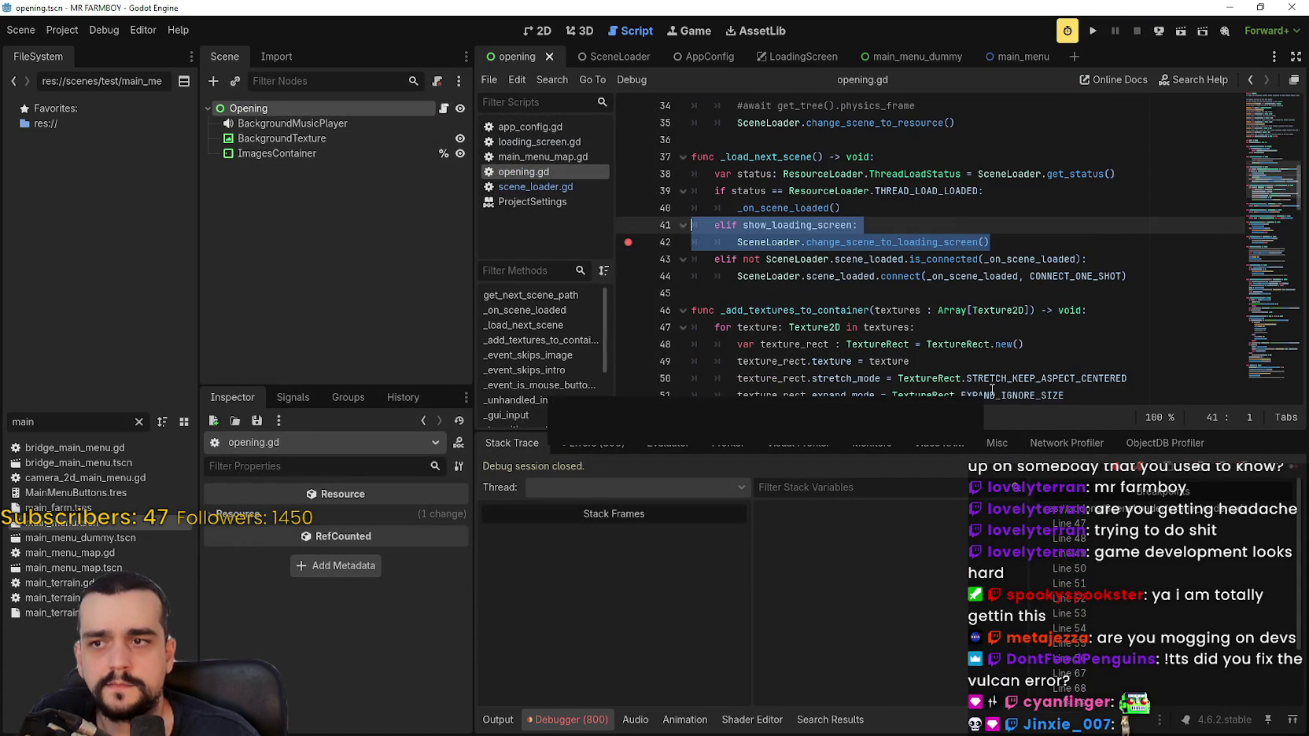
{"action": "left_click", "coordinate": [725, 225]}
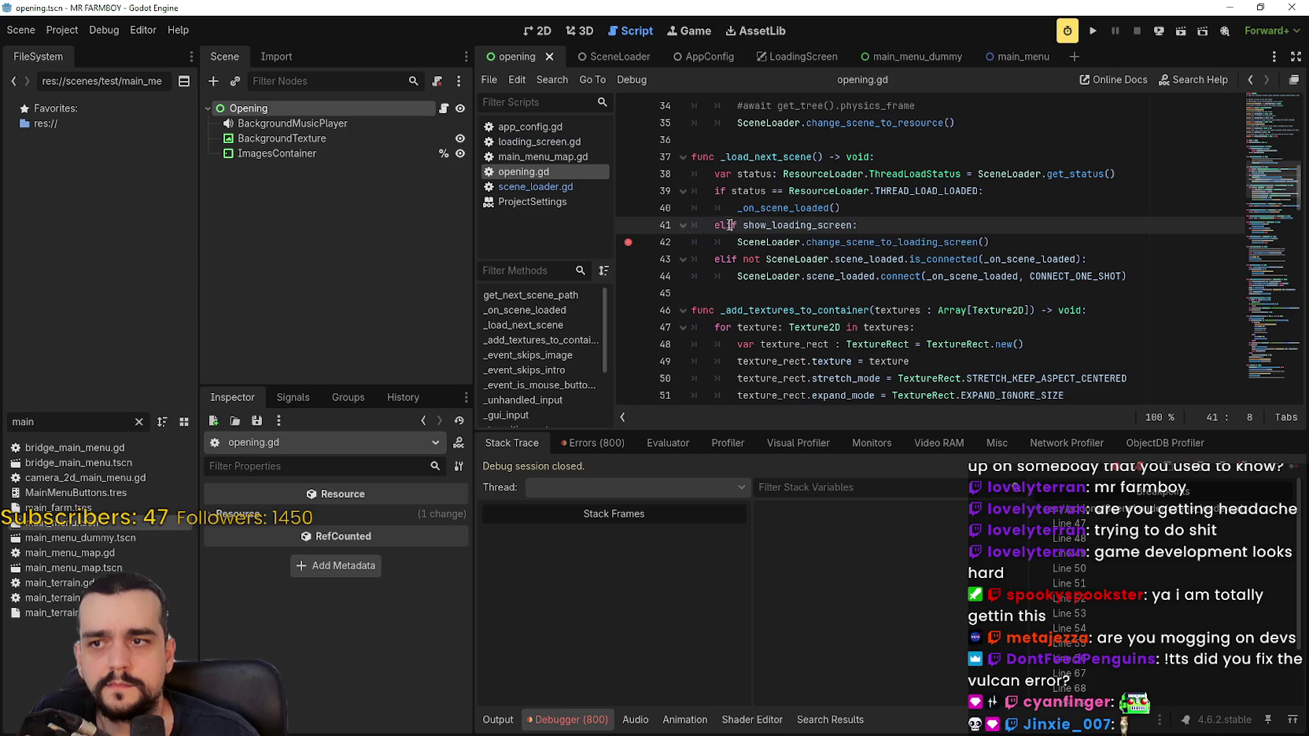
{"action": "type", "text": "s"}
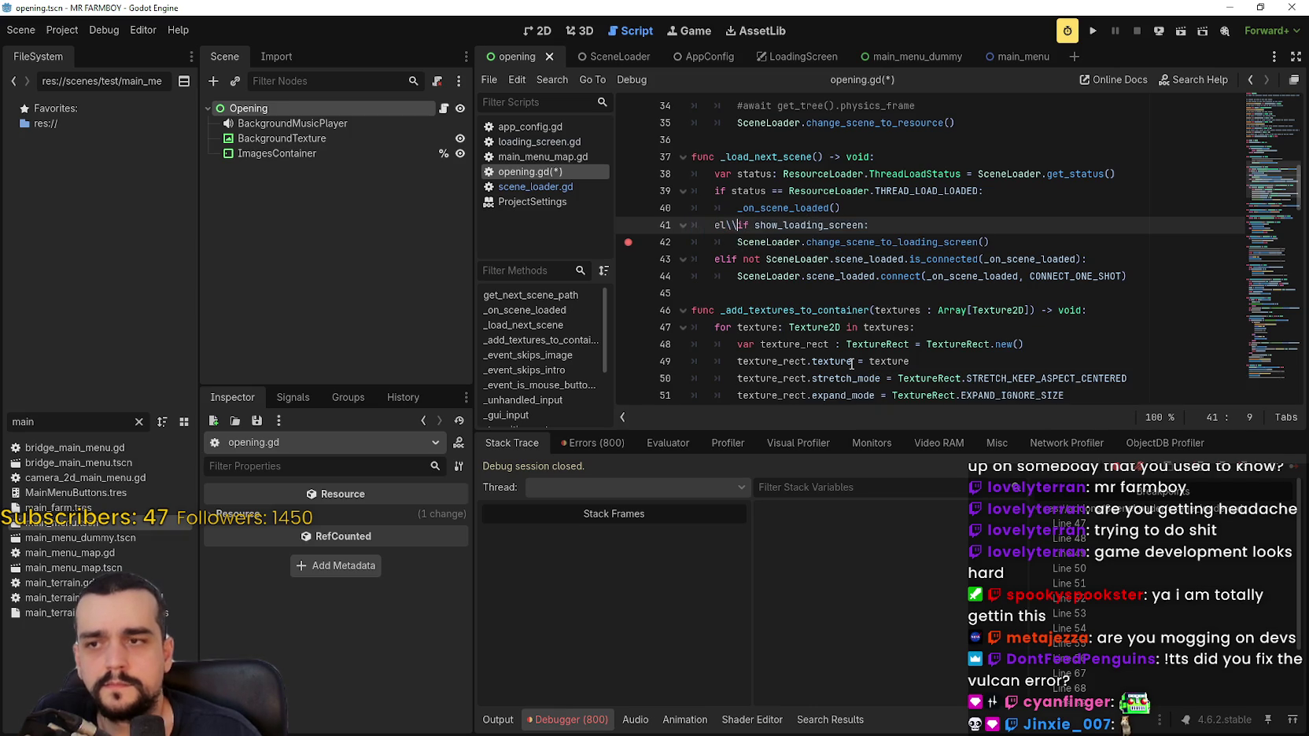
{"action": "key", "text": "BackSpace"}
{"action": "key", "text": "BackSpace"}
{"action": "key", "text": "BackSpace"}
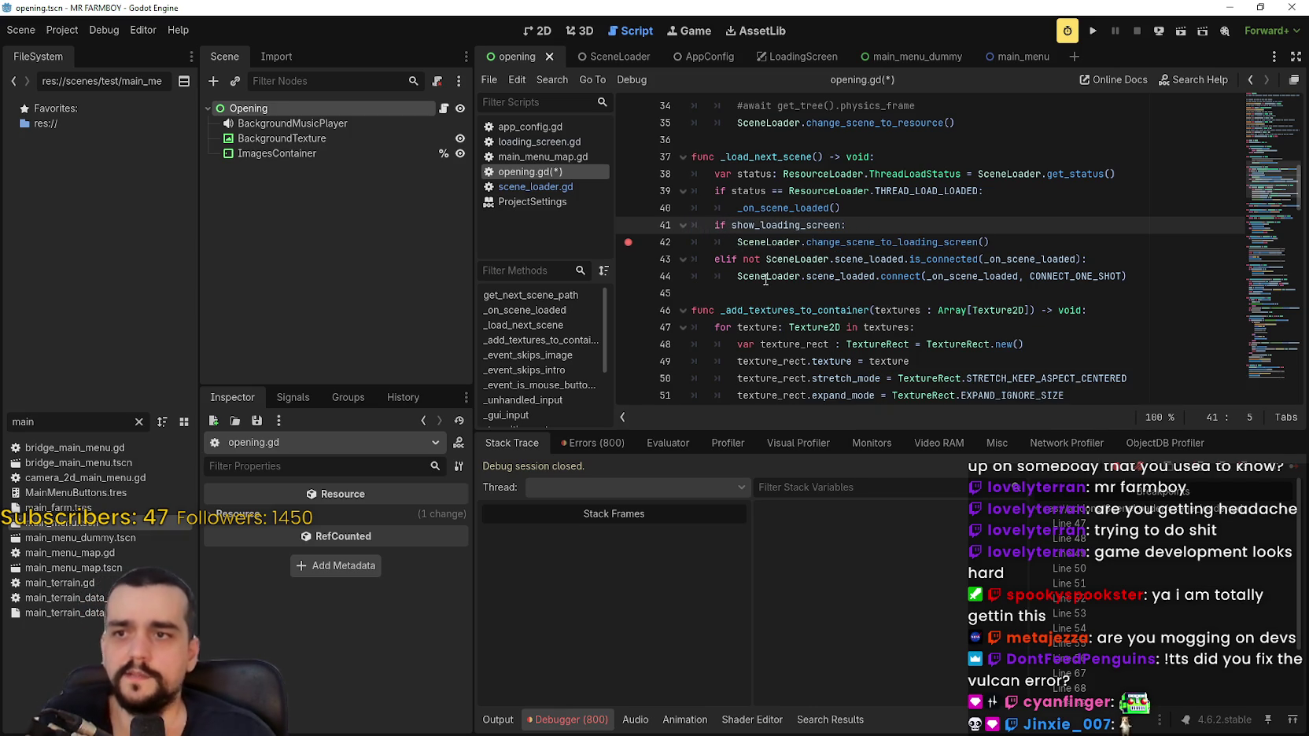
Copy the THREAD_LOAD_LOADED status condition from line 39 into line 41, joined with 'and'.
{"action": "left_click", "coordinate": [712, 189]}
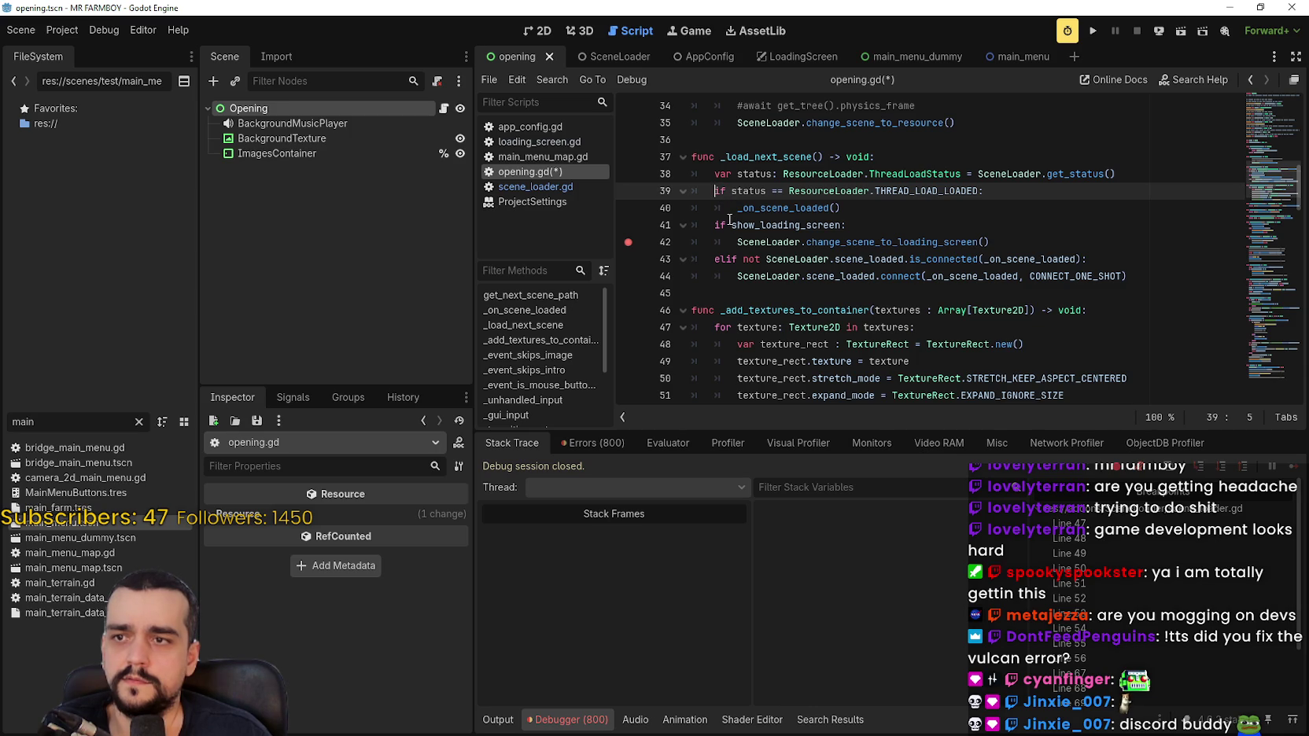
{"action": "left_click", "coordinate": [750, 175]}
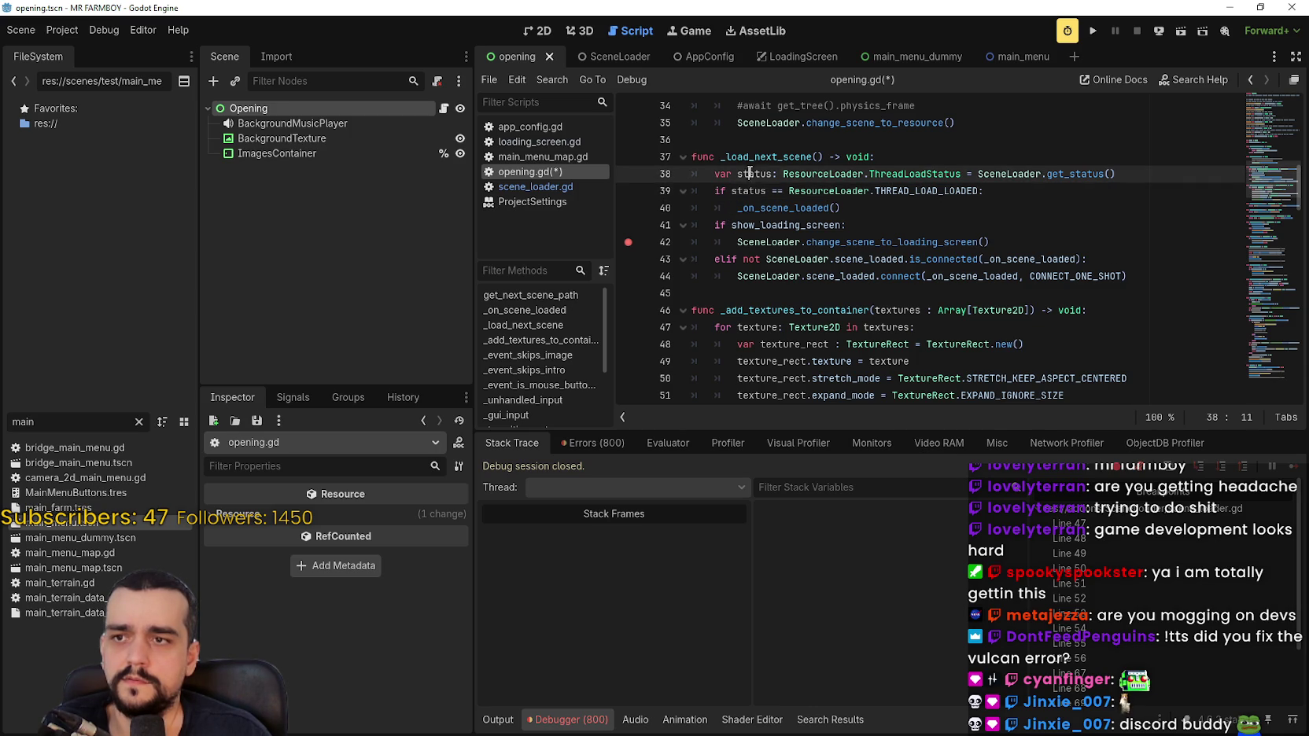
{"action": "left_click", "coordinate": [757, 189]}
{"action": "left_click_drag", "start_coordinate": [732, 190], "coordinate": [979, 190]}
{"action": "key", "text": "ctrl+c"}
{"action": "left_click", "coordinate": [731, 225]}
{"action": "key", "text": "ctrl+v"}
{"action": "type", "text": "and"}
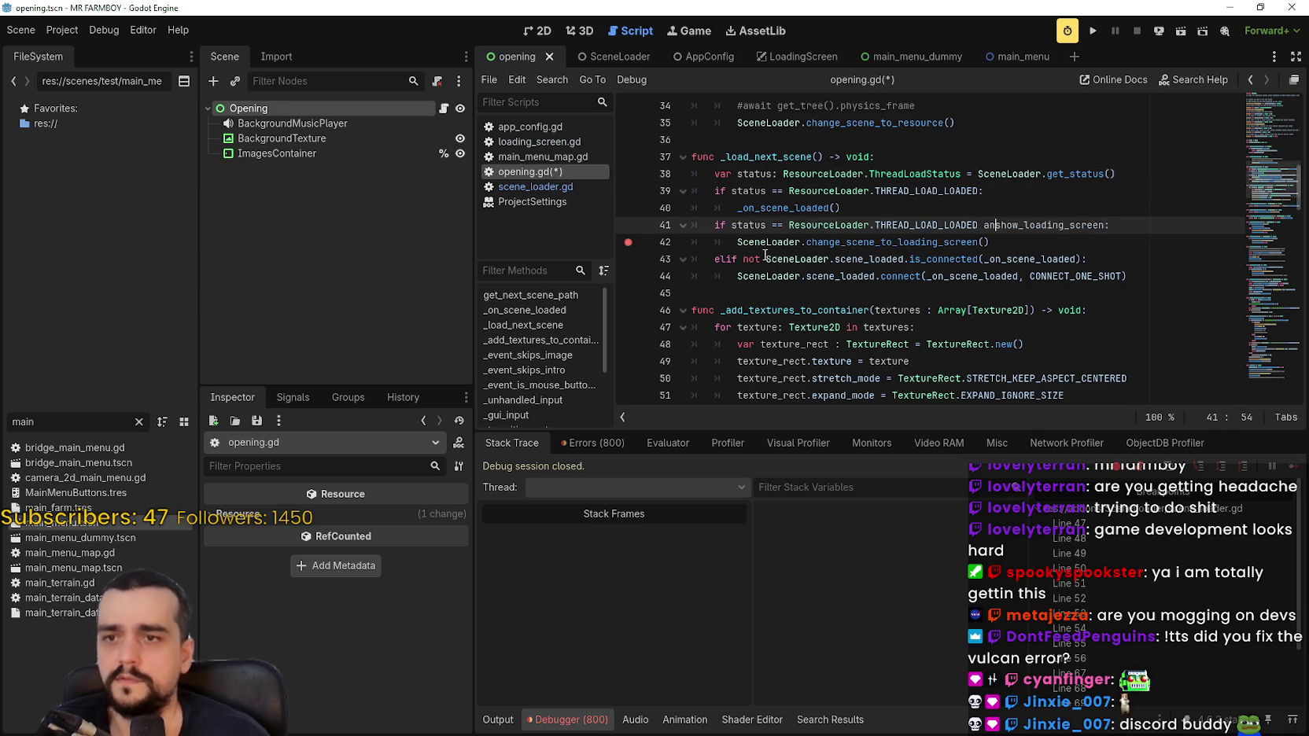
Comment out lines 39–40, clear the line 42 breakpoint, and run the project again.
{"action": "left_click", "coordinate": [714, 191]}
{"action": "type", "text": "##"}
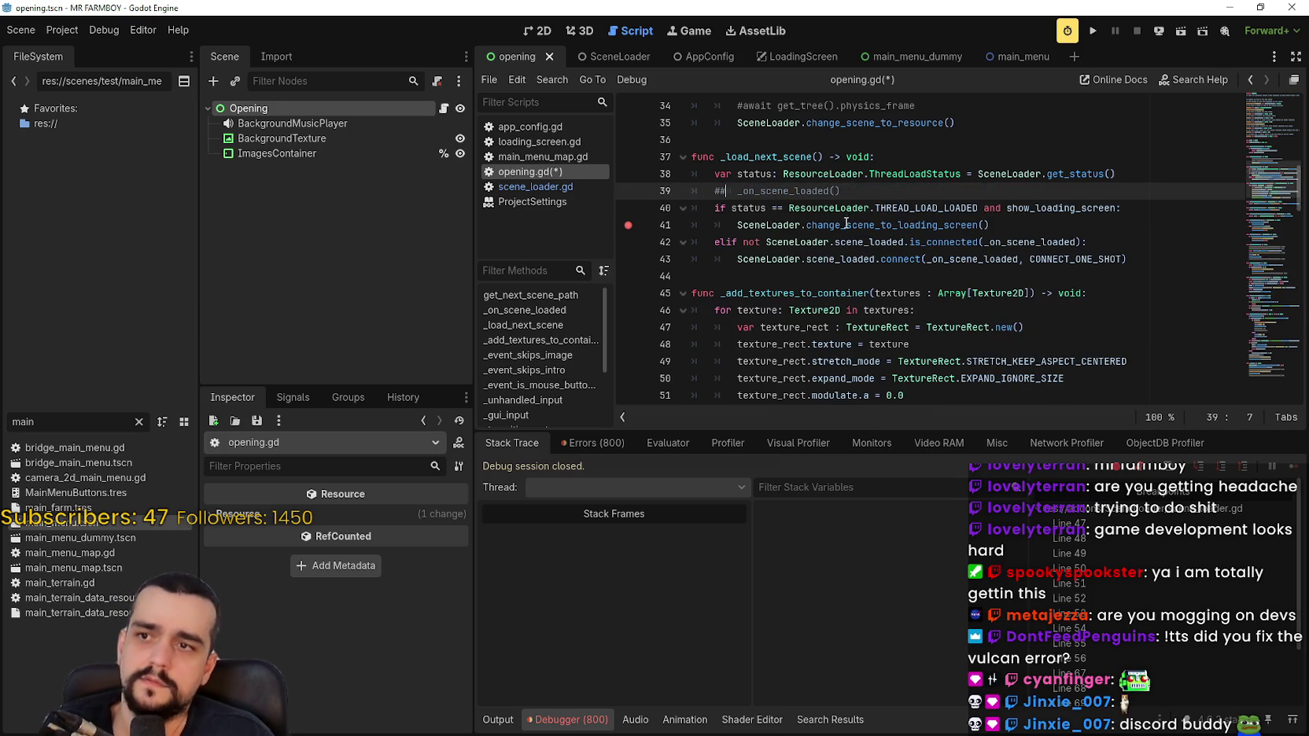
{"action": "left_click", "coordinate": [713, 209]}
{"action": "type", "text": "#"}
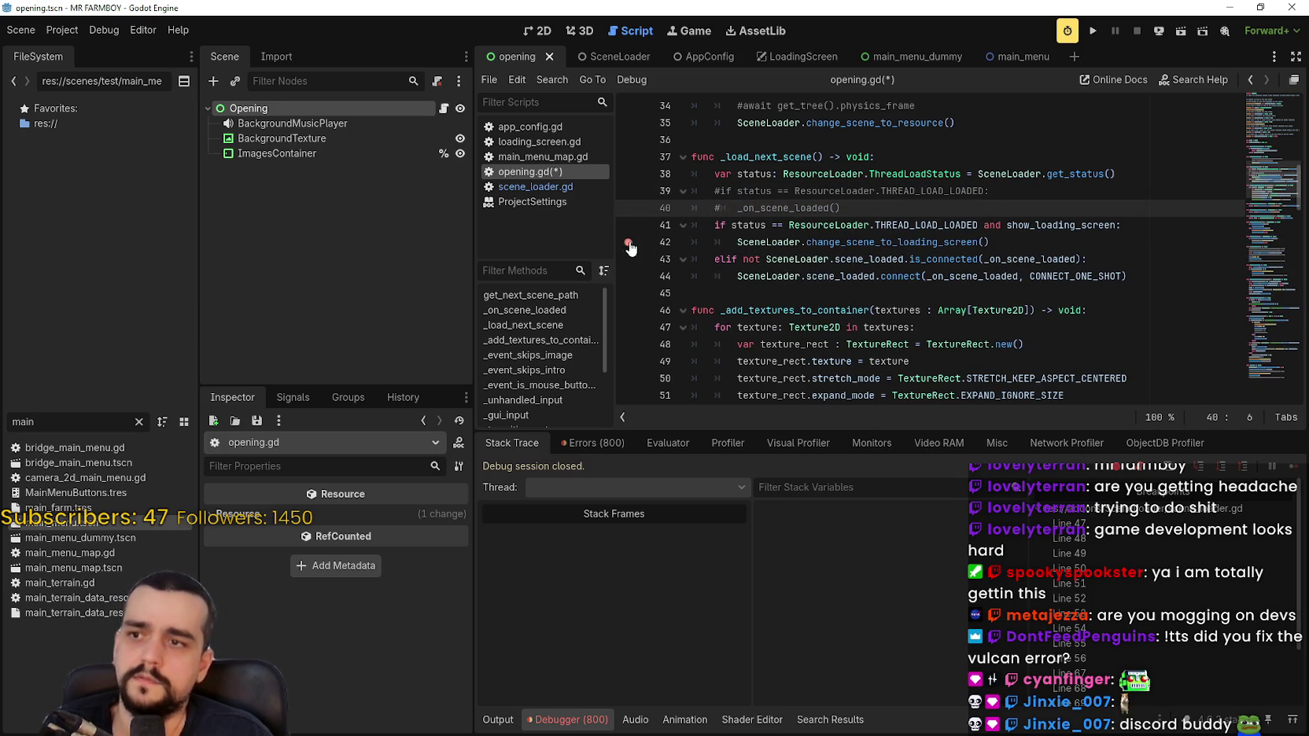
{"action": "left_click", "coordinate": [630, 244]}
{"action": "left_click", "coordinate": [1093, 30]}
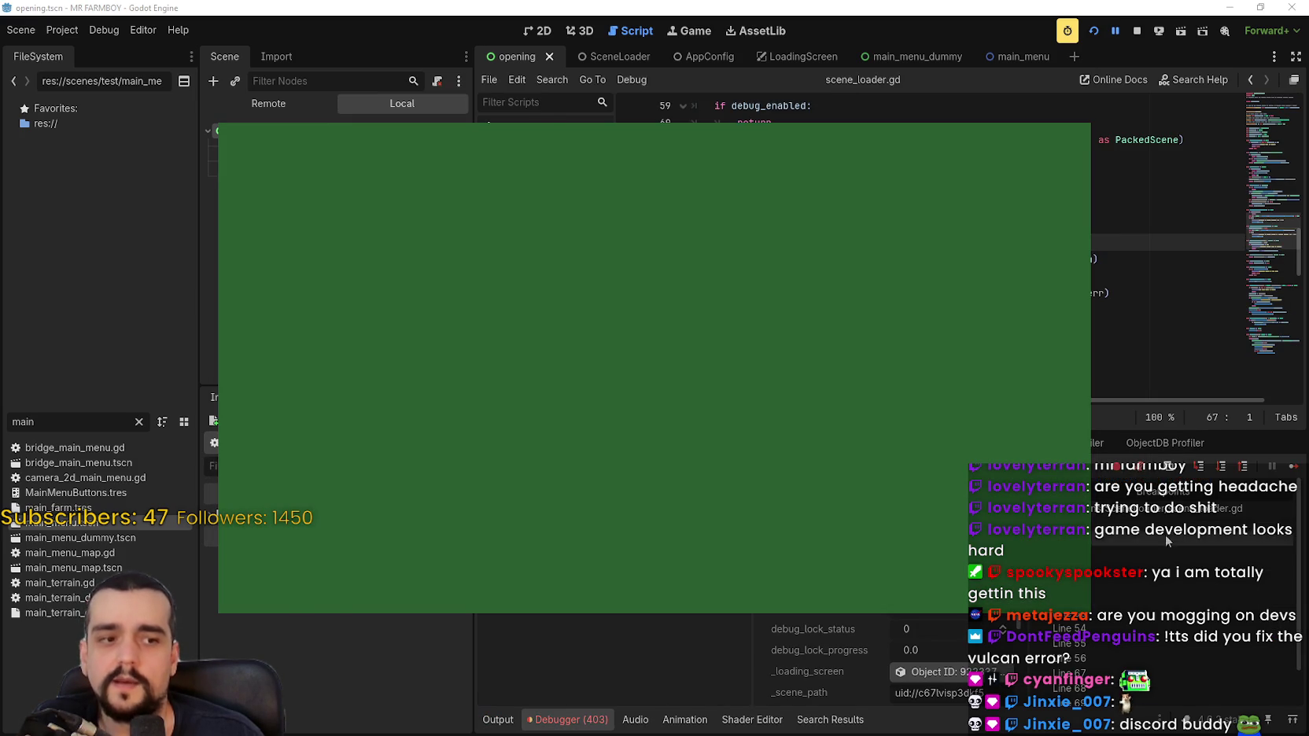
Remove the change_scene_to_loading_screen breakpoints, keep one on line 71, and resume the game.
{"action": "left_click", "coordinate": [1182, 351]}
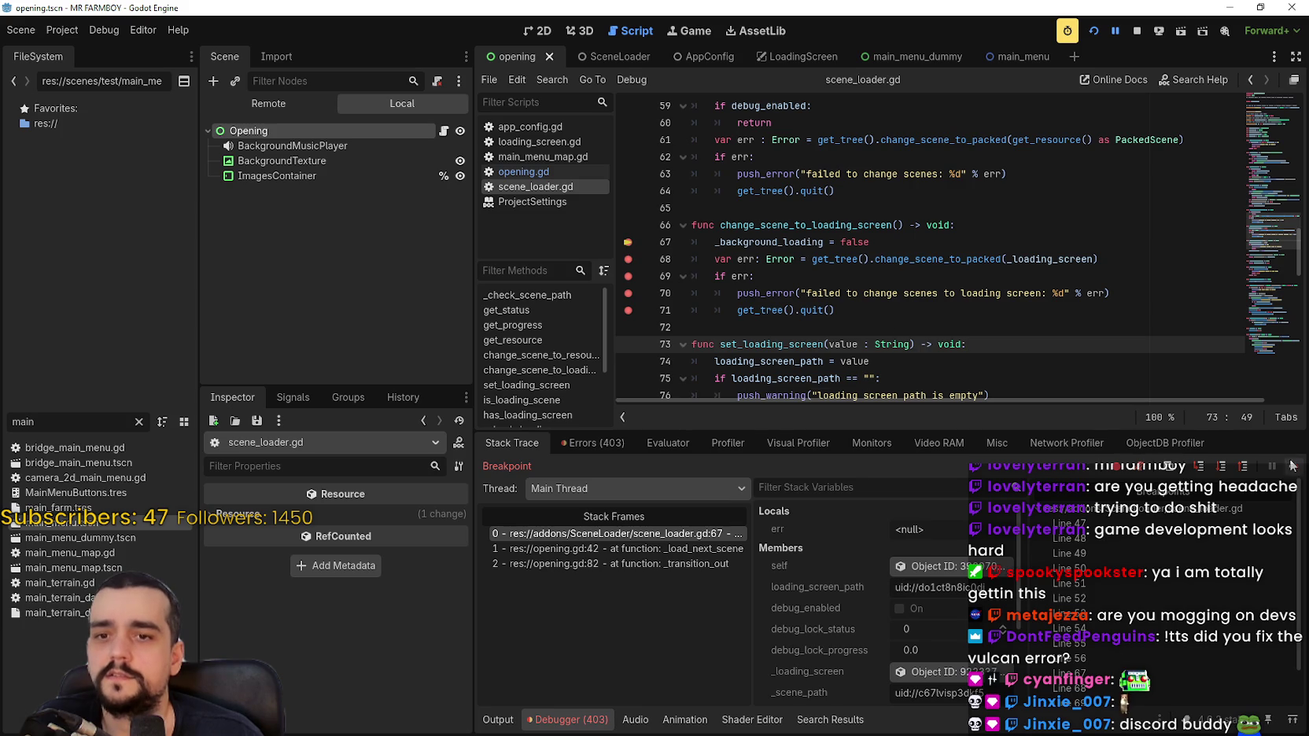
{"action": "left_click", "coordinate": [628, 242]}
{"action": "left_click", "coordinate": [628, 259]}
{"action": "left_click", "coordinate": [628, 276]}
{"action": "left_click", "coordinate": [628, 292]}
{"action": "left_click", "coordinate": [628, 310]}
{"action": "left_click", "coordinate": [628, 311]}
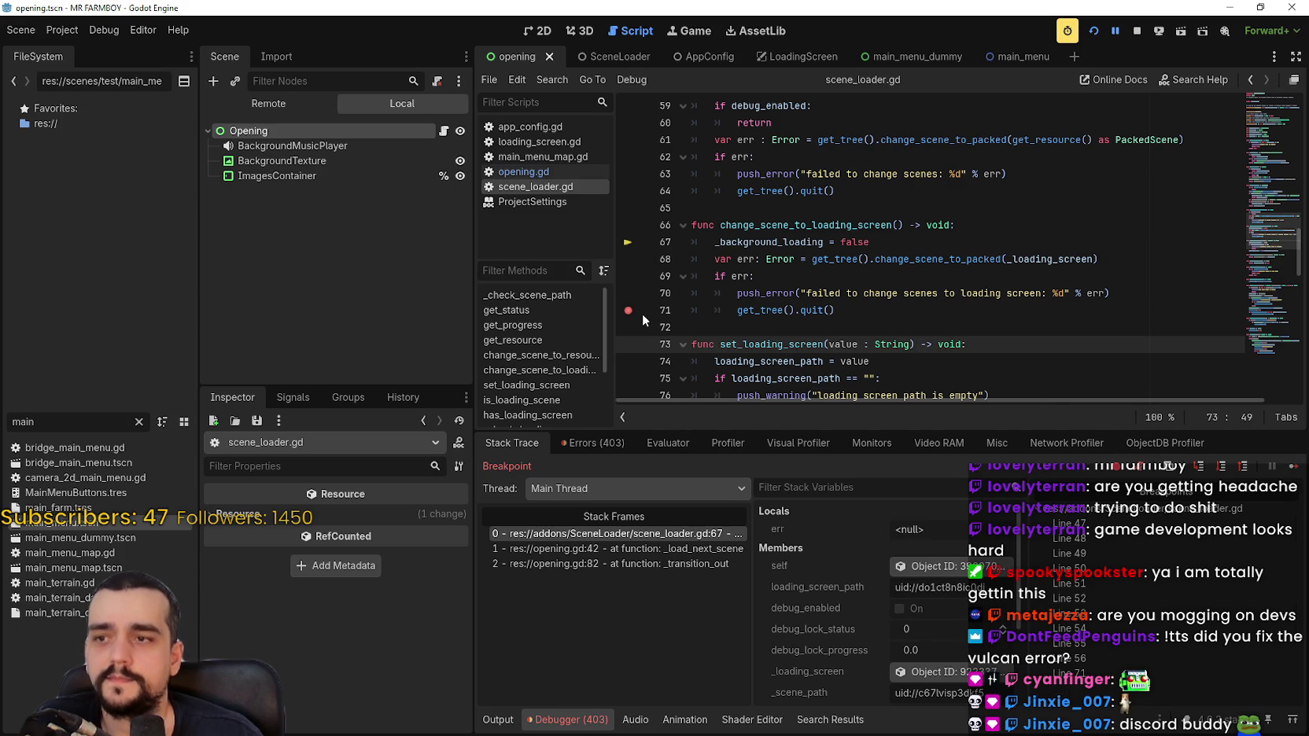
{"action": "left_click", "coordinate": [1295, 466]}
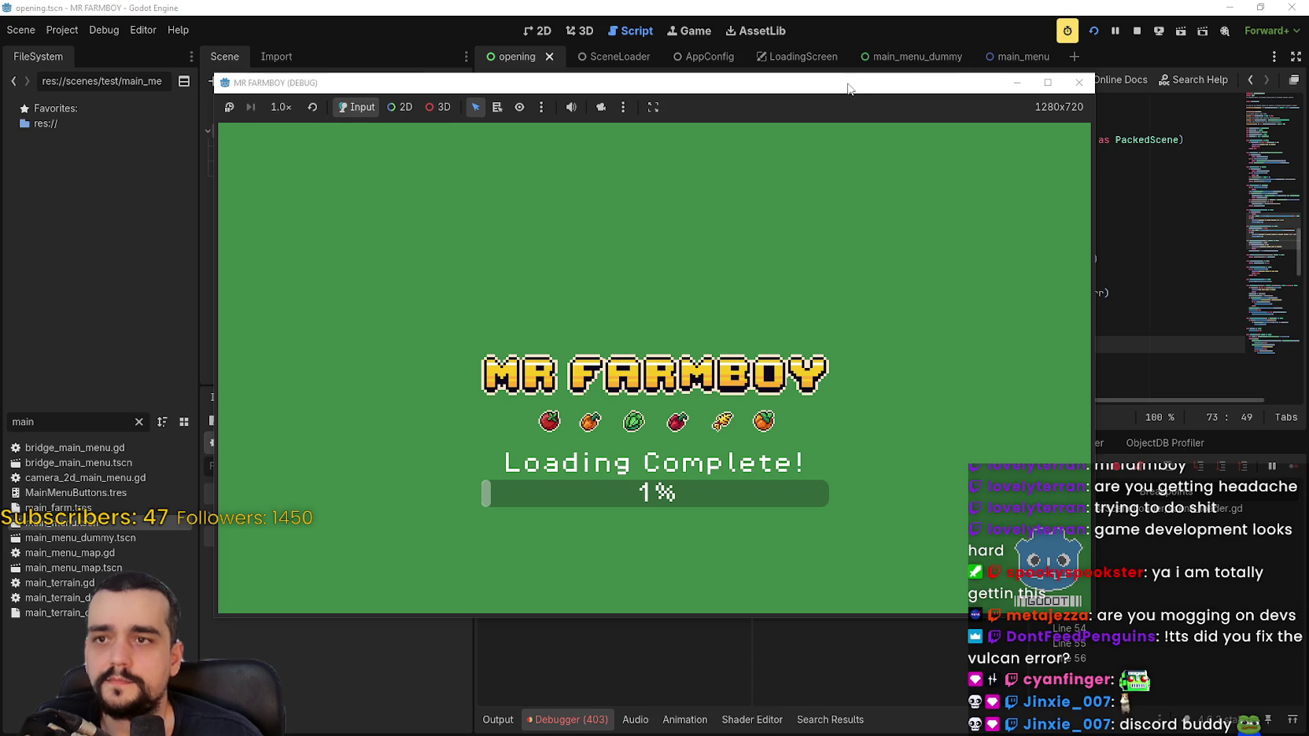
Move the game window aside, stop the running game, and switch to Discord.
{"action": "left_click_drag", "start_coordinate": [849, 89], "coordinate": [913, 52]}
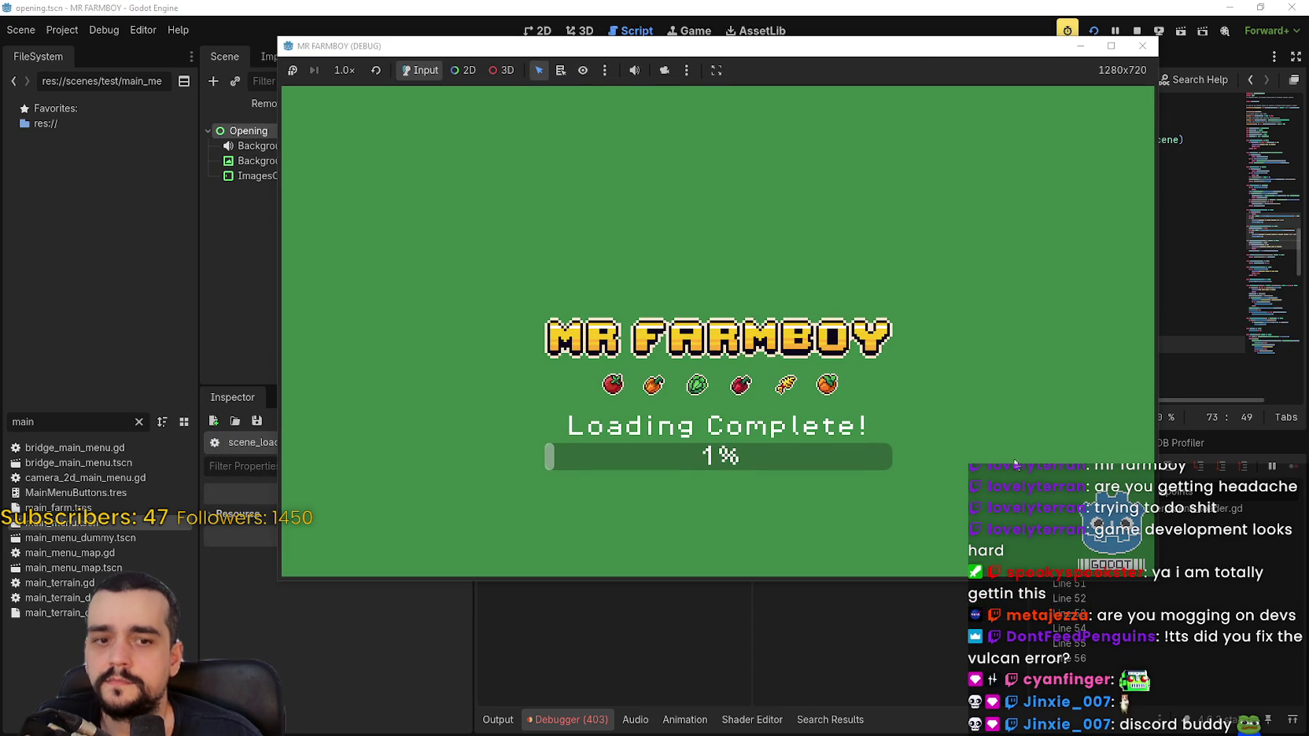
{"action": "left_click", "coordinate": [1173, 208]}
{"action": "left_click", "coordinate": [1136, 31]}
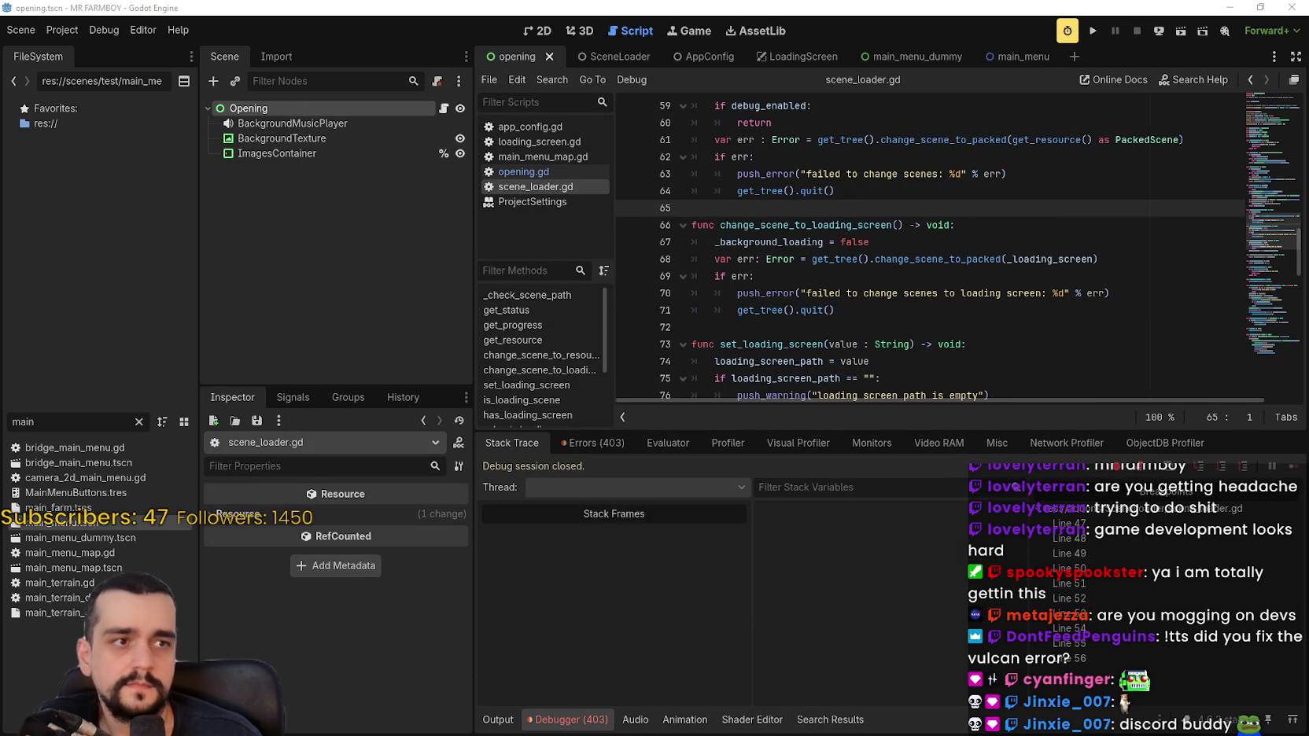
{"action": "key", "text": "alt+Tab"}
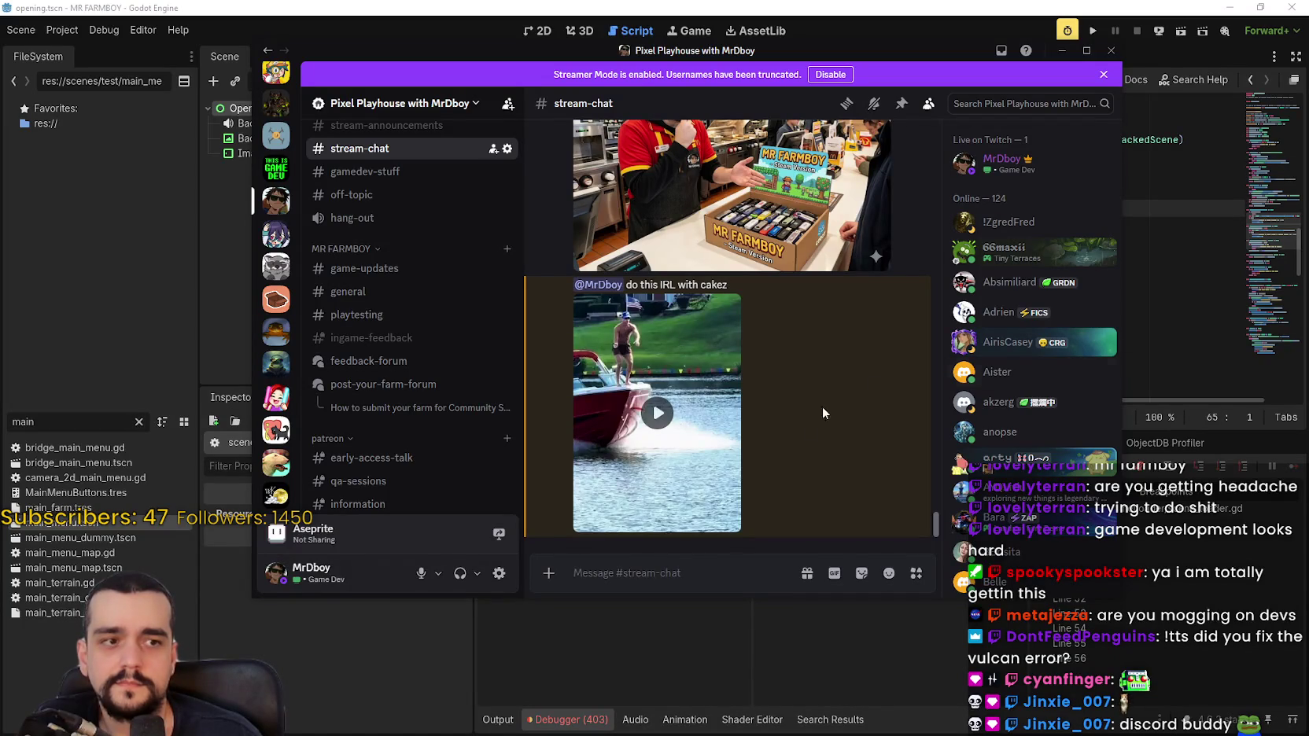
Enlarge the shared MR FARMBOY image in stream-chat, zoom in and out on it, then close it.
{"action": "scroll", "coordinate": [819, 409], "scroll_direction": "up", "scroll_amount": 3}
{"action": "left_click", "coordinate": [710, 236]}
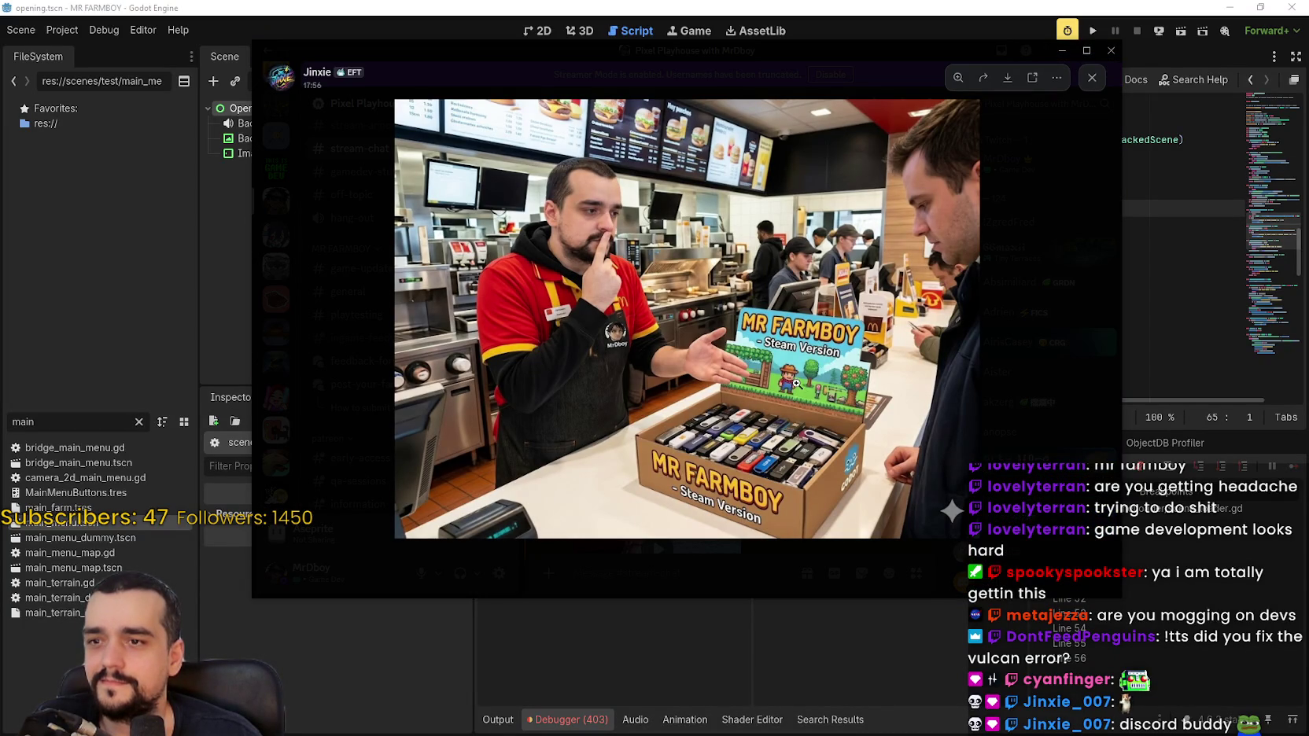
{"action": "left_click", "coordinate": [848, 351]}
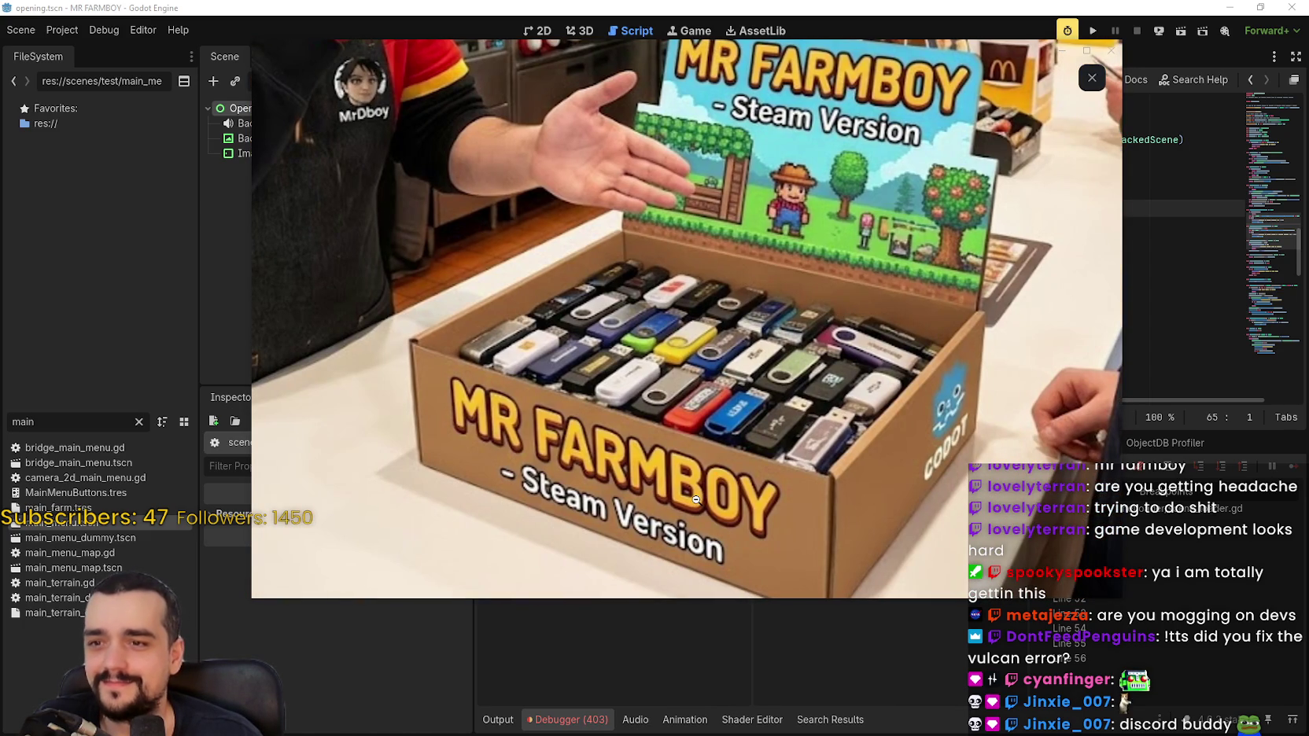
{"action": "left_click", "coordinate": [723, 380]}
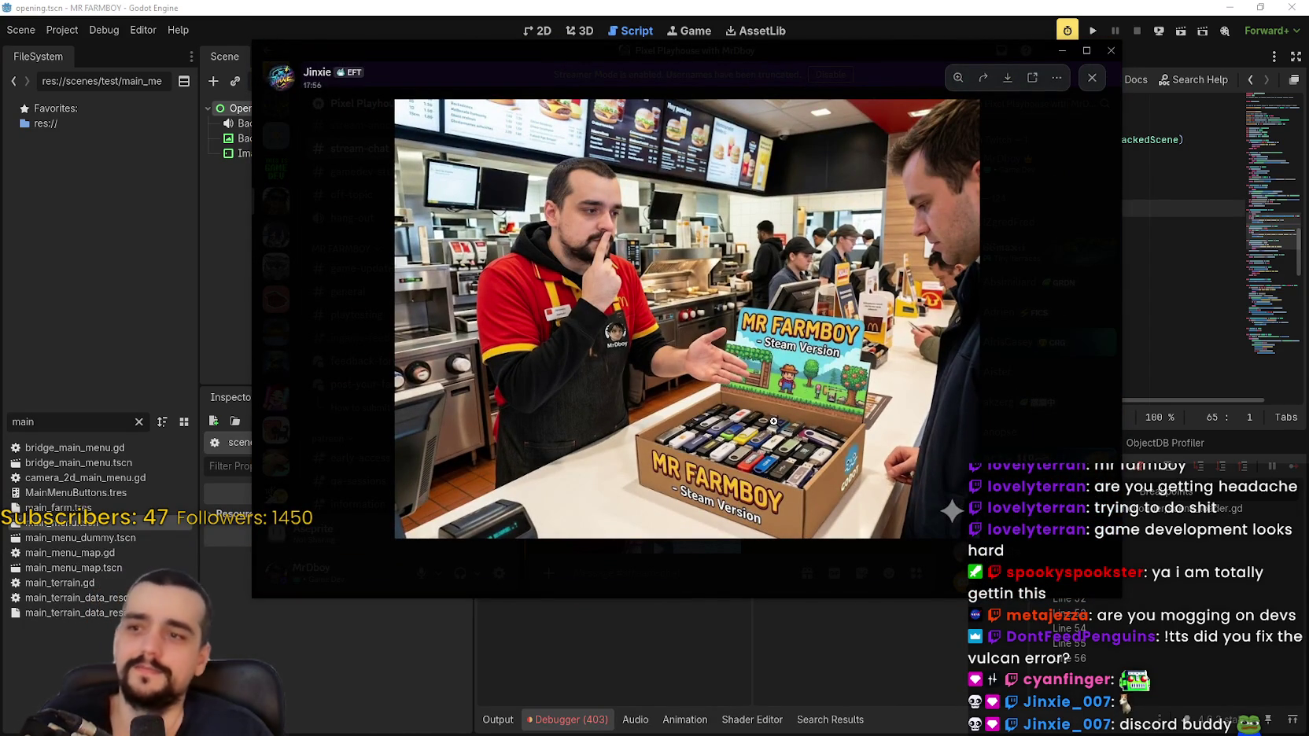
{"action": "left_click", "coordinate": [756, 306]}
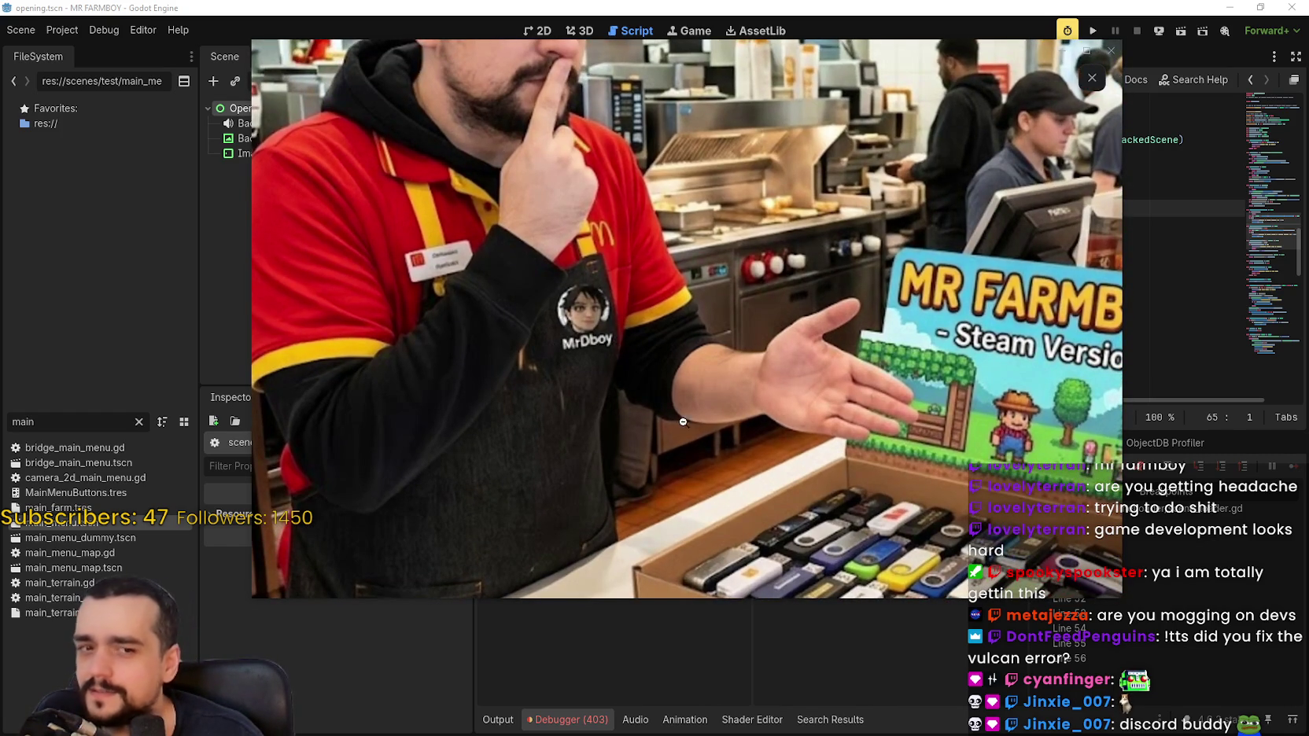
{"action": "left_click", "coordinate": [538, 354]}
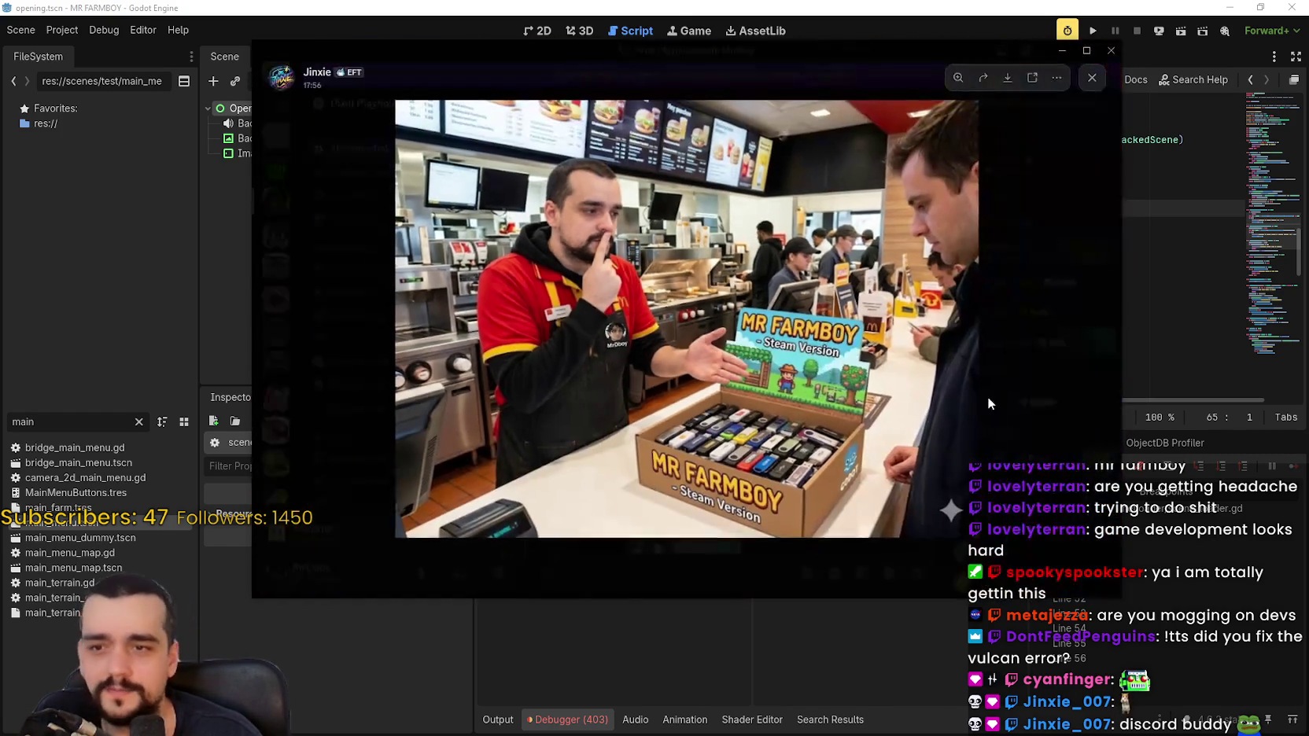
{"action": "left_click", "coordinate": [1024, 381]}
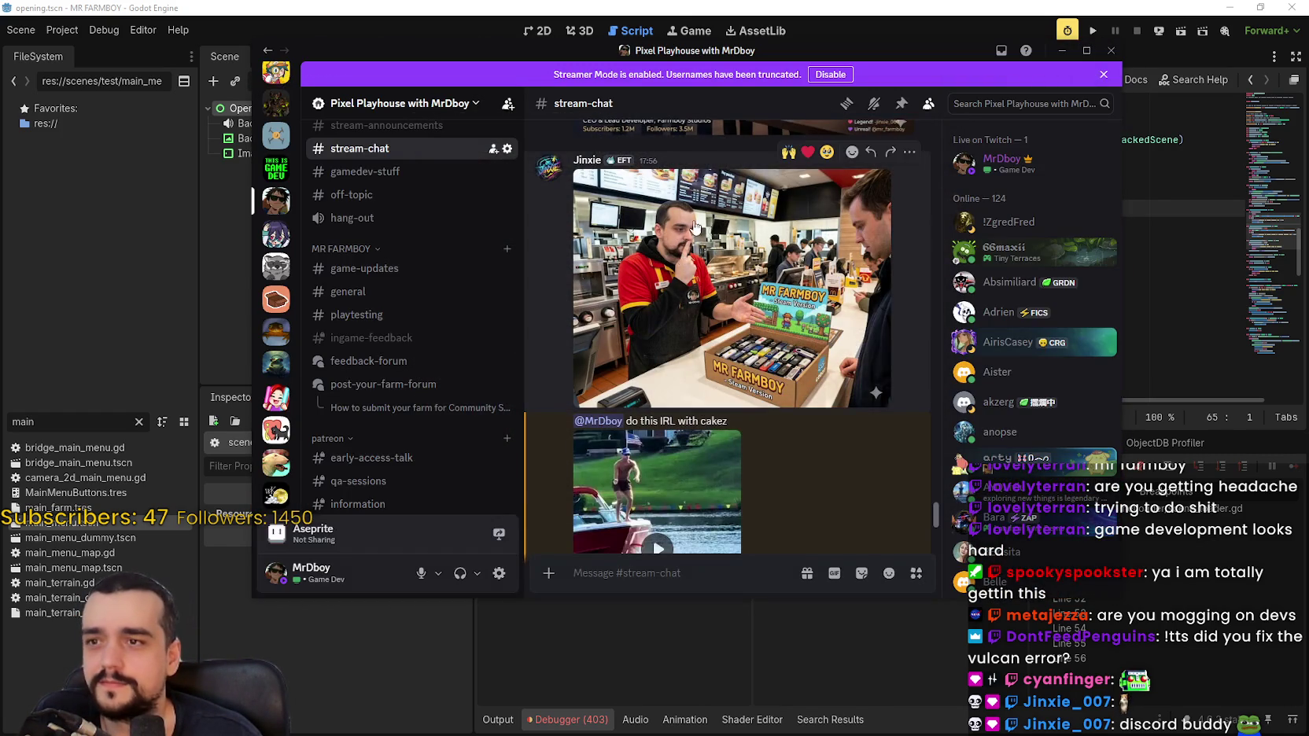
{"action": "left_click", "coordinate": [732, 220]}
{"action": "left_click", "coordinate": [733, 220]}
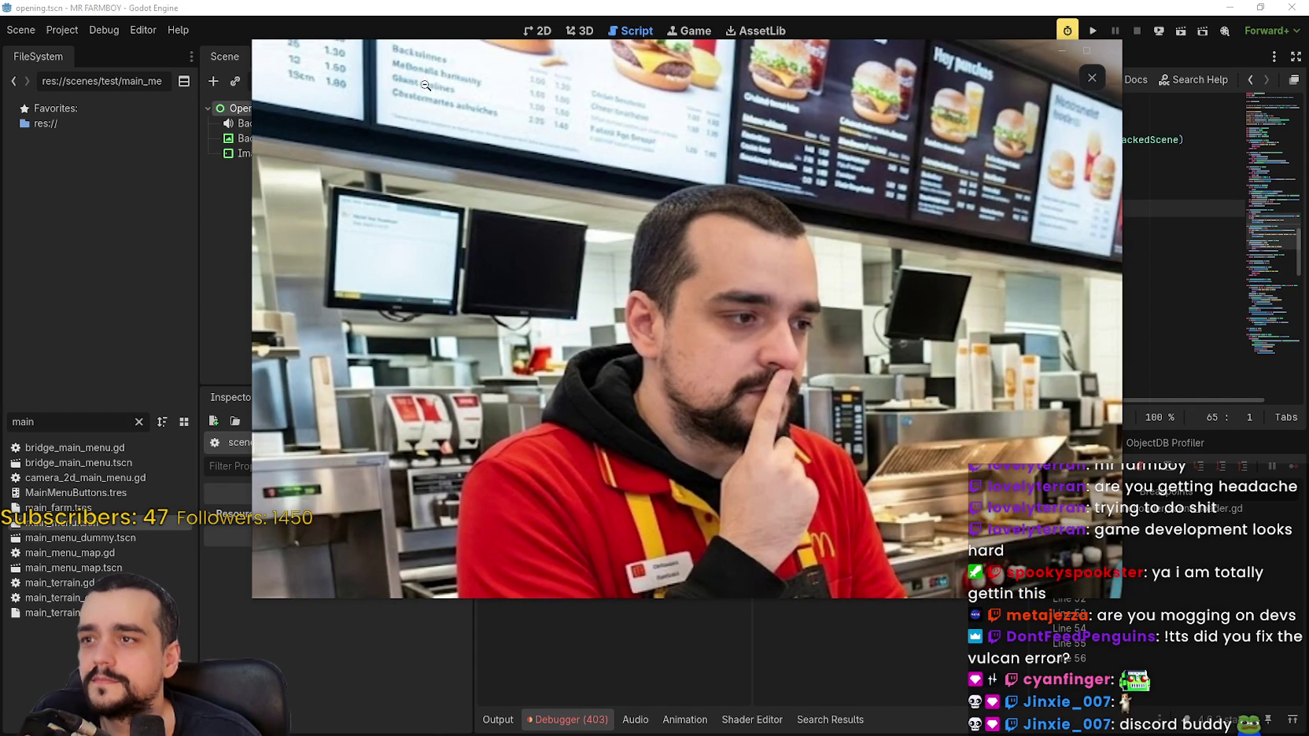
{"action": "left_click", "coordinate": [567, 113]}
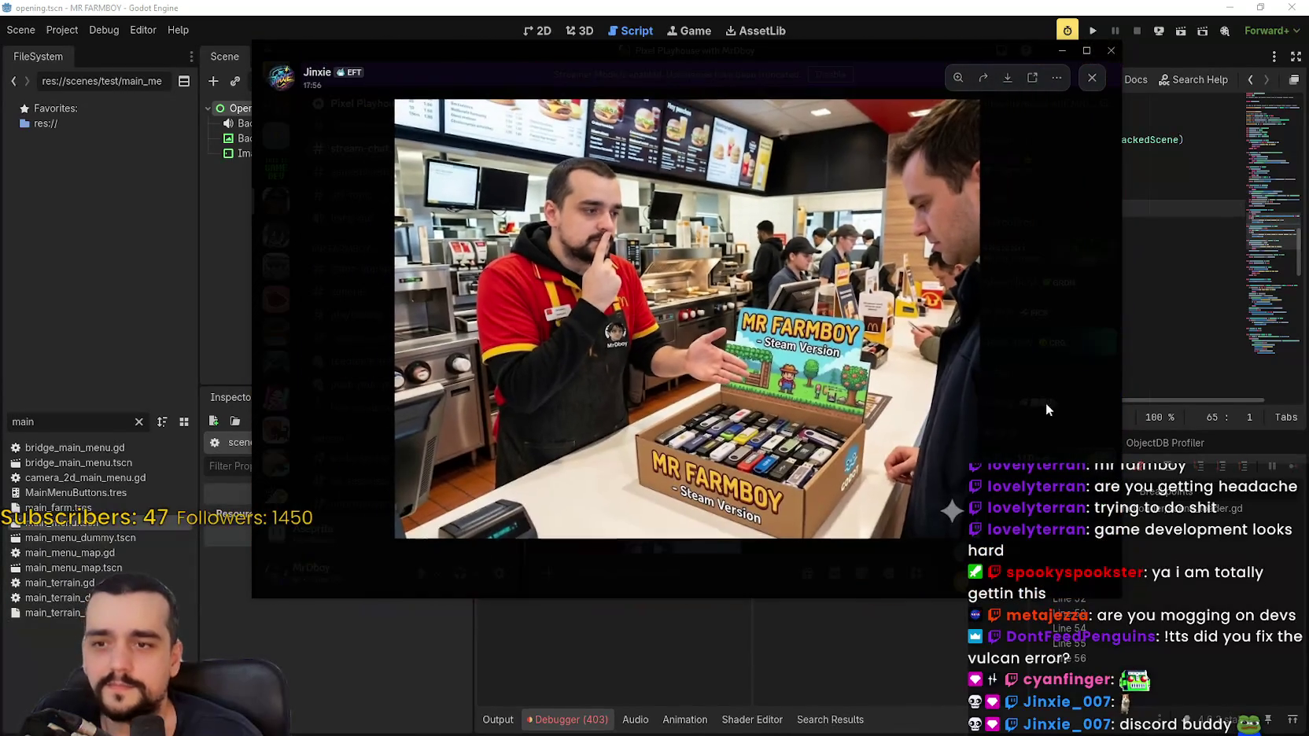
{"action": "left_click", "coordinate": [1046, 409]}
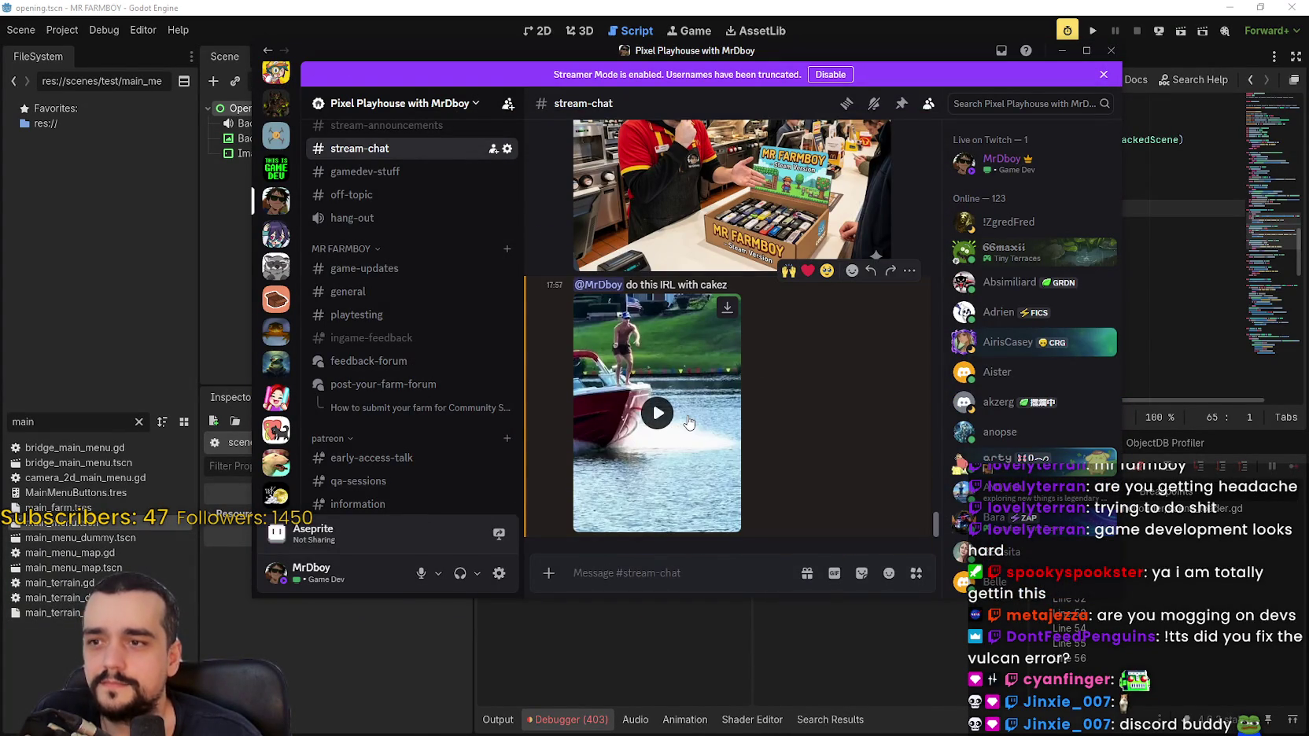
Play the boat video full screen, pause and exit it, then switch back to Godot.
{"action": "left_click", "coordinate": [689, 426]}
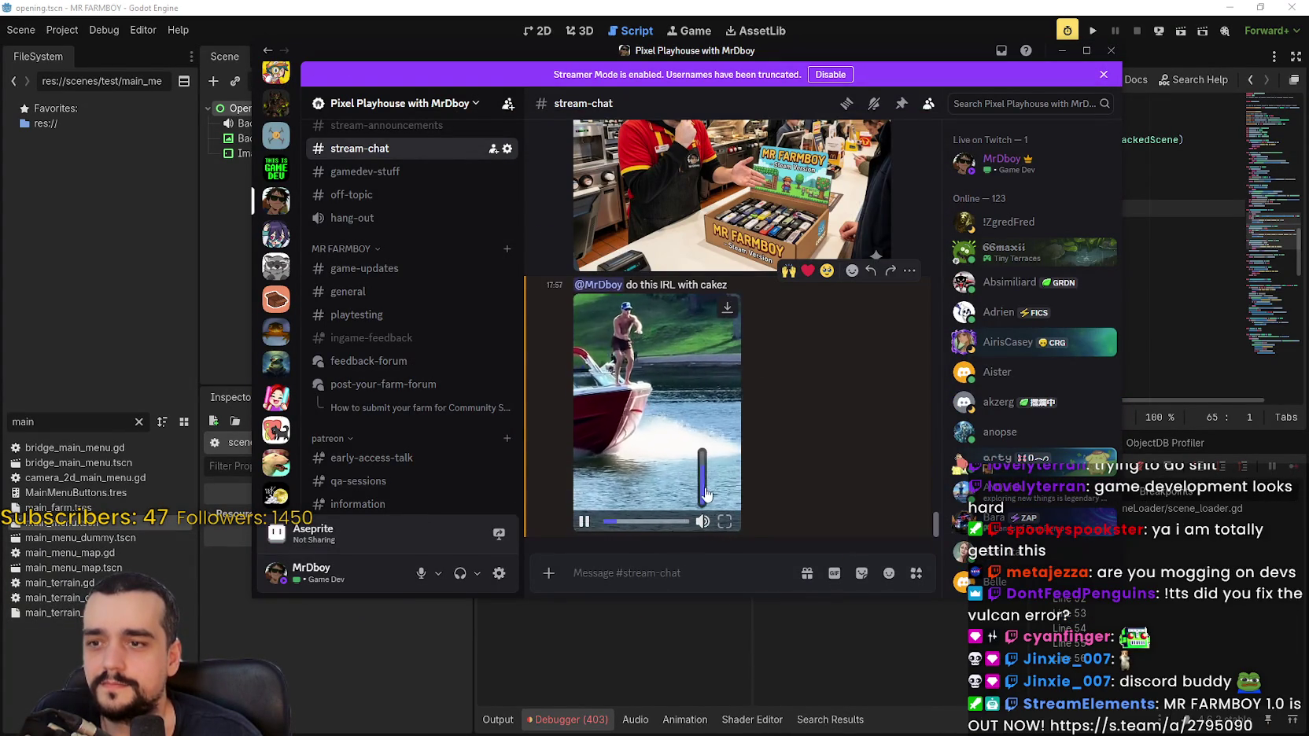
{"action": "key", "text": "super+Up"}
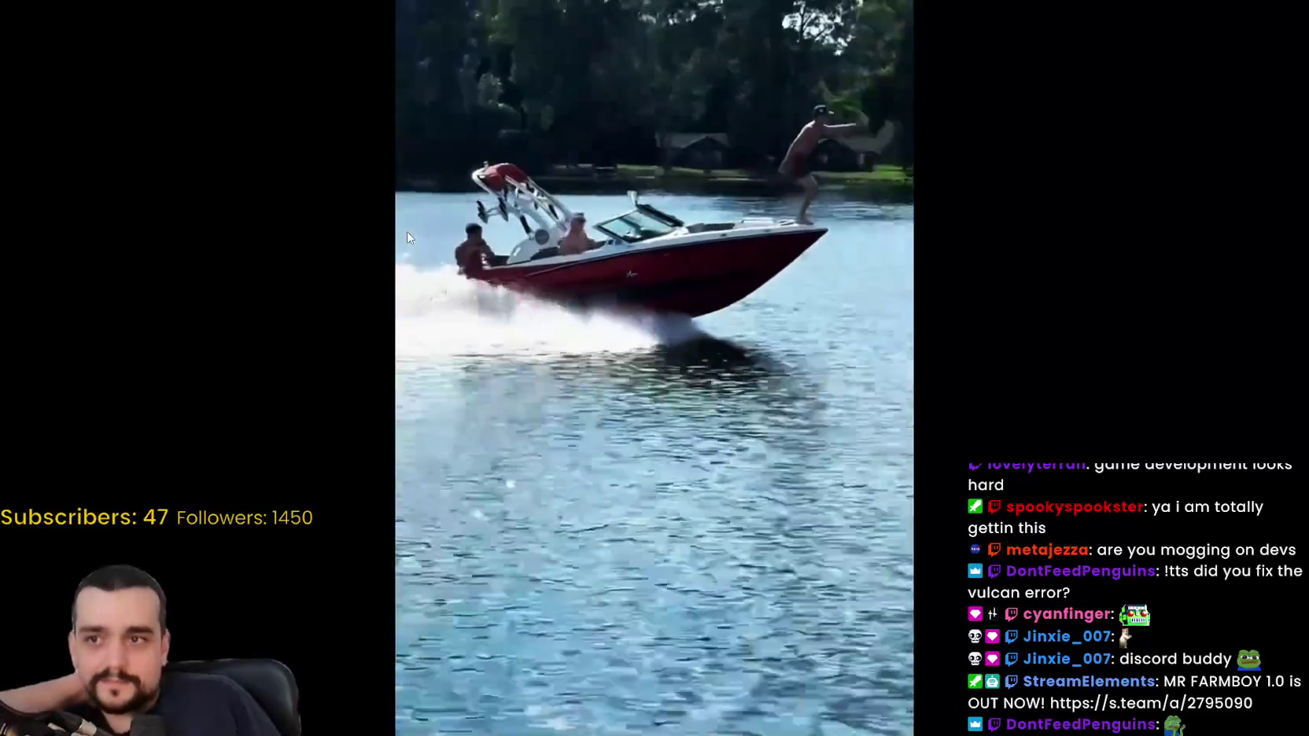
{"action": "key", "text": "space"}
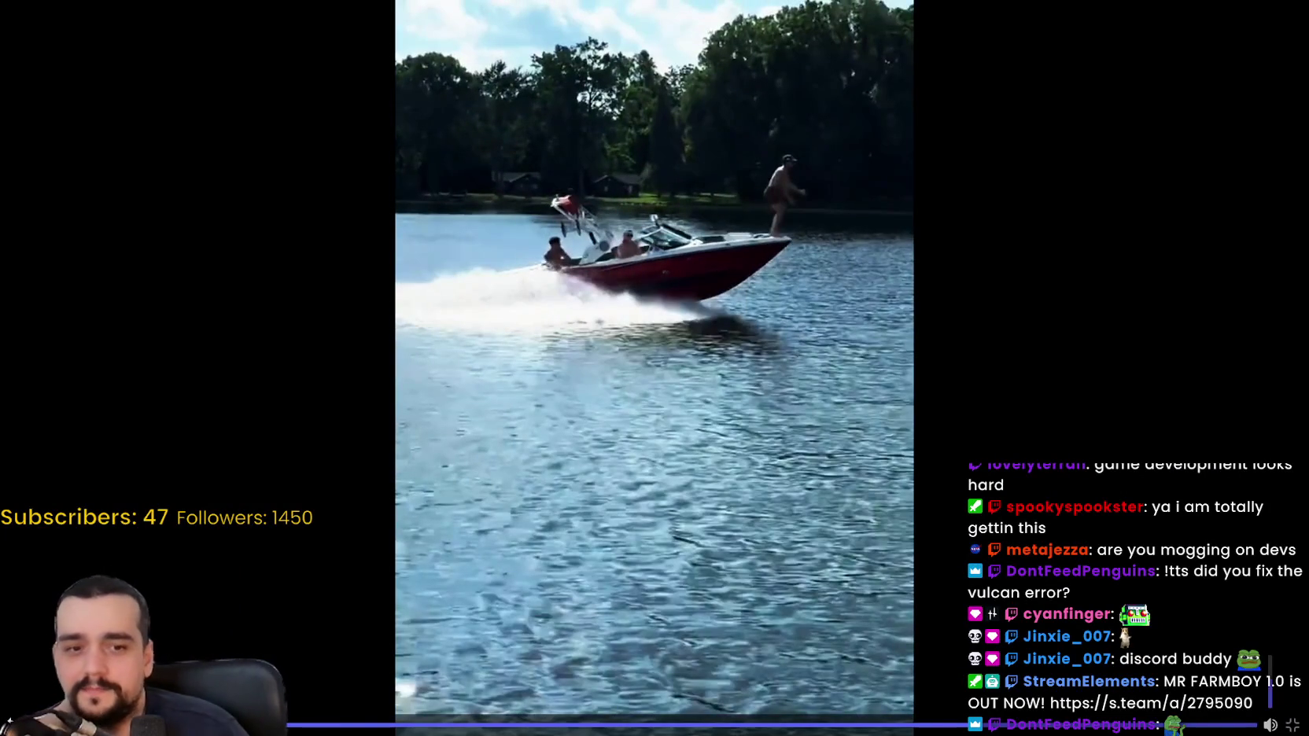
{"action": "key", "text": "Escape"}
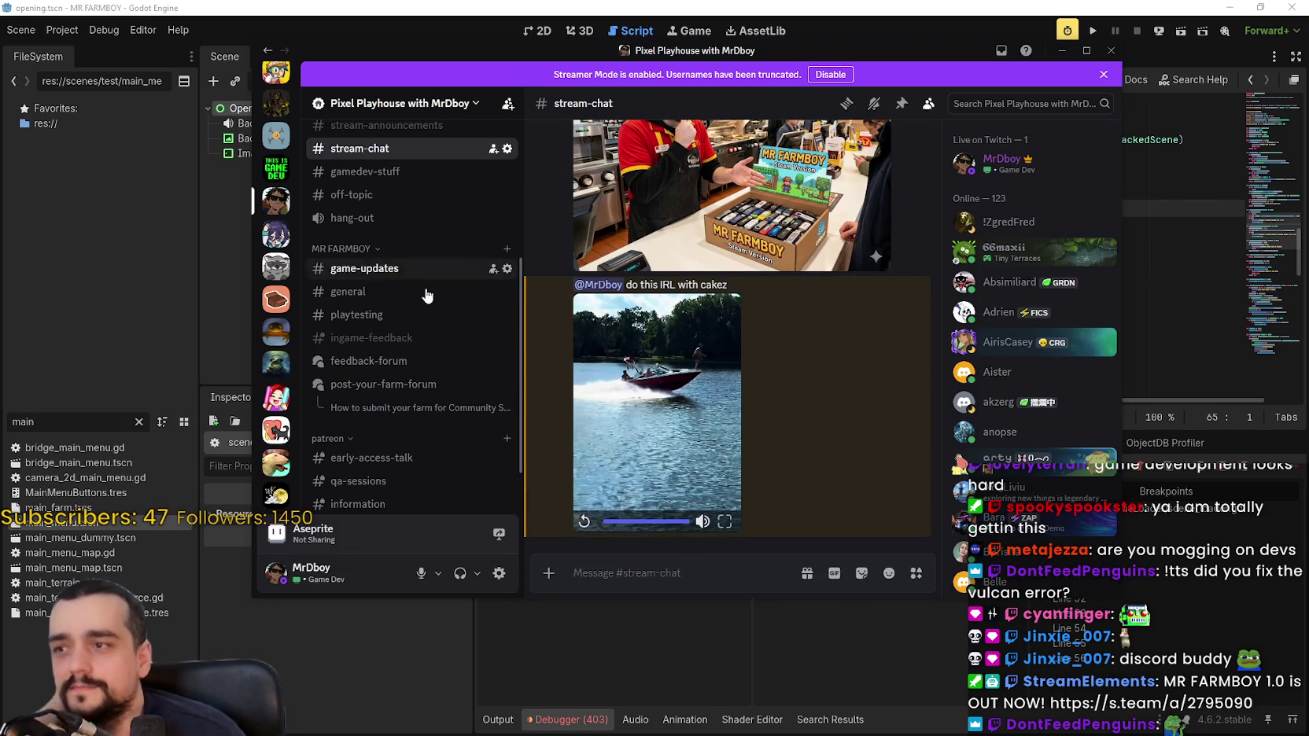
{"action": "key", "text": "alt+Tab"}
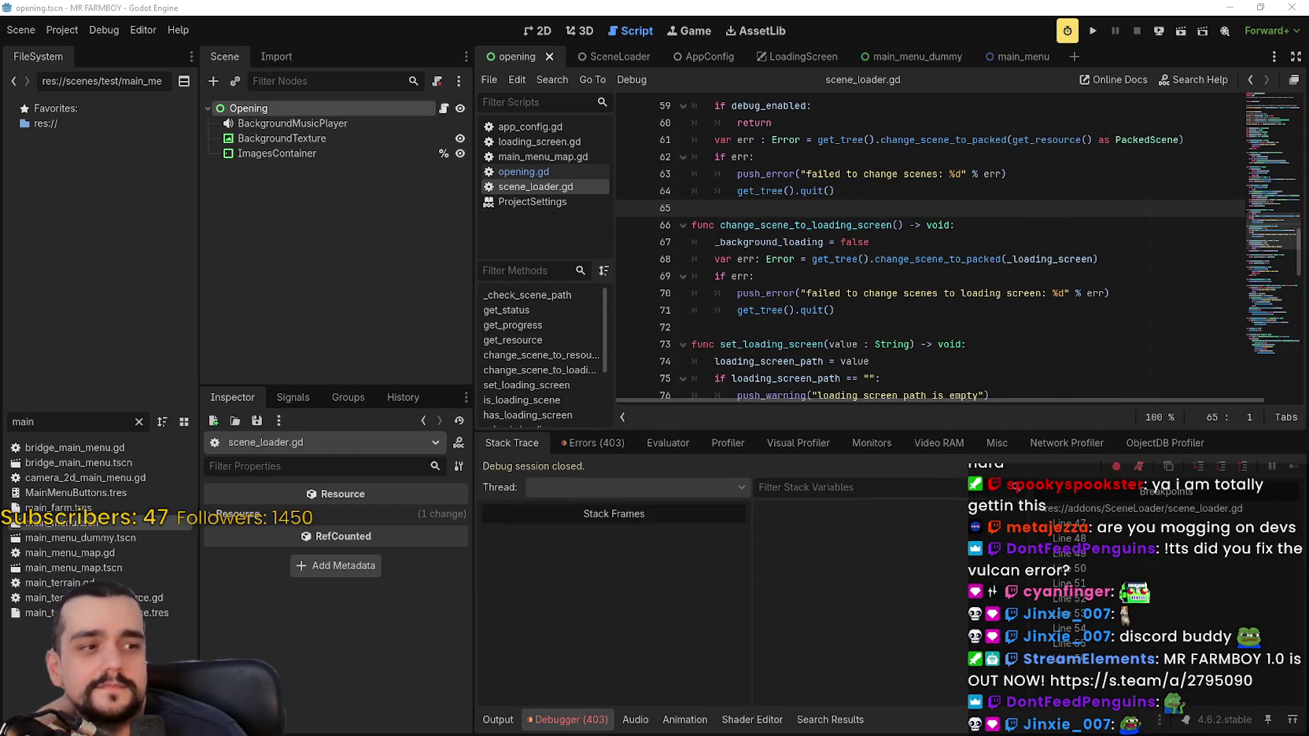
Run the project from scene_loader.gd to watch the loading screen, then close the game window.
{"action": "left_click", "coordinate": [960, 358]}
{"action": "left_click", "coordinate": [958, 324]}
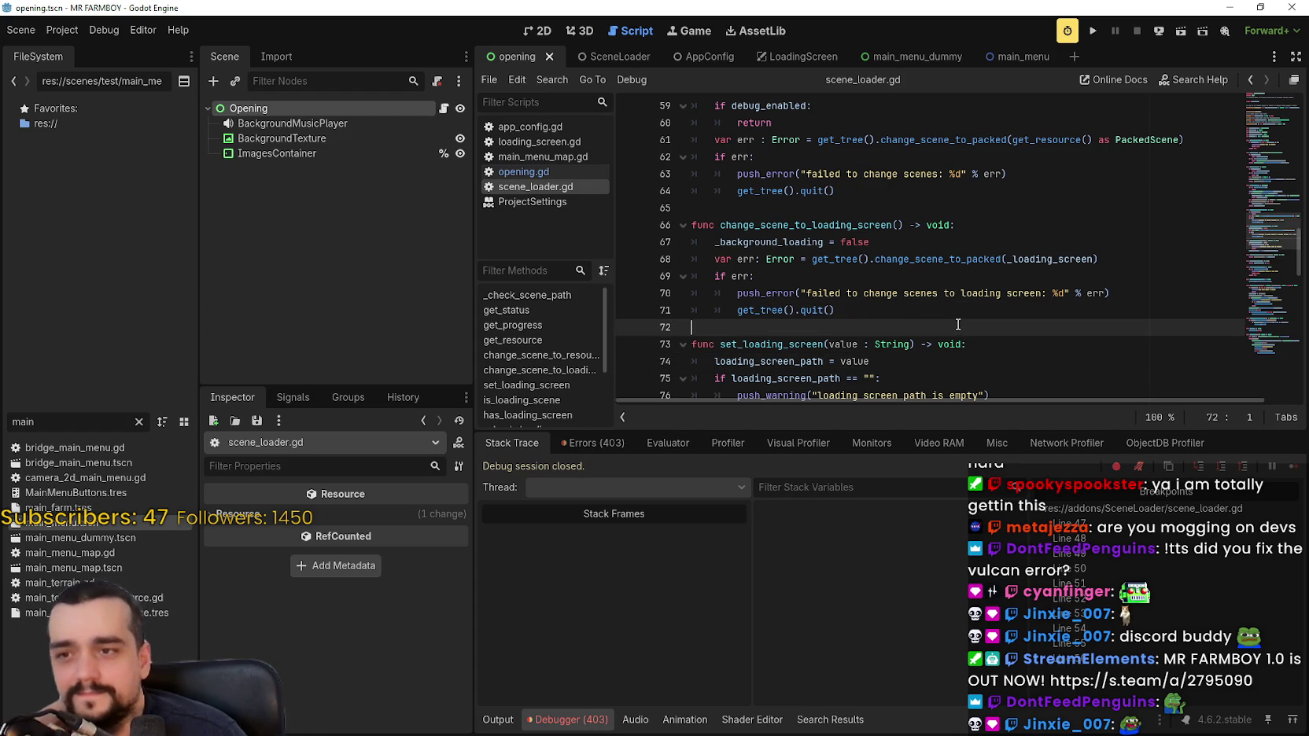
{"action": "mouse_move", "coordinate": [1006, 253]}
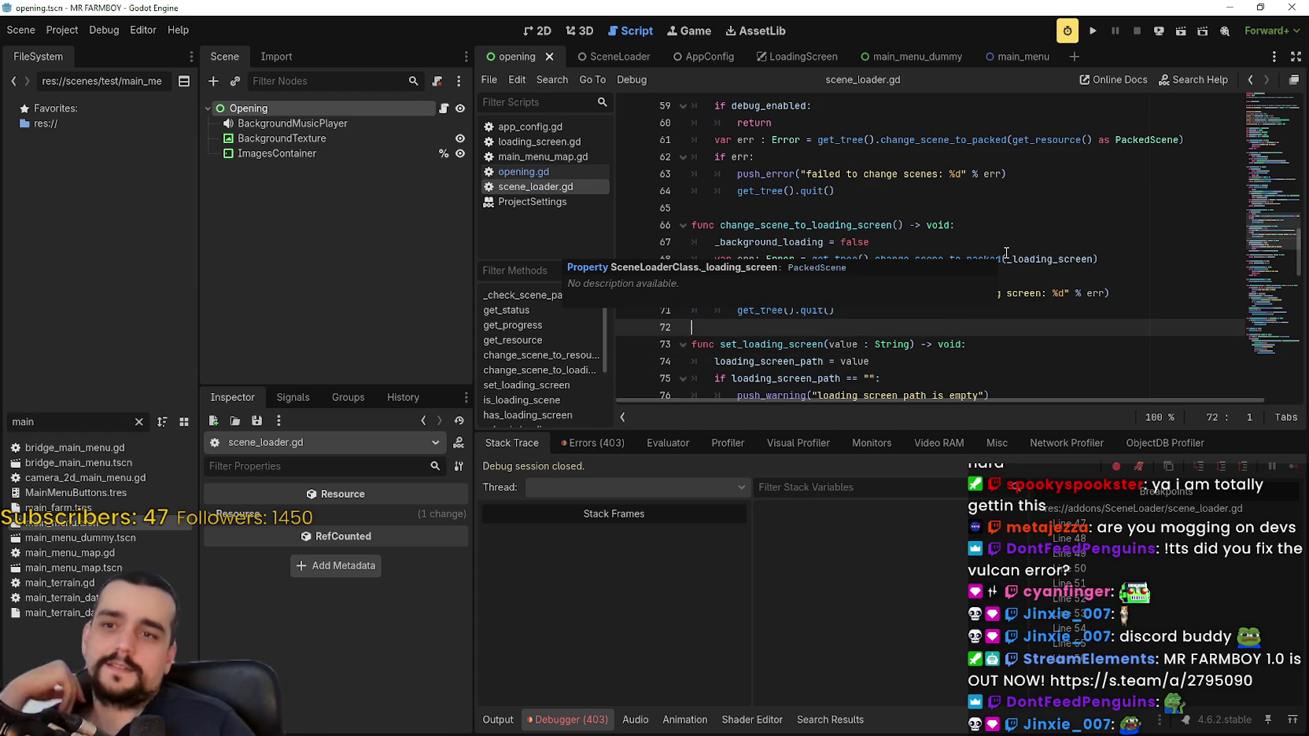
{"action": "left_click", "coordinate": [840, 224]}
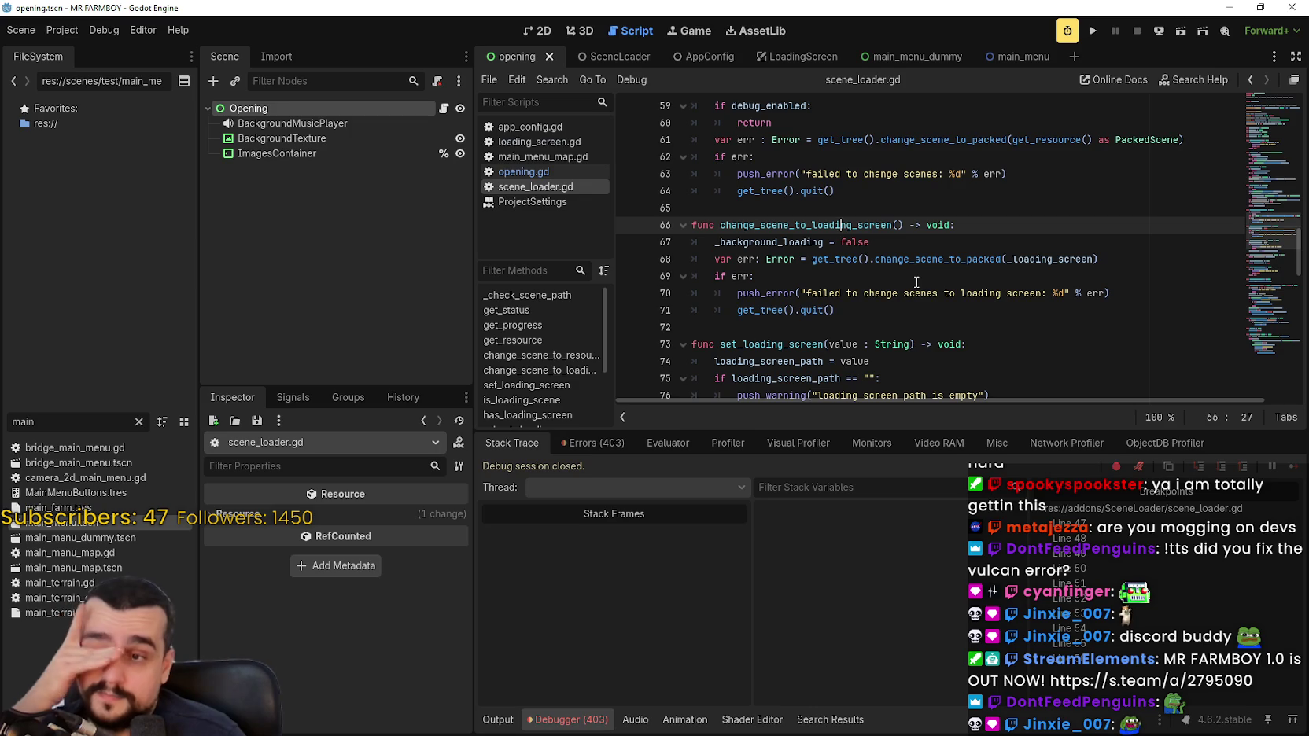
{"action": "key", "text": "alt+Tab"}
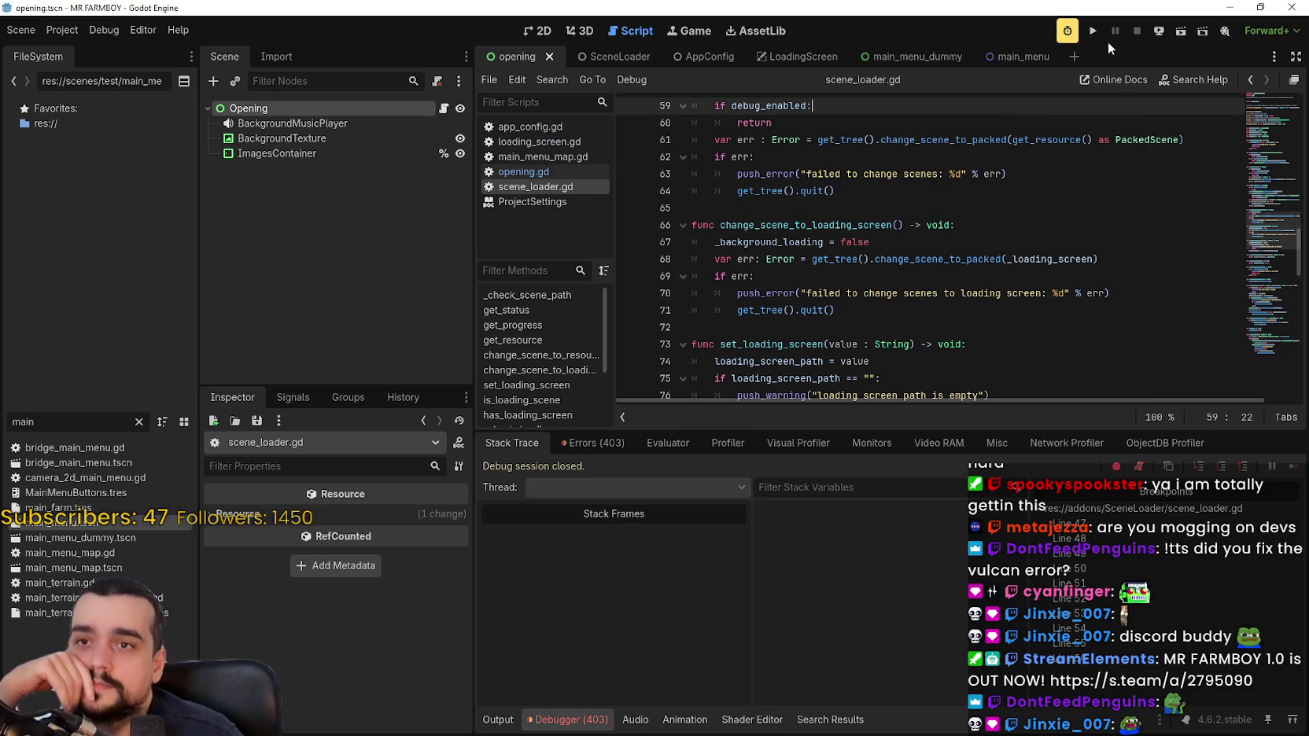
{"action": "left_click", "coordinate": [1093, 31]}
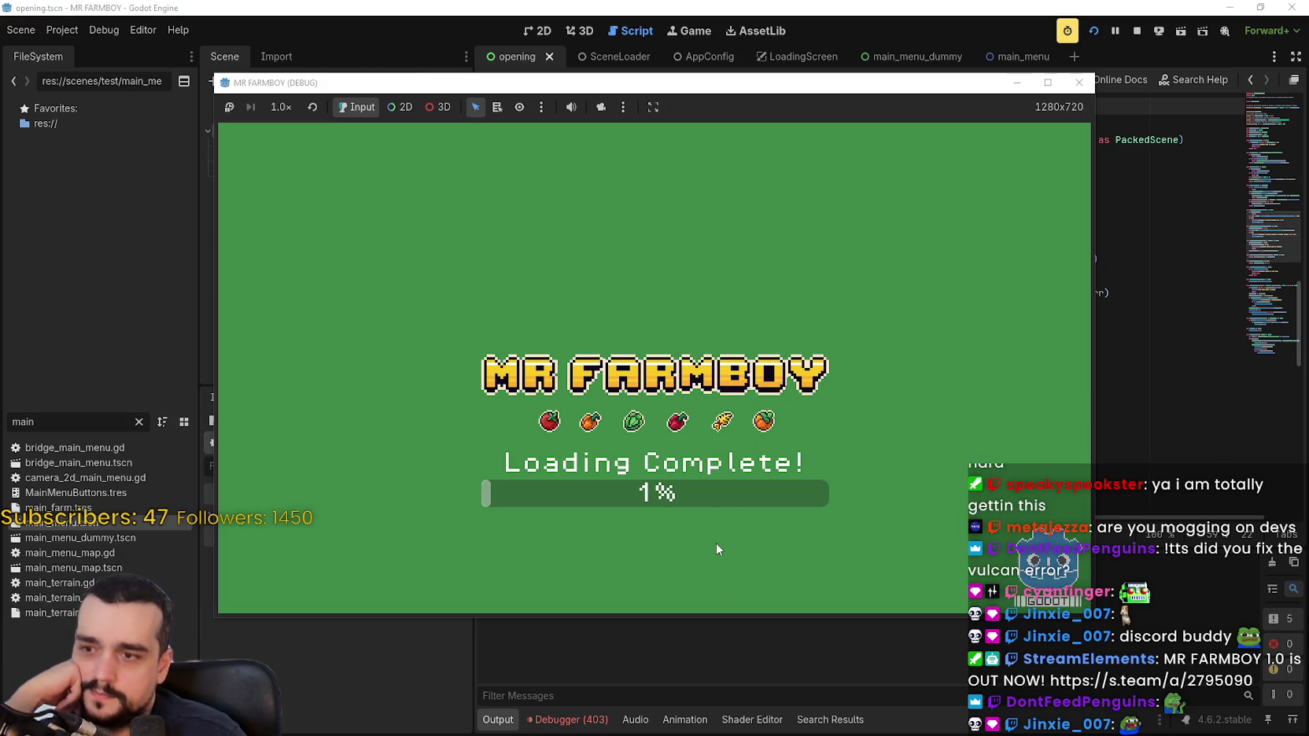
{"action": "left_click", "coordinate": [1134, 31]}
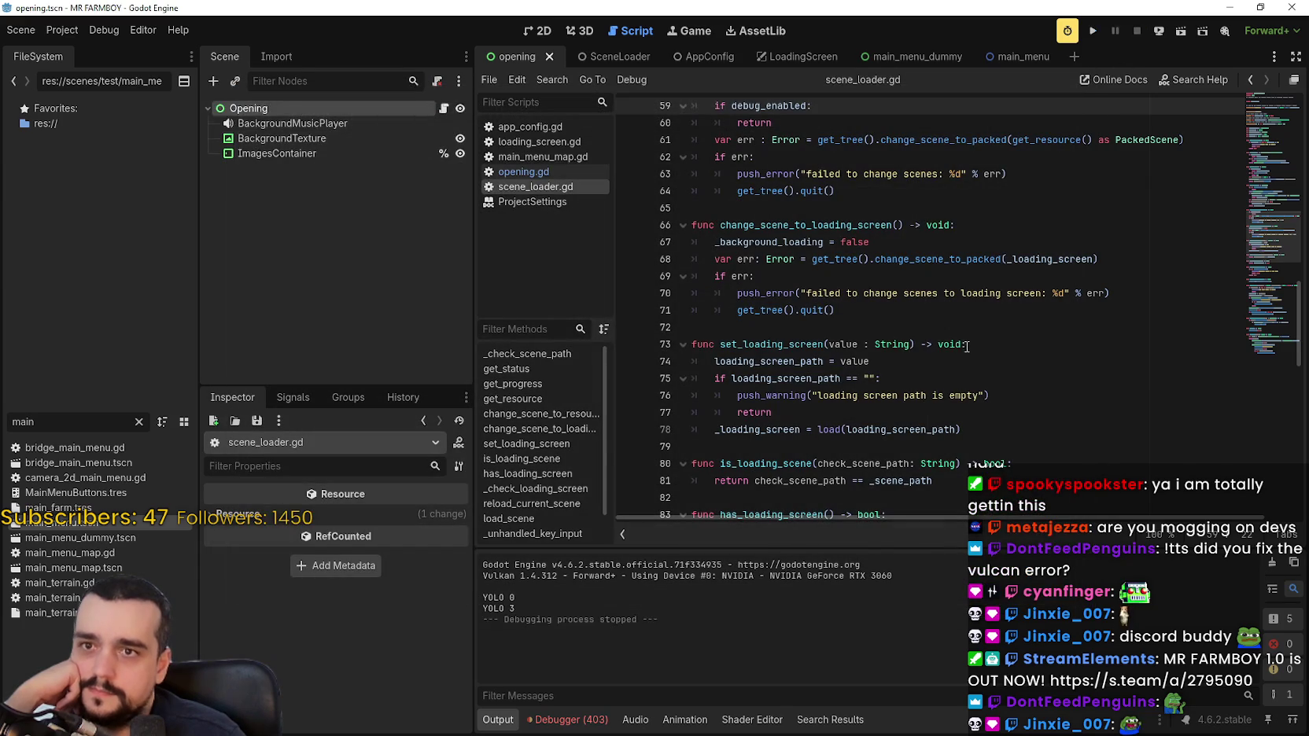
Close the game, open opening.gd, and review the line 42 and line 135 loading calls.
{"action": "left_click", "coordinate": [958, 359]}
{"action": "left_click", "coordinate": [952, 334]}
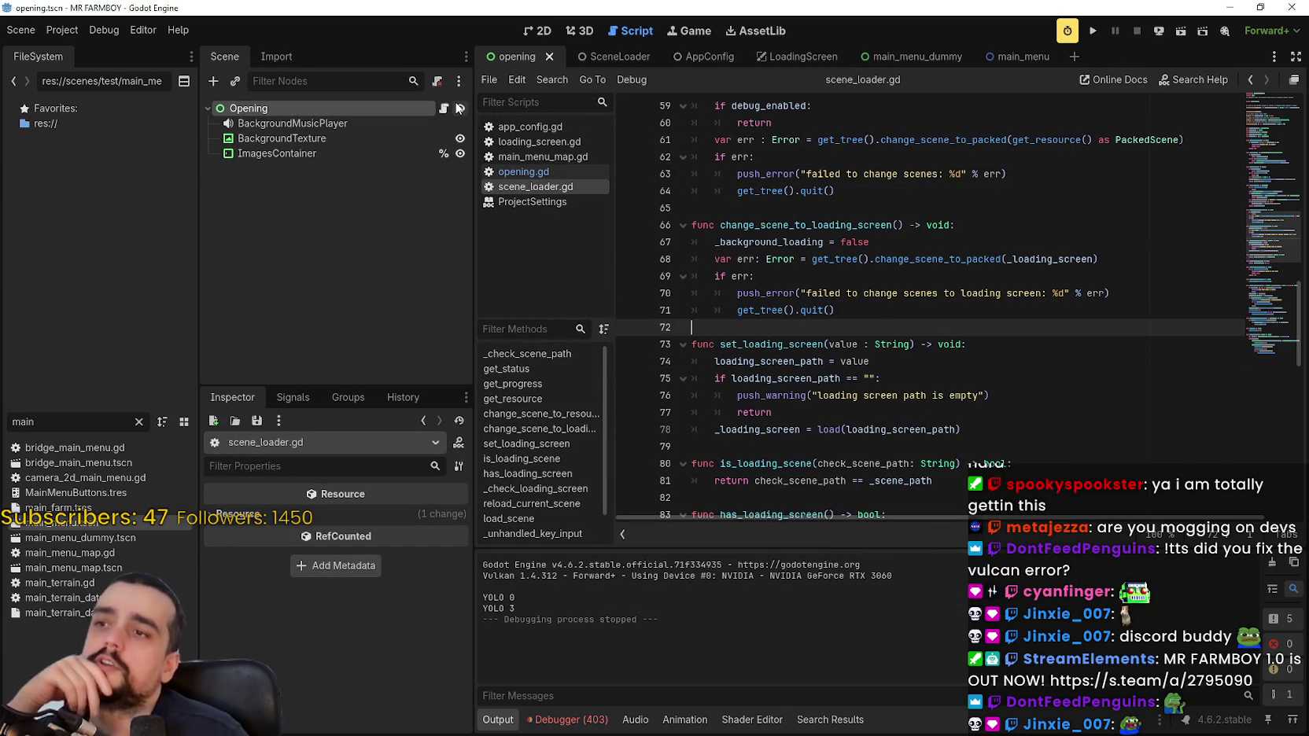
{"action": "left_click", "coordinate": [444, 108]}
{"action": "double_click", "coordinate": [884, 243]}
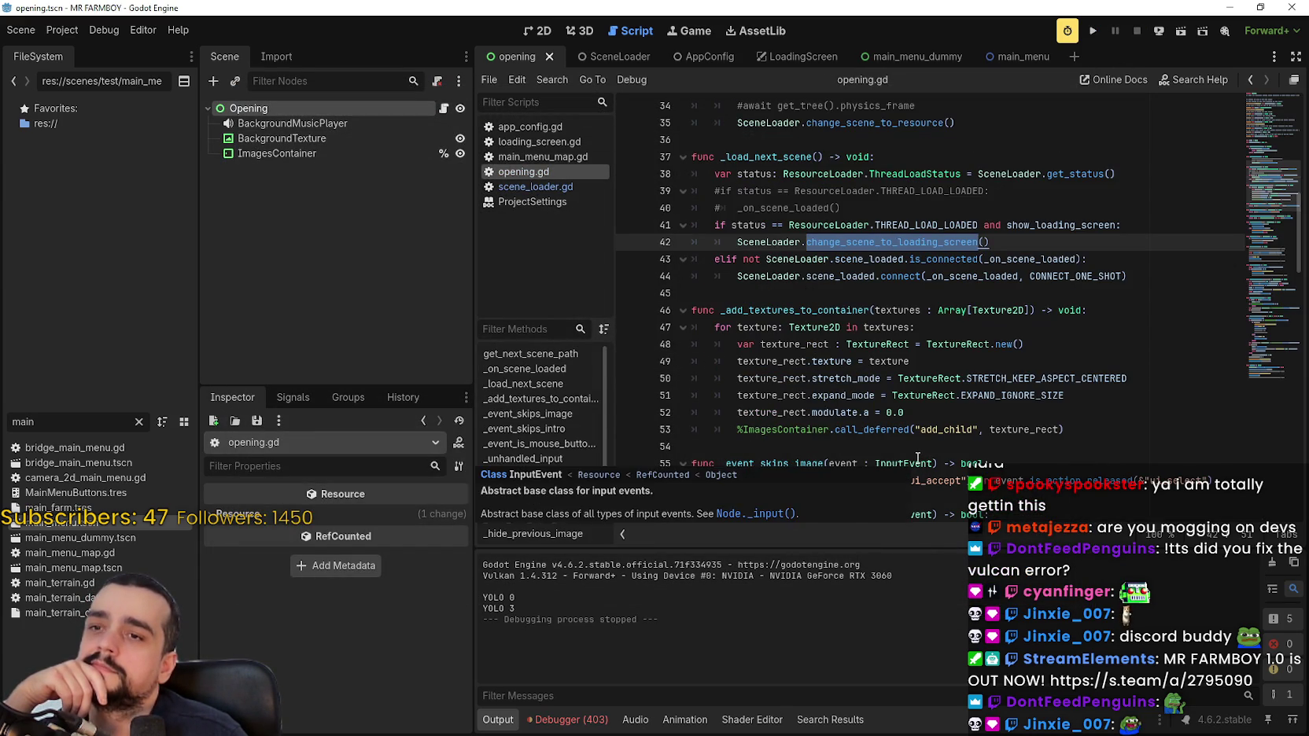
{"action": "left_click_drag", "start_coordinate": [1272, 230], "coordinate": [1257, 385]}
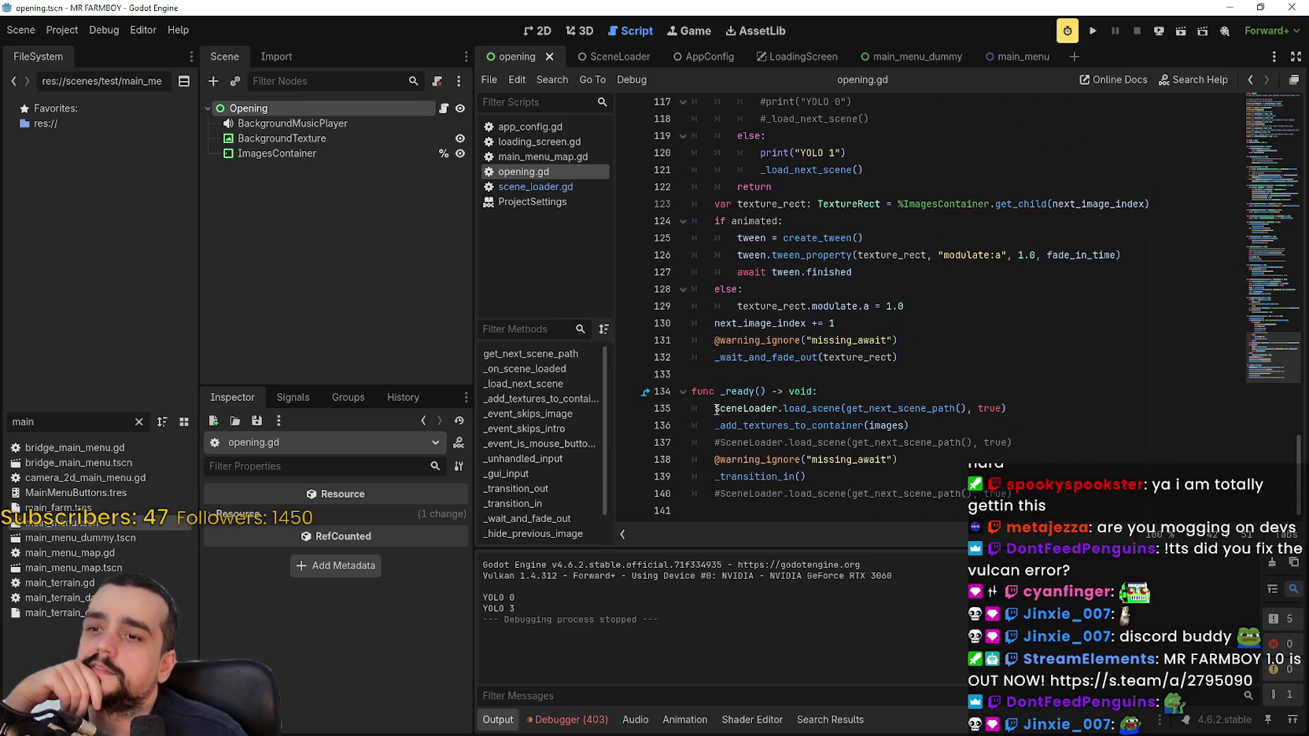
{"action": "left_click_drag", "start_coordinate": [714, 408], "coordinate": [1089, 409]}
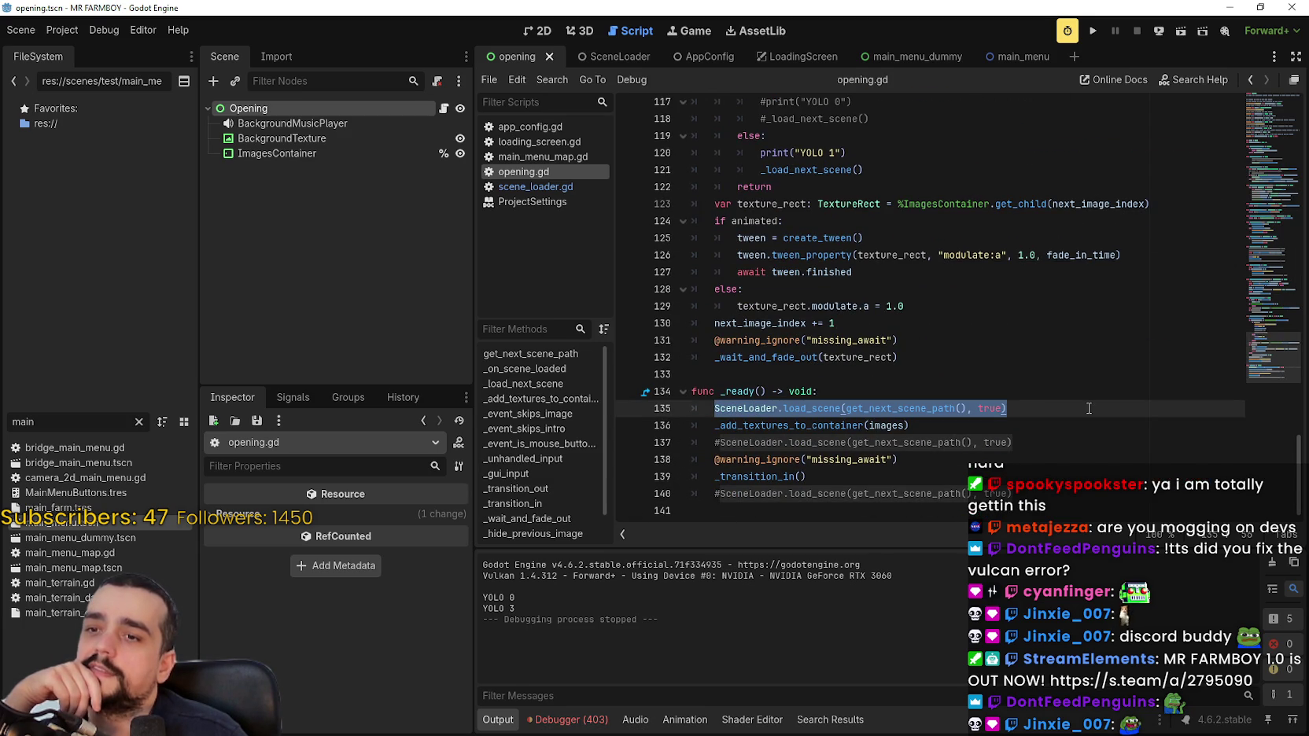
{"action": "mouse_move", "coordinate": [1273, 380]}
{"action": "left_mouse_down"}
{"action": "mouse_move", "coordinate": [1265, 314]}
{"action": "mouse_move", "coordinate": [1246, 394]}
{"action": "mouse_move", "coordinate": [1251, 155]}
{"action": "mouse_move", "coordinate": [1251, 197]}
{"action": "left_mouse_up"}
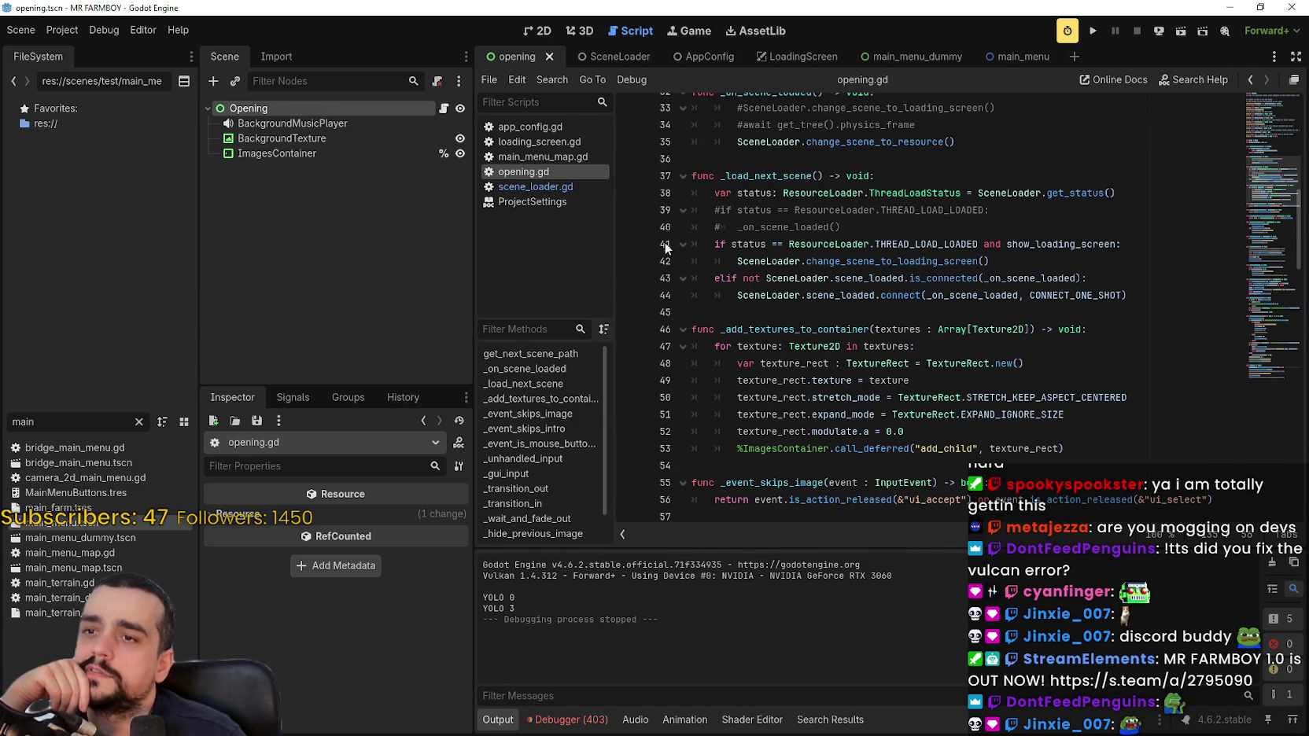
Delete 'status == ResourceLoader.THREAD_LOAD_LOADED and' from line 41's condition.
{"action": "left_click_drag", "start_coordinate": [1001, 244], "coordinate": [734, 244]}
{"action": "key", "text": "BackSpace"}
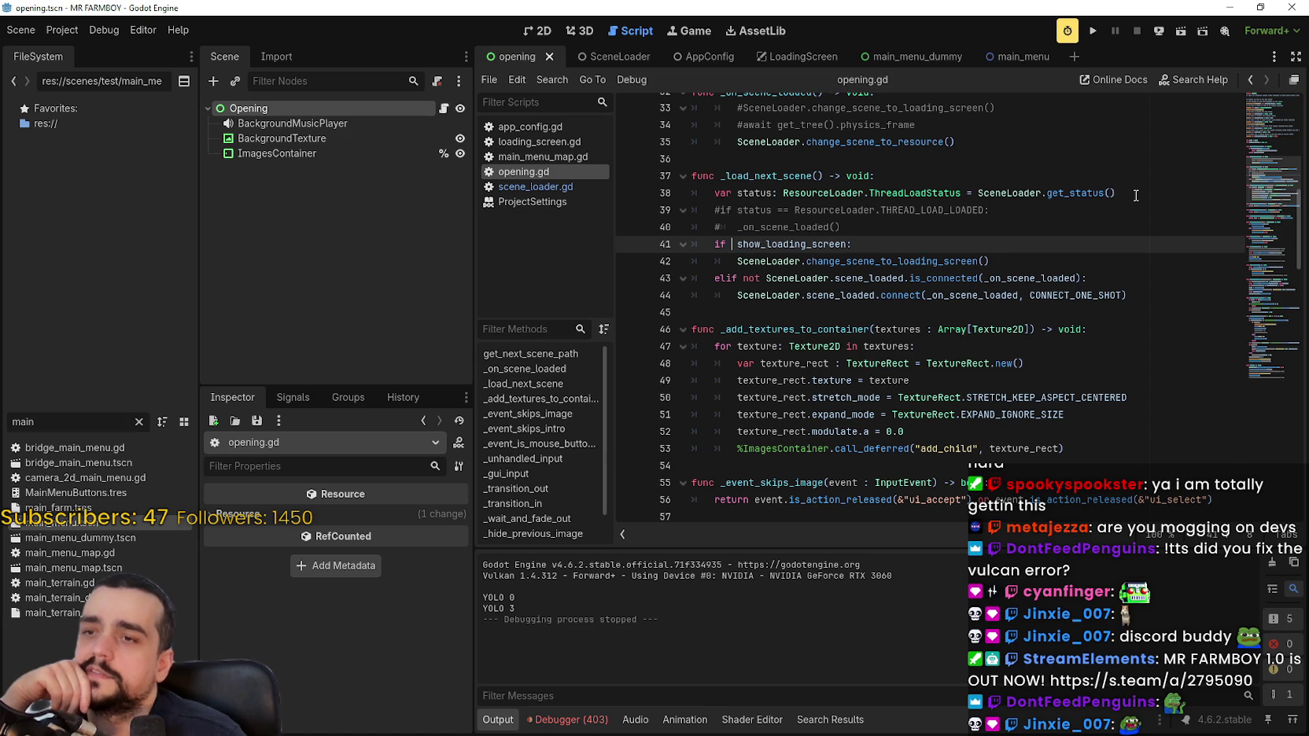
{"action": "key", "text": "BackSpace"}
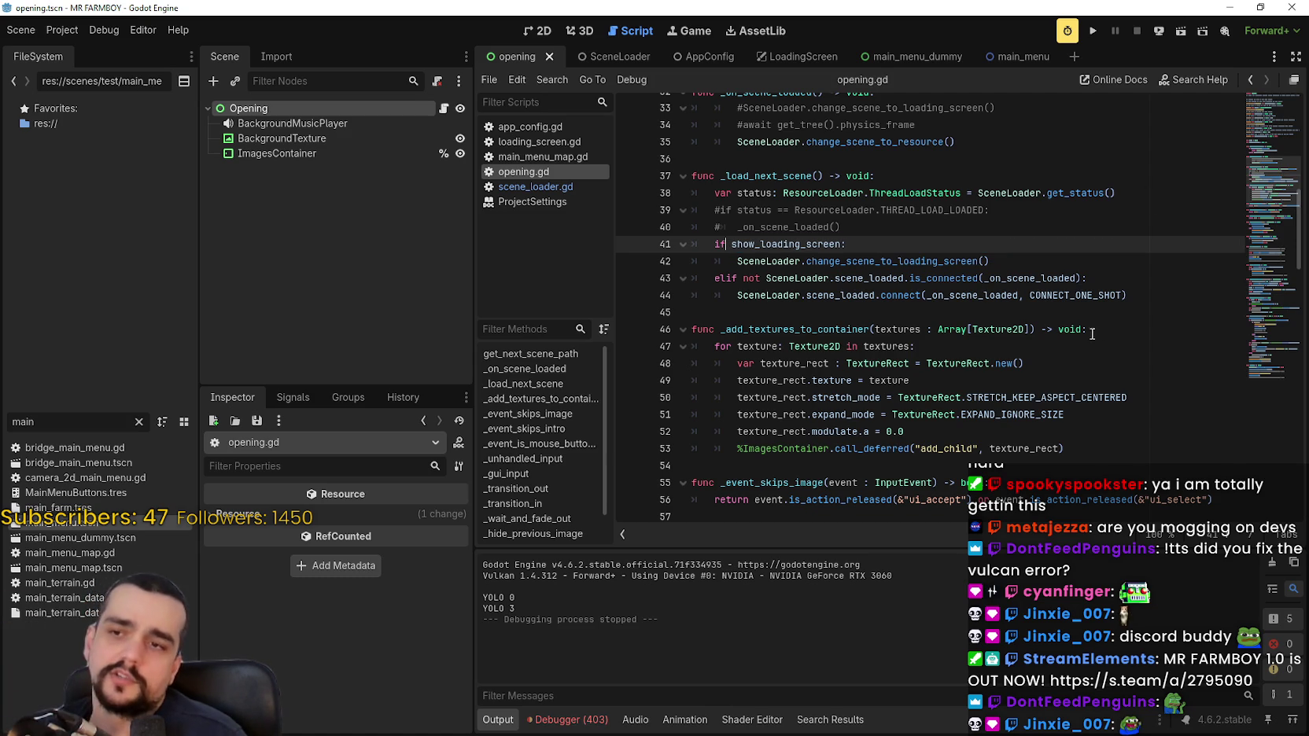
{"action": "scroll", "coordinate": [1023, 236], "scroll_direction": "up", "scroll_amount": 1}
{"action": "left_click", "coordinate": [950, 255]}
{"action": "double_click", "coordinate": [961, 276]}
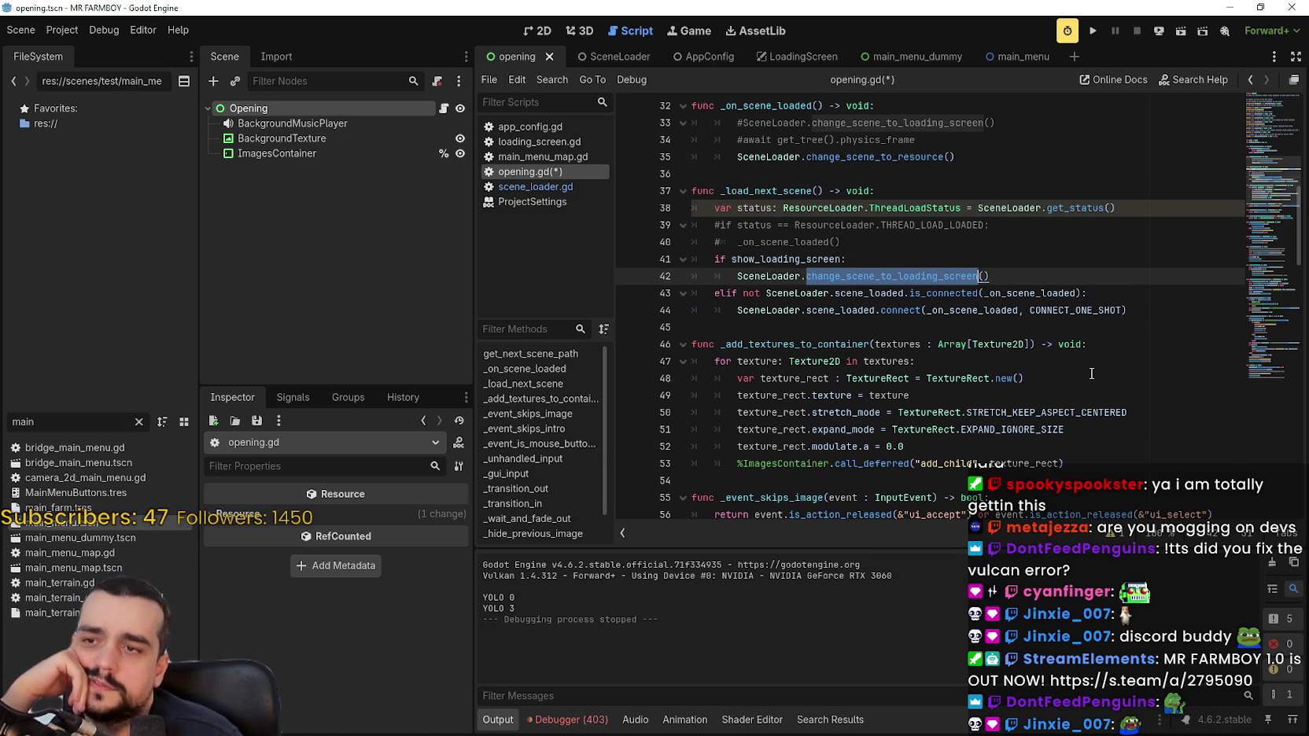
Comment out line 38 in _load_next_scene of opening.gd.
{"action": "mouse_move", "coordinate": [865, 244]}
{"action": "left_mouse_down"}
{"action": "mouse_move", "coordinate": [692, 241]}
{"action": "mouse_move", "coordinate": [658, 224]}
{"action": "left_mouse_up"}
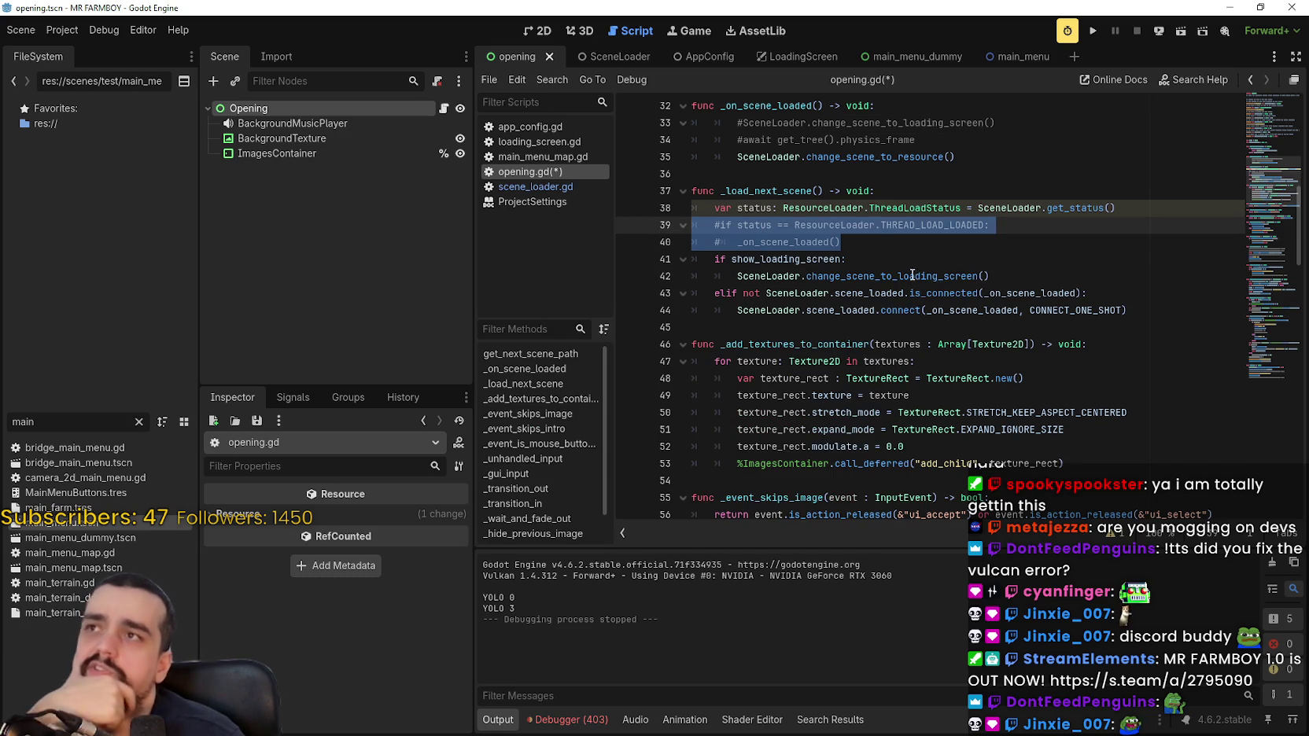
{"action": "mouse_move", "coordinate": [903, 270]}
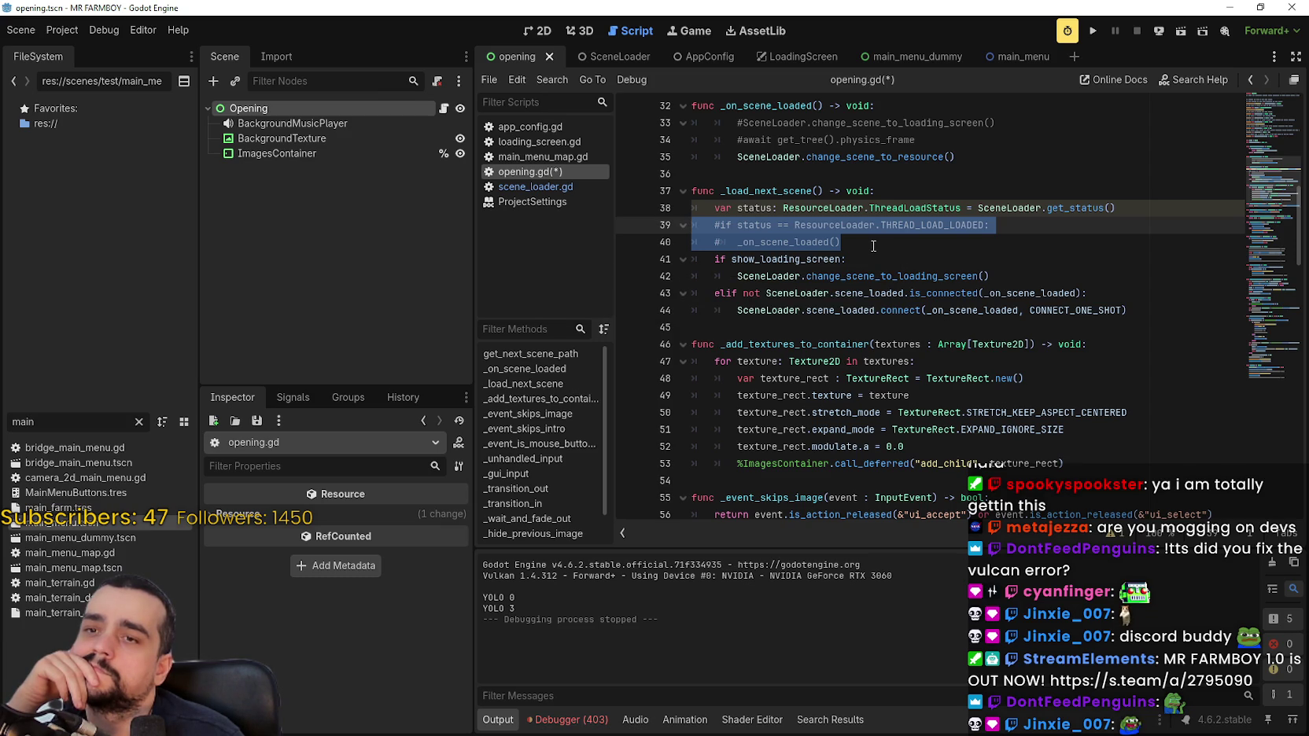
{"action": "left_click", "coordinate": [1031, 278]}
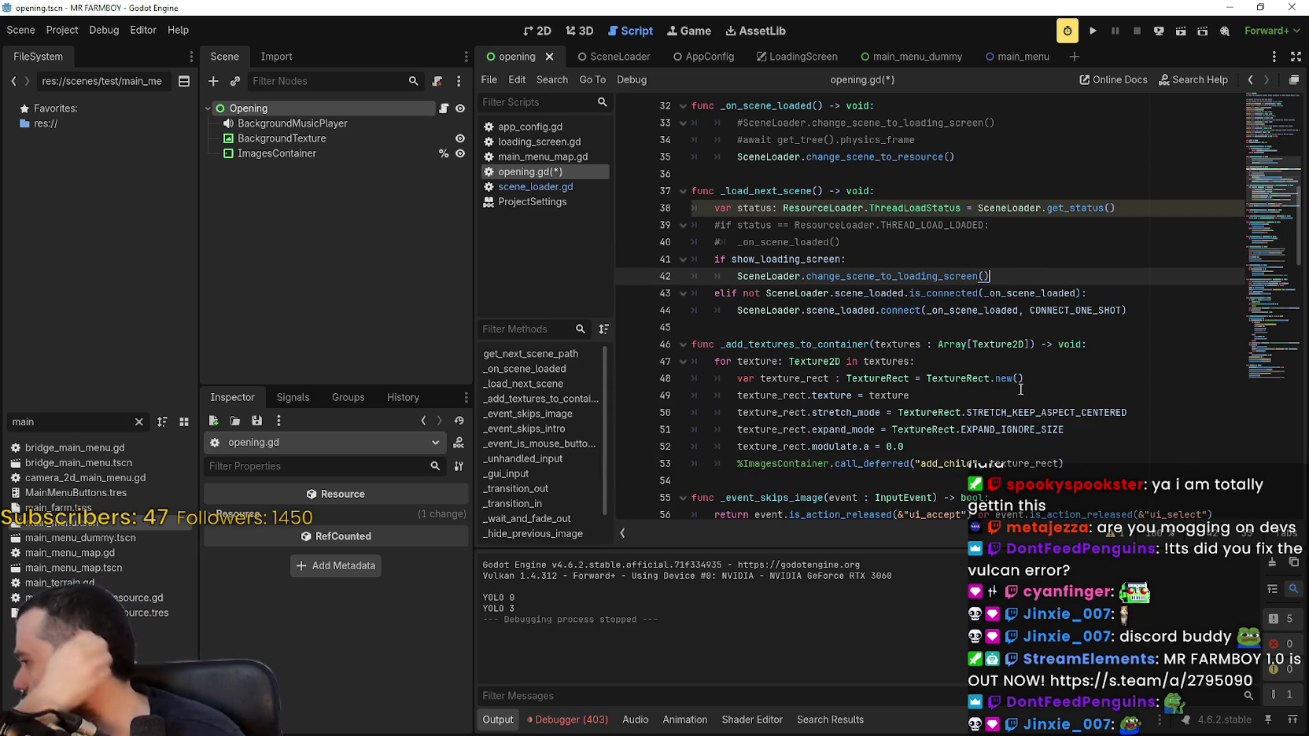
{"action": "left_click", "coordinate": [913, 265]}
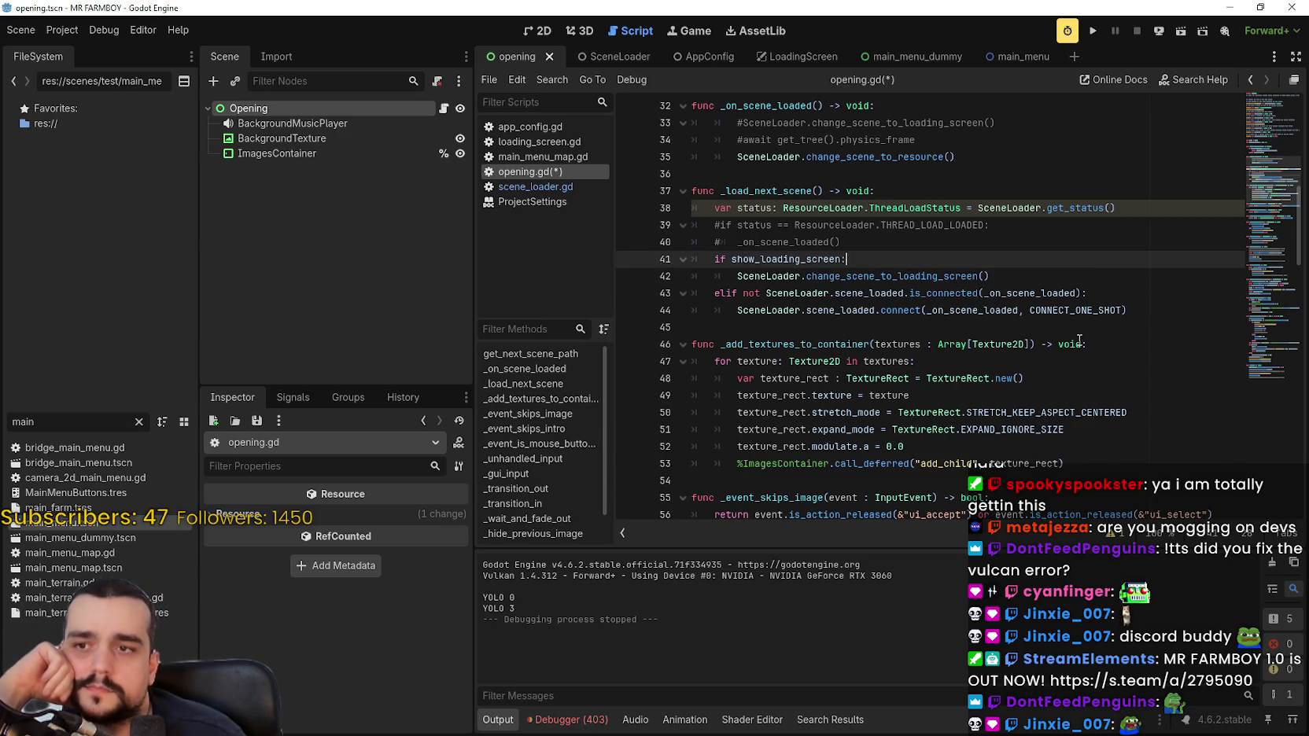
{"action": "left_click", "coordinate": [865, 247]}
{"action": "left_click", "coordinate": [706, 209]}
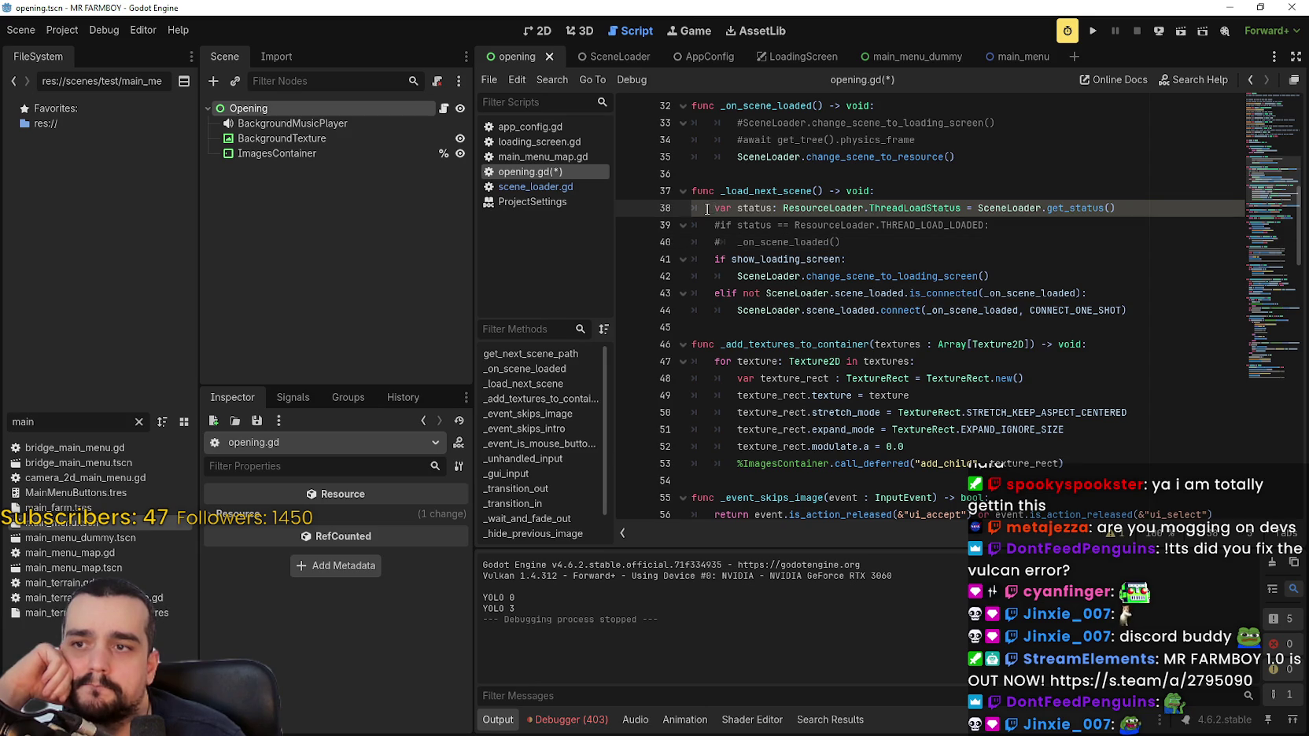
{"action": "type", "text": "#"}
Comment out the SceneLoader.load_scene call in _ready on line 135.
{"action": "left_click", "coordinate": [949, 244]}
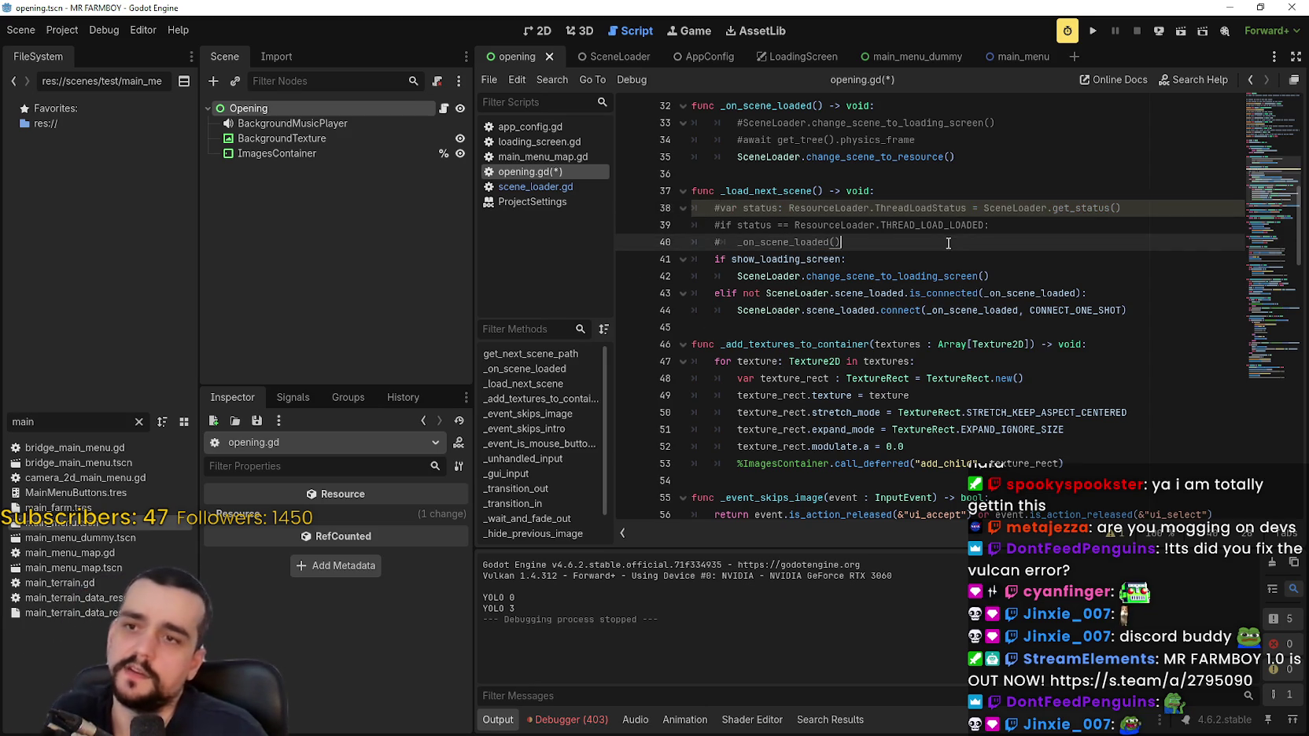
{"action": "scroll", "coordinate": [949, 243], "scroll_direction": "down", "scroll_amount": 15}
{"action": "left_click_drag", "start_coordinate": [1009, 412], "coordinate": [951, 412]}
{"action": "key", "text": "Home"}
{"action": "type", "text": "#"}
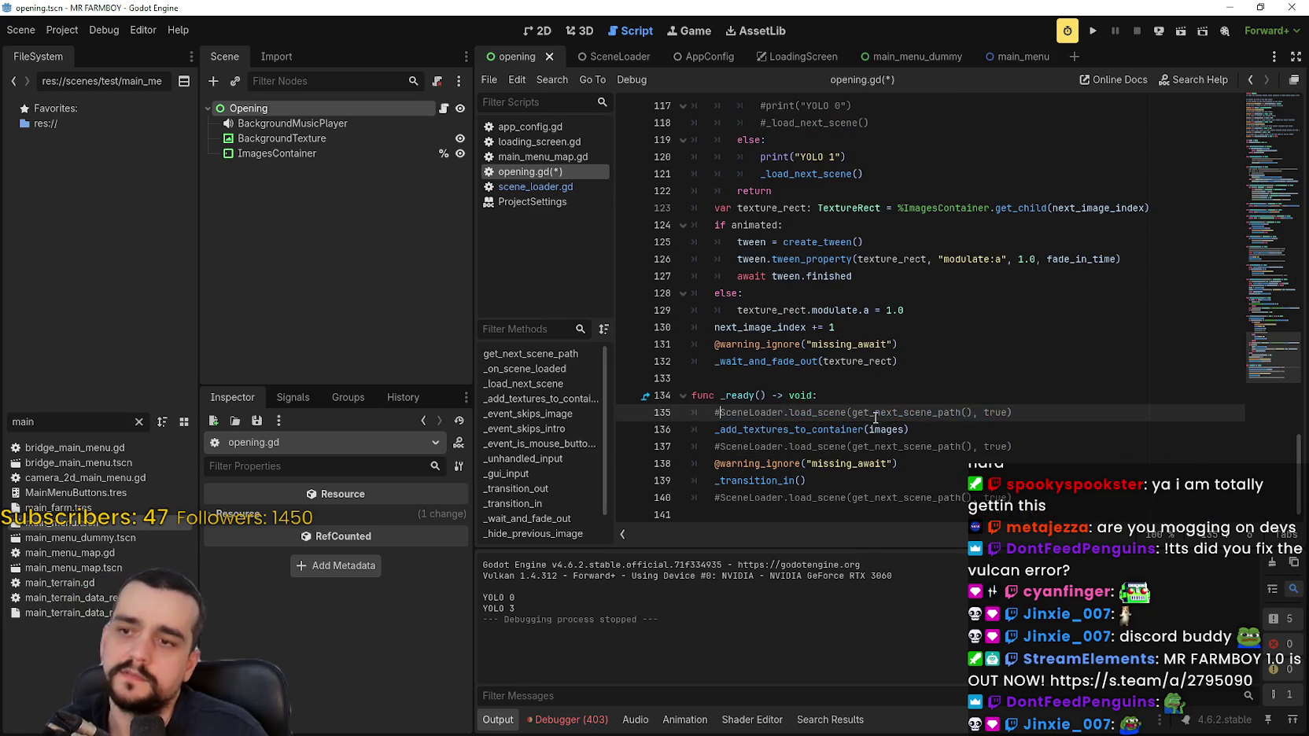
Paste SceneLoader.load_scene(get_next_scene_path(), true) below line 40 in _load_next_scene and save.
{"action": "scroll", "coordinate": [840, 414], "scroll_direction": "up", "scroll_amount": 15}
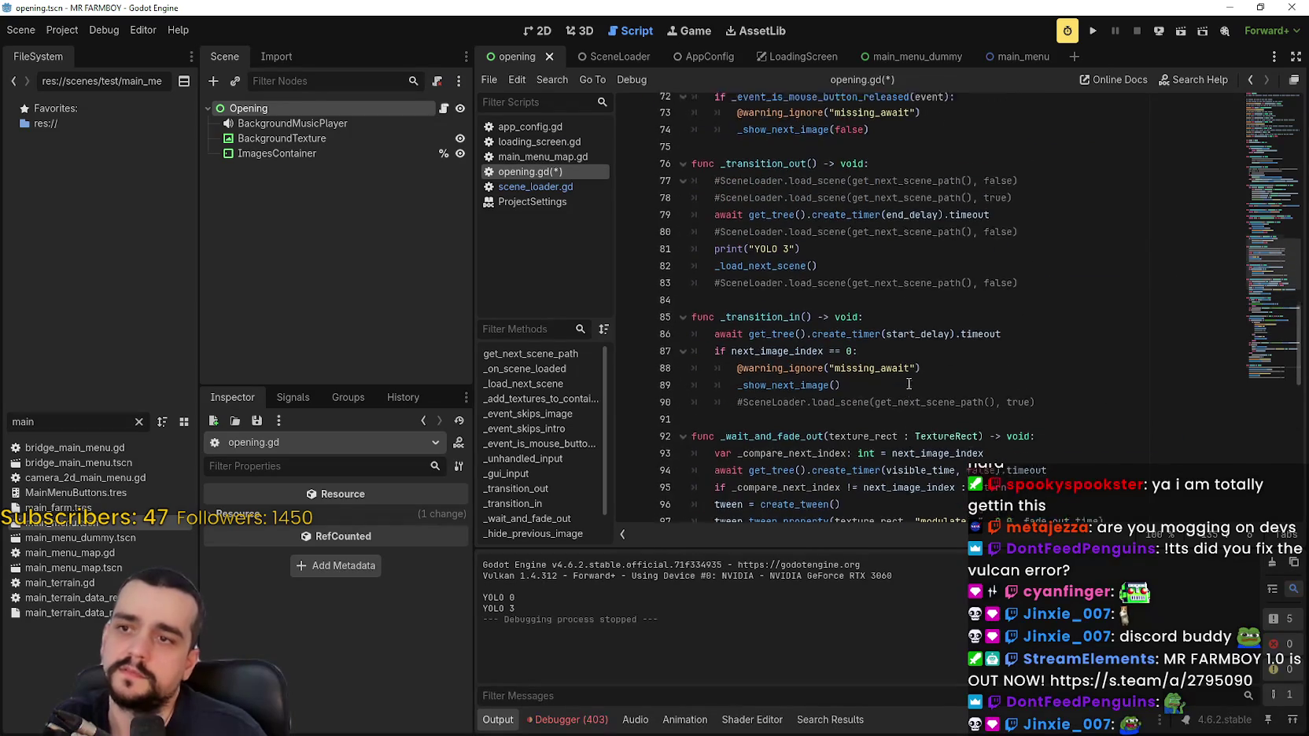
{"action": "scroll", "coordinate": [1024, 221], "scroll_direction": "up", "scroll_amount": 6}
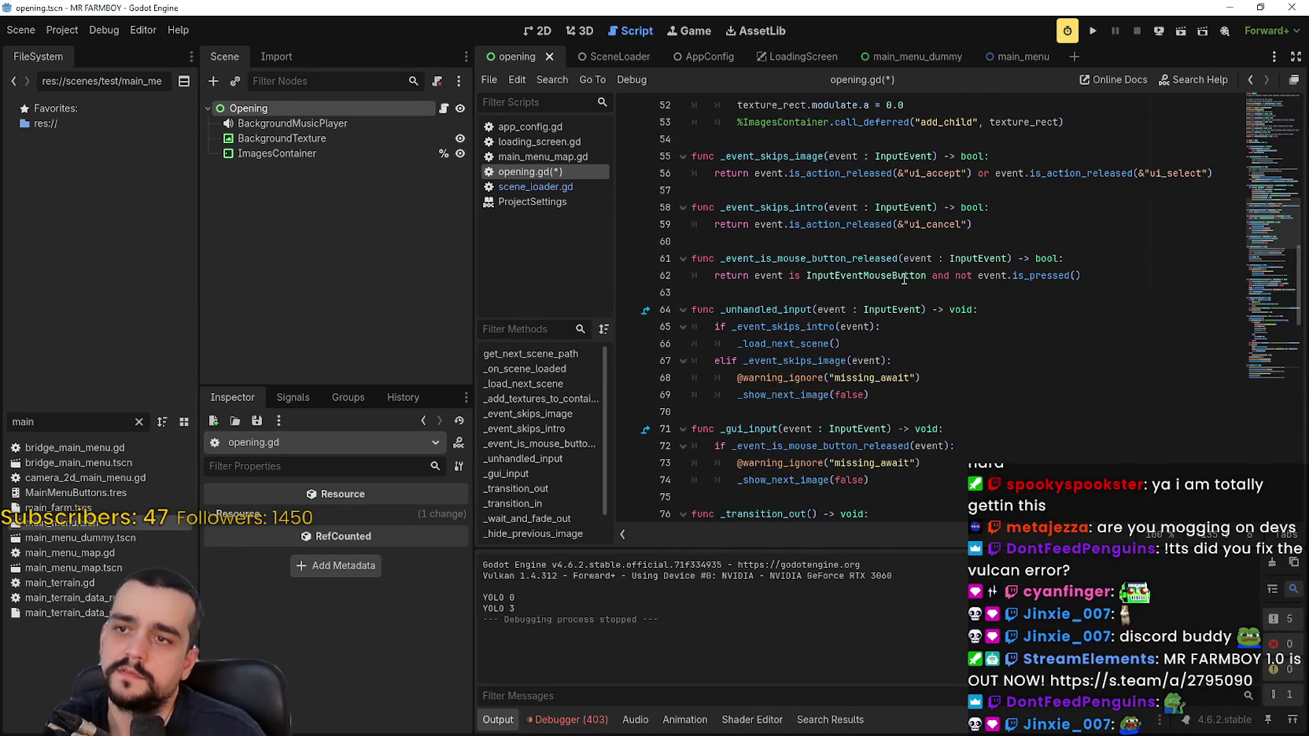
{"action": "scroll", "coordinate": [901, 272], "scroll_direction": "up", "scroll_amount": 5}
{"action": "scroll", "coordinate": [899, 264], "scroll_direction": "down", "scroll_amount": 5}
{"action": "scroll", "coordinate": [897, 254], "scroll_direction": "up", "scroll_amount": 5}
{"action": "scroll", "coordinate": [898, 254], "scroll_direction": "up", "scroll_amount": 4}
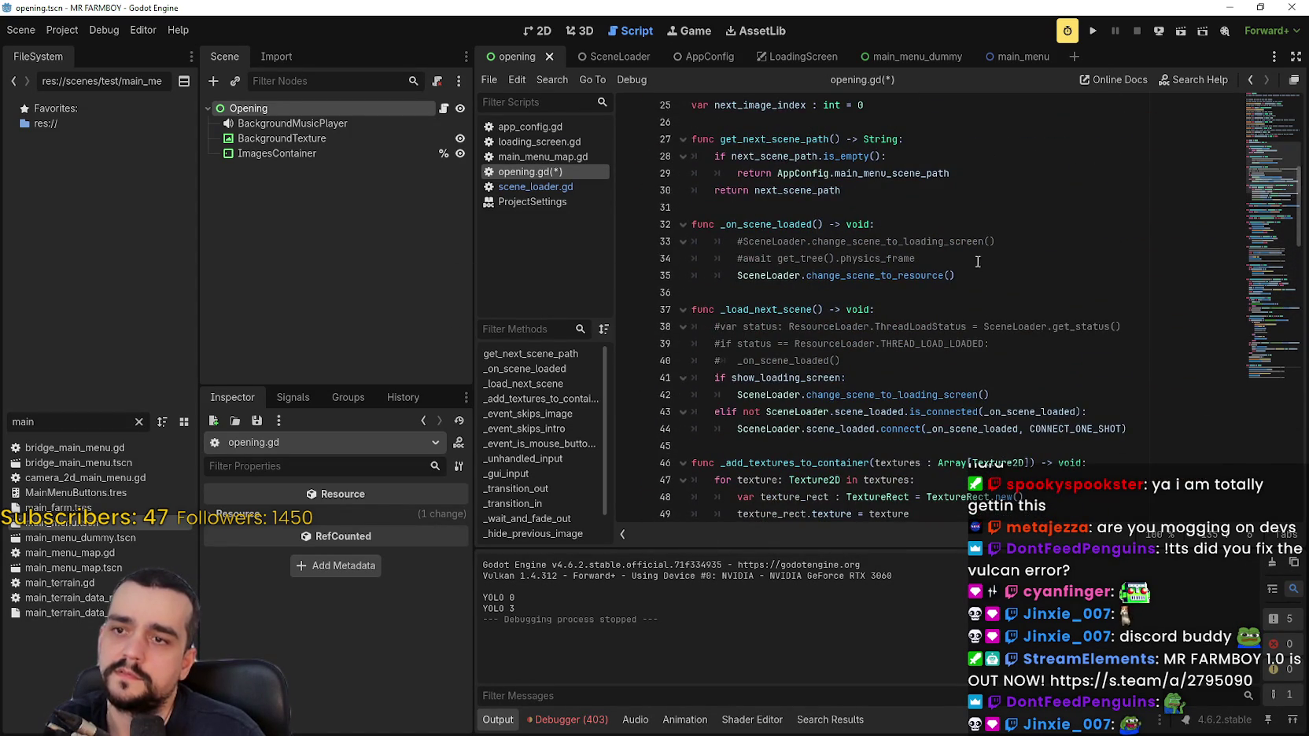
{"action": "left_click", "coordinate": [893, 364]}
{"action": "key", "text": "Return"}
{"action": "type", "text": "SceneLoader.load_scene(get_next_scene_path(), true)"}
{"action": "key", "text": "ctrl+s"}
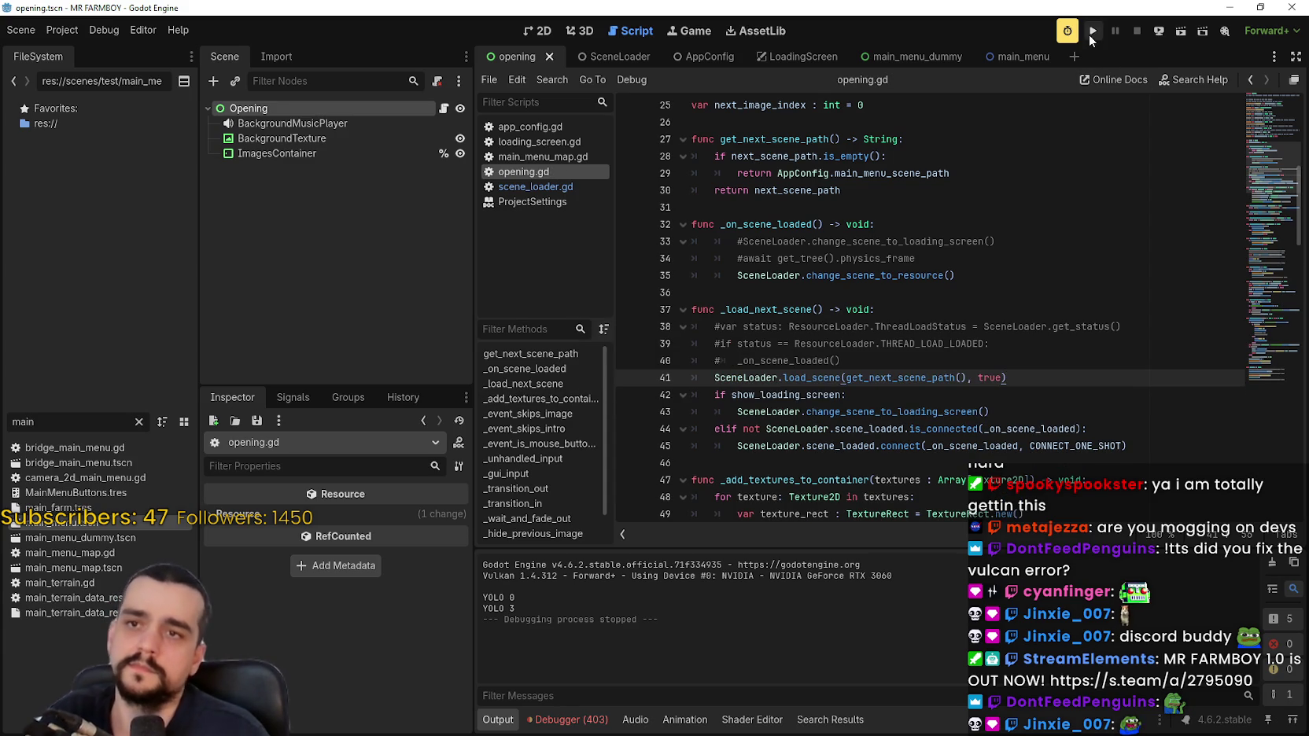
Run the game and remove the get_resource breakpoints on lines 48–54 in scene_loader.gd.
{"action": "left_click", "coordinate": [1093, 31]}
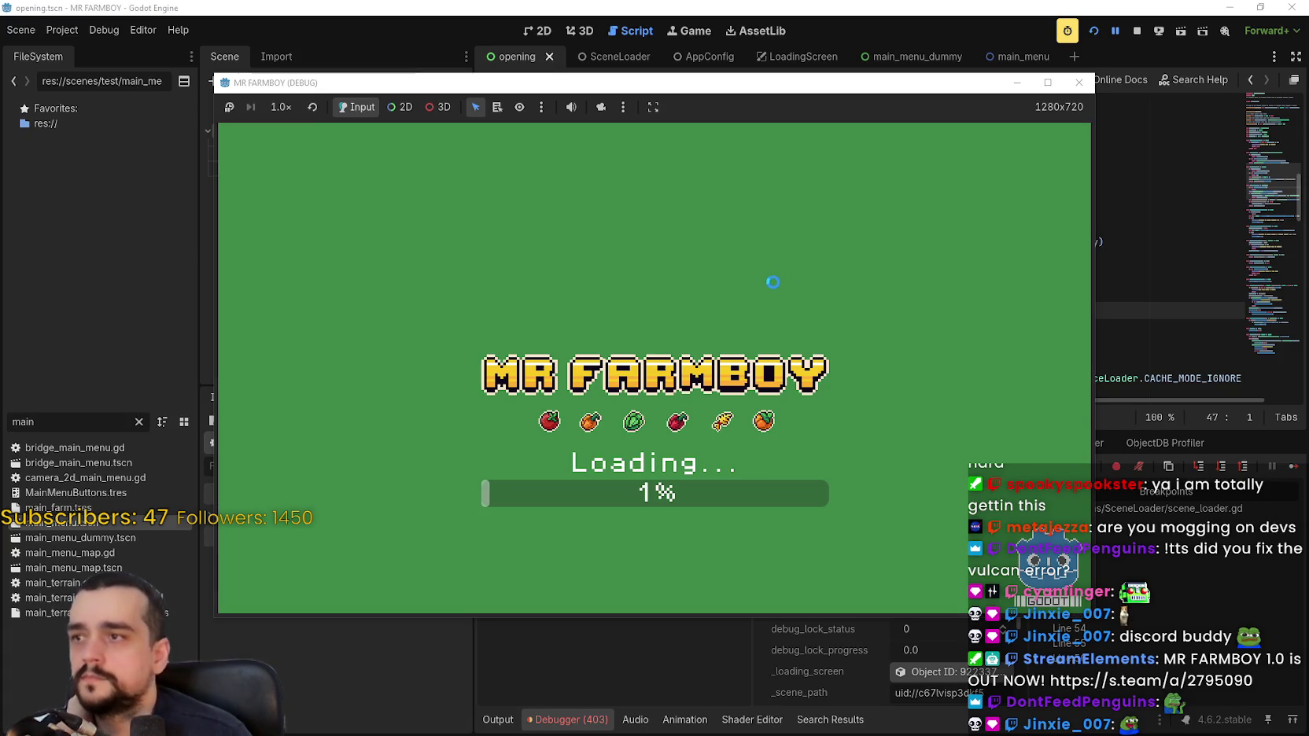
{"action": "left_click", "coordinate": [1191, 293]}
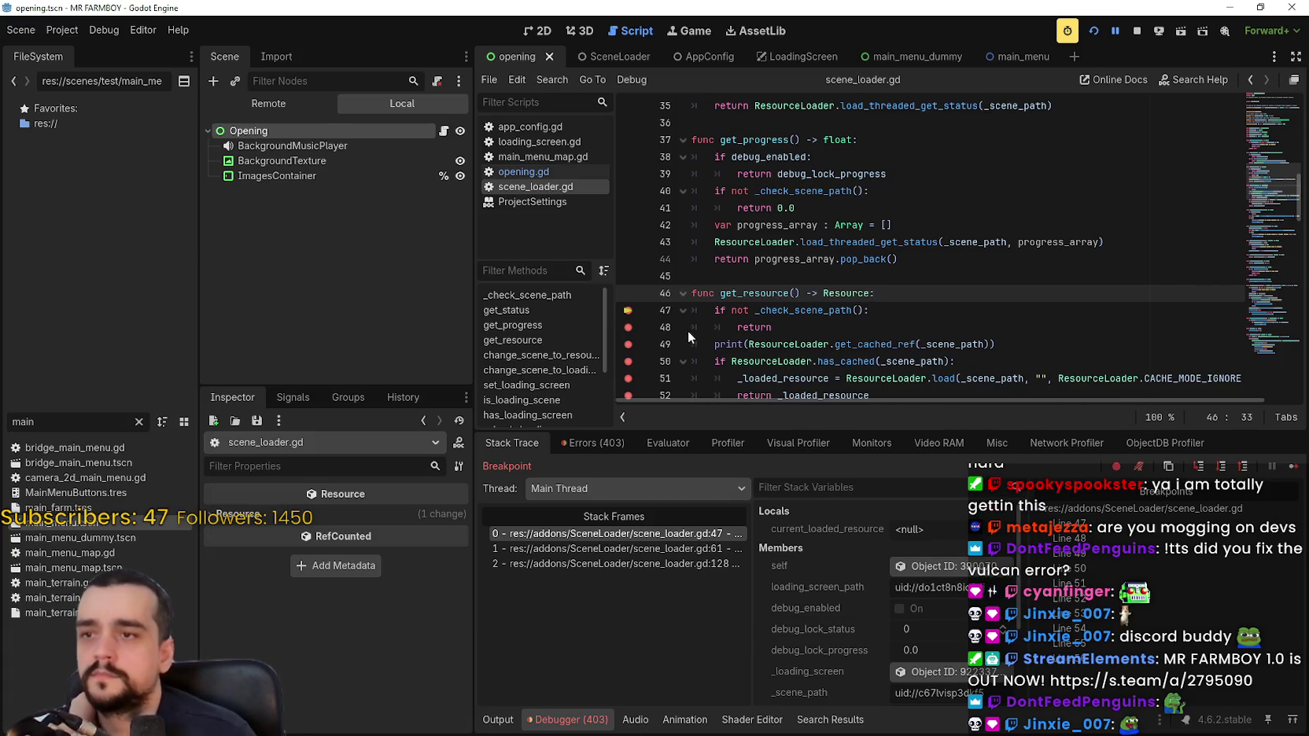
{"action": "scroll", "coordinate": [688, 331], "scroll_direction": "down", "scroll_amount": 2}
{"action": "left_click", "coordinate": [628, 225]}
{"action": "left_click", "coordinate": [629, 241]}
{"action": "left_click", "coordinate": [628, 258]}
{"action": "left_click", "coordinate": [629, 276]}
{"action": "left_click", "coordinate": [630, 292]}
{"action": "left_click", "coordinate": [629, 310]}
{"action": "left_click", "coordinate": [629, 328]}
Remove the remaining breakpoints on lines 55–57, resume the game, and restart it.
{"action": "scroll", "coordinate": [628, 331], "scroll_direction": "down", "scroll_amount": 1}
{"action": "left_click", "coordinate": [629, 327]}
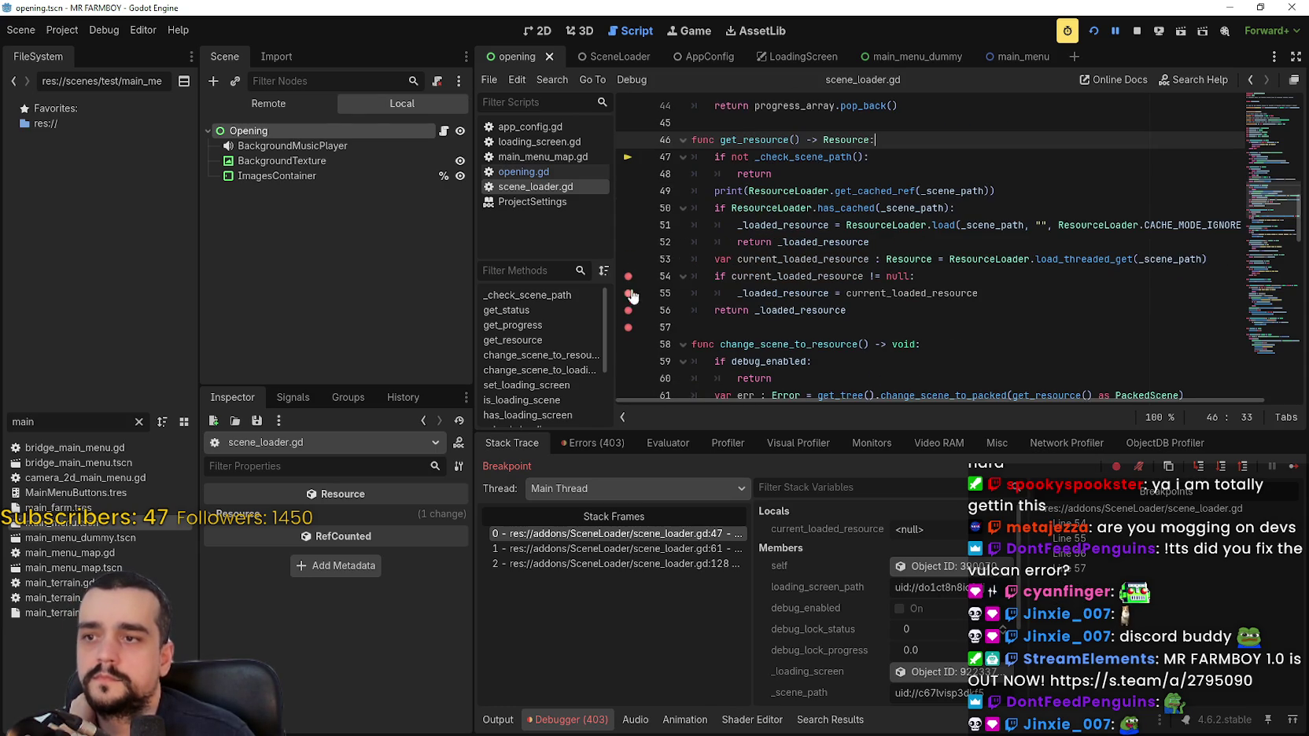
{"action": "left_click", "coordinate": [629, 293]}
{"action": "left_click", "coordinate": [629, 310]}
{"action": "left_click", "coordinate": [629, 327]}
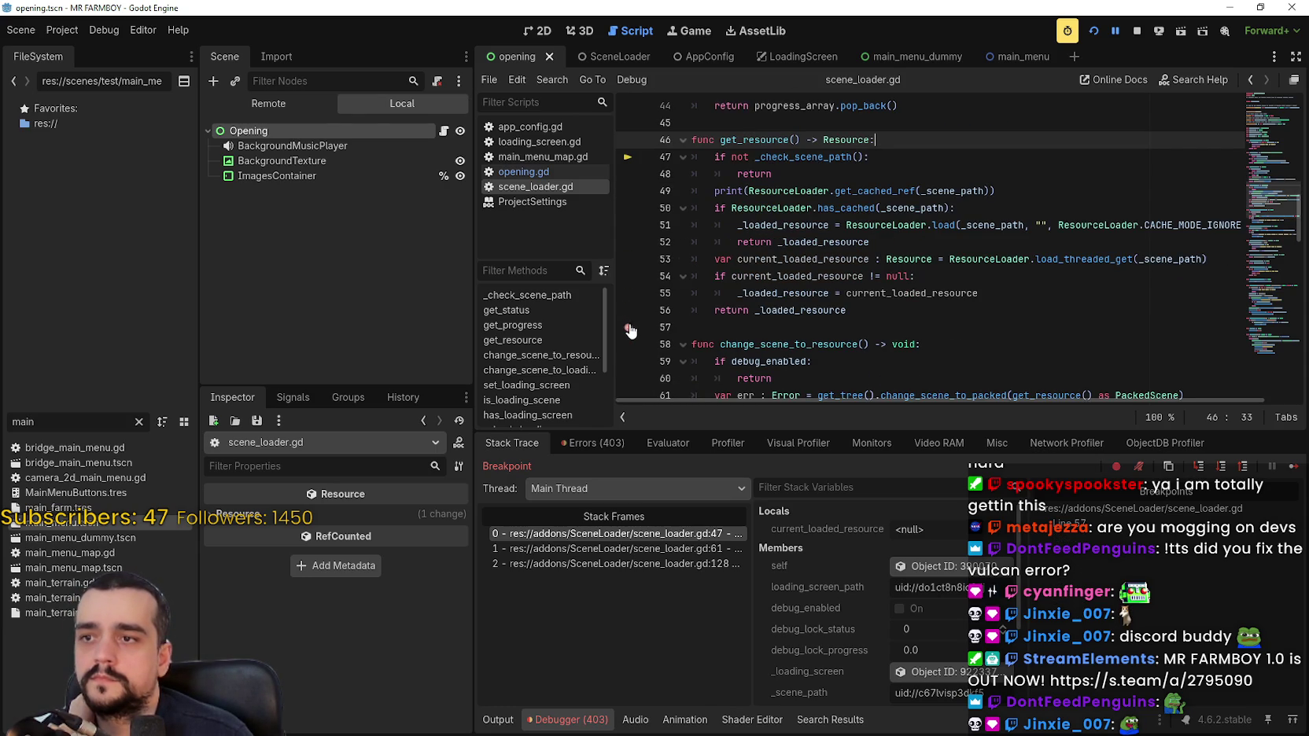
{"action": "left_click", "coordinate": [1290, 467]}
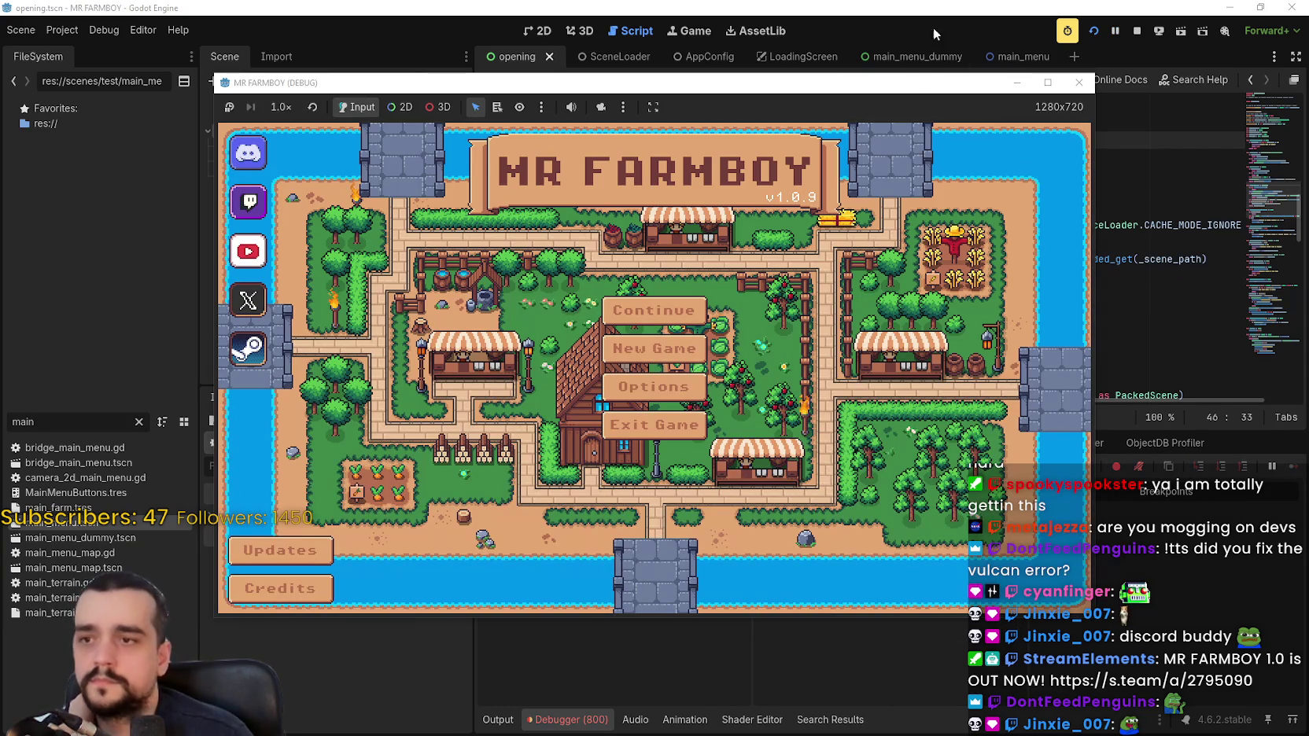
{"action": "left_click", "coordinate": [1133, 33]}
Relaunch the game with F5, let it reach the MR FARMBOY main menu, then stop it.
{"action": "key", "text": "F5"}
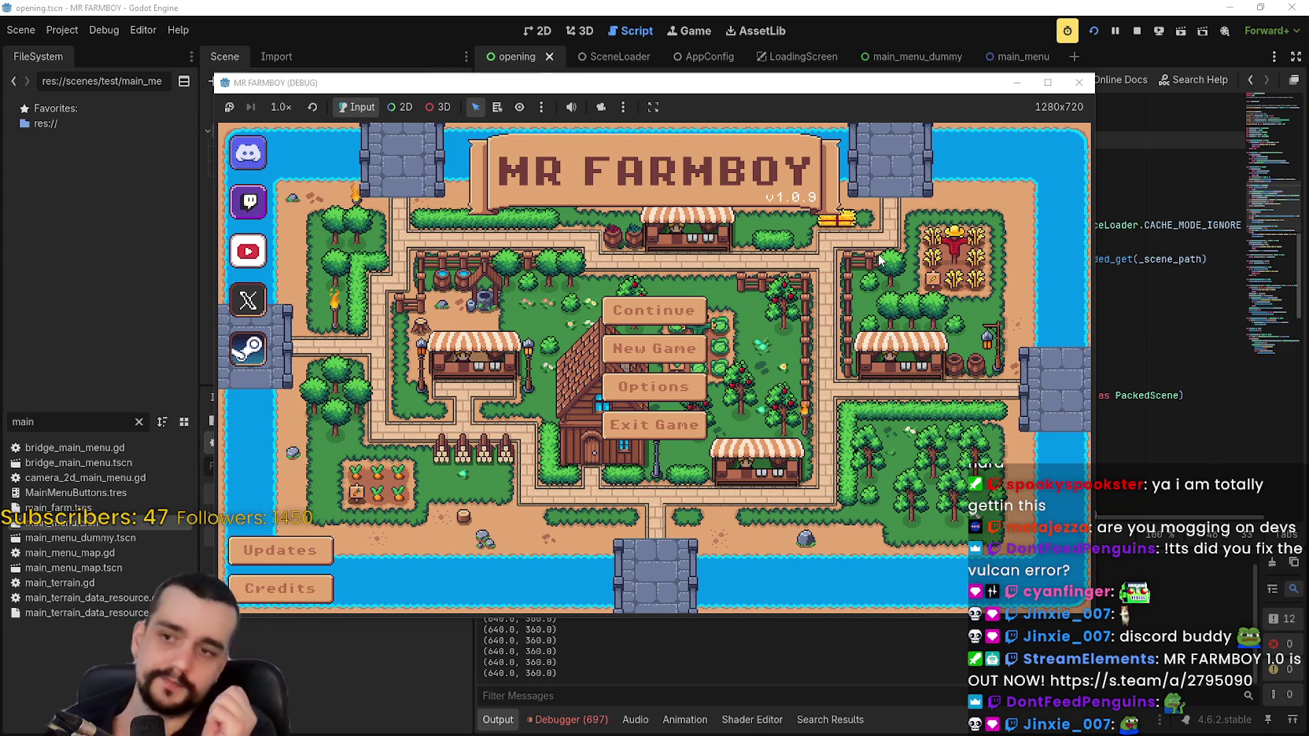
{"action": "left_click", "coordinate": [1137, 31]}
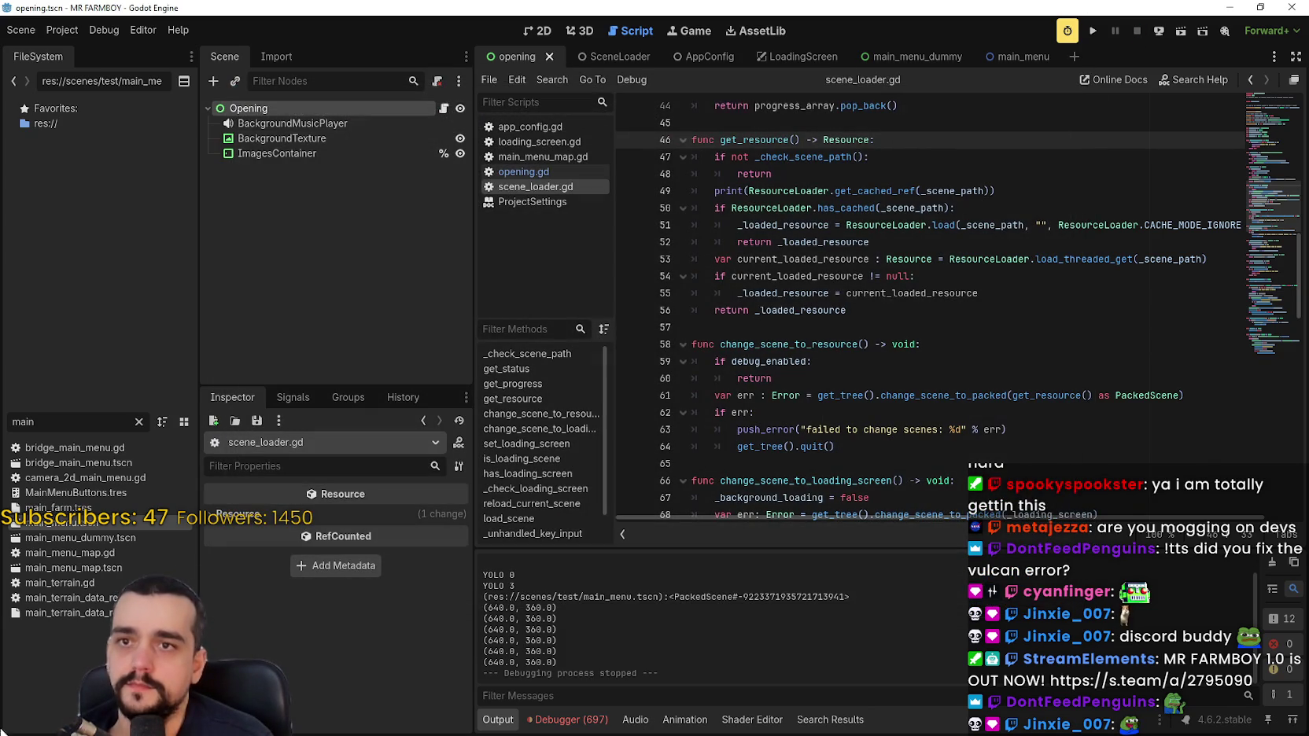
Add splashScreen.png from res://assets/splash as element 1 of the Opening node's images array.
{"action": "left_click", "coordinate": [240, 112]}
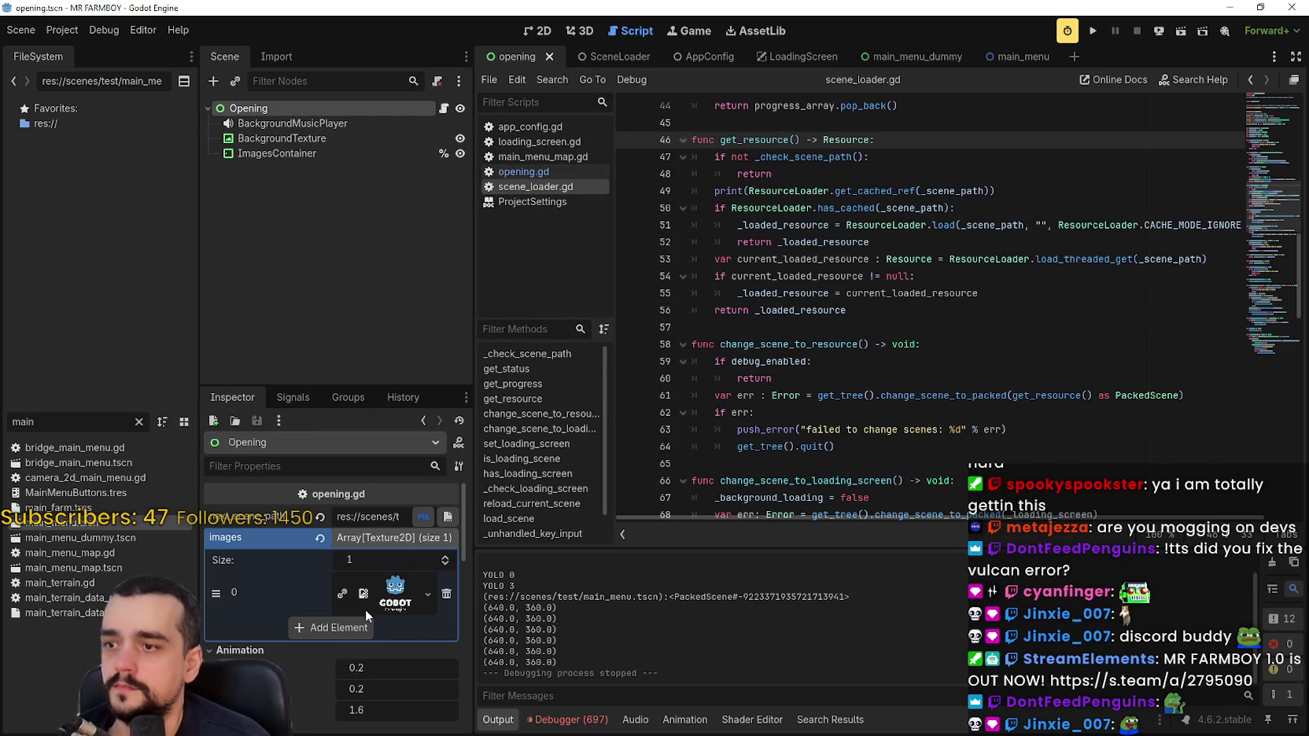
{"action": "scroll", "coordinate": [338, 625], "scroll_direction": "down", "scroll_amount": 3}
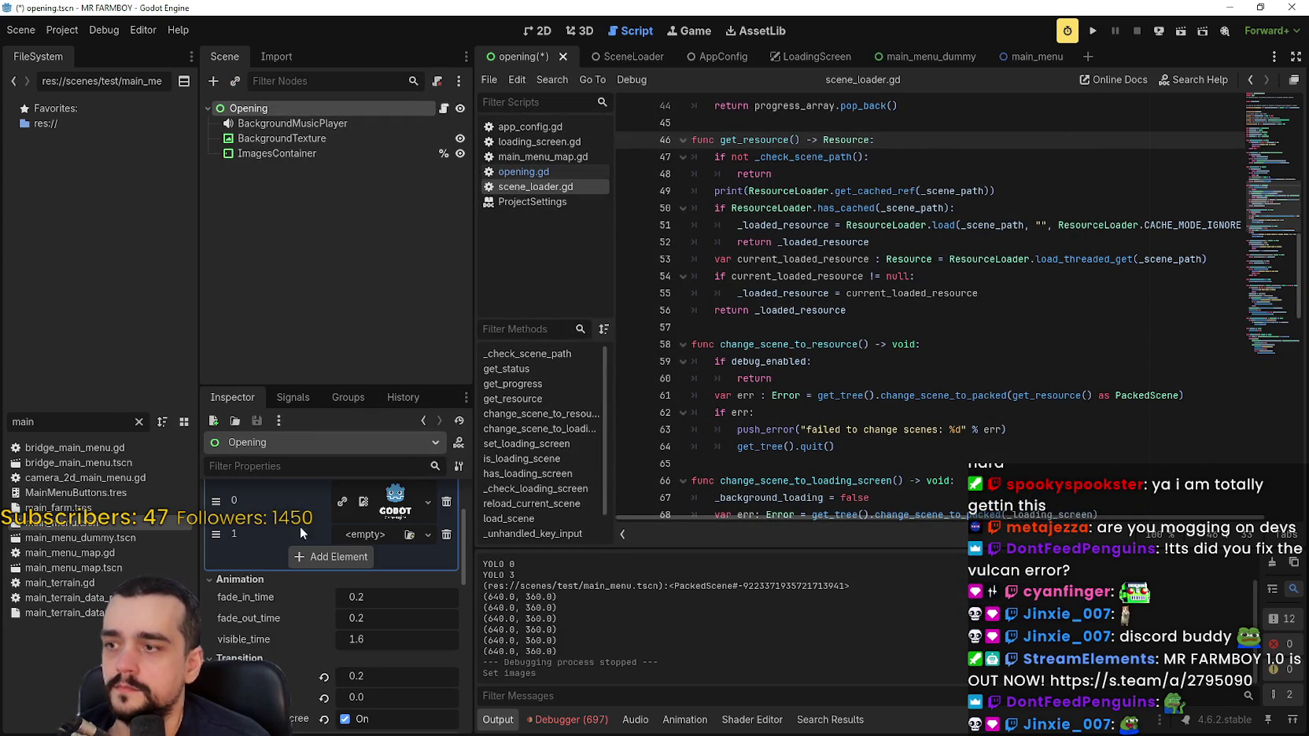
{"action": "left_click", "coordinate": [139, 421]}
{"action": "scroll", "coordinate": [82, 228], "scroll_direction": "up", "scroll_amount": 5}
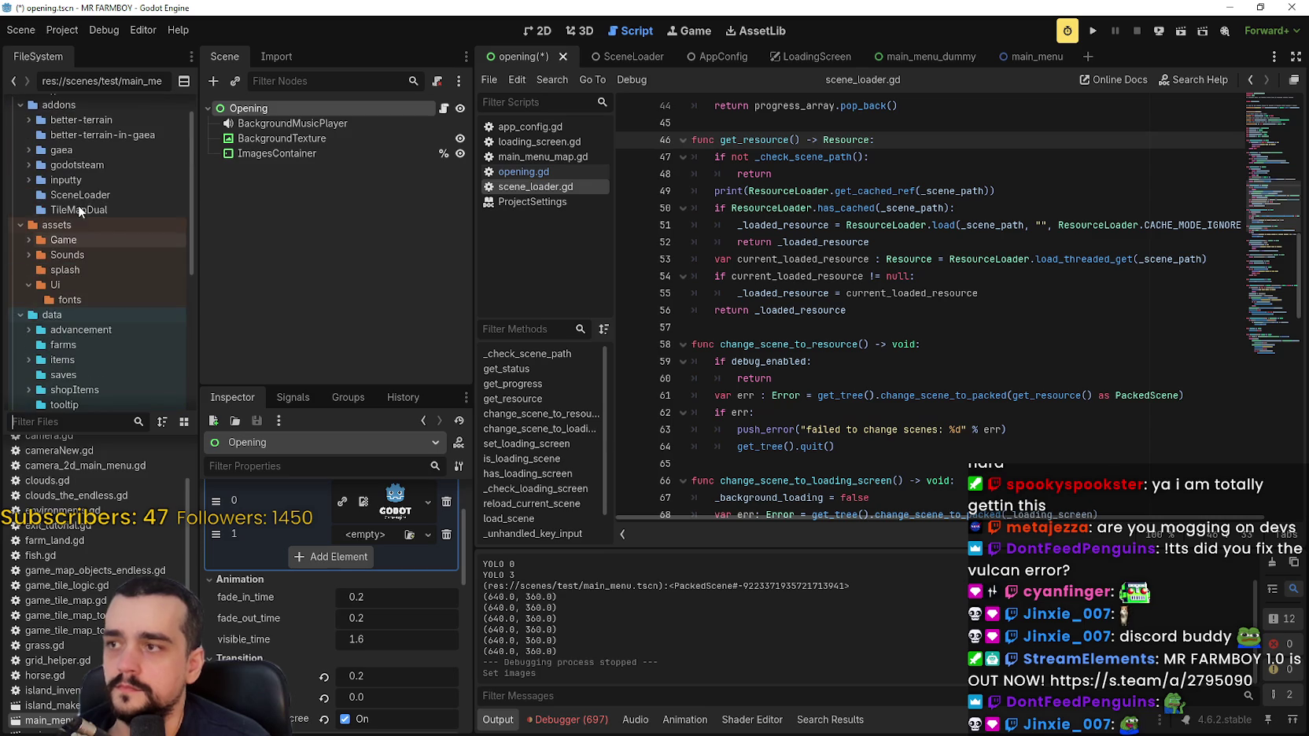
{"action": "scroll", "coordinate": [86, 303], "scroll_direction": "down", "scroll_amount": 2}
{"action": "left_click", "coordinate": [79, 231]}
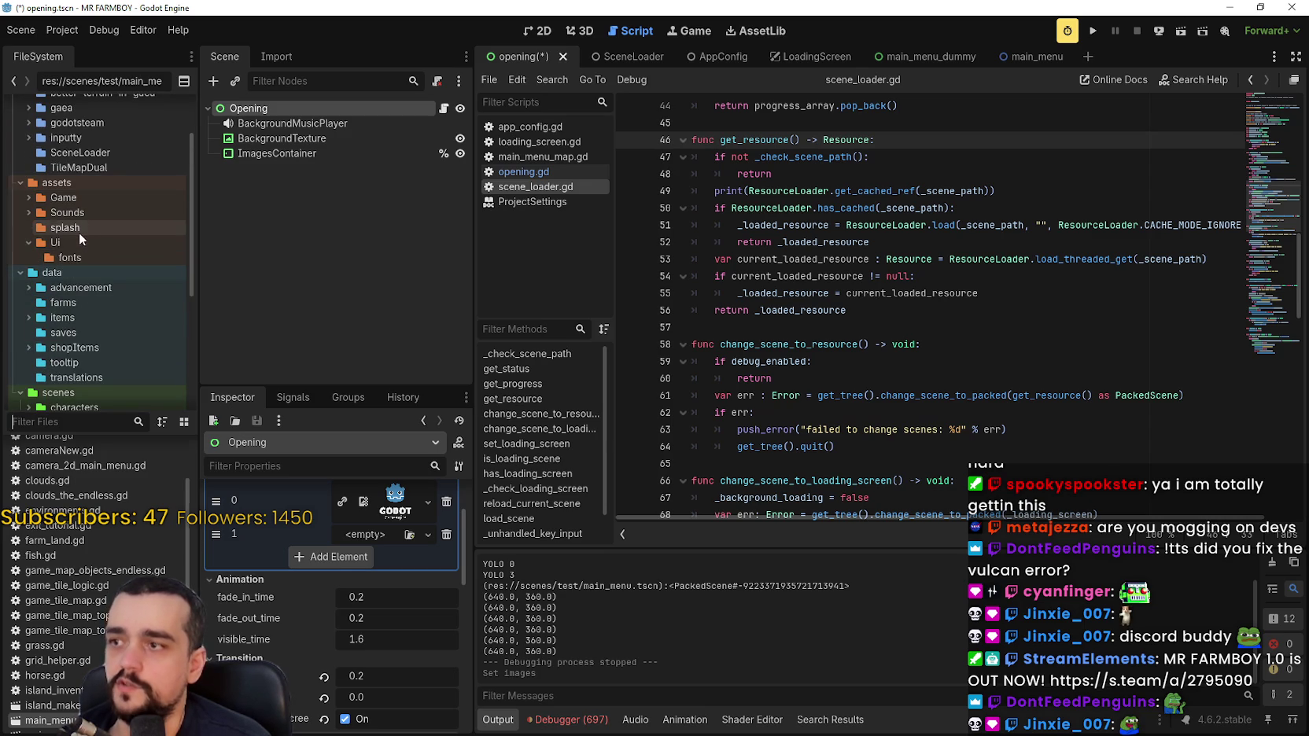
{"action": "mouse_move", "coordinate": [66, 513]}
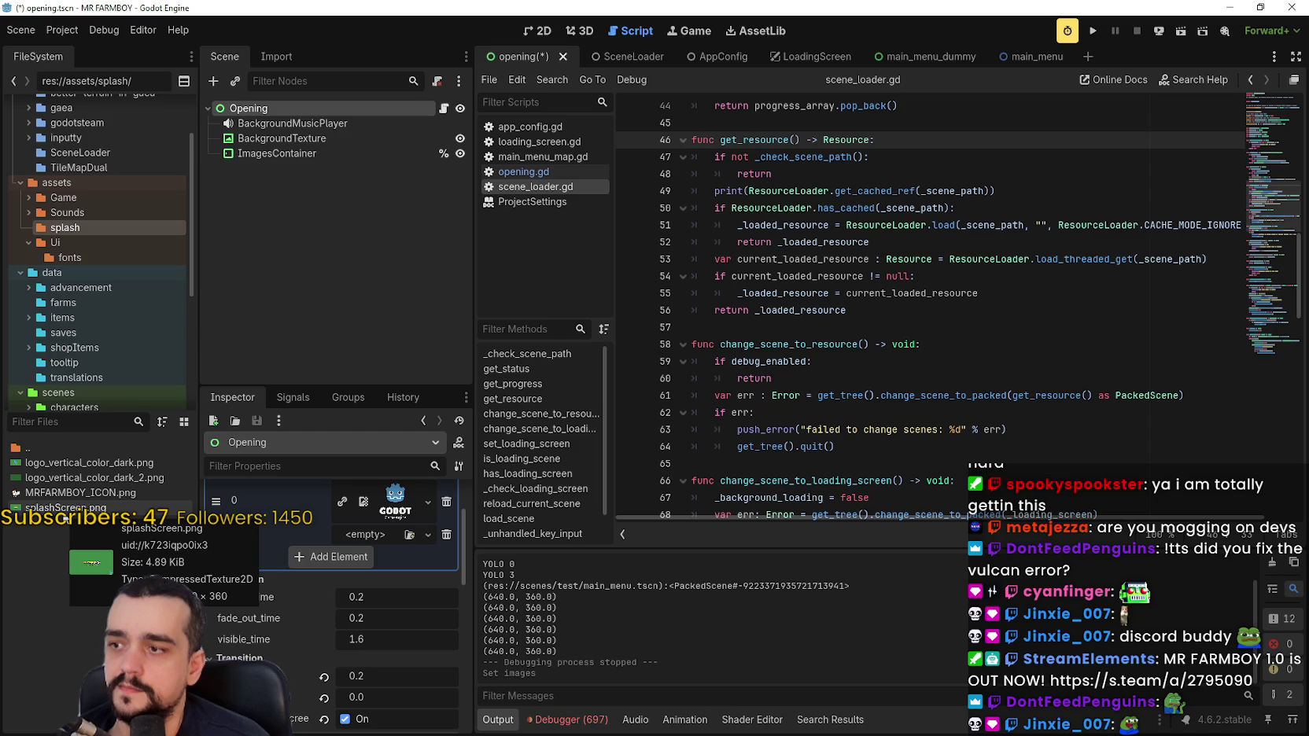
{"action": "left_click_drag", "start_coordinate": [67, 510], "coordinate": [366, 543]}
Save the scene and run the game to preview the splash image.
{"action": "left_click", "coordinate": [1040, 281]}
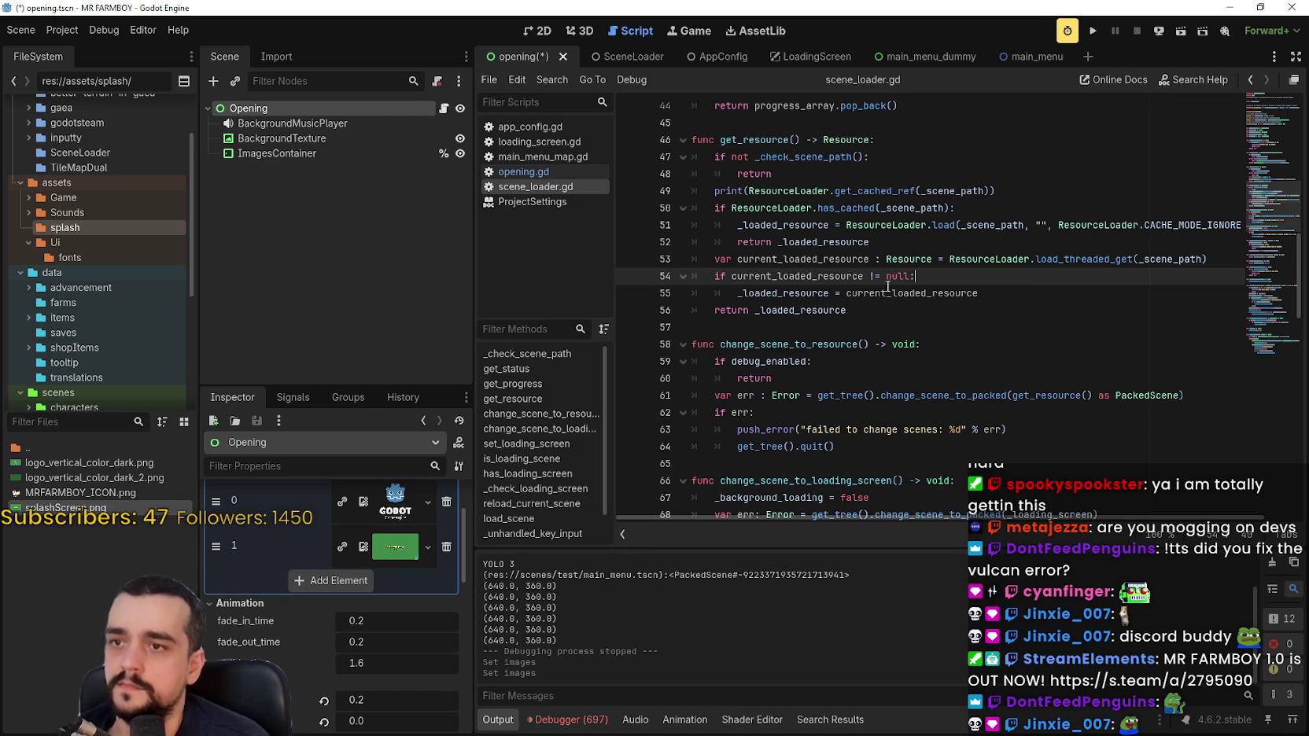
{"action": "key", "text": "Up"}
{"action": "key", "text": "Up"}
{"action": "key", "text": "Up"}
{"action": "key", "text": "Home"}
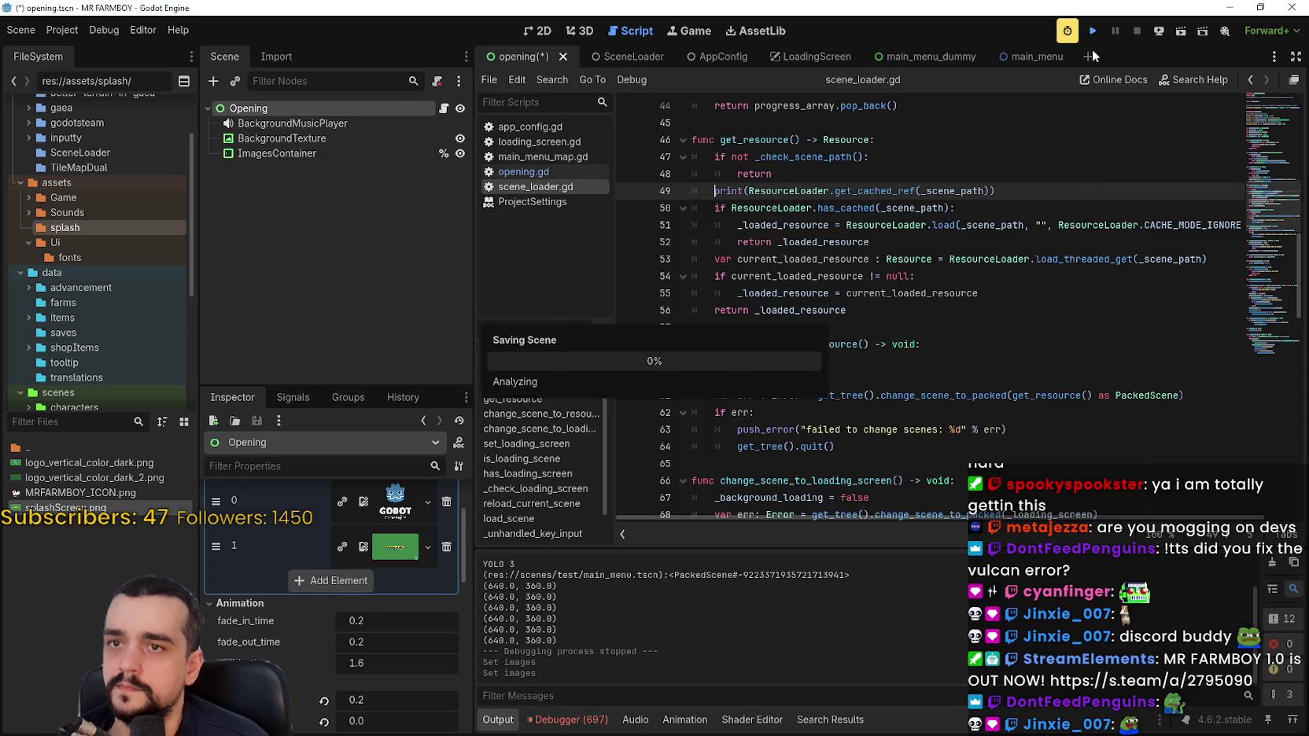
{"action": "left_click", "coordinate": [1091, 34]}
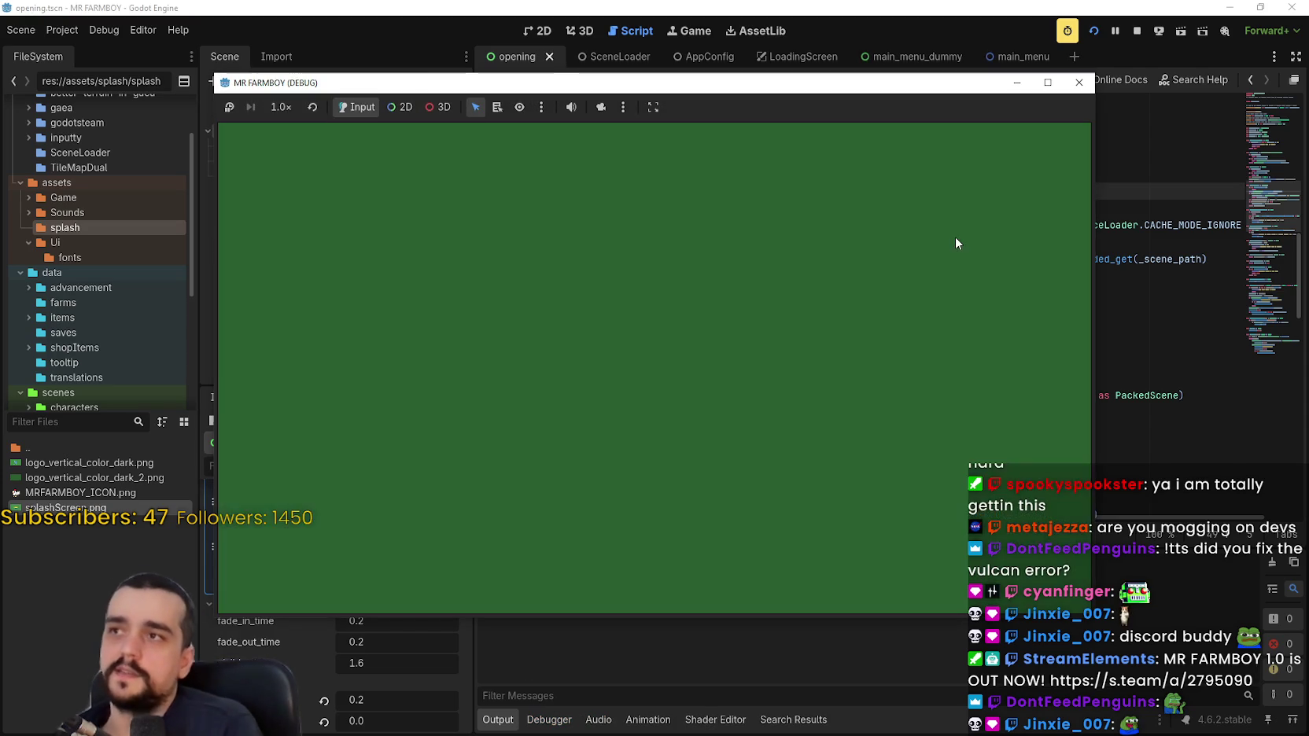
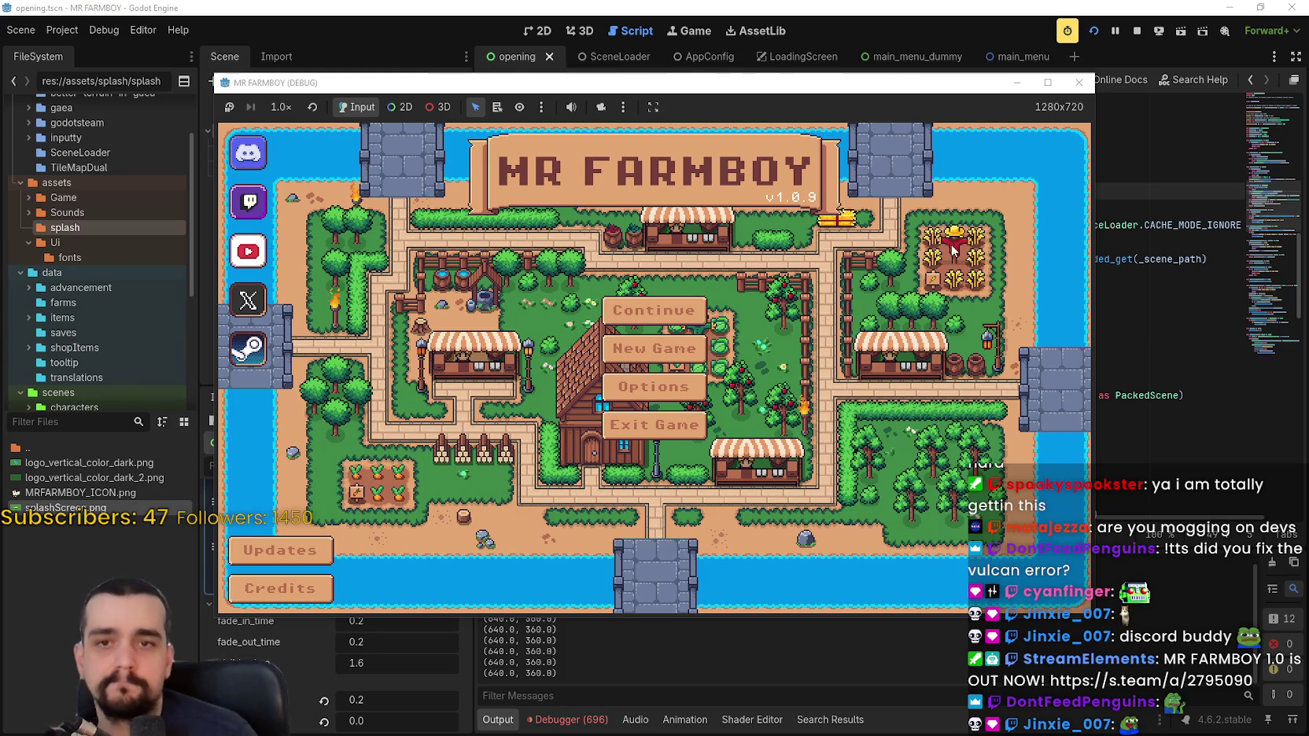
Stop the Mr Farmboy debug run, review scene_loader.gd, and open opening.gd.
{"action": "left_click", "coordinate": [1137, 32]}
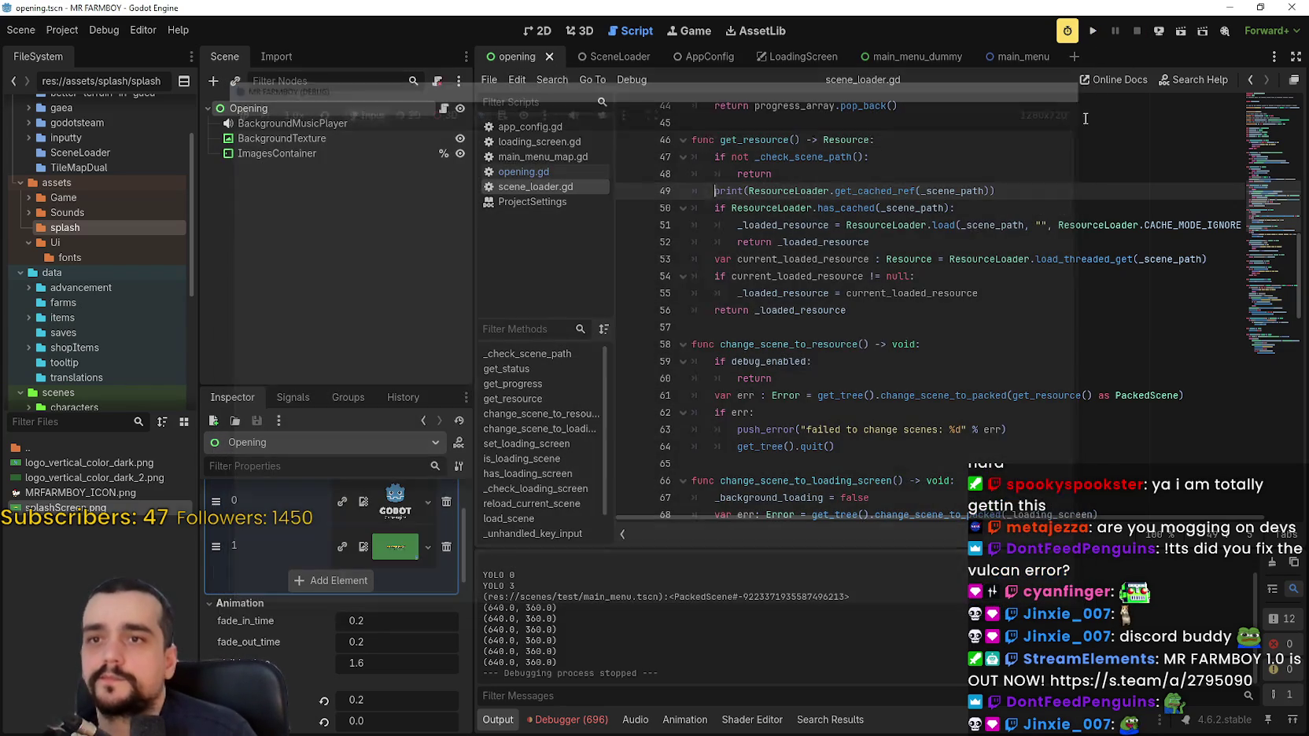
{"action": "scroll", "coordinate": [984, 314], "scroll_direction": "down", "scroll_amount": 5}
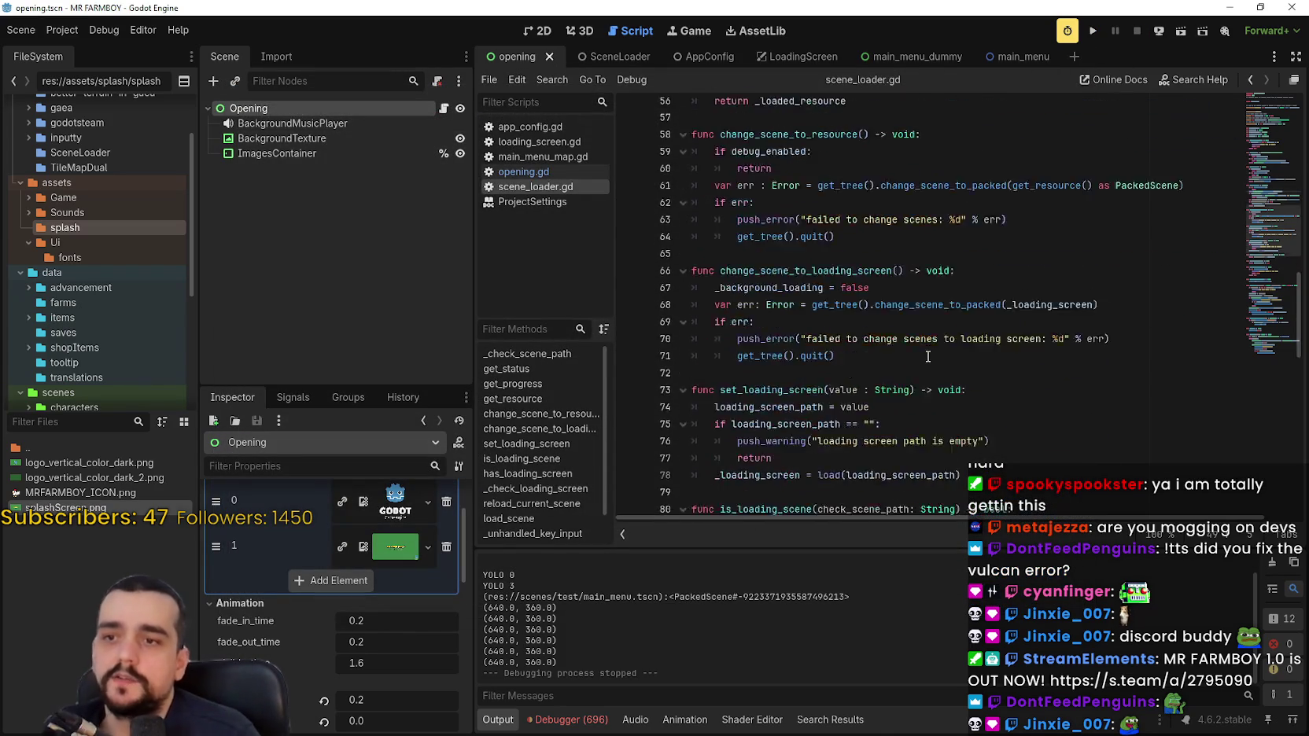
{"action": "scroll", "coordinate": [1024, 336], "scroll_direction": "up", "scroll_amount": 12}
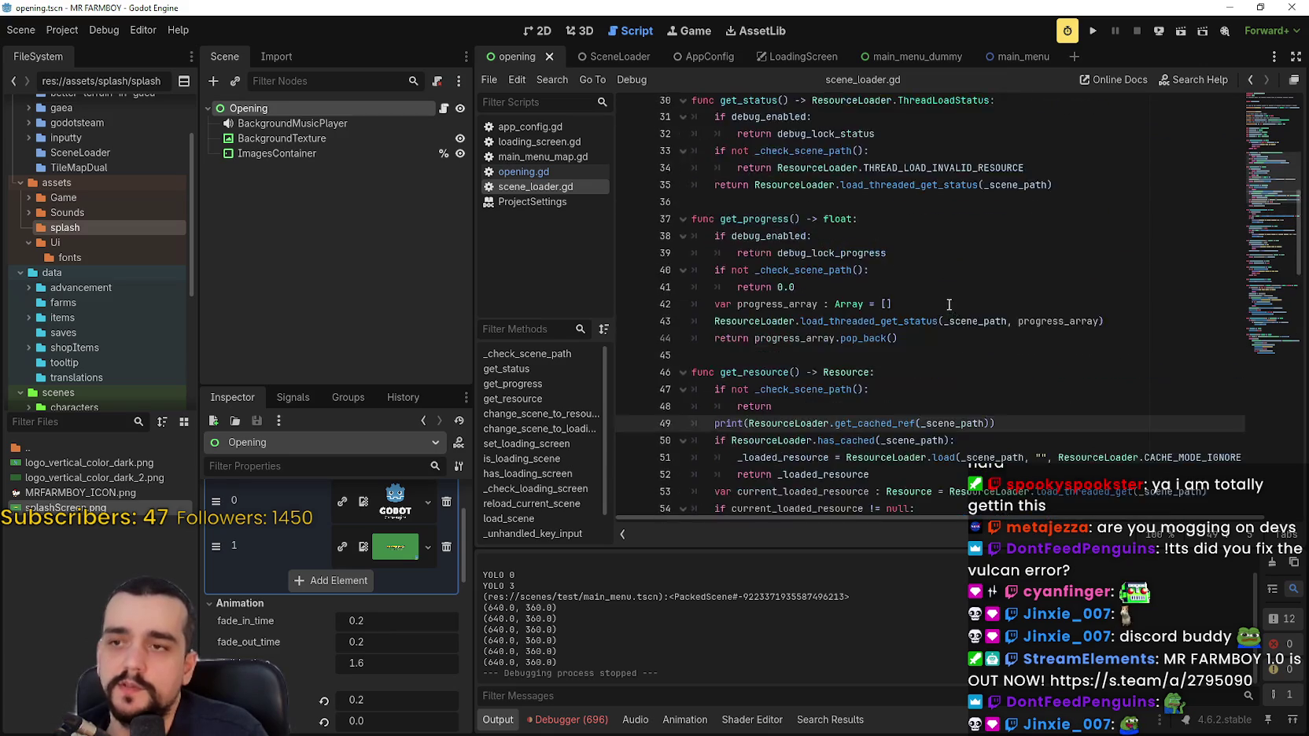
{"action": "scroll", "coordinate": [748, 236], "scroll_direction": "down", "scroll_amount": 10}
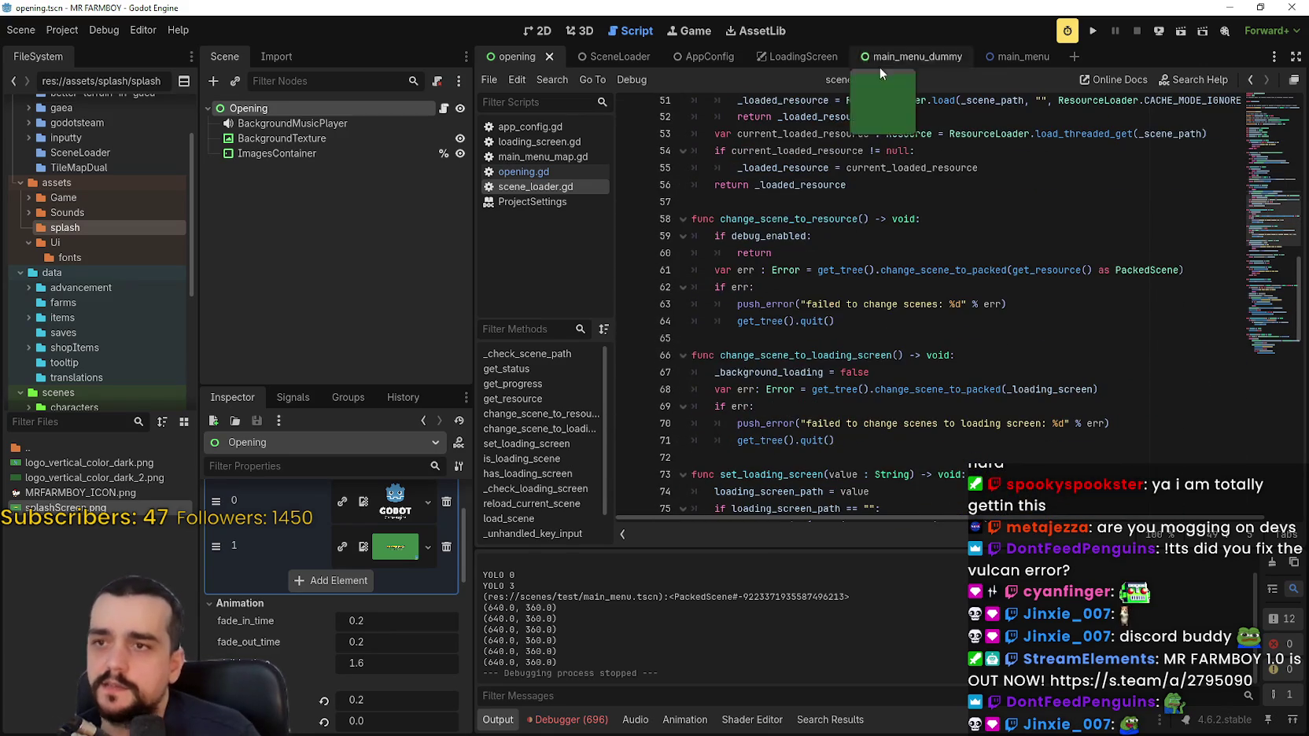
{"action": "left_click", "coordinate": [443, 109]}
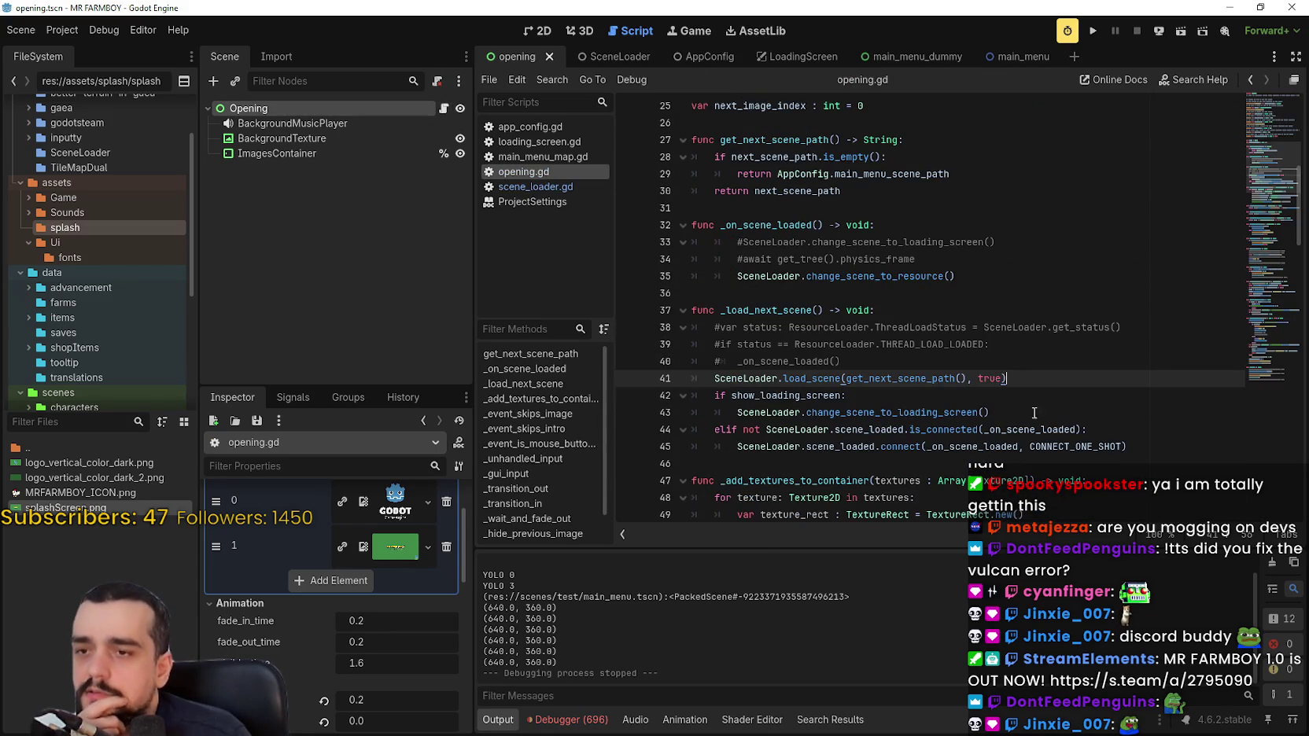
Comment out the SceneLoader.load_scene line in _load_next_scene.
{"action": "left_click_drag", "start_coordinate": [1008, 380], "coordinate": [708, 381]}
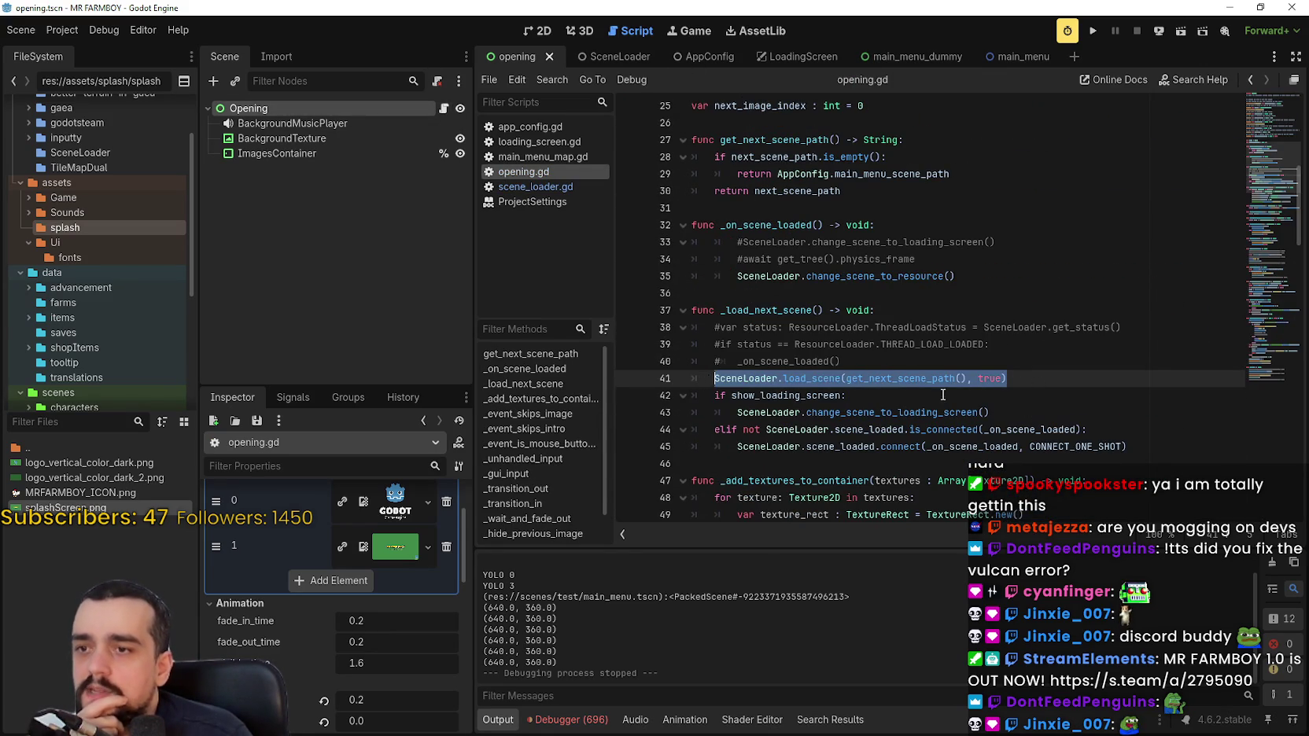
{"action": "scroll", "coordinate": [1010, 383], "scroll_direction": "down", "scroll_amount": 5}
{"action": "scroll", "coordinate": [942, 317], "scroll_direction": "up", "scroll_amount": 2}
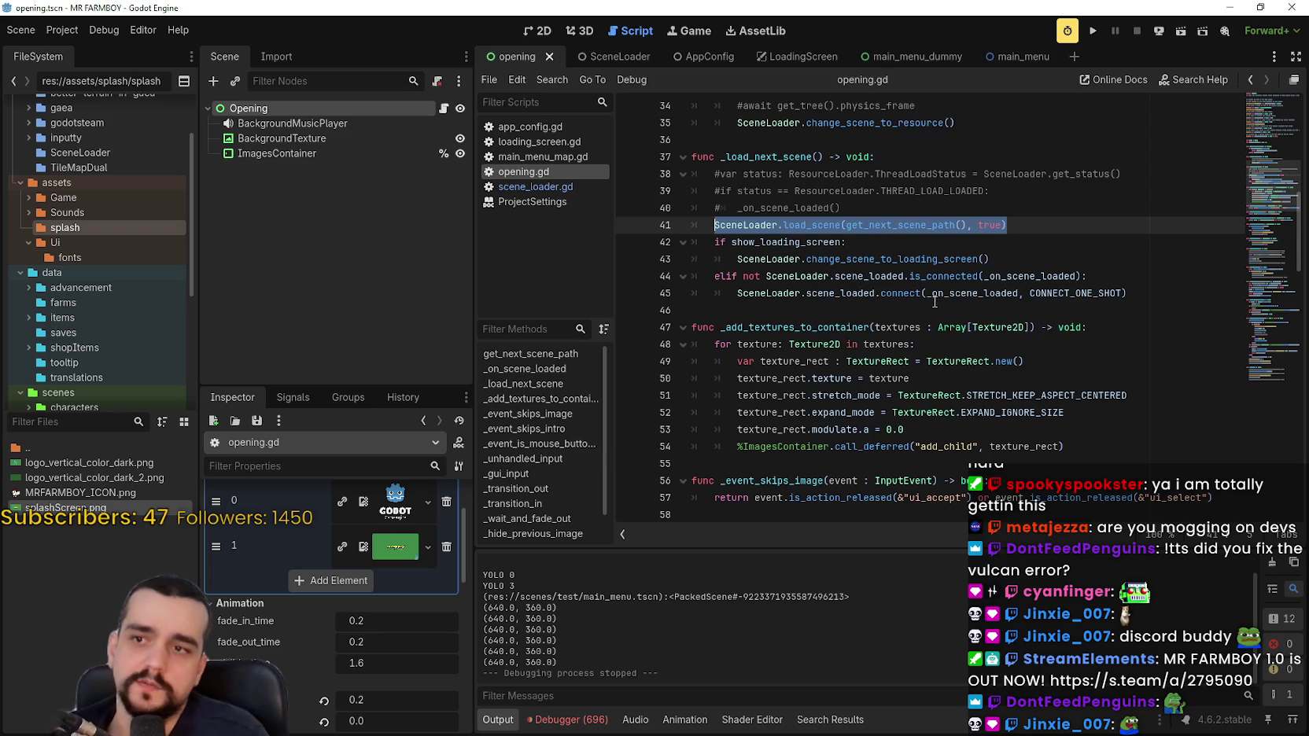
{"action": "scroll", "coordinate": [935, 299], "scroll_direction": "down", "scroll_amount": 3}
{"action": "scroll", "coordinate": [940, 323], "scroll_direction": "down", "scroll_amount": 20}
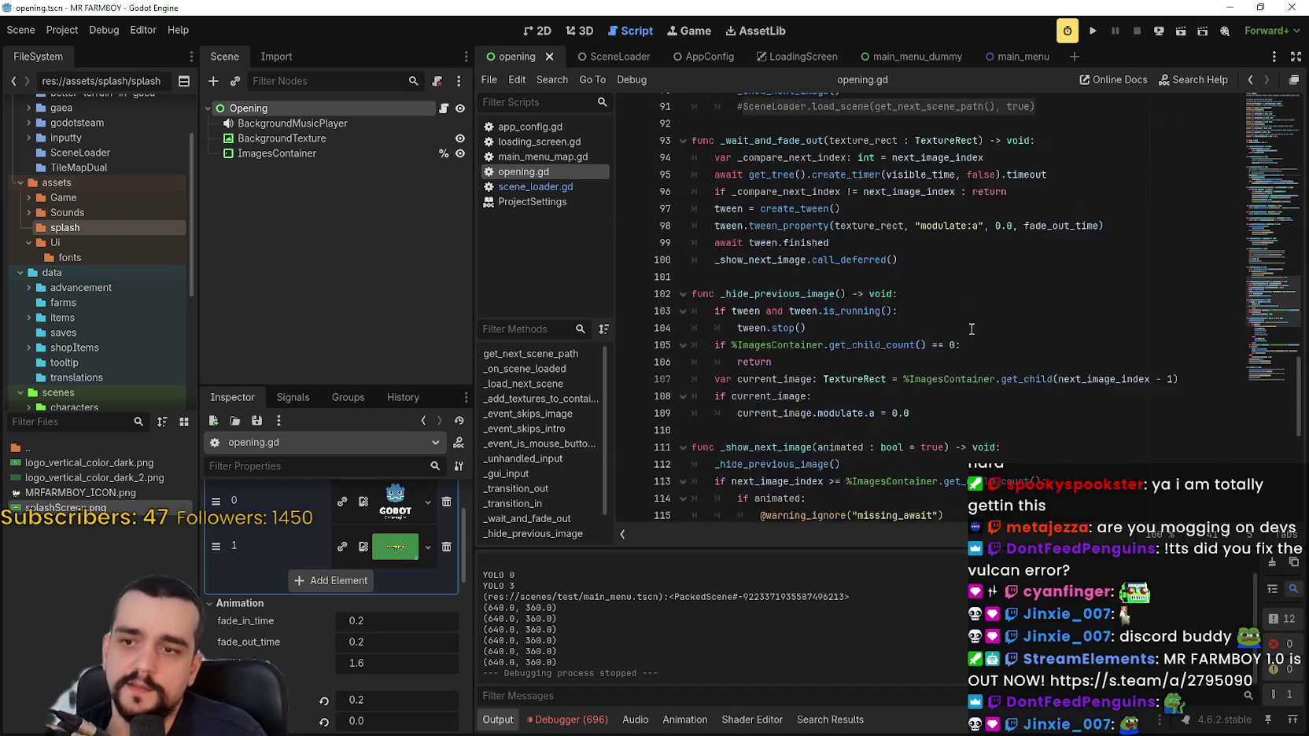
{"action": "scroll", "coordinate": [945, 348], "scroll_direction": "down", "scroll_amount": 5}
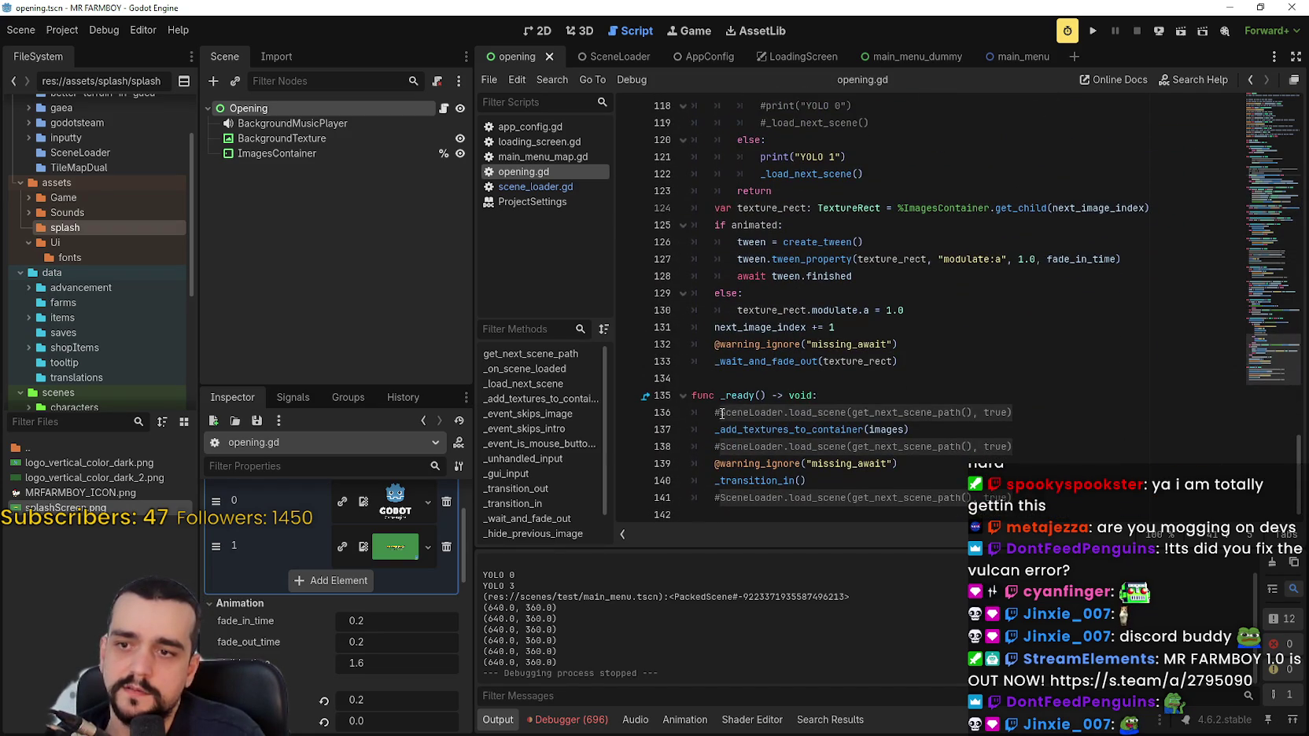
{"action": "left_click", "coordinate": [1265, 182]}
{"action": "left_click", "coordinate": [728, 292]}
{"action": "left_click", "coordinate": [716, 310]}
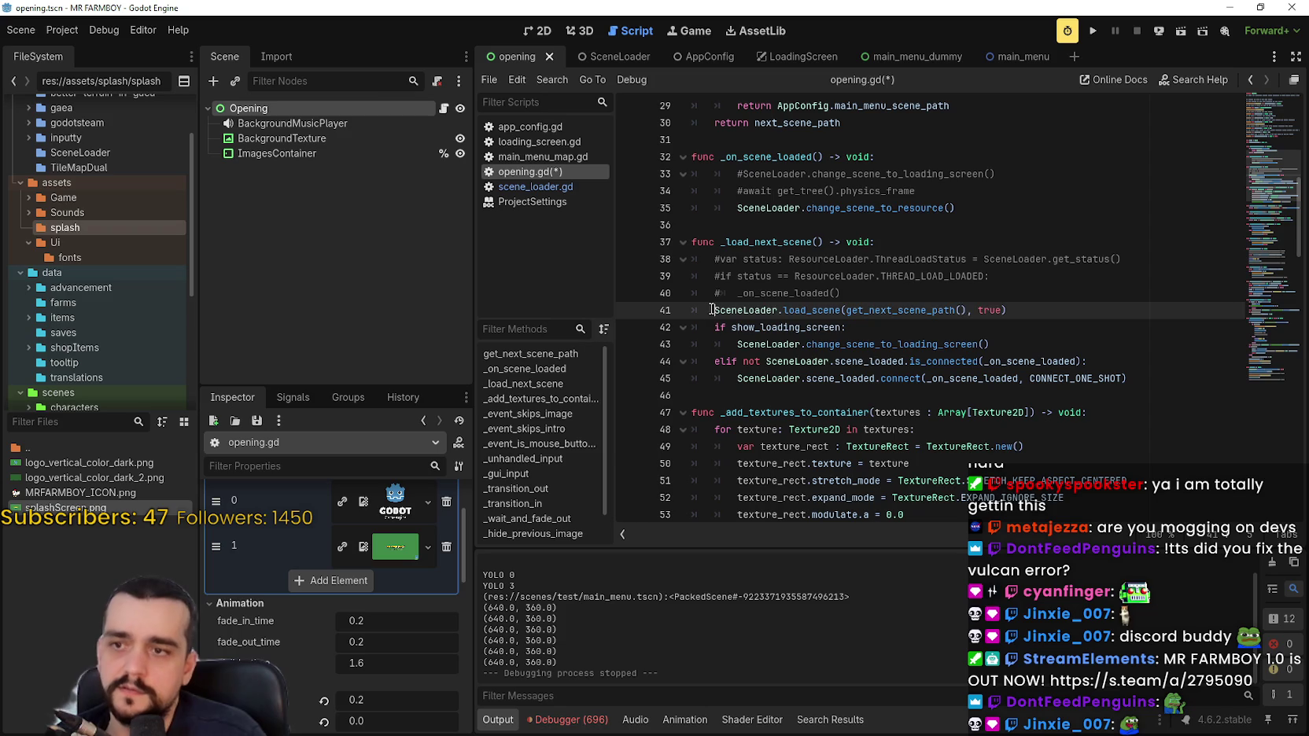
{"action": "type", "text": "#"}
Uncomment lines 38–40 (status check and _on_scene_loaded call) and save opening.gd.
{"action": "left_click", "coordinate": [723, 291]}
{"action": "key", "text": "BackSpace"}
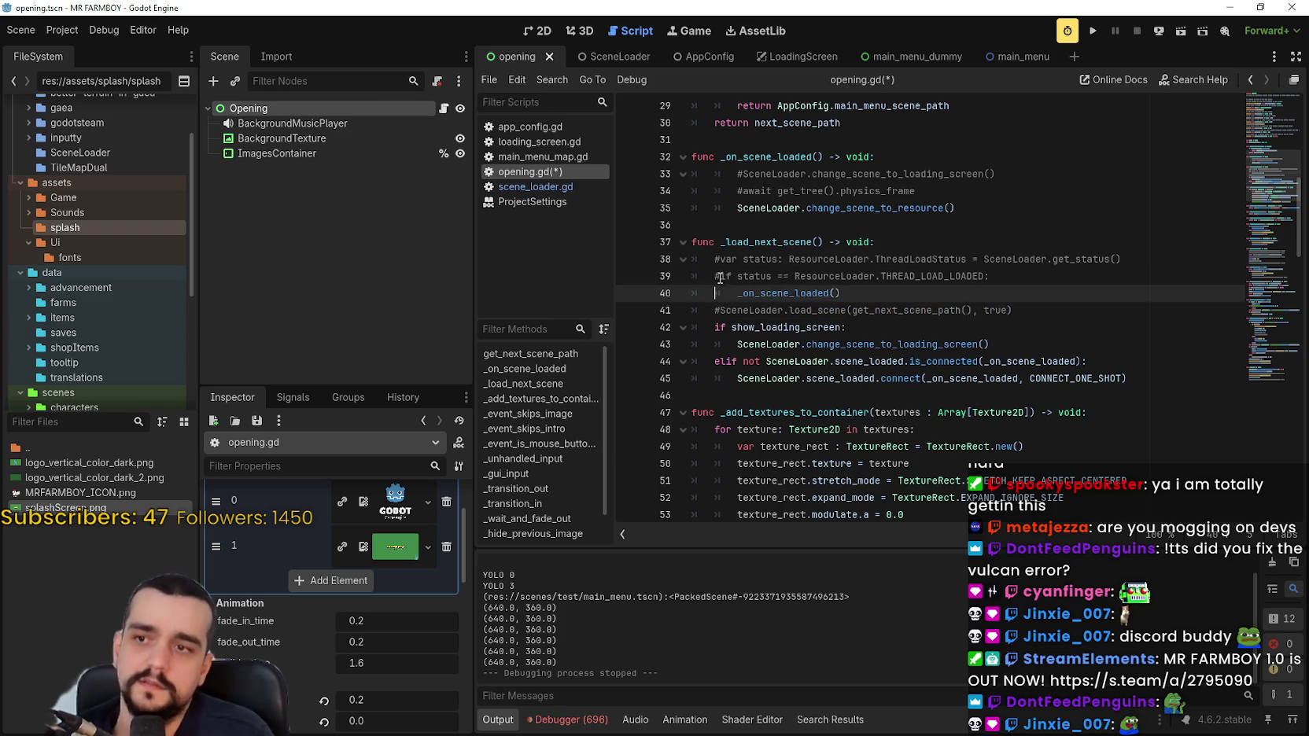
{"action": "key", "text": "Up"}
{"action": "key", "text": "BackSpace"}
{"action": "key", "text": "Up"}
{"action": "key", "text": "BackSpace"}
{"action": "key", "text": "ctrl+s"}
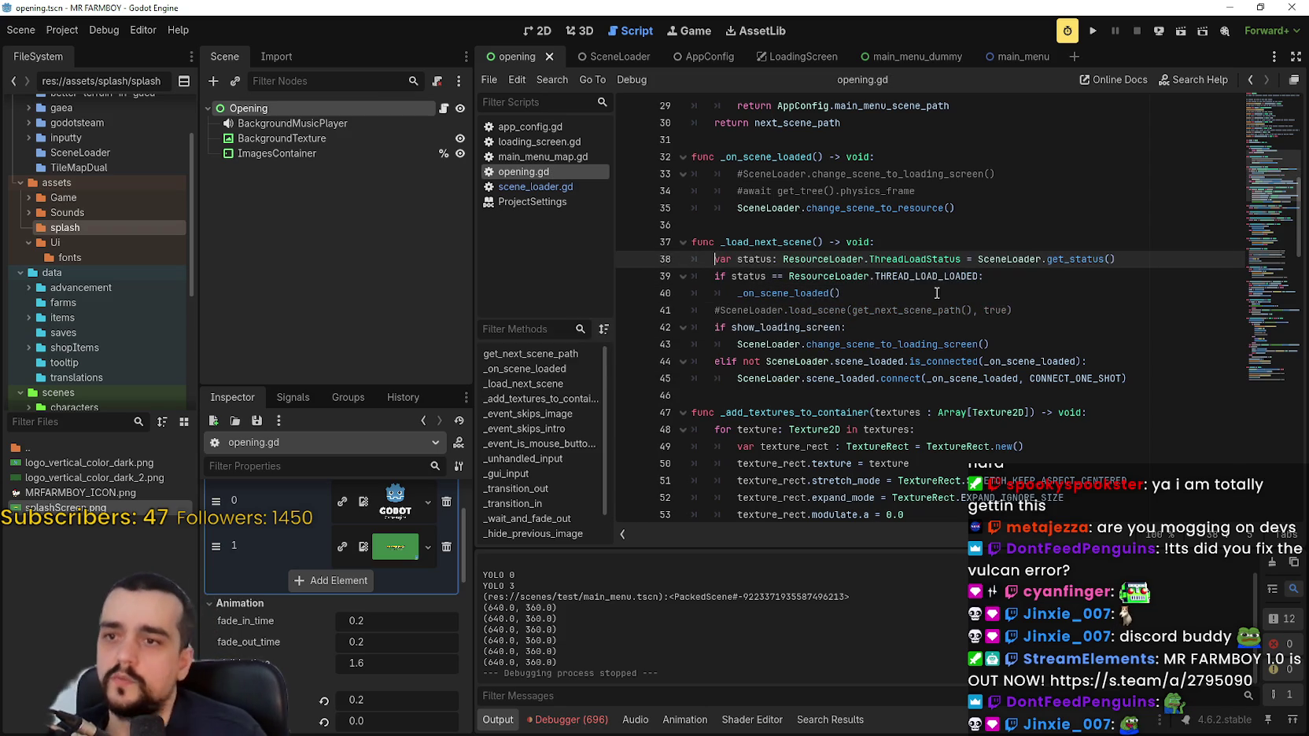
{"action": "left_click", "coordinate": [933, 310]}
{"action": "key", "text": "Up"}
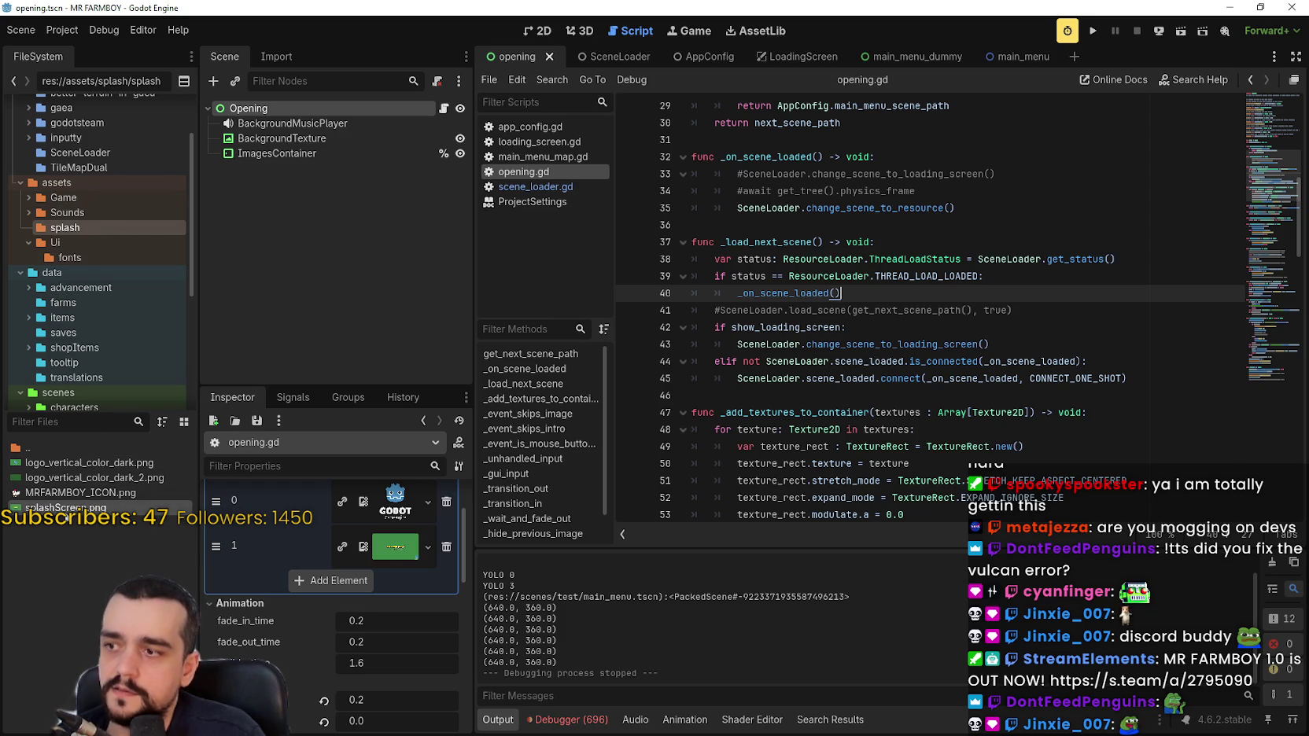
{"action": "mouse_move", "coordinate": [67, 526]}
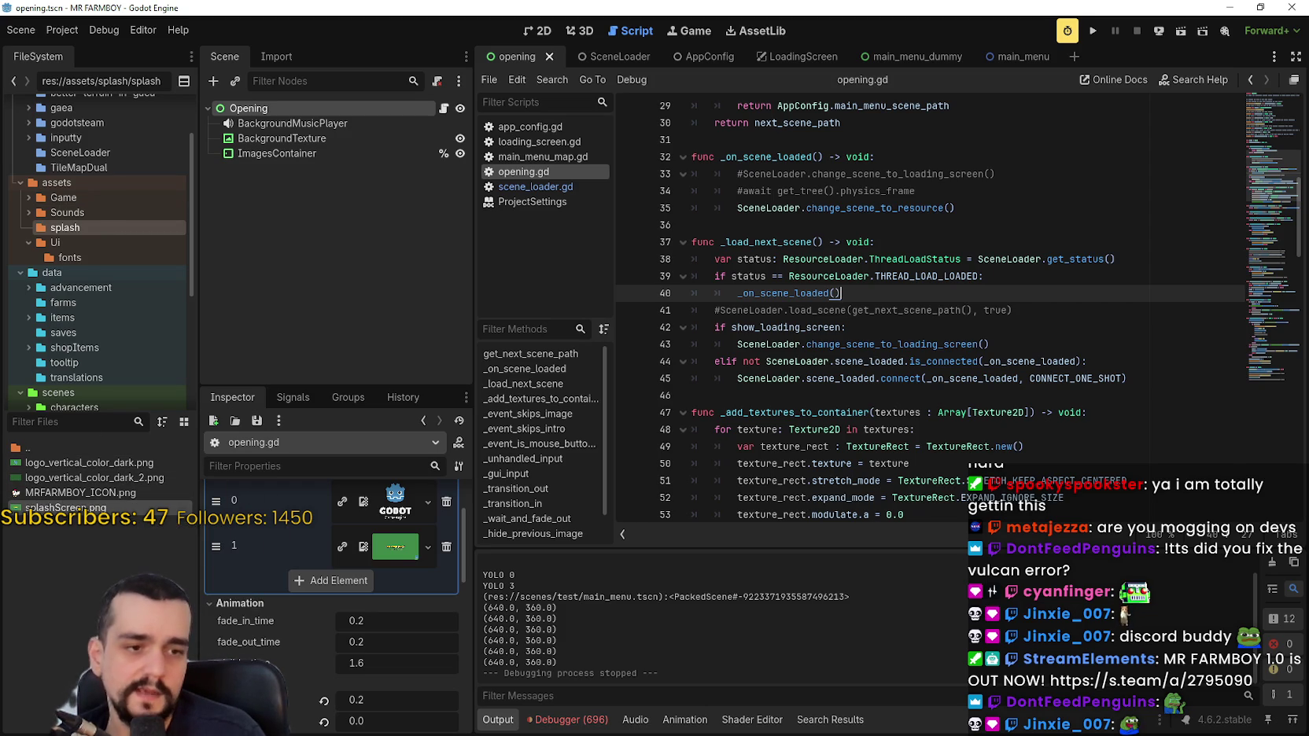
Filter the FileSystem dock by 'player'.
{"action": "left_click", "coordinate": [144, 424]}
{"action": "type", "text": "player"}
{"action": "scroll", "coordinate": [78, 504], "scroll_direction": "up", "scroll_amount": 5}
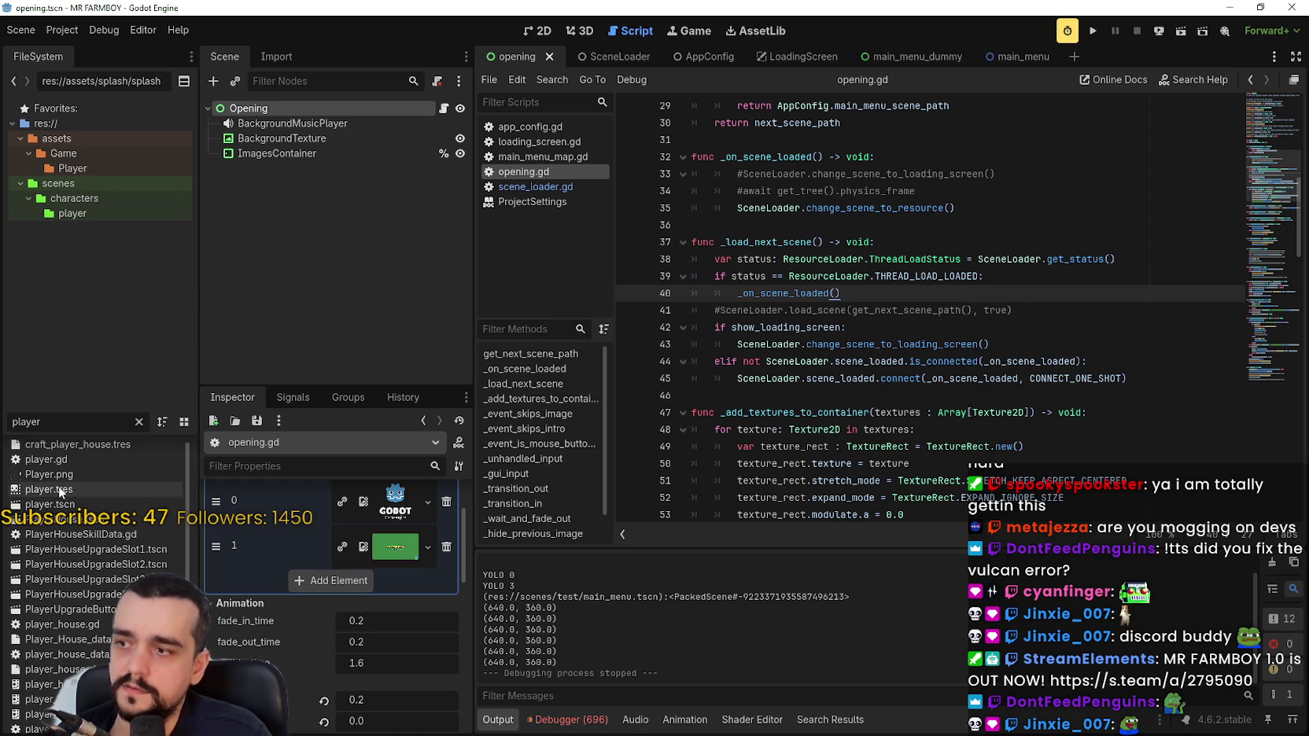
{"action": "scroll", "coordinate": [63, 488], "scroll_direction": "up", "scroll_amount": 1}
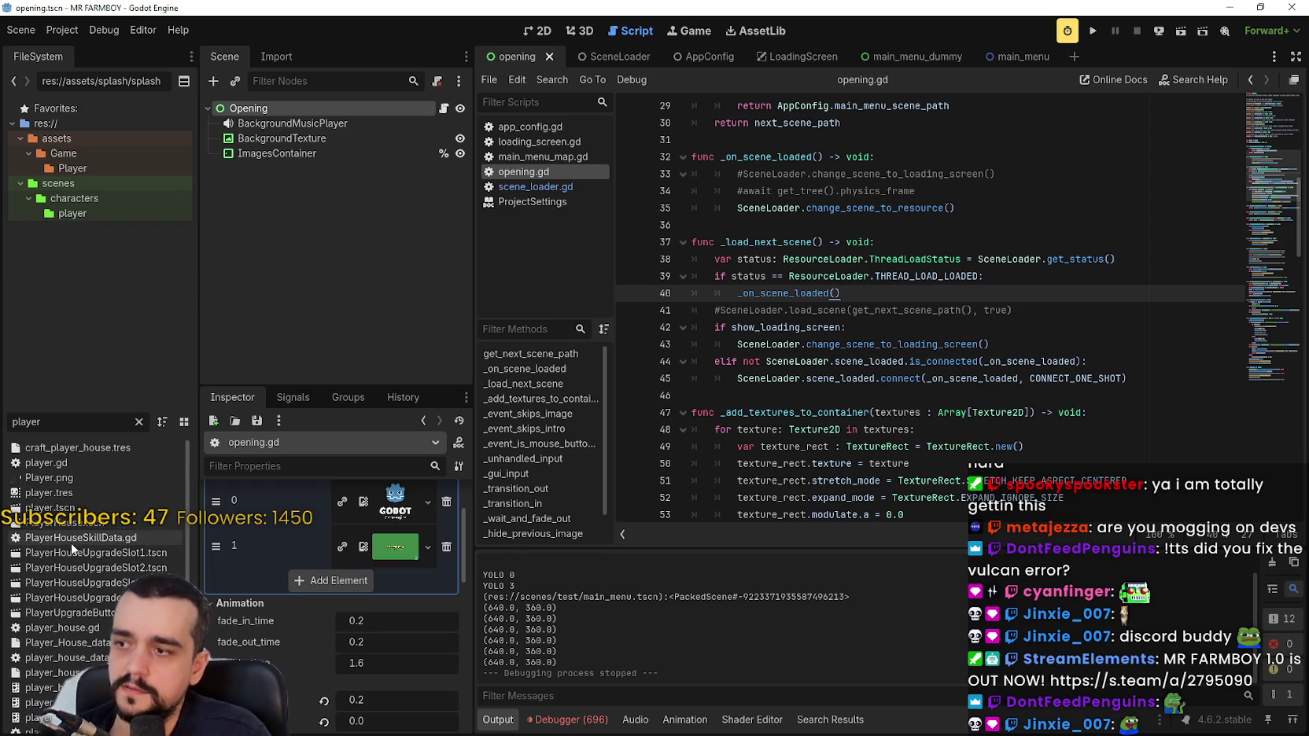
View Player.png's context menu, dismiss it, and return to the opening.gd code.
{"action": "right_click", "coordinate": [54, 475]}
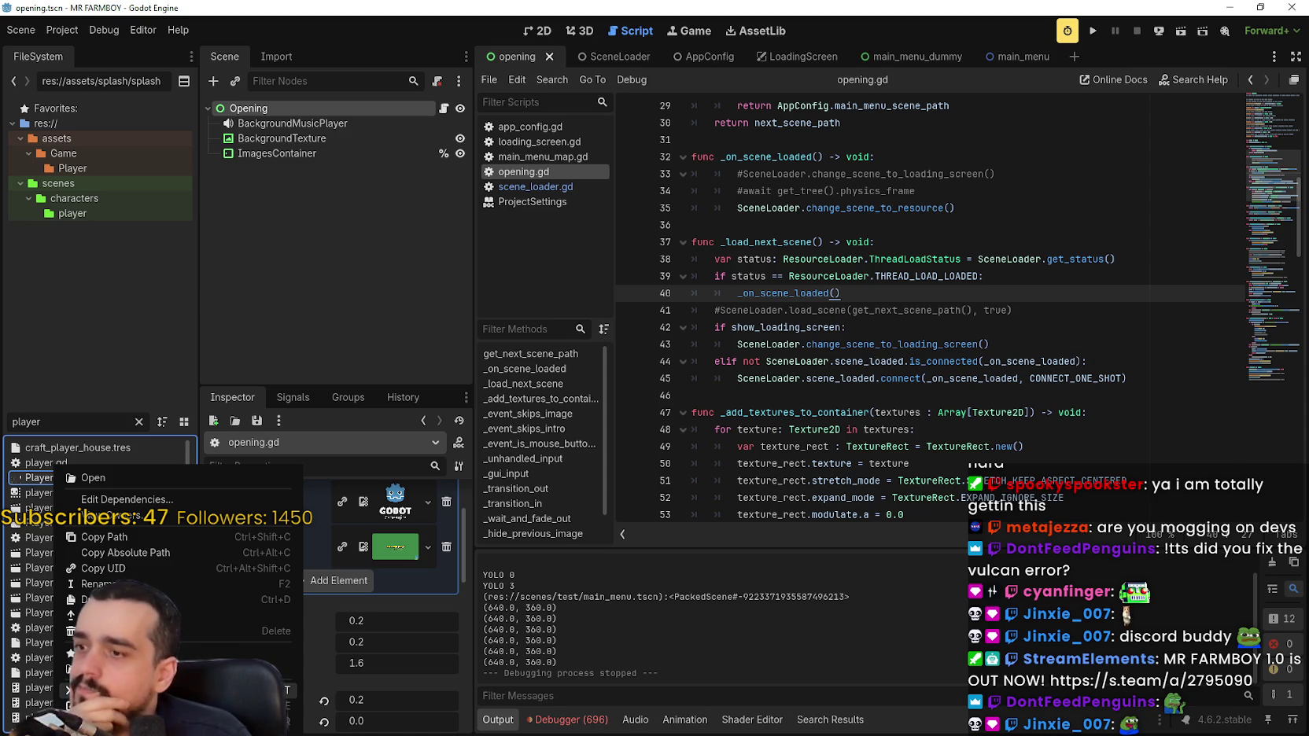
{"action": "left_click", "coordinate": [822, 230]}
{"action": "left_click", "coordinate": [818, 225]}
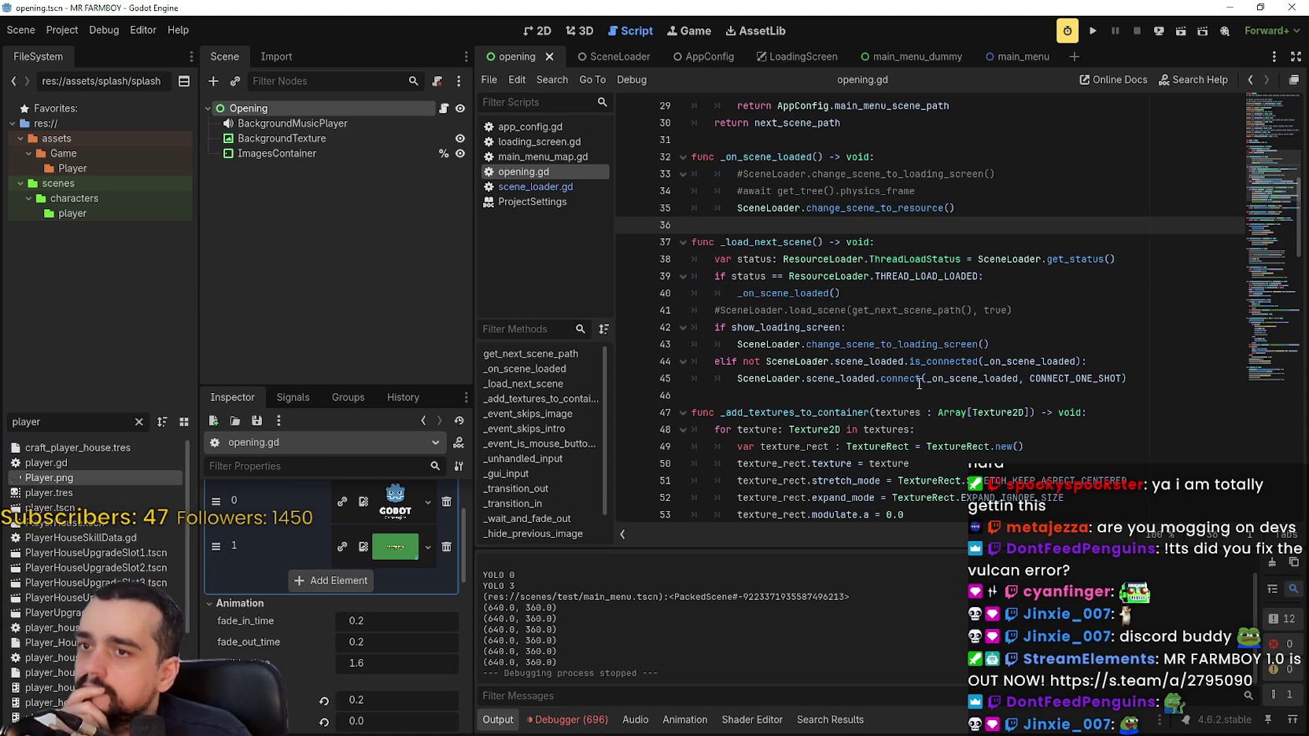
{"action": "left_click", "coordinate": [910, 403]}
{"action": "left_click", "coordinate": [905, 390]}
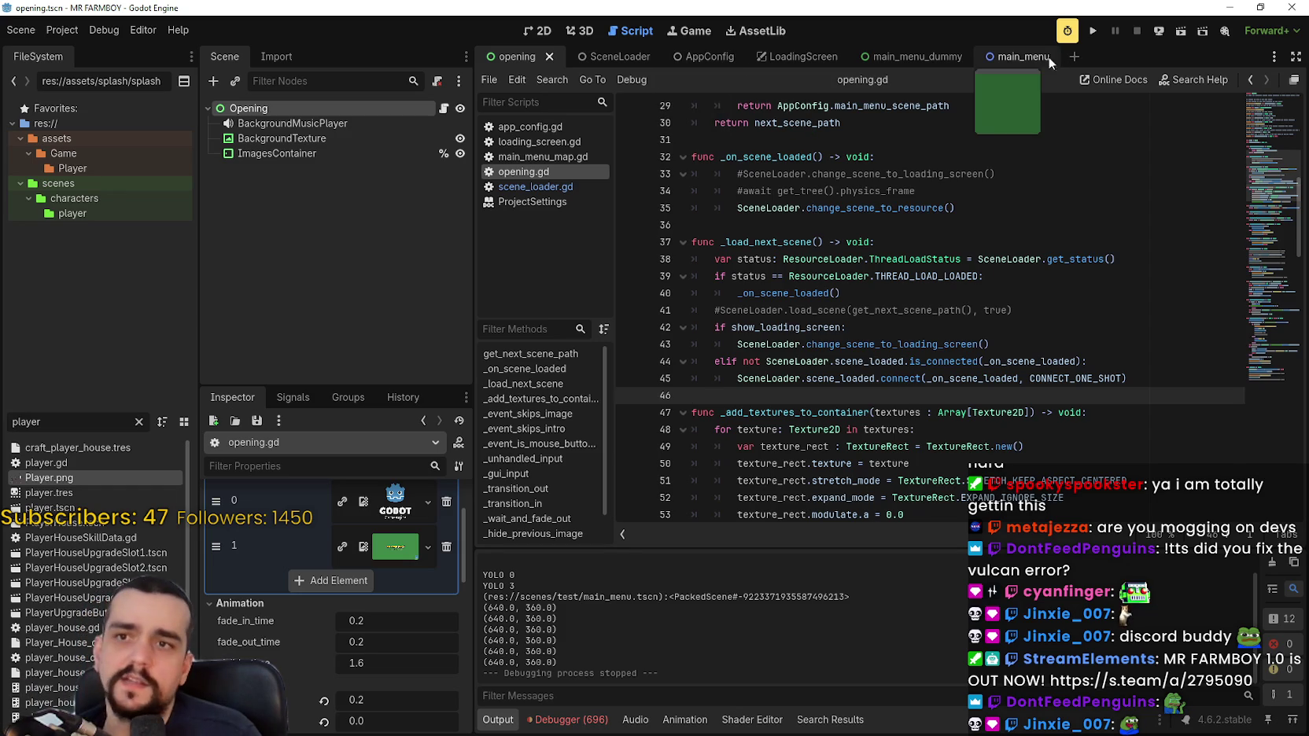
In the LoadingScreen scene, set state_change_delay to 5.0, then open loading_screen.gd.
{"action": "left_click", "coordinate": [791, 63]}
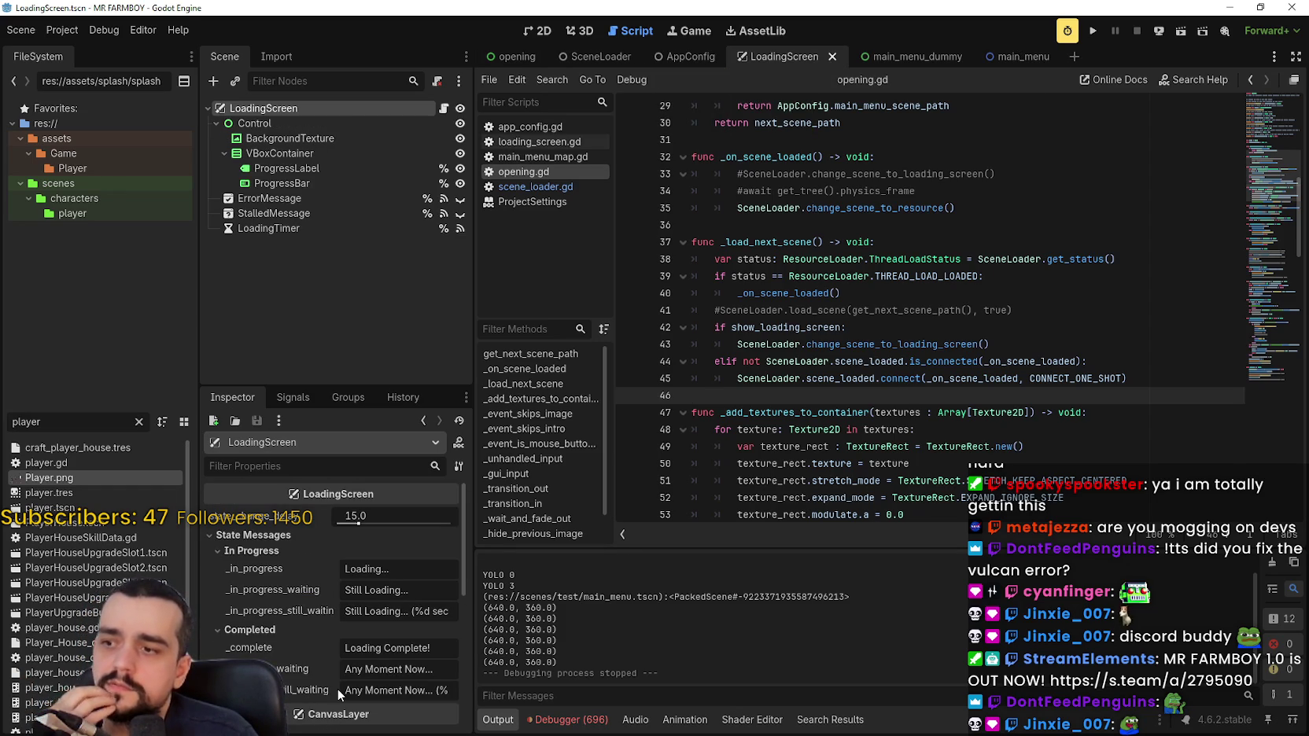
{"action": "left_click_drag", "start_coordinate": [356, 525], "coordinate": [337, 525]}
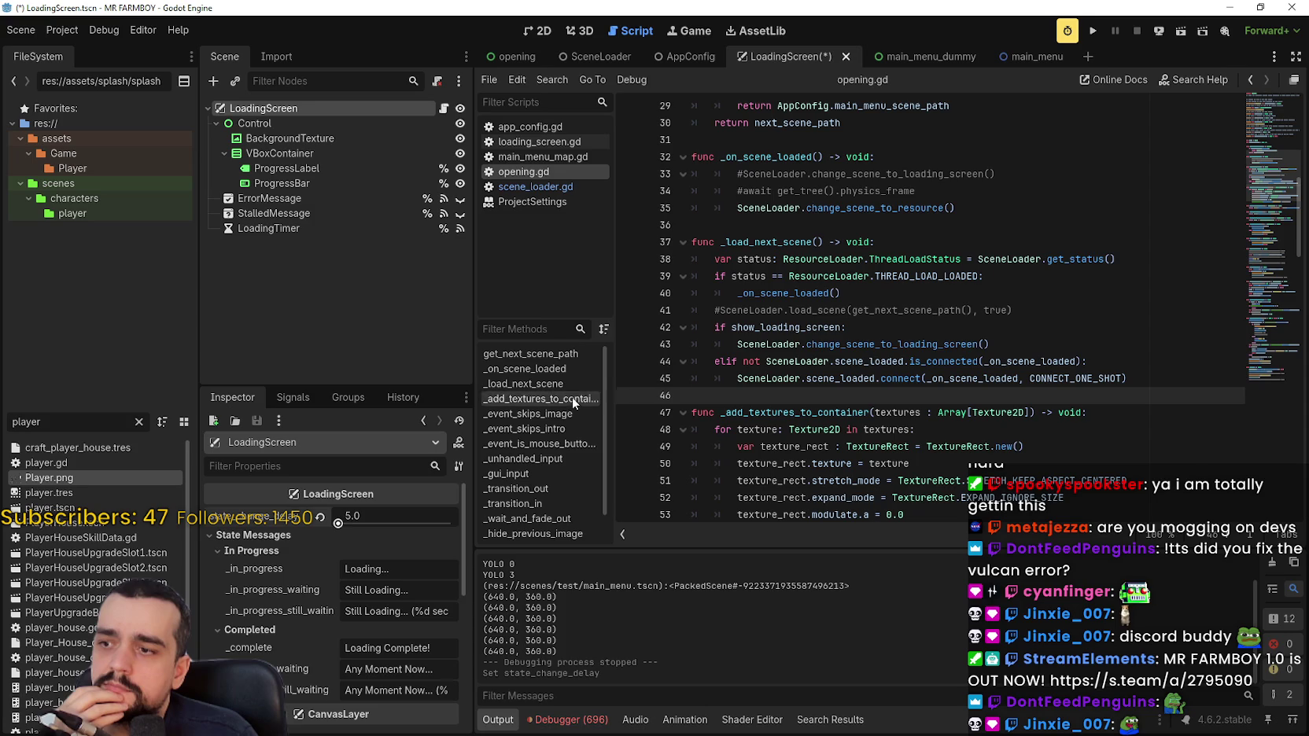
{"action": "left_click", "coordinate": [370, 513]}
{"action": "type", "text": "0."}
{"action": "key", "text": "Return"}
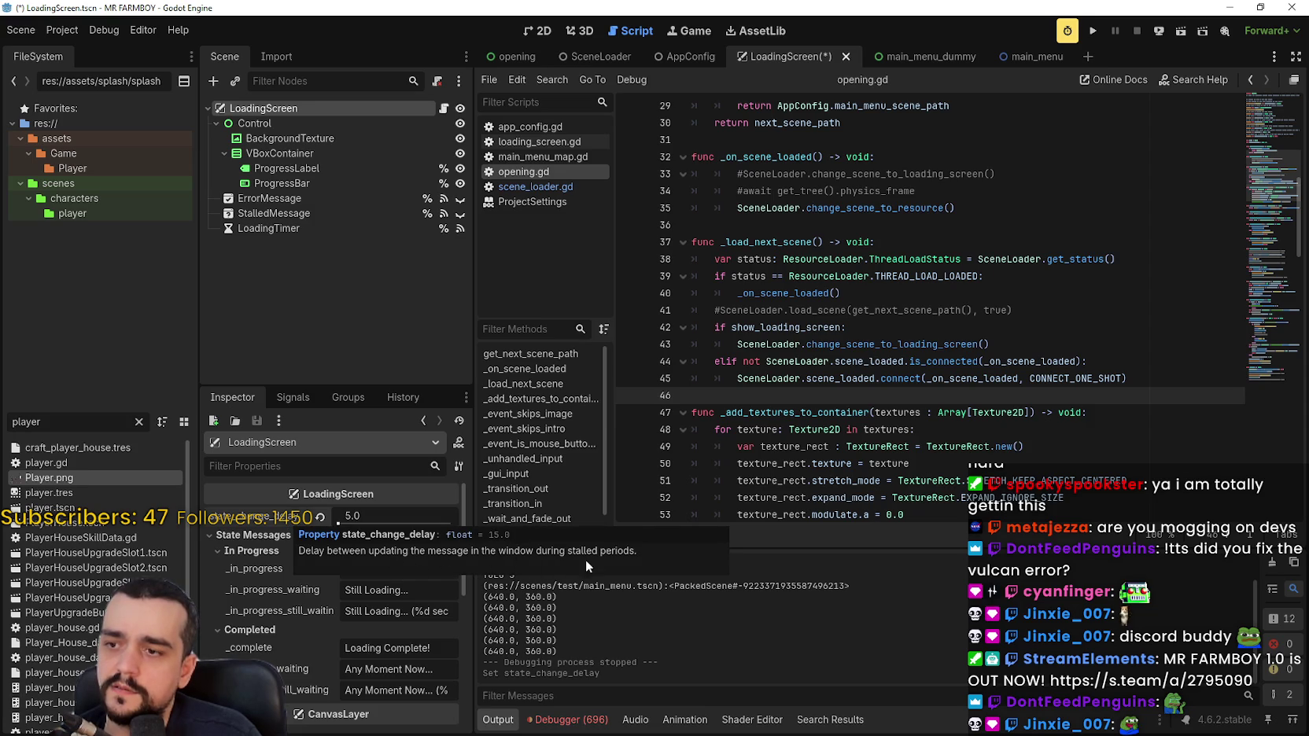
{"action": "left_click", "coordinate": [444, 108]}
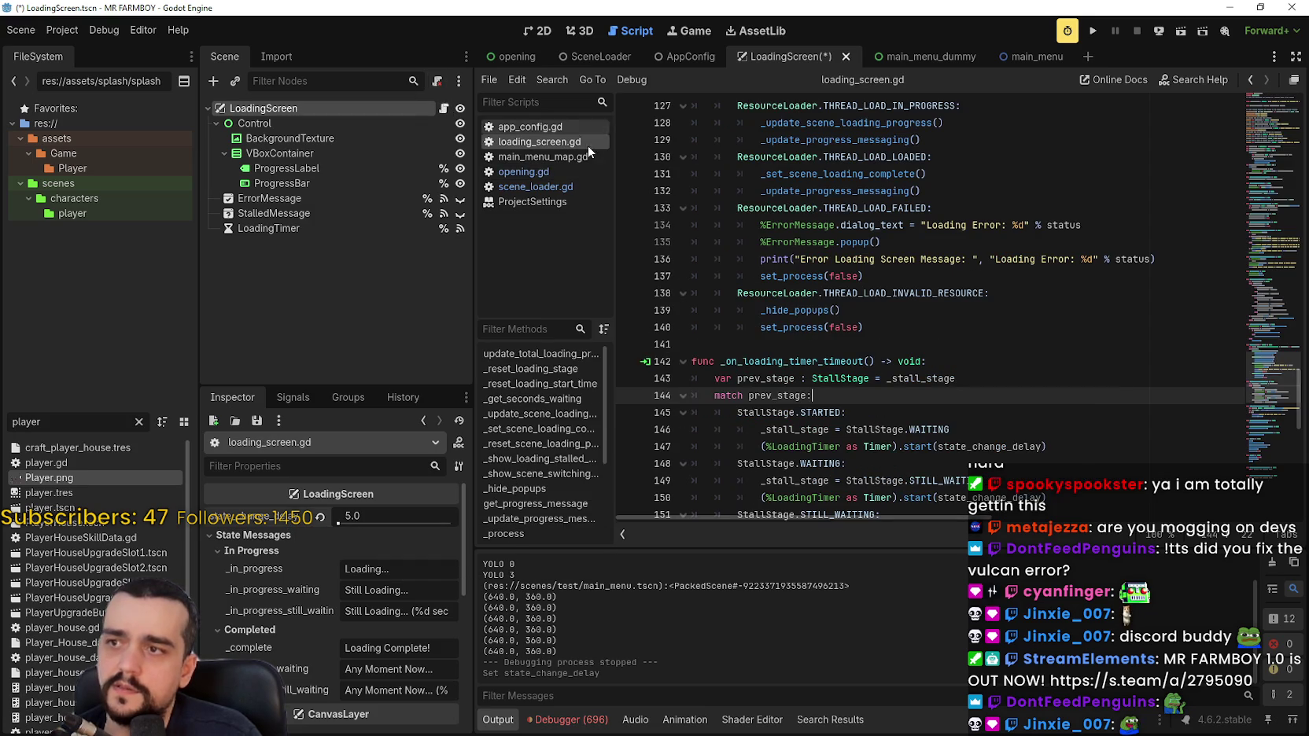
Review the _progress_message and ProgressLabel code in loading_screen.gd.
{"action": "left_click", "coordinate": [1026, 190]}
{"action": "scroll", "coordinate": [1032, 366], "scroll_direction": "up", "scroll_amount": 4}
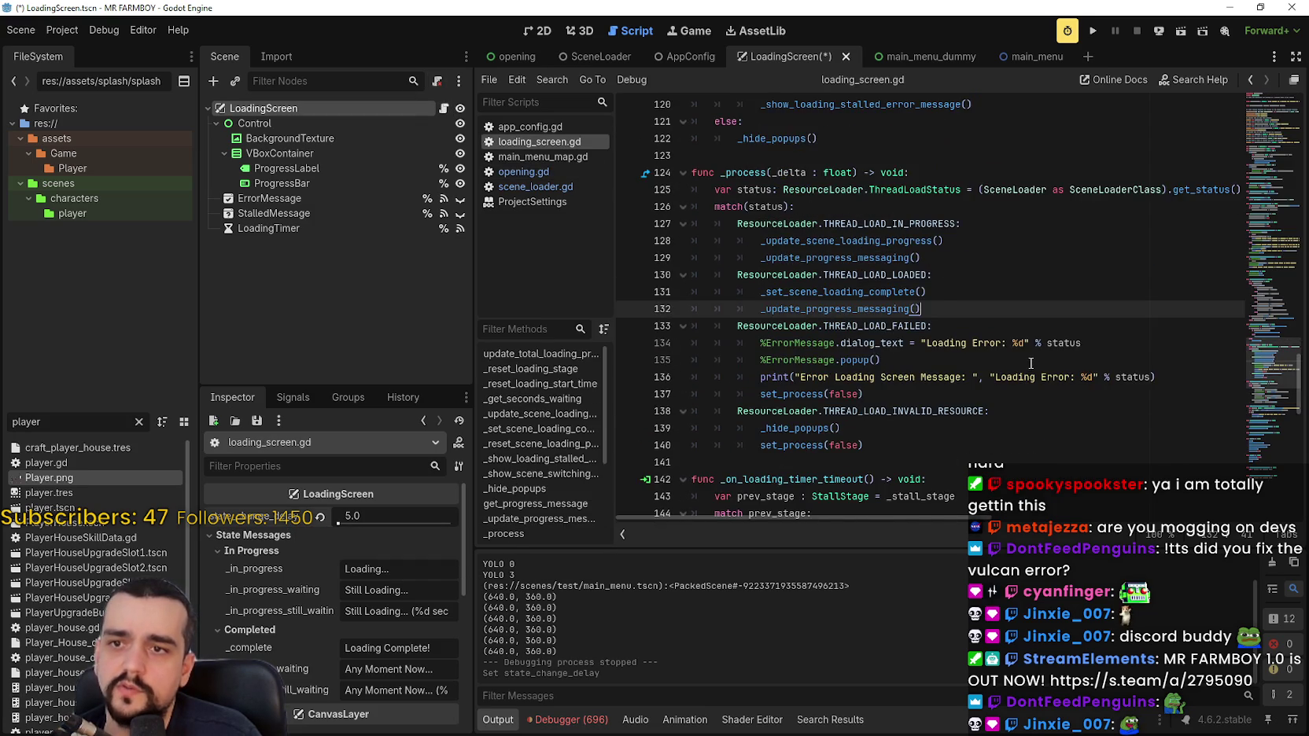
{"action": "scroll", "coordinate": [976, 362], "scroll_direction": "up", "scroll_amount": 4}
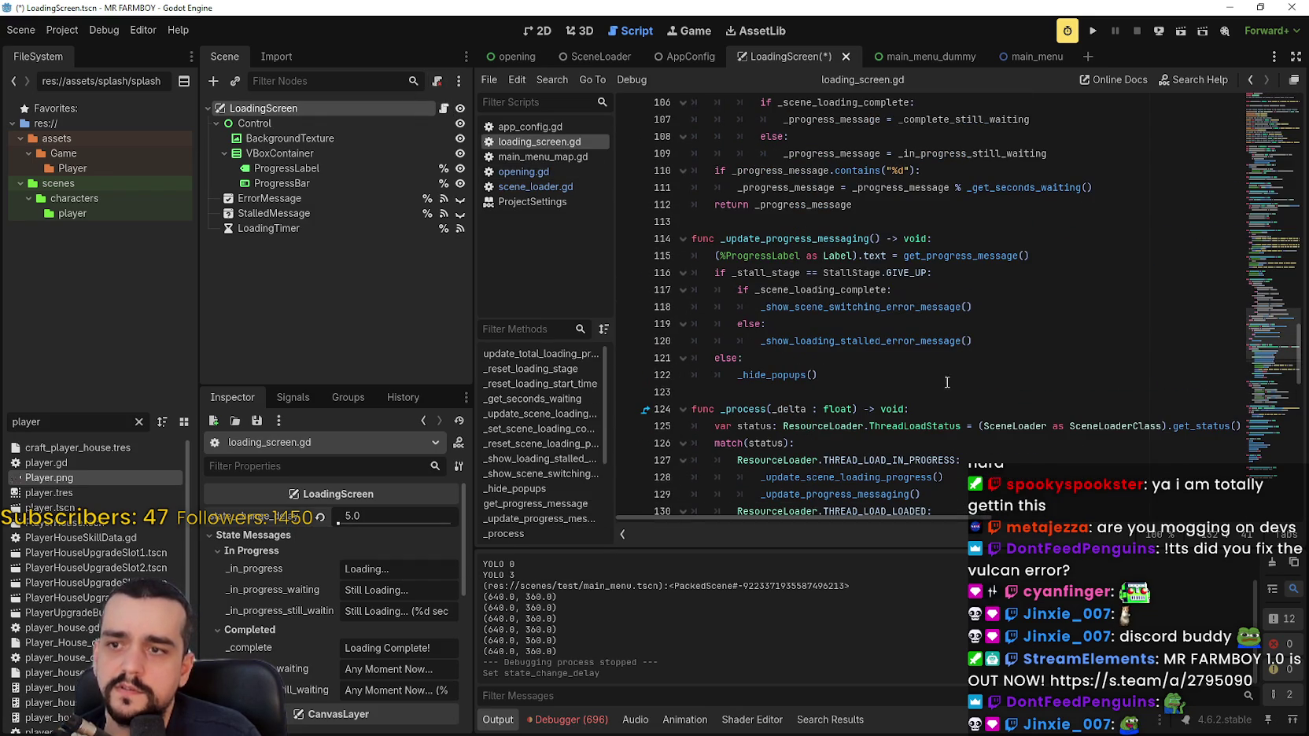
{"action": "scroll", "coordinate": [944, 380], "scroll_direction": "up", "scroll_amount": 2}
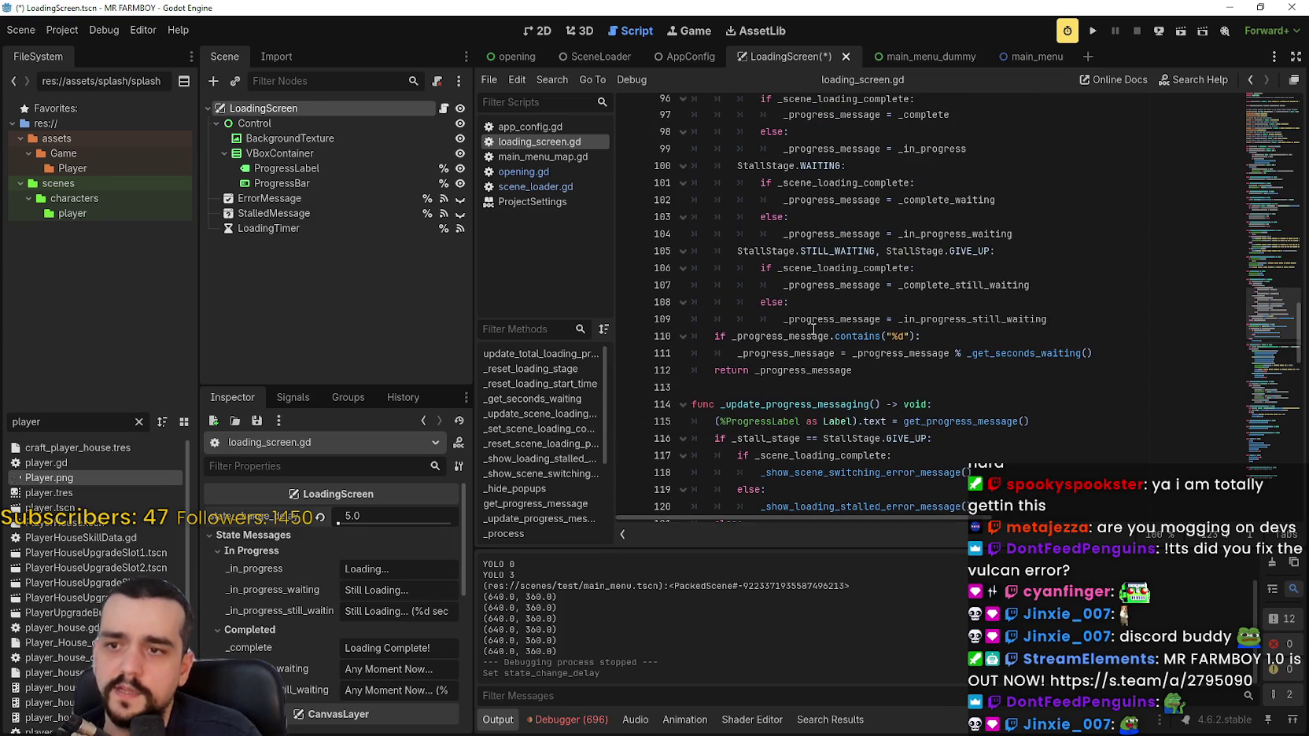
{"action": "scroll", "coordinate": [824, 351], "scroll_direction": "up", "scroll_amount": 5}
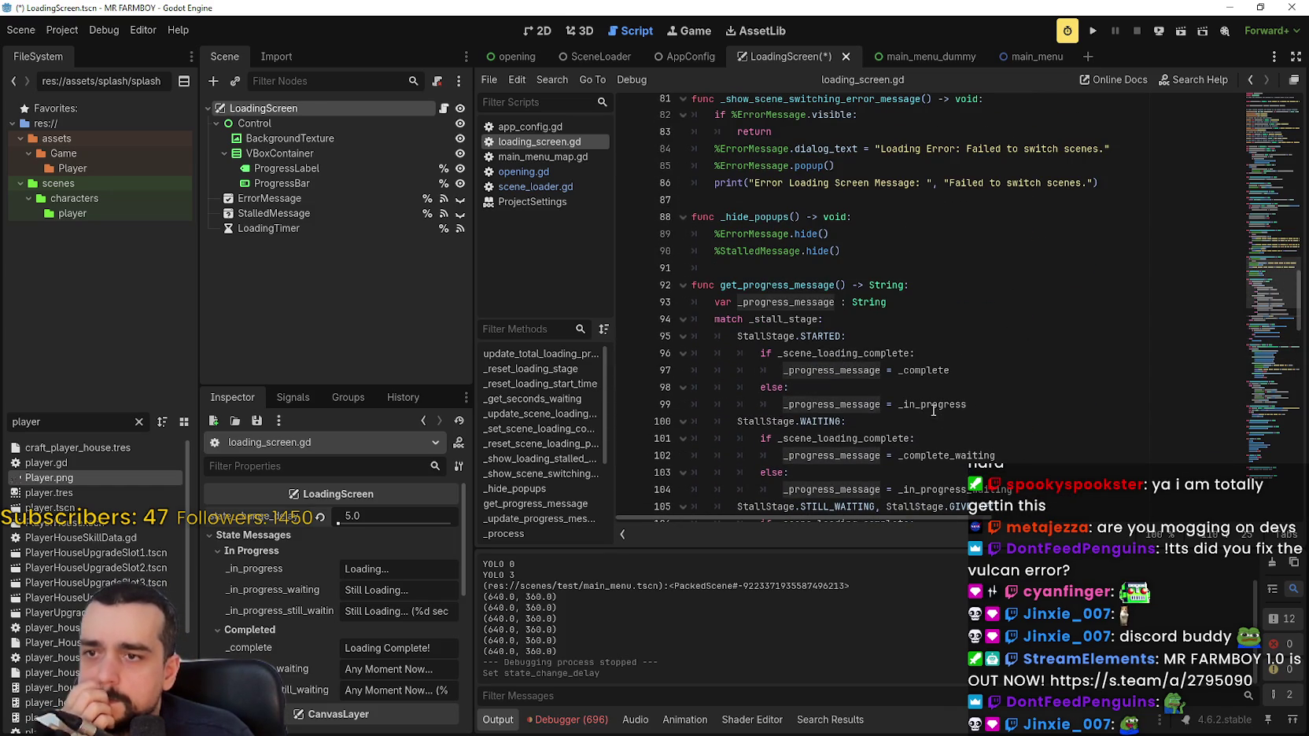
{"action": "left_click", "coordinate": [833, 336]}
{"action": "double_click", "coordinate": [787, 302]}
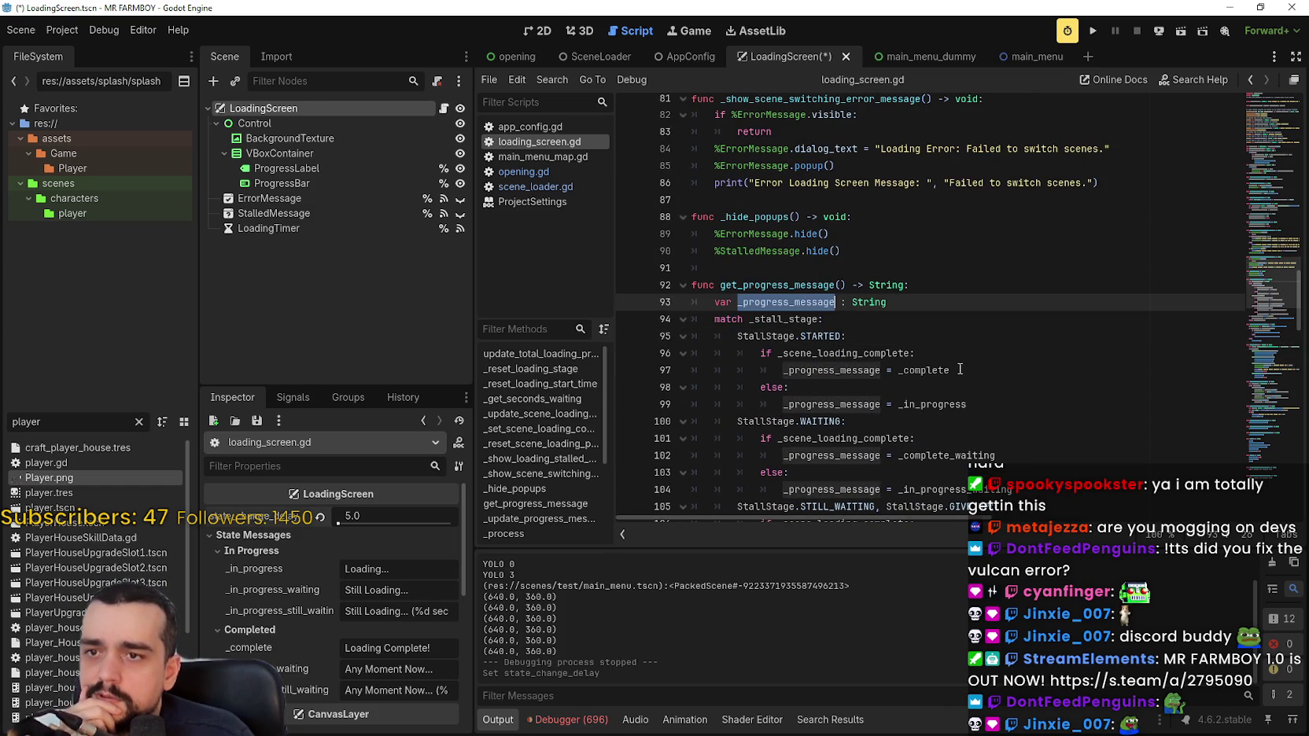
{"action": "scroll", "coordinate": [1002, 387], "scroll_direction": "down", "scroll_amount": 3}
{"action": "scroll", "coordinate": [1001, 388], "scroll_direction": "down", "scroll_amount": 3}
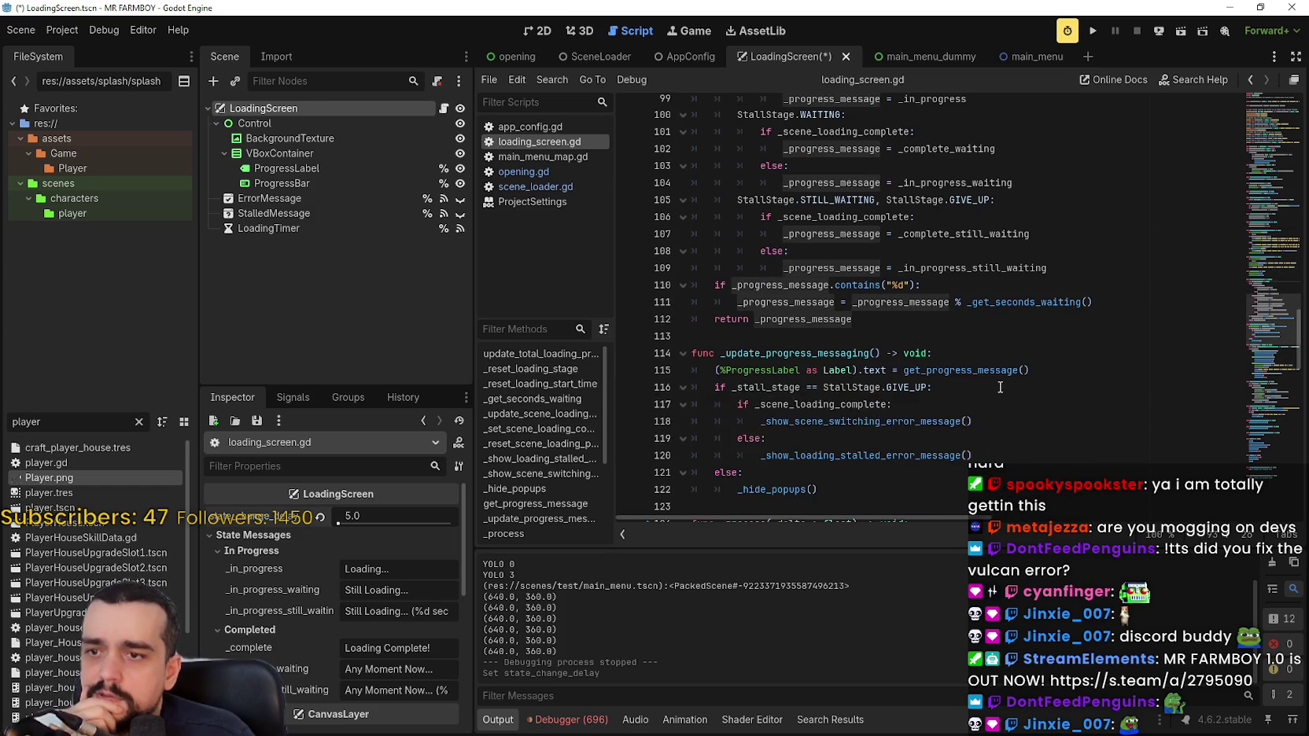
{"action": "double_click", "coordinate": [783, 371]}
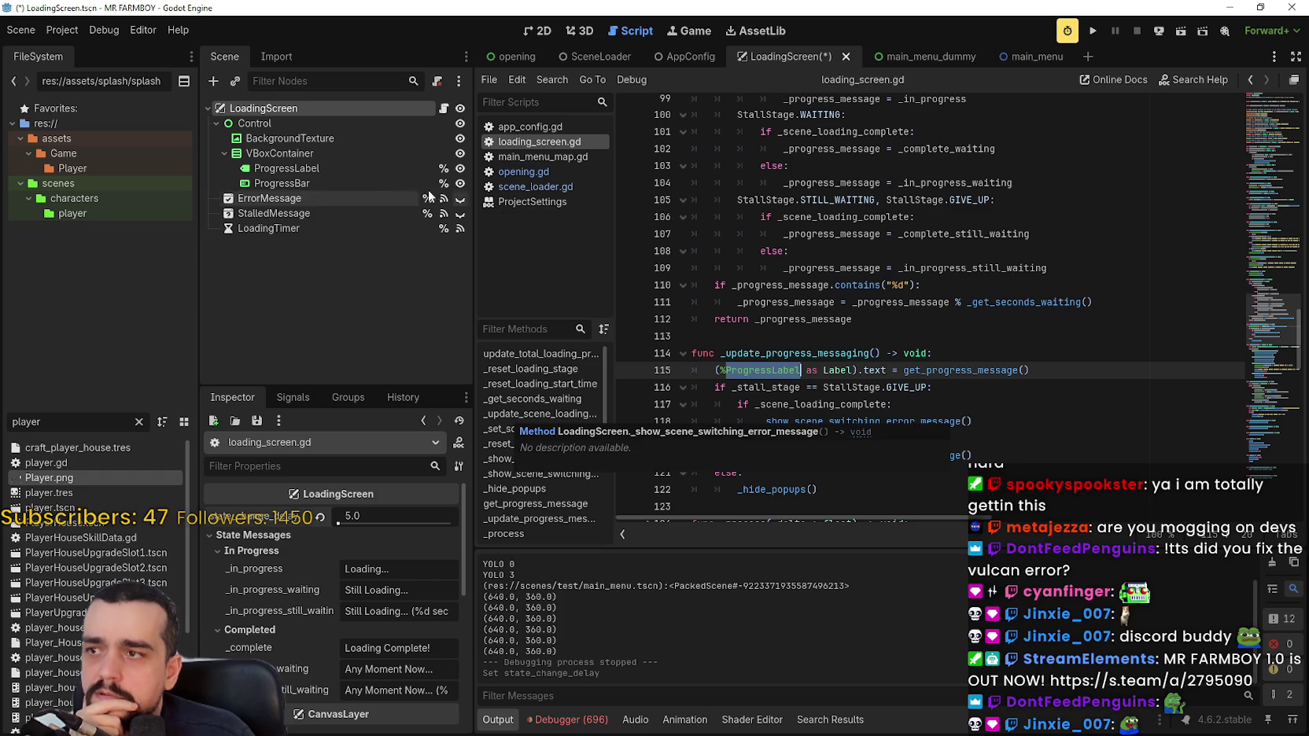
Search for ProgressBar, highlight _total_loading_progress, and show the ProgressBar node's Range settings.
{"action": "left_click", "coordinate": [387, 183]}
{"action": "key", "text": "ctrl+f"}
{"action": "type", "text": "(P"}
{"action": "key", "text": "BackSpace"}
{"action": "key", "text": "BackSpace"}
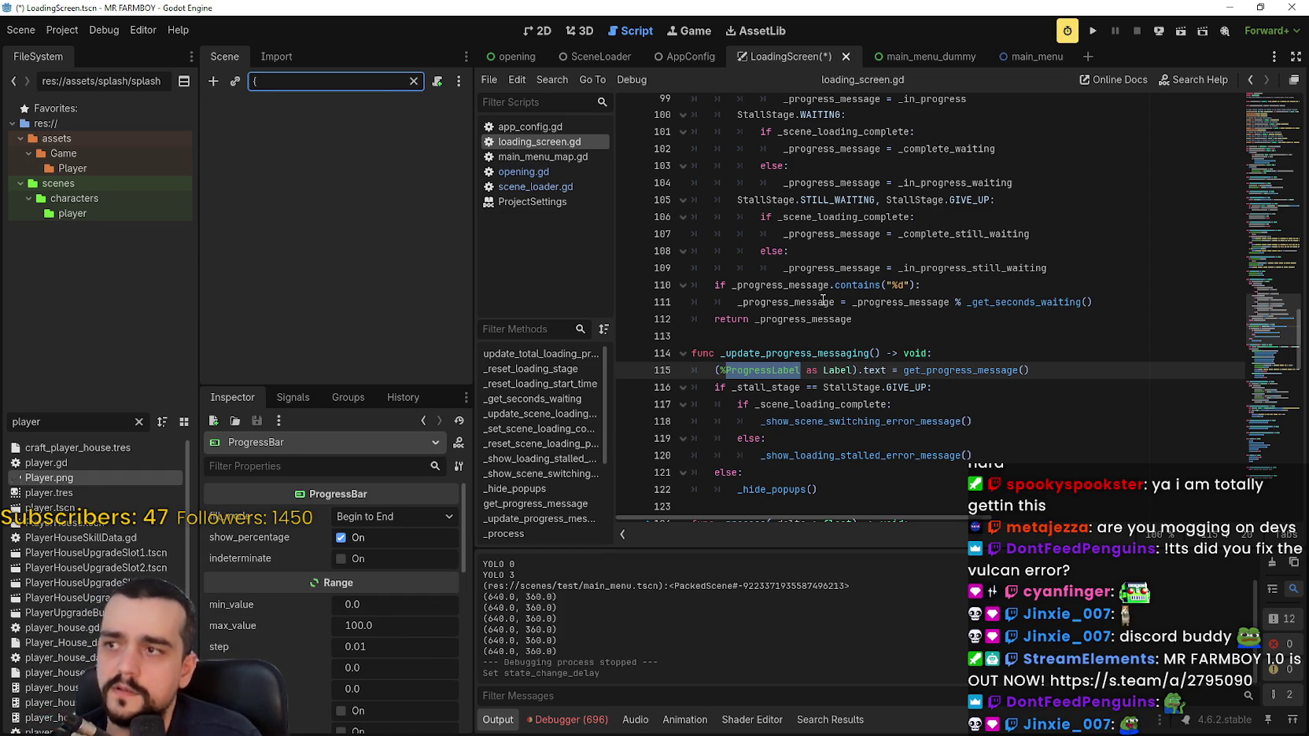
{"action": "left_click", "coordinate": [871, 323]}
{"action": "key", "text": "ctrl+f"}
{"action": "type", "text": "P"}
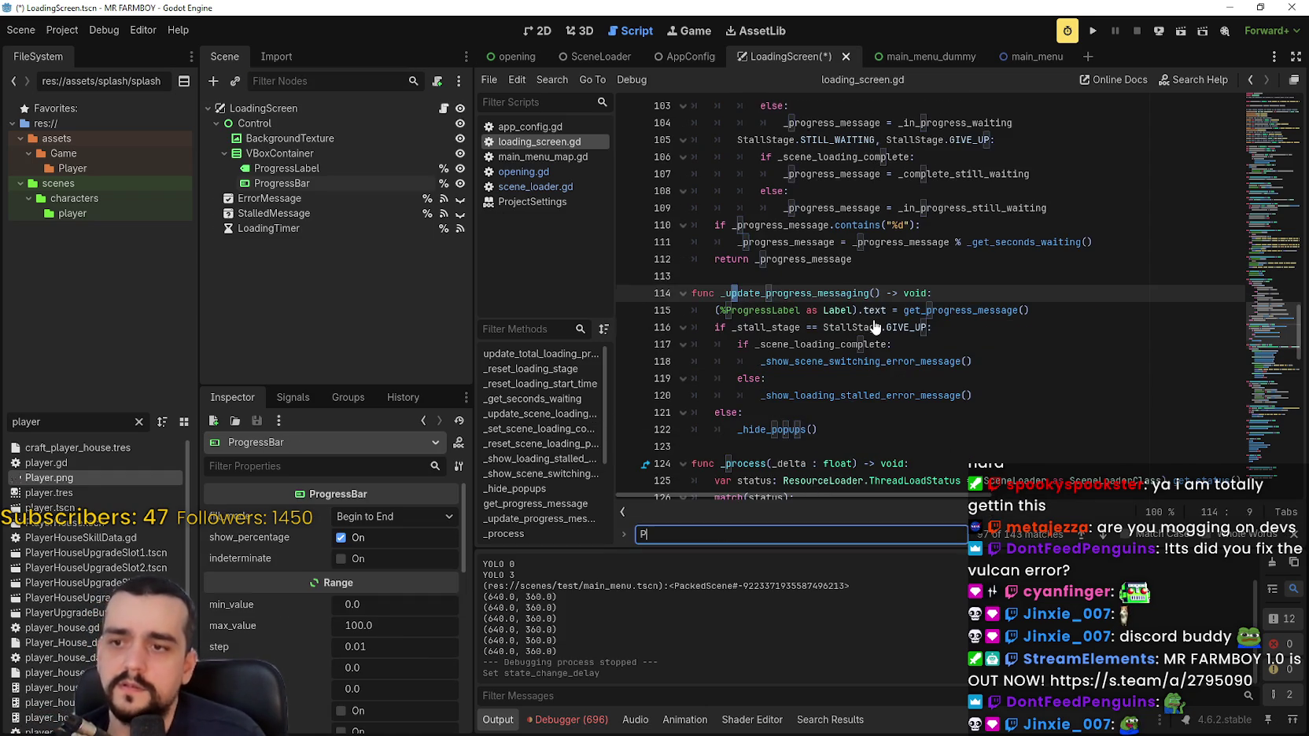
{"action": "type", "text": "rogressBar"}
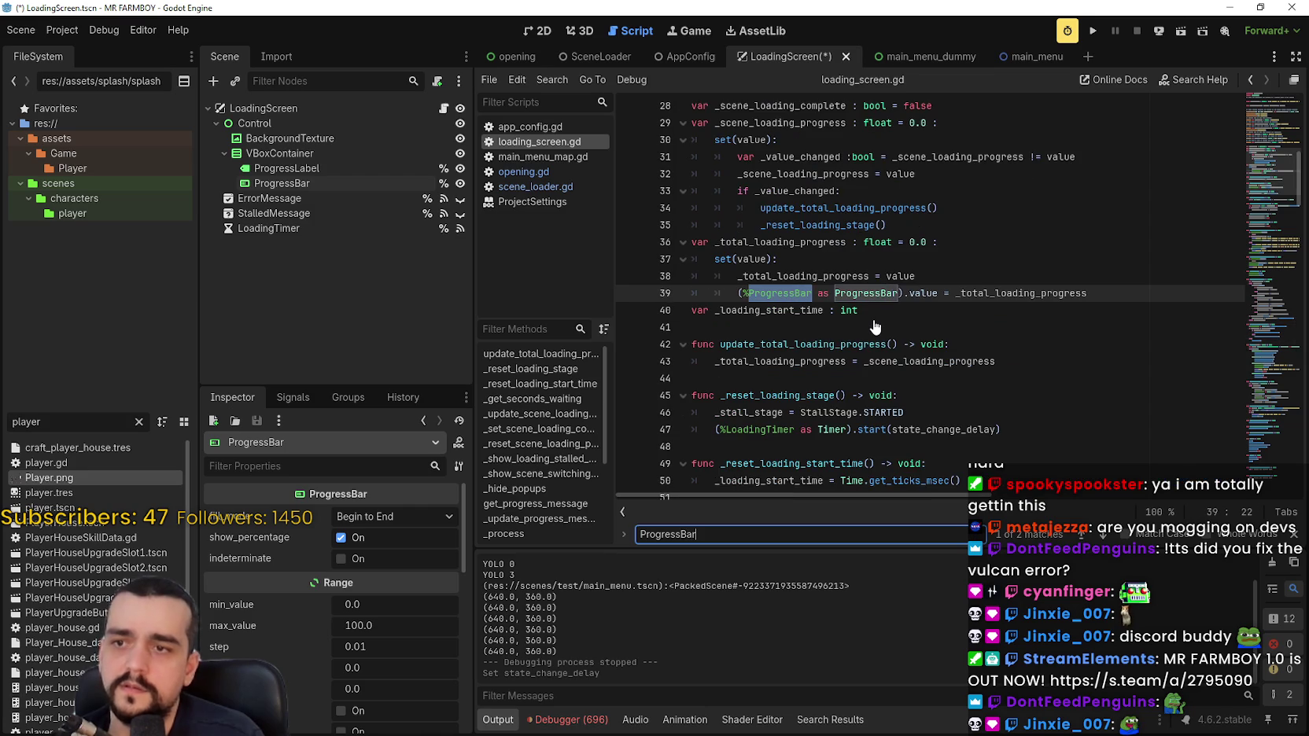
{"action": "left_click", "coordinate": [874, 322]}
{"action": "left_click", "coordinate": [785, 243]}
{"action": "double_click", "coordinate": [785, 242]}
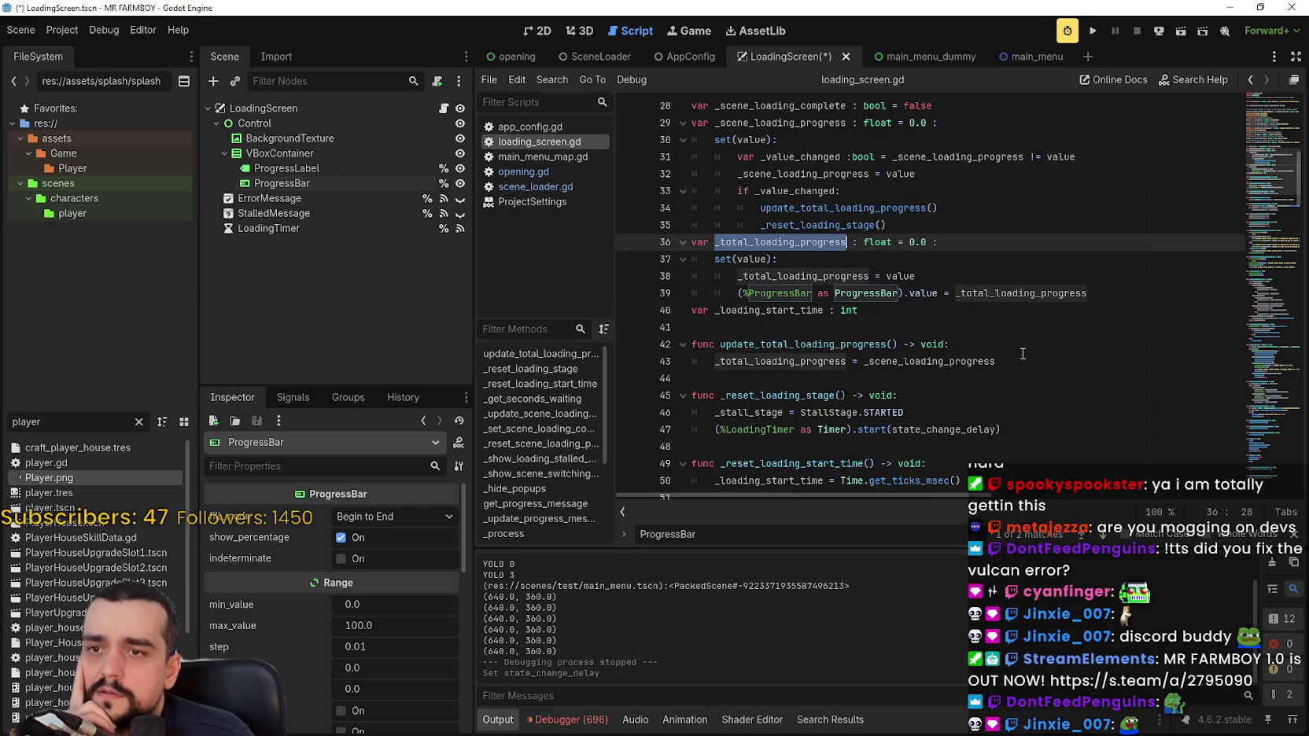
{"action": "left_click", "coordinate": [310, 186]}
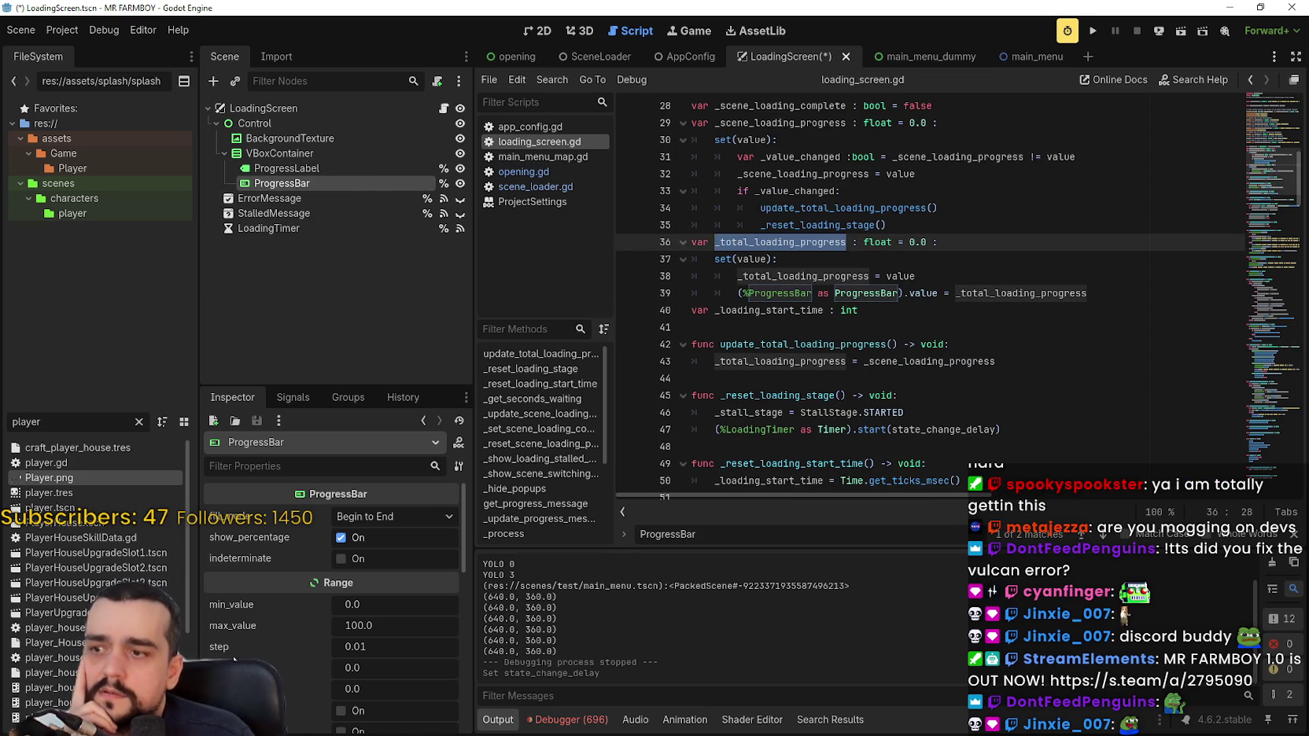
{"action": "scroll", "coordinate": [255, 609], "scroll_direction": "down", "scroll_amount": 2}
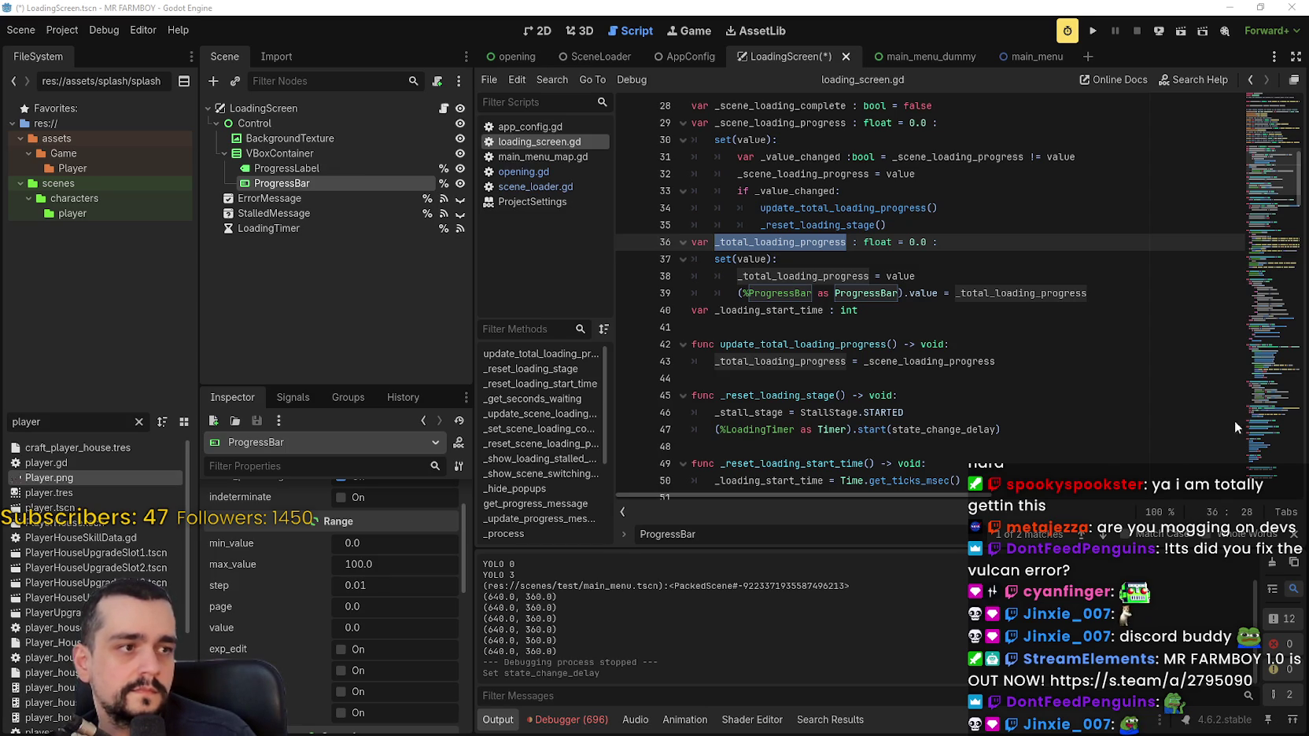
Set the ProgressBar's max_value to 1.0 and save the LoadingScreen scene.
{"action": "left_click", "coordinate": [382, 567]}
{"action": "type", "text": "1"}
{"action": "key", "text": "Return"}
{"action": "key", "text": "ctrl+s"}
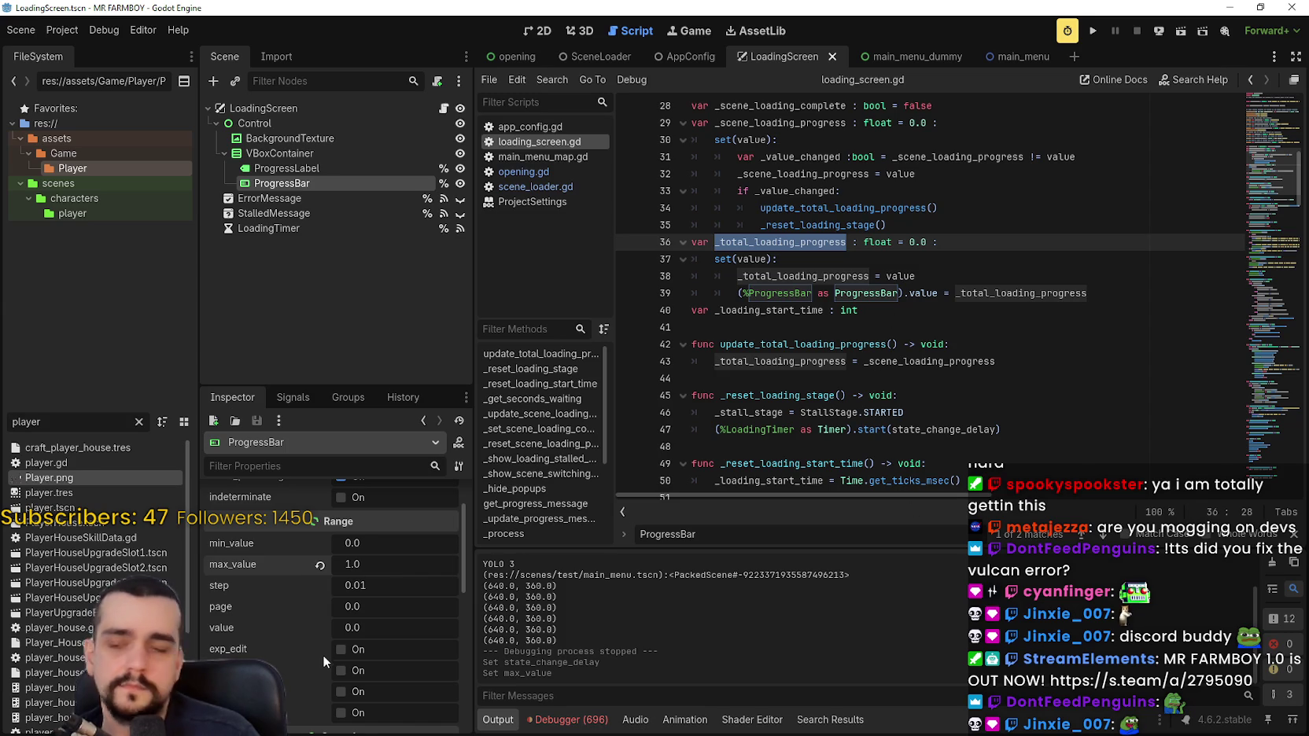
Run the project to test the loading screen.
{"action": "scroll", "coordinate": [326, 667], "scroll_direction": "up", "scroll_amount": 2}
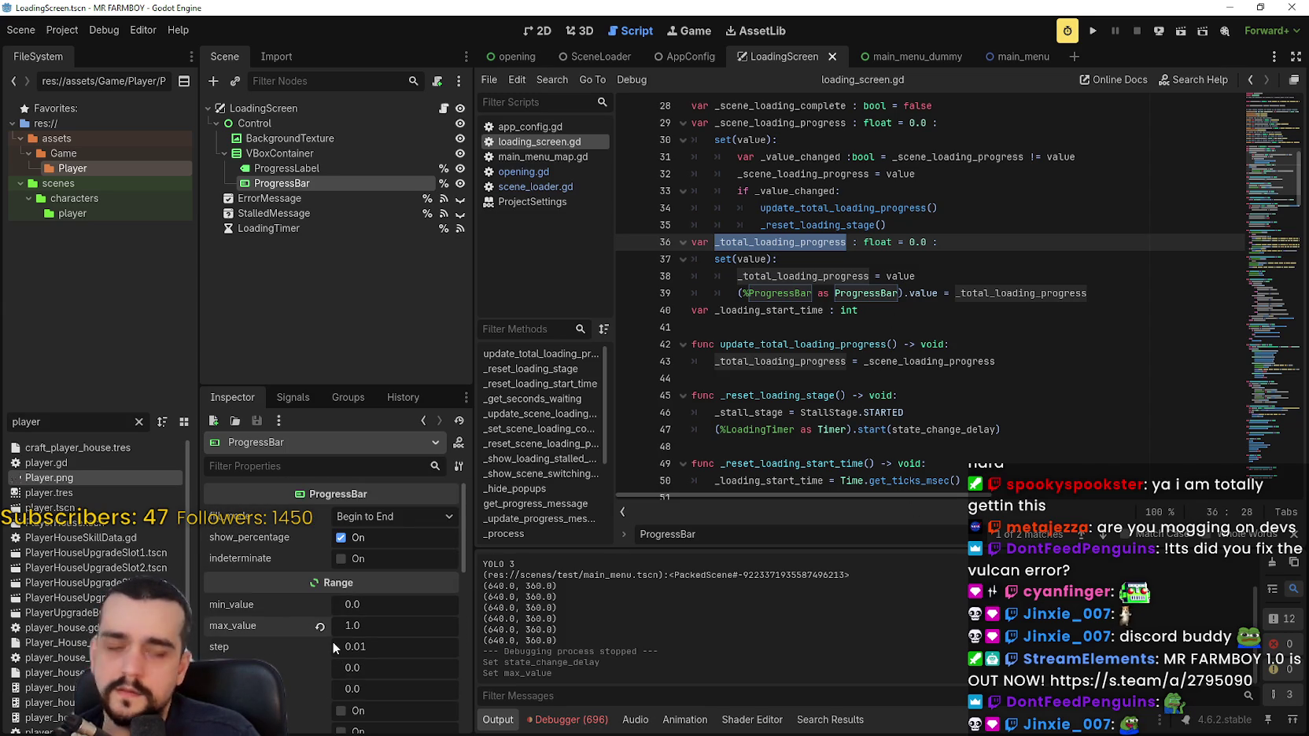
{"action": "scroll", "coordinate": [332, 639], "scroll_direction": "down", "scroll_amount": 5}
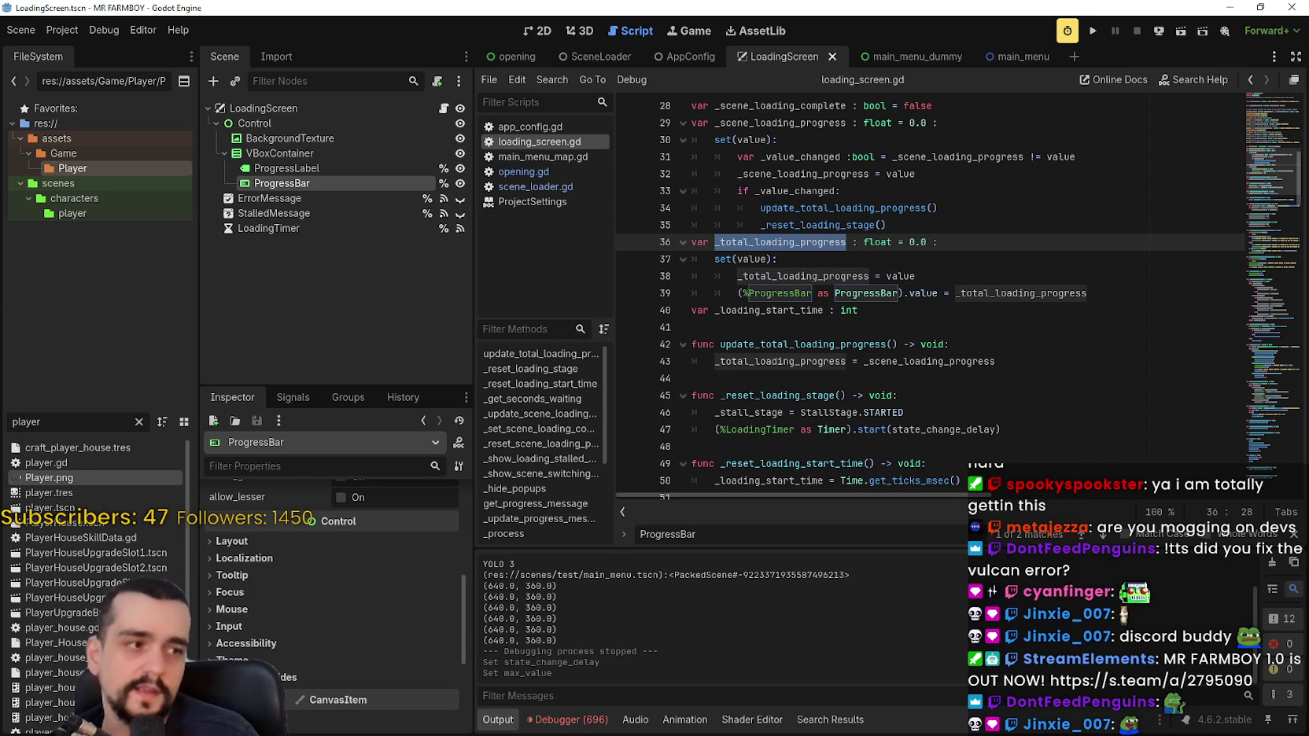
{"action": "scroll", "coordinate": [404, 659], "scroll_direction": "down", "scroll_amount": 2}
{"action": "scroll", "coordinate": [412, 647], "scroll_direction": "up", "scroll_amount": 3}
{"action": "scroll", "coordinate": [404, 644], "scroll_direction": "down", "scroll_amount": 2}
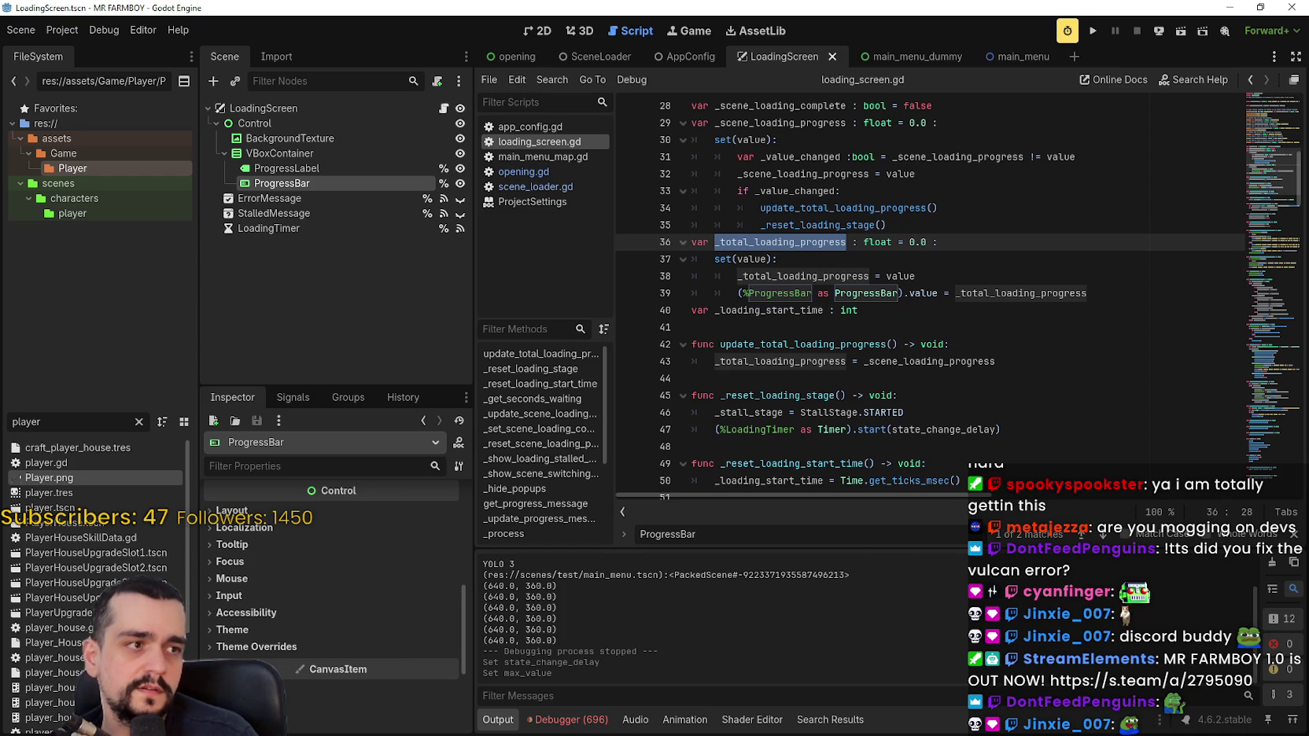
{"action": "left_click", "coordinate": [1092, 30]}
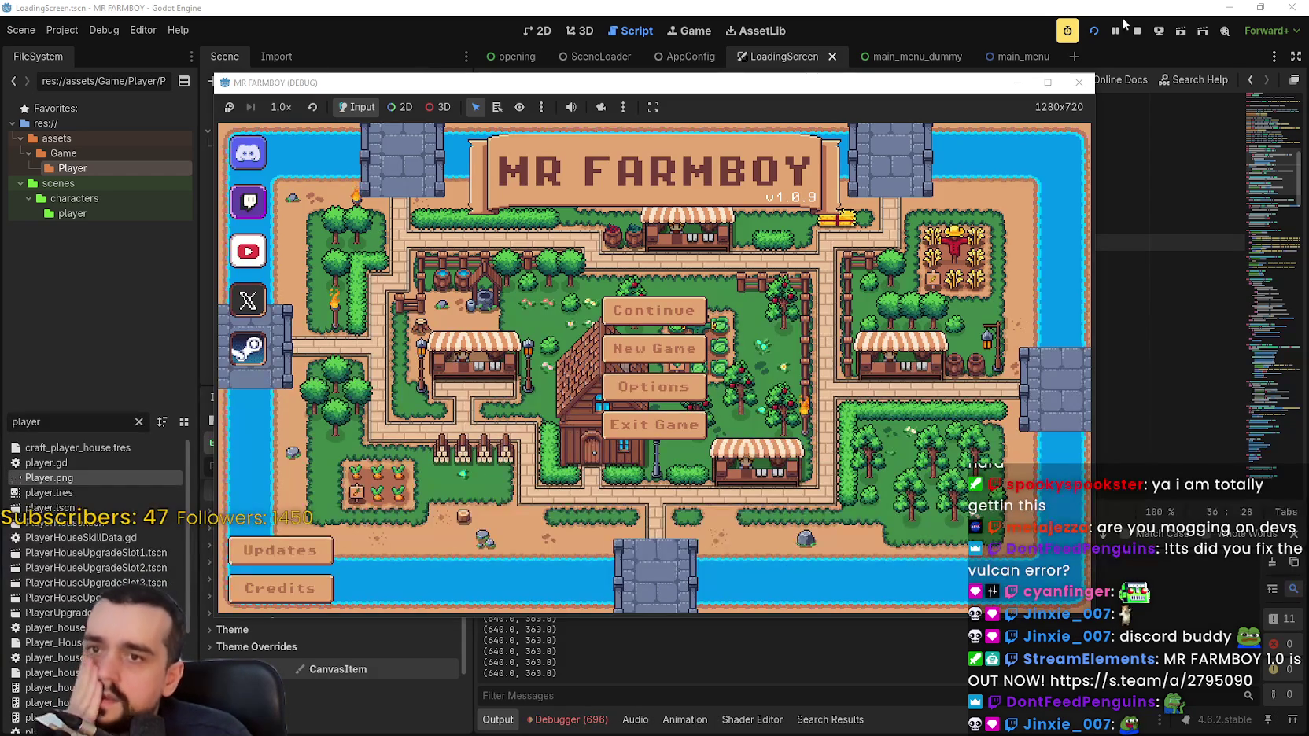
Restart the game, dismiss the Loading Error popup, watch the loading screen, then stop the run.
{"action": "left_click", "coordinate": [1137, 32]}
{"action": "left_click", "coordinate": [1092, 28]}
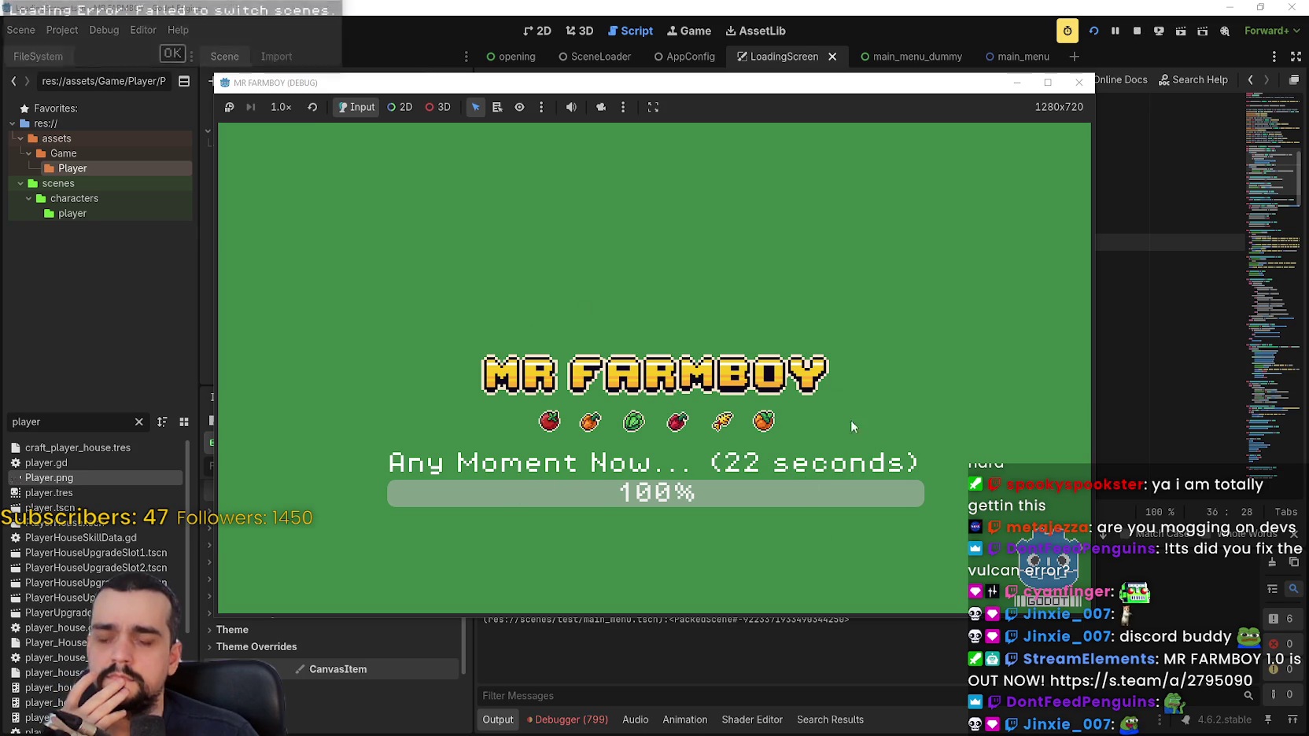
{"action": "left_click", "coordinate": [173, 53]}
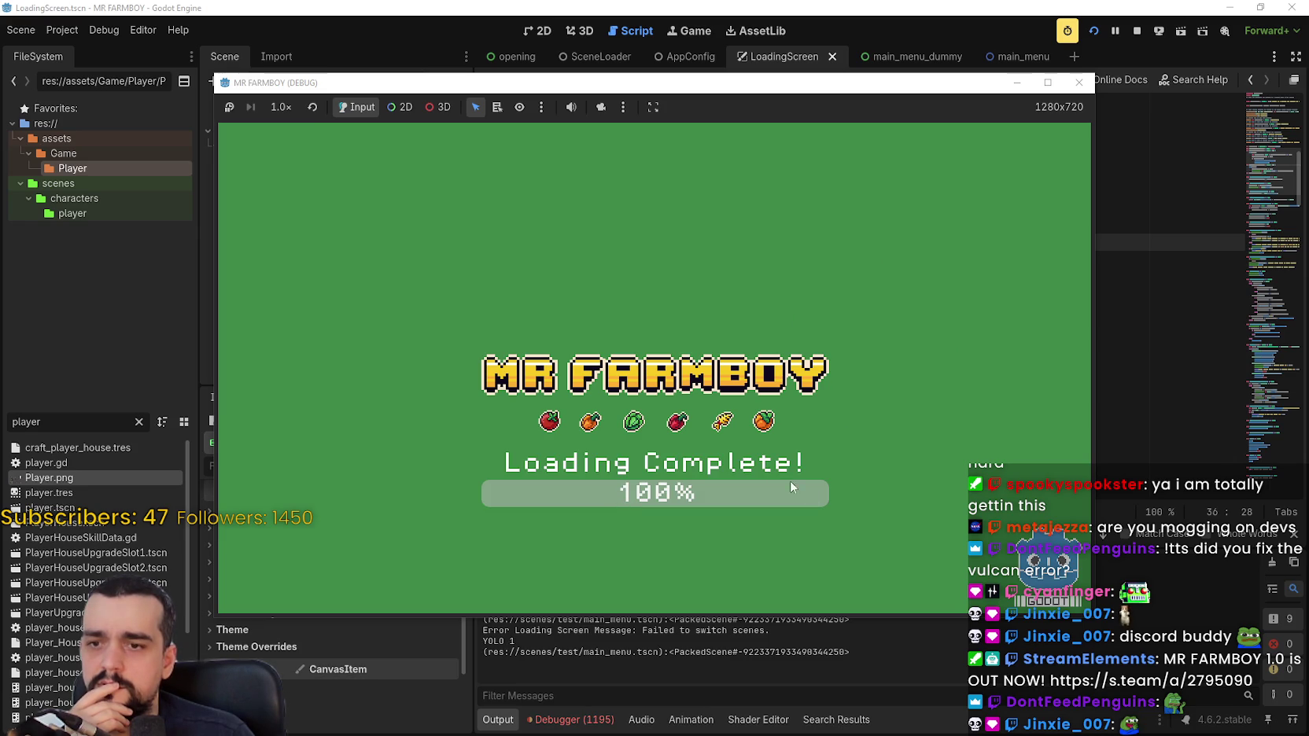
{"action": "left_click", "coordinate": [1136, 31]}
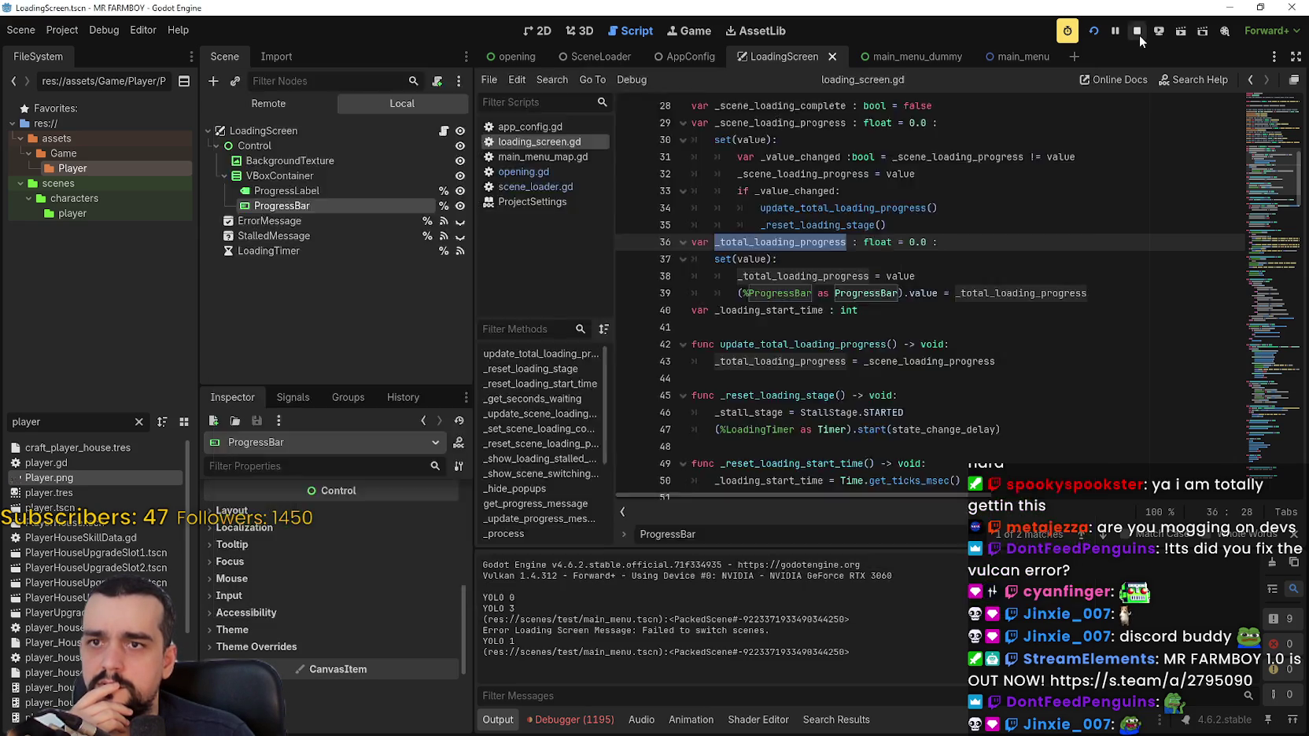
Inspect the LoadingTimer node's settings, then switch to the opening scene.
{"action": "left_click", "coordinate": [881, 293]}
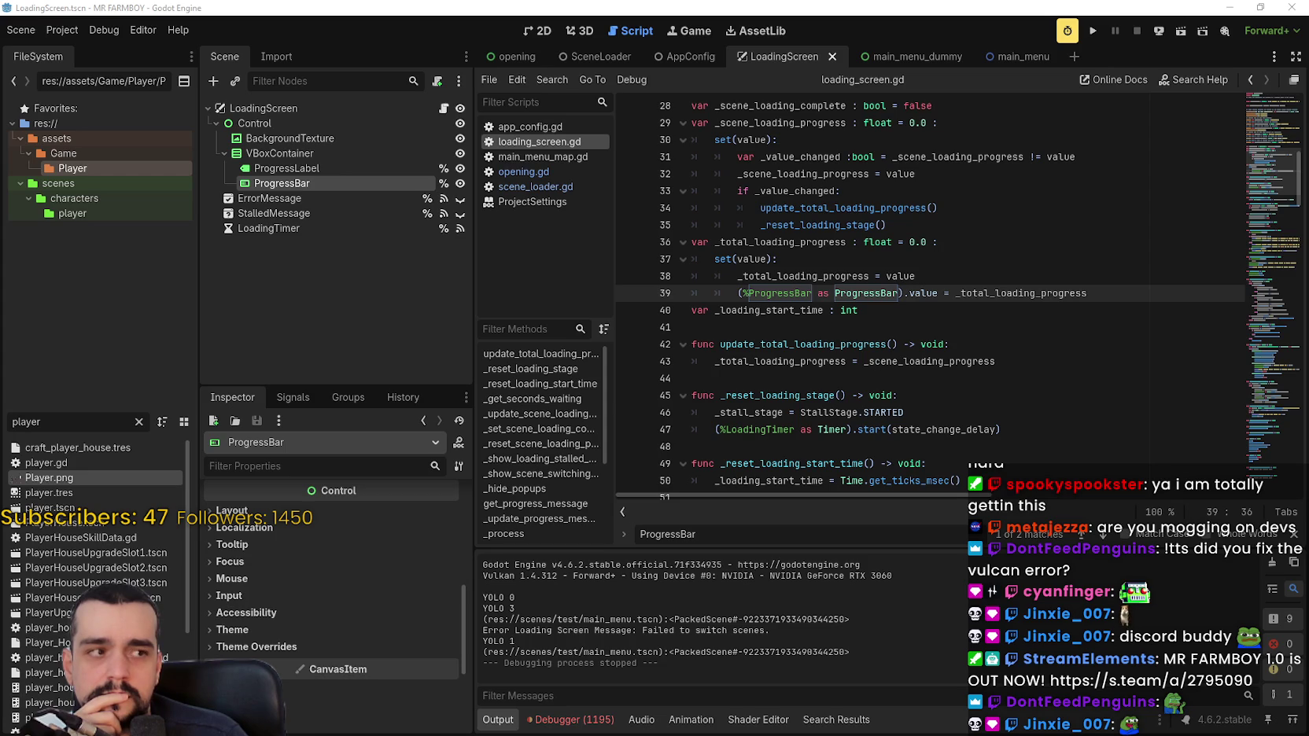
{"action": "left_click", "coordinate": [267, 228]}
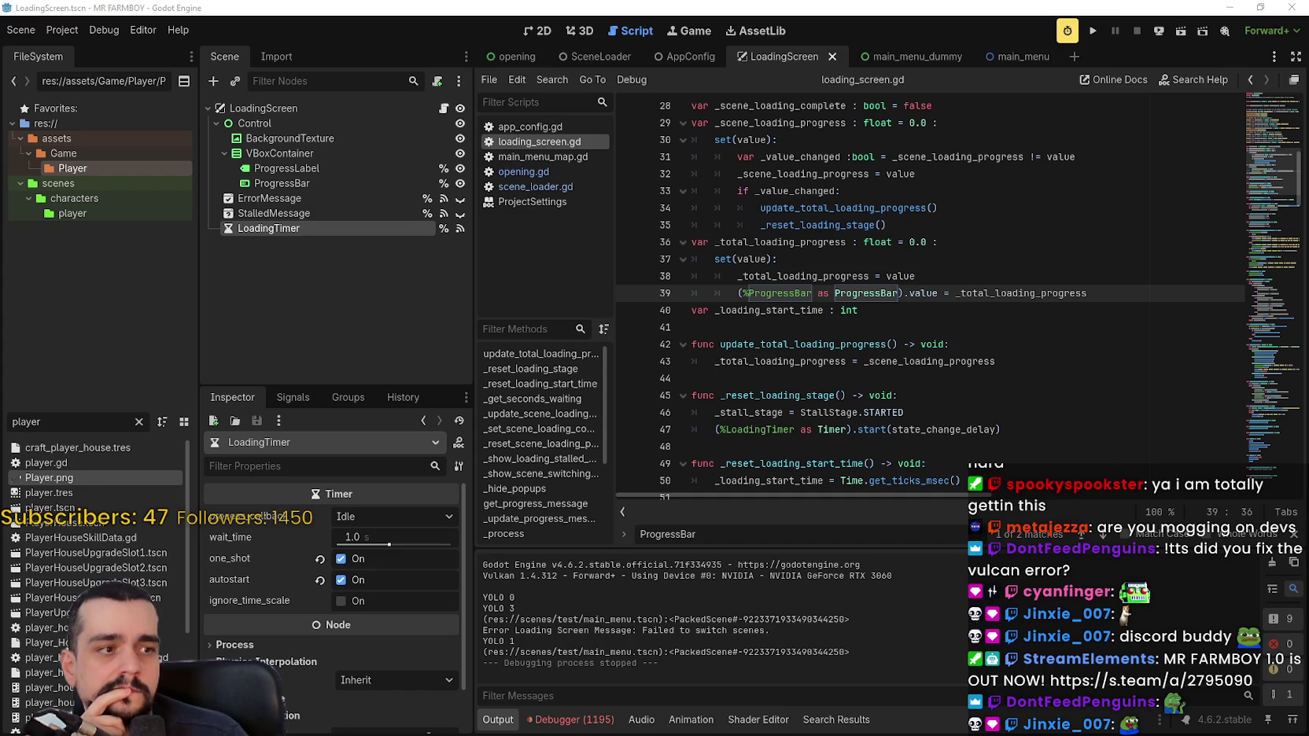
{"action": "left_click", "coordinate": [880, 208]}
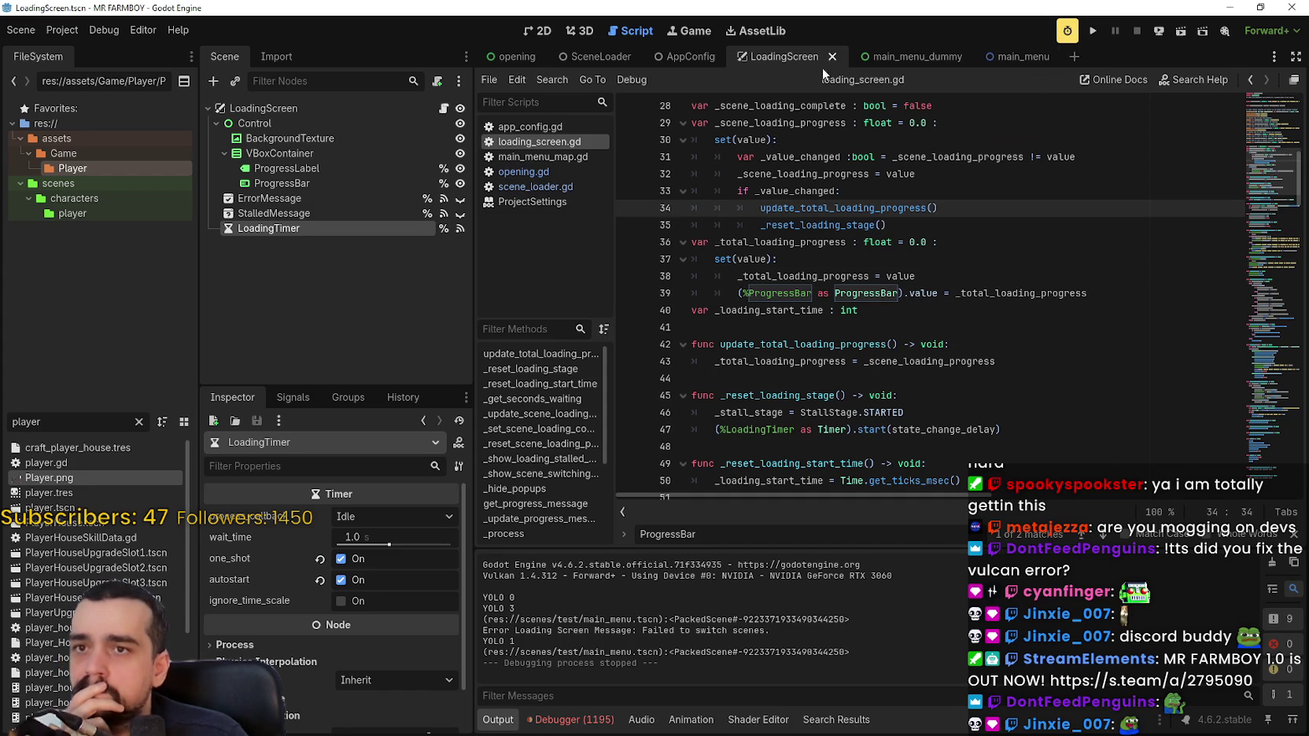
{"action": "left_click", "coordinate": [496, 57]}
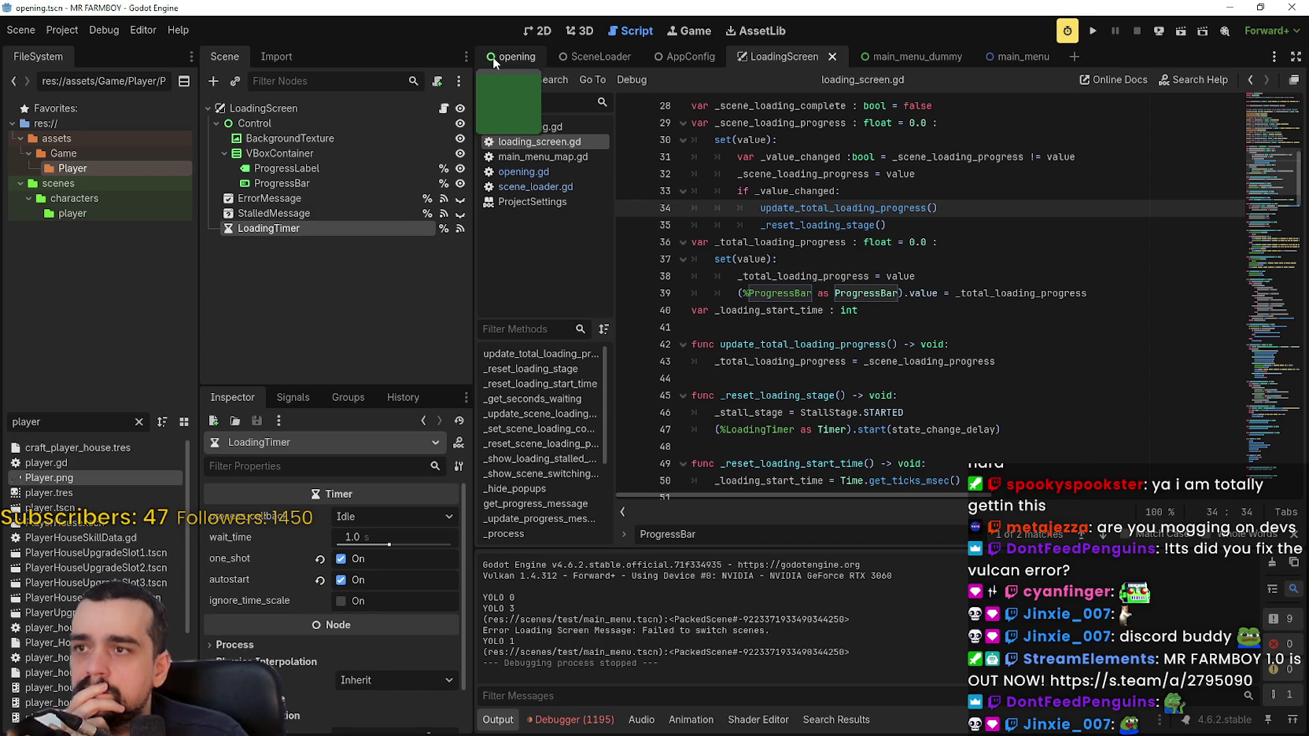
Open opening.gd, review its show_loading_screen and next-scene loading code, then run the game.
{"action": "left_click", "coordinate": [444, 107]}
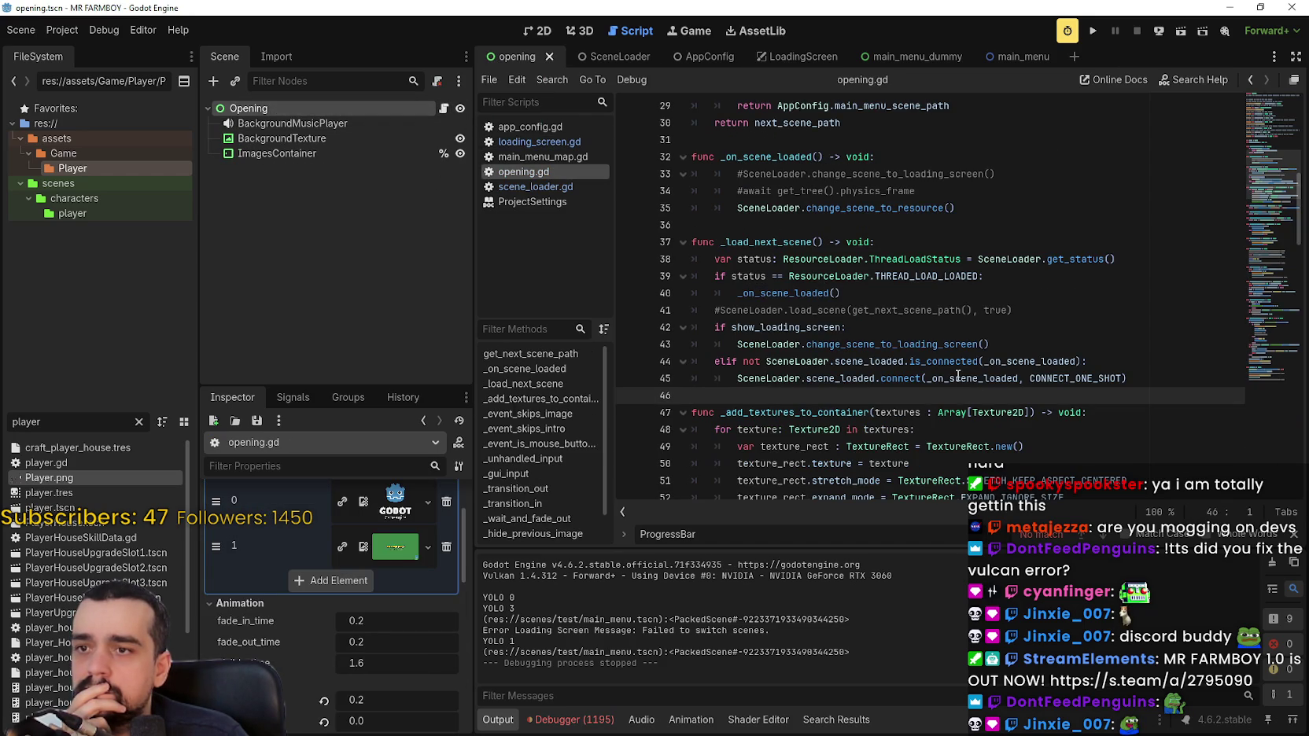
{"action": "left_click", "coordinate": [901, 328]}
{"action": "left_click", "coordinate": [1274, 367]}
{"action": "mouse_move", "coordinate": [1274, 367]}
{"action": "left_mouse_down"}
{"action": "mouse_move", "coordinate": [1274, 379]}
{"action": "mouse_move", "coordinate": [1276, 146]}
{"action": "left_mouse_up"}
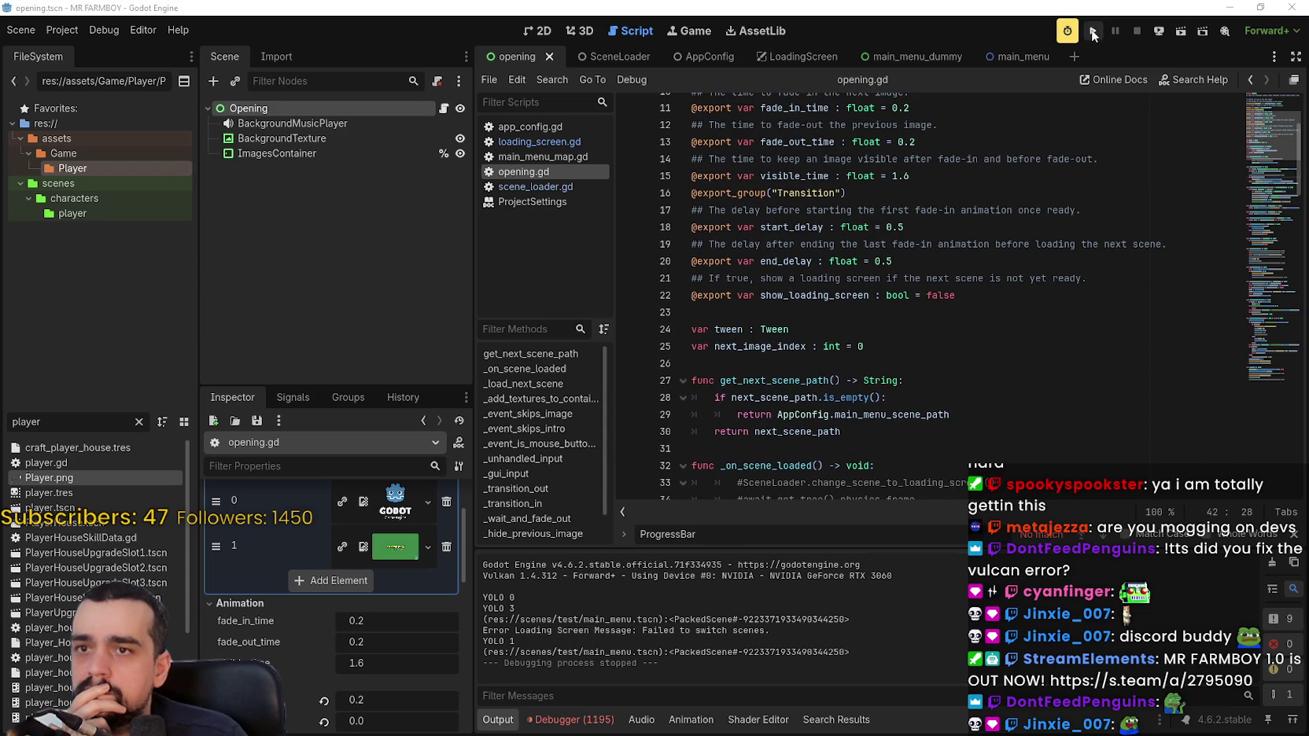
{"action": "left_click", "coordinate": [1093, 32]}
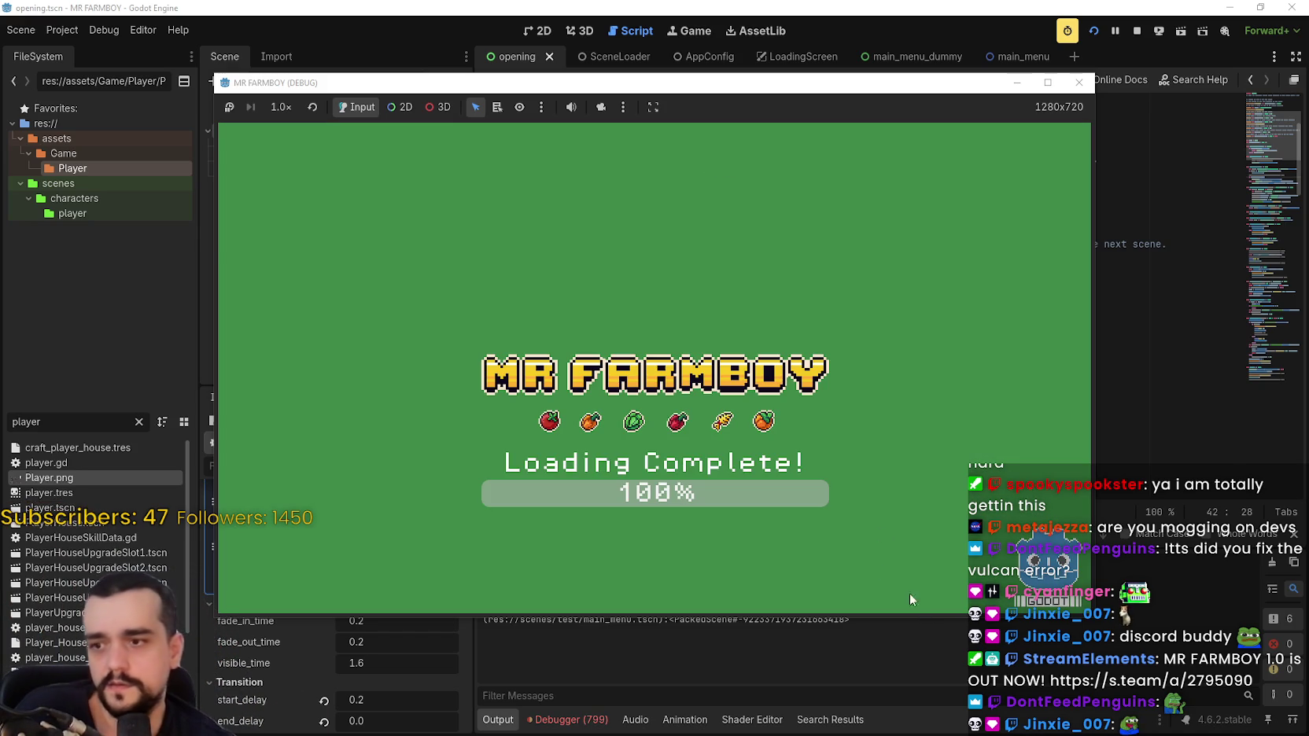
Watch the loading screen reach 100%, then return to the editor and scroll opening.gd.
{"action": "left_click", "coordinate": [696, 33]}
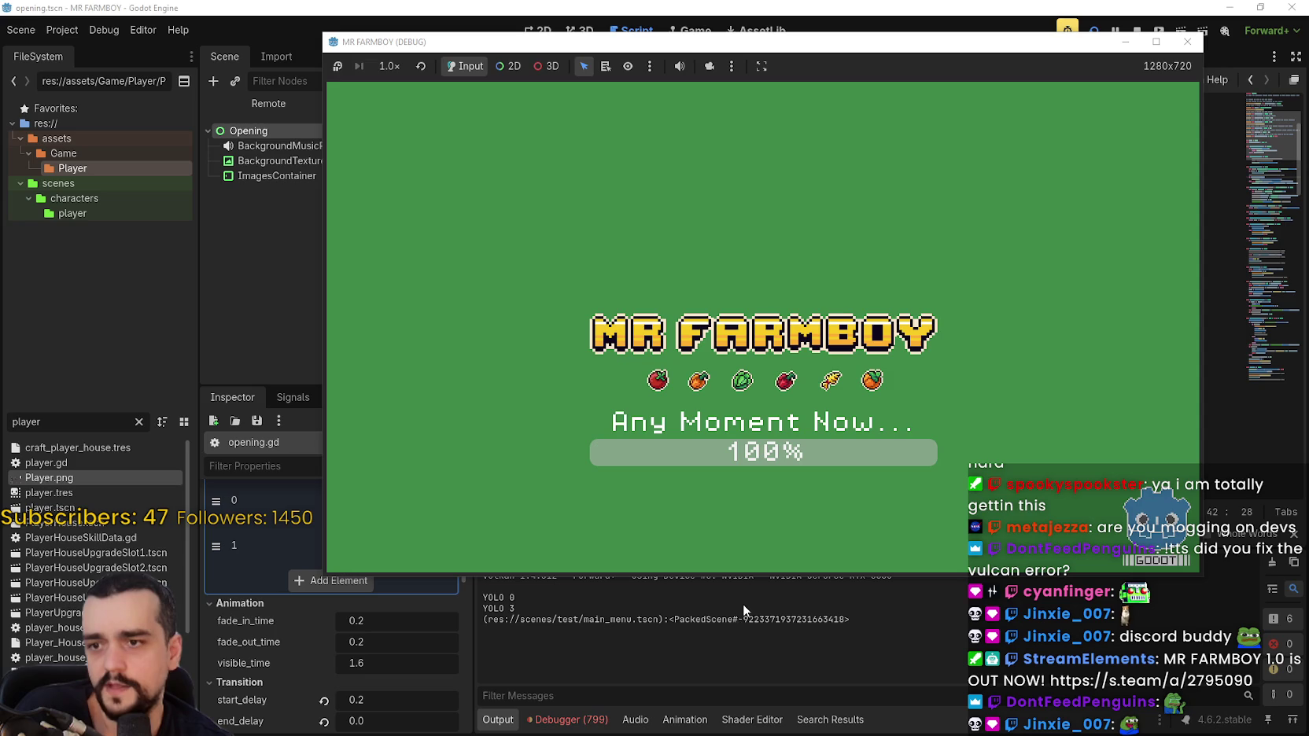
{"action": "left_click", "coordinate": [509, 604]}
{"action": "scroll", "coordinate": [861, 339], "scroll_direction": "down", "scroll_amount": 12}
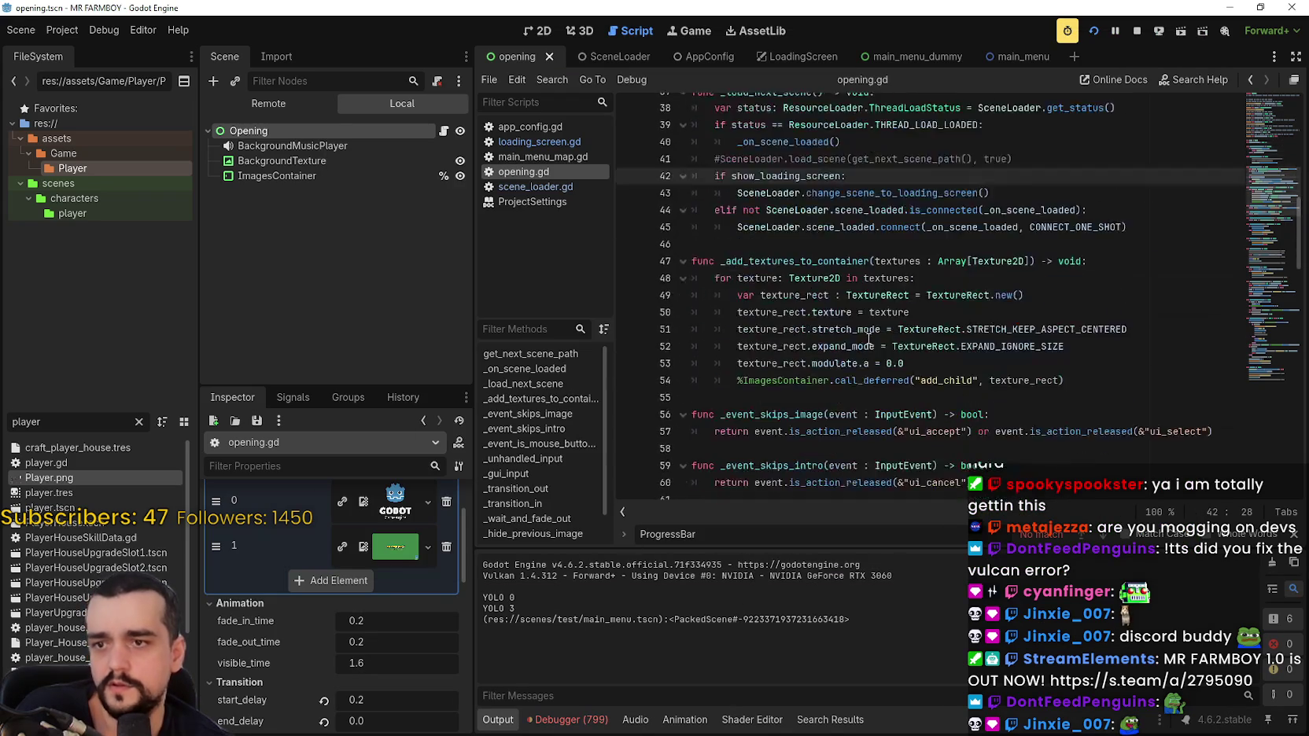
Scroll through opening.gd and select the _load_next_scene call on line 83.
{"action": "scroll", "coordinate": [861, 340], "scroll_direction": "down", "scroll_amount": 7}
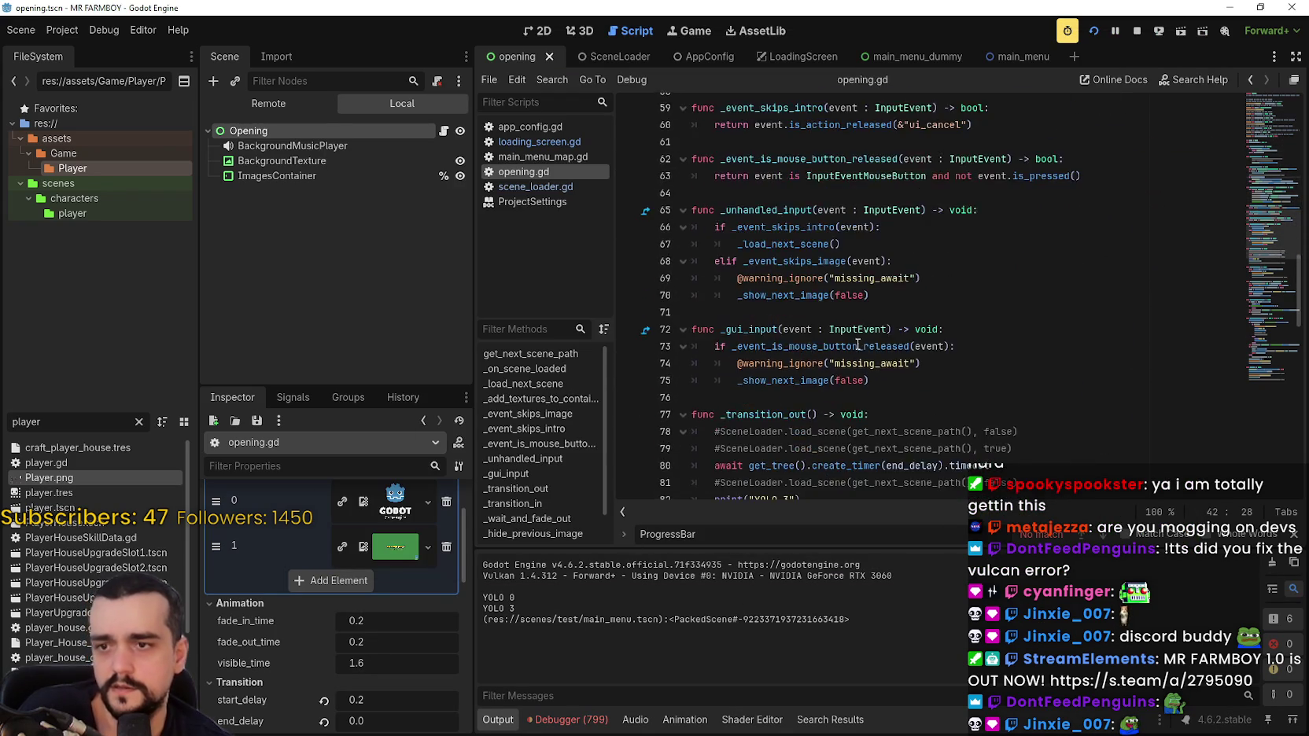
{"action": "double_click", "coordinate": [762, 363]}
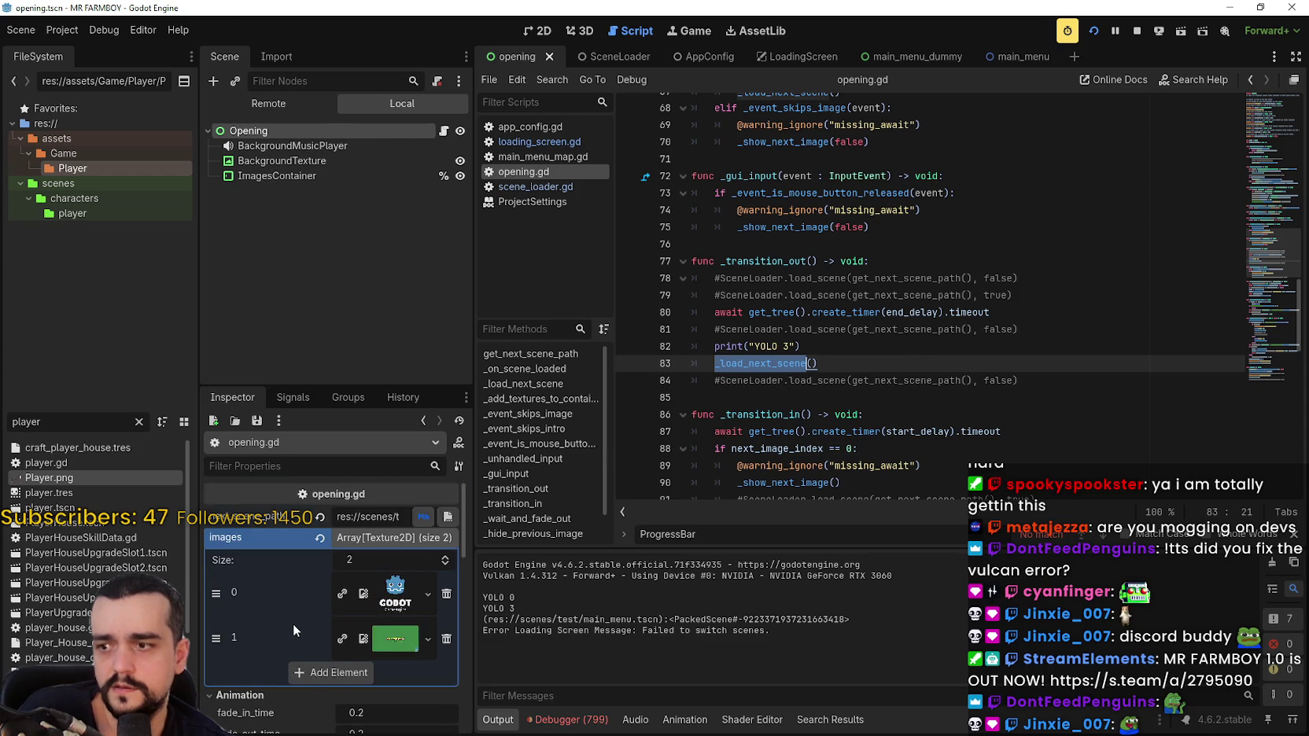
{"action": "scroll", "coordinate": [292, 623], "scroll_direction": "down", "scroll_amount": 1}
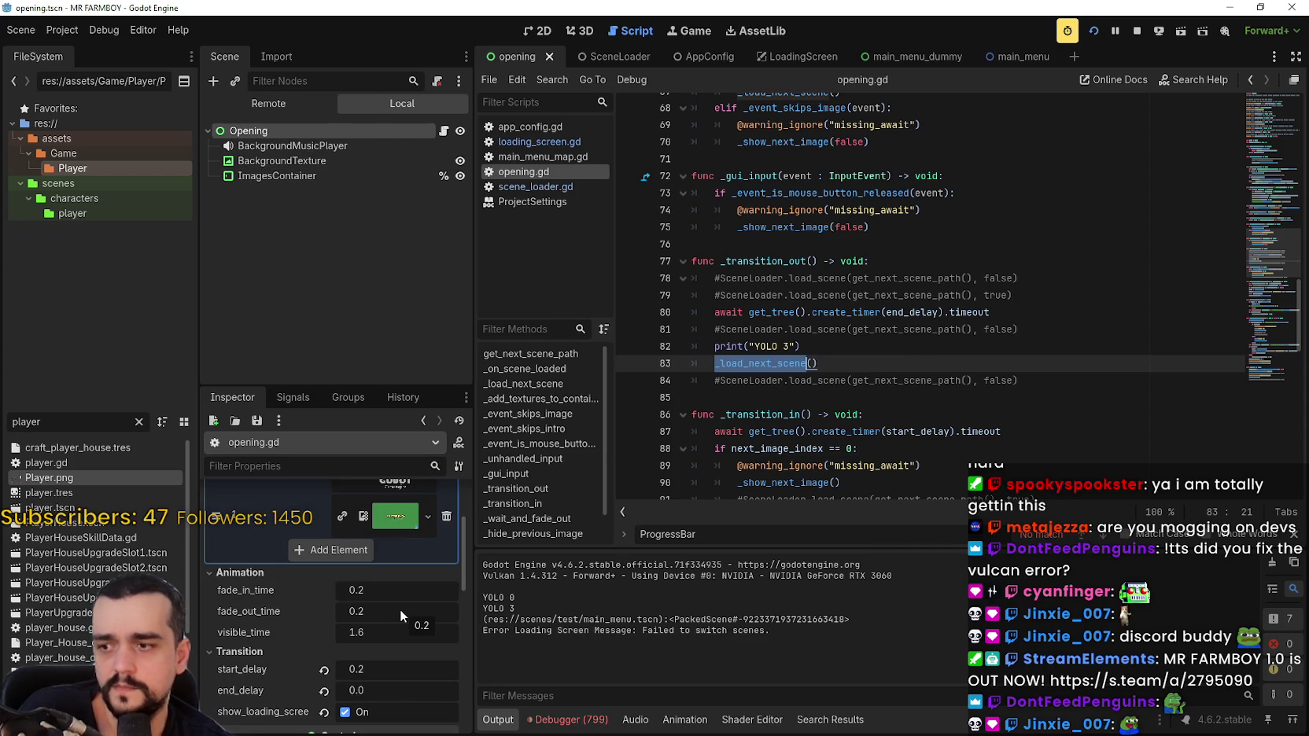
{"action": "scroll", "coordinate": [400, 615], "scroll_direction": "down", "scroll_amount": 2}
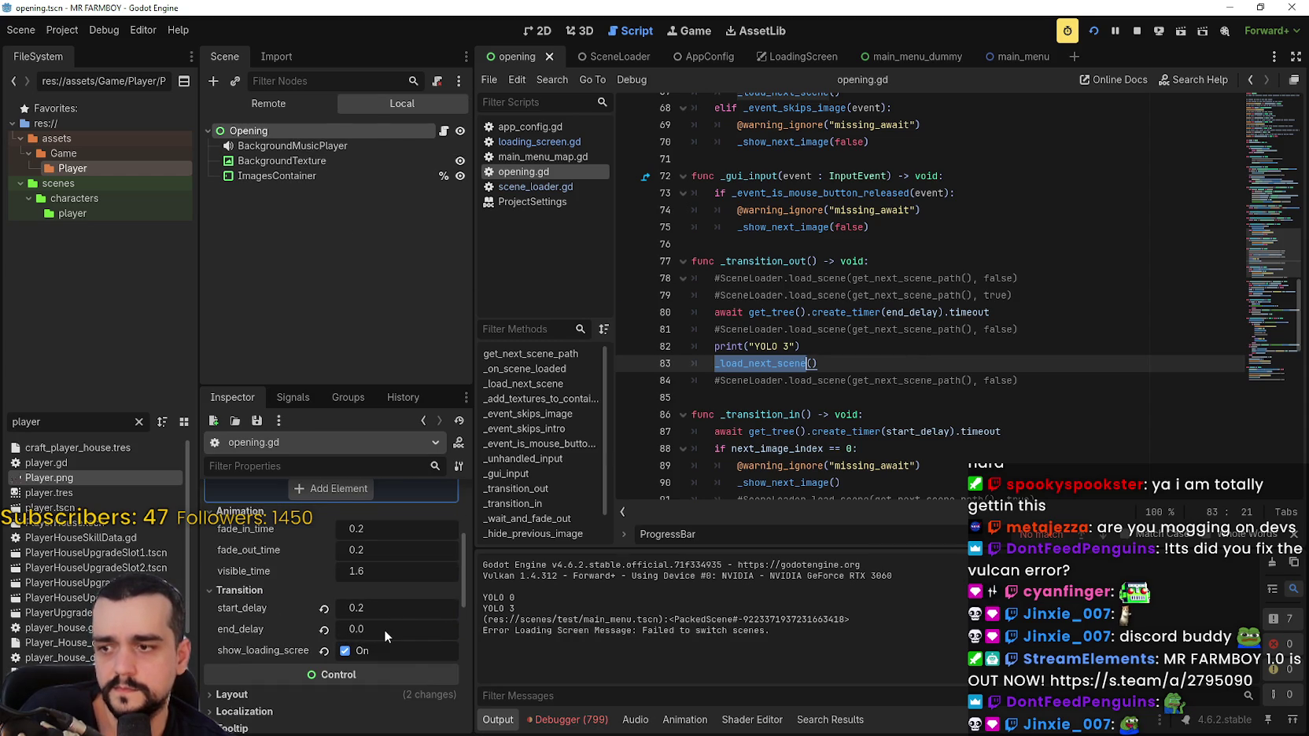
Set start_delay and end_delay to 0.5 in the Inspector, then save and run with F5.
{"action": "left_click", "coordinate": [324, 630]}
{"action": "left_click", "coordinate": [323, 608]}
{"action": "left_click", "coordinate": [1139, 34]}
{"action": "key", "text": "F5"}
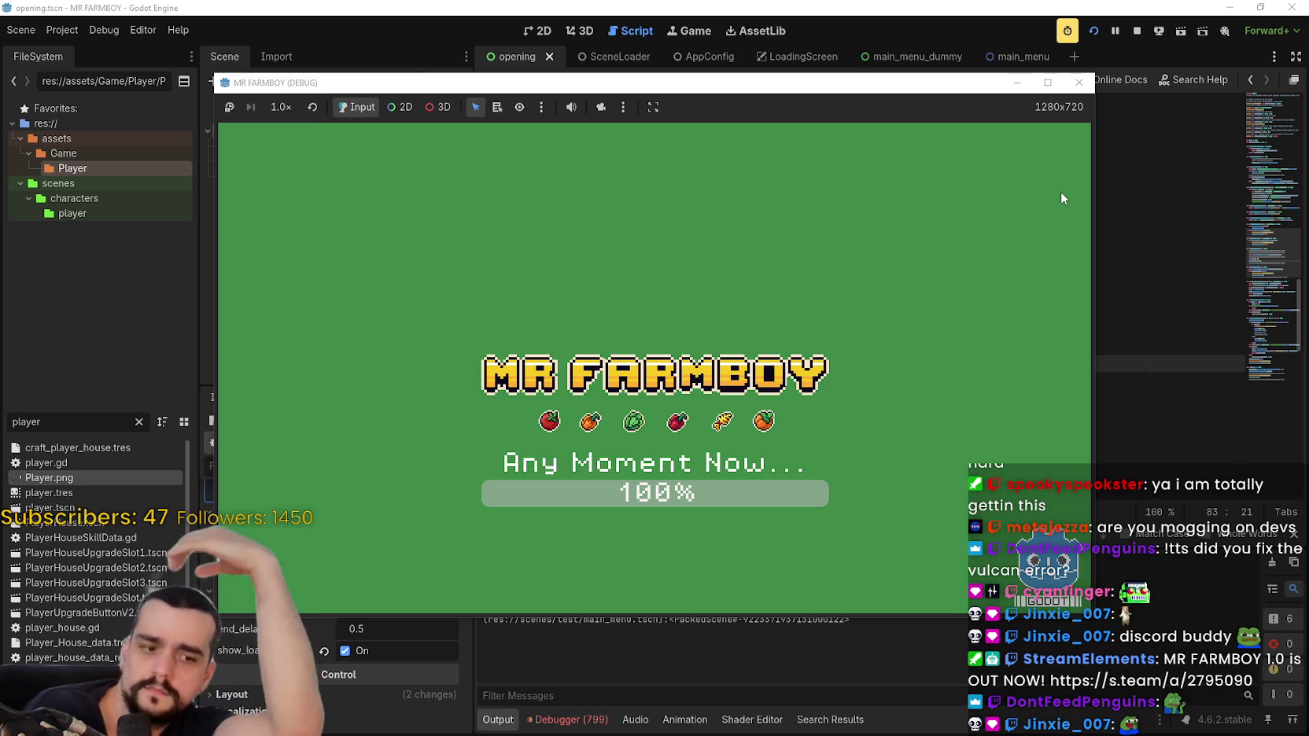
Stop the MR FARMBOY test run and select ImagesContainer in the opening scene's Scene dock.
{"action": "left_click", "coordinate": [1139, 32]}
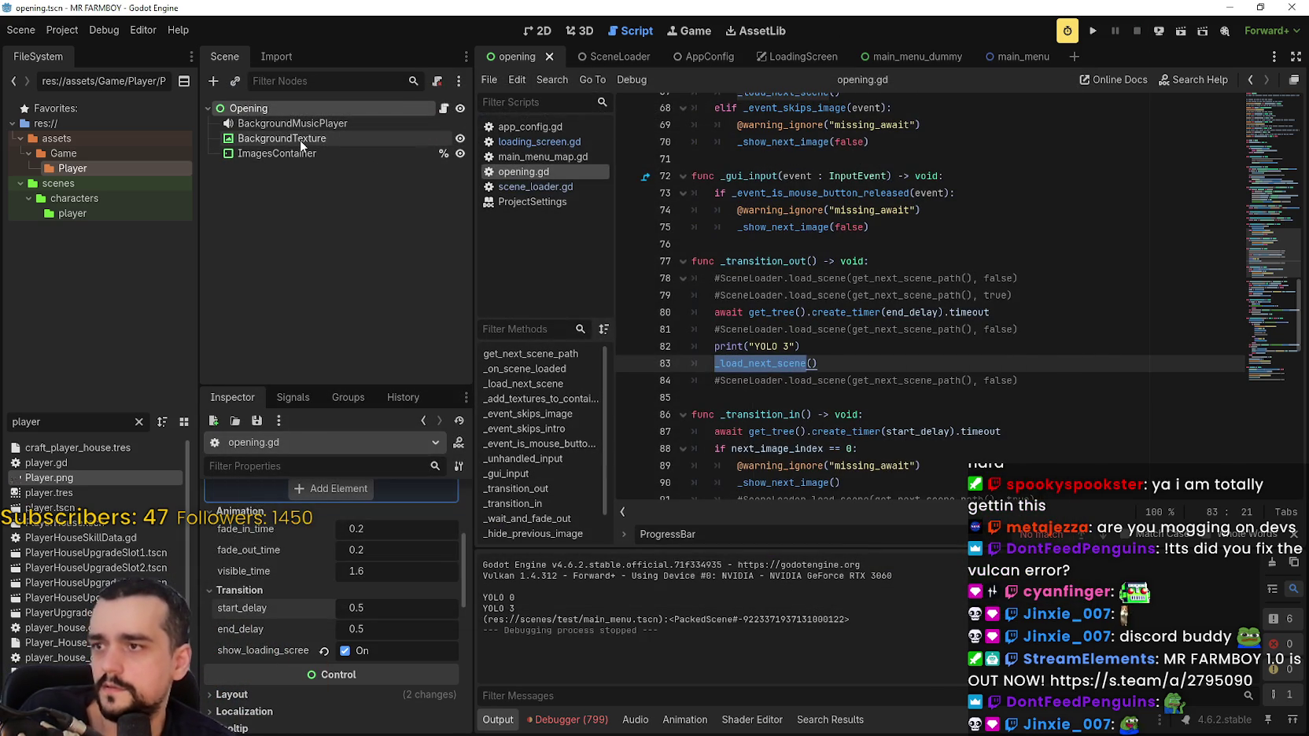
{"action": "left_click", "coordinate": [299, 139]}
{"action": "left_click", "coordinate": [305, 154]}
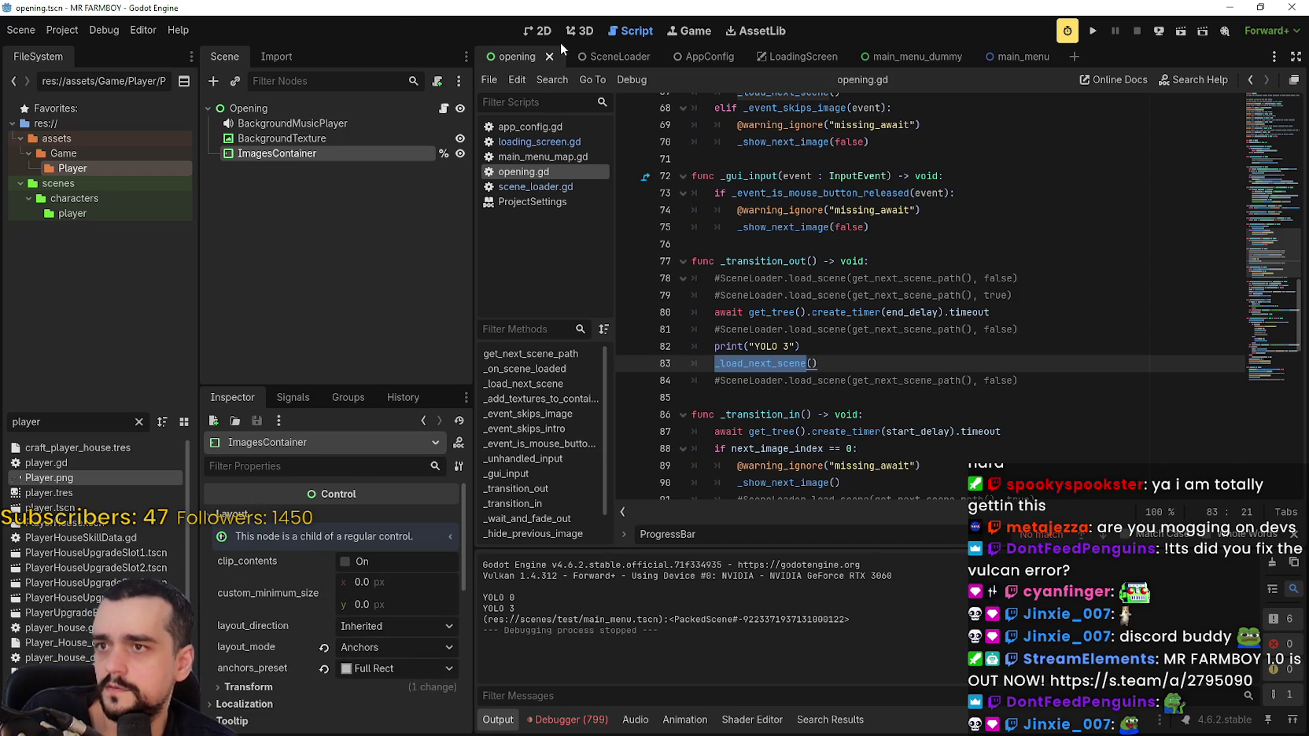
Set AppConfig's main_menu_scene_path to main_menu_dummy.tscn from res://scenes/test.
{"action": "left_click", "coordinate": [618, 59]}
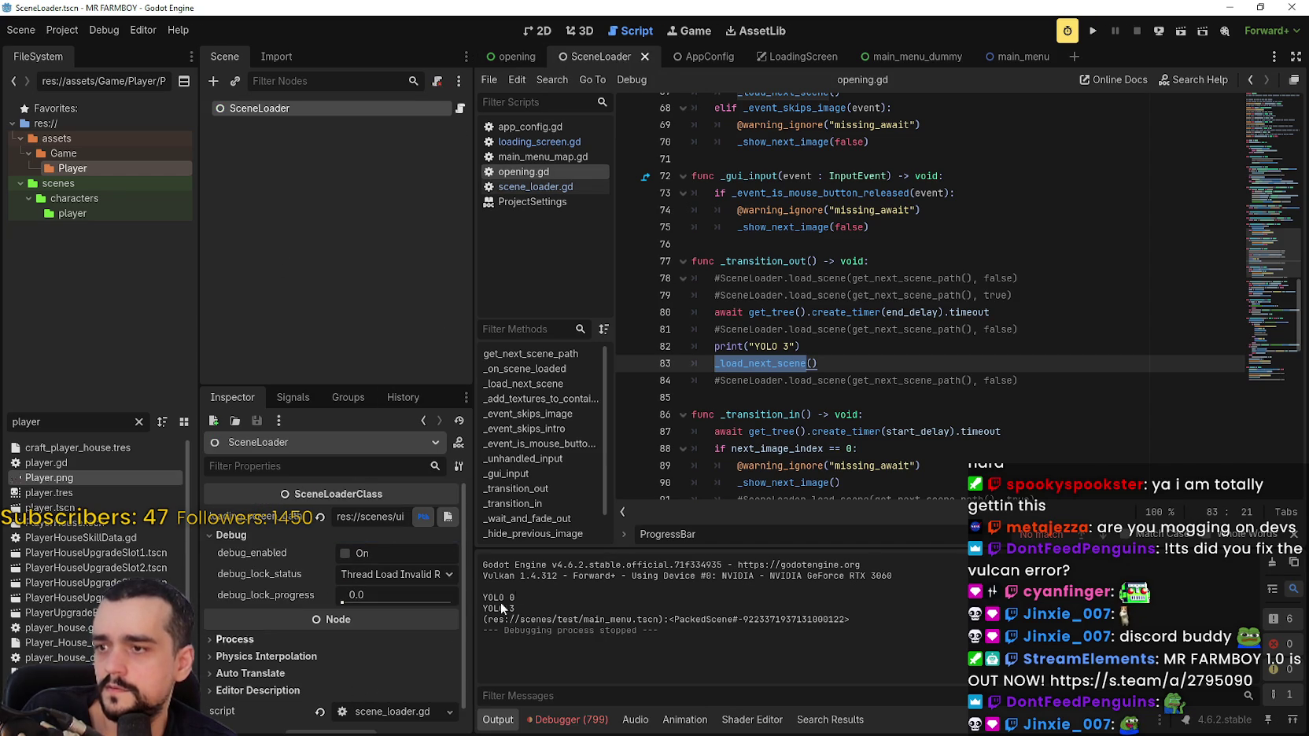
{"action": "left_click_drag", "start_coordinate": [473, 389], "coordinate": [837, 389]}
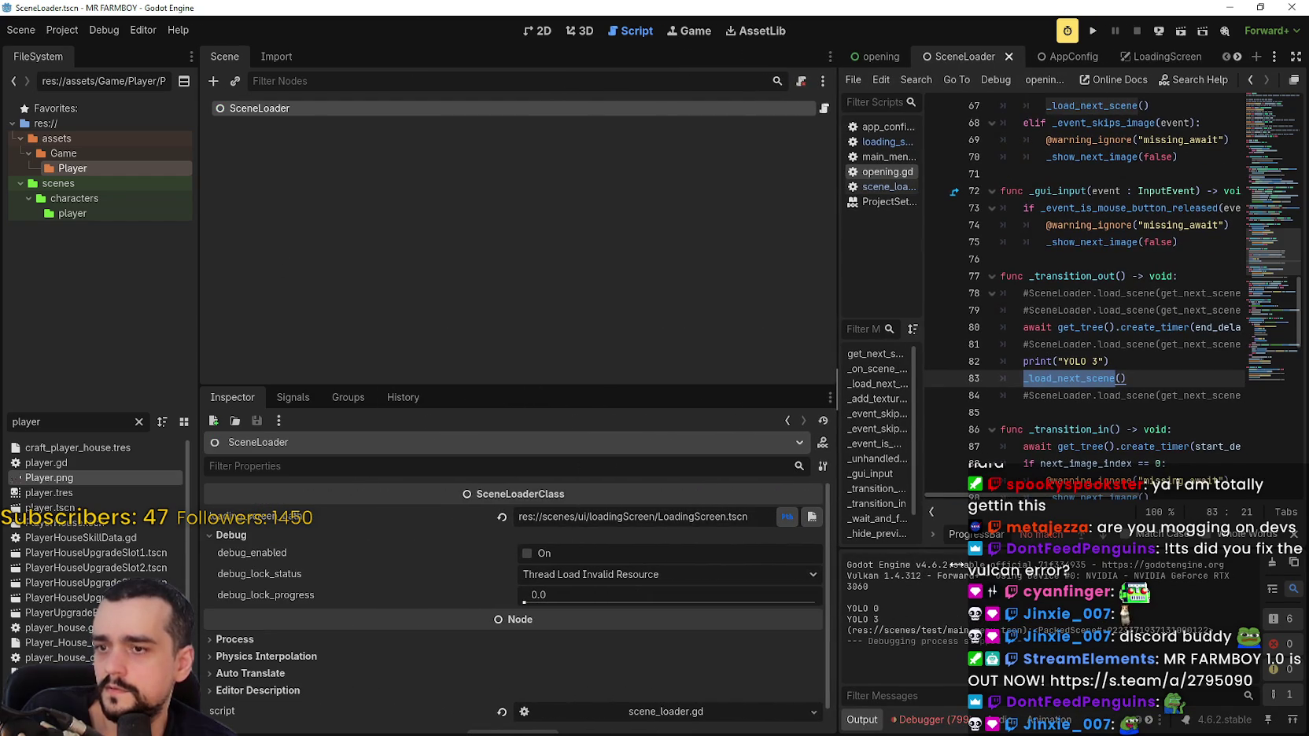
{"action": "left_click_drag", "start_coordinate": [955, 565], "coordinate": [529, 558]}
{"action": "left_click", "coordinate": [753, 59]}
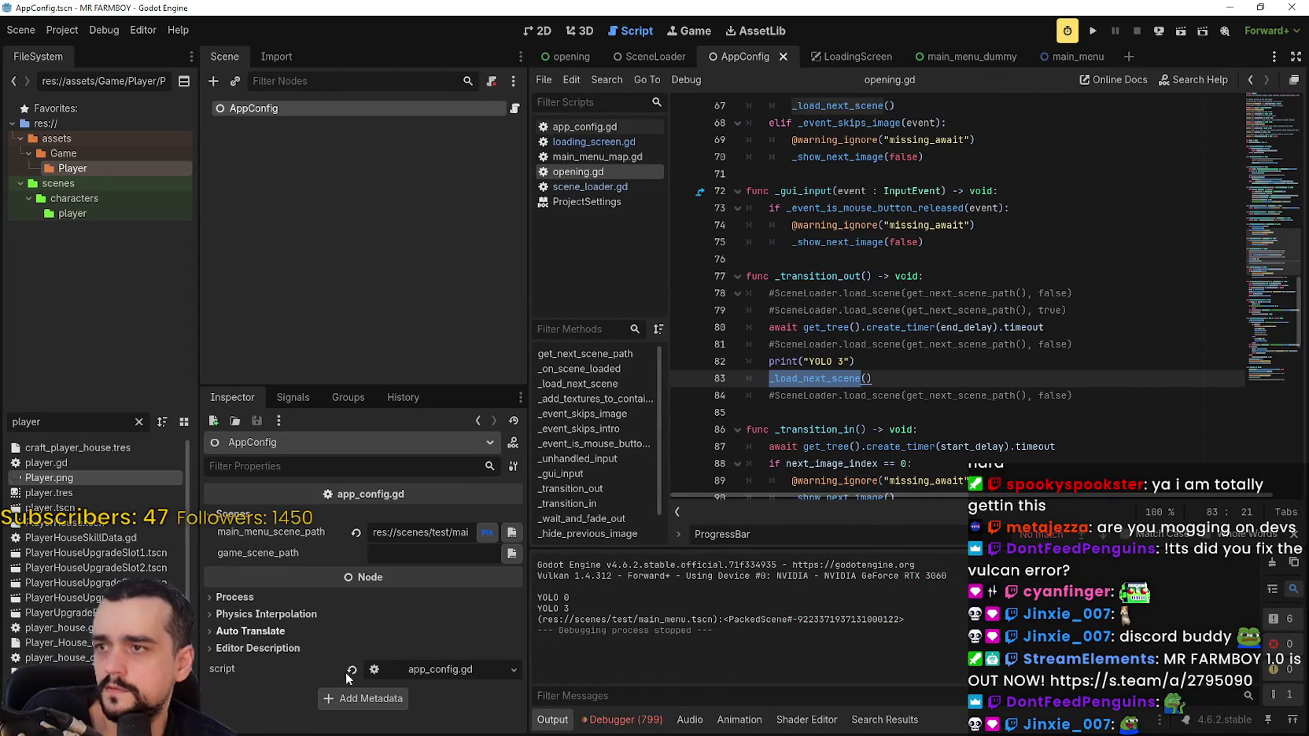
{"action": "mouse_move", "coordinate": [528, 488]}
{"action": "left_mouse_down"}
{"action": "mouse_move", "coordinate": [911, 500]}
{"action": "mouse_move", "coordinate": [588, 503]}
{"action": "left_mouse_up"}
{"action": "left_click", "coordinate": [579, 533]}
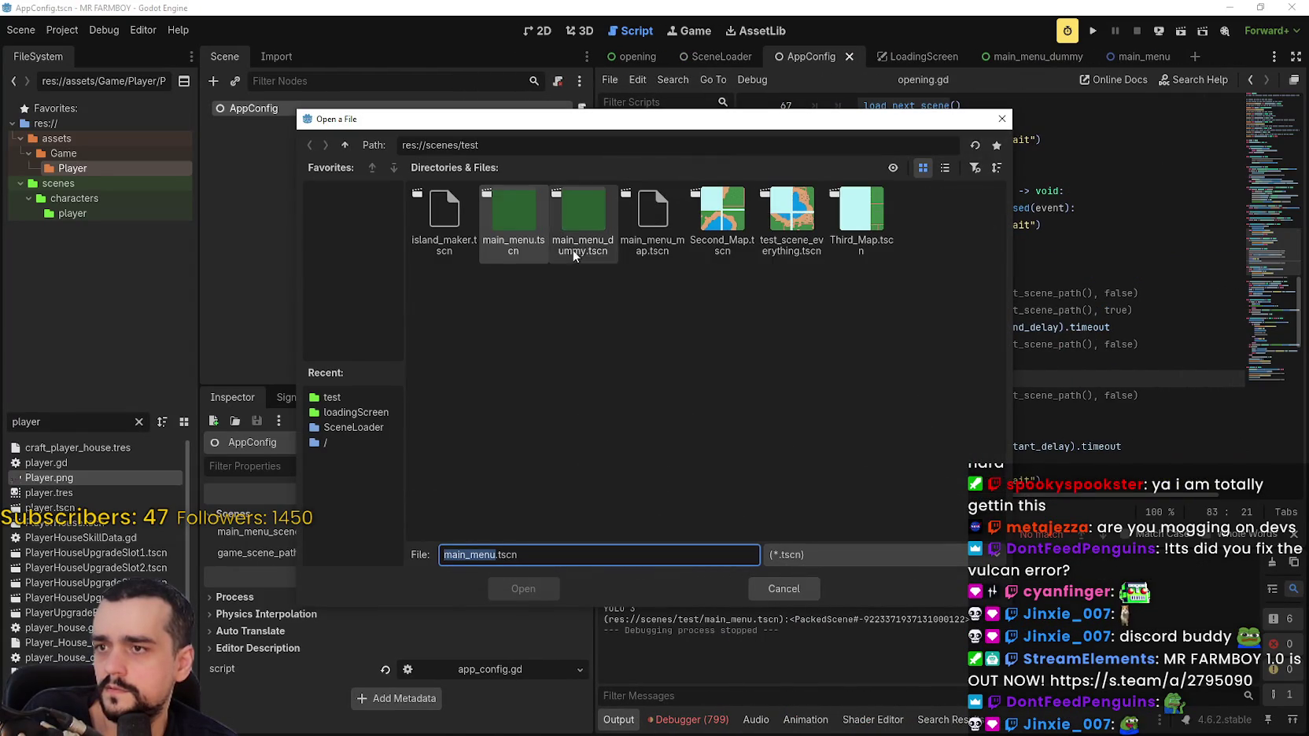
{"action": "double_click", "coordinate": [602, 218]}
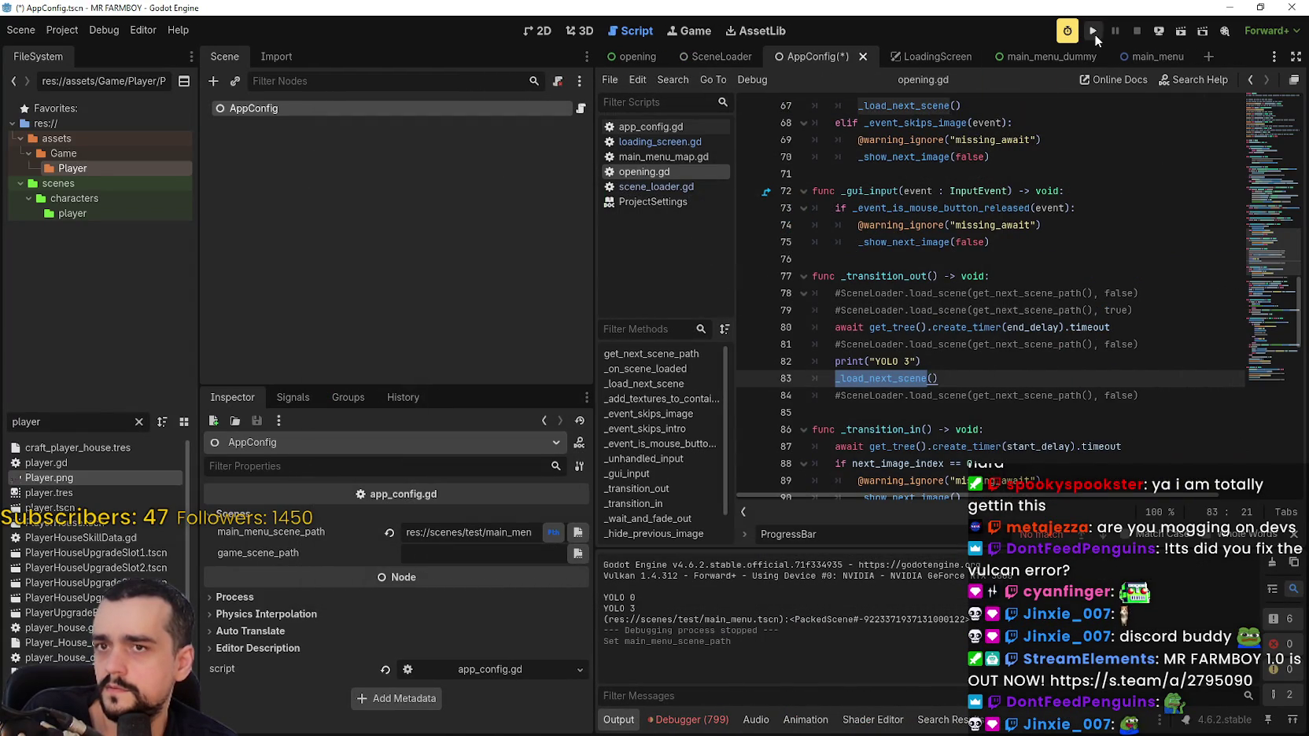
Test-run the game, then set the LoadingScreen's state_change_delay to 15.0 and run again.
{"action": "left_click", "coordinate": [1092, 33]}
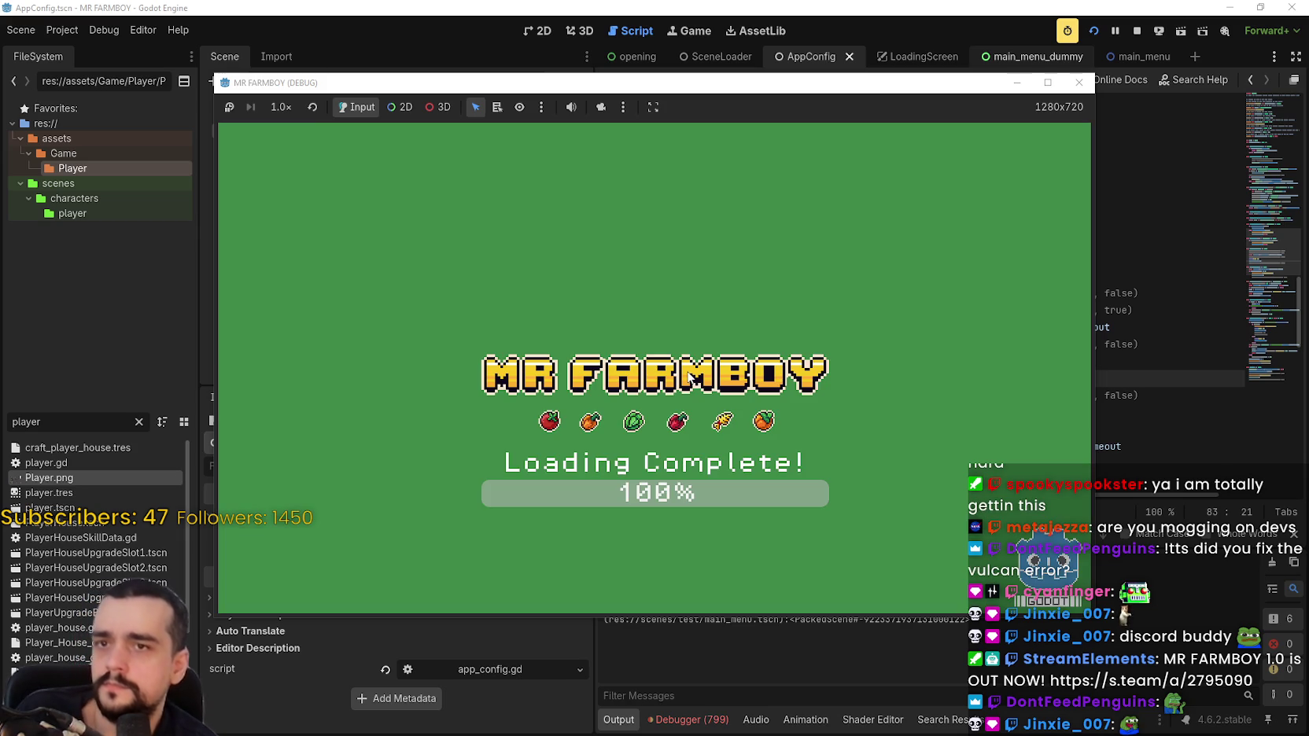
{"action": "left_click", "coordinate": [1137, 30]}
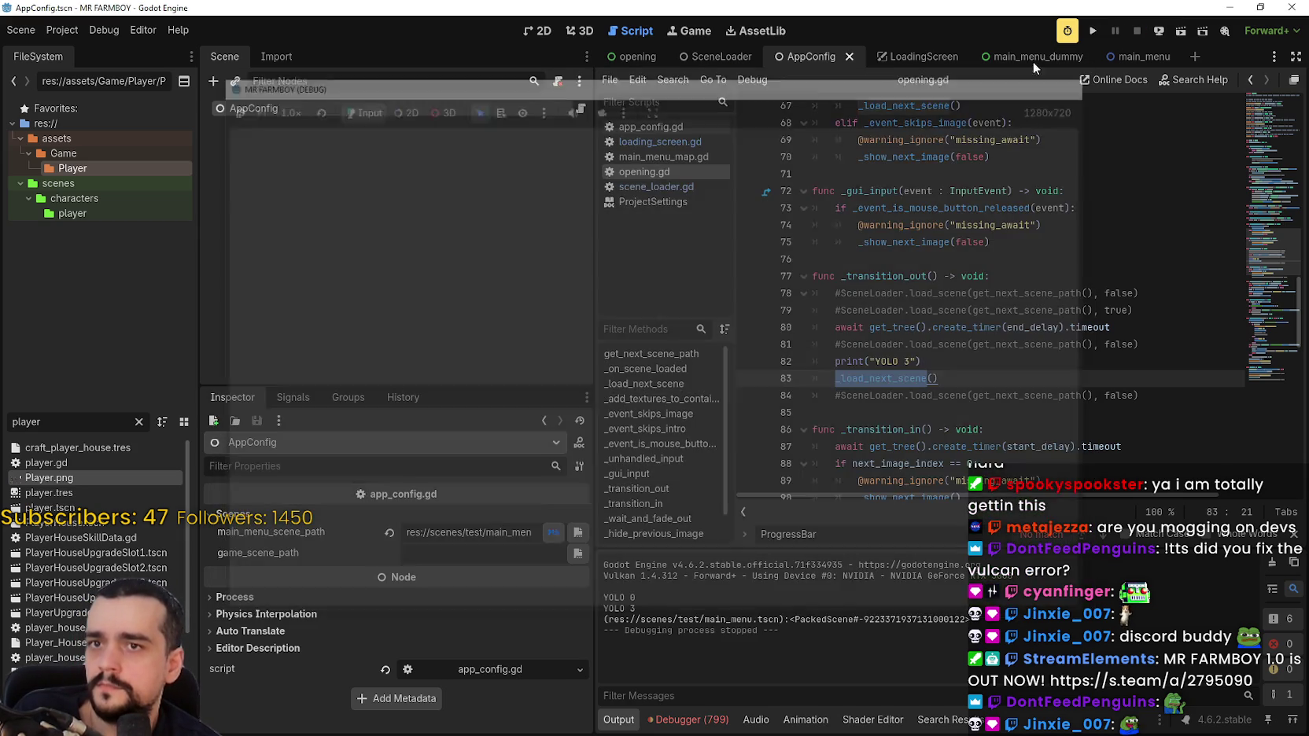
{"action": "left_click", "coordinate": [897, 58]}
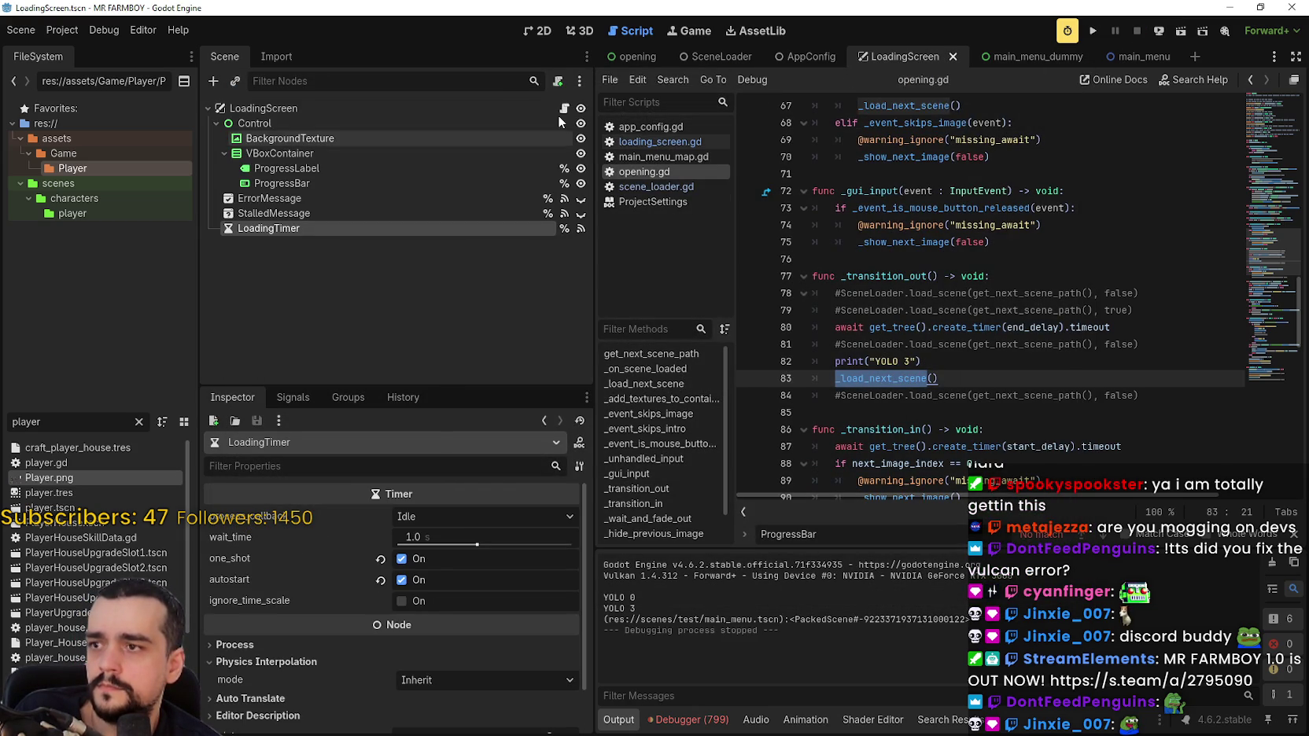
{"action": "left_click", "coordinate": [527, 108]}
{"action": "scroll", "coordinate": [398, 524], "scroll_direction": "up", "scroll_amount": 10}
{"action": "left_click", "coordinate": [1091, 35]}
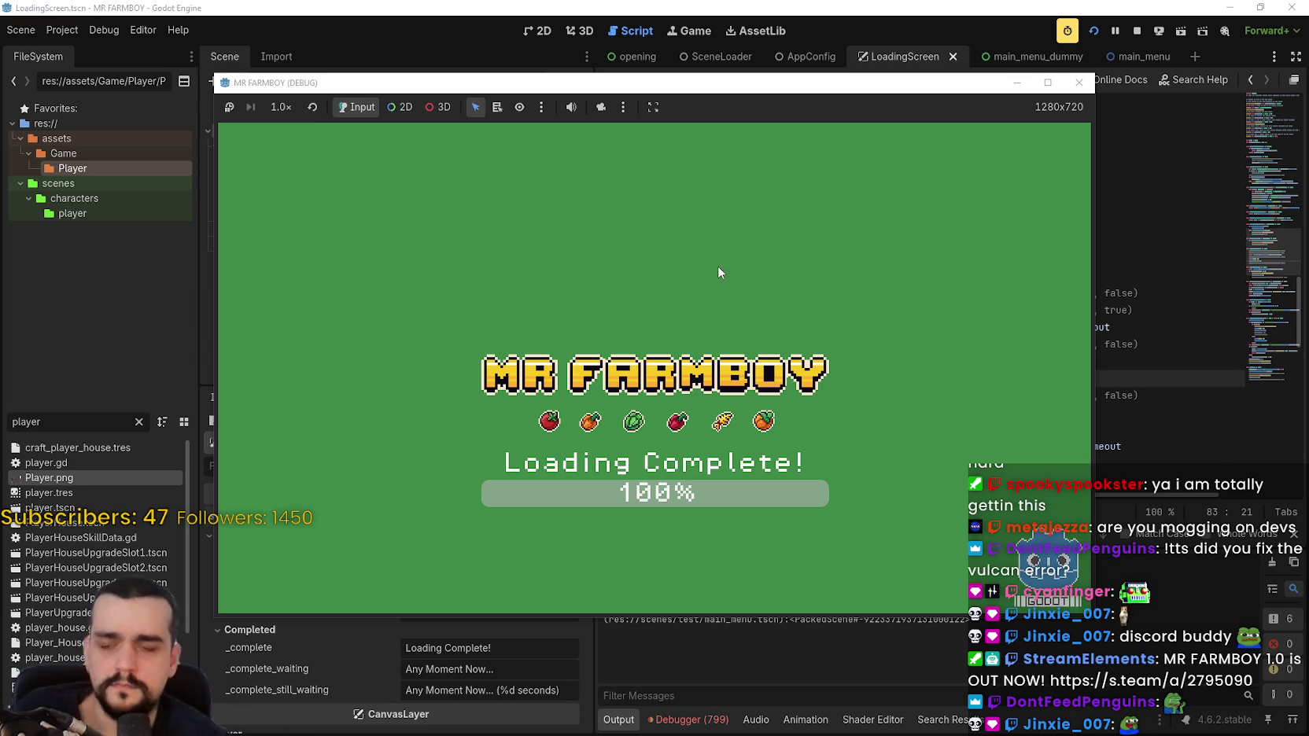
{"action": "left_click", "coordinate": [807, 644]}
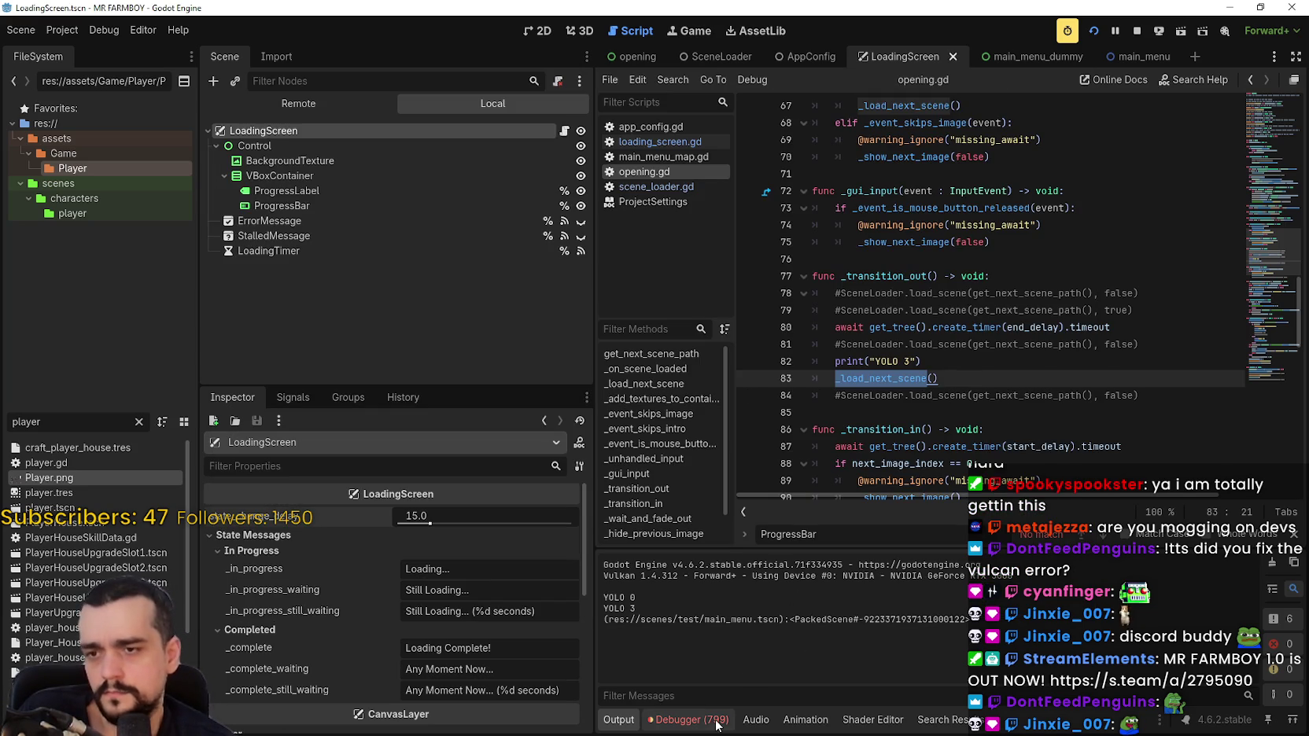
Scroll through the Debugger's Errors list, then stop the game and switch to AppConfig.
{"action": "left_click", "coordinate": [690, 719]}
{"action": "left_click", "coordinate": [713, 442]}
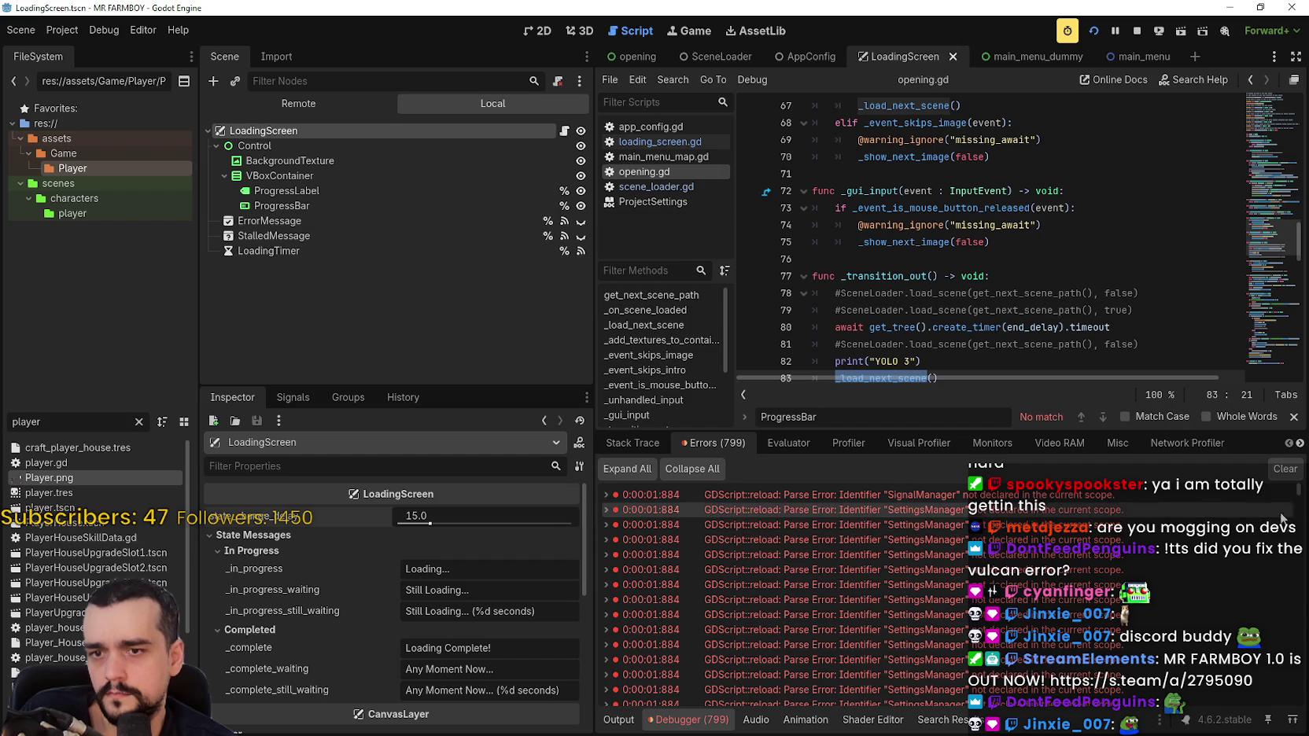
{"action": "scroll", "coordinate": [1304, 607], "scroll_direction": "down", "scroll_amount": 5}
{"action": "scroll", "coordinate": [1305, 608], "scroll_direction": "down", "scroll_amount": 5}
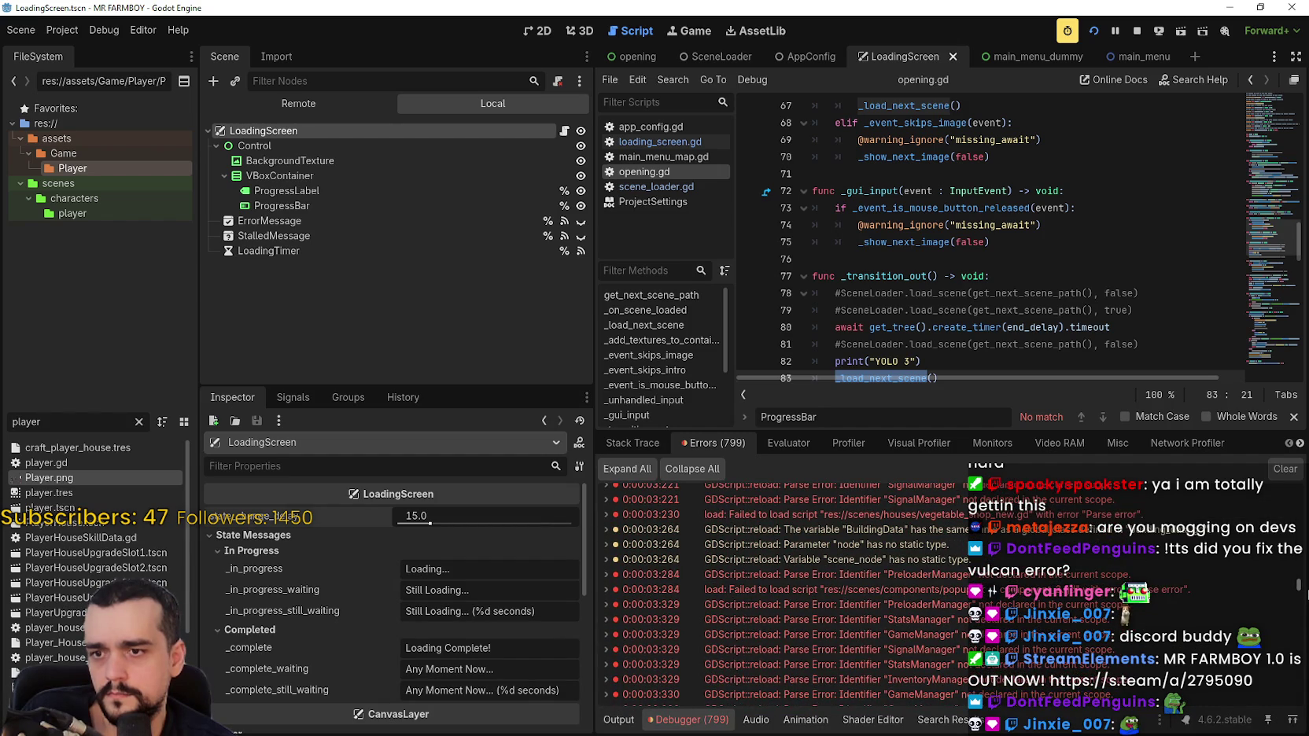
{"action": "scroll", "coordinate": [1304, 598], "scroll_direction": "down", "scroll_amount": 10}
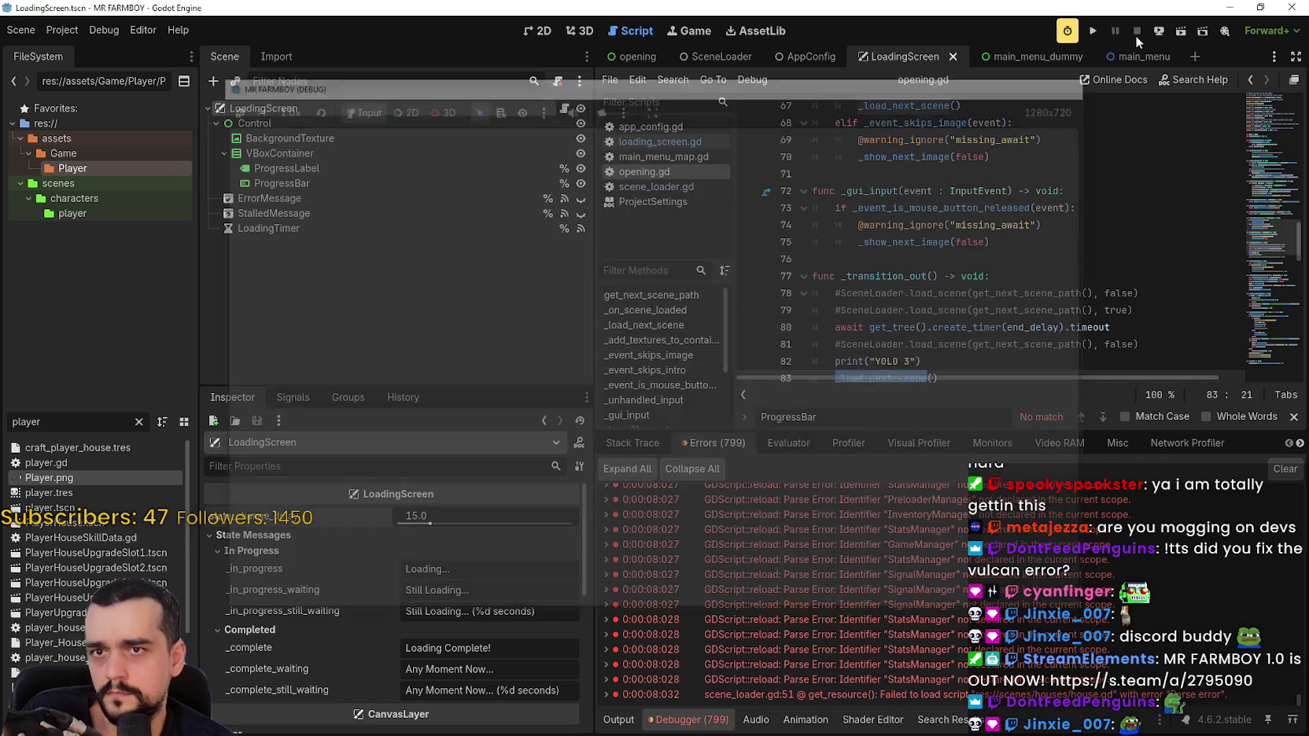
{"action": "left_click", "coordinate": [1136, 34]}
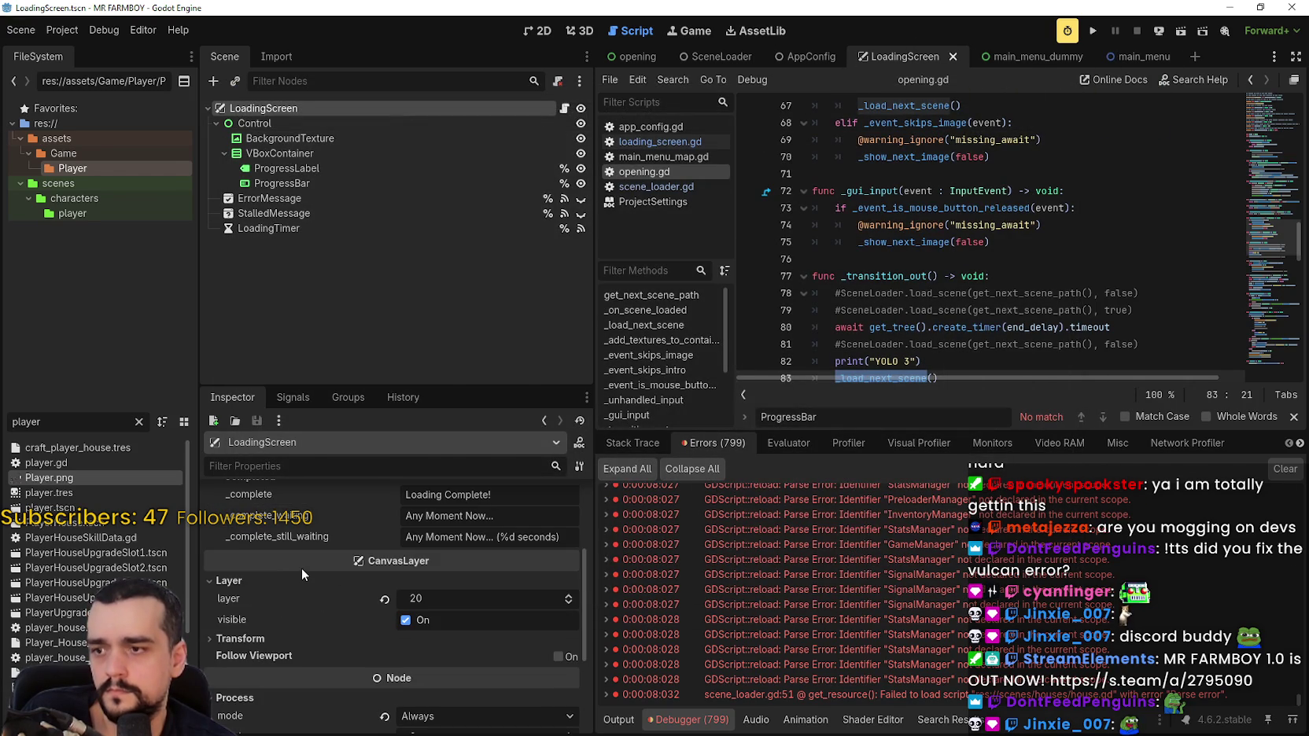
{"action": "left_click", "coordinate": [818, 58]}
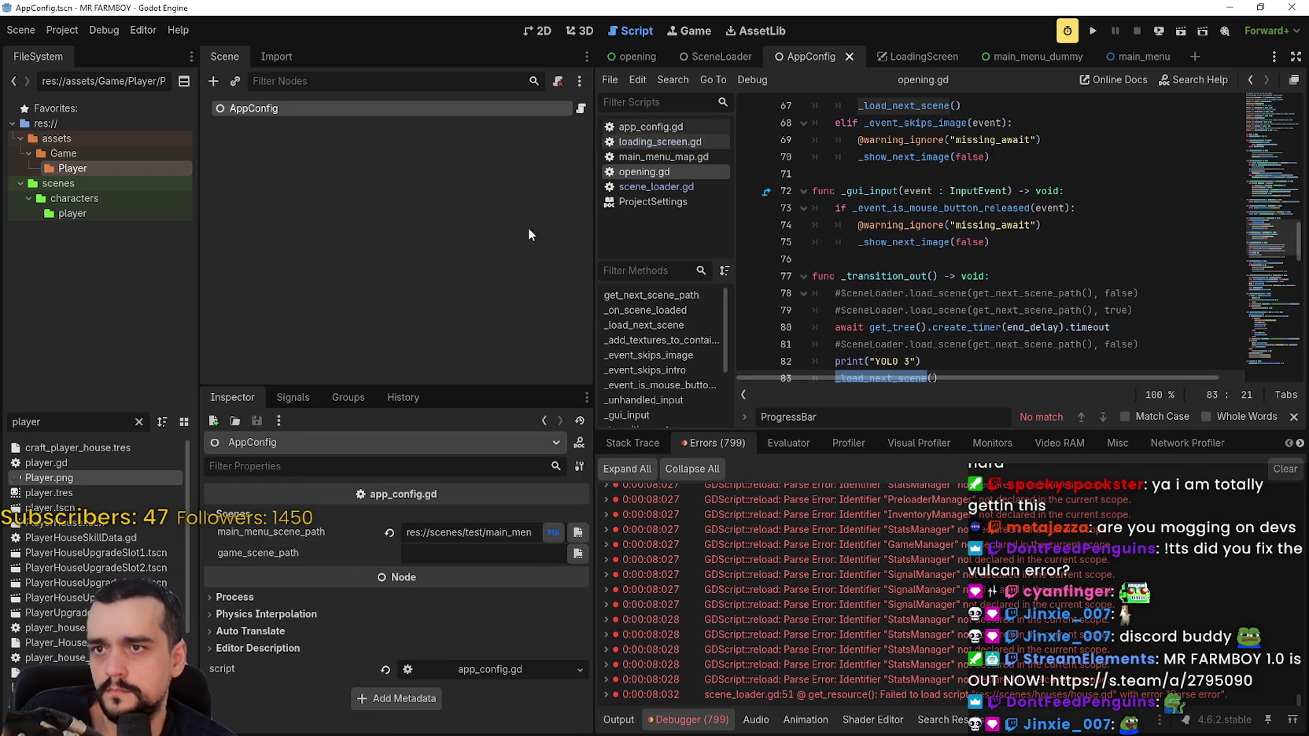
Edit the main_menu_scene_path field in the AppConfig Inspector.
{"action": "left_click_drag", "start_coordinate": [484, 533], "coordinate": [609, 538]}
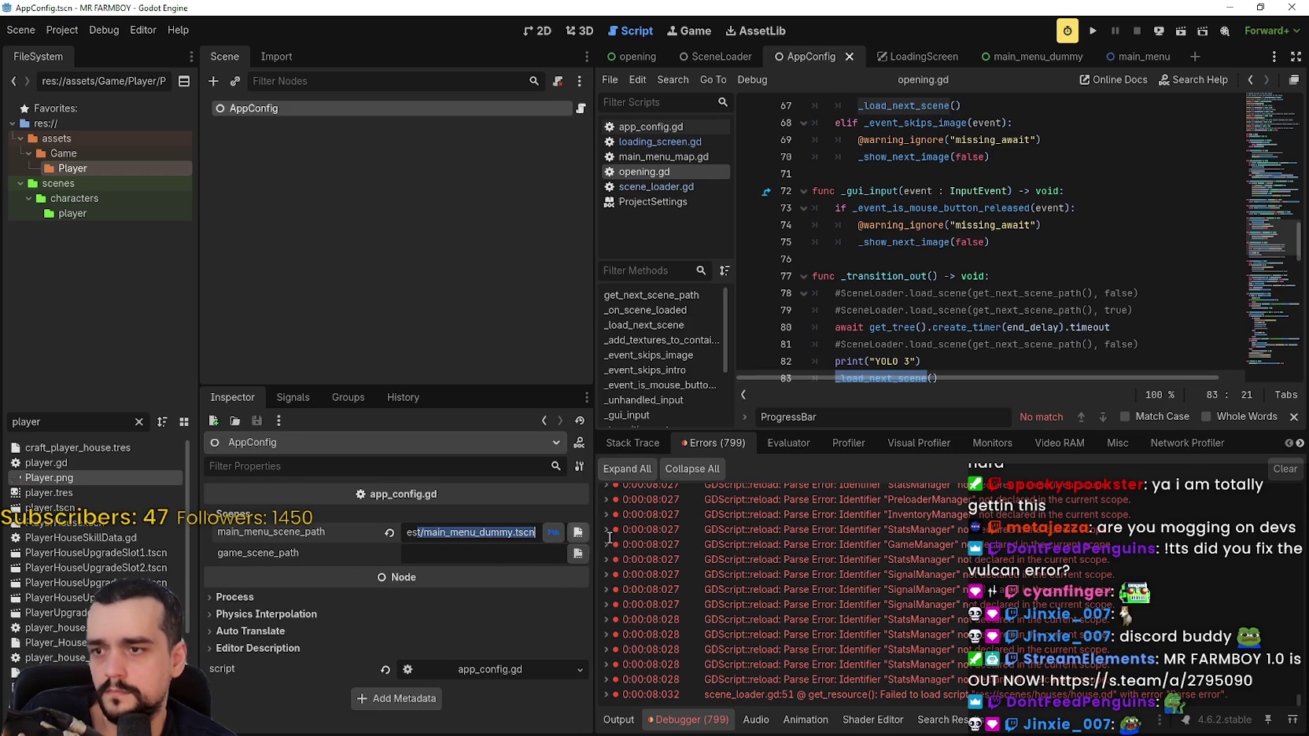
{"action": "left_click", "coordinate": [509, 535]}
{"action": "left_click", "coordinate": [1065, 328]}
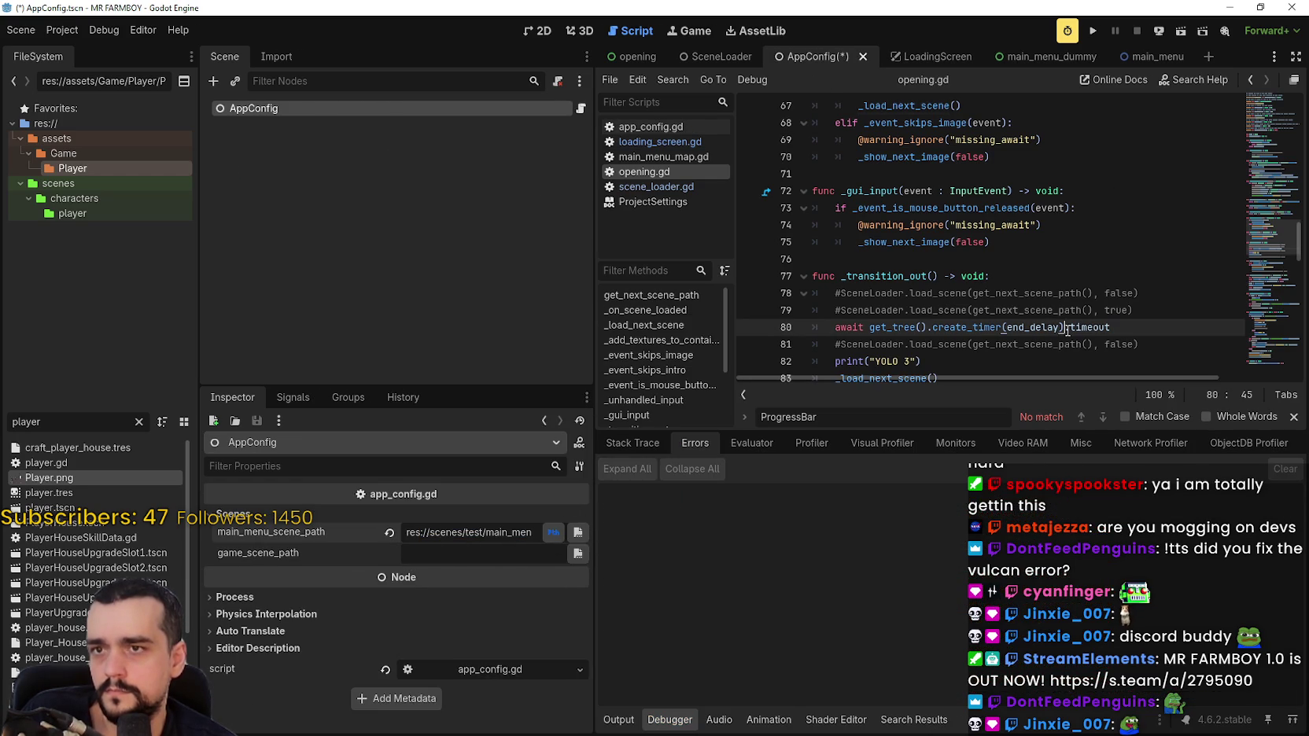
Look over the main_menu scene, expanding its LoginYo and MainMenuMap nodes.
{"action": "left_click", "coordinate": [1178, 57]}
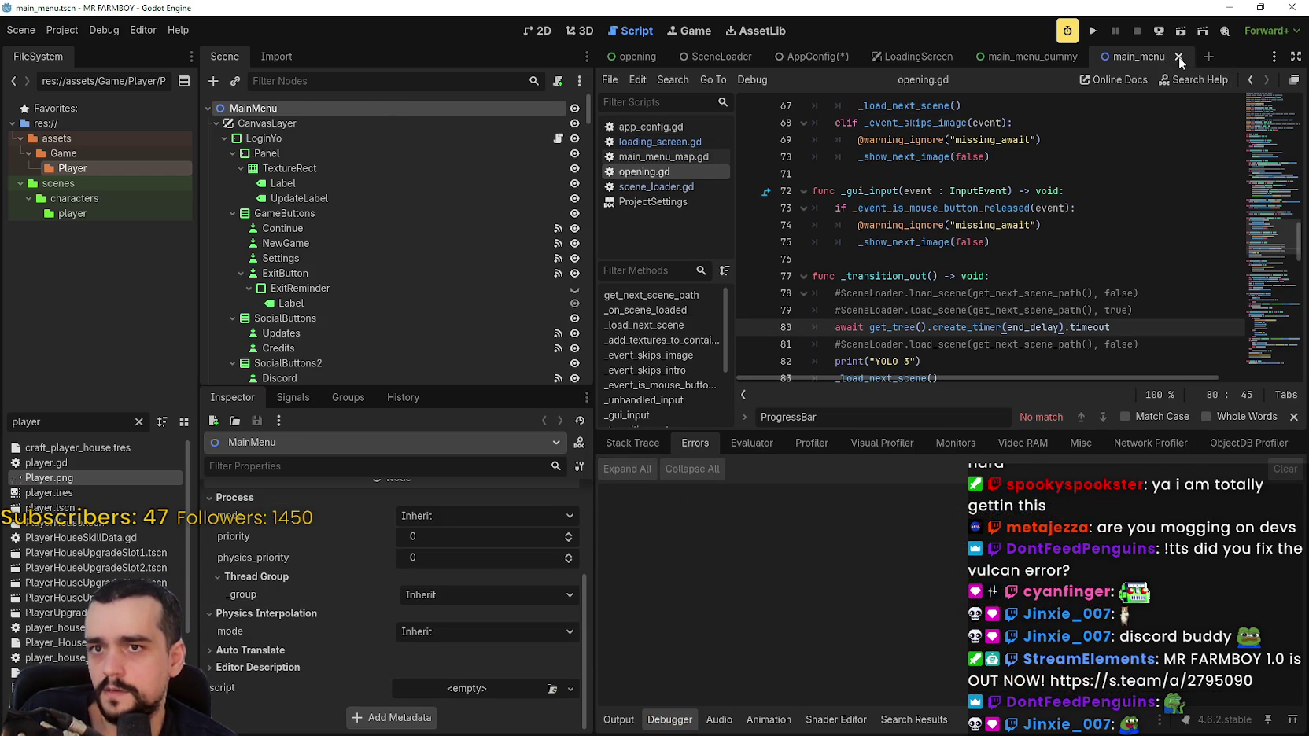
{"action": "left_click", "coordinate": [1182, 56]}
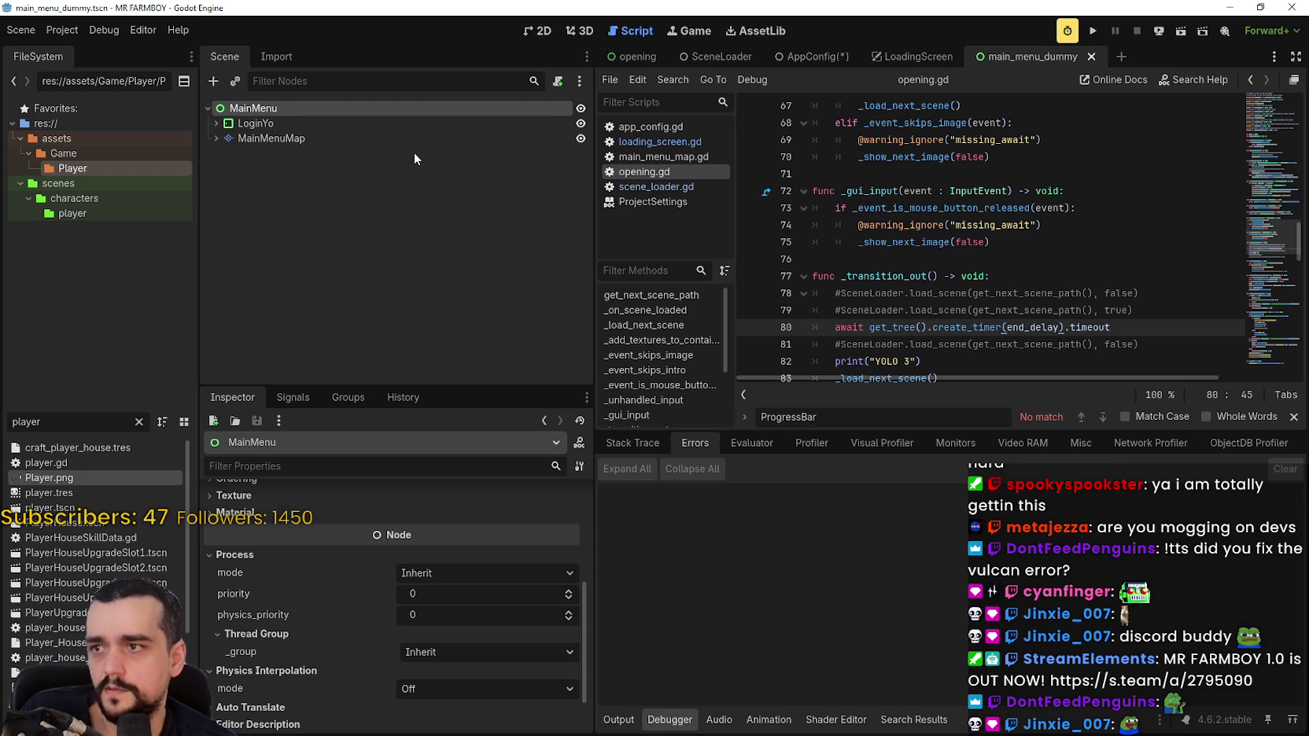
{"action": "left_click", "coordinate": [414, 151]}
{"action": "left_click", "coordinate": [217, 138]}
{"action": "left_click", "coordinate": [217, 124]}
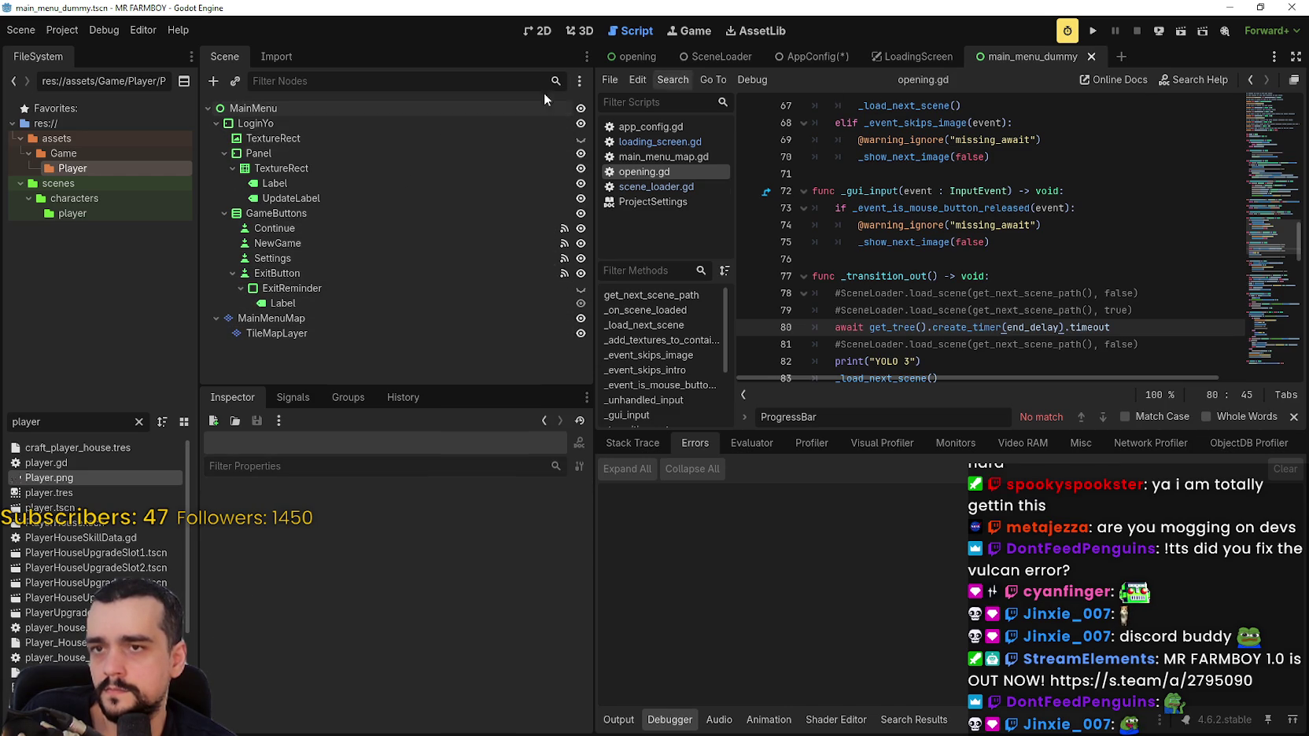
From the AppConfig scene, choose Project > Reload Current Project.
{"action": "left_click", "coordinate": [818, 58]}
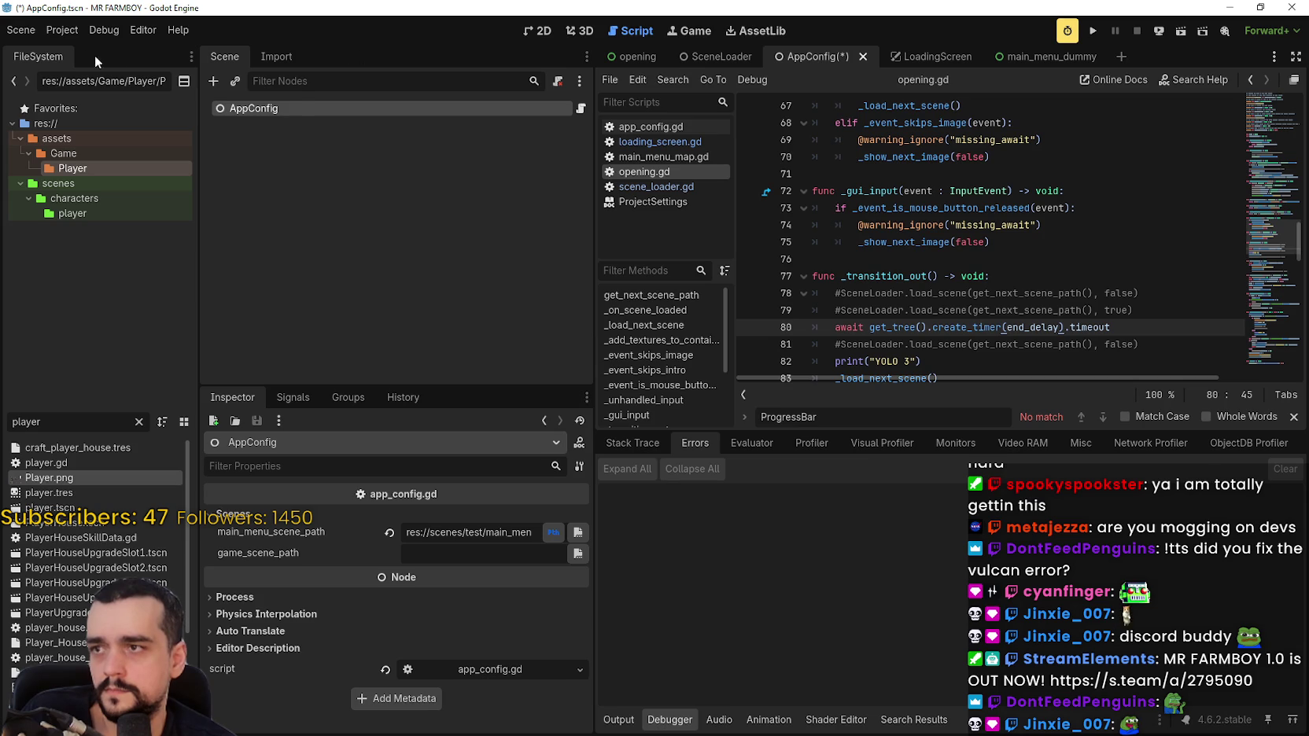
{"action": "left_click", "coordinate": [62, 30]}
{"action": "left_click", "coordinate": [113, 201]}
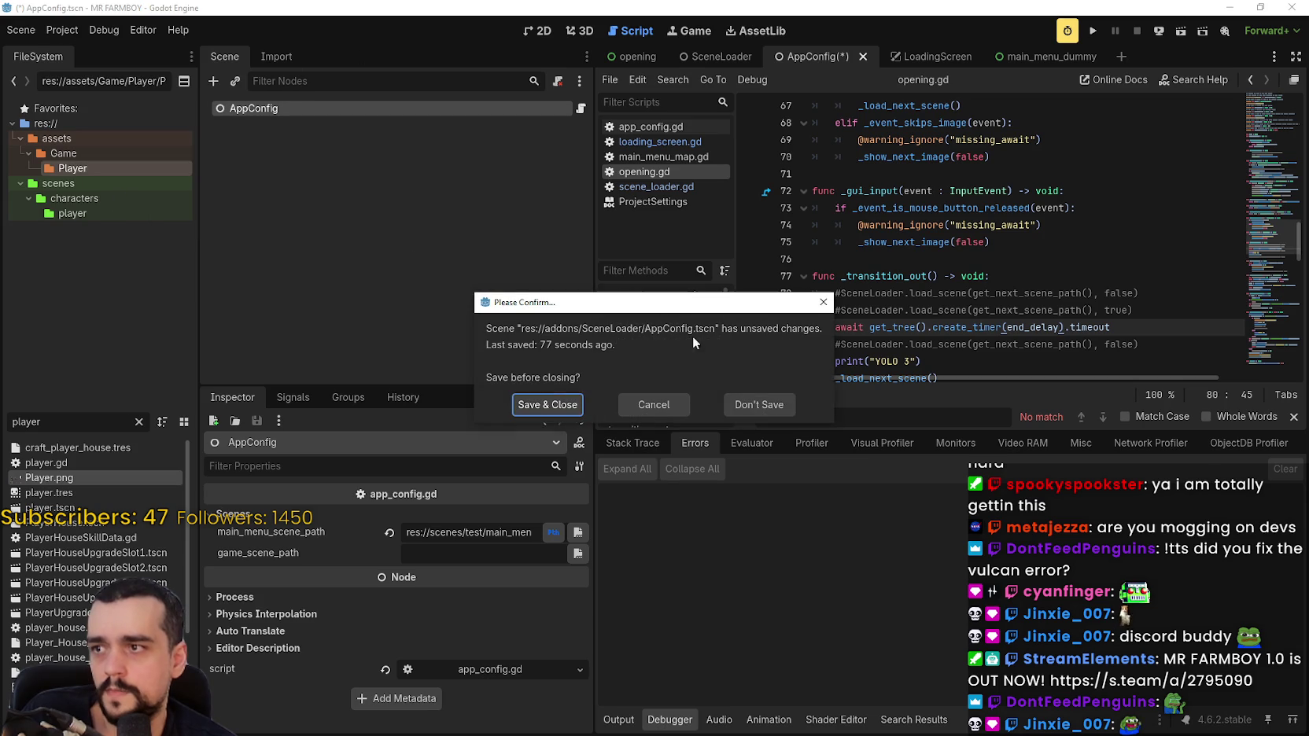
Save AppConfig.tscn before closing and confirm the editor restart.
{"action": "left_click", "coordinate": [555, 404]}
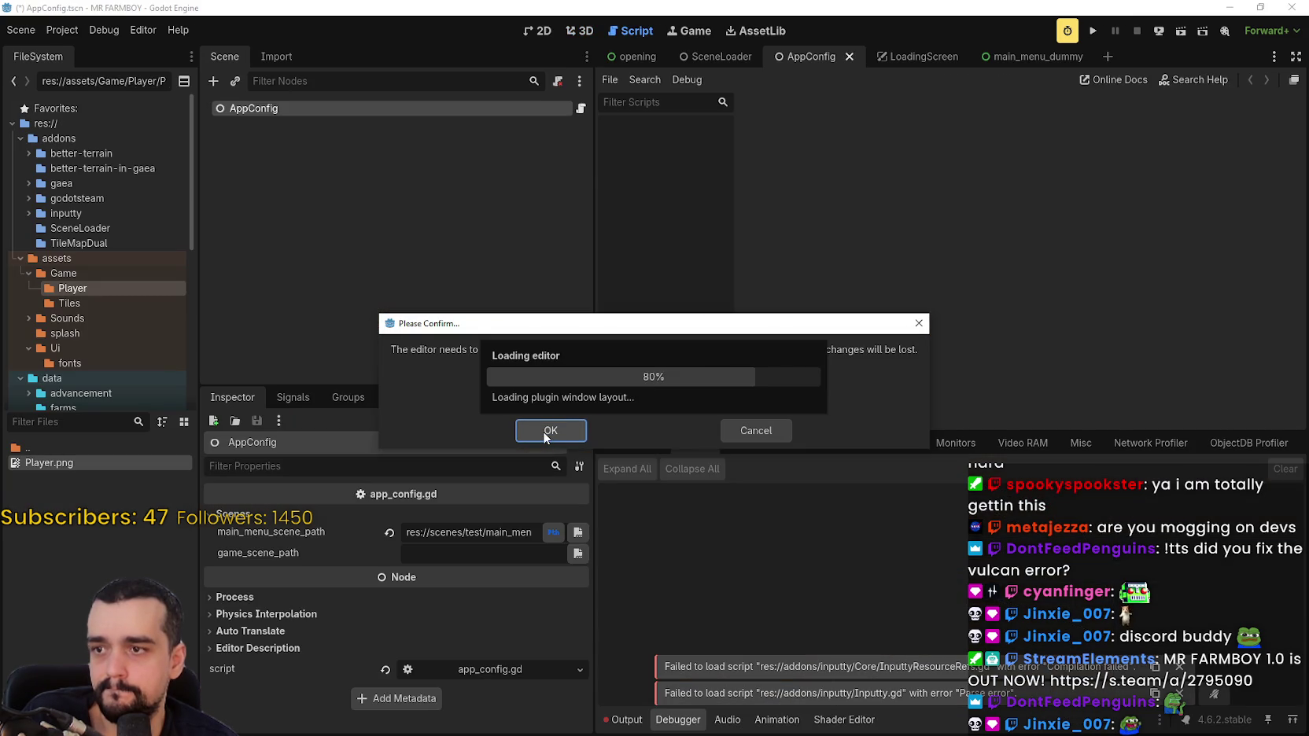
{"action": "left_click", "coordinate": [544, 432]}
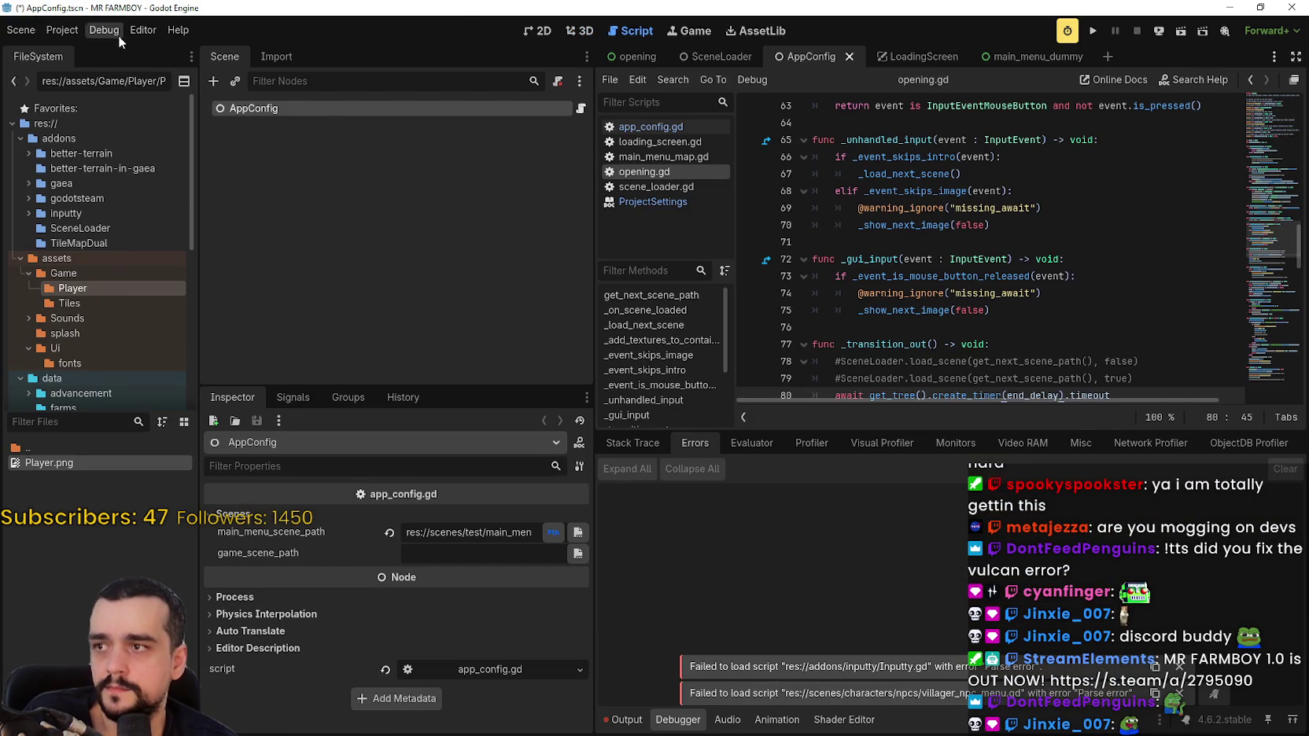
Delete the BetterTerrain and Inputty autoloads in Project Settings > Globals, then run the game.
{"action": "left_click", "coordinate": [116, 34]}
{"action": "left_click", "coordinate": [66, 35]}
{"action": "left_click", "coordinate": [87, 50]}
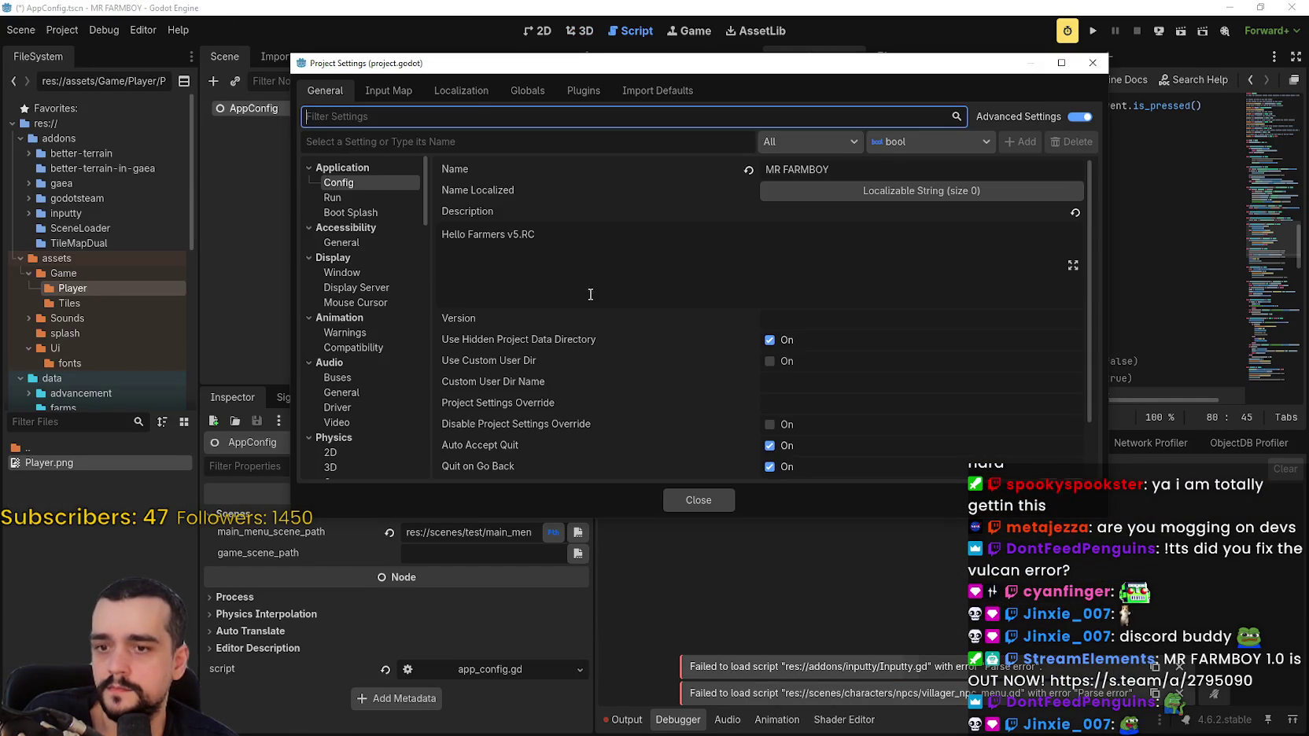
{"action": "left_click", "coordinate": [471, 93]}
{"action": "left_click", "coordinate": [523, 91]}
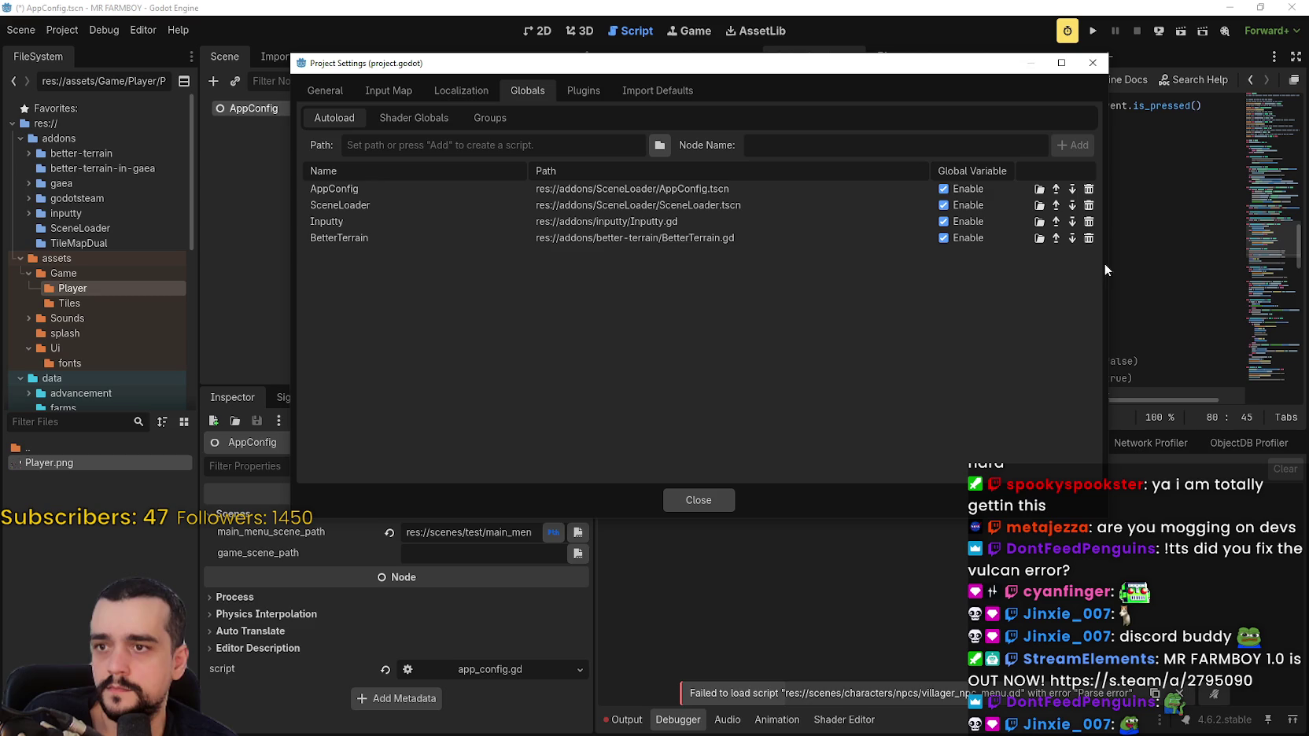
{"action": "left_click", "coordinate": [1090, 240]}
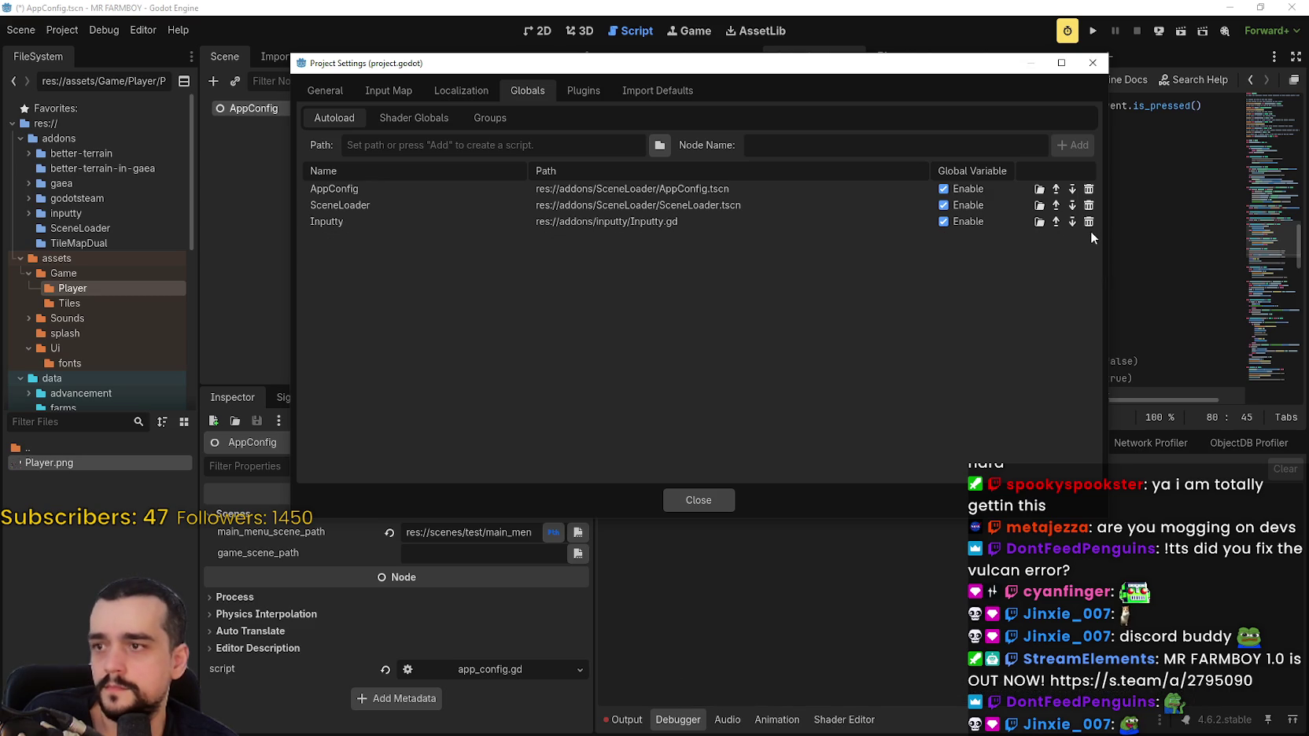
{"action": "left_click", "coordinate": [1093, 227]}
{"action": "left_click", "coordinate": [708, 501]}
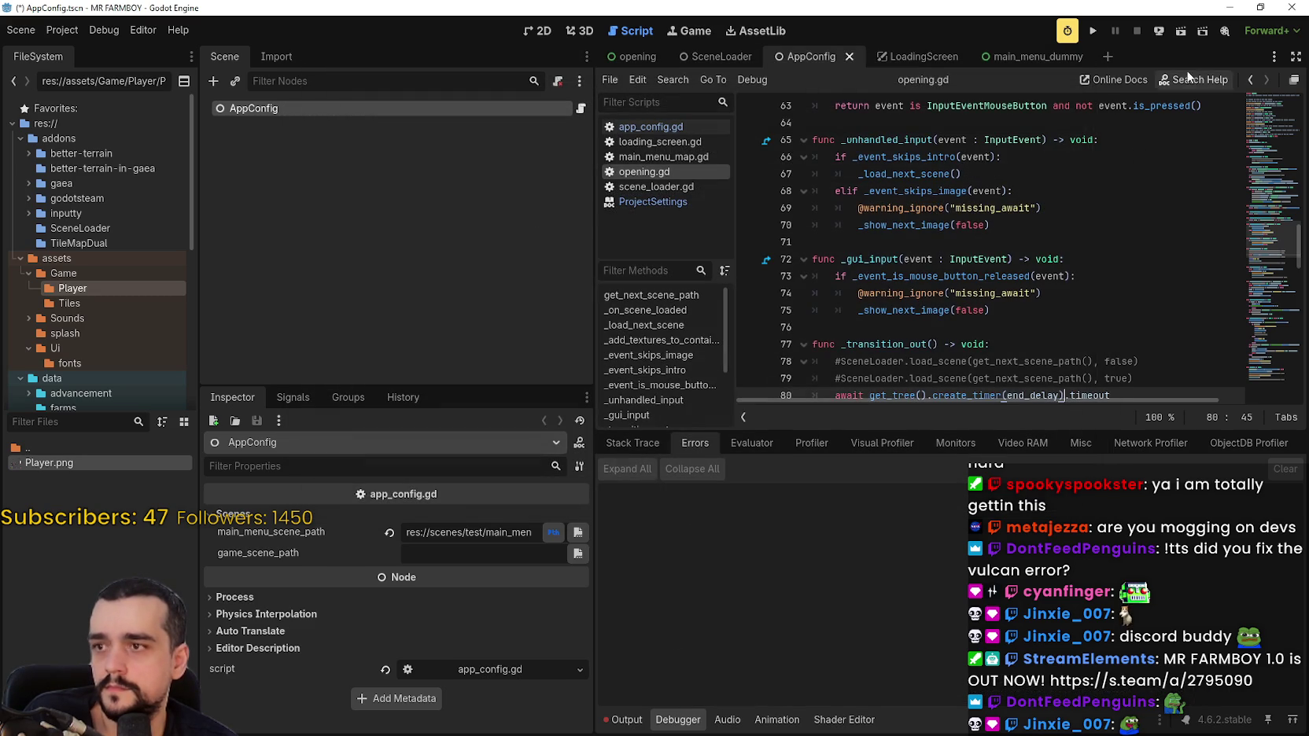
{"action": "left_click", "coordinate": [1099, 32]}
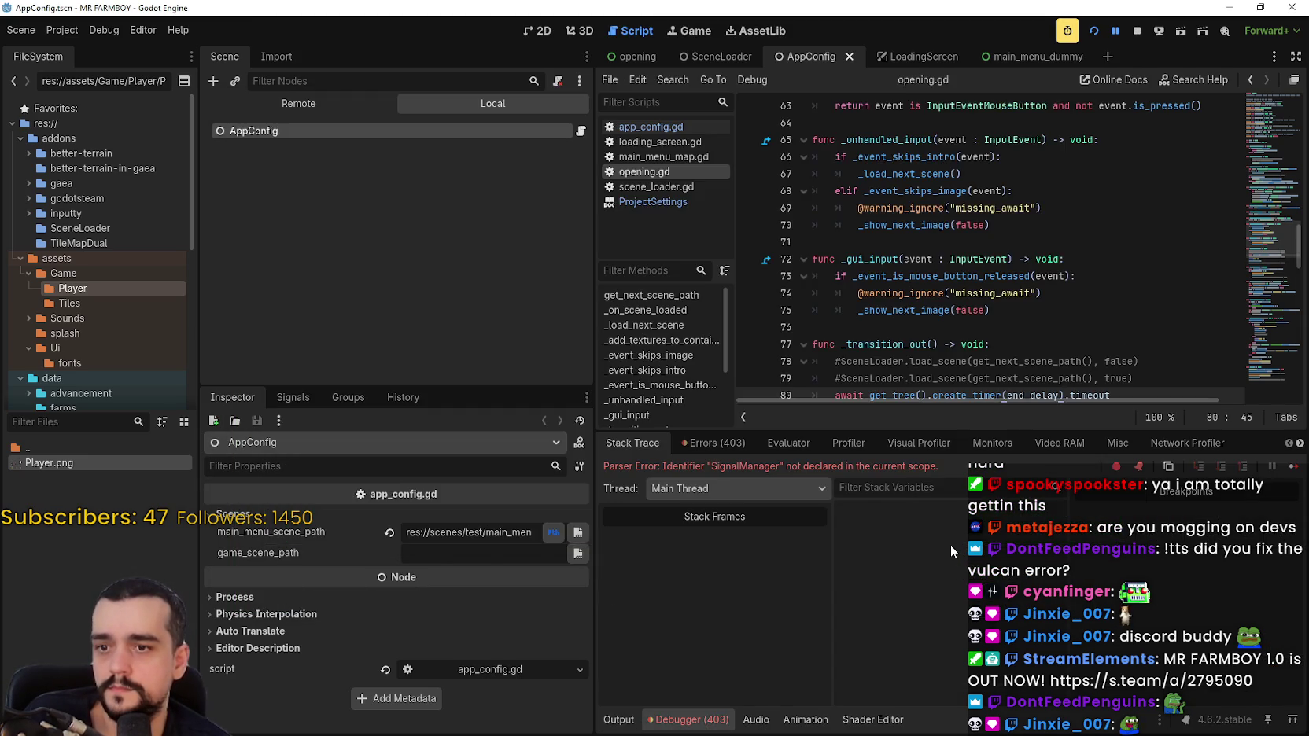
Review login_yo.gd and the LoginYo node's children in the main_menu_dummy scene.
{"action": "scroll", "coordinate": [1044, 243], "scroll_direction": "up", "scroll_amount": 2}
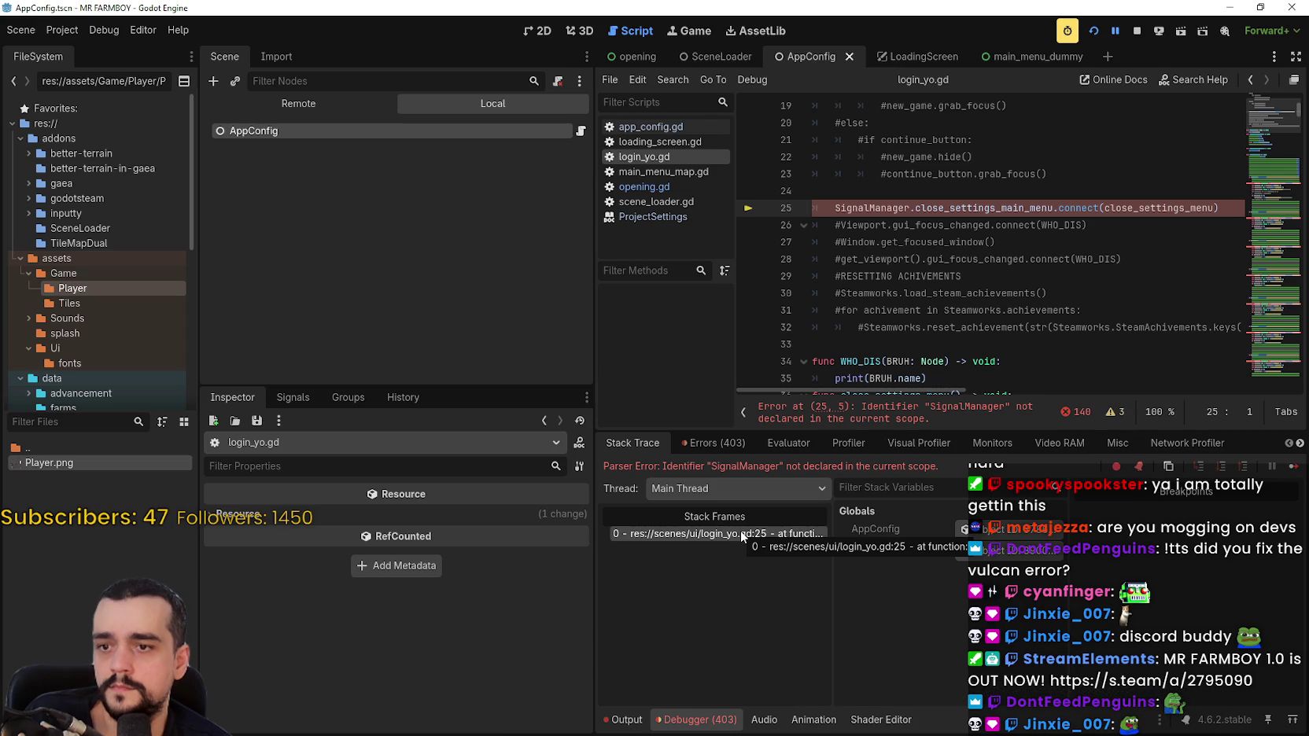
{"action": "scroll", "coordinate": [961, 276], "scroll_direction": "up", "scroll_amount": 3}
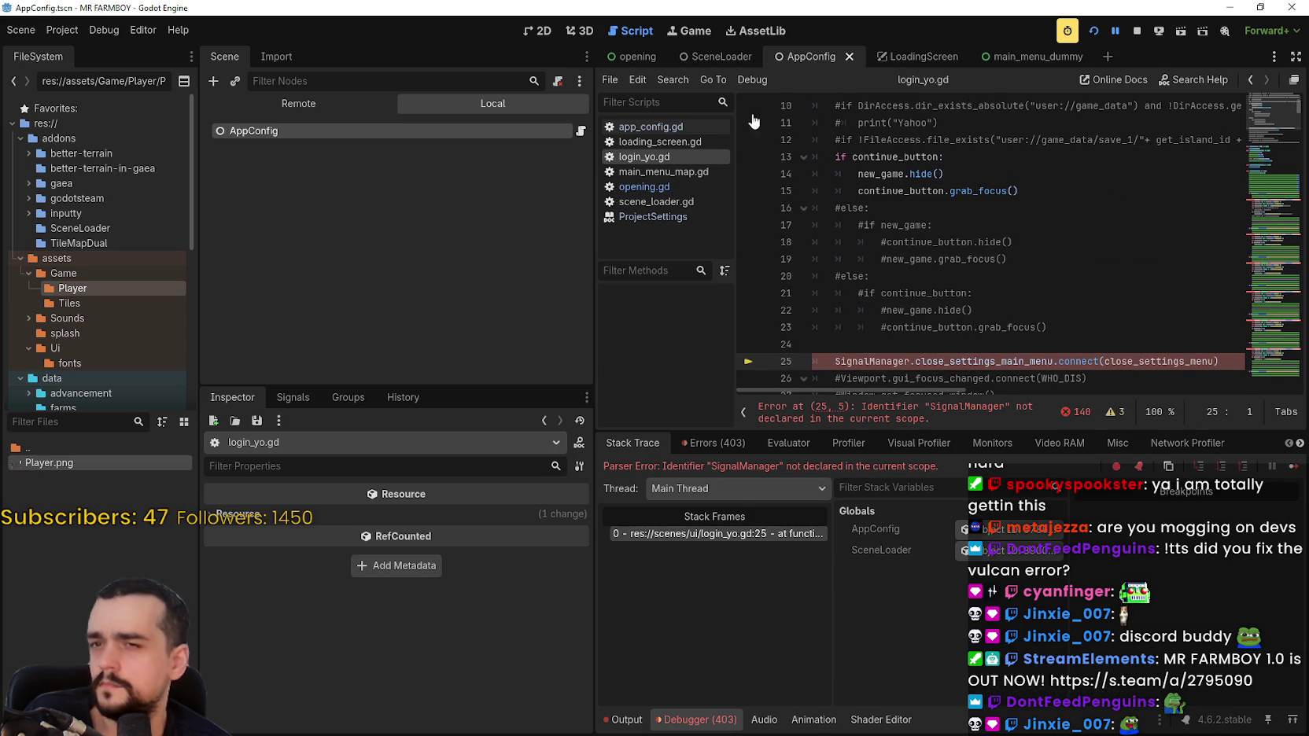
{"action": "left_click", "coordinate": [712, 536]}
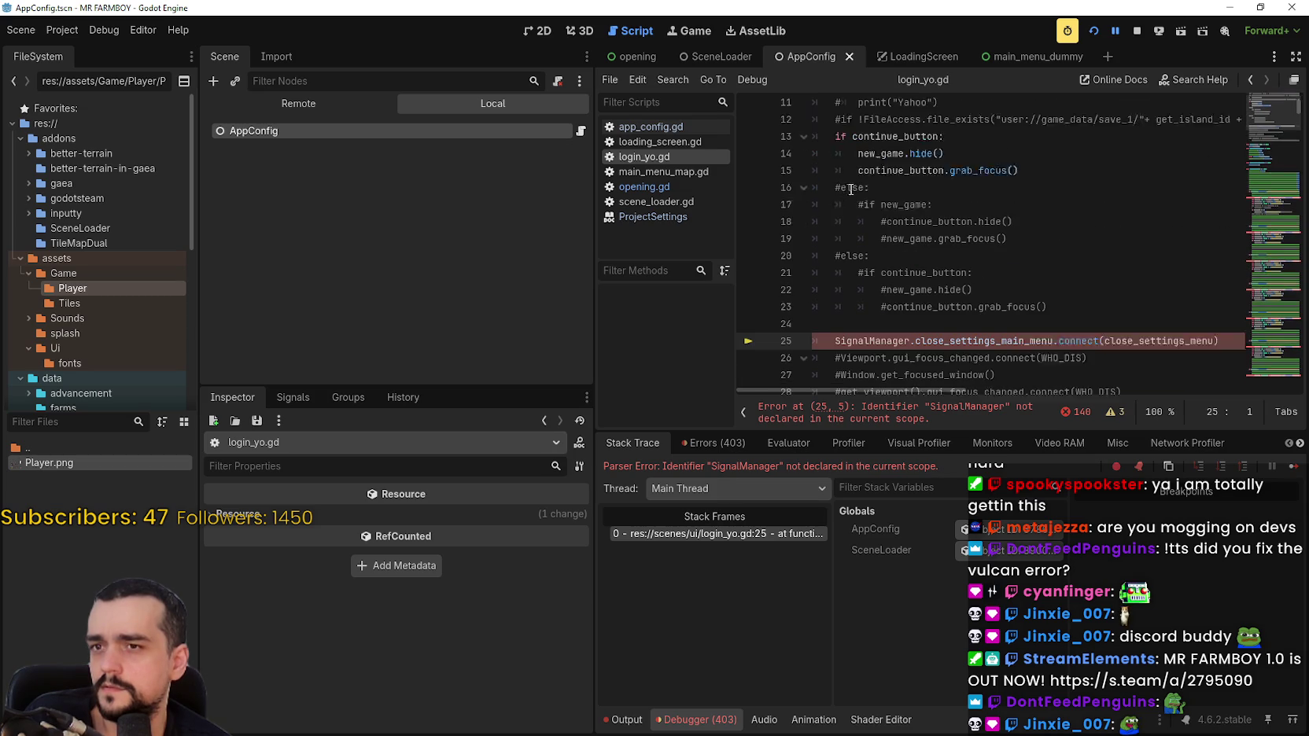
{"action": "scroll", "coordinate": [851, 192], "scroll_direction": "down", "scroll_amount": 2}
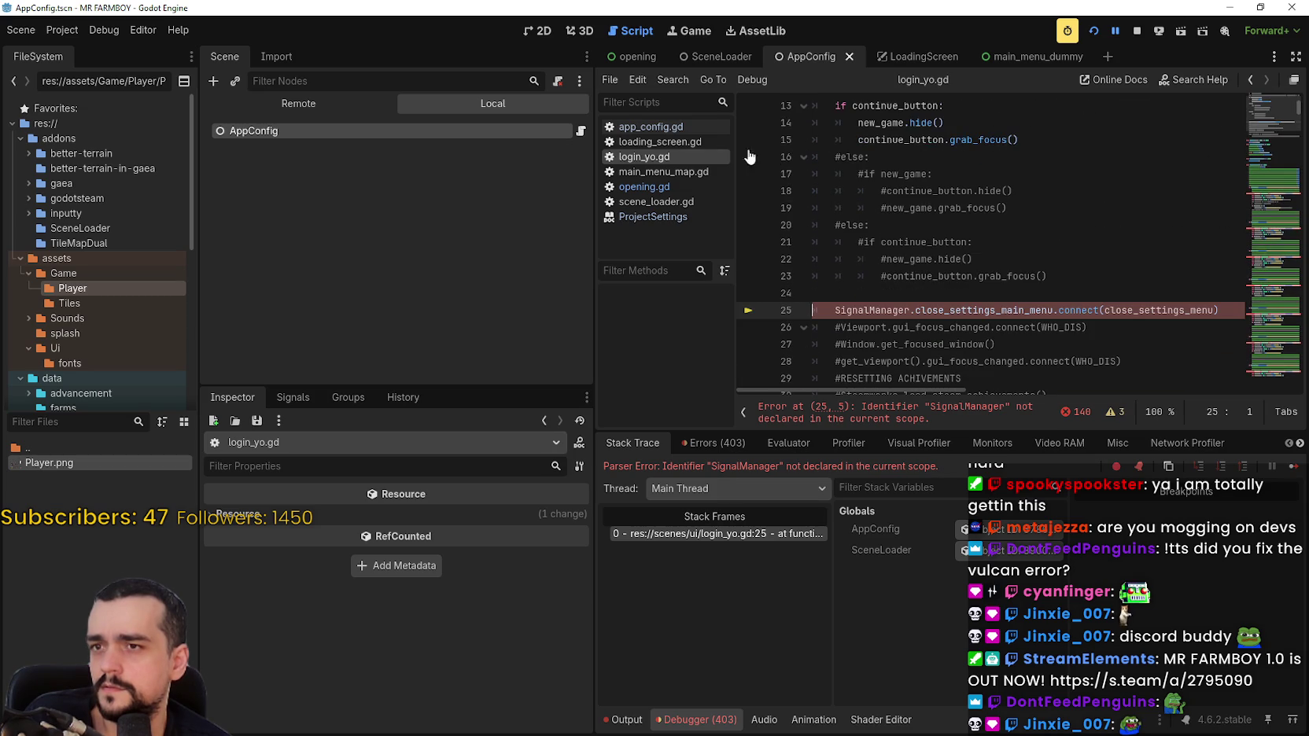
{"action": "left_click", "coordinate": [1086, 55]}
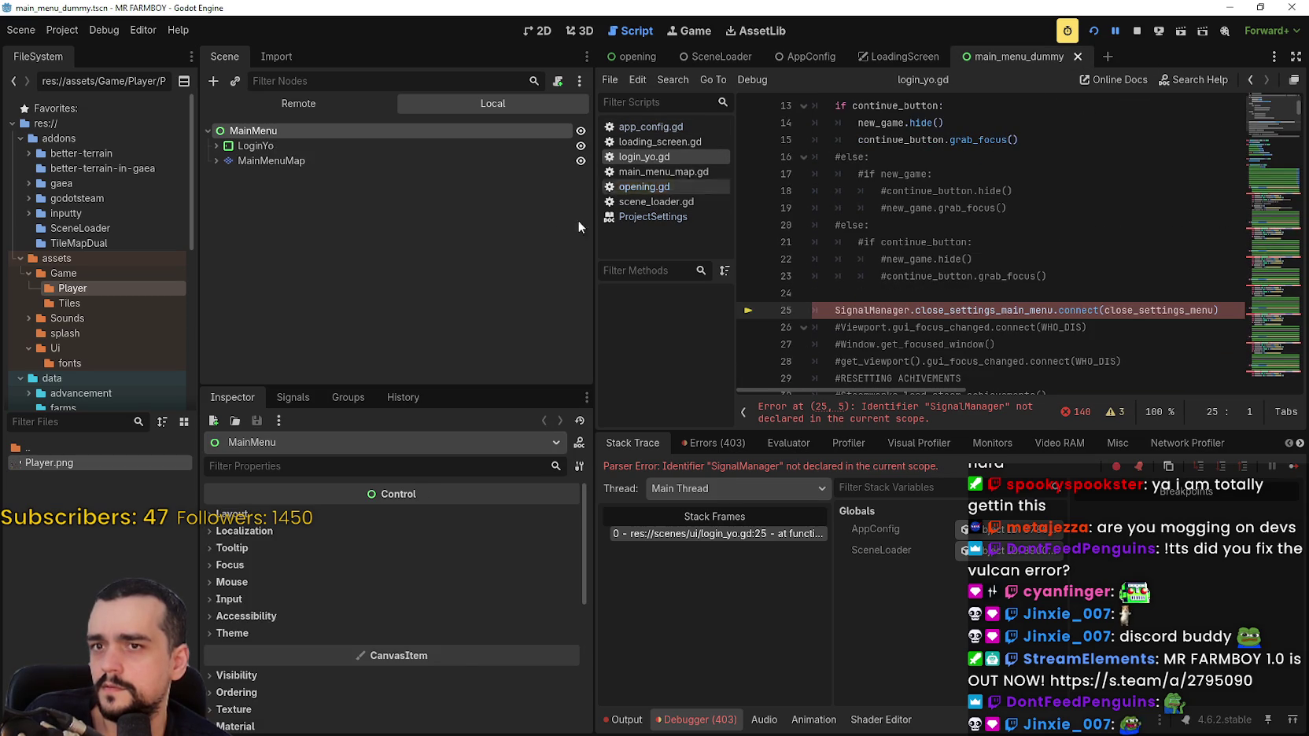
{"action": "left_click", "coordinate": [215, 144]}
{"action": "left_click", "coordinate": [216, 145]}
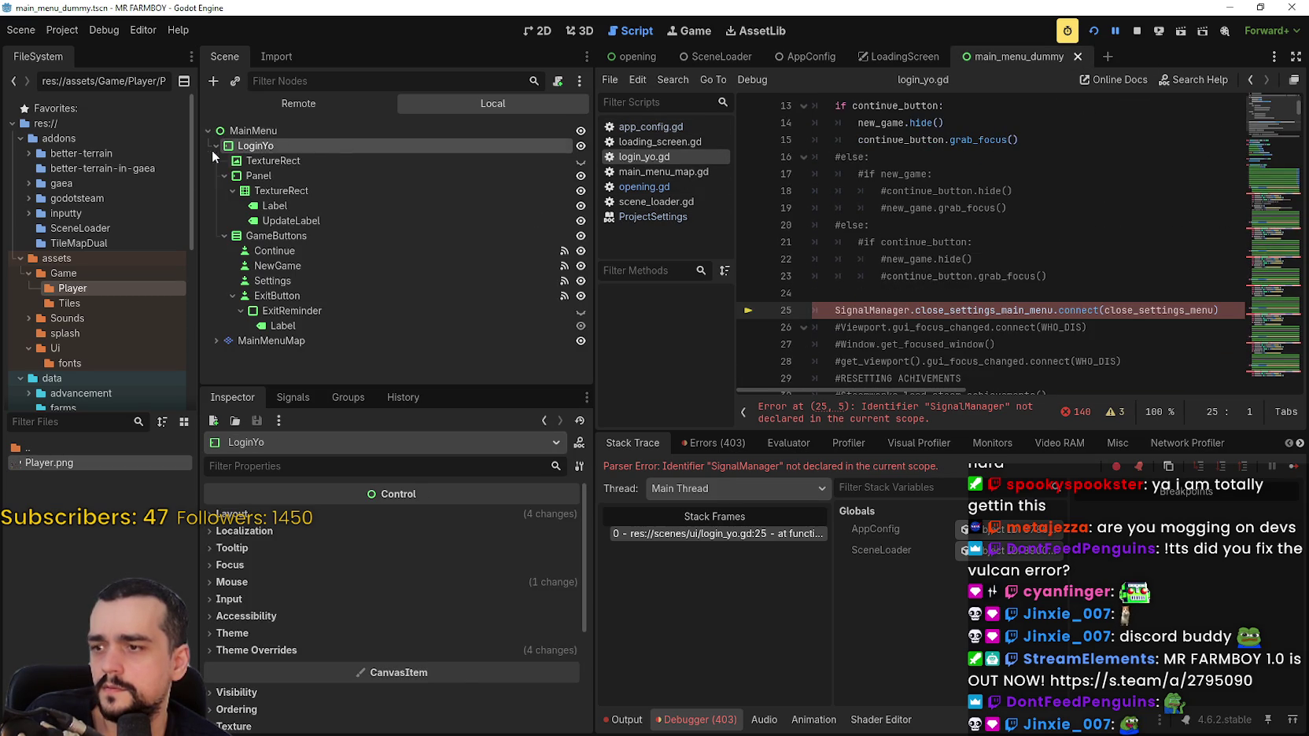
{"action": "scroll", "coordinate": [432, 647], "scroll_direction": "down", "scroll_amount": 3}
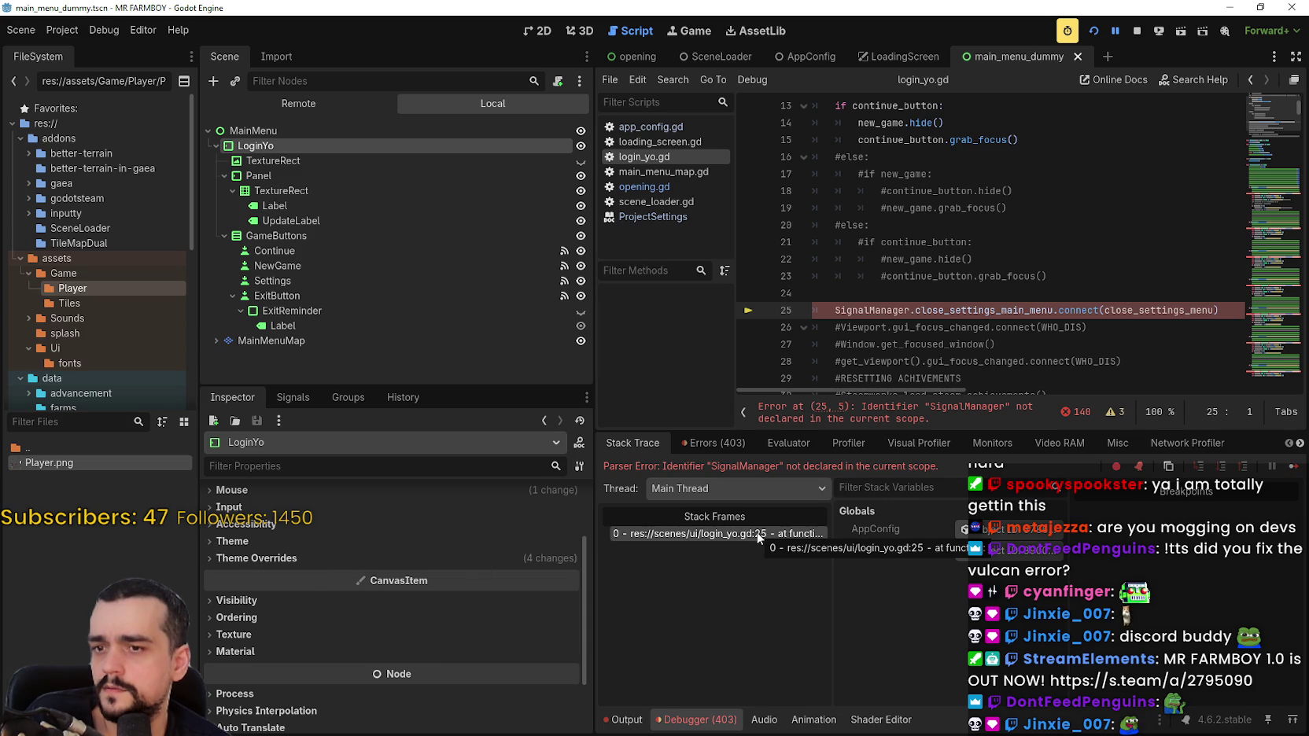
{"action": "scroll", "coordinate": [908, 334], "scroll_direction": "up", "scroll_amount": 3}
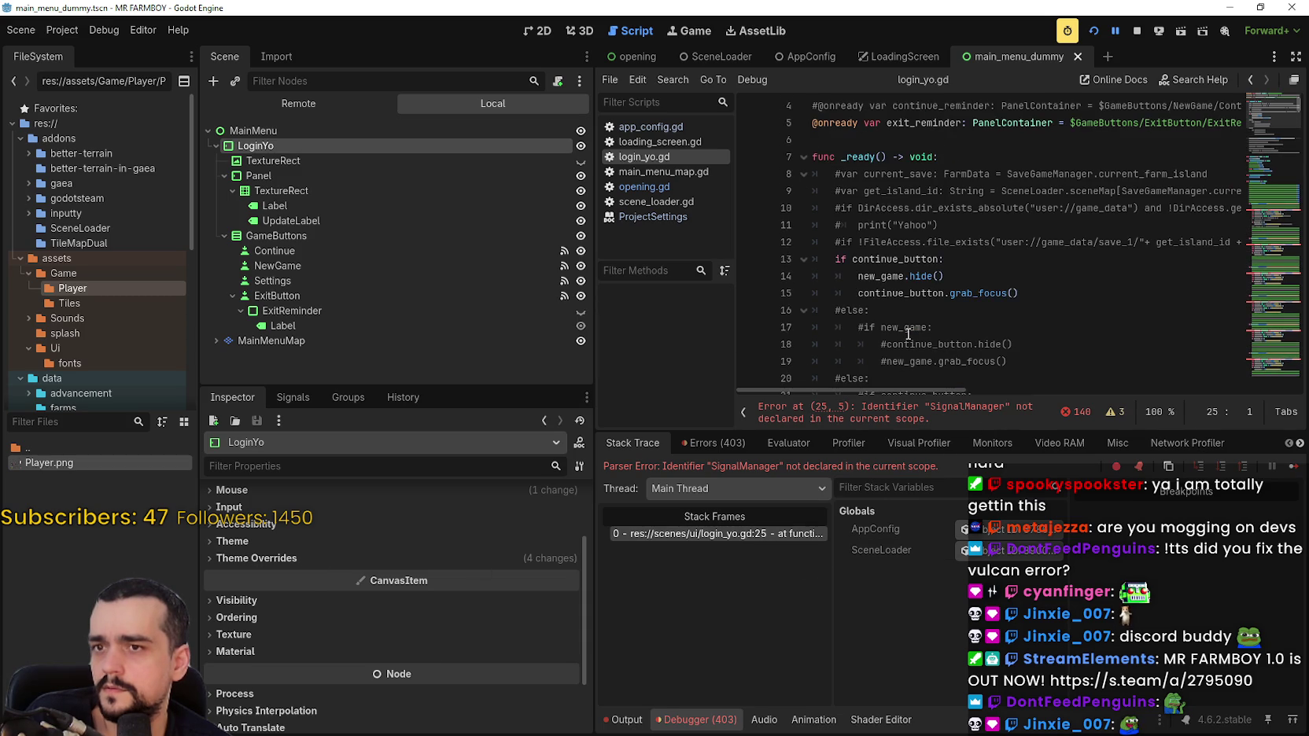
{"action": "scroll", "coordinate": [907, 334], "scroll_direction": "down", "scroll_amount": 3}
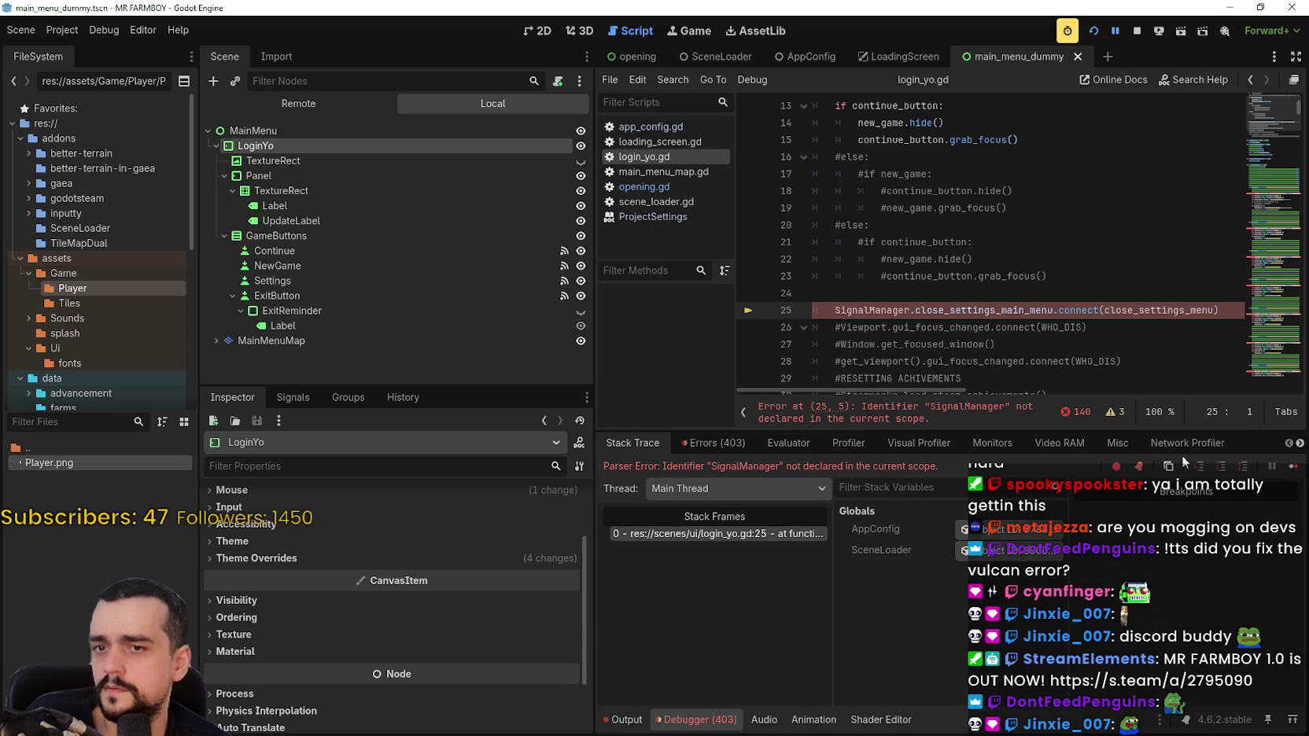
Continue past the parser error, close login_yo.gd, and relaunch the game with F5.
{"action": "left_click", "coordinate": [1293, 467]}
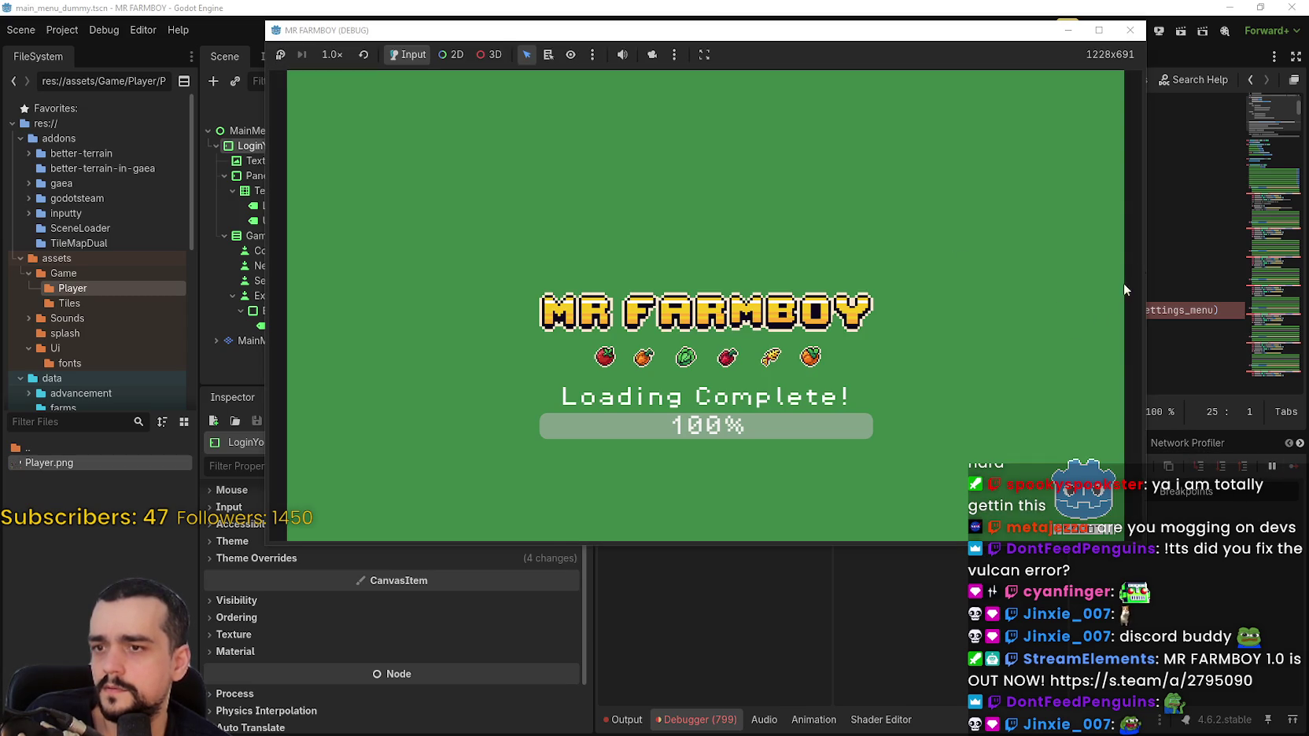
{"action": "left_click", "coordinate": [1176, 220]}
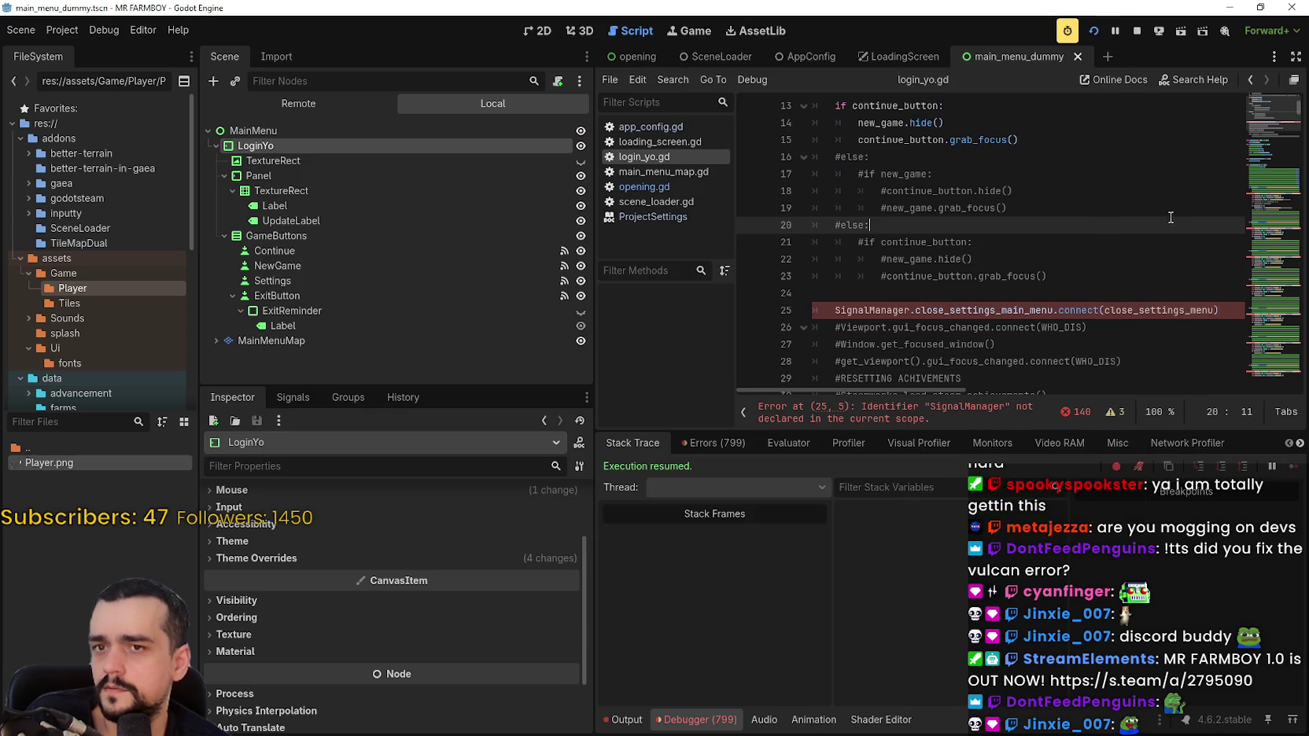
{"action": "right_click", "coordinate": [665, 160]}
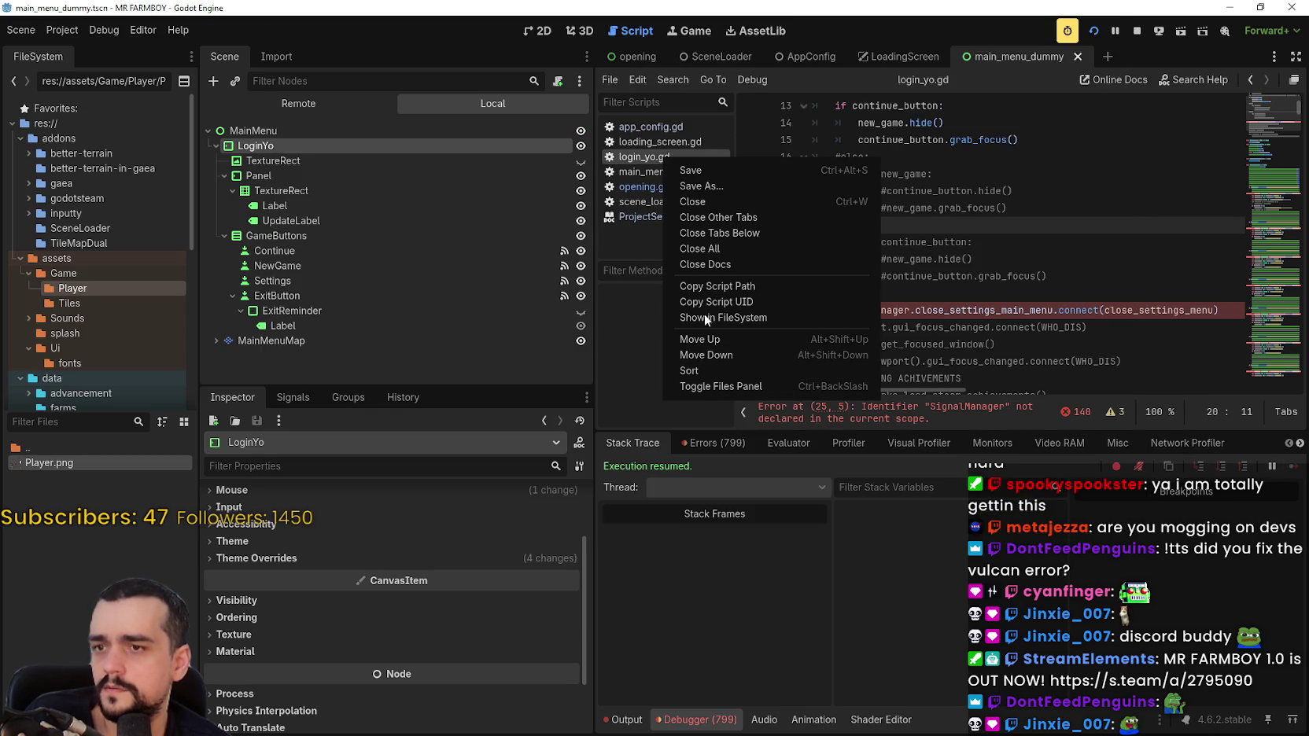
{"action": "left_click", "coordinate": [697, 202]}
{"action": "key", "text": "F5"}
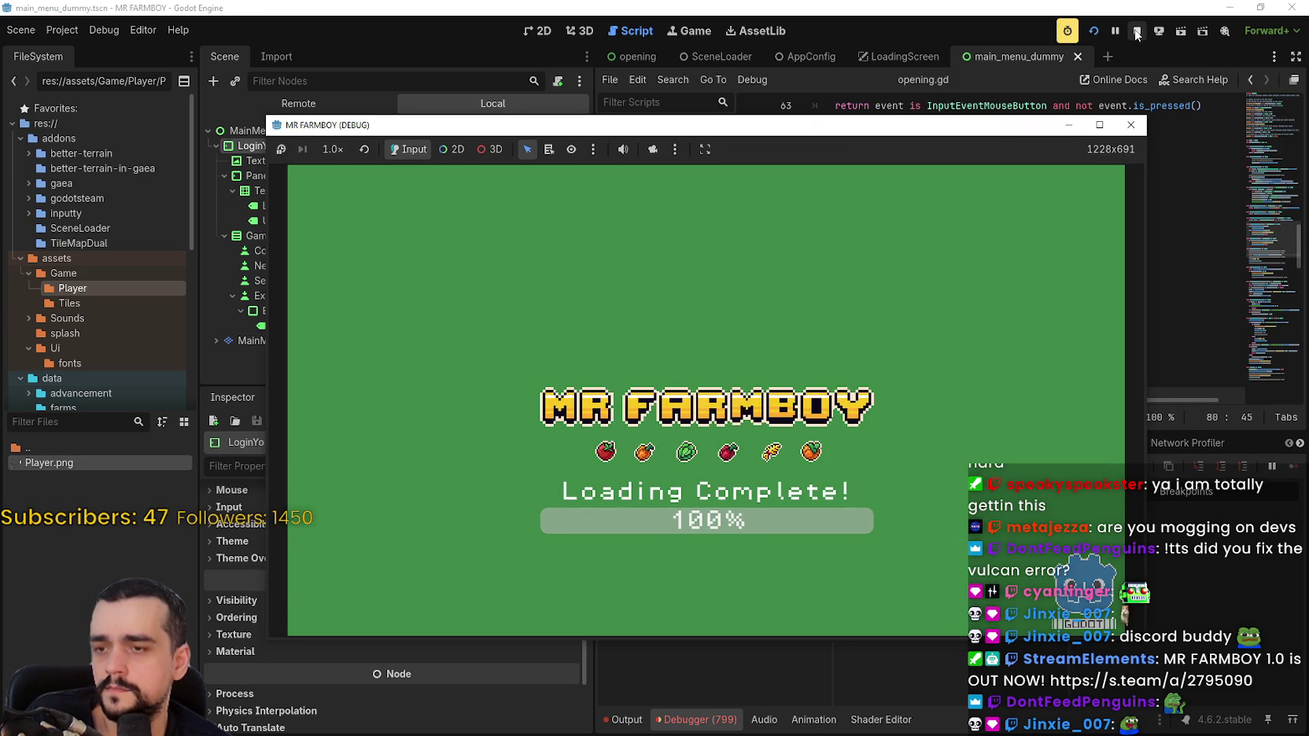
Stop the game, close main_menu_map.gd, and return to opening.gd in the script editor.
{"action": "left_click", "coordinate": [1137, 31]}
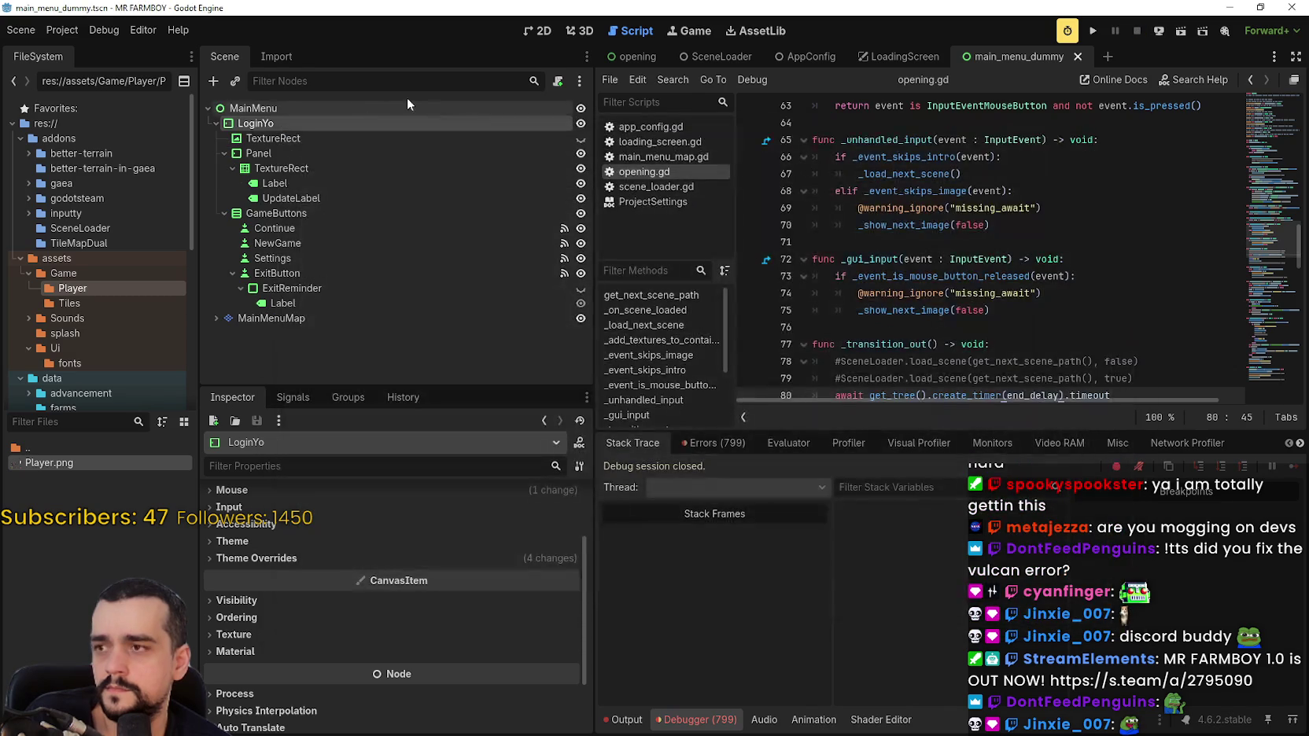
{"action": "right_click", "coordinate": [681, 160]}
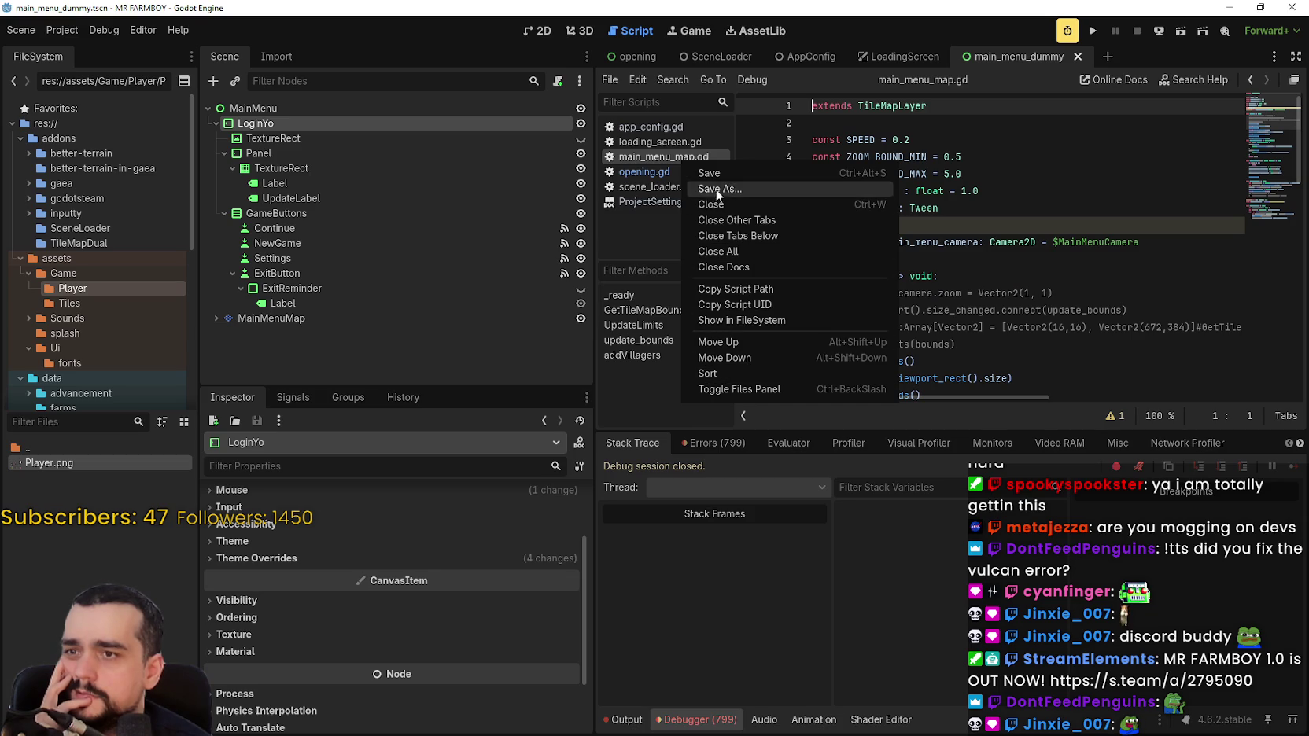
{"action": "left_click", "coordinate": [734, 202]}
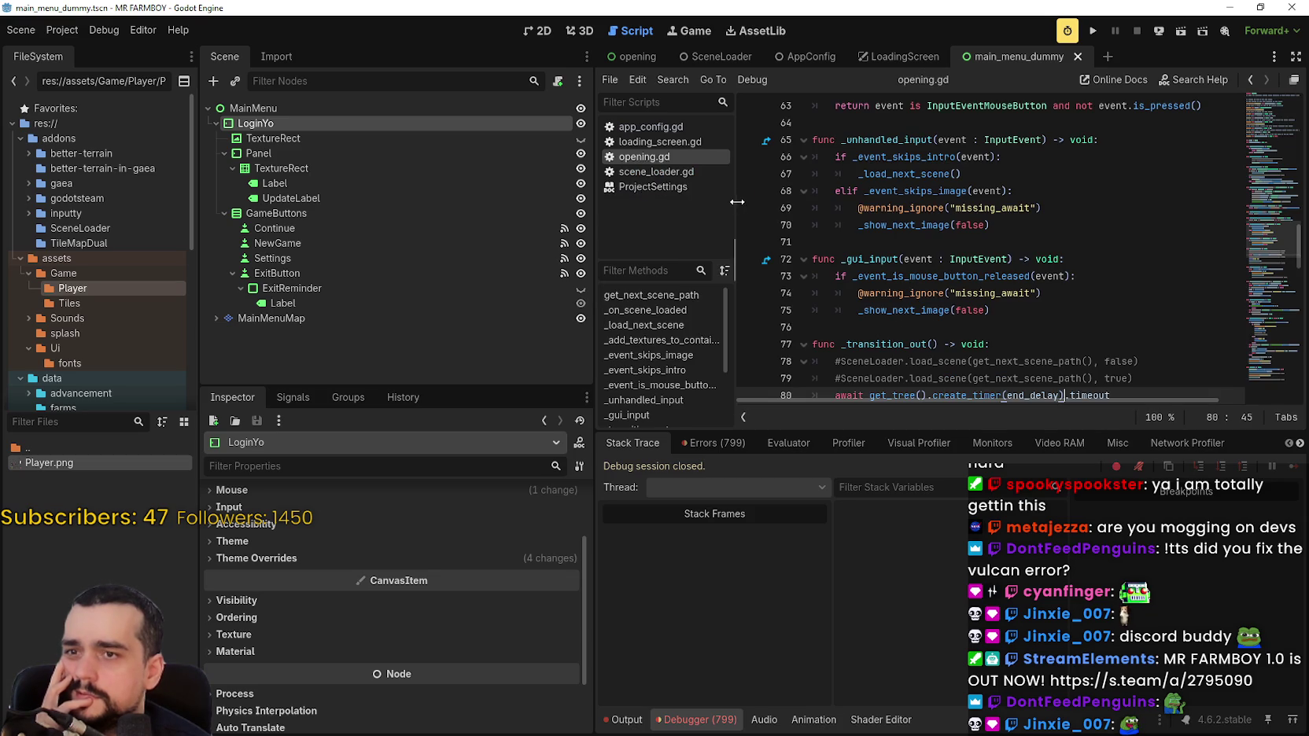
{"action": "left_click", "coordinate": [653, 187]}
{"action": "left_click", "coordinate": [657, 171]}
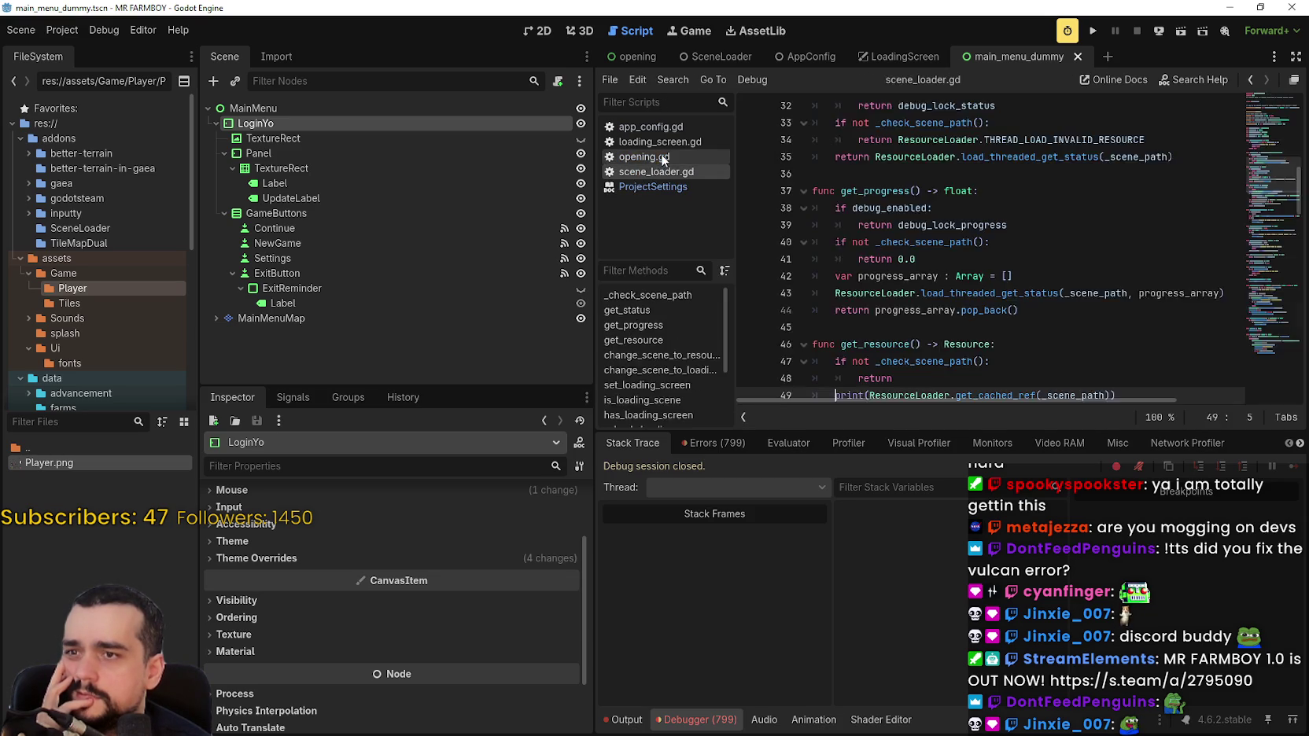
{"action": "left_click", "coordinate": [645, 156]}
{"action": "left_click_drag", "start_coordinate": [595, 198], "coordinate": [473, 206]}
In the 2D view, look through the LoadingScreen, AppConfig and SceneLoader scenes.
{"action": "left_click", "coordinate": [555, 29]}
{"action": "left_click", "coordinate": [782, 58]}
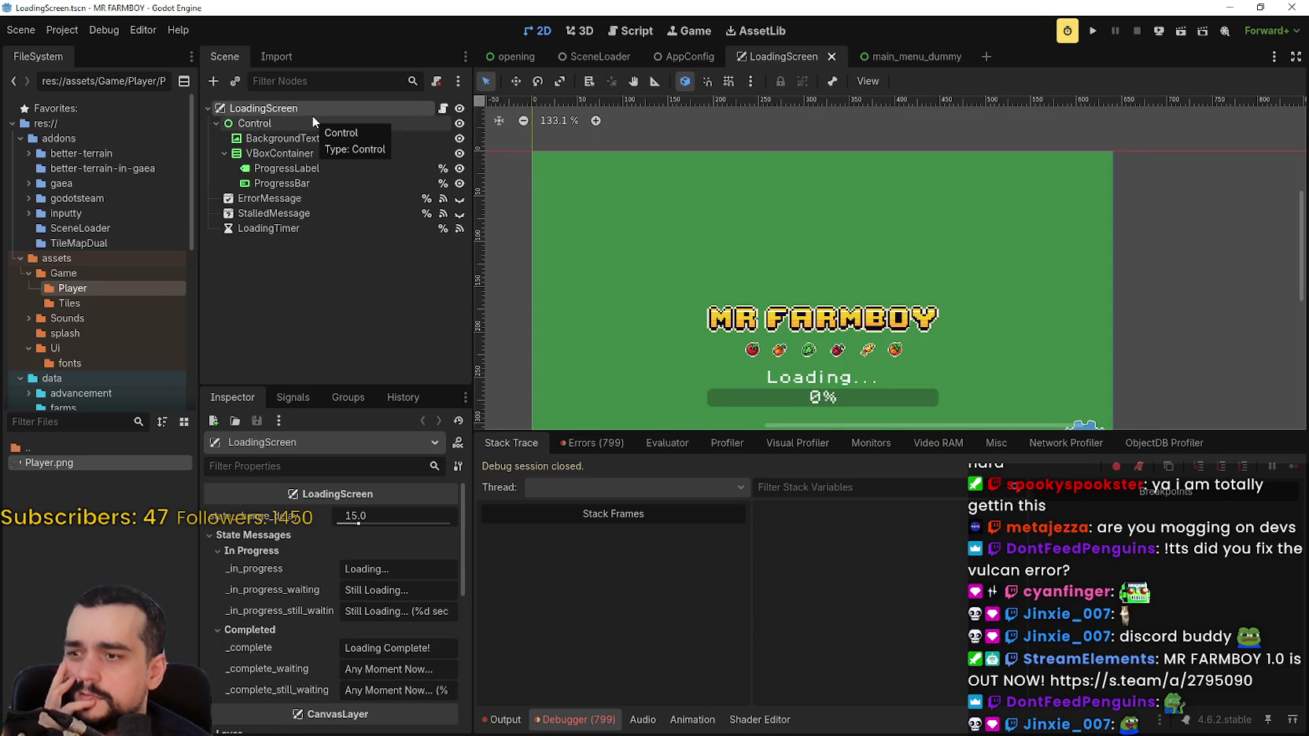
{"action": "scroll", "coordinate": [393, 597], "scroll_direction": "down", "scroll_amount": 5}
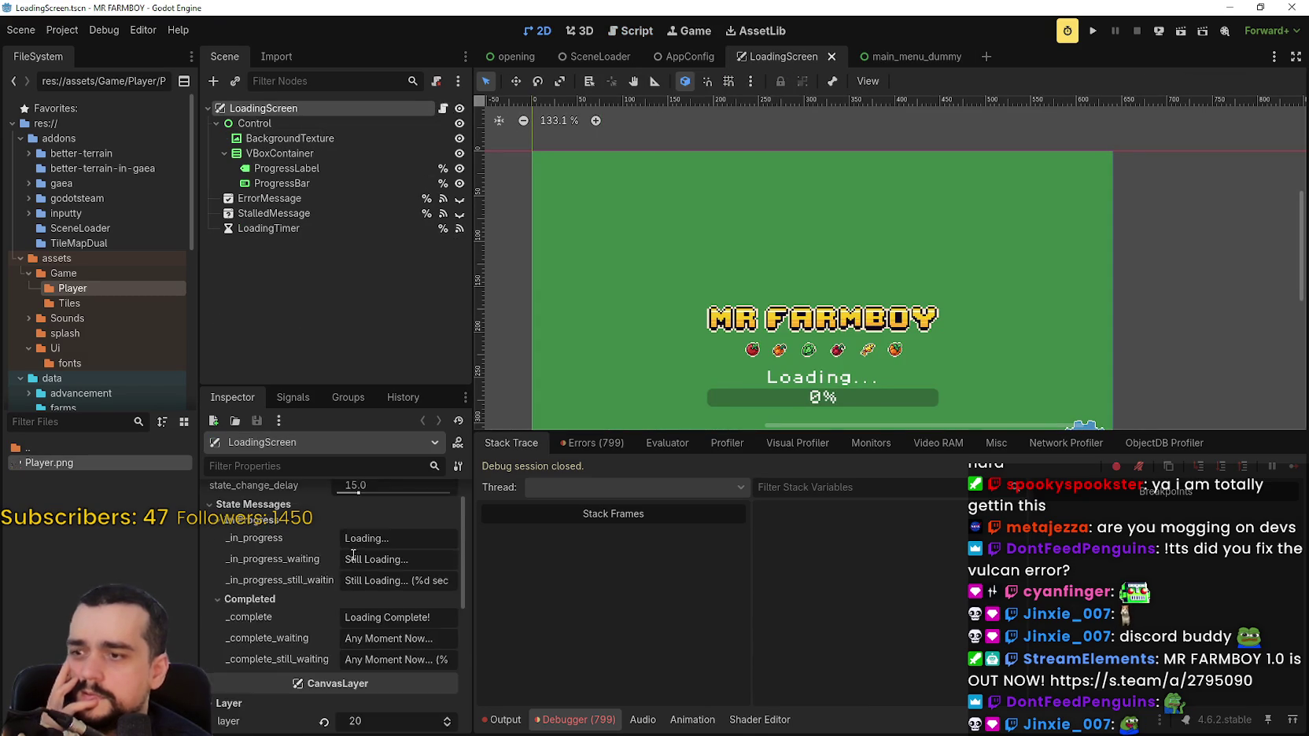
{"action": "scroll", "coordinate": [460, 580], "scroll_direction": "down", "scroll_amount": 5}
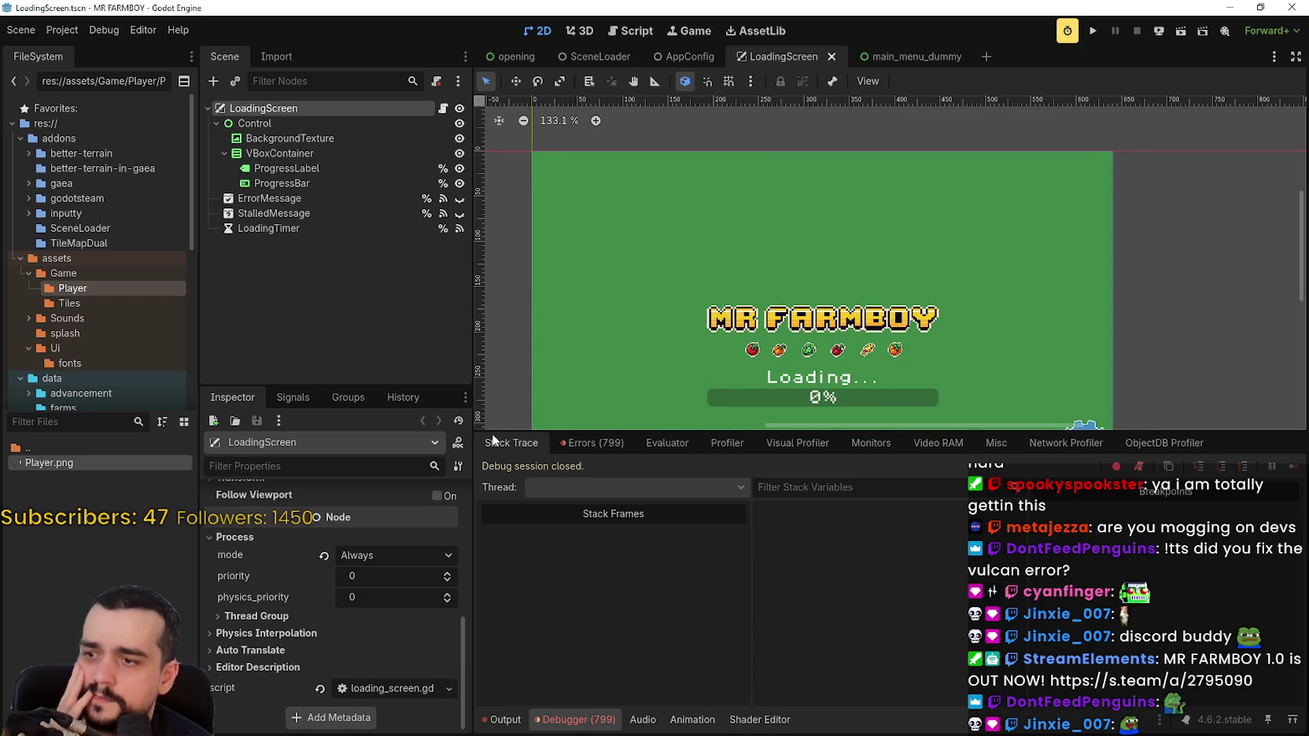
{"action": "left_click", "coordinate": [702, 58]}
{"action": "left_click", "coordinate": [604, 57]}
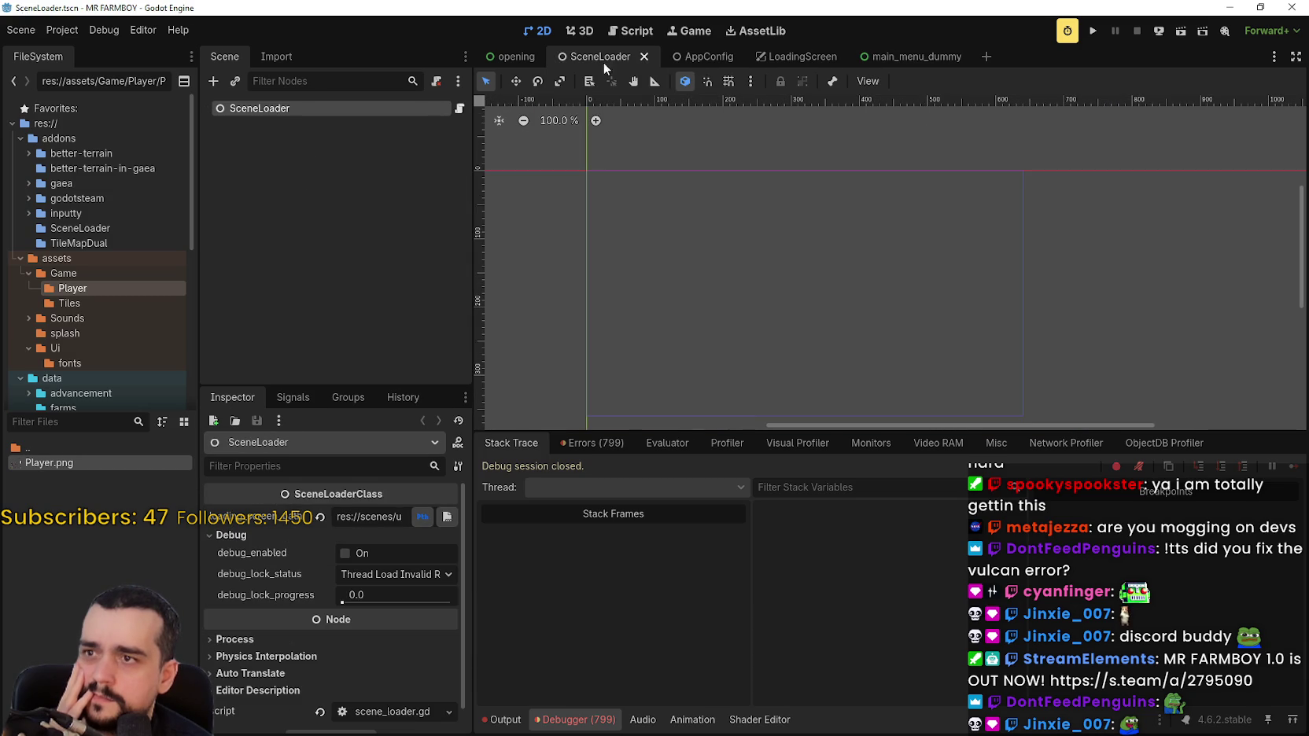
Inspect the main_menu_dummy scene's MainMenu root node and collapse its Physics Interpolation settings.
{"action": "scroll", "coordinate": [393, 651], "scroll_direction": "down", "scroll_amount": 1}
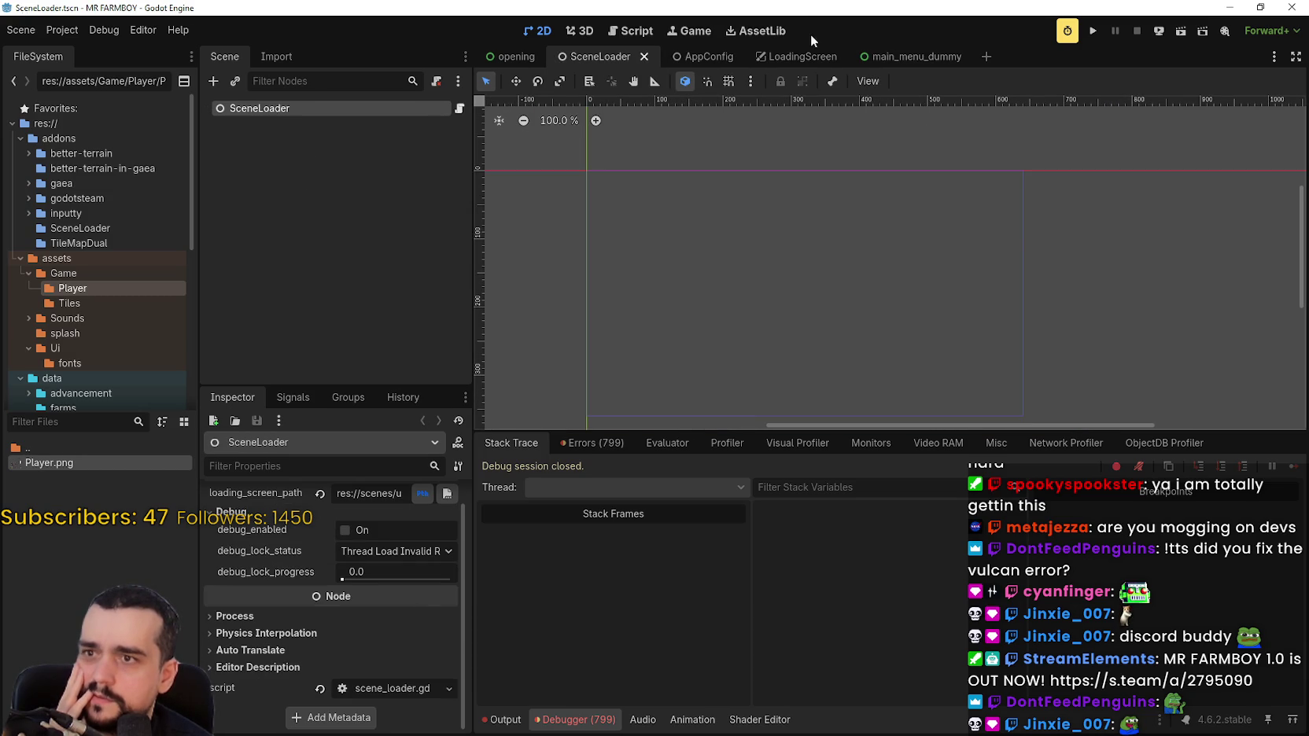
{"action": "left_click", "coordinate": [887, 57]}
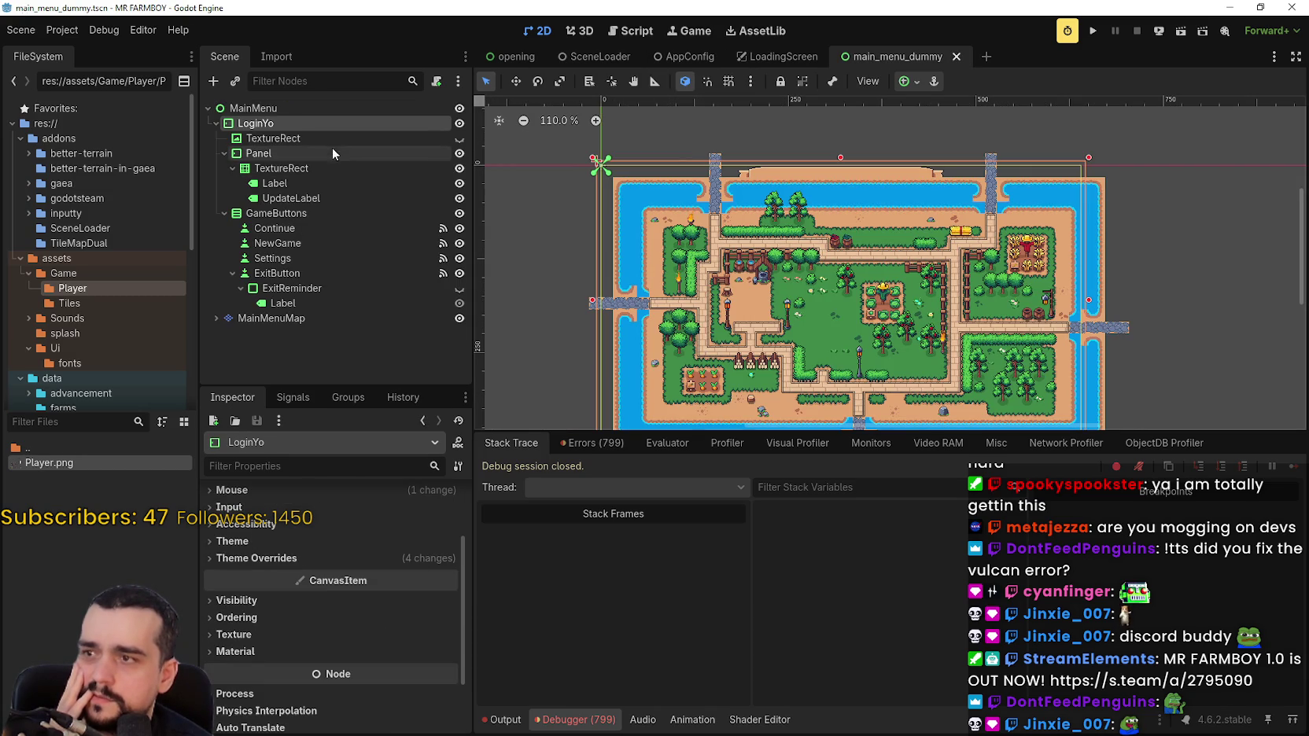
{"action": "left_click", "coordinate": [311, 107]}
{"action": "scroll", "coordinate": [338, 630], "scroll_direction": "down", "scroll_amount": 2}
{"action": "scroll", "coordinate": [343, 669], "scroll_direction": "down", "scroll_amount": 5}
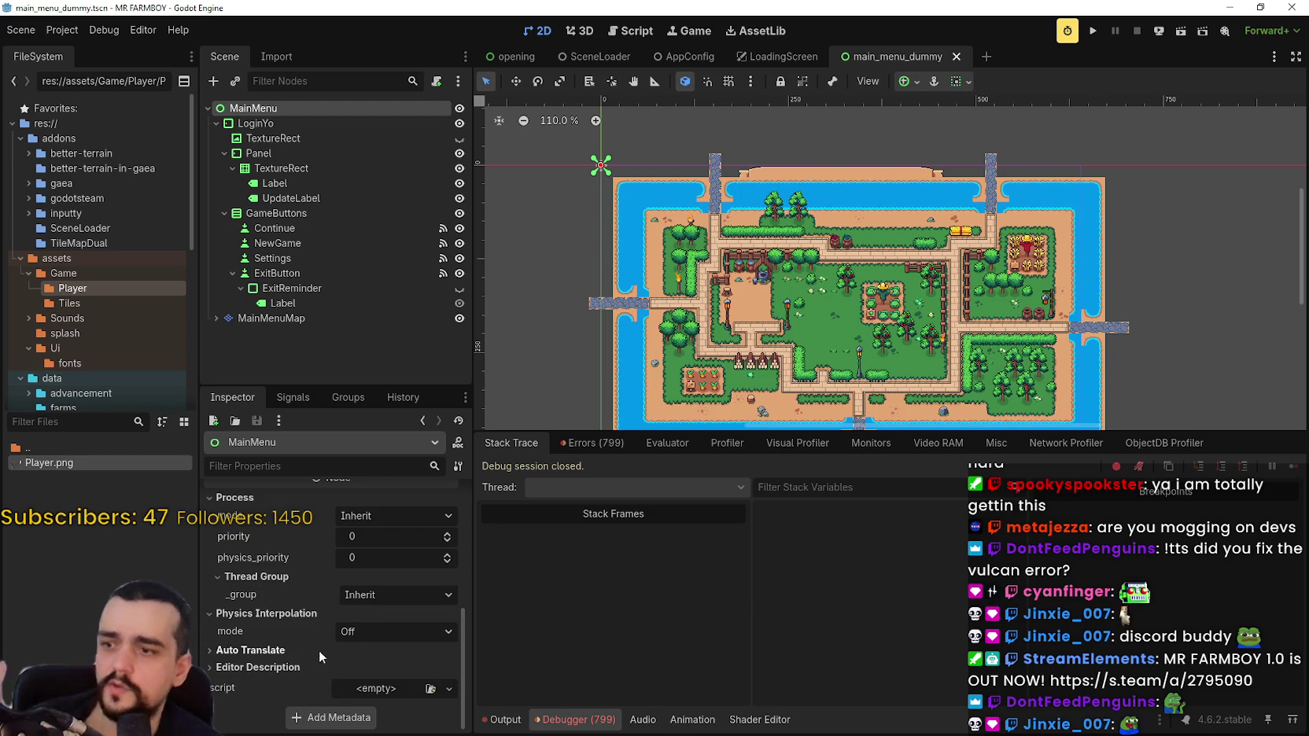
{"action": "left_click", "coordinate": [323, 612]}
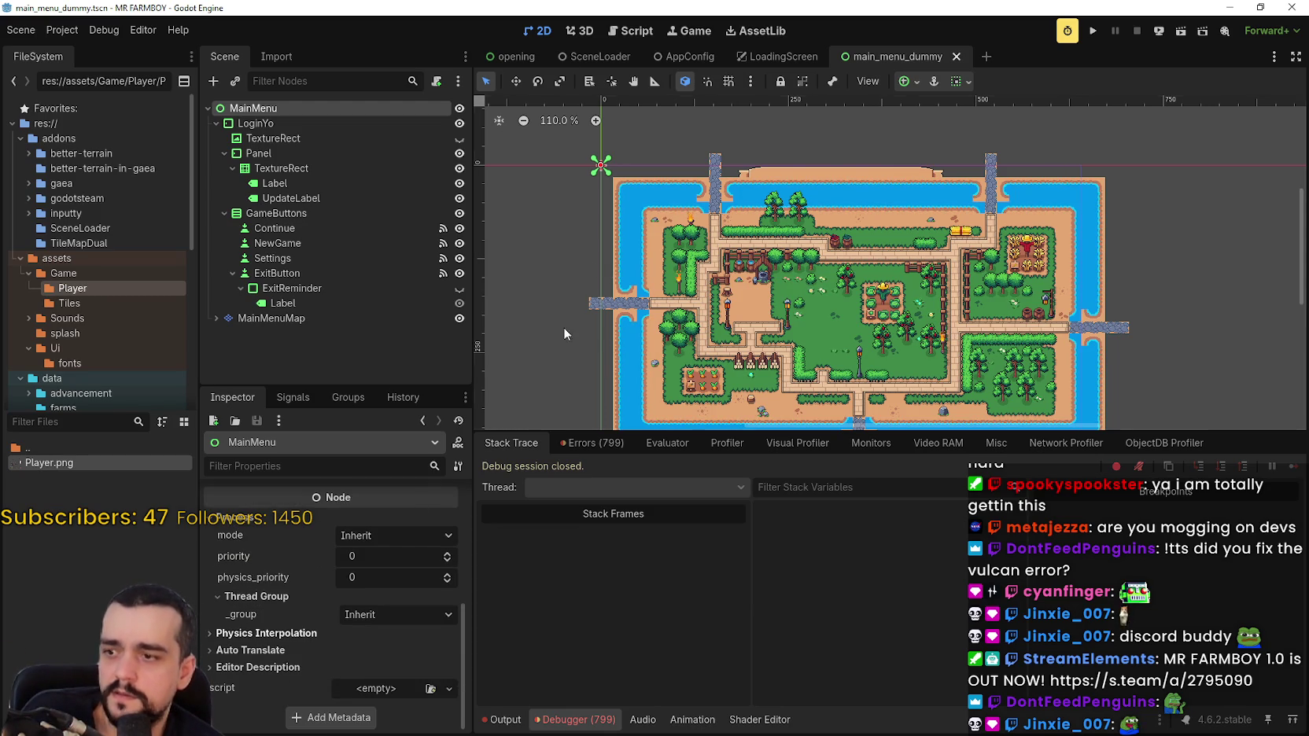
In the opening scene, revert next_scene_path to empty and save with Ctrl+S.
{"action": "left_click", "coordinate": [597, 56]}
{"action": "left_click", "coordinate": [511, 53]}
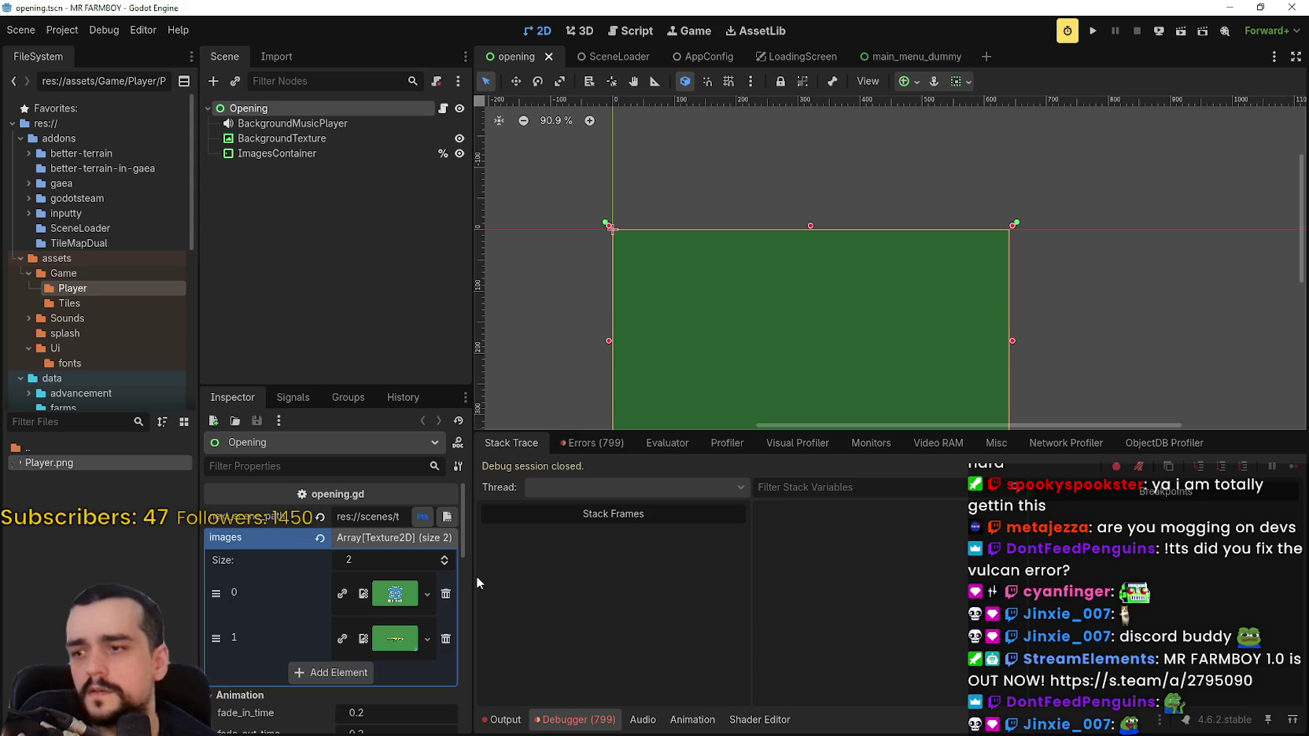
{"action": "left_click_drag", "start_coordinate": [471, 583], "coordinate": [732, 587]}
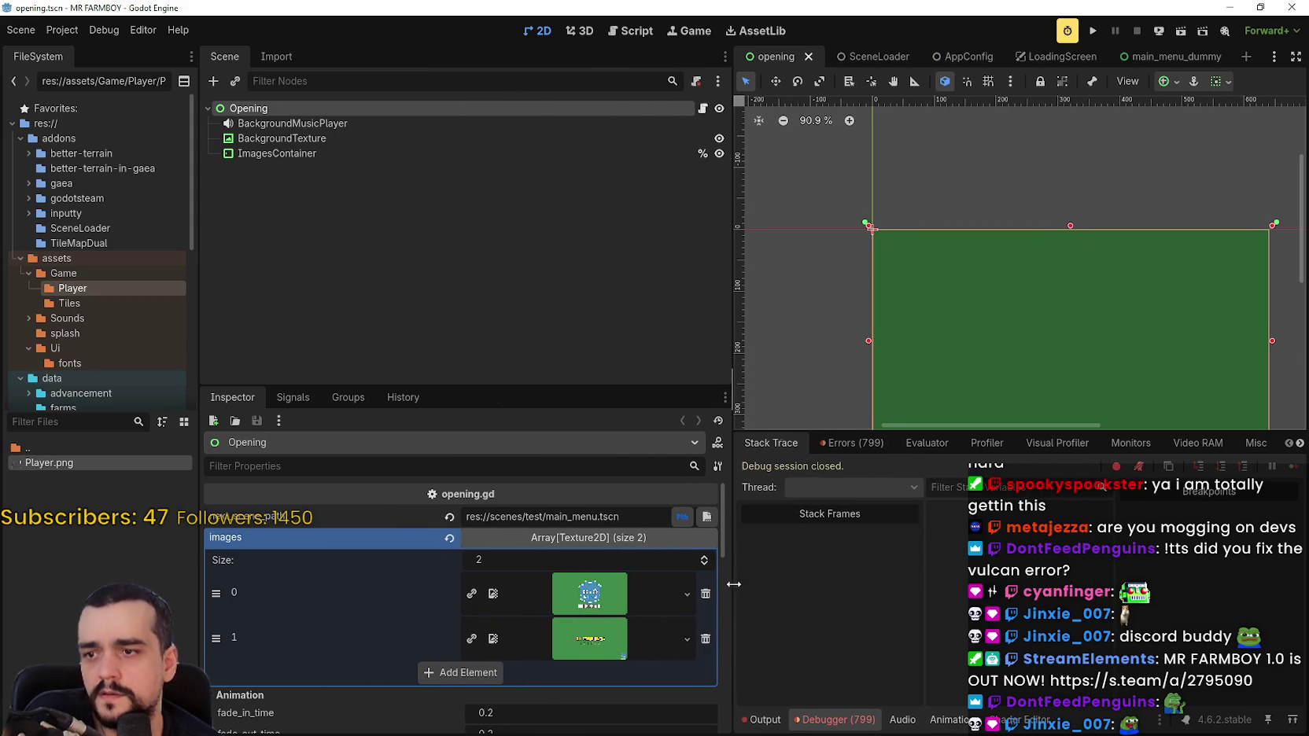
{"action": "left_click", "coordinate": [452, 519]}
{"action": "left_click_drag", "start_coordinate": [731, 536], "coordinate": [615, 541]}
{"action": "key", "text": "ctrl+s"}
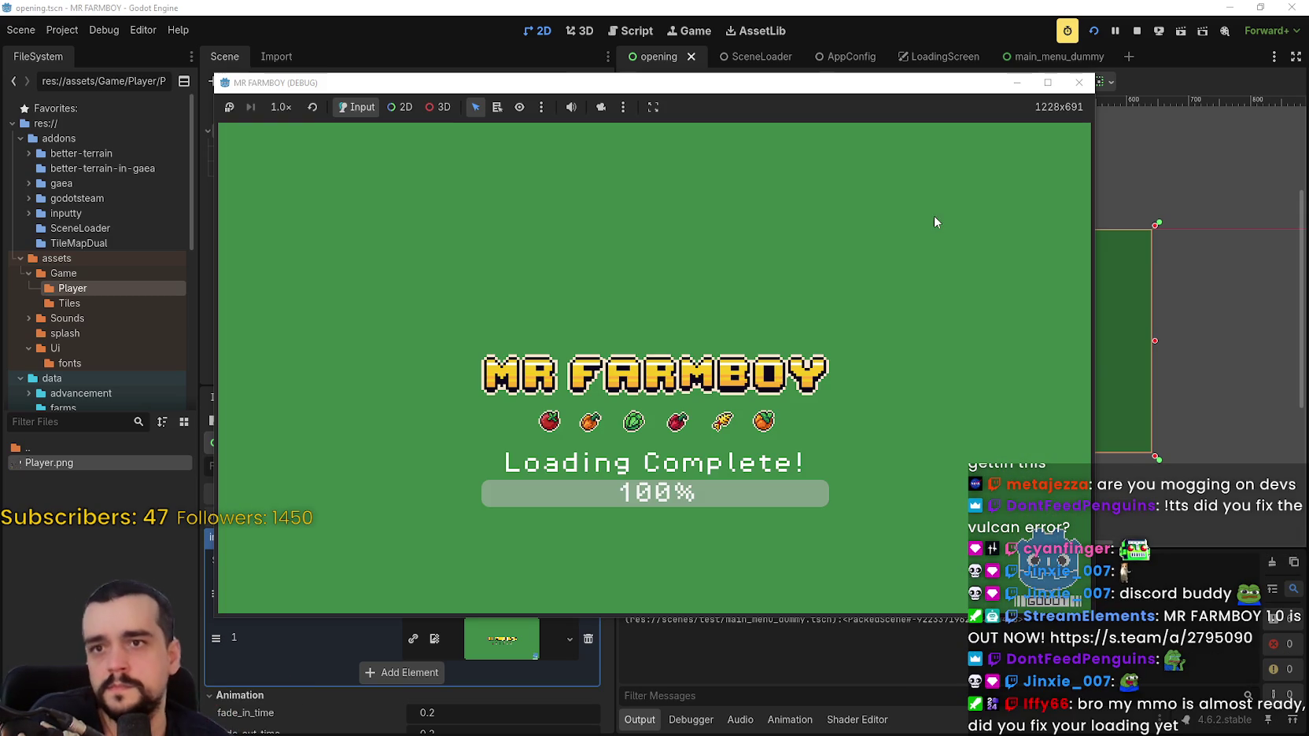
Stop the running game, relaunch it twice, and stop it again.
{"action": "left_click", "coordinate": [1137, 31]}
{"action": "left_click", "coordinate": [1093, 30]}
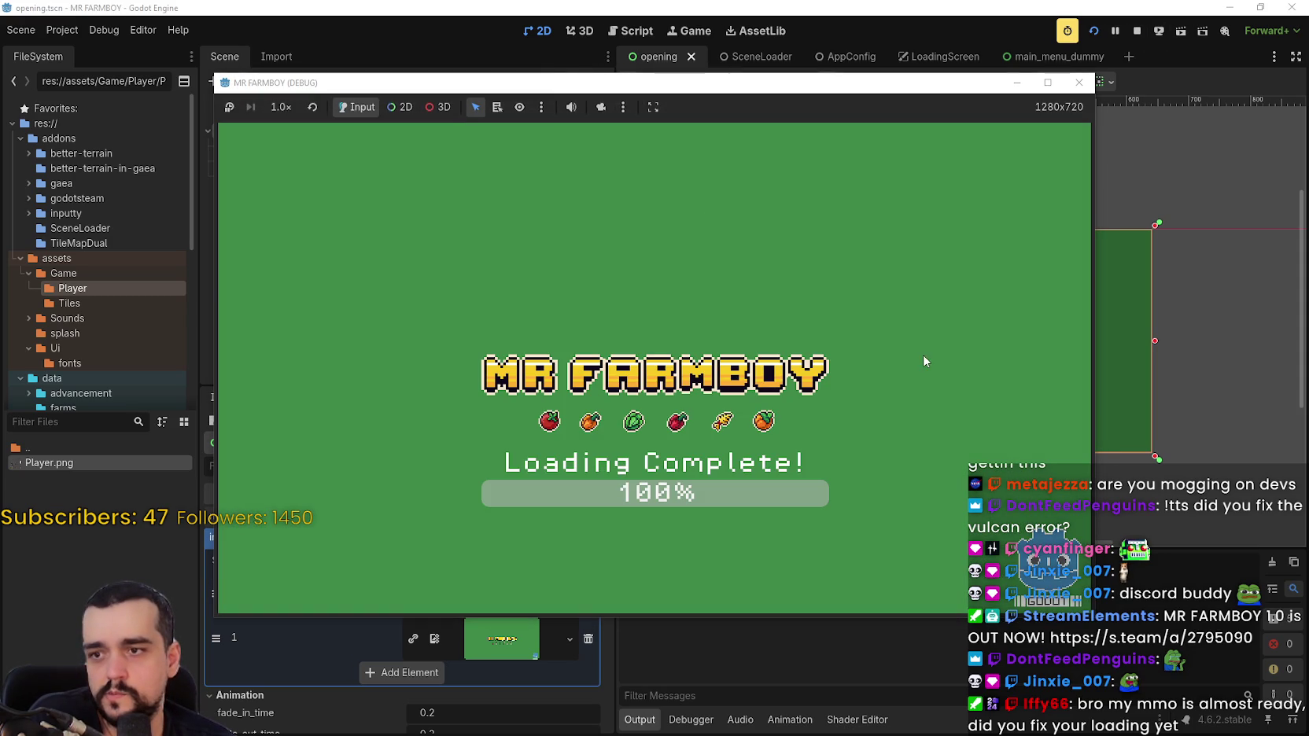
{"action": "left_click", "coordinate": [1137, 32]}
{"action": "key", "text": "F5"}
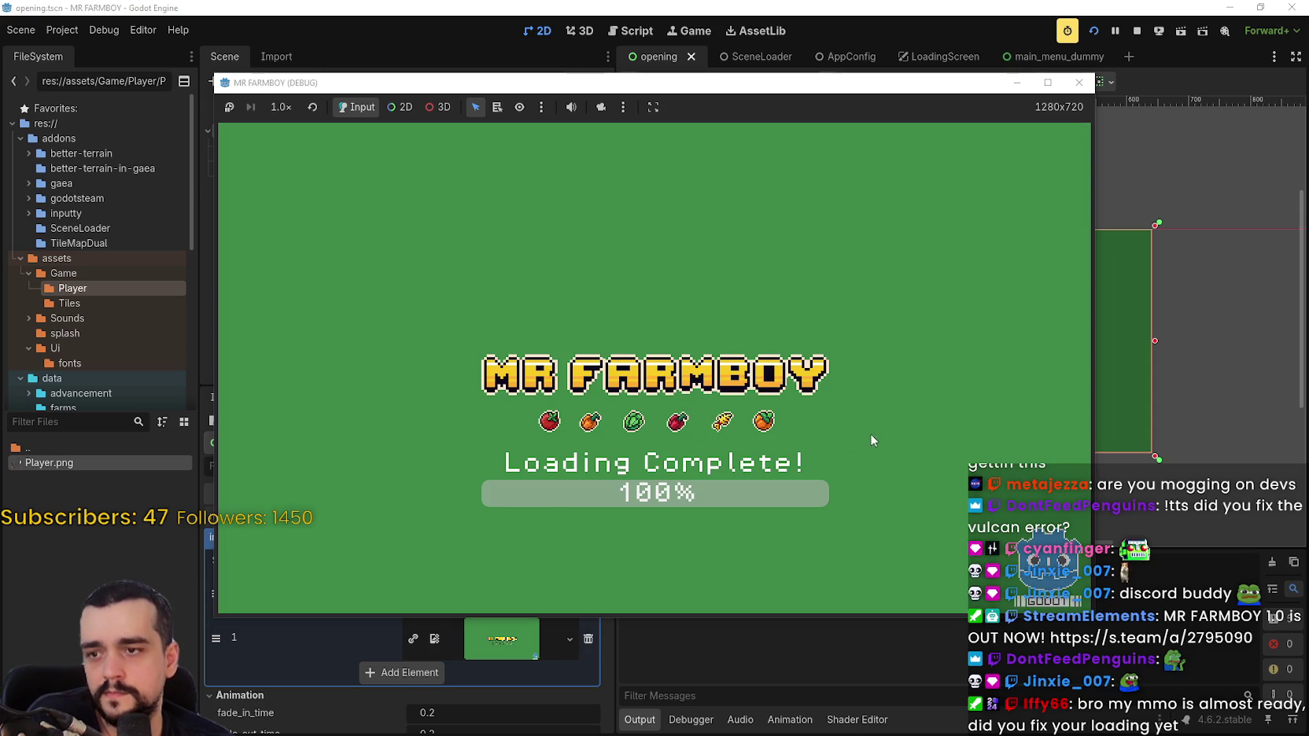
{"action": "left_click", "coordinate": [1137, 32]}
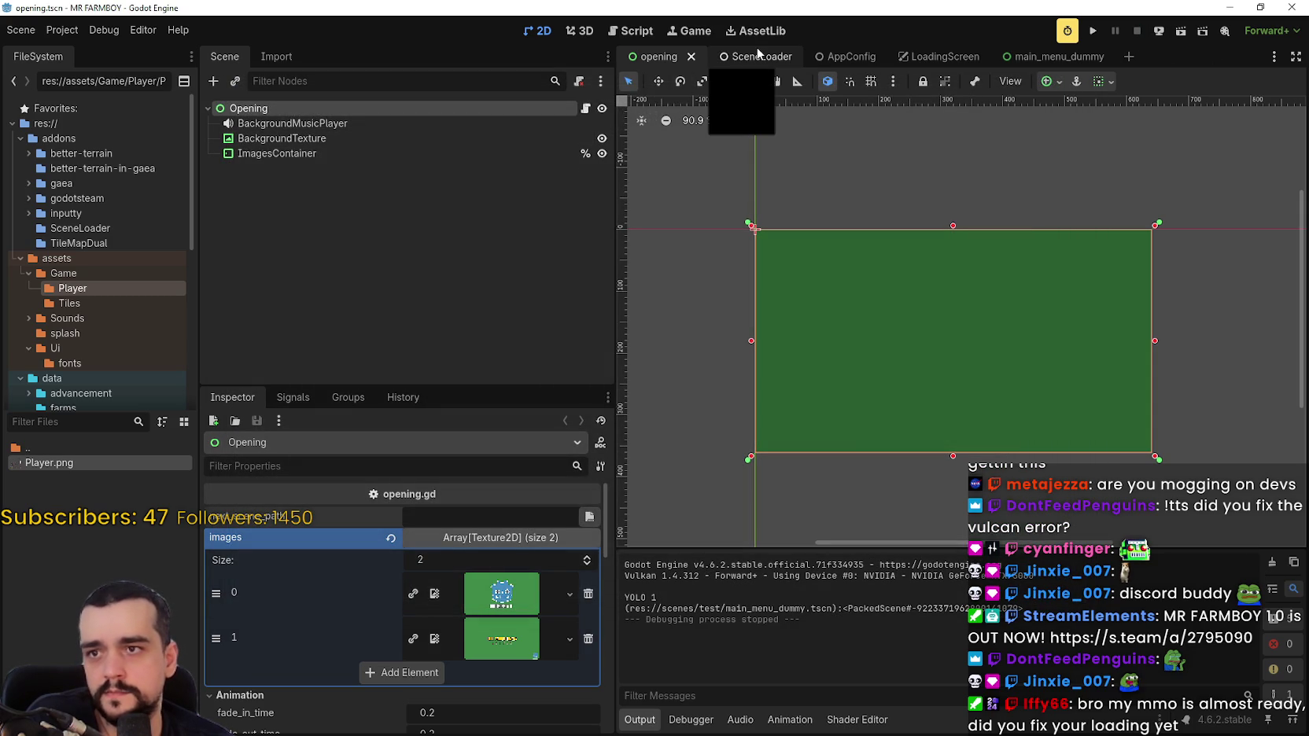
Review the Debugger's Errors list, then open the Opening node's opening.gd script.
{"action": "left_click", "coordinate": [684, 720]}
{"action": "left_click", "coordinate": [686, 720]}
{"action": "left_click", "coordinate": [686, 720]}
{"action": "left_click", "coordinate": [712, 443]}
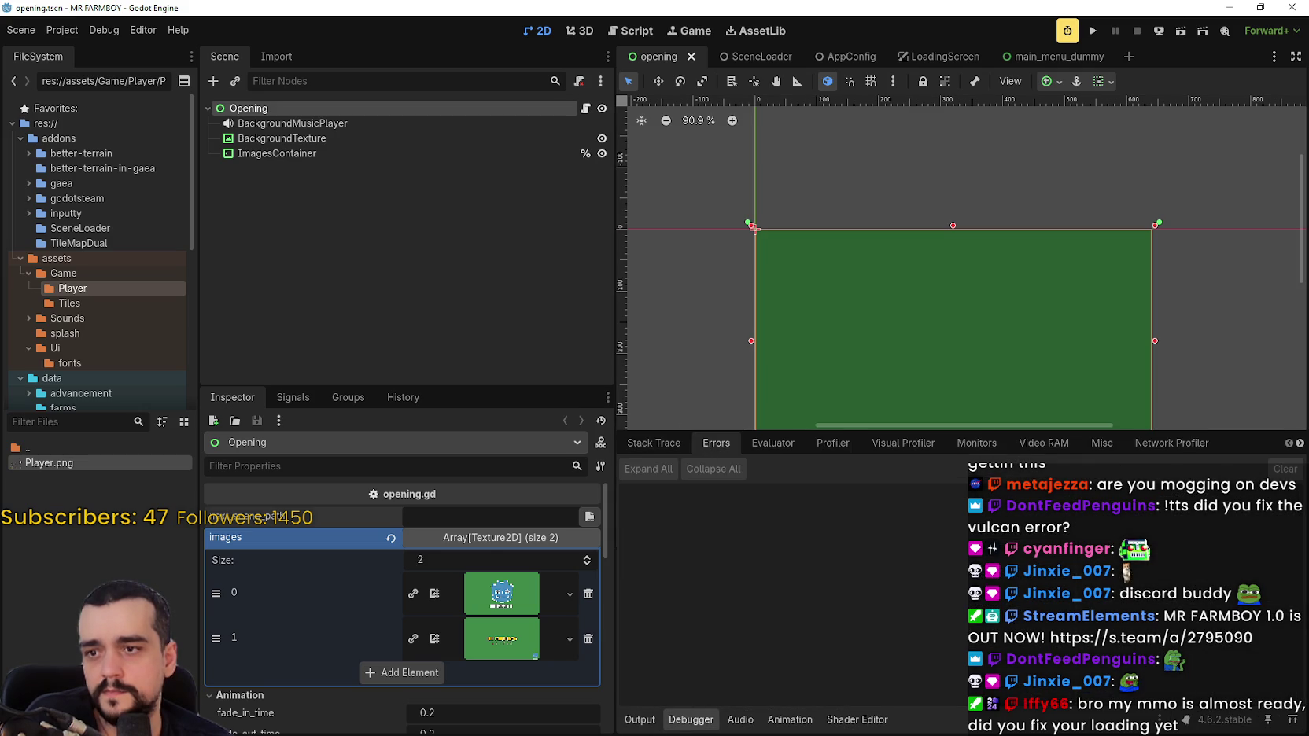
{"action": "left_click", "coordinate": [673, 724]}
{"action": "left_click", "coordinate": [588, 108]}
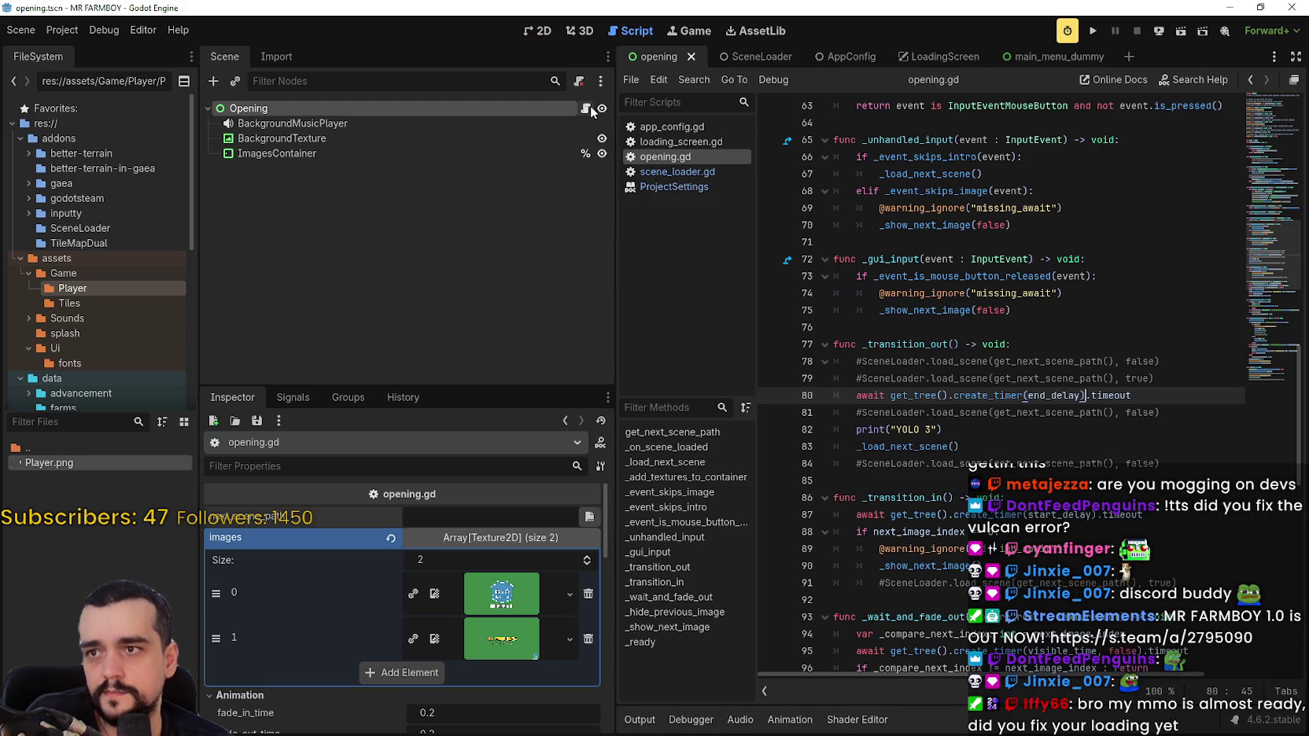
{"action": "left_click", "coordinate": [1031, 243]}
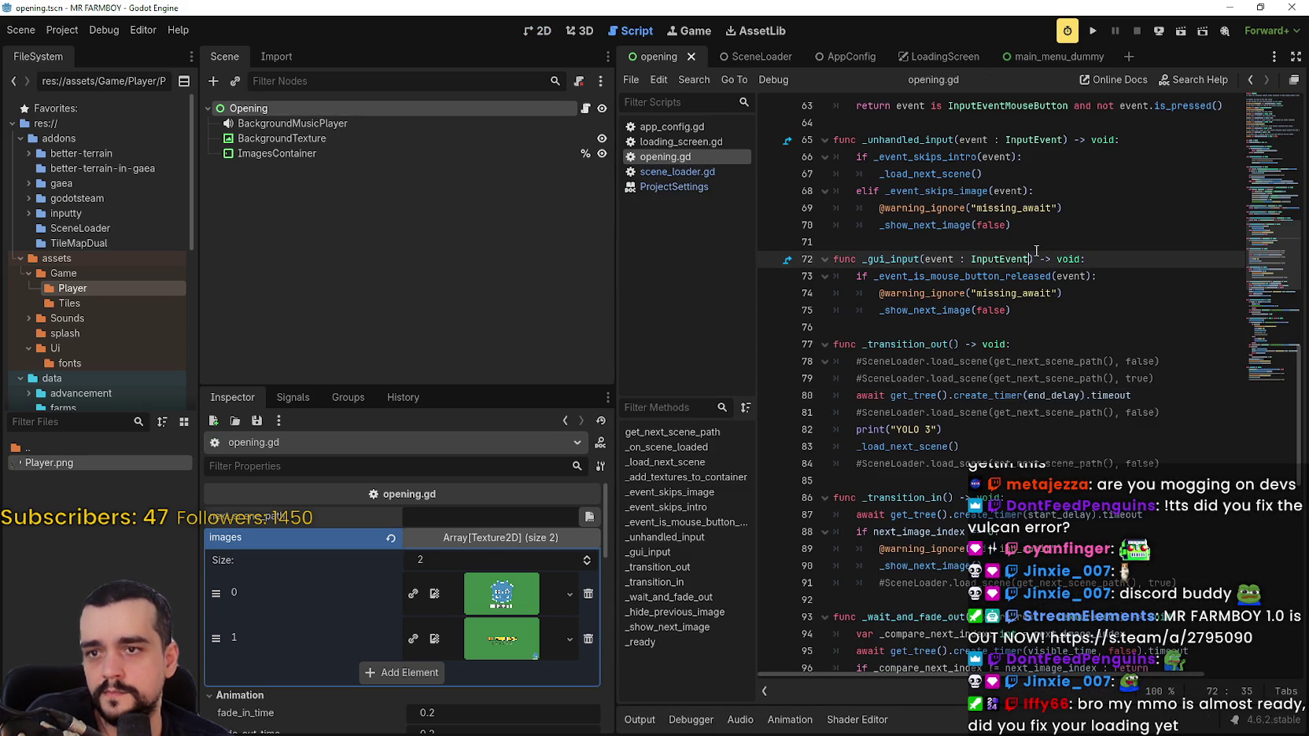
Revert the LoadingScreen ProgressBar's max_value to 100, then test-run and stop the game.
{"action": "left_click", "coordinate": [1067, 57]}
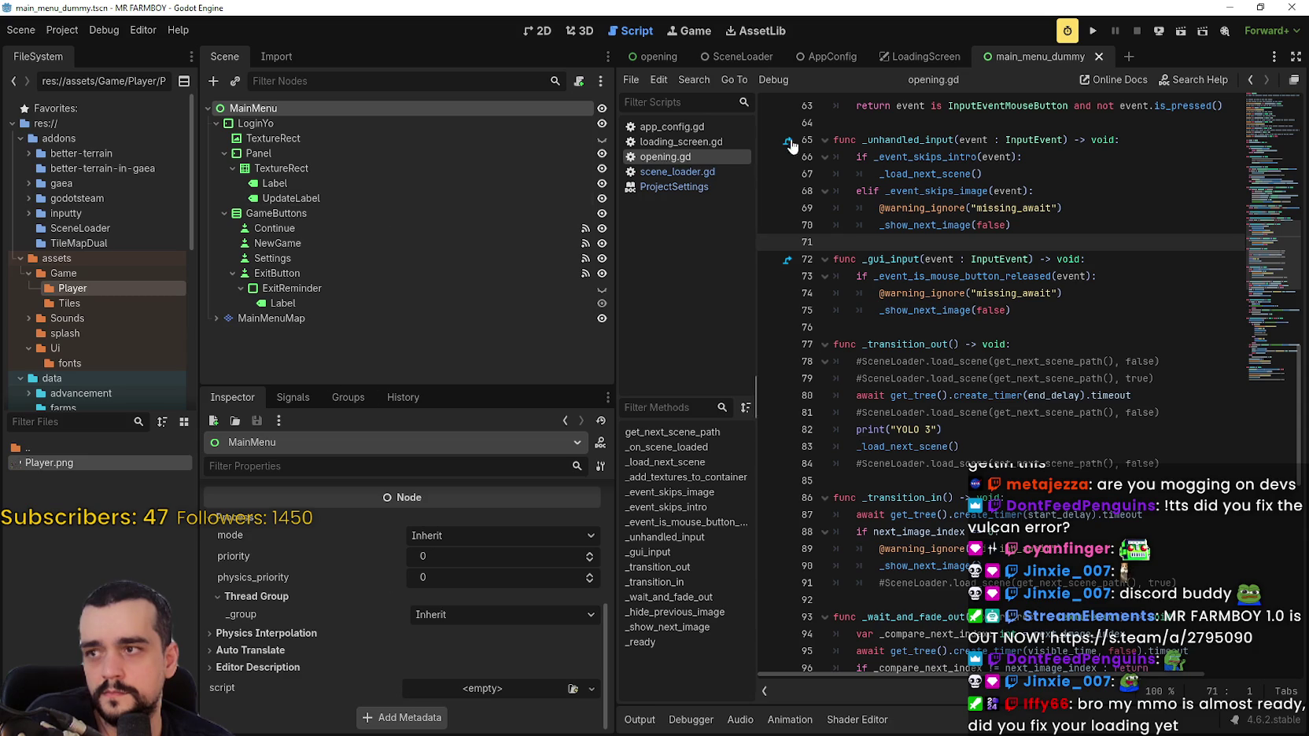
{"action": "left_click", "coordinate": [899, 56]}
{"action": "scroll", "coordinate": [393, 664], "scroll_direction": "up", "scroll_amount": 10}
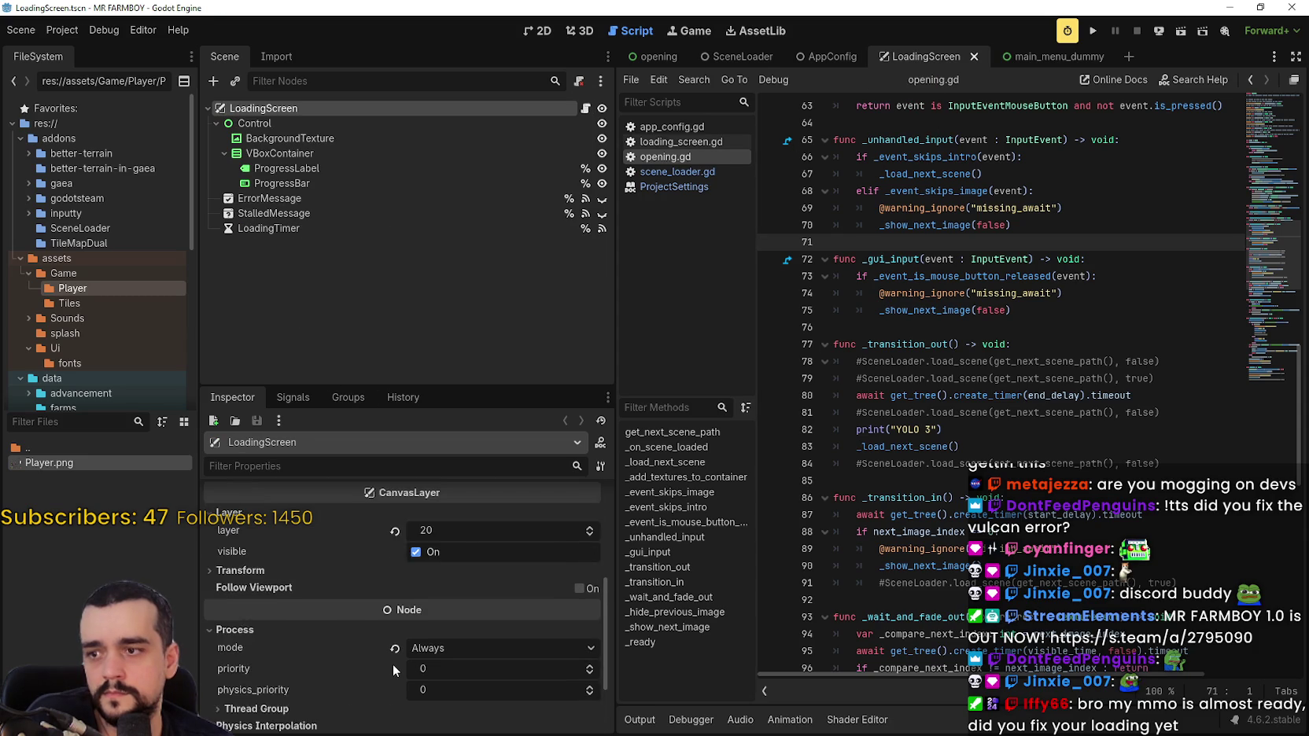
{"action": "left_click", "coordinate": [296, 168]}
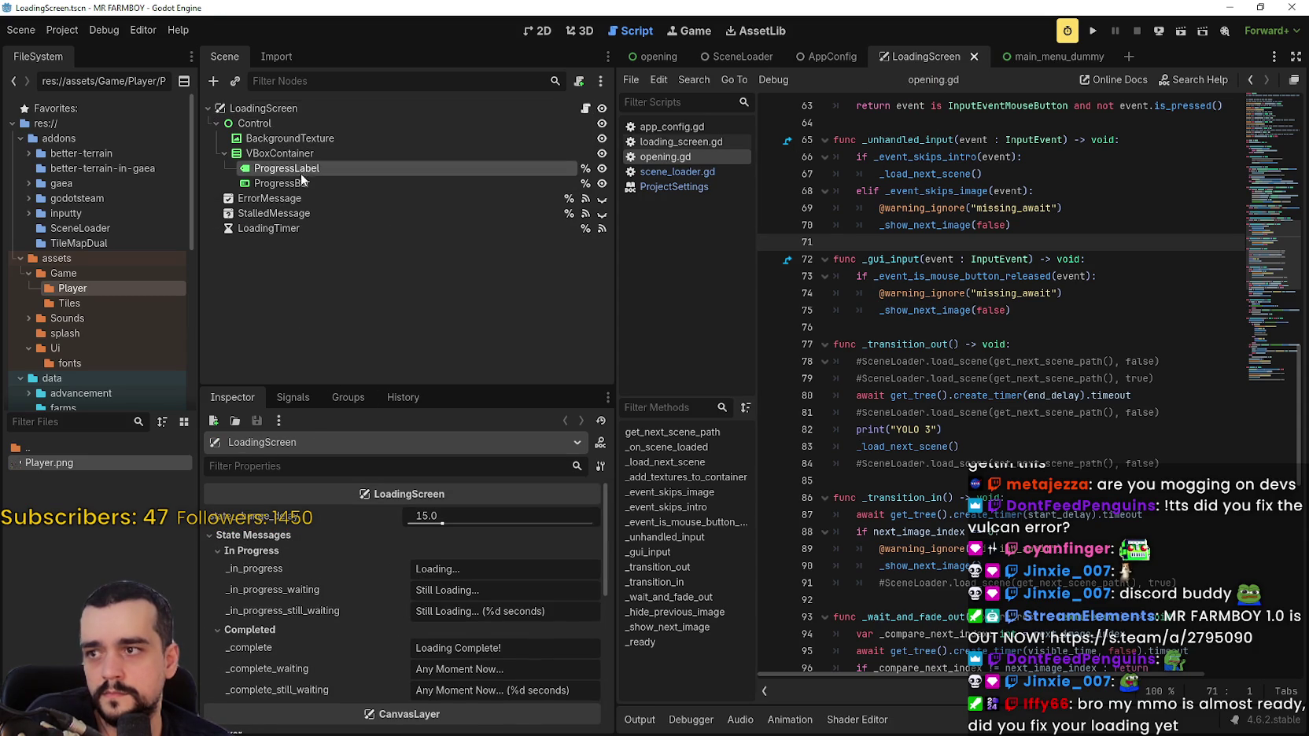
{"action": "left_click", "coordinate": [301, 182]}
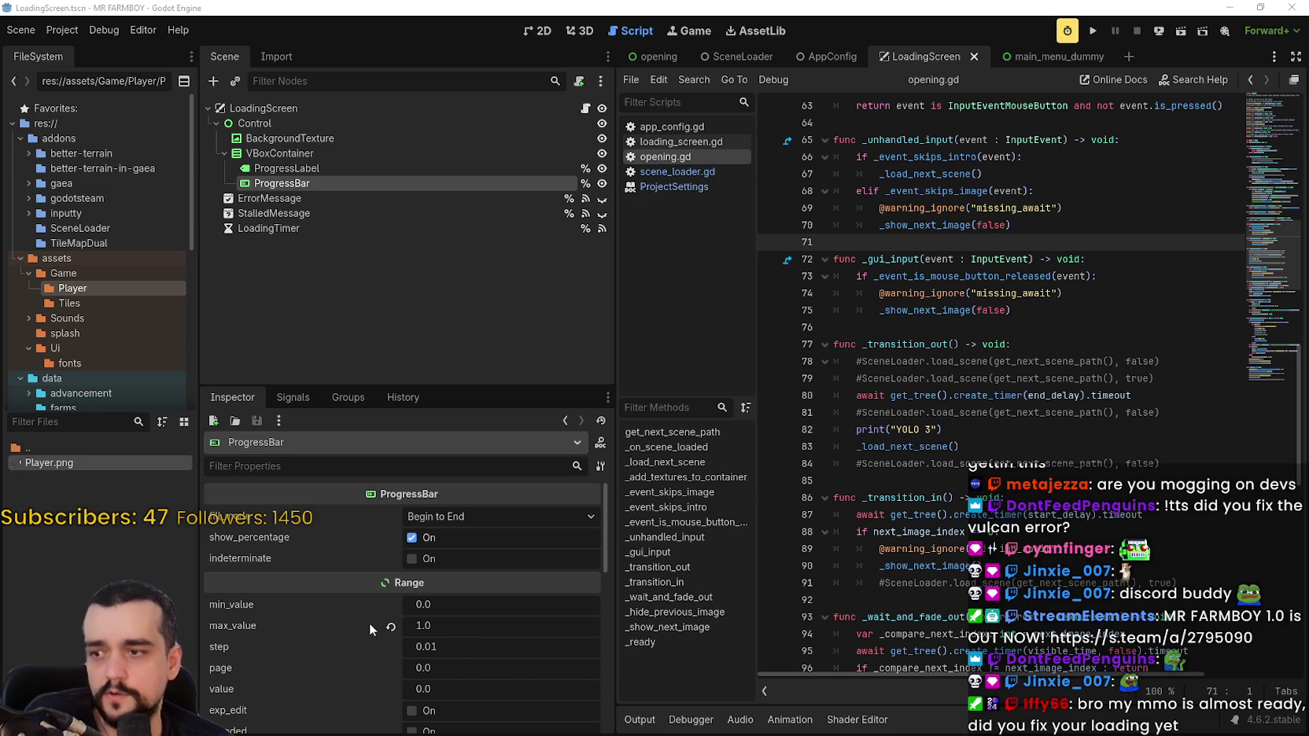
{"action": "left_click", "coordinate": [391, 627]}
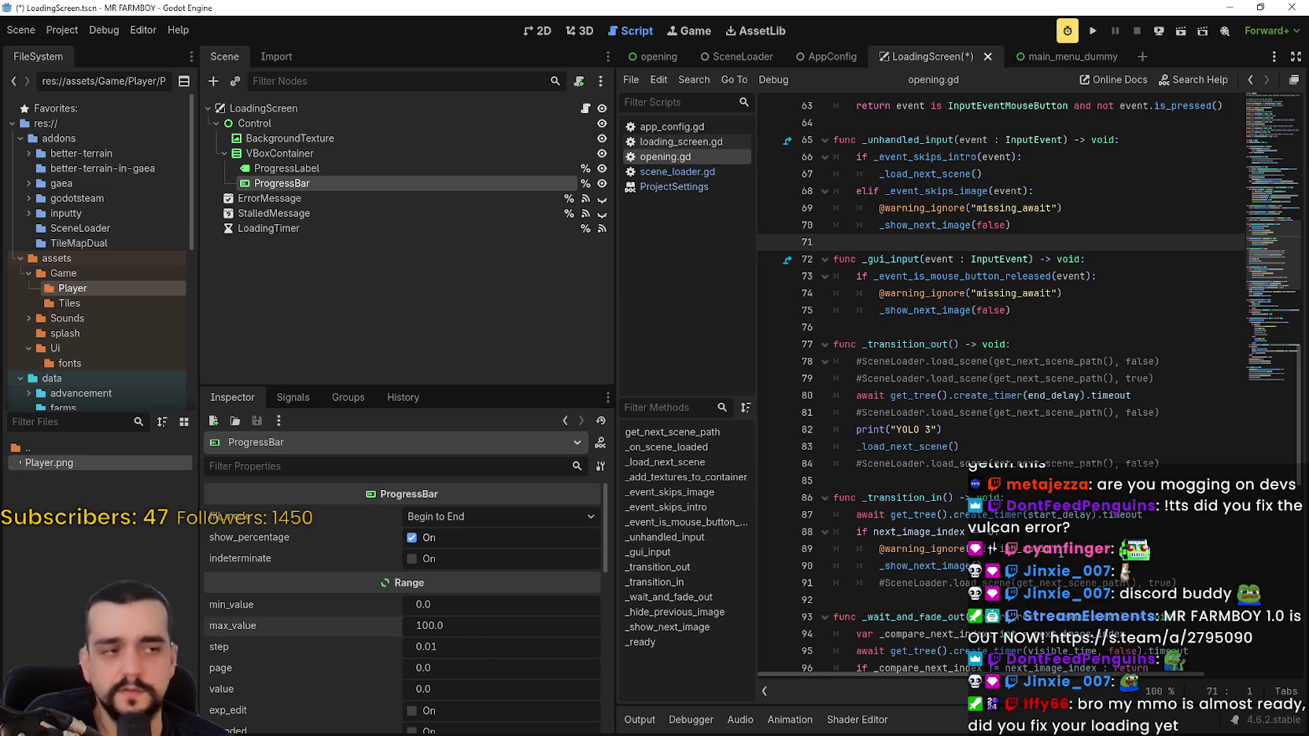
{"action": "left_click", "coordinate": [1093, 32]}
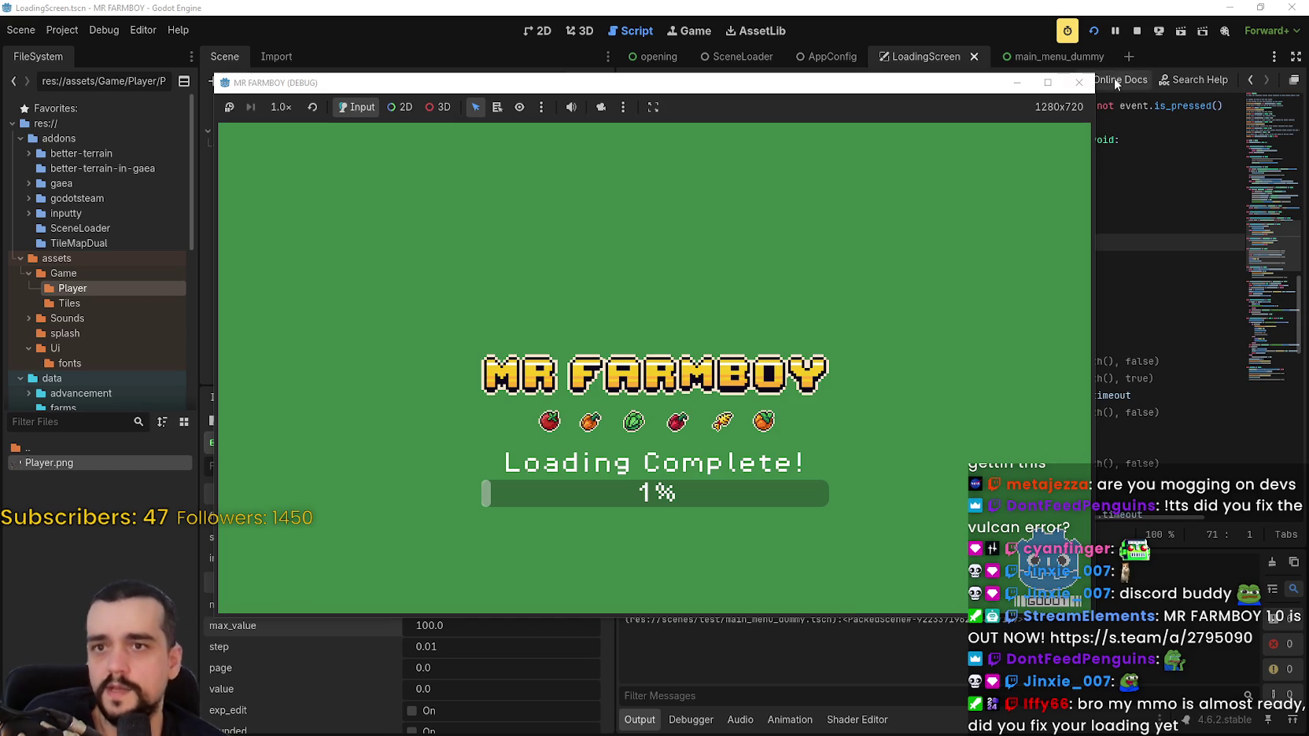
{"action": "left_click", "coordinate": [1137, 30]}
After checking the Autoload list in Project Settings, set ProgressBar max_value back to 1.0.
{"action": "left_click", "coordinate": [74, 35]}
{"action": "left_click", "coordinate": [74, 55]}
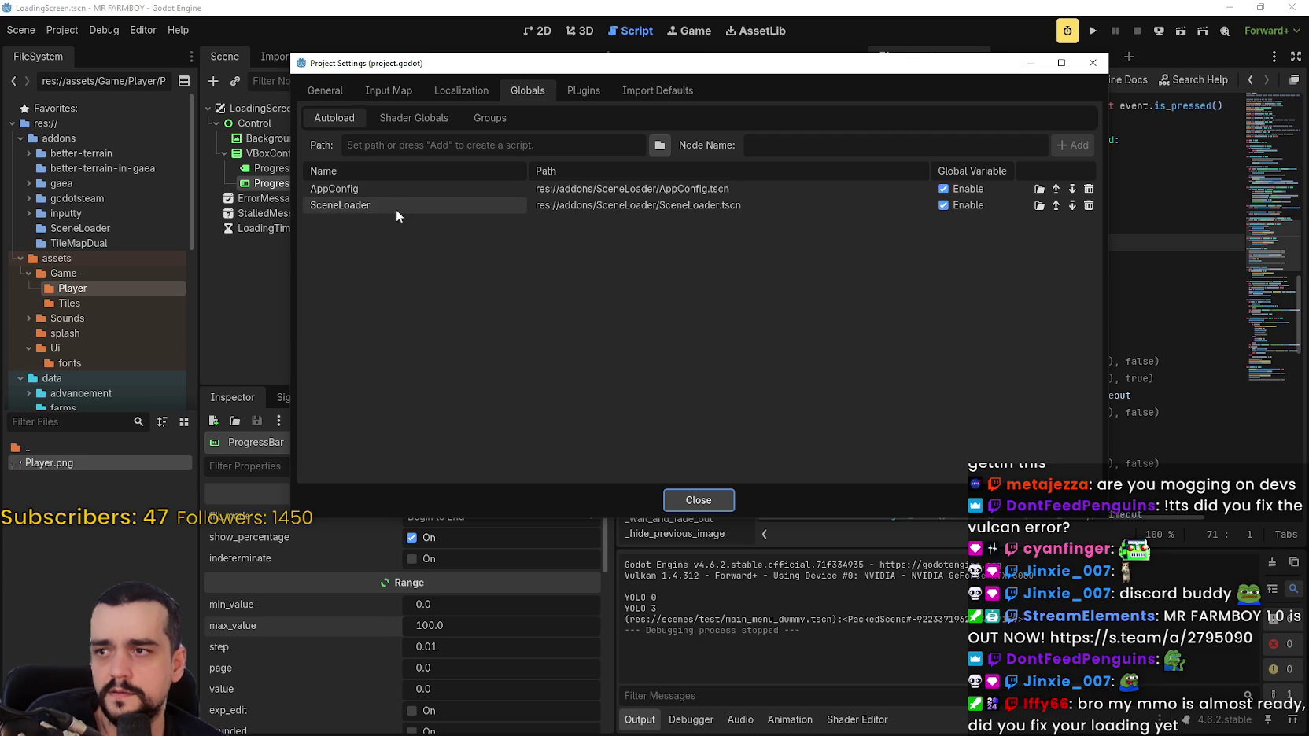
{"action": "left_click", "coordinate": [1094, 64]}
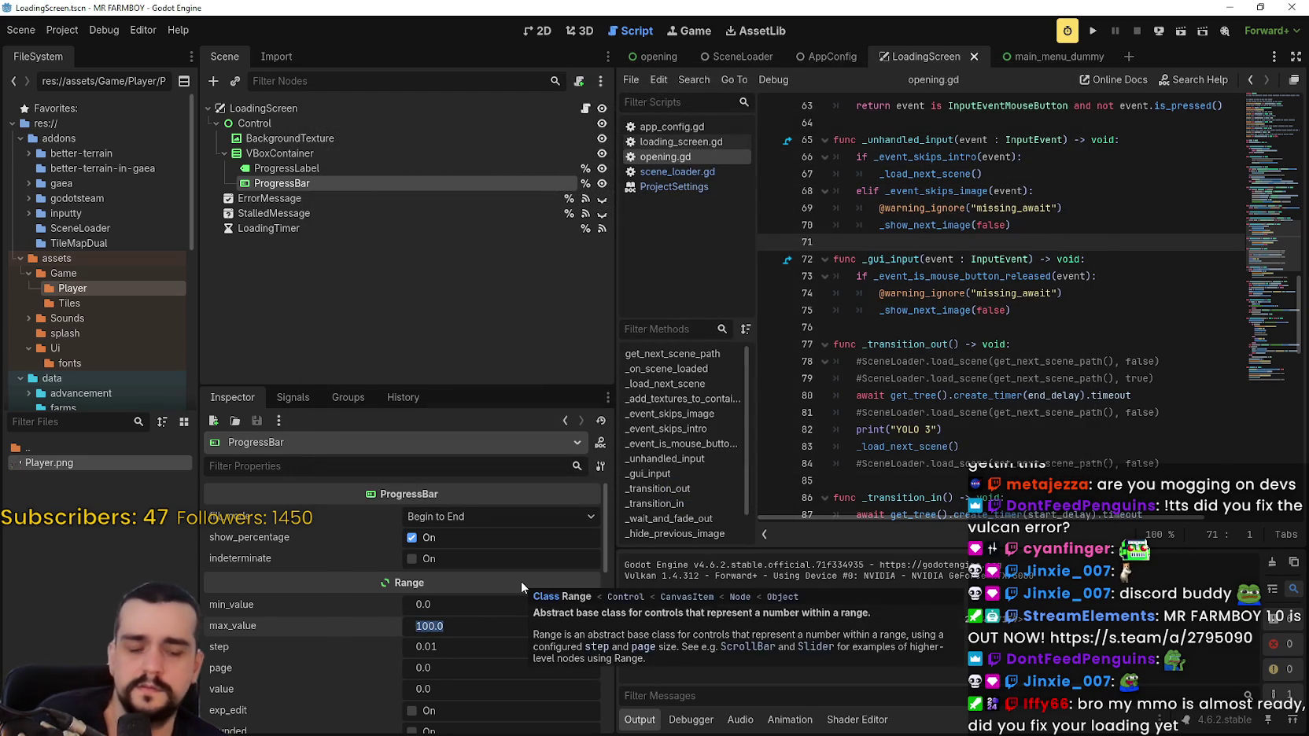
{"action": "type", "text": "1"}
{"action": "key", "text": "Return"}
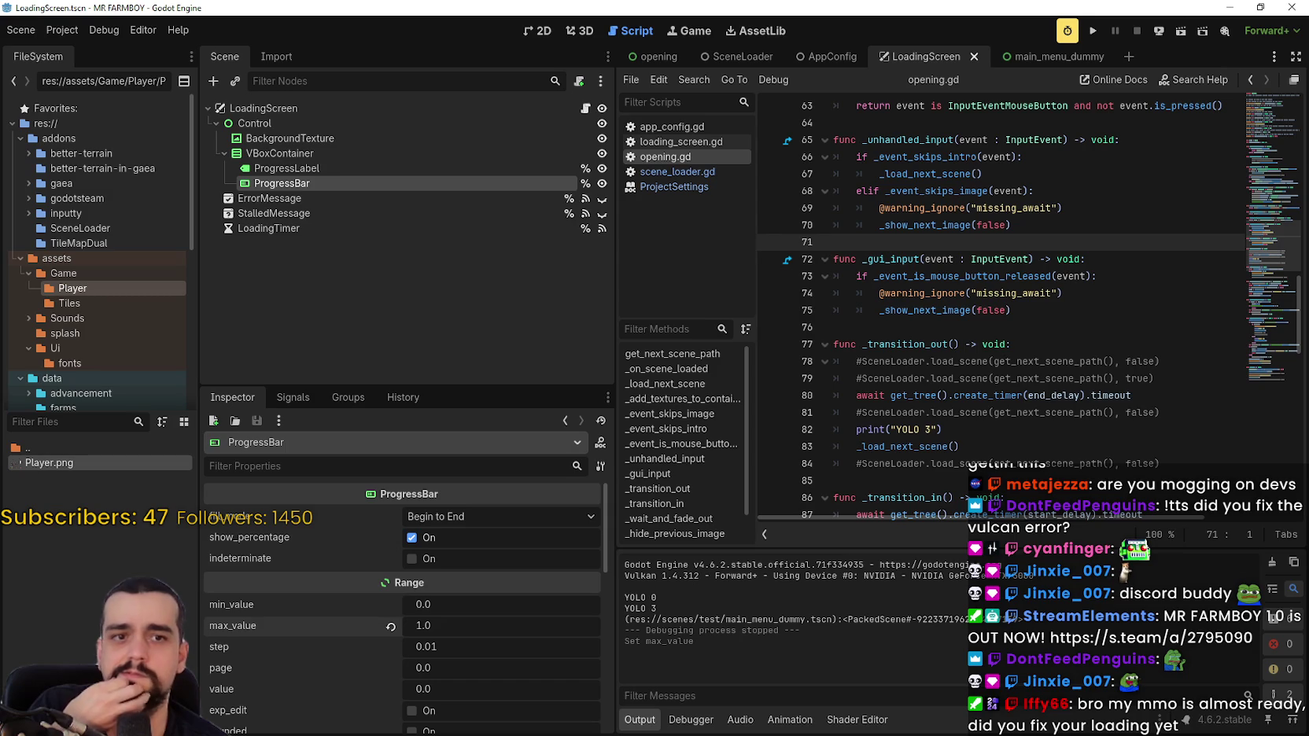
{"action": "left_click", "coordinate": [401, 108]}
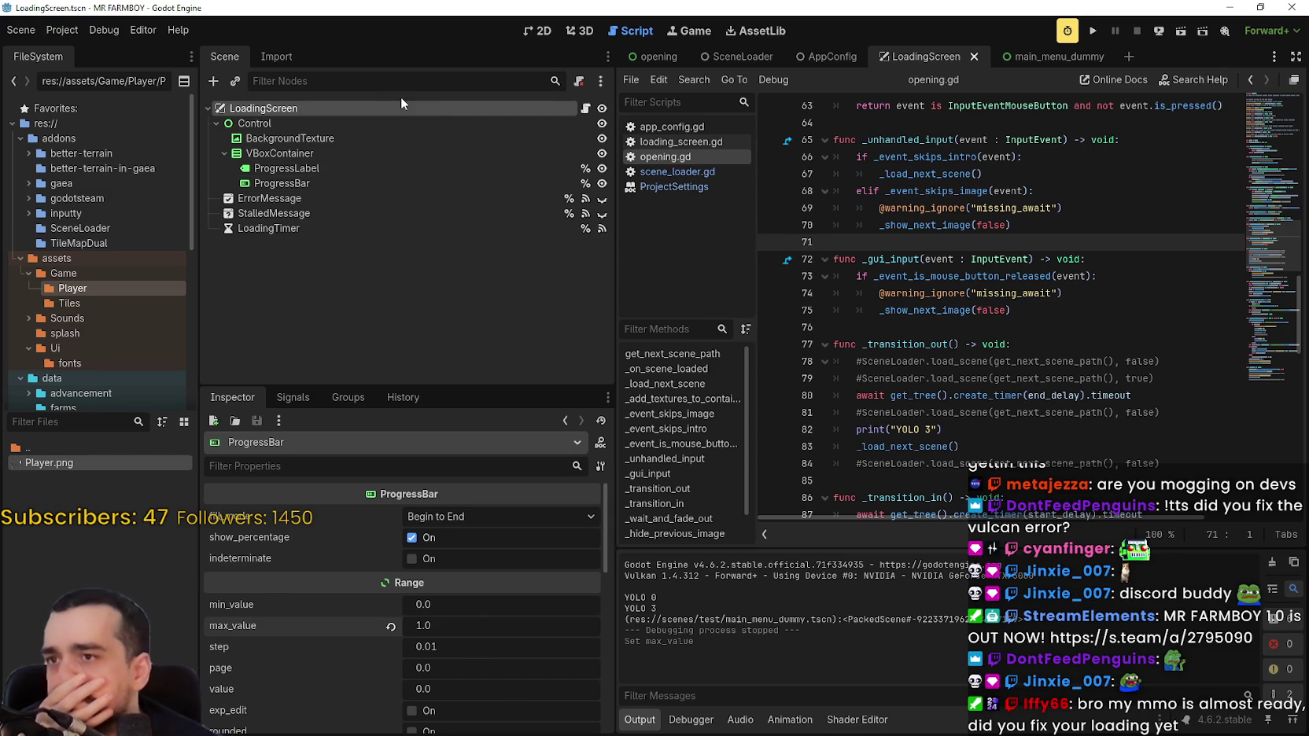
Check the full main menu and loading screen scene paths in AppConfig and SceneLoader.
{"action": "left_click", "coordinate": [586, 108]}
{"action": "scroll", "coordinate": [1043, 279], "scroll_direction": "up", "scroll_amount": 7}
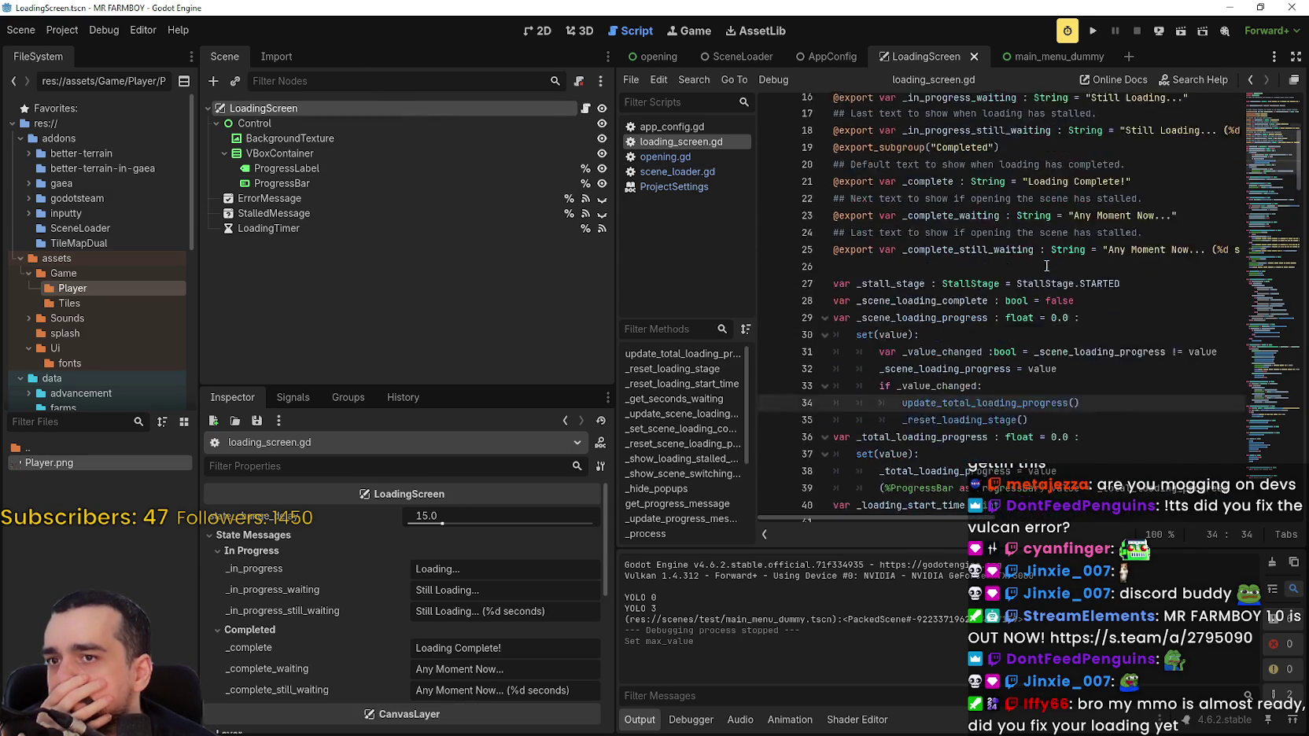
{"action": "scroll", "coordinate": [1046, 265], "scroll_direction": "up", "scroll_amount": 4}
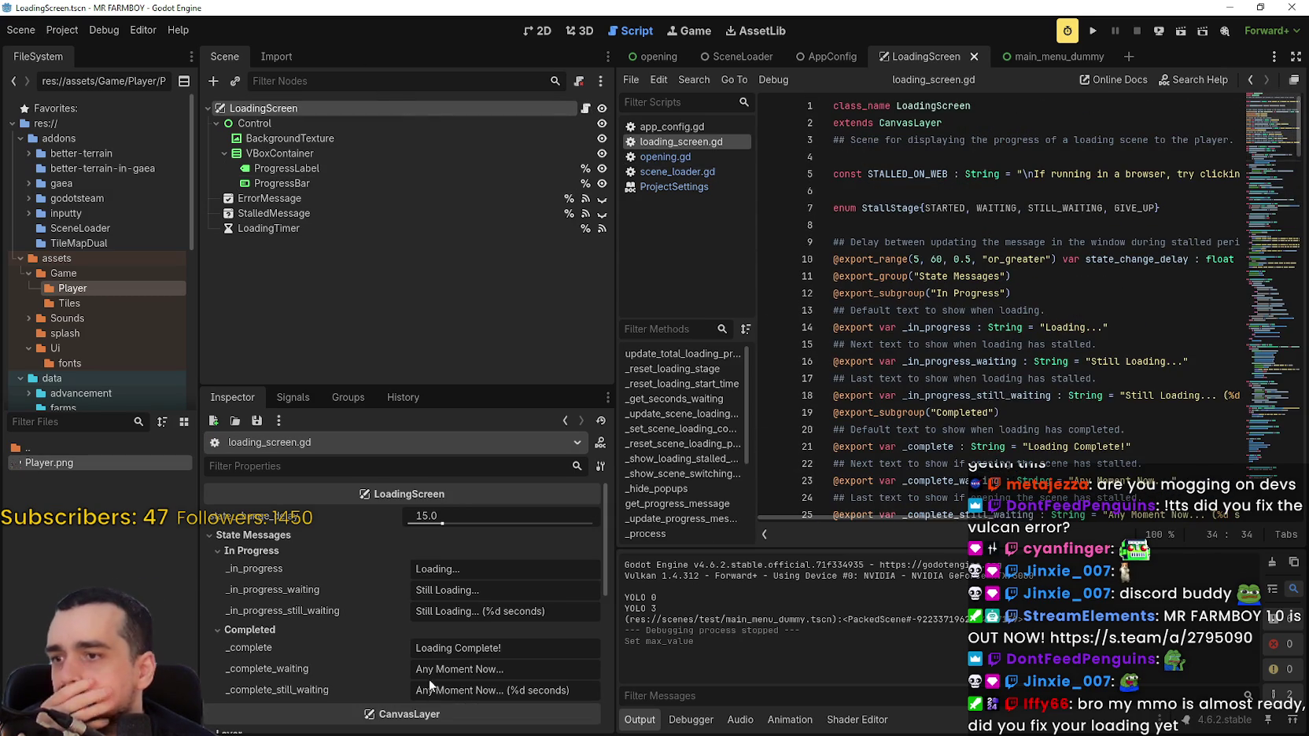
{"action": "left_click", "coordinate": [830, 55]}
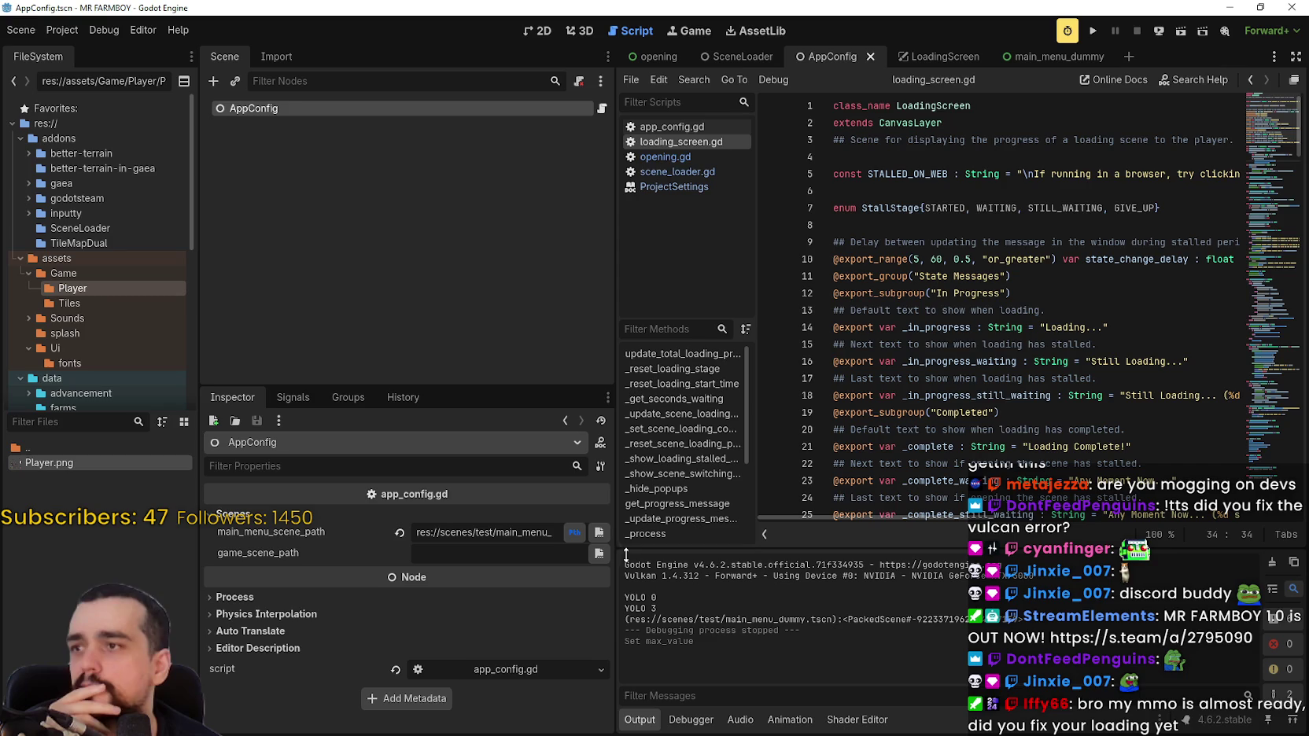
{"action": "left_click_drag", "start_coordinate": [501, 533], "coordinate": [560, 533]}
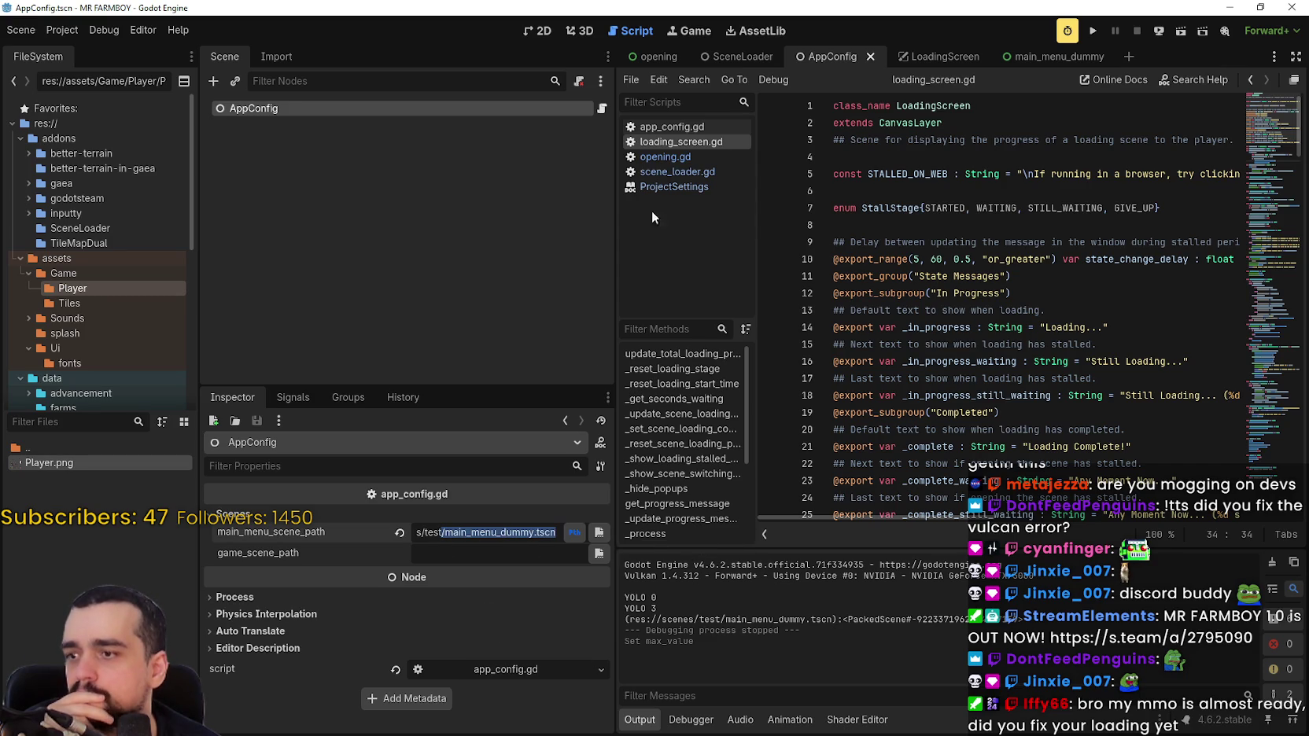
{"action": "left_click", "coordinate": [760, 57]}
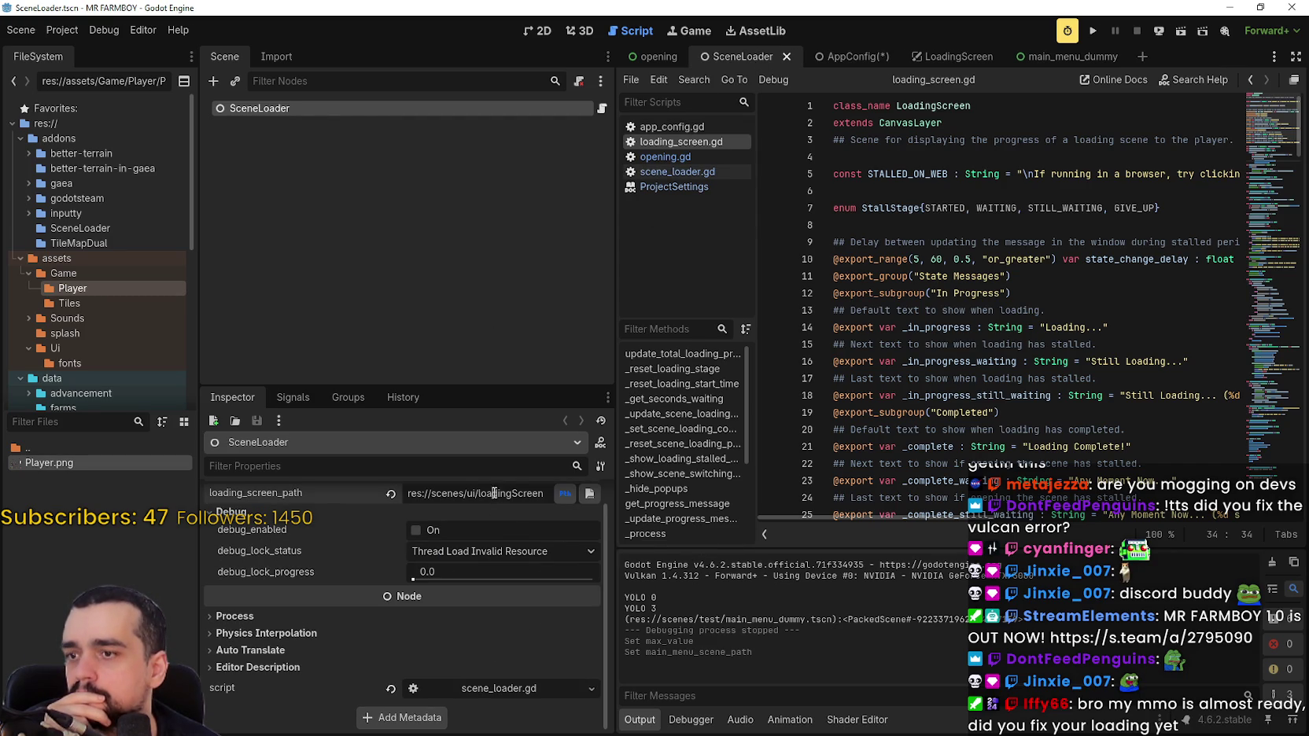
{"action": "left_click_drag", "start_coordinate": [441, 494], "coordinate": [551, 493]}
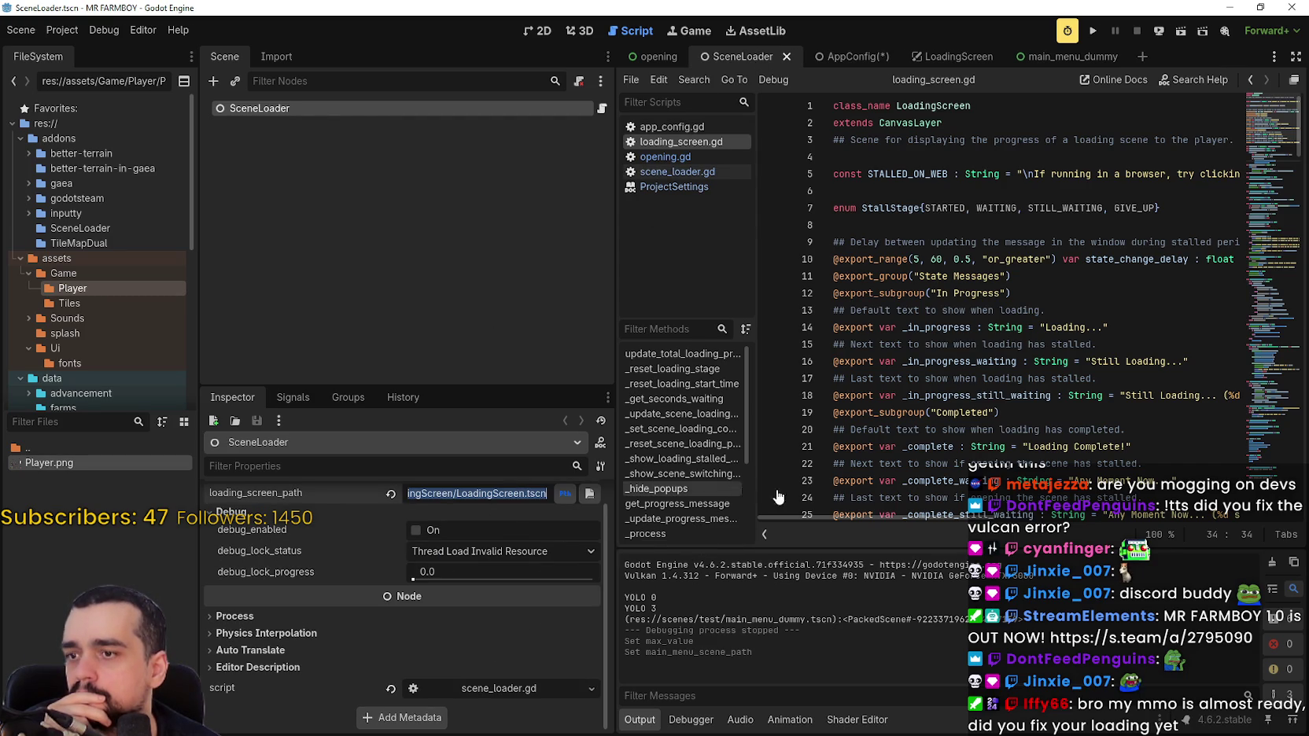
Uncheck show_loading_screen on the opening scene and run the game.
{"action": "left_click", "coordinate": [665, 60]}
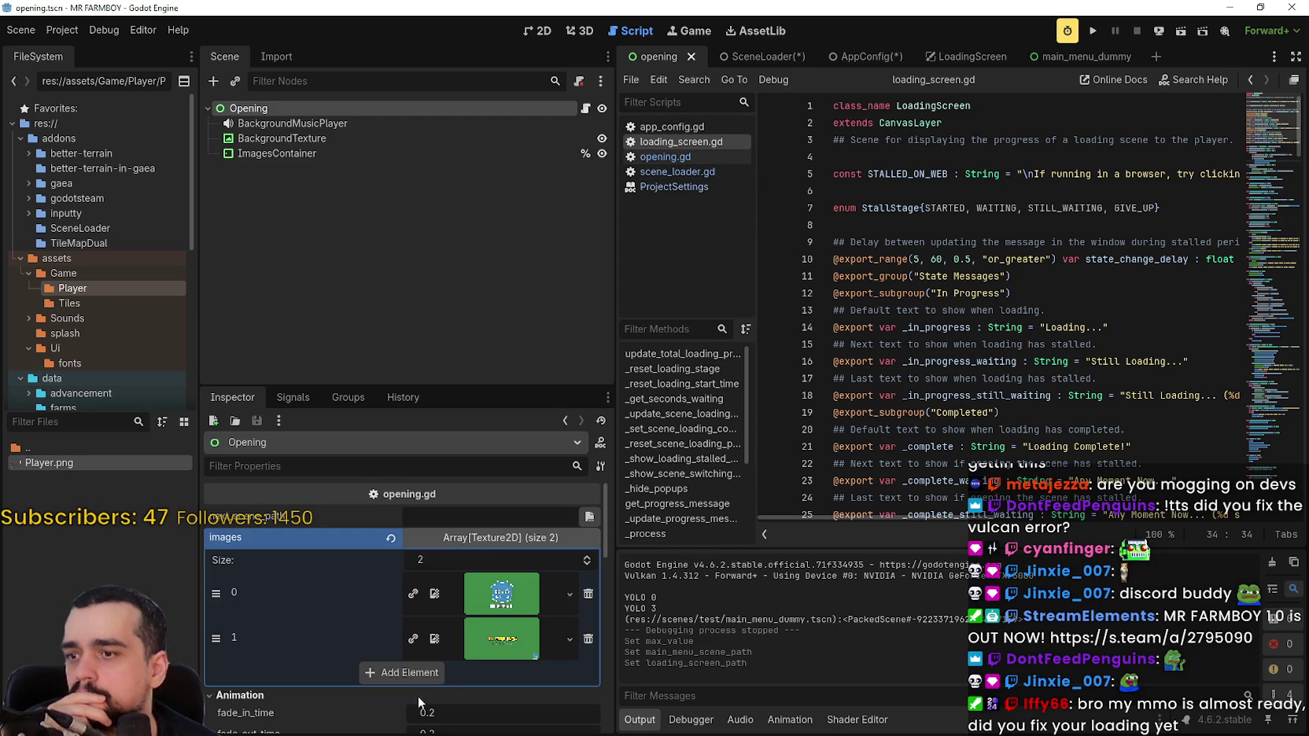
{"action": "scroll", "coordinate": [416, 701], "scroll_direction": "down", "scroll_amount": 3}
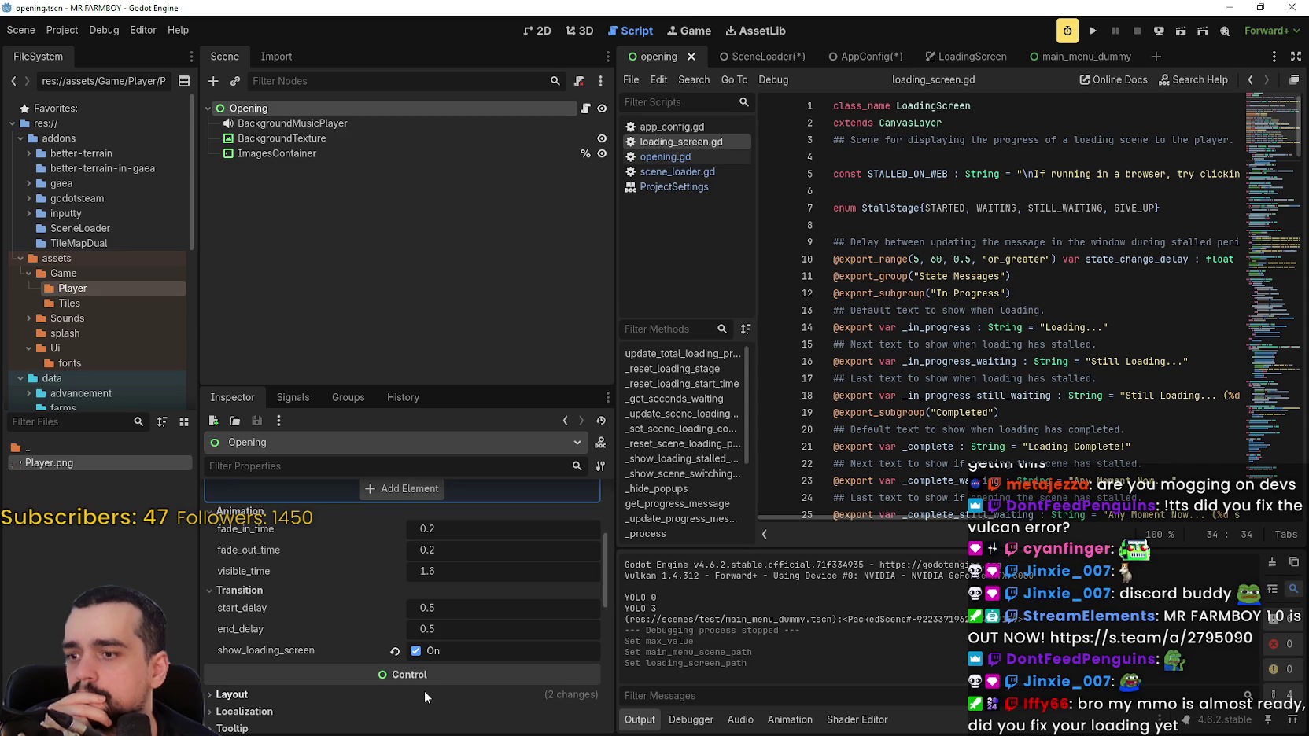
{"action": "left_click", "coordinate": [431, 651]}
{"action": "left_click", "coordinate": [1093, 31]}
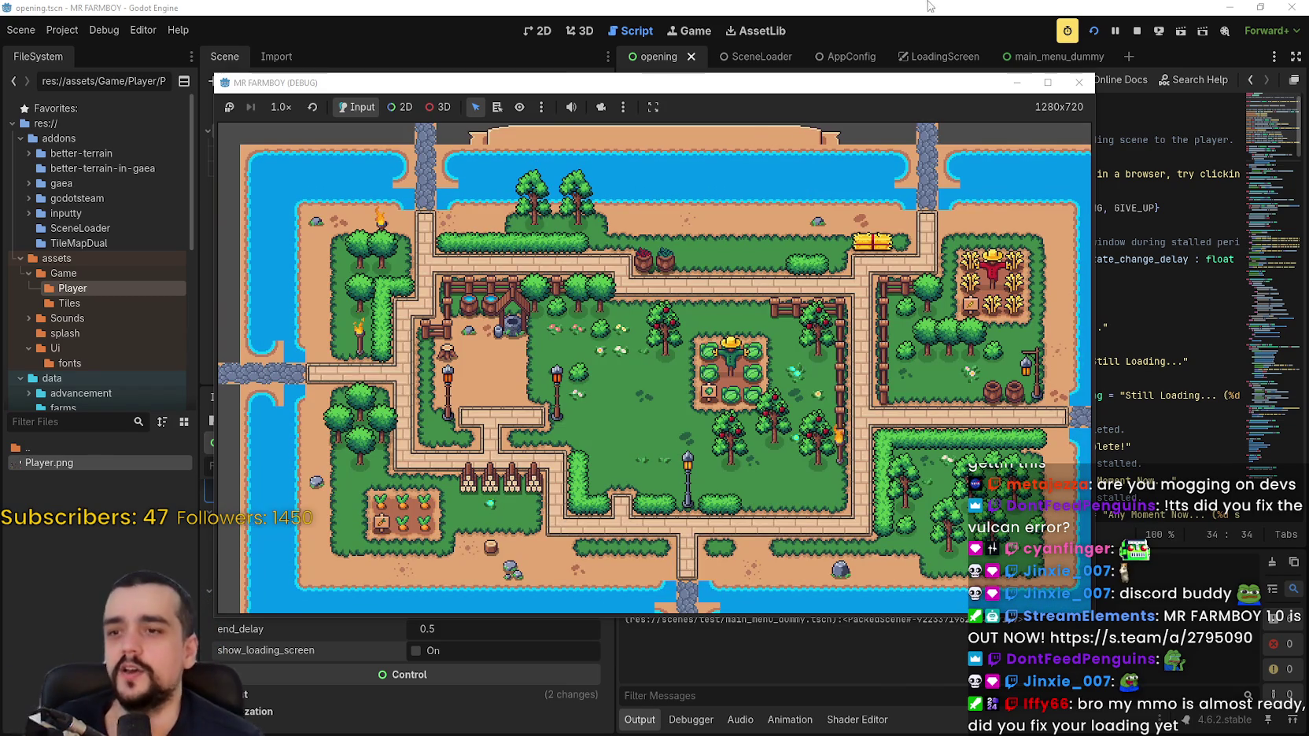
Stop the game, re-enable show_loading_screen, and set end_delay to 0.0.
{"action": "left_click", "coordinate": [1139, 30]}
{"action": "left_click", "coordinate": [432, 650]}
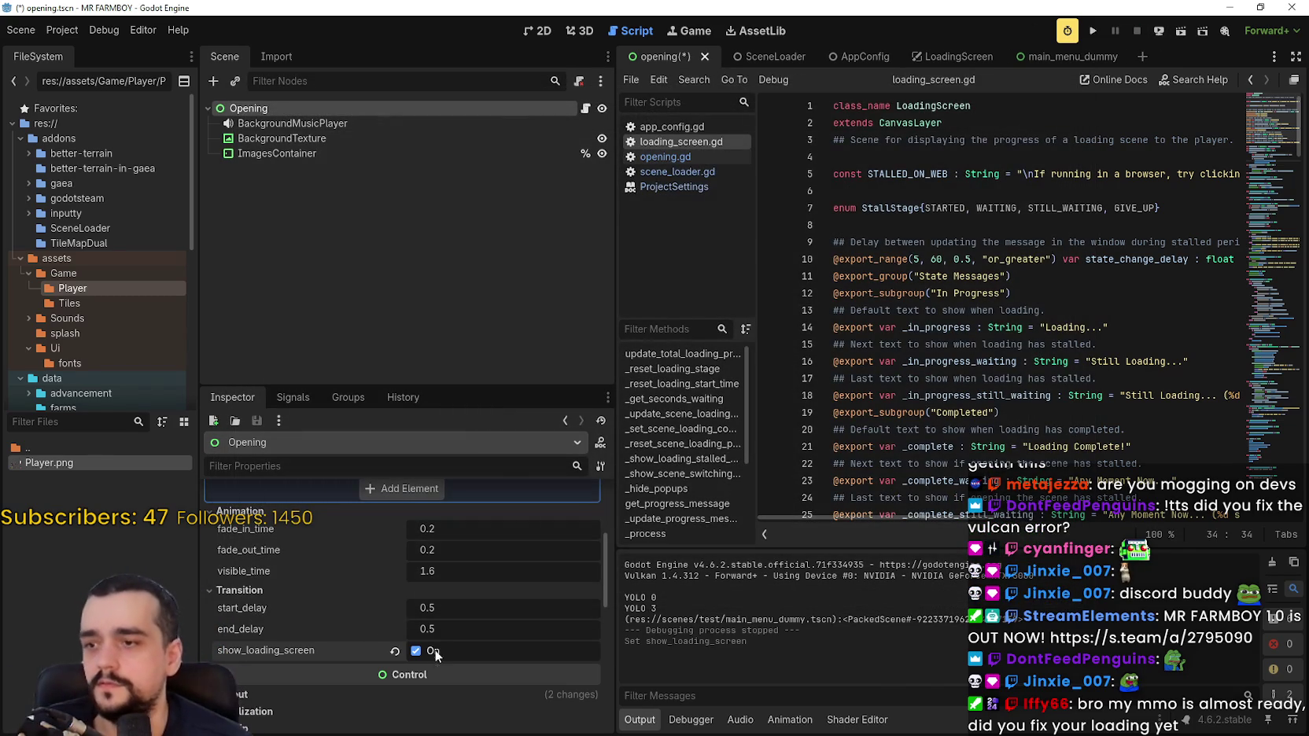
{"action": "left_click", "coordinate": [457, 630]}
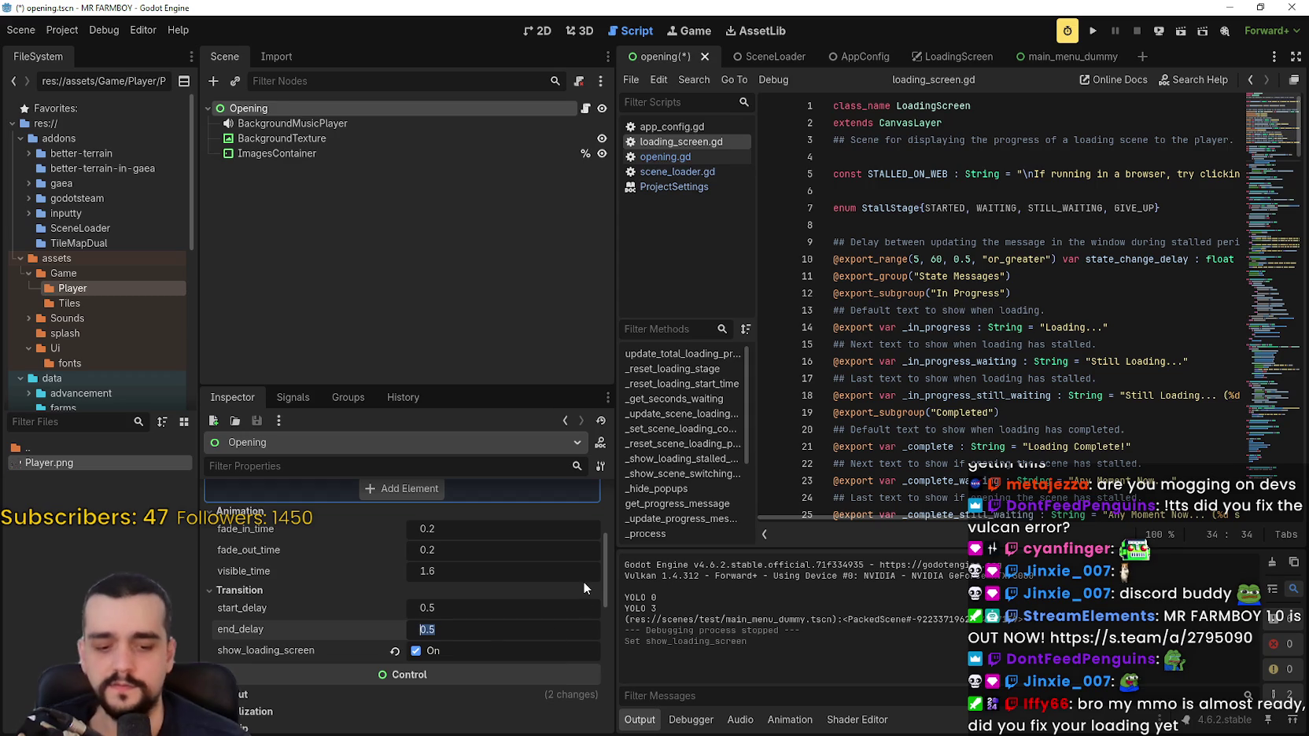
{"action": "type", "text": "0"}
{"action": "key", "text": "Return"}
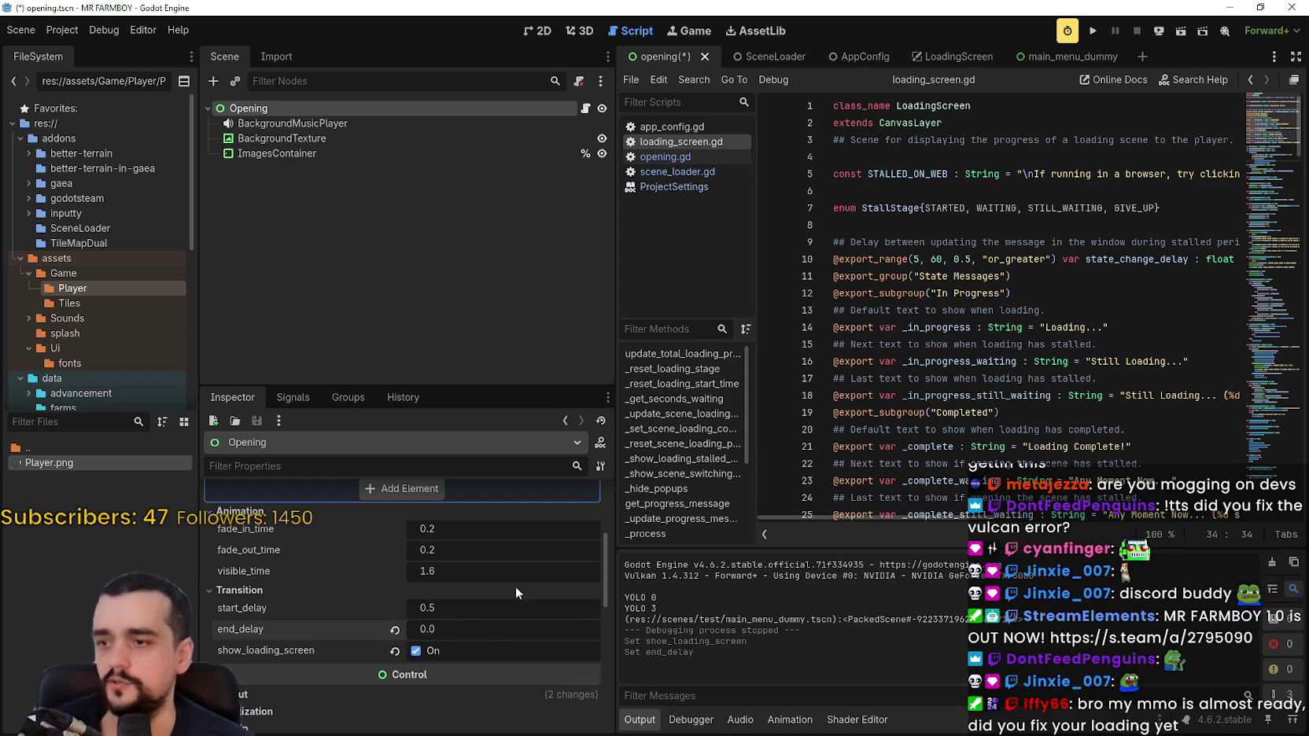
Set start_delay to 0.1, save the opening scene, and test-run the game.
{"action": "left_click", "coordinate": [445, 610]}
{"action": "type", "text": "0"}
{"action": "key", "text": "BackSpace"}
{"action": "type", "text": "1"}
{"action": "key", "text": "Return"}
{"action": "key", "text": "ctrl+s"}
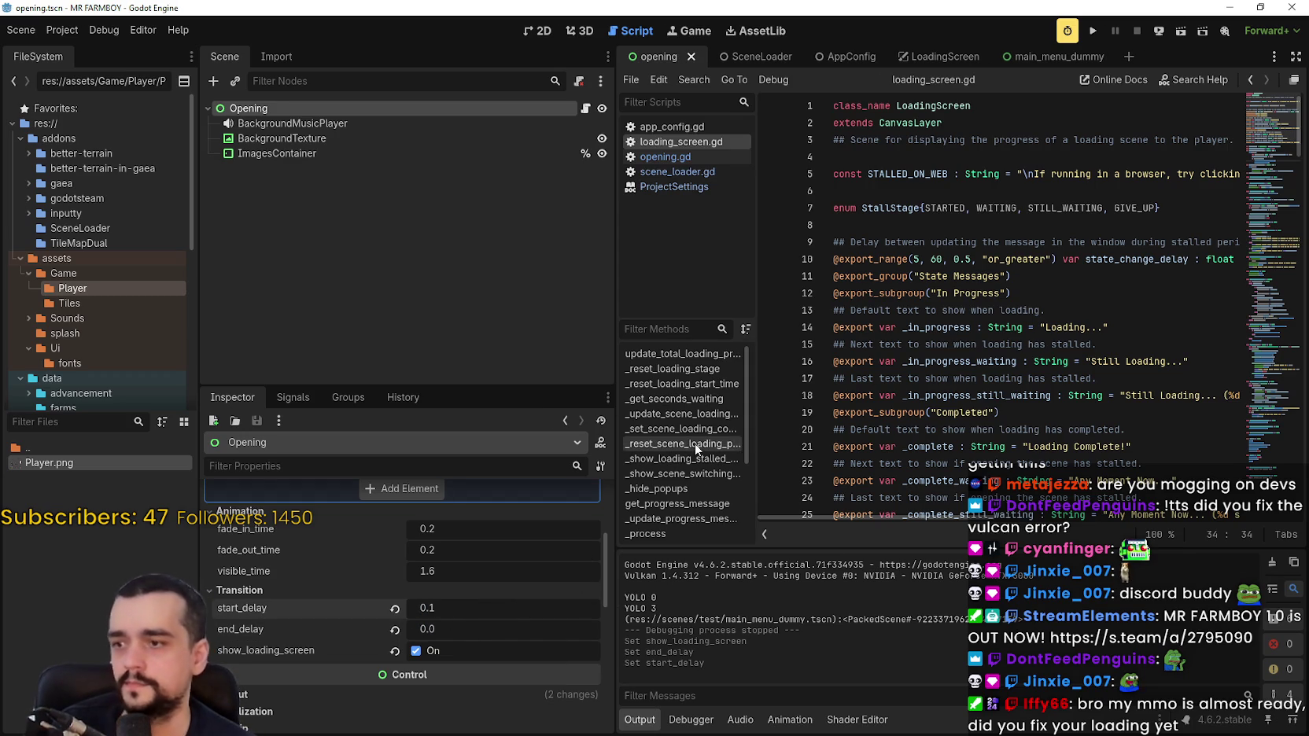
{"action": "left_click", "coordinate": [1093, 31]}
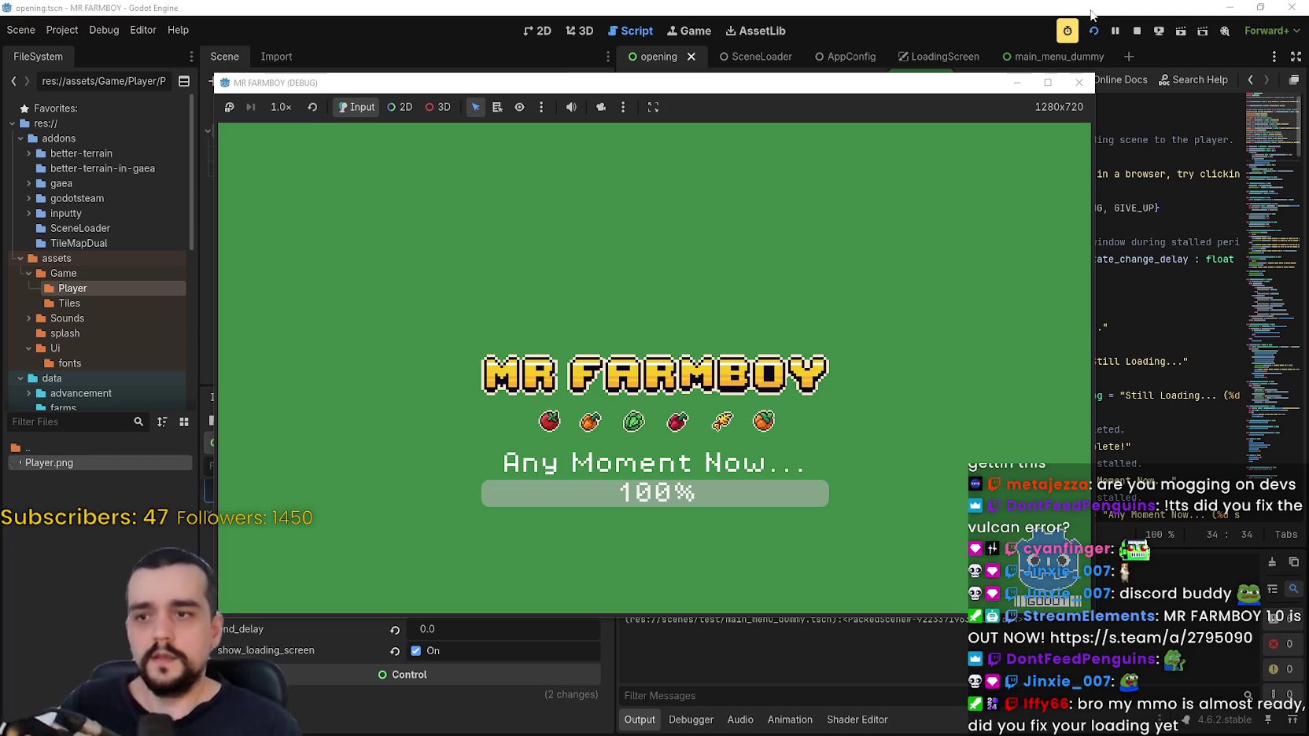
{"action": "left_click", "coordinate": [1137, 30]}
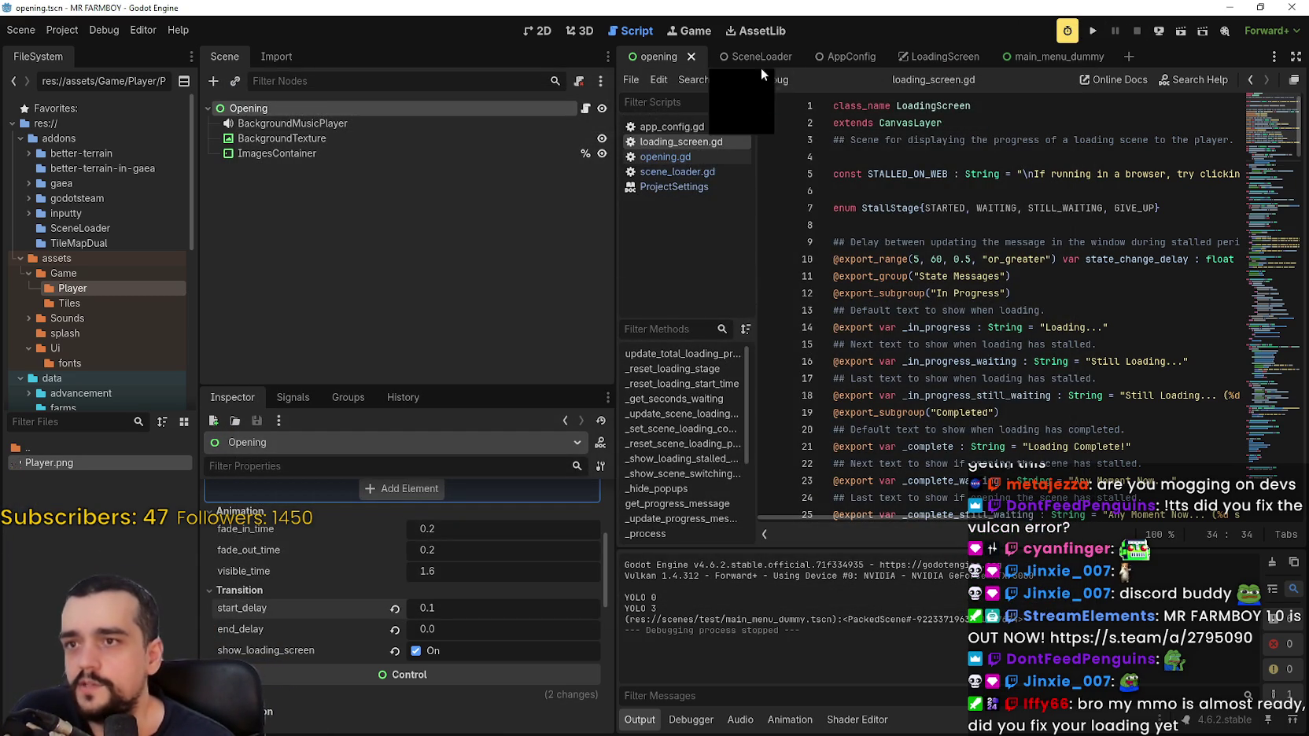
Change the opening scene's start_delay to 0.2 and save.
{"action": "left_click", "coordinate": [940, 57]}
{"action": "left_click", "coordinate": [647, 56]}
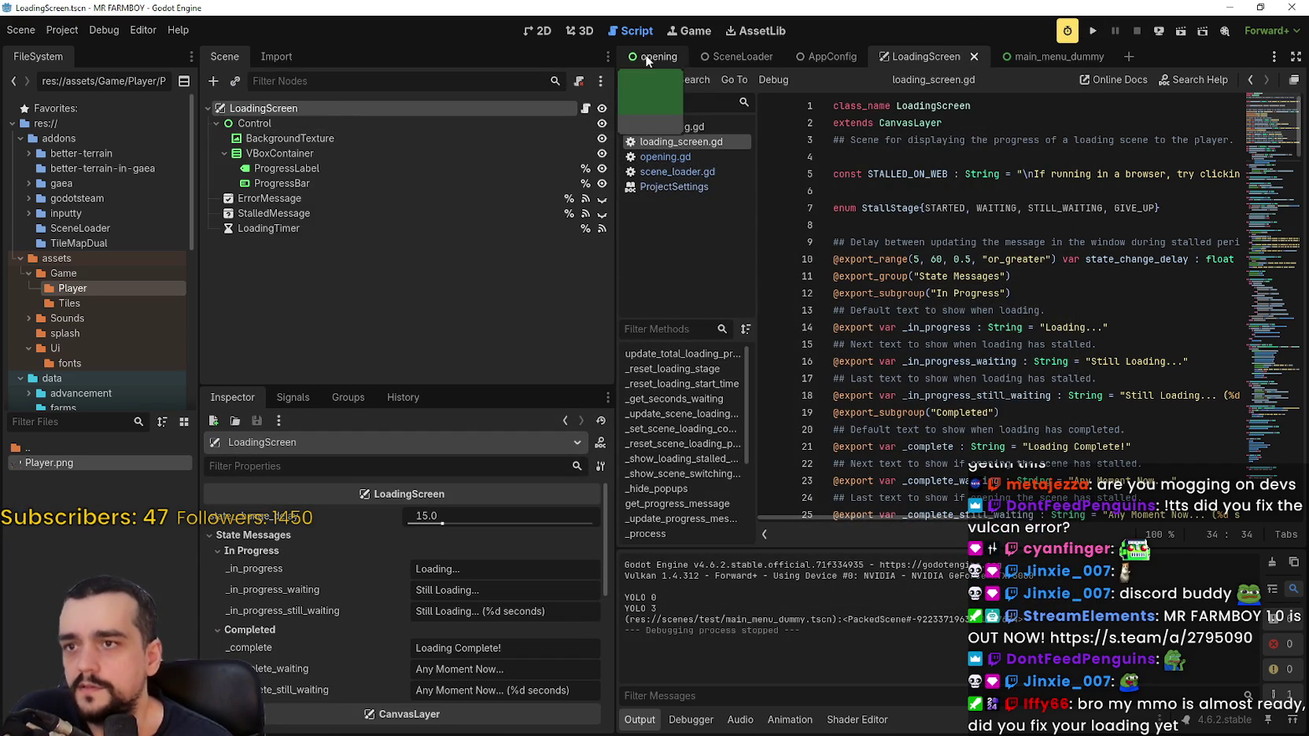
{"action": "left_click", "coordinate": [444, 610]}
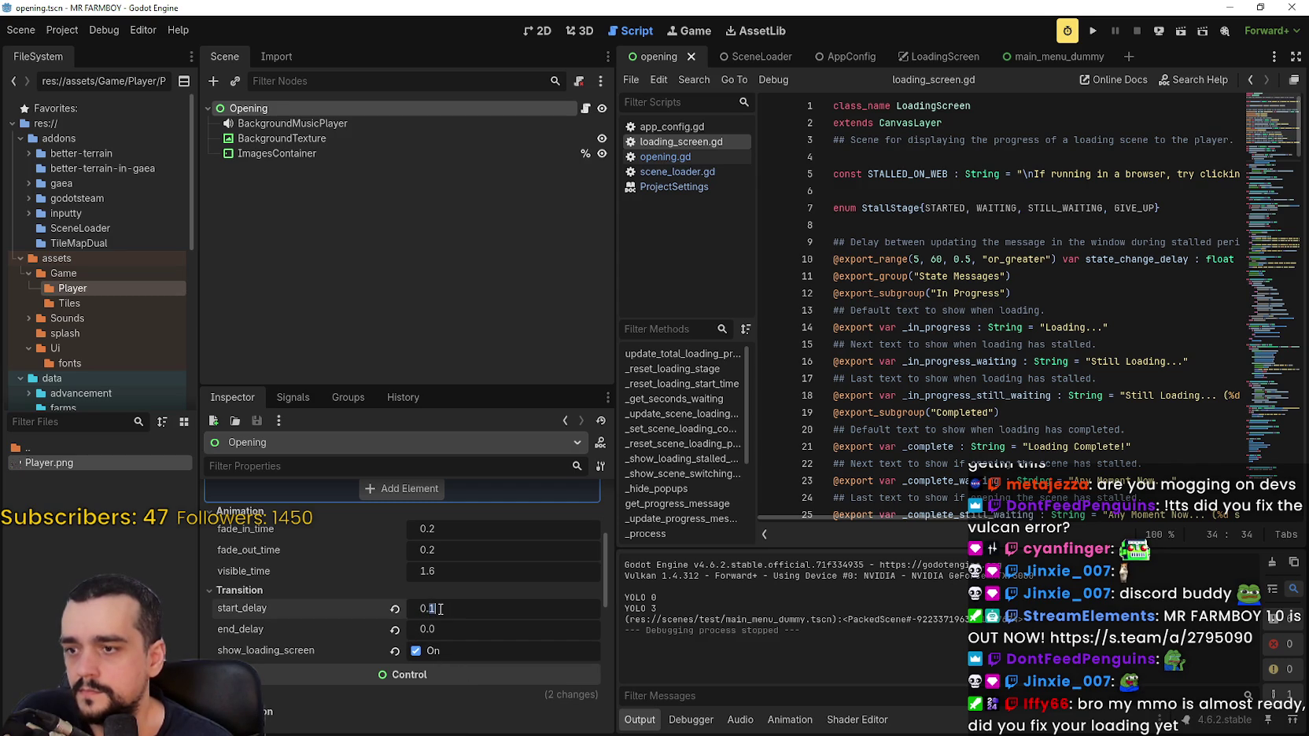
{"action": "type", "text": "2"}
{"action": "key", "text": "Return"}
{"action": "key", "text": "ctrl+s"}
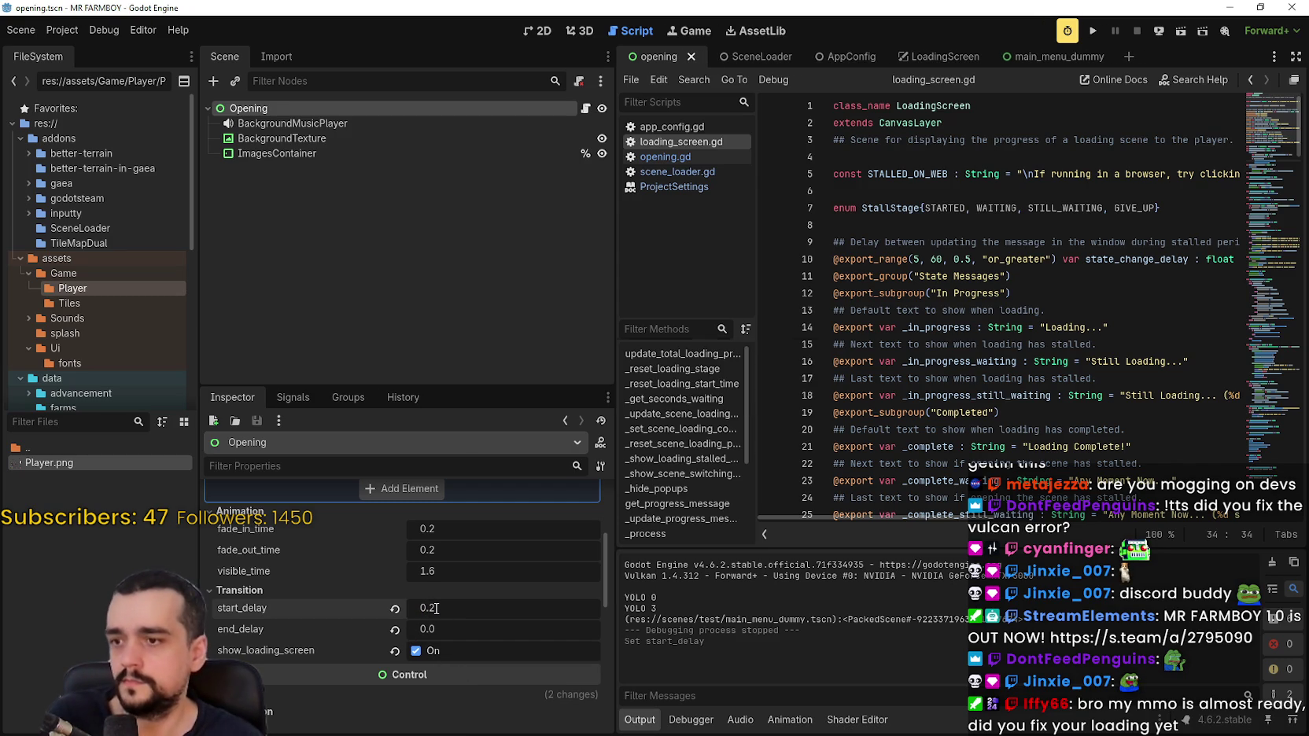
{"action": "scroll", "coordinate": [458, 614], "scroll_direction": "down", "scroll_amount": 1}
{"action": "scroll", "coordinate": [458, 614], "scroll_direction": "up", "scroll_amount": 4}
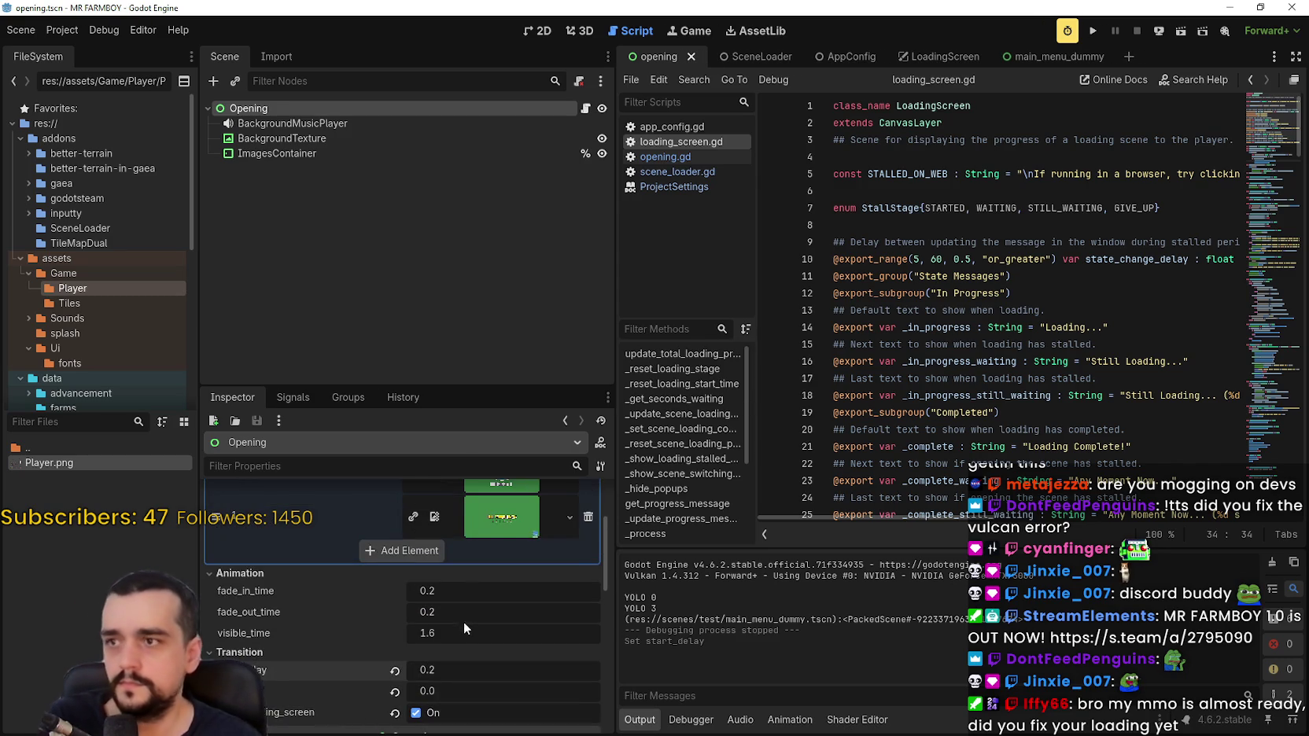
{"action": "scroll", "coordinate": [464, 618], "scroll_direction": "up", "scroll_amount": 2}
{"action": "scroll", "coordinate": [481, 638], "scroll_direction": "up", "scroll_amount": 1}
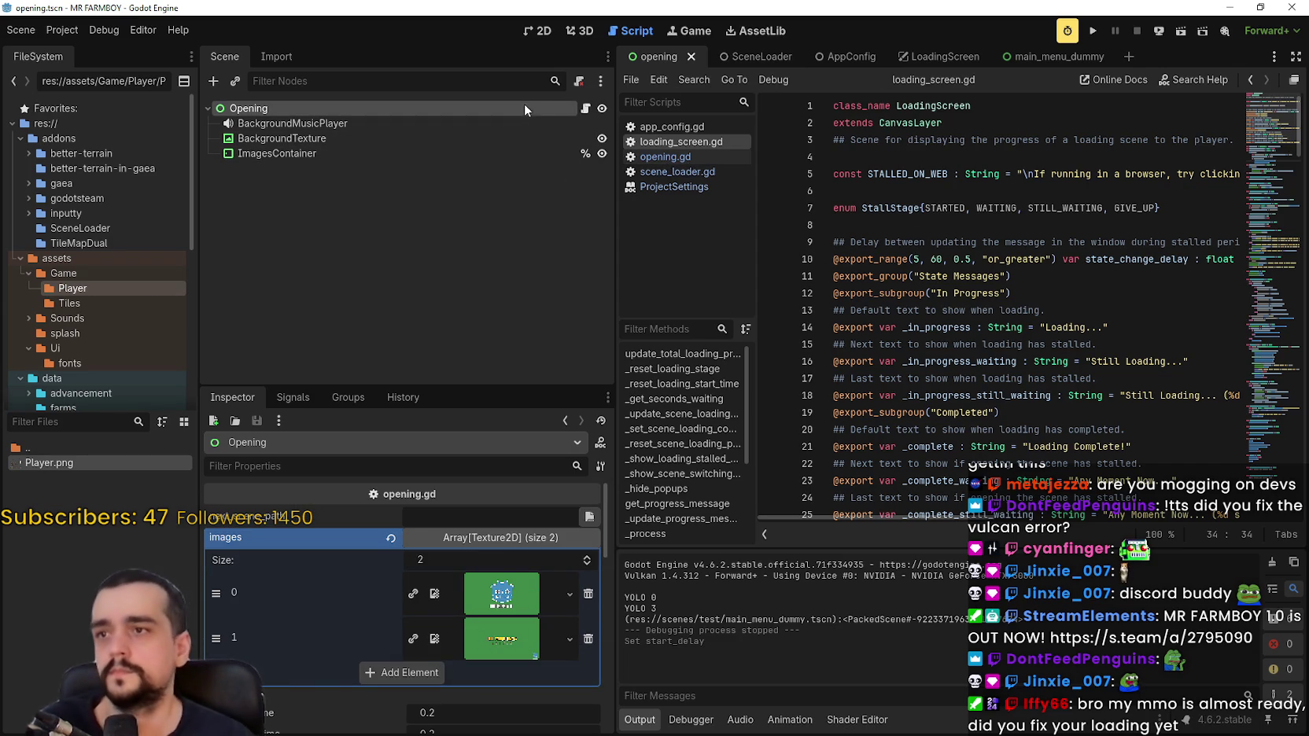
Open loading_screen.gd from the LoadingScreen scene and read through its loading progress code.
{"action": "left_click", "coordinate": [781, 56]}
{"action": "left_click", "coordinate": [911, 55]}
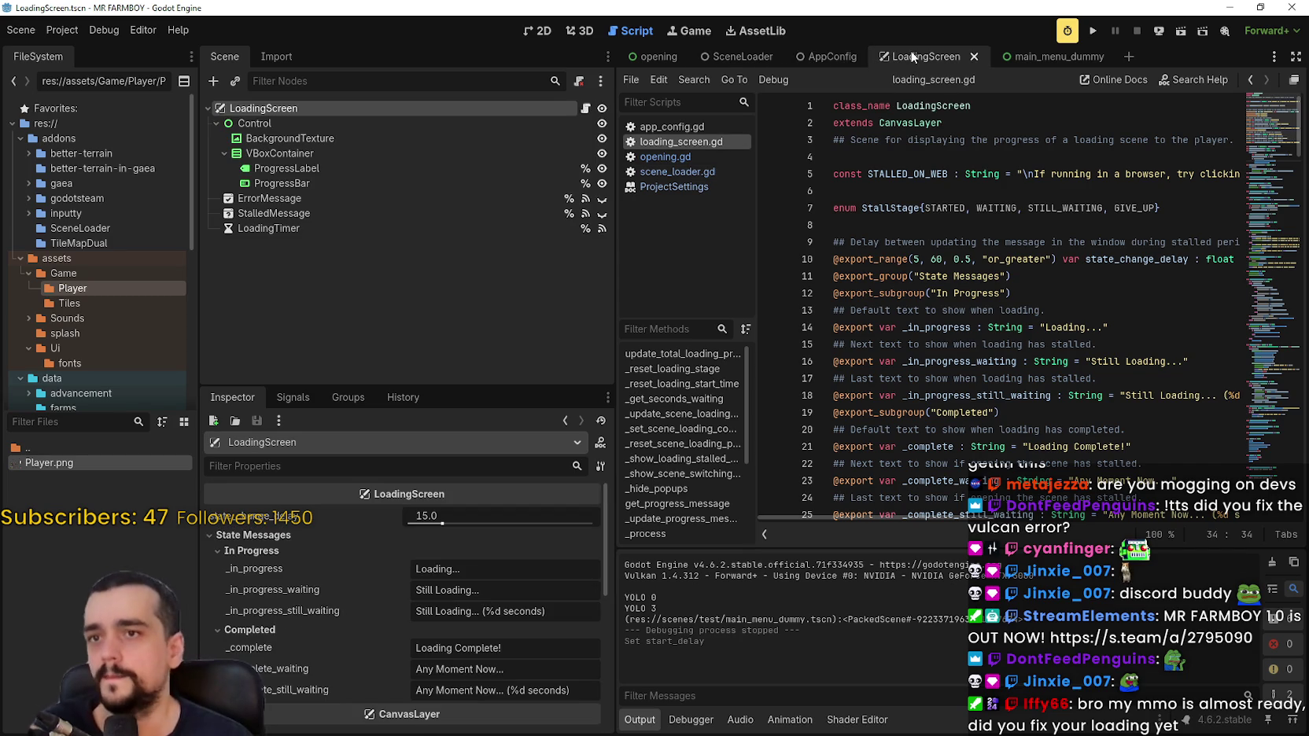
{"action": "left_click", "coordinate": [585, 109]}
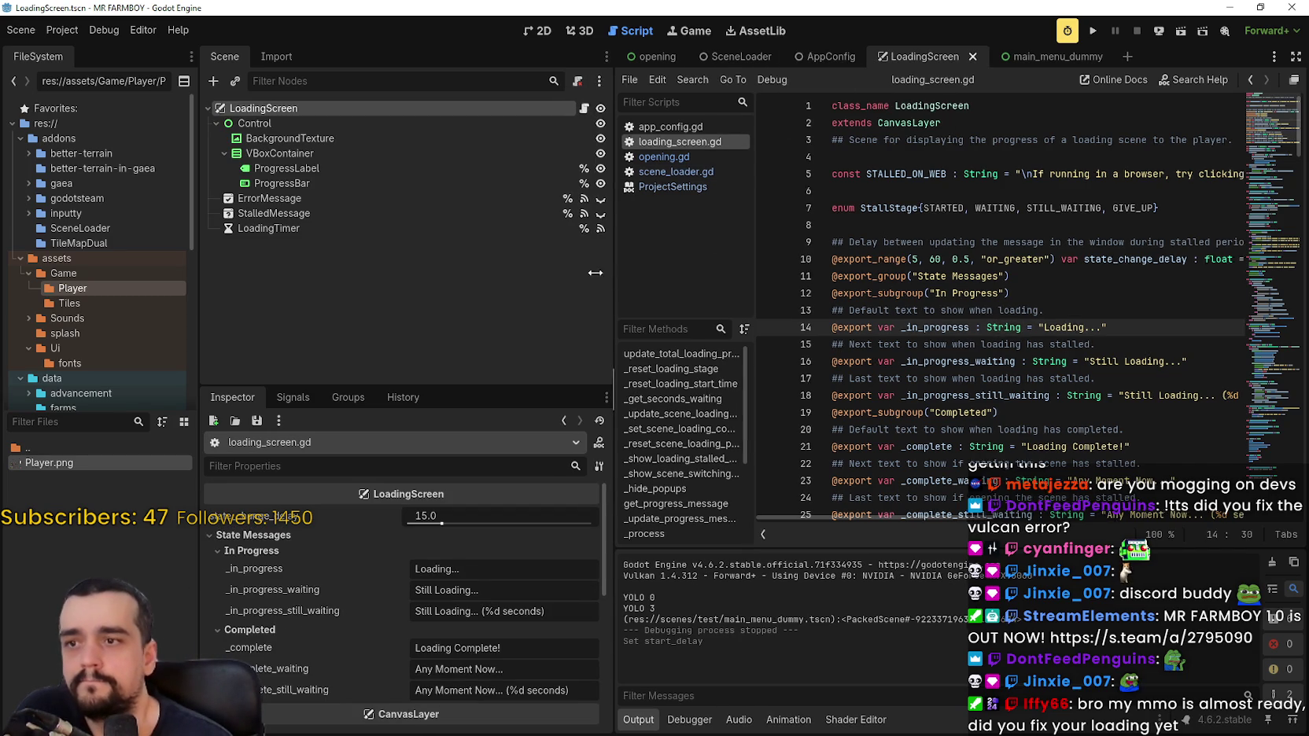
{"action": "left_click_drag", "start_coordinate": [614, 273], "coordinate": [538, 273]}
{"action": "scroll", "coordinate": [971, 375], "scroll_direction": "down", "scroll_amount": 5}
{"action": "scroll", "coordinate": [970, 375], "scroll_direction": "down", "scroll_amount": 3}
{"action": "left_click", "coordinate": [956, 293]}
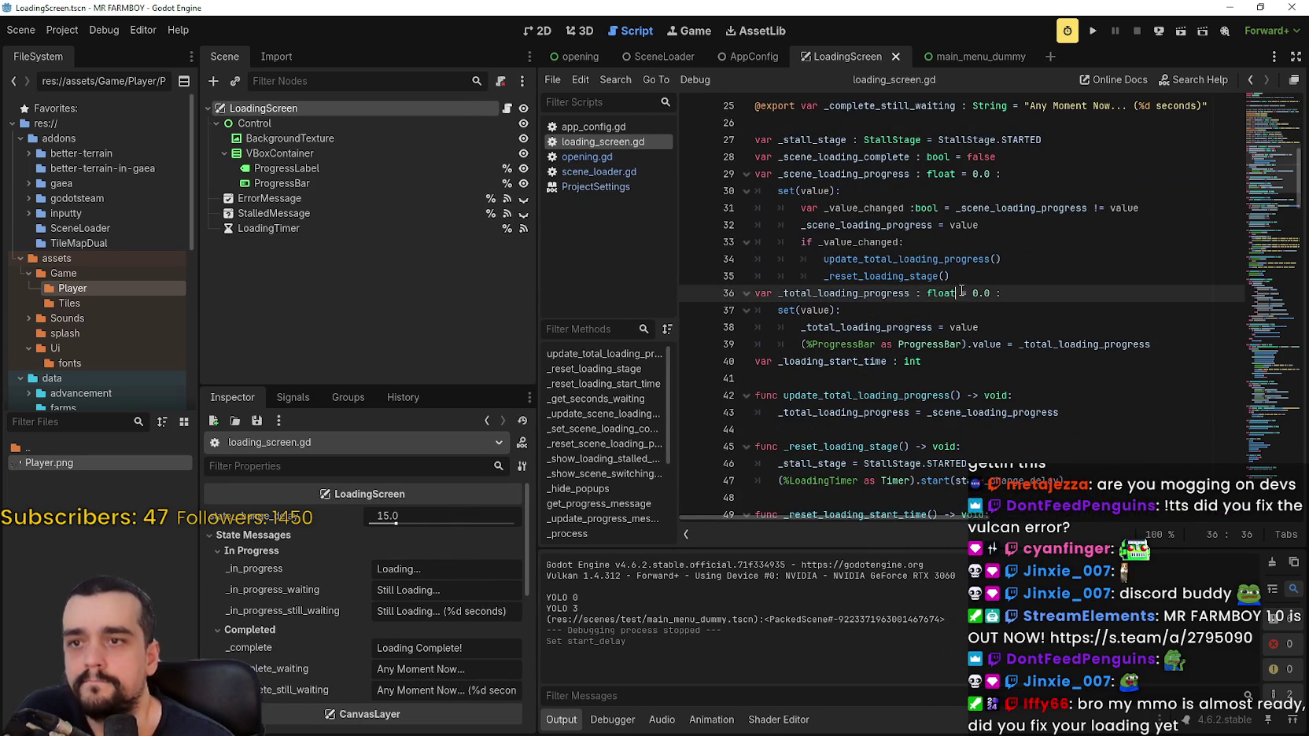
{"action": "scroll", "coordinate": [1003, 374], "scroll_direction": "down", "scroll_amount": 13}
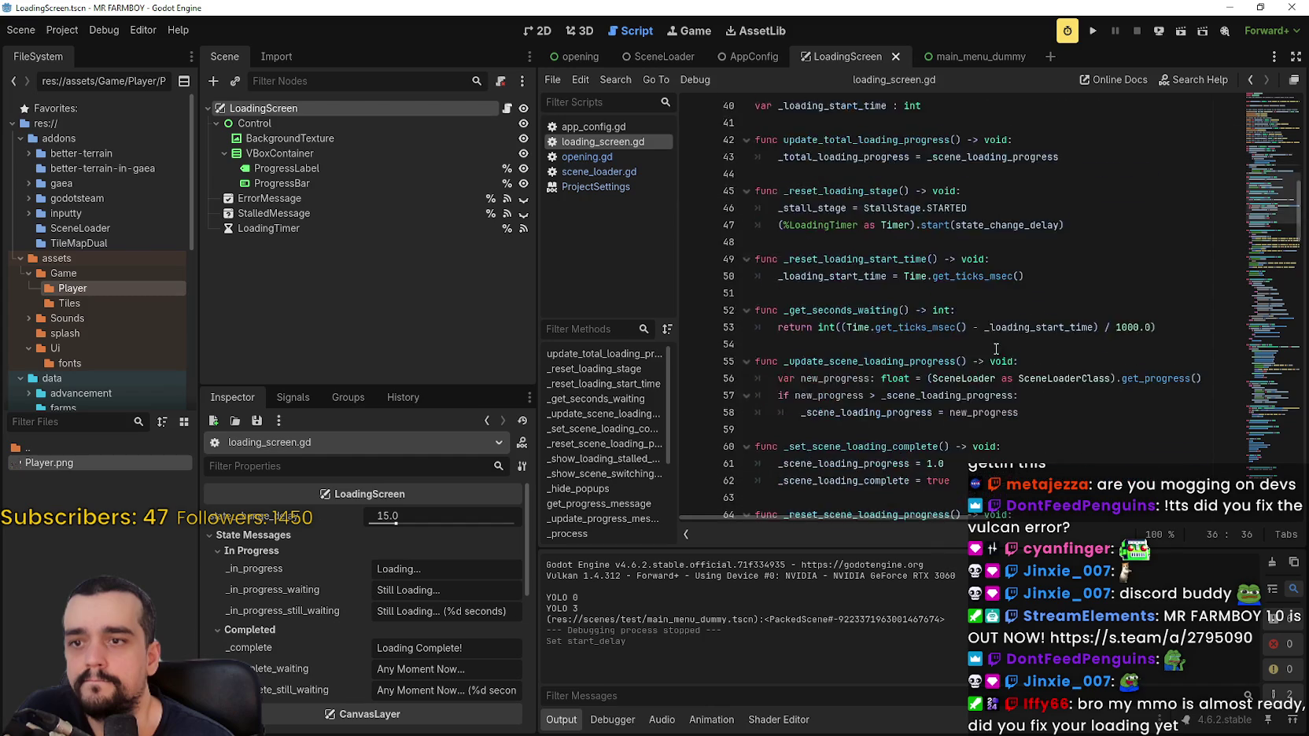
{"action": "scroll", "coordinate": [996, 336], "scroll_direction": "down", "scroll_amount": 4}
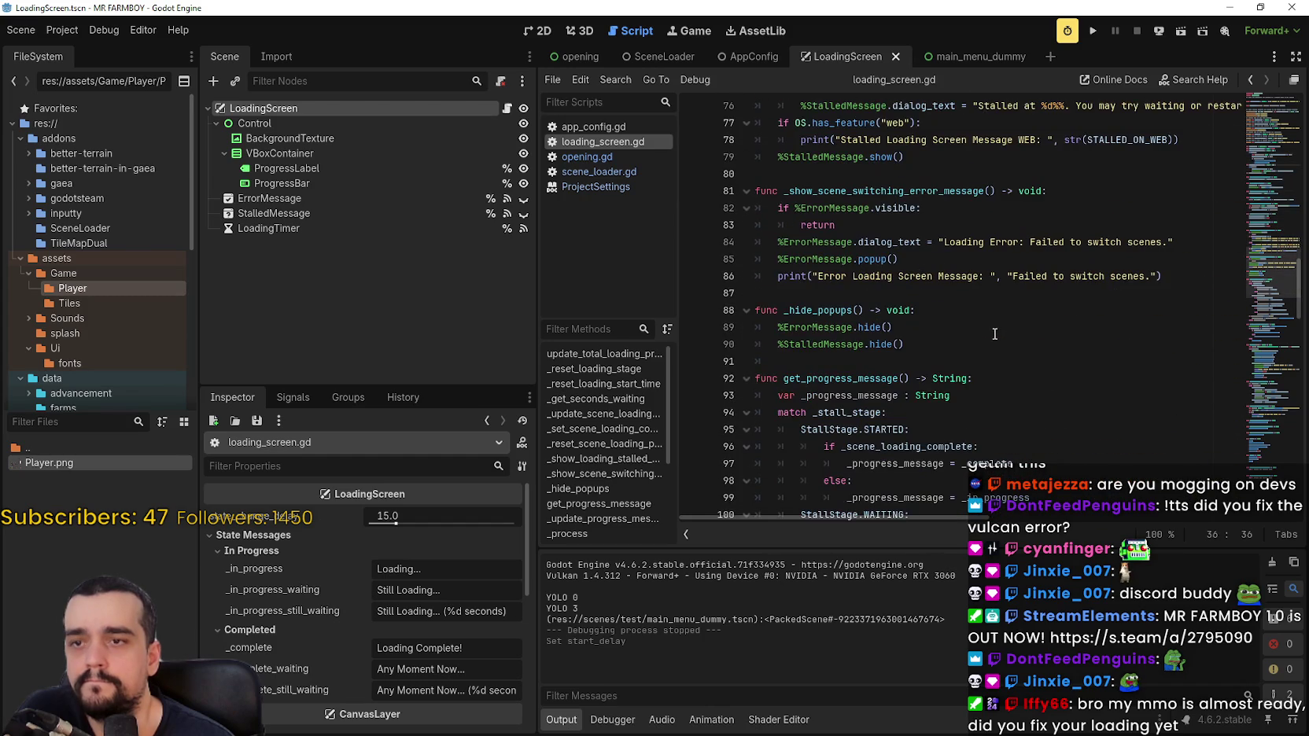
{"action": "left_click", "coordinate": [995, 298]}
{"action": "scroll", "coordinate": [996, 299], "scroll_direction": "down", "scroll_amount": 9}
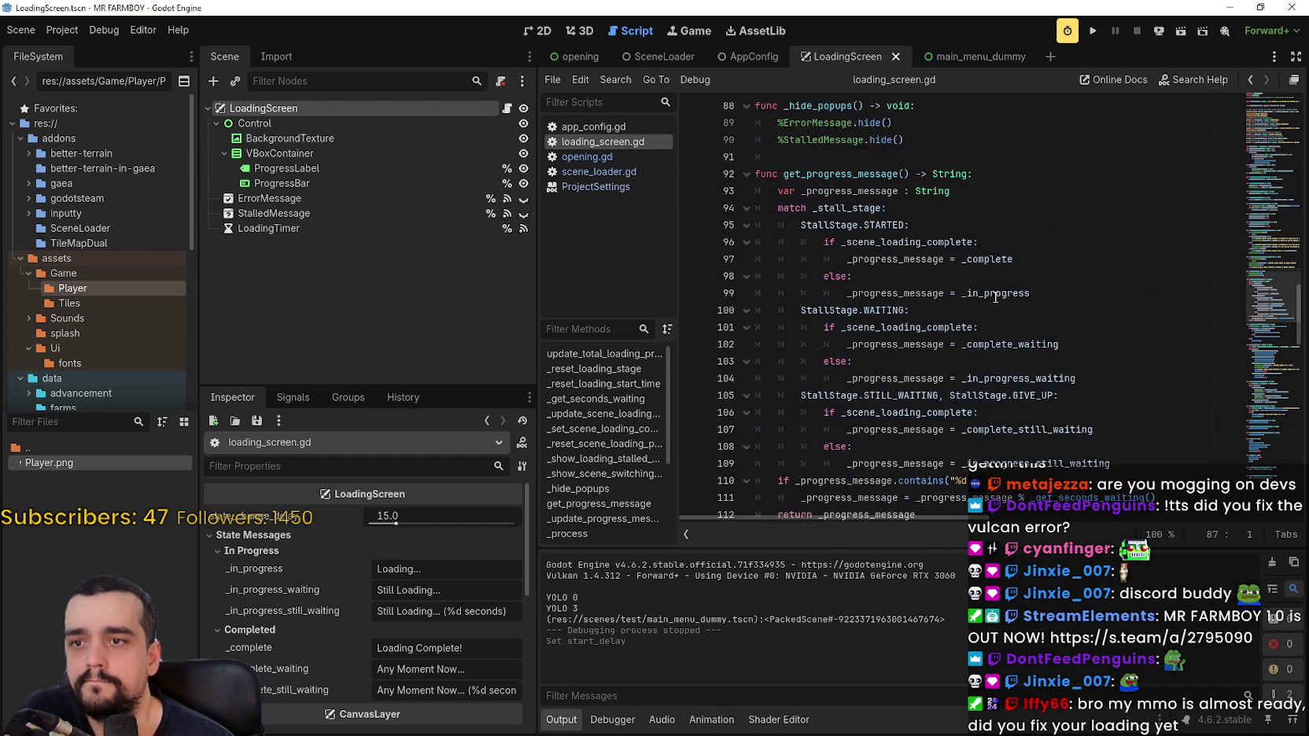
{"action": "scroll", "coordinate": [995, 291], "scroll_direction": "down", "scroll_amount": 5}
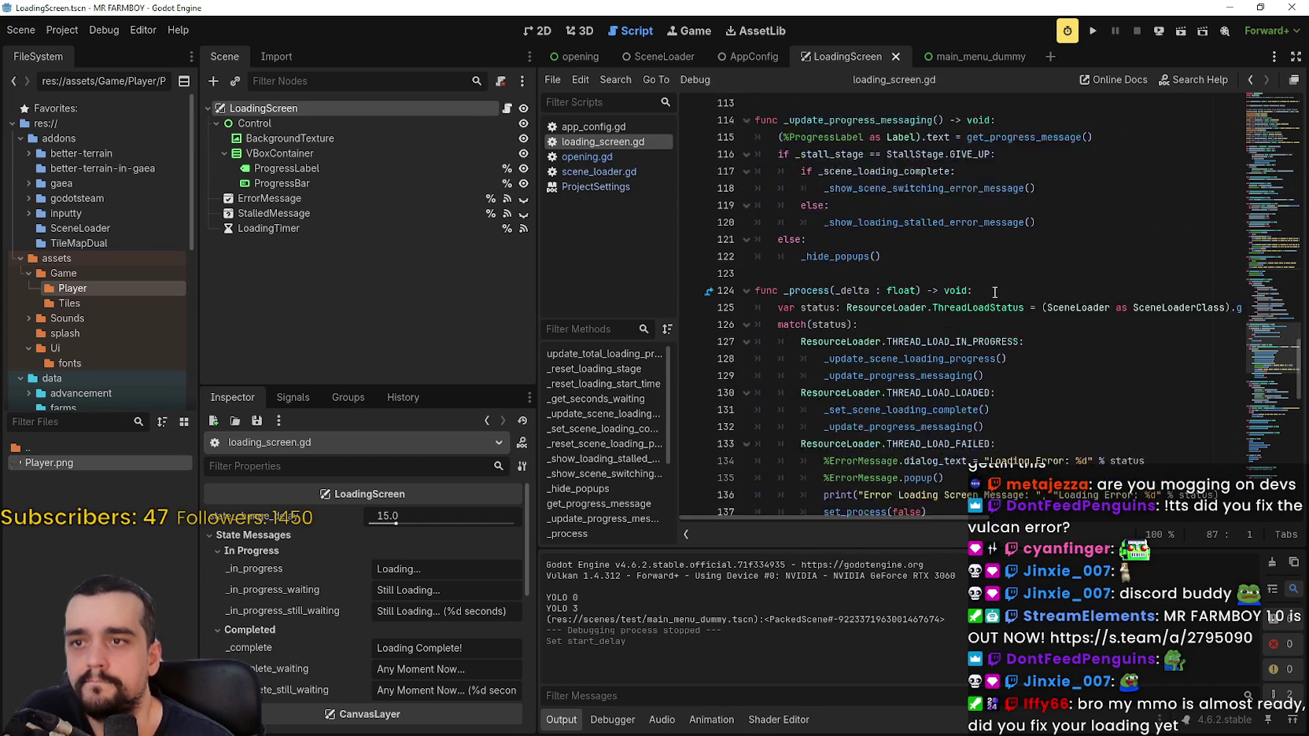
{"action": "scroll", "coordinate": [995, 292], "scroll_direction": "down", "scroll_amount": 8}
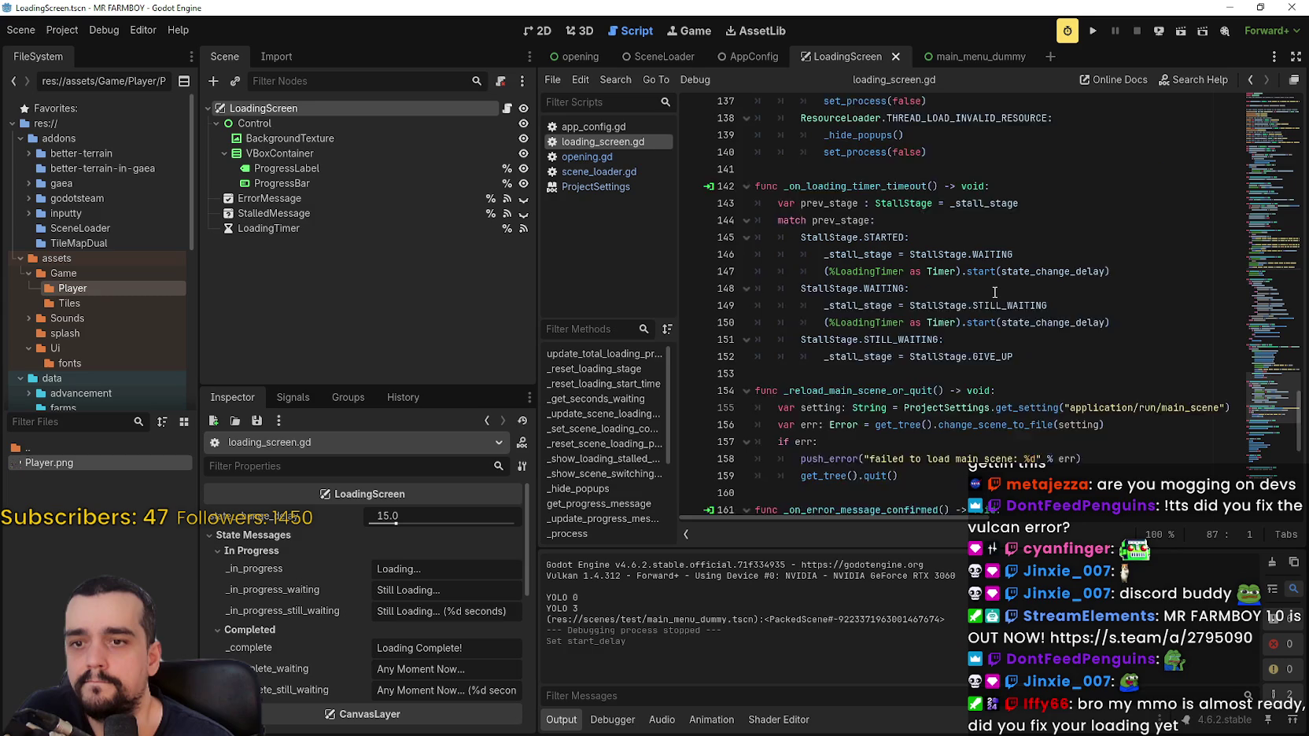